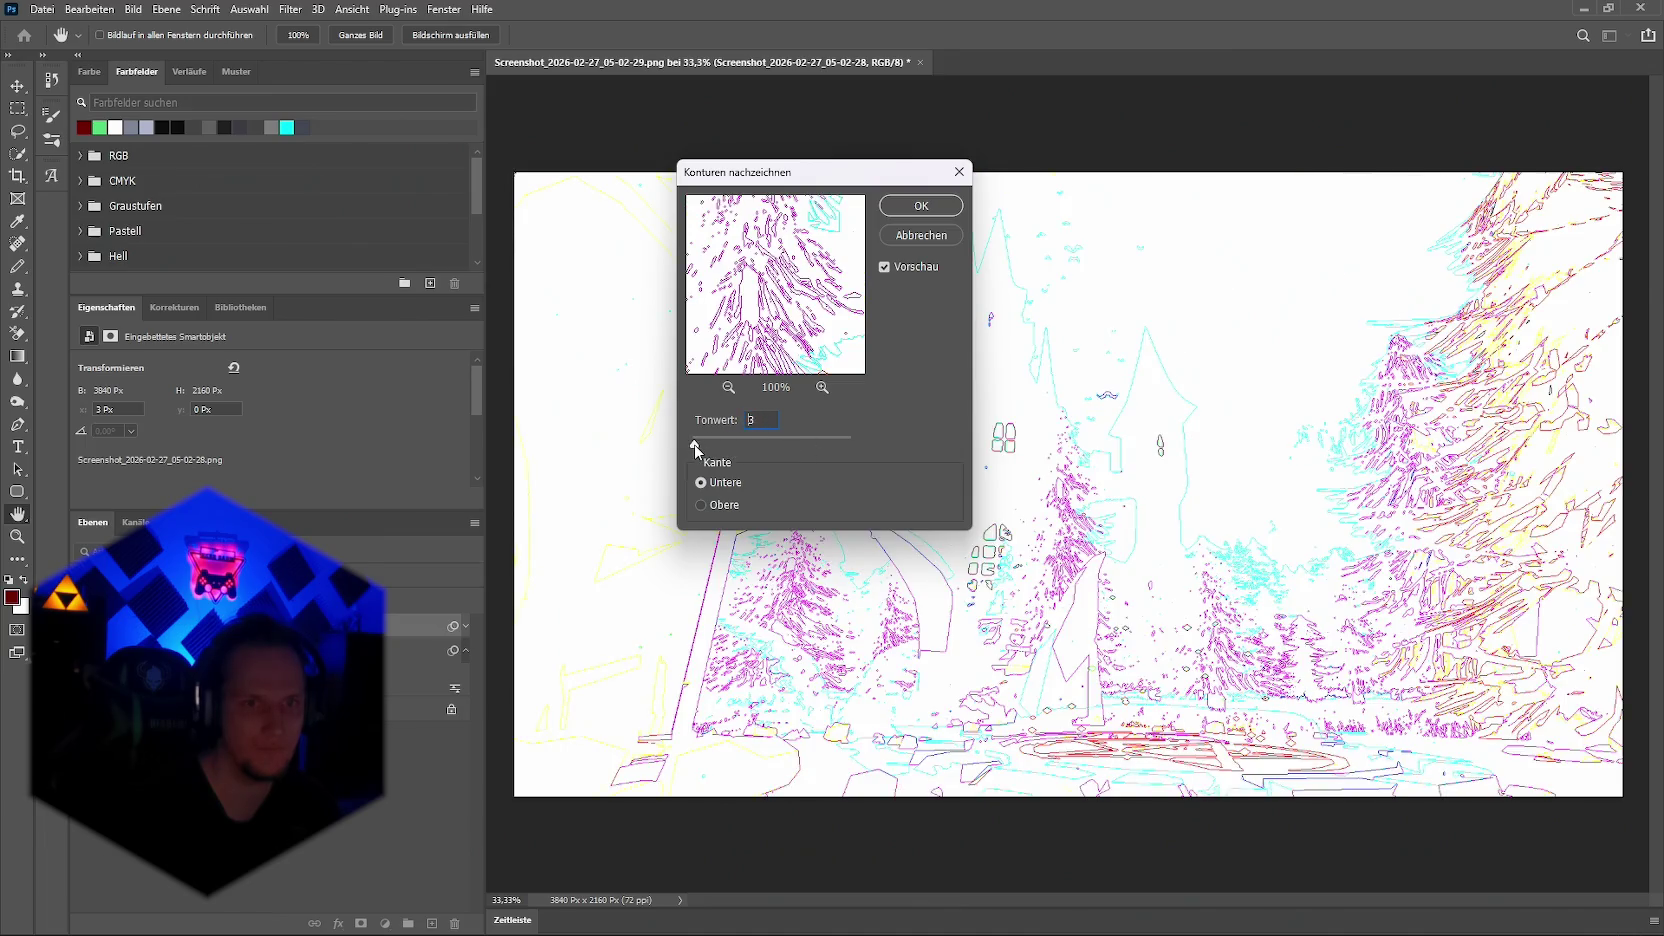
Step: Preview a trace-contour effect at level 11, then cancel it to keep the original dark image
drag(697, 450, 703, 450)
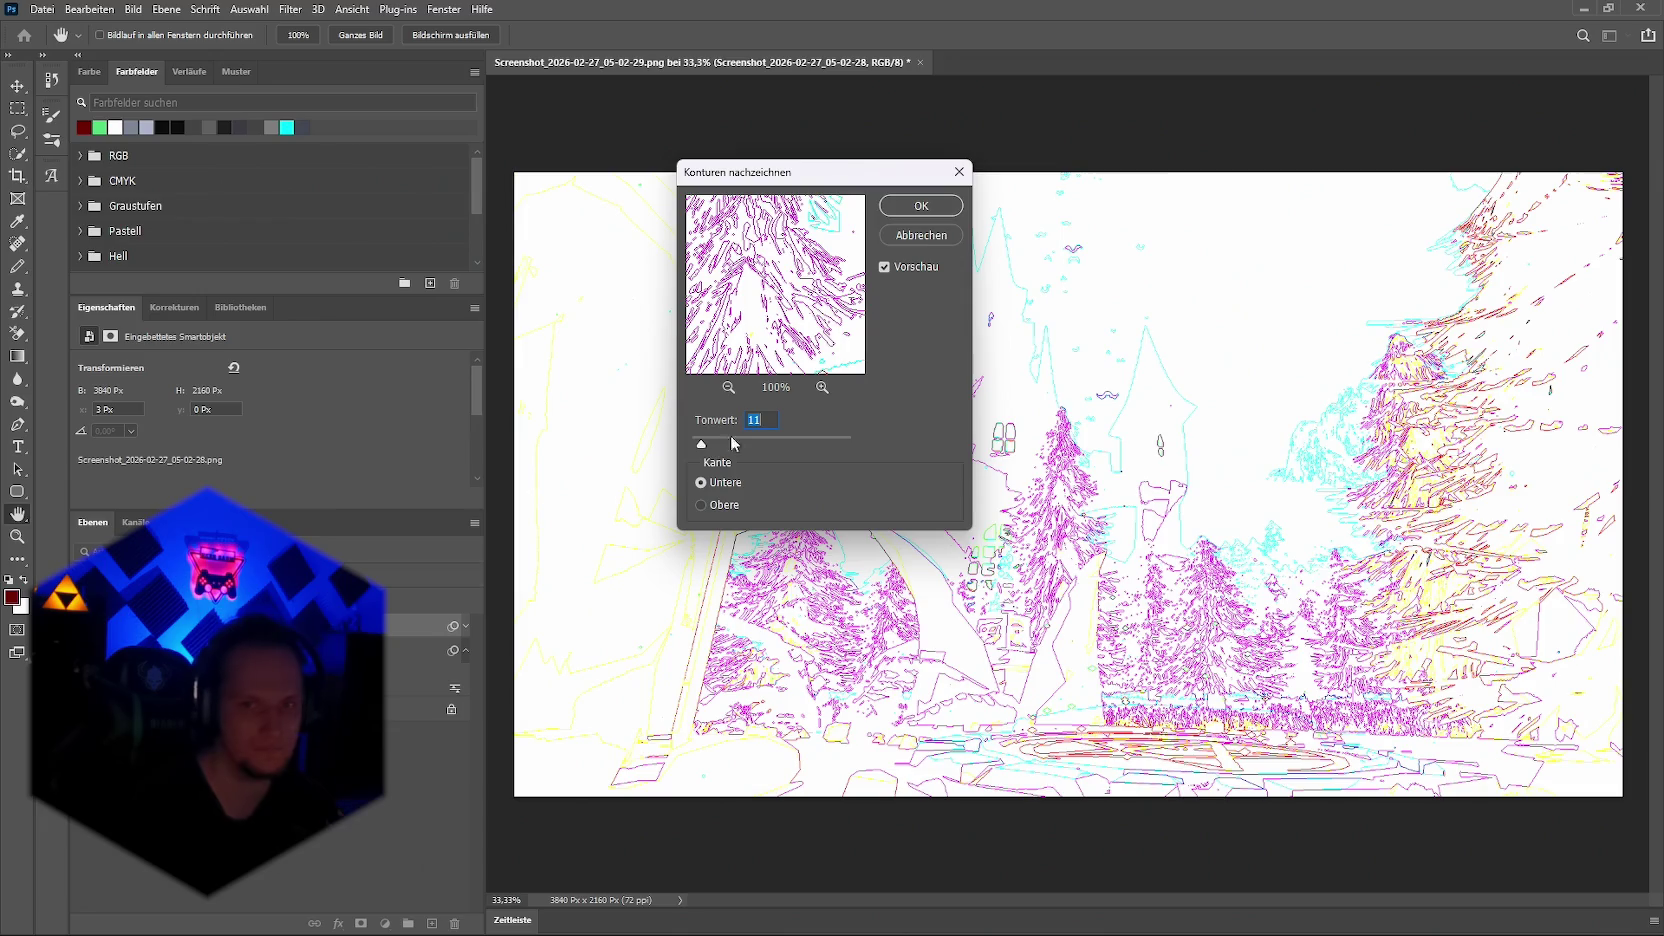
click(886, 267)
click(886, 267)
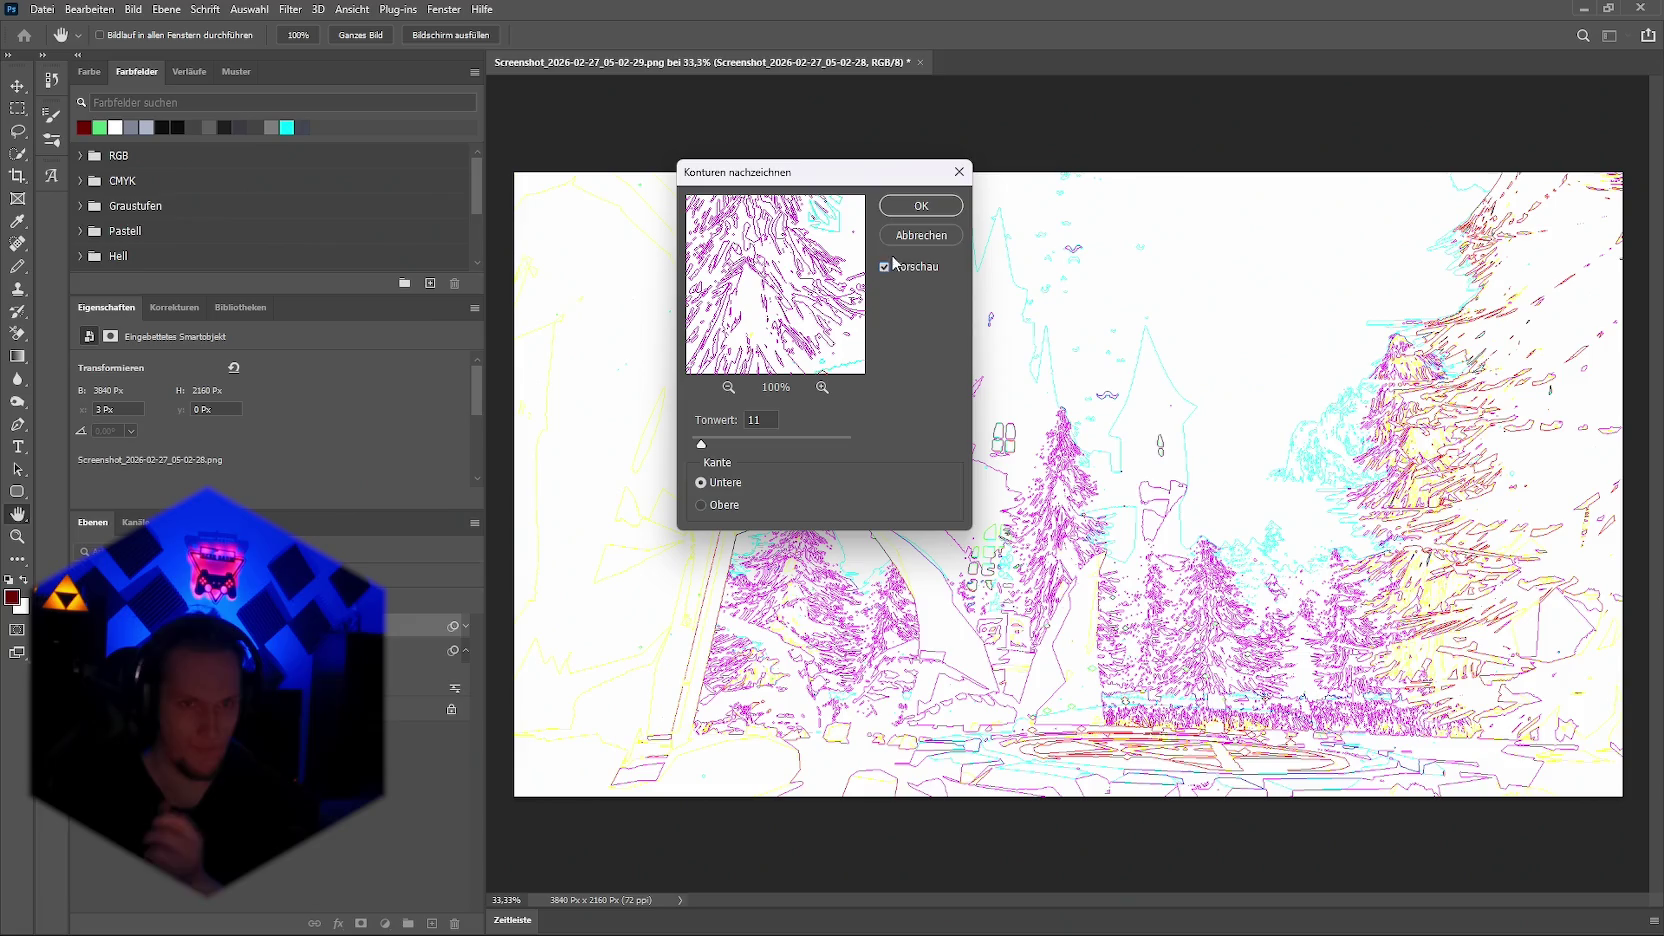
click(921, 235)
click(289, 10)
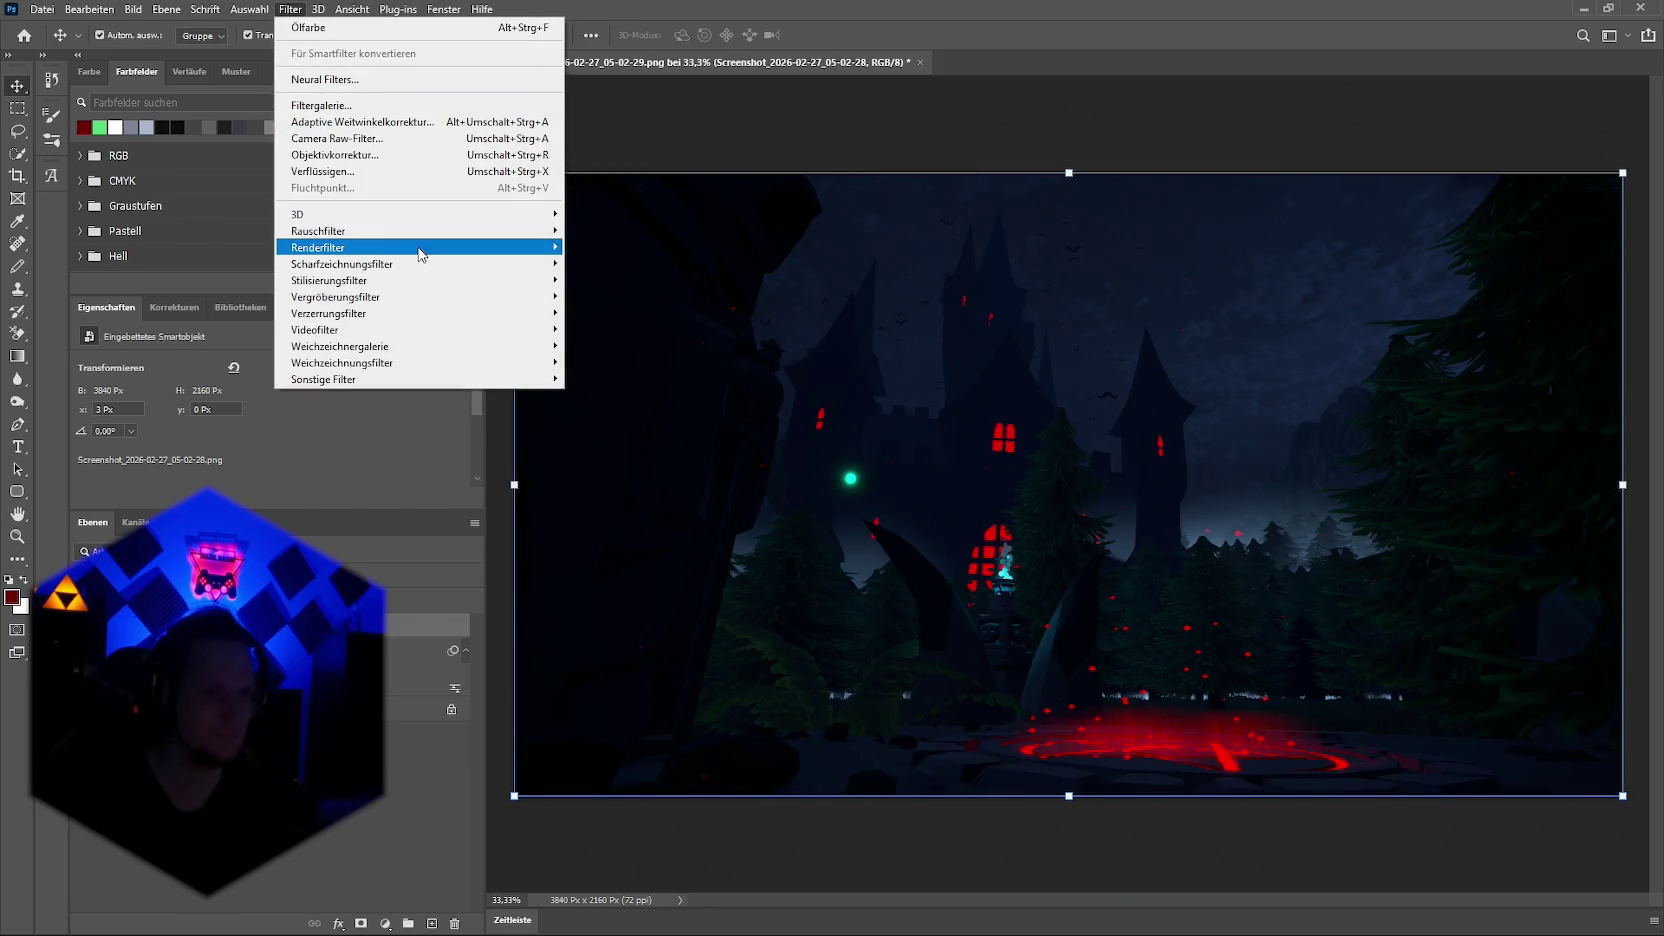
mouse_move(329, 279)
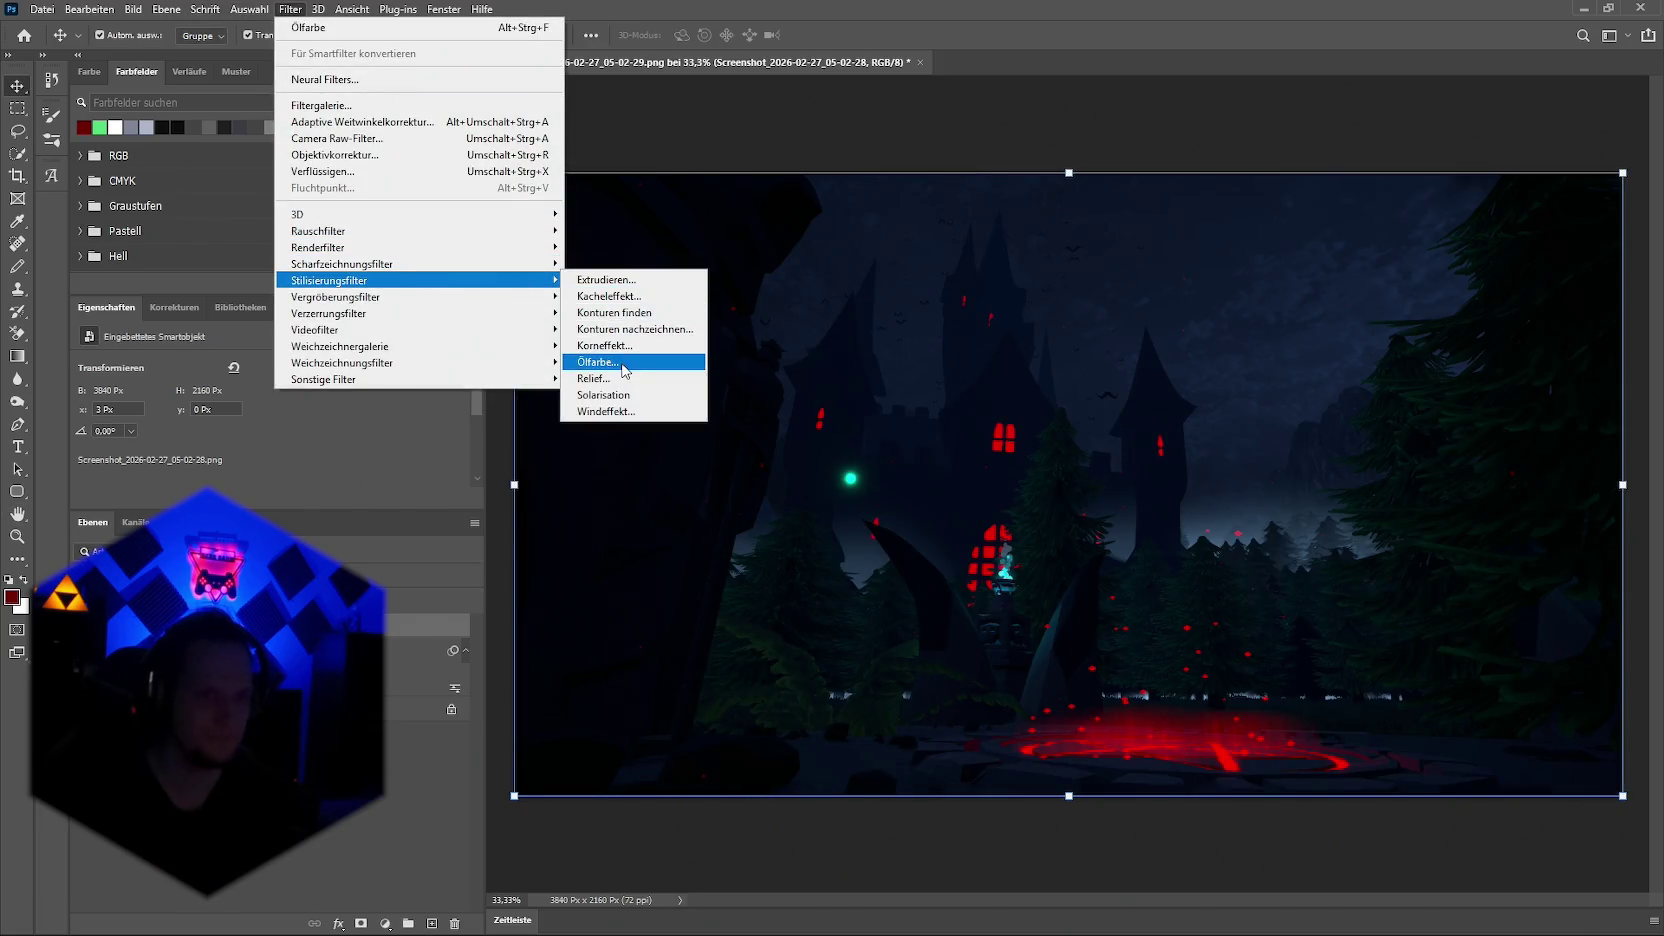
Step: Apply Ölfarbe to the castle screenshot with stylization 6,5 and shine 8,0
click(604, 363)
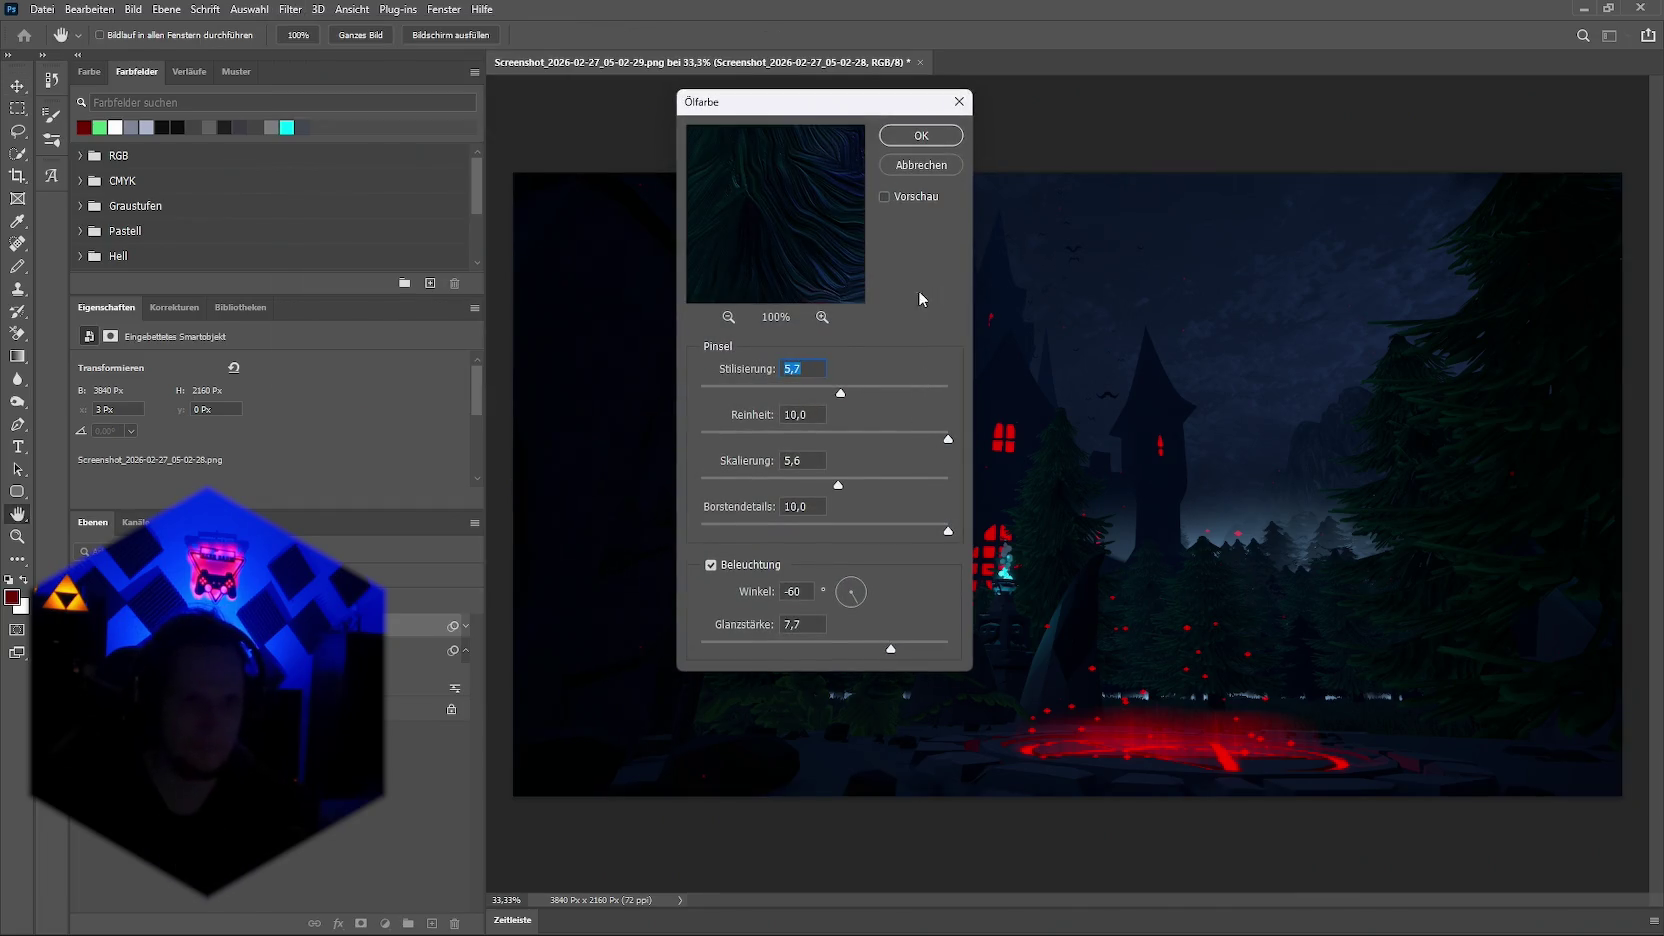
drag(841, 392, 860, 397)
drag(911, 650, 899, 650)
click(905, 138)
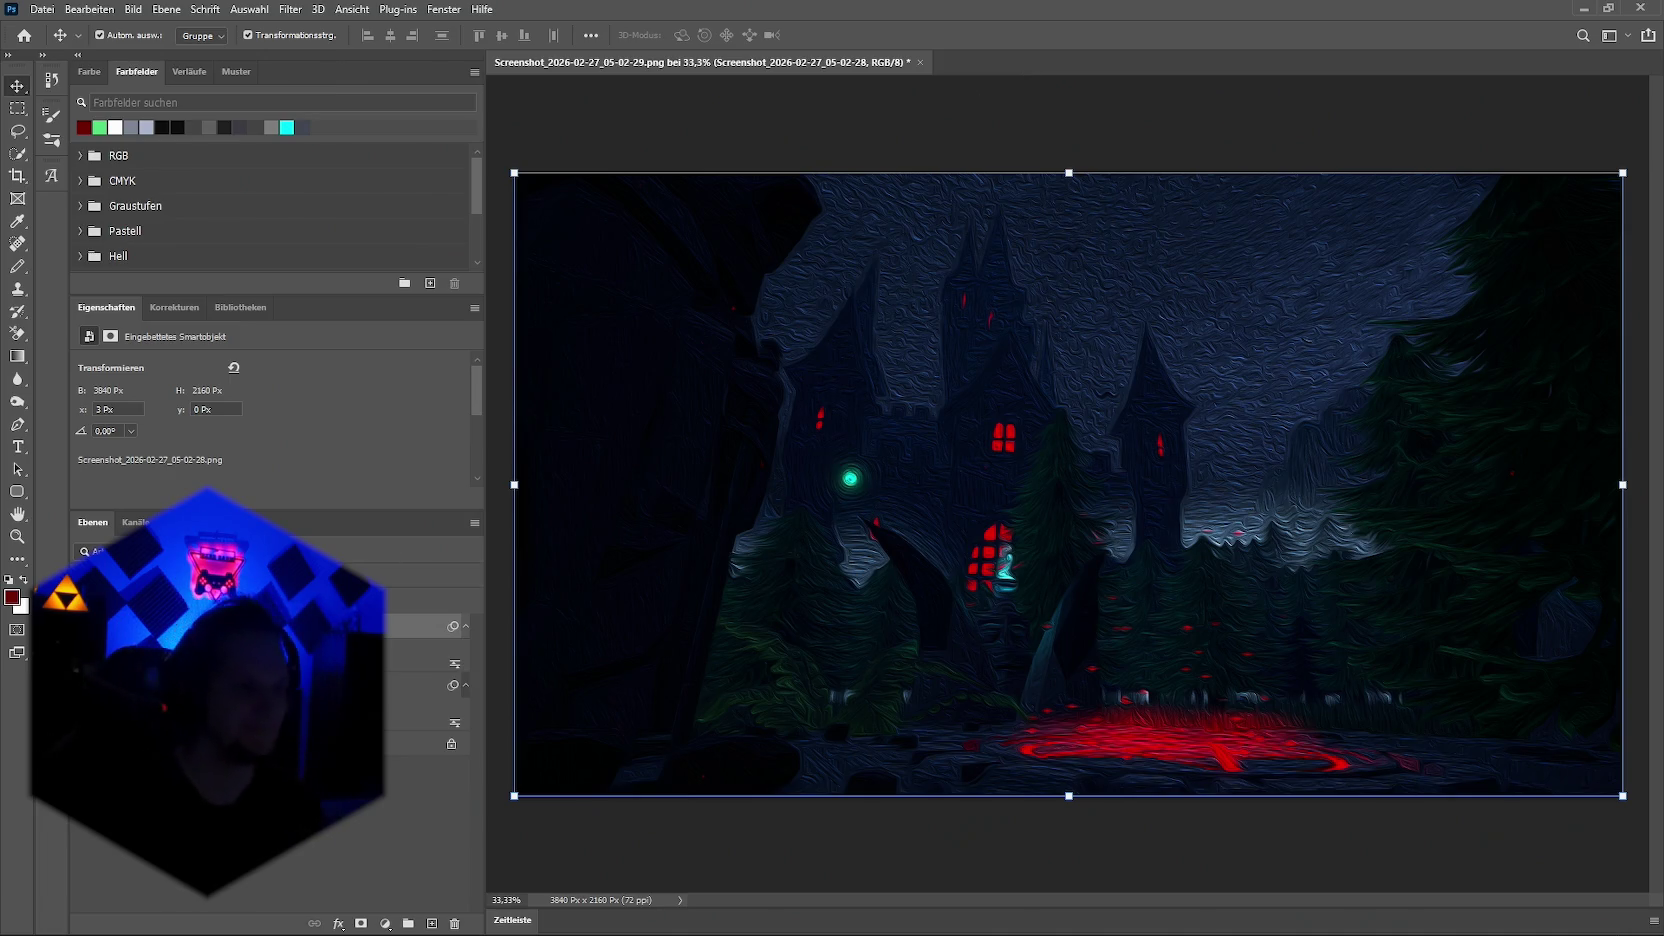
Step: Compare layers by toggling visibility, then unlock the background as Ebene 0 and move it to the top
key(ctrl+comma)
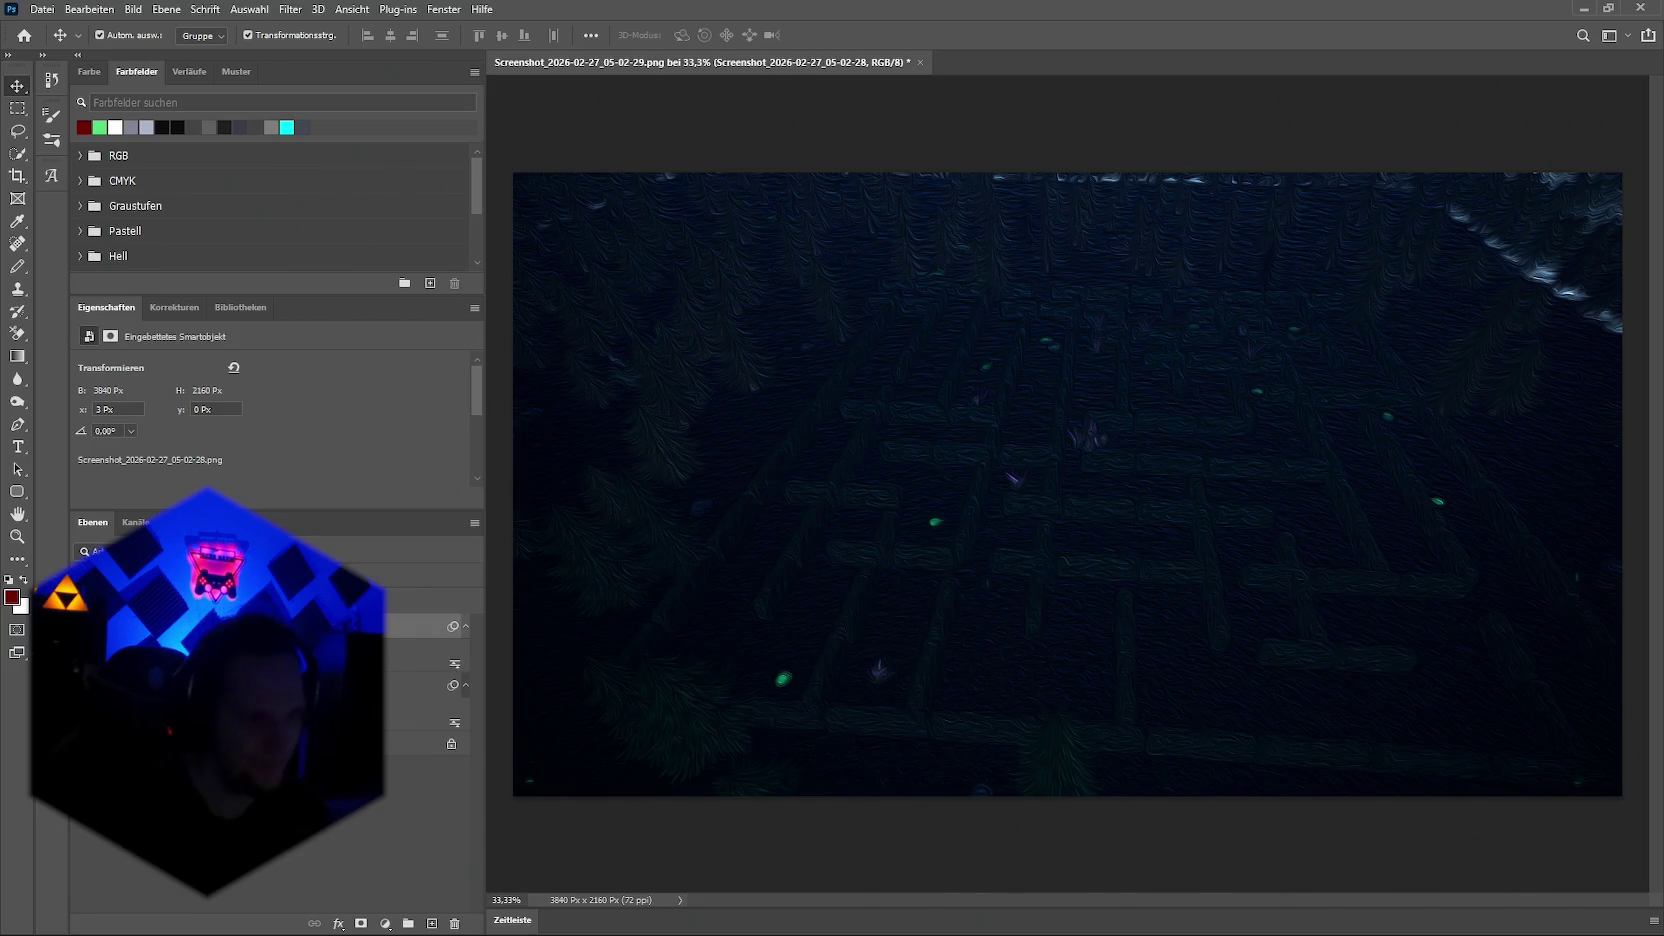
key(ctrl+comma)
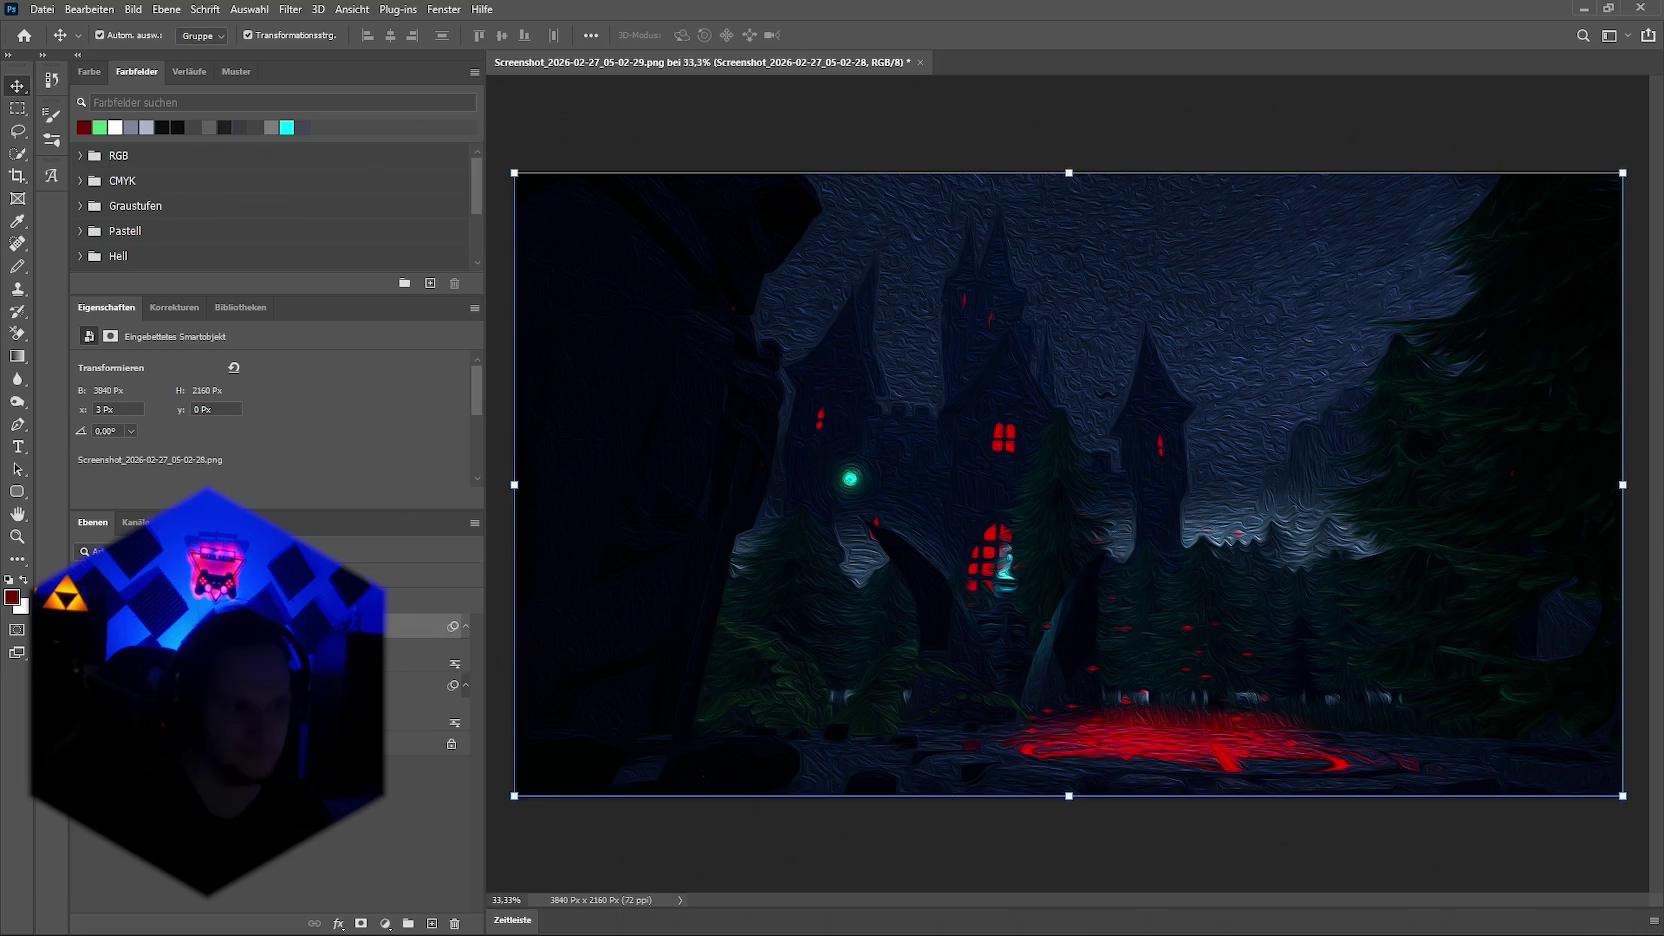
key(ctrl+comma)
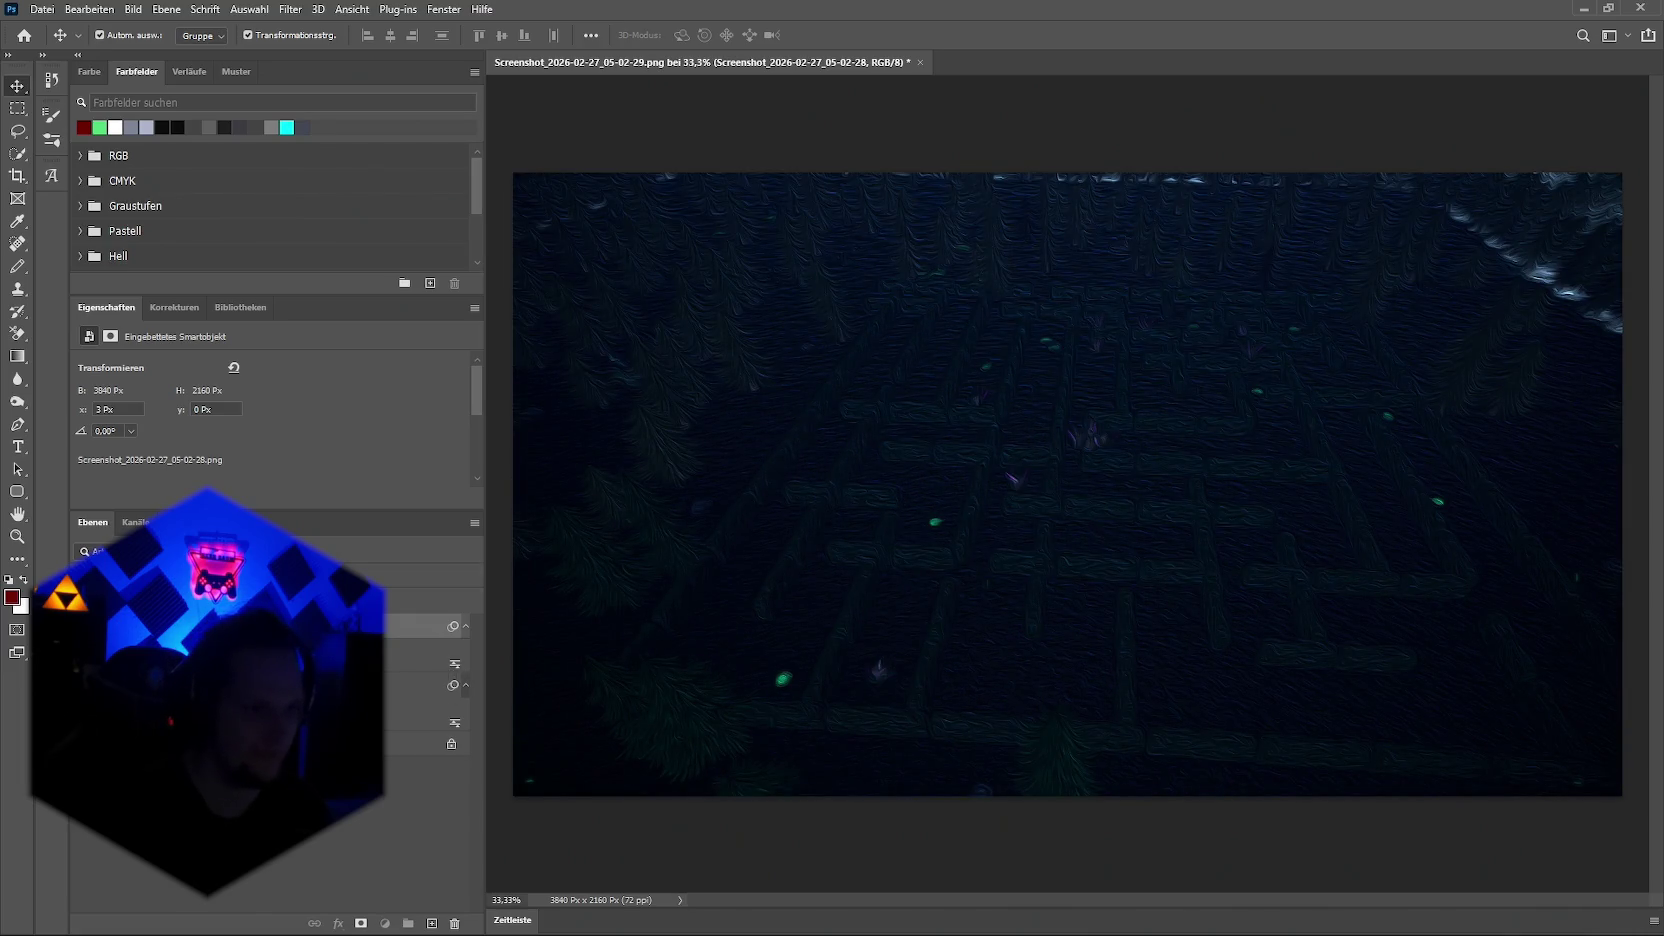
key(ctrl+comma)
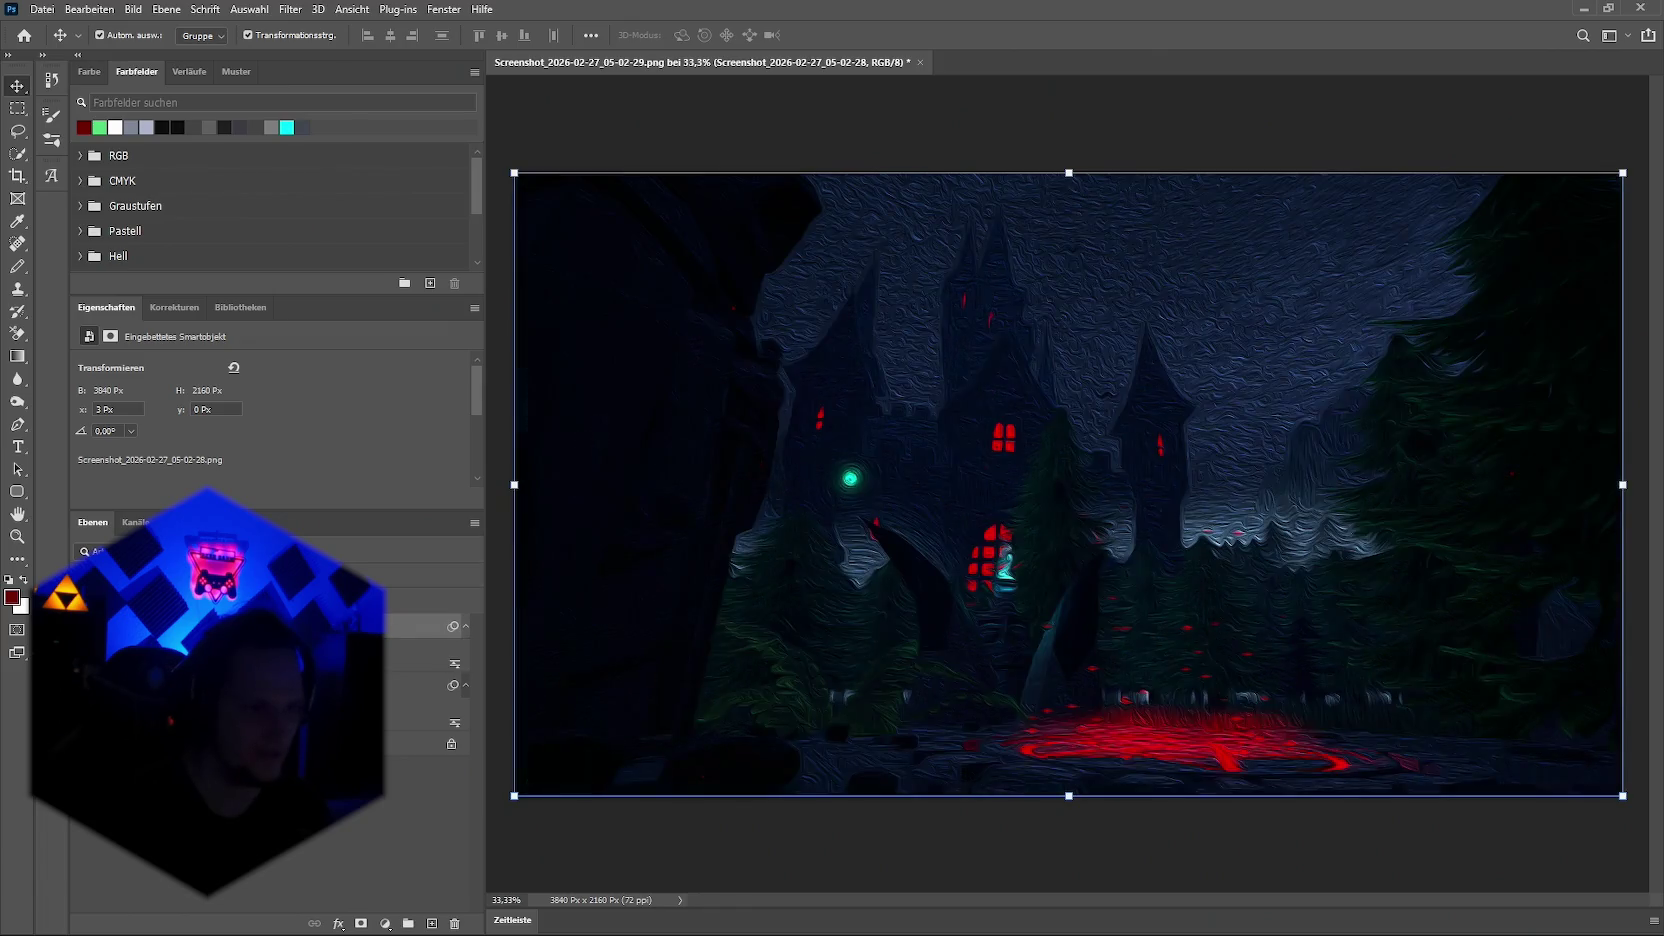
click(452, 748)
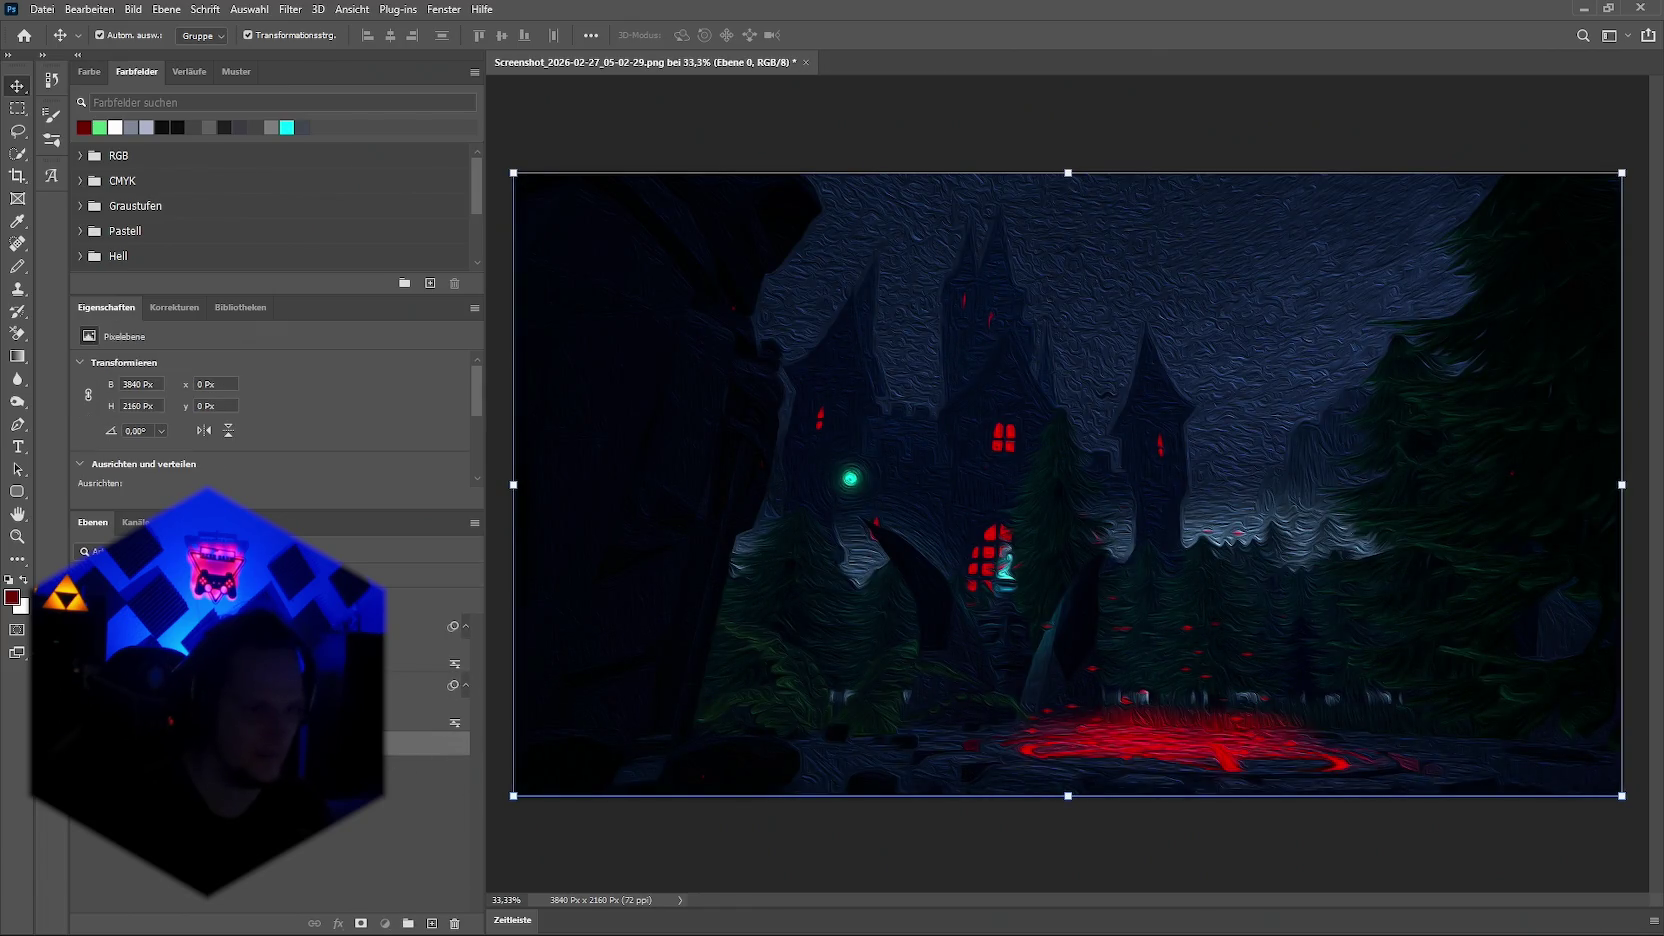
drag(250, 684, 250, 616)
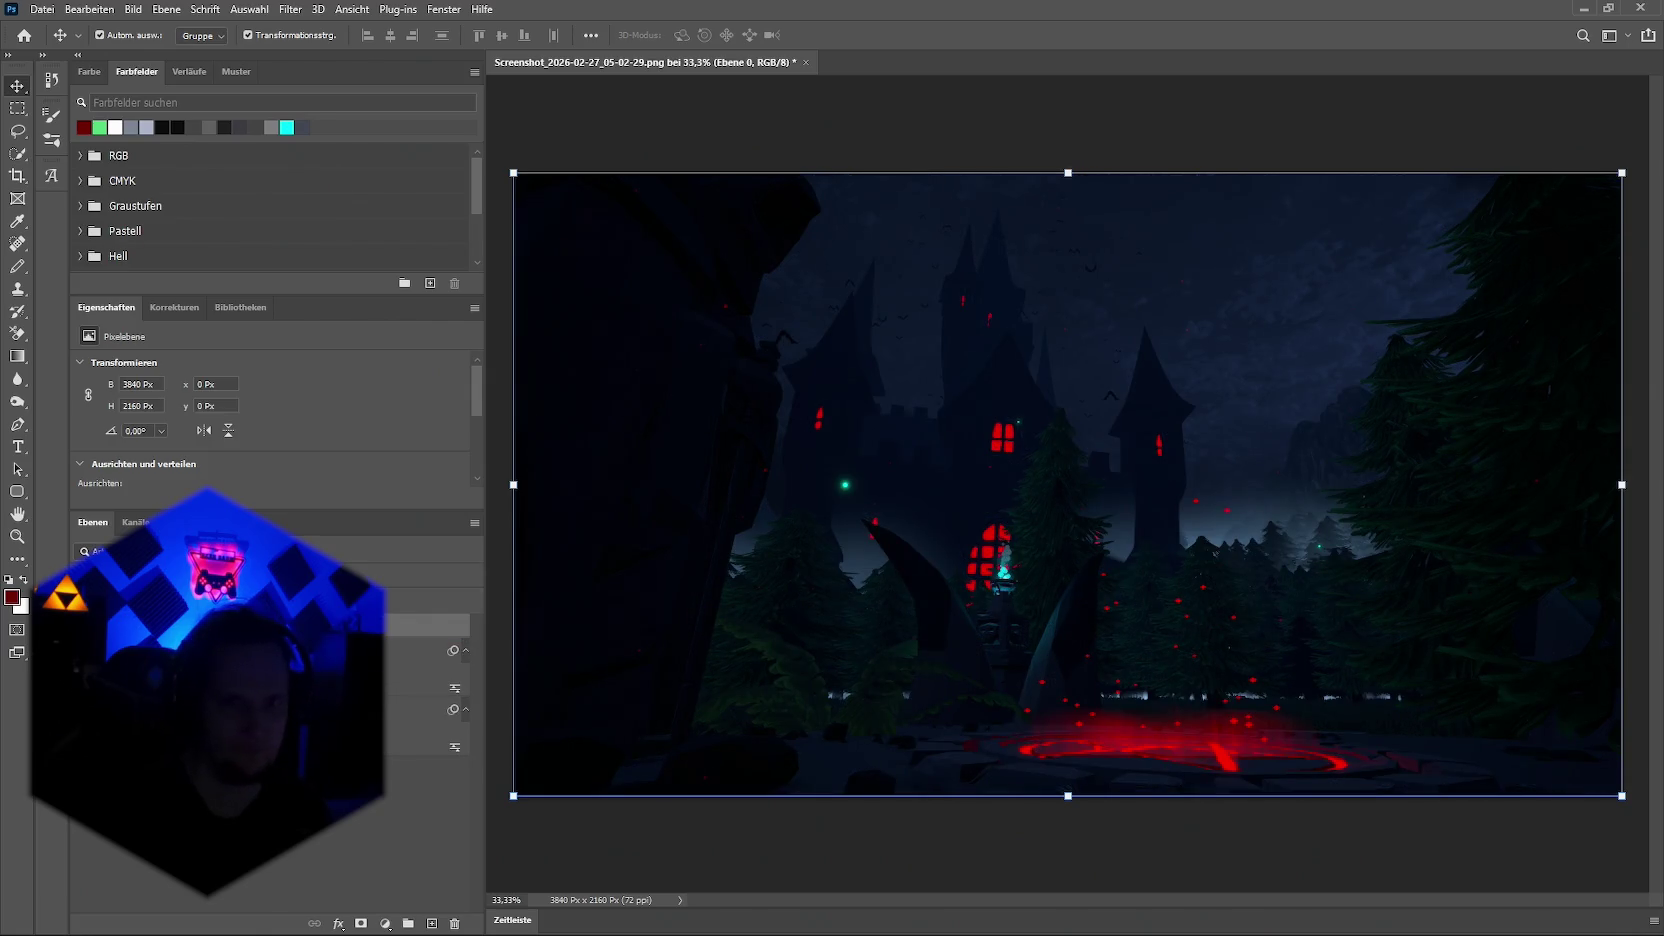
Step: Apply Ölfarbe to Ebene 0 and compare filtered versus unfiltered with undo/redo, ending unfiltered
click(338, 12)
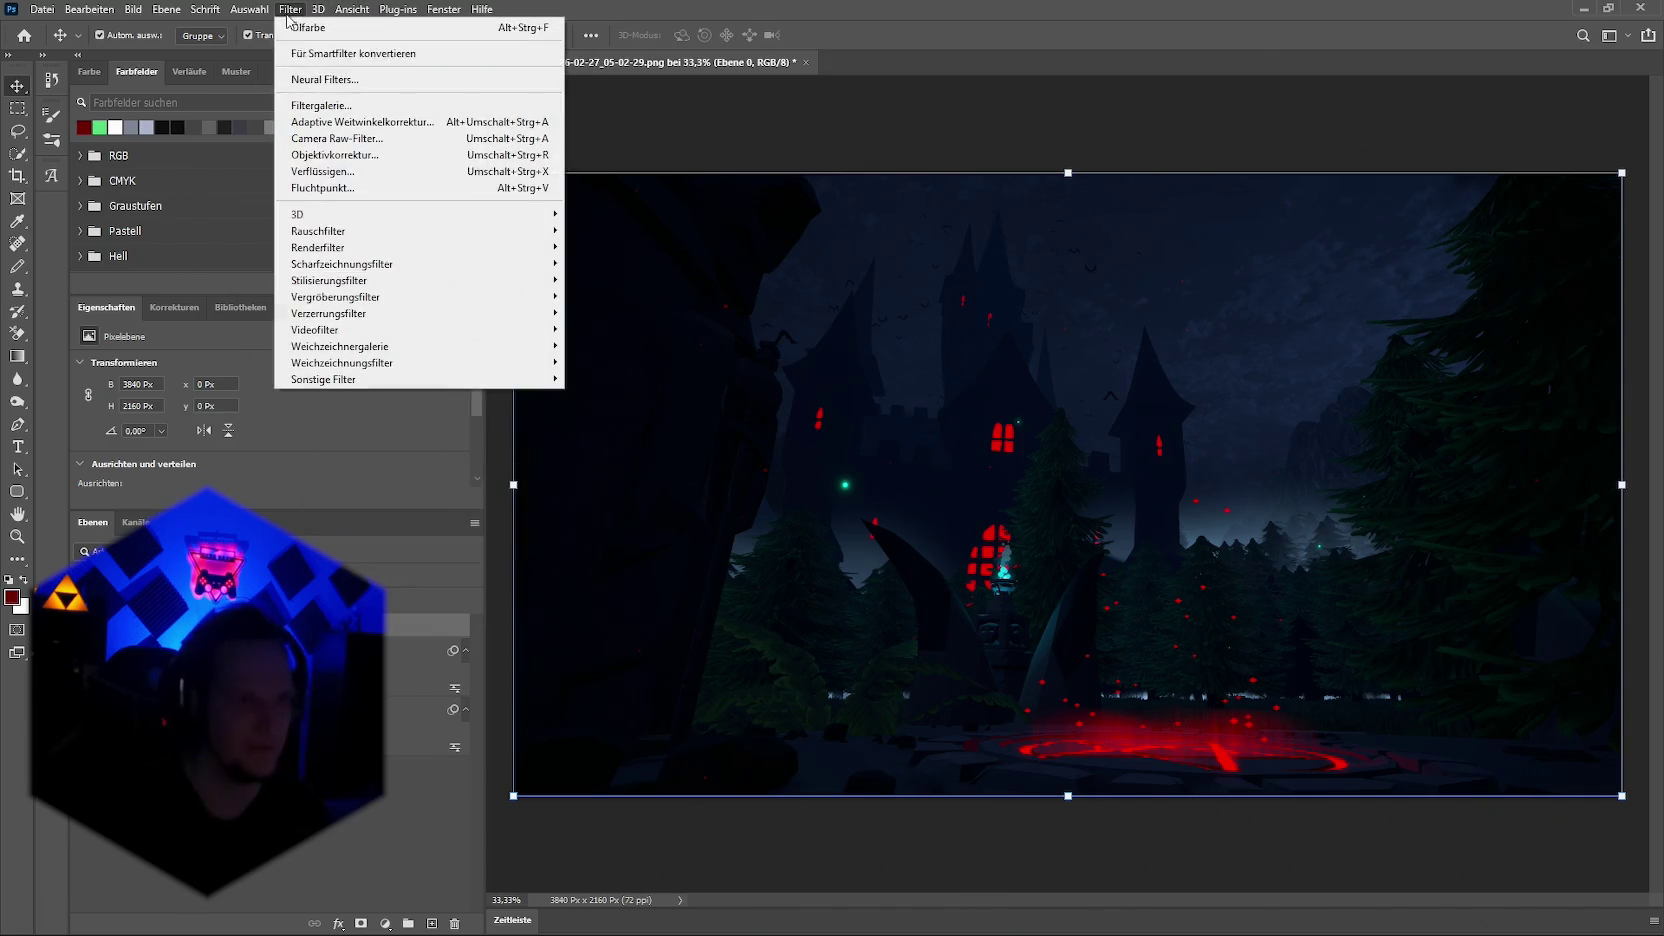
click(320, 27)
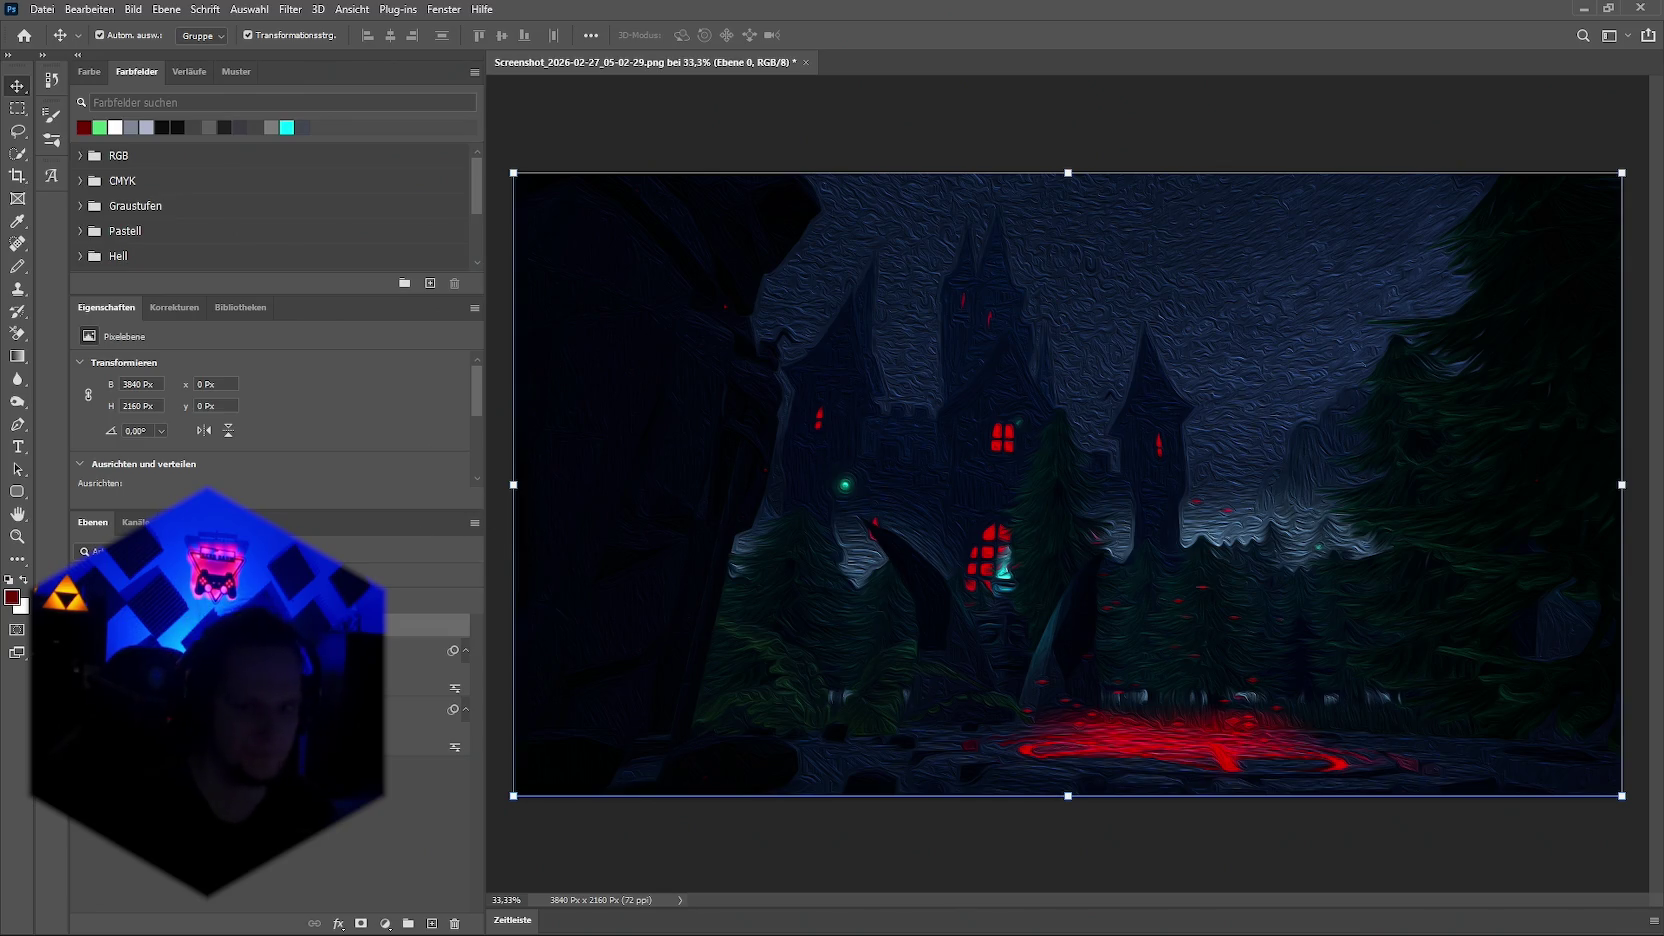
key(ctrl+f)
key(ctrl+z)
key(ctrl+shift+z)
key(ctrl+z)
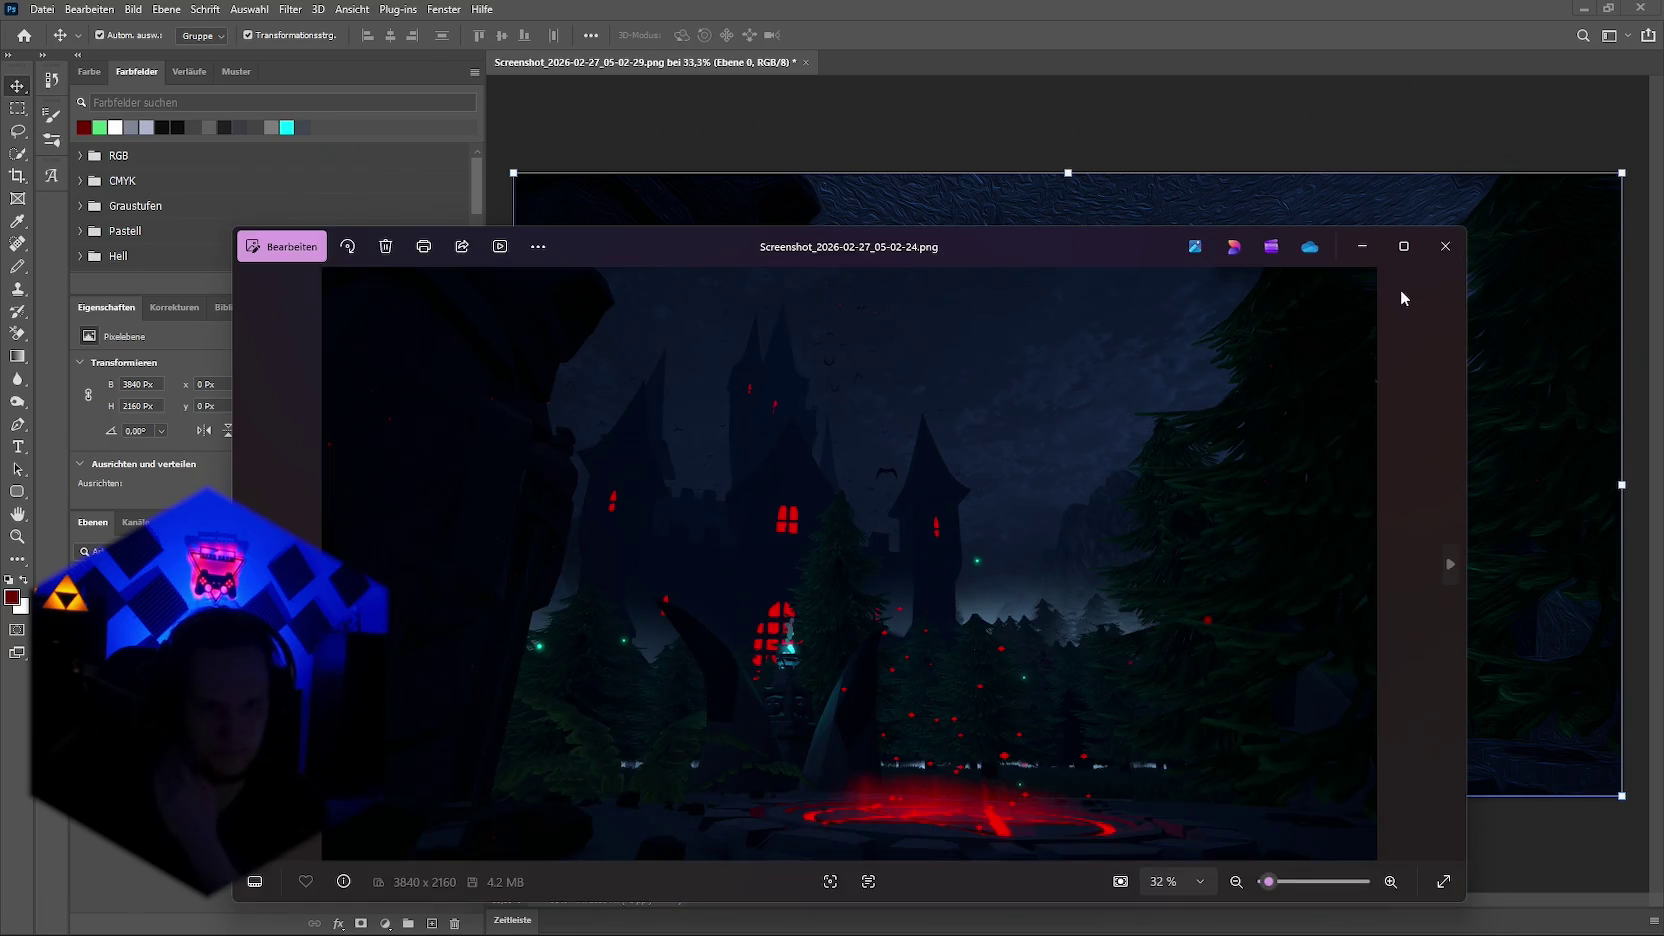
Step: Close the photo viewer and commit Screenshot_2026-02-27_05-02-24.png as a placed layer
click(1445, 246)
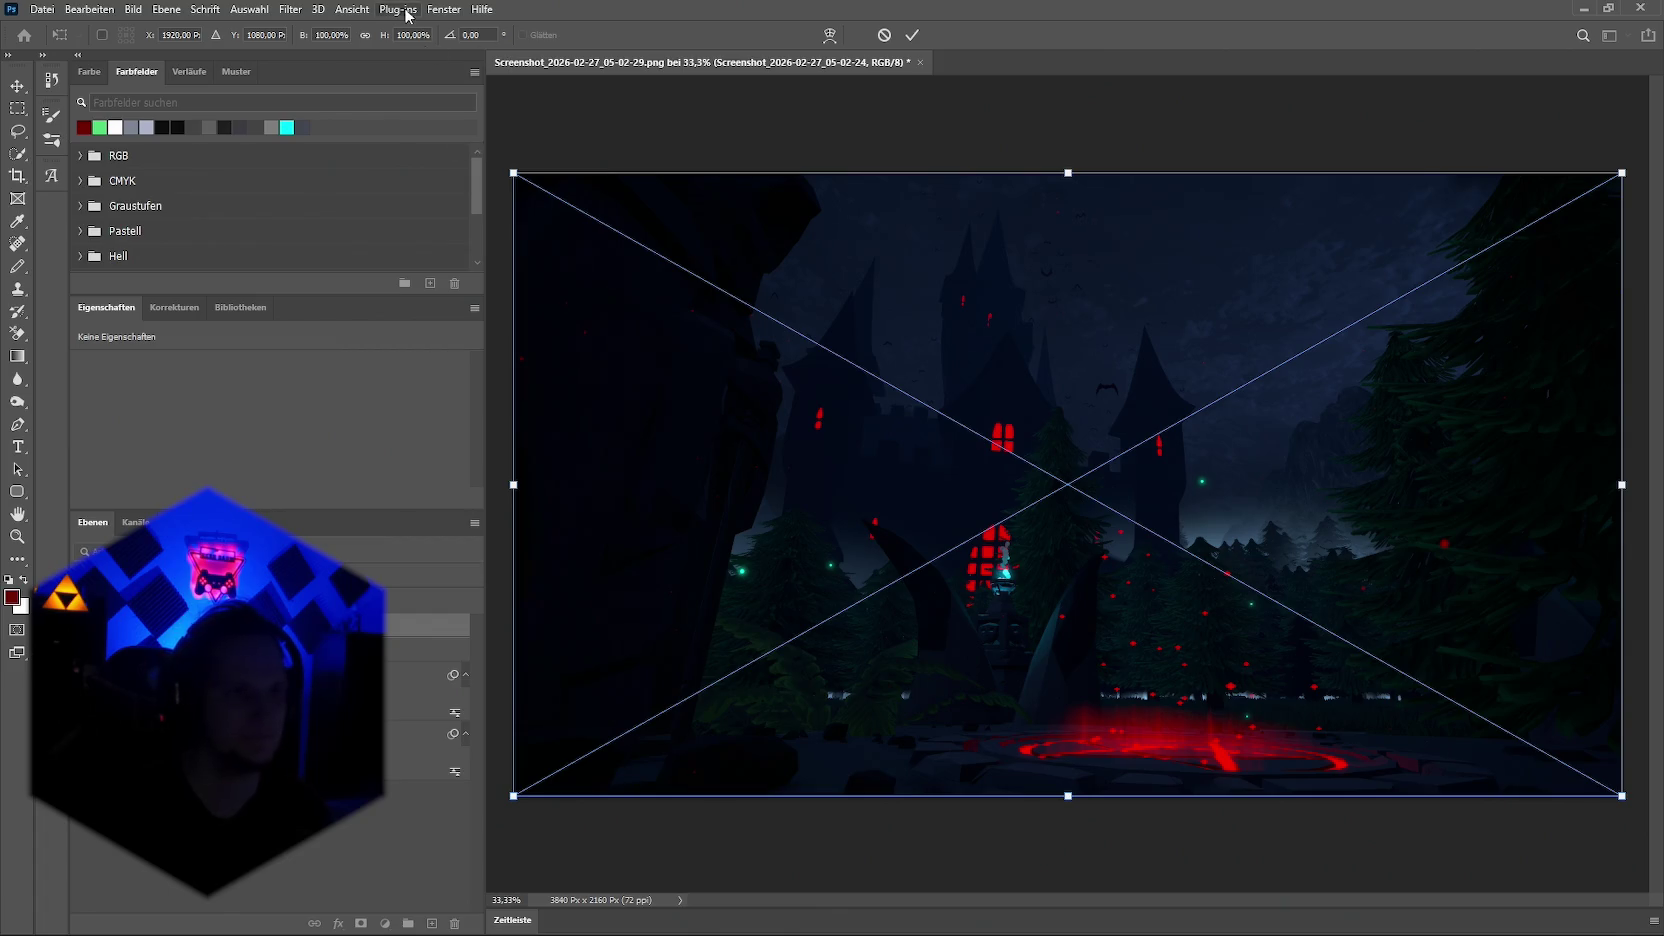
click(300, 10)
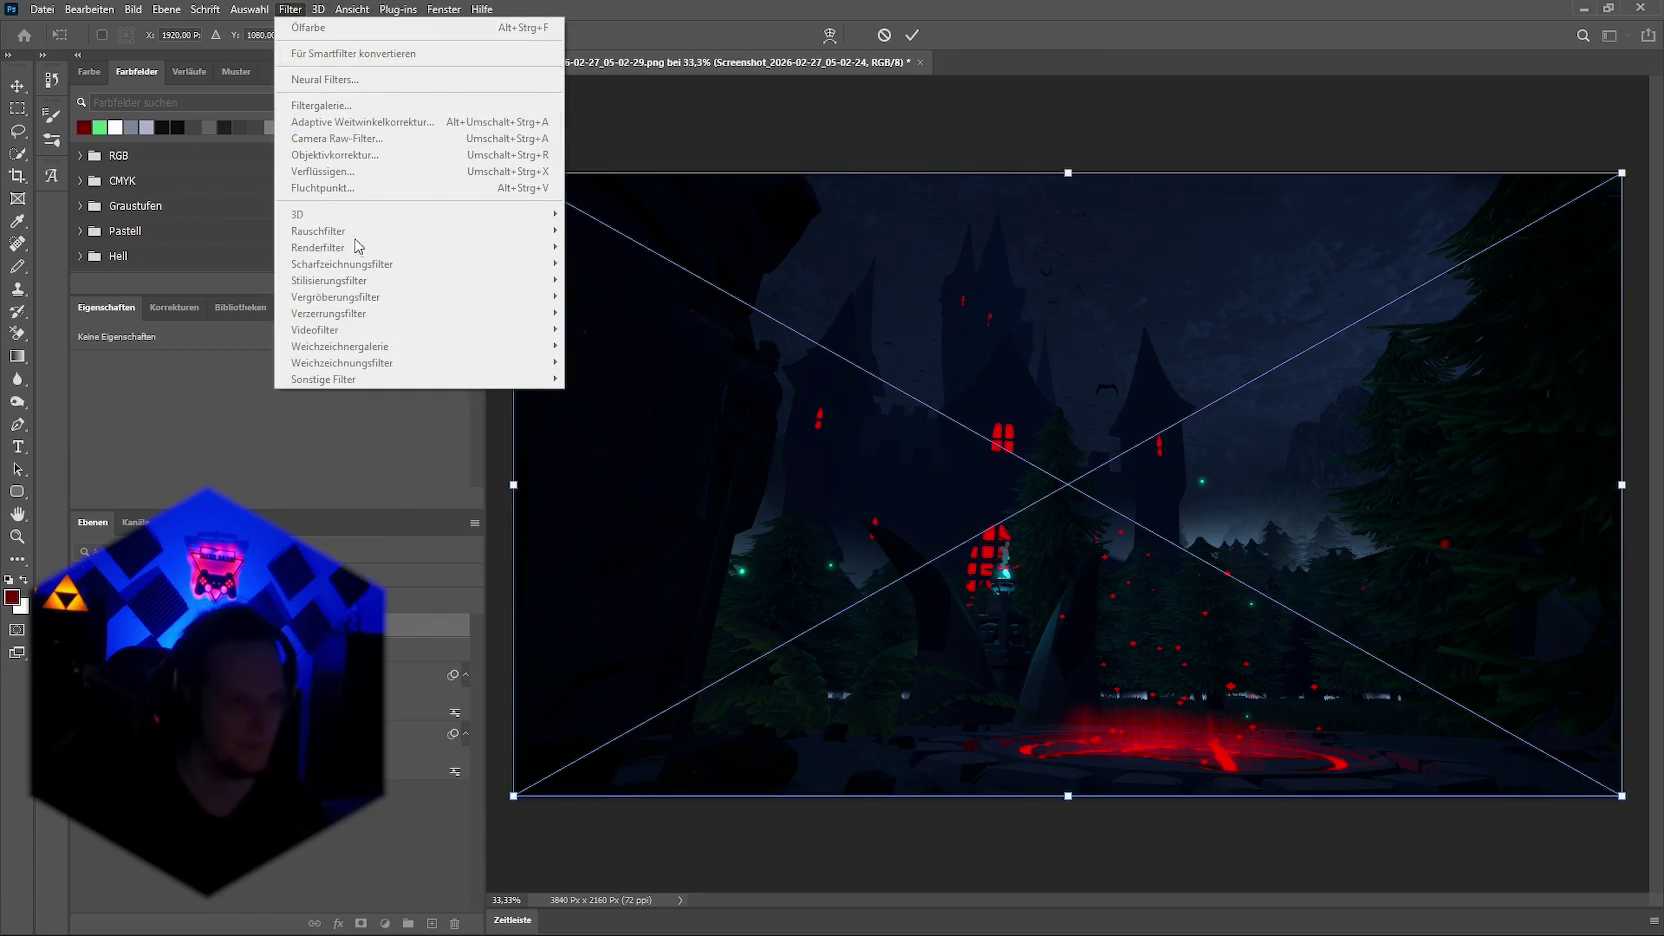
click(290, 9)
click(290, 9)
click(290, 9)
click(290, 9)
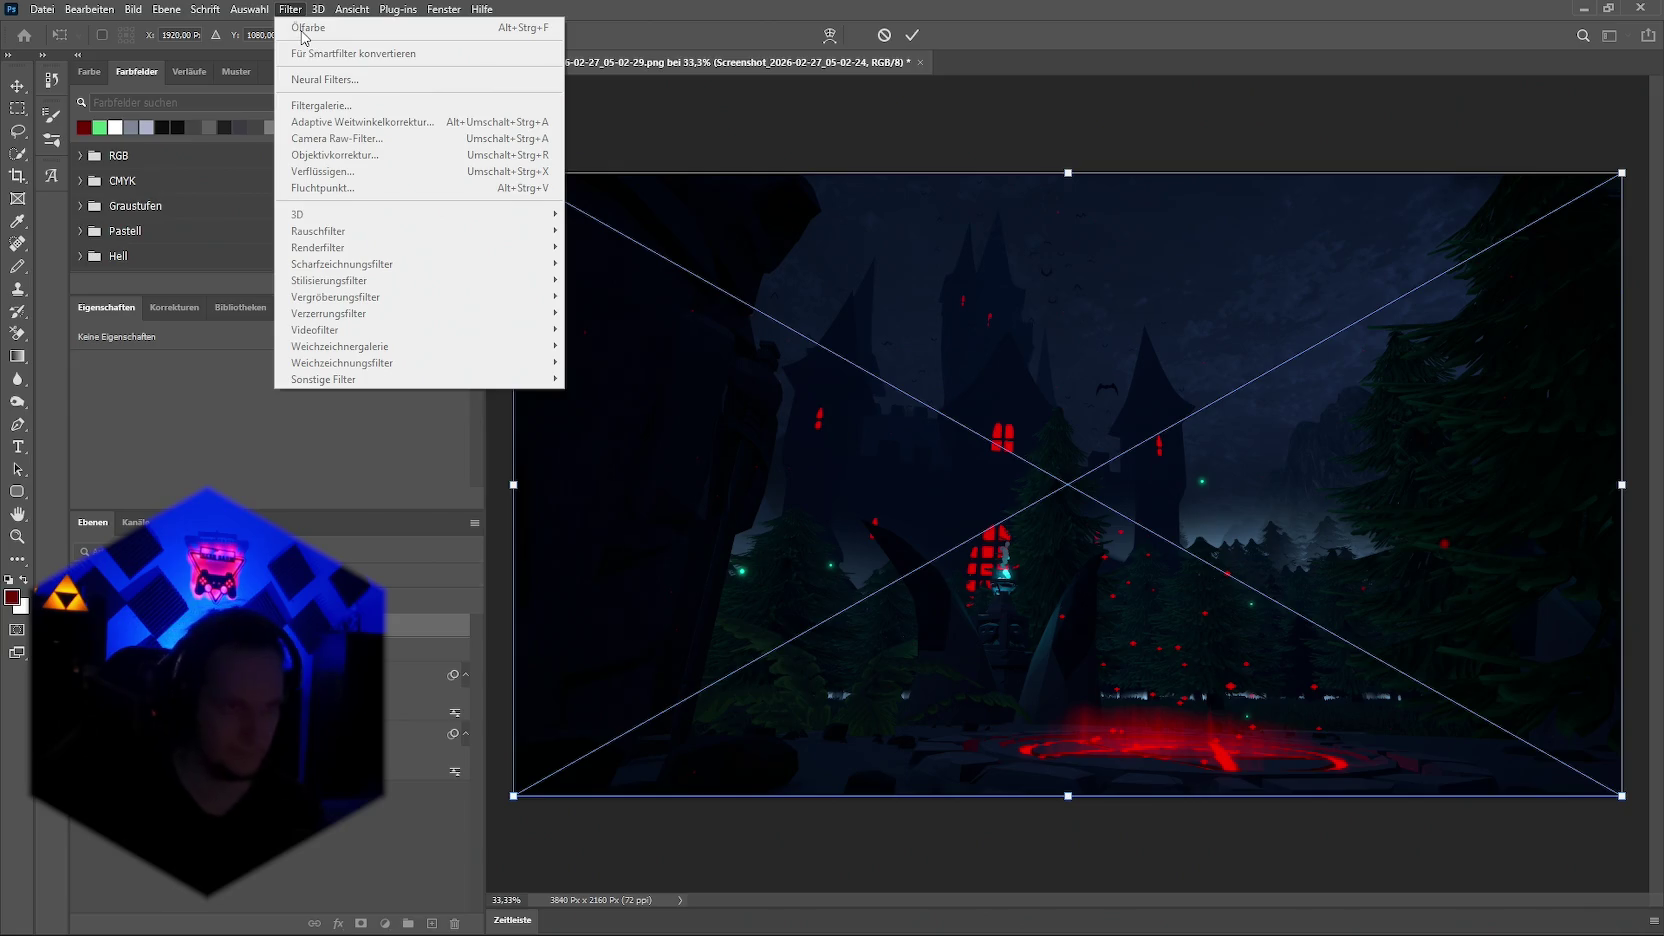
click(290, 9)
key(Return)
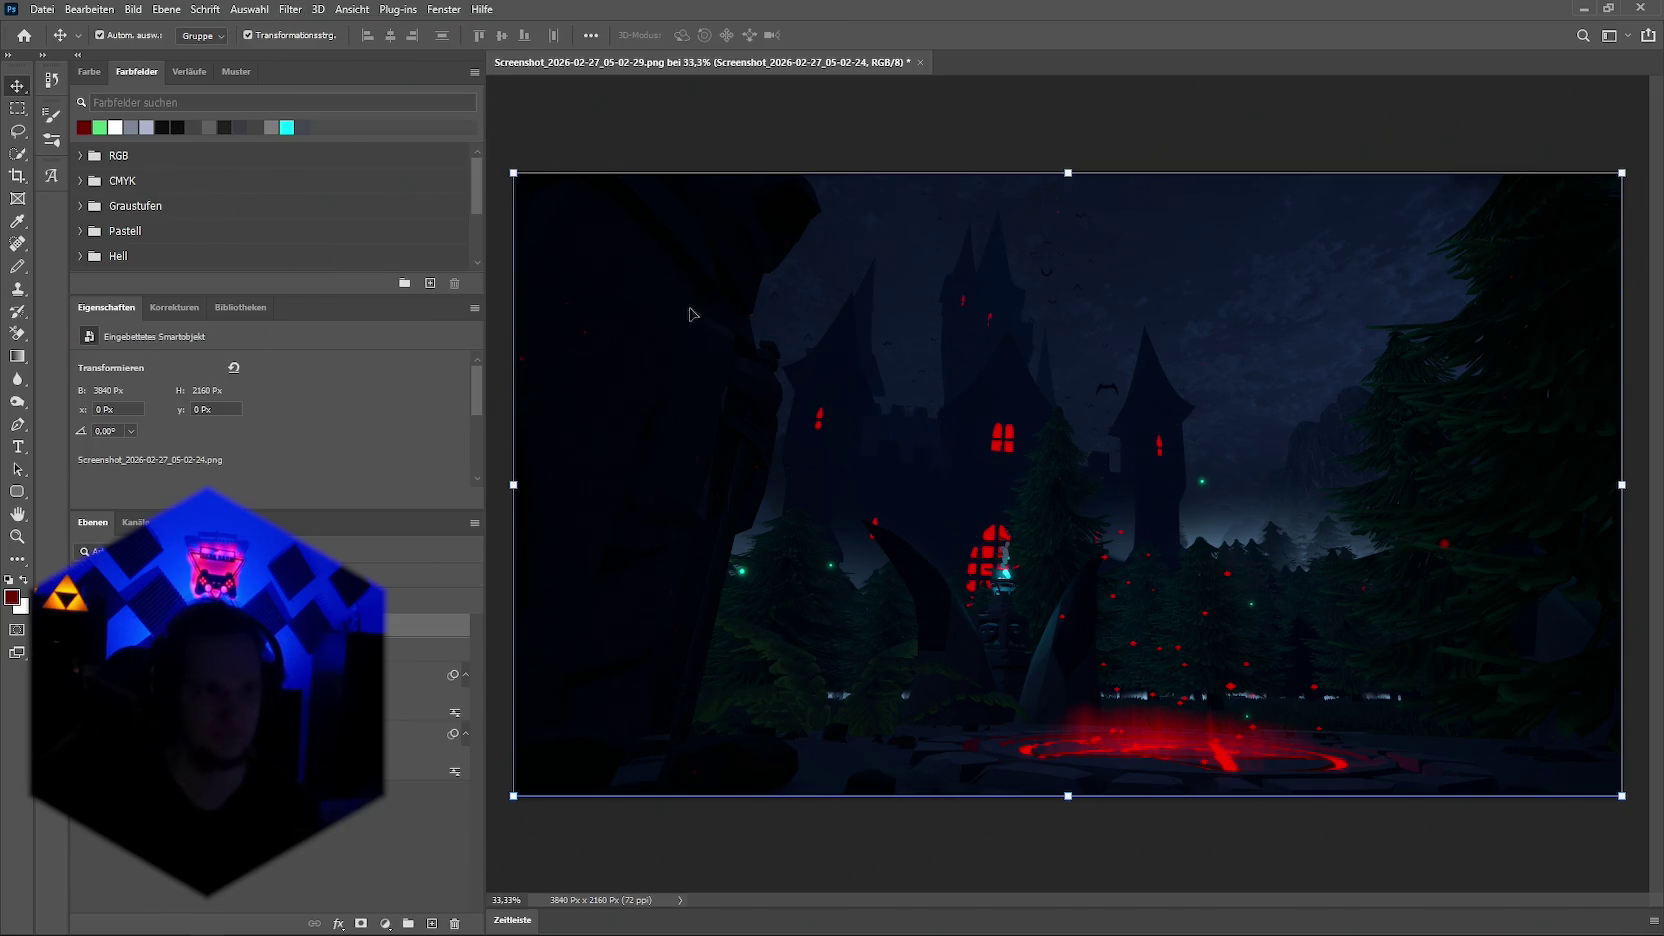
click(290, 9)
Step: Apply Ölfarbe to the placed screenshot with stylization 6,5 and shine 7,9
click(308, 27)
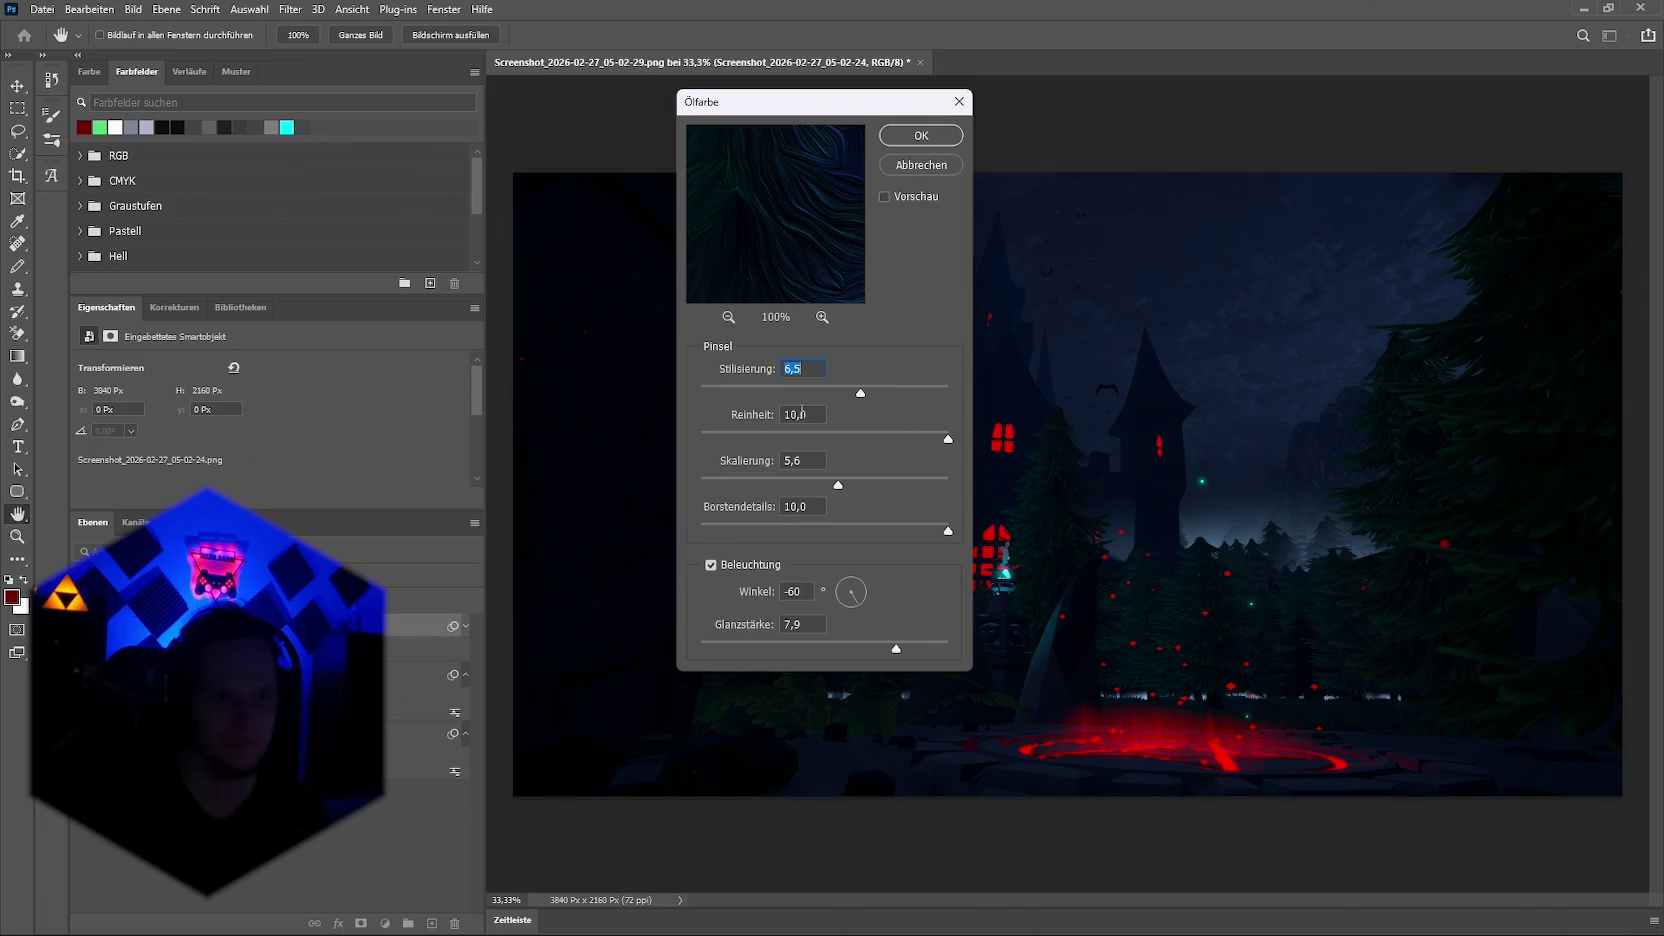
click(910, 136)
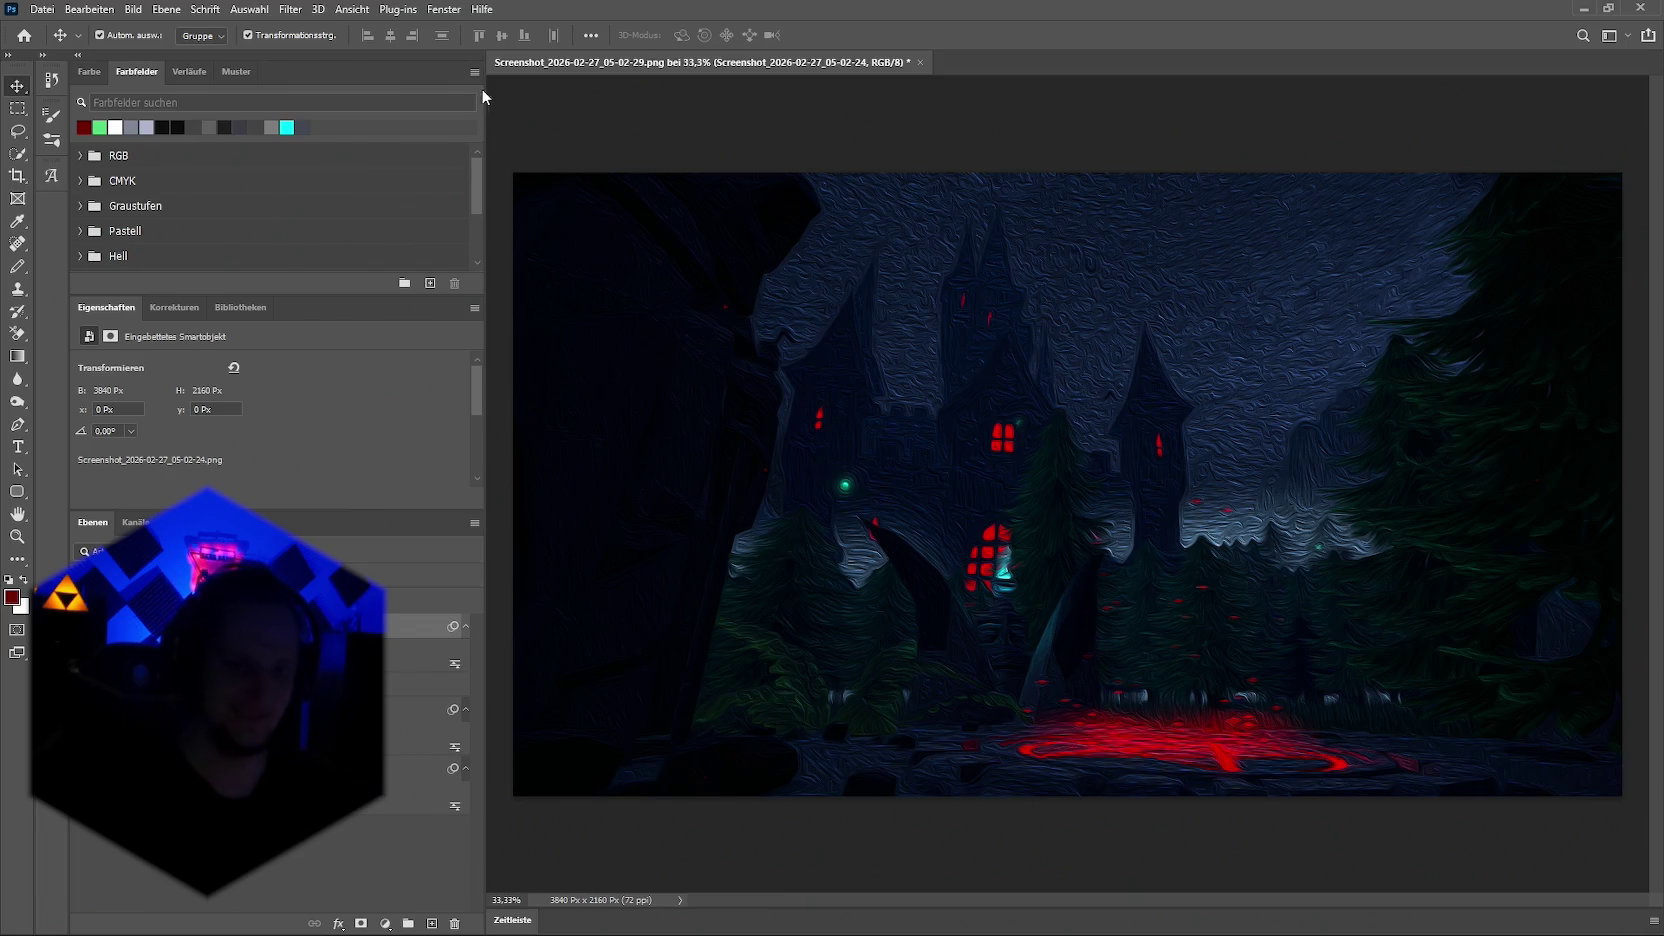
click(331, 10)
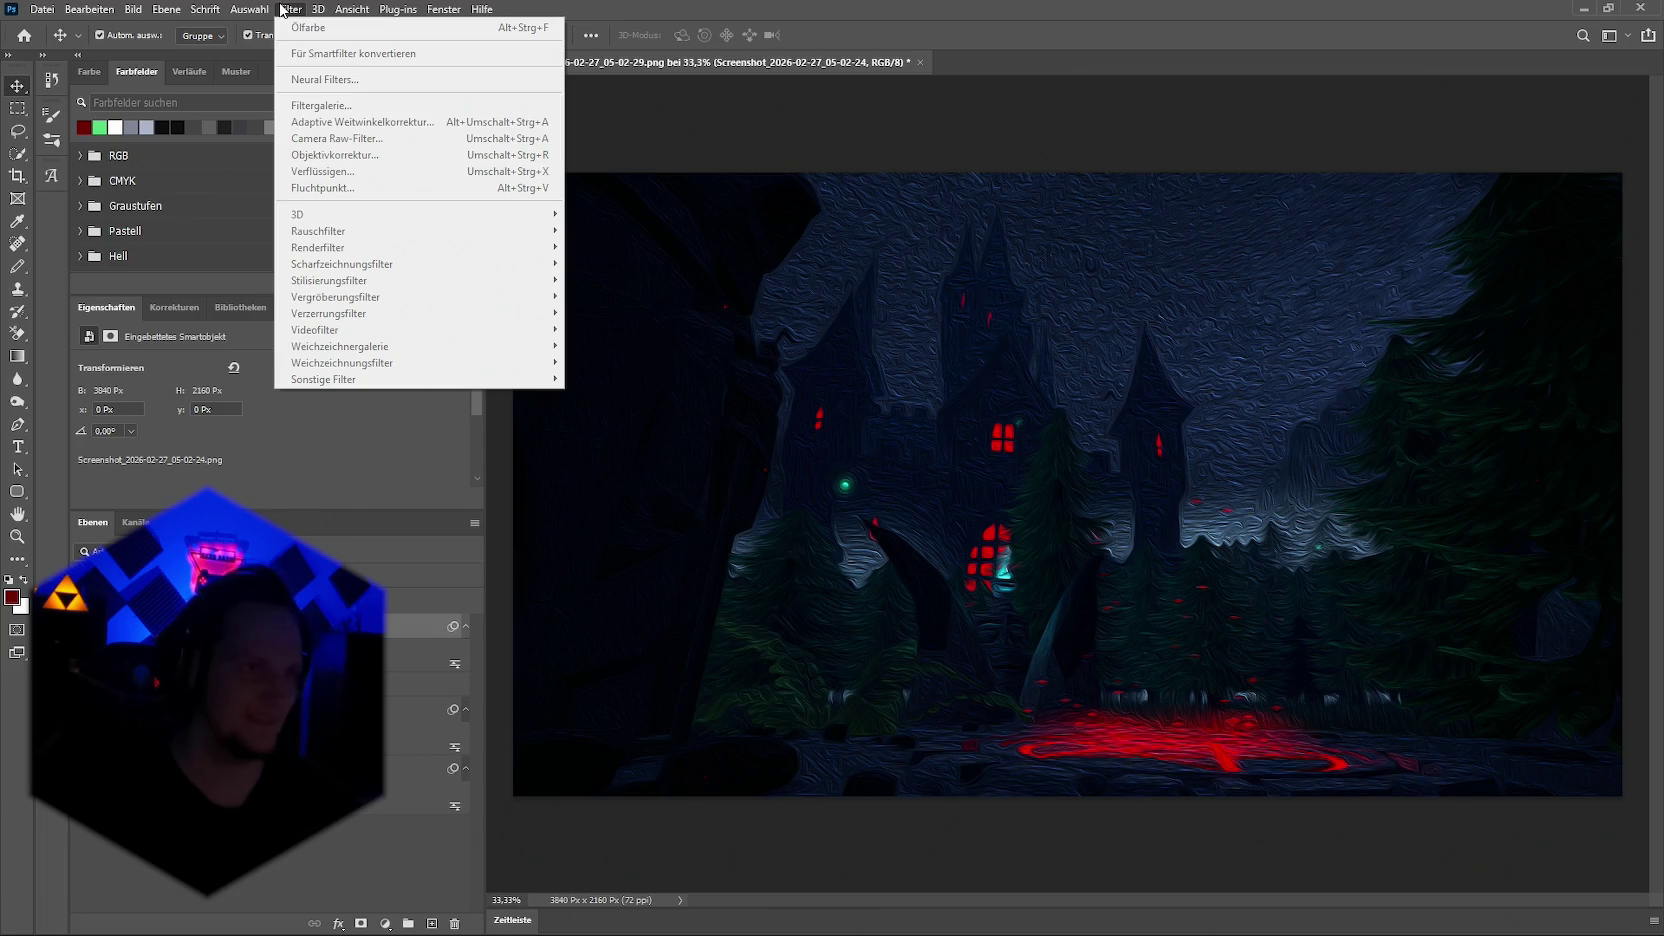
Step: Raise Ölfarbe stylization to 8,0 and zoom the filter preview out to 13%
click(290, 9)
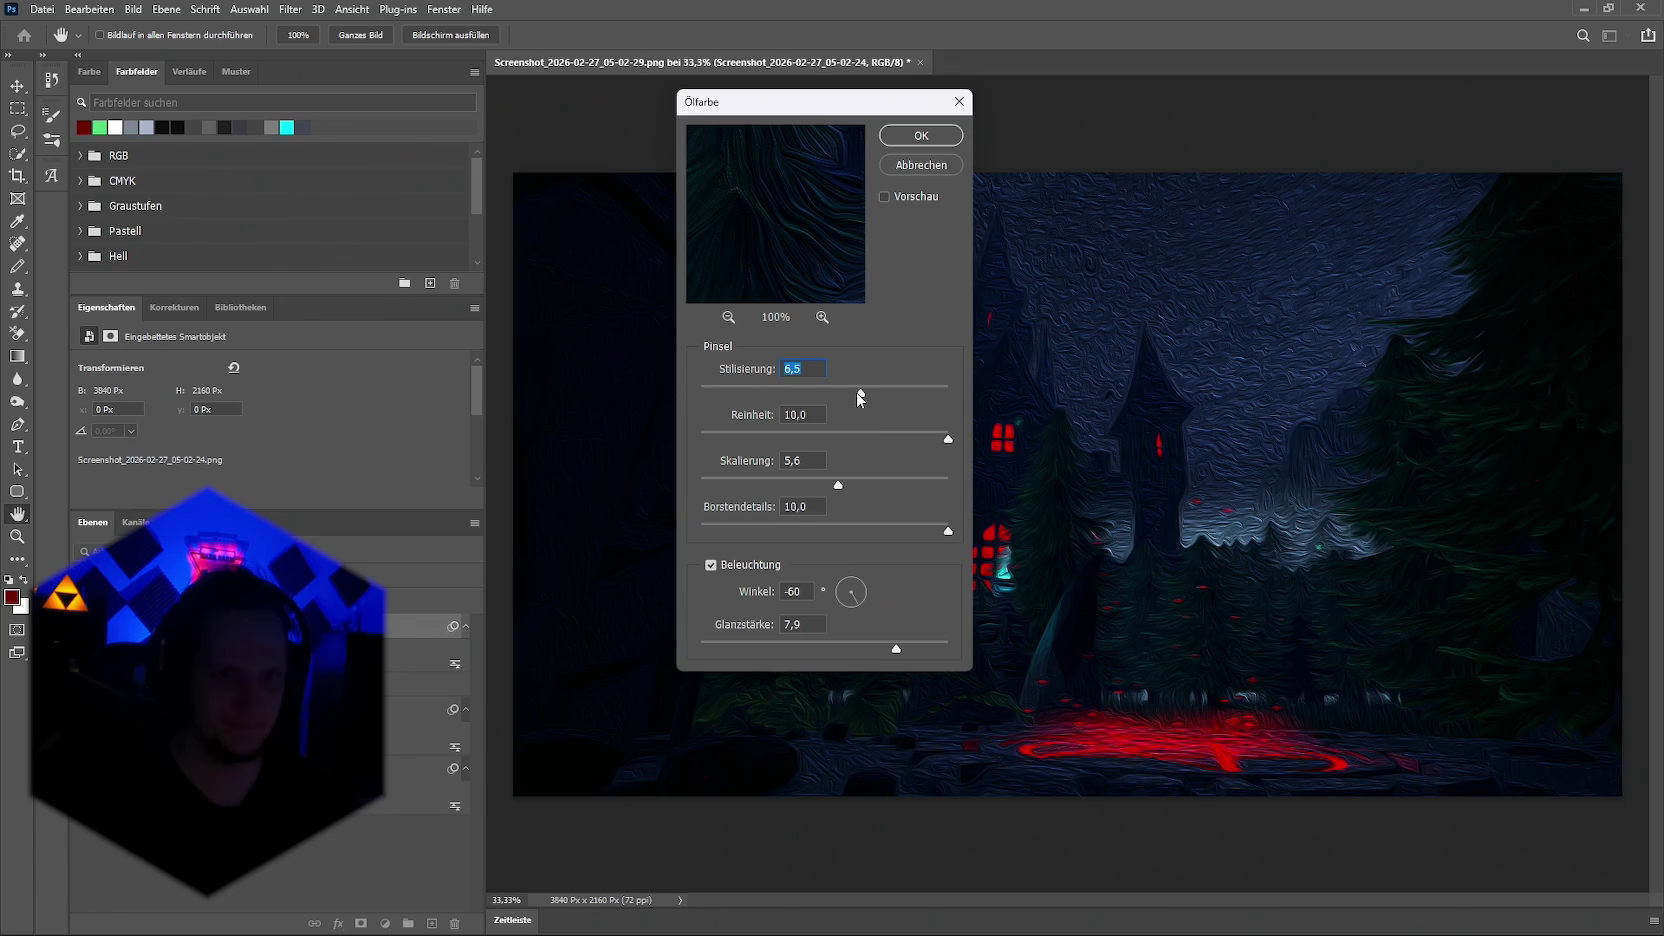
mouse_move(884, 399)
mouse_down()
mouse_move(900, 399)
mouse_move(748, 378)
mouse_up()
click(729, 317)
click(729, 317)
click(729, 317)
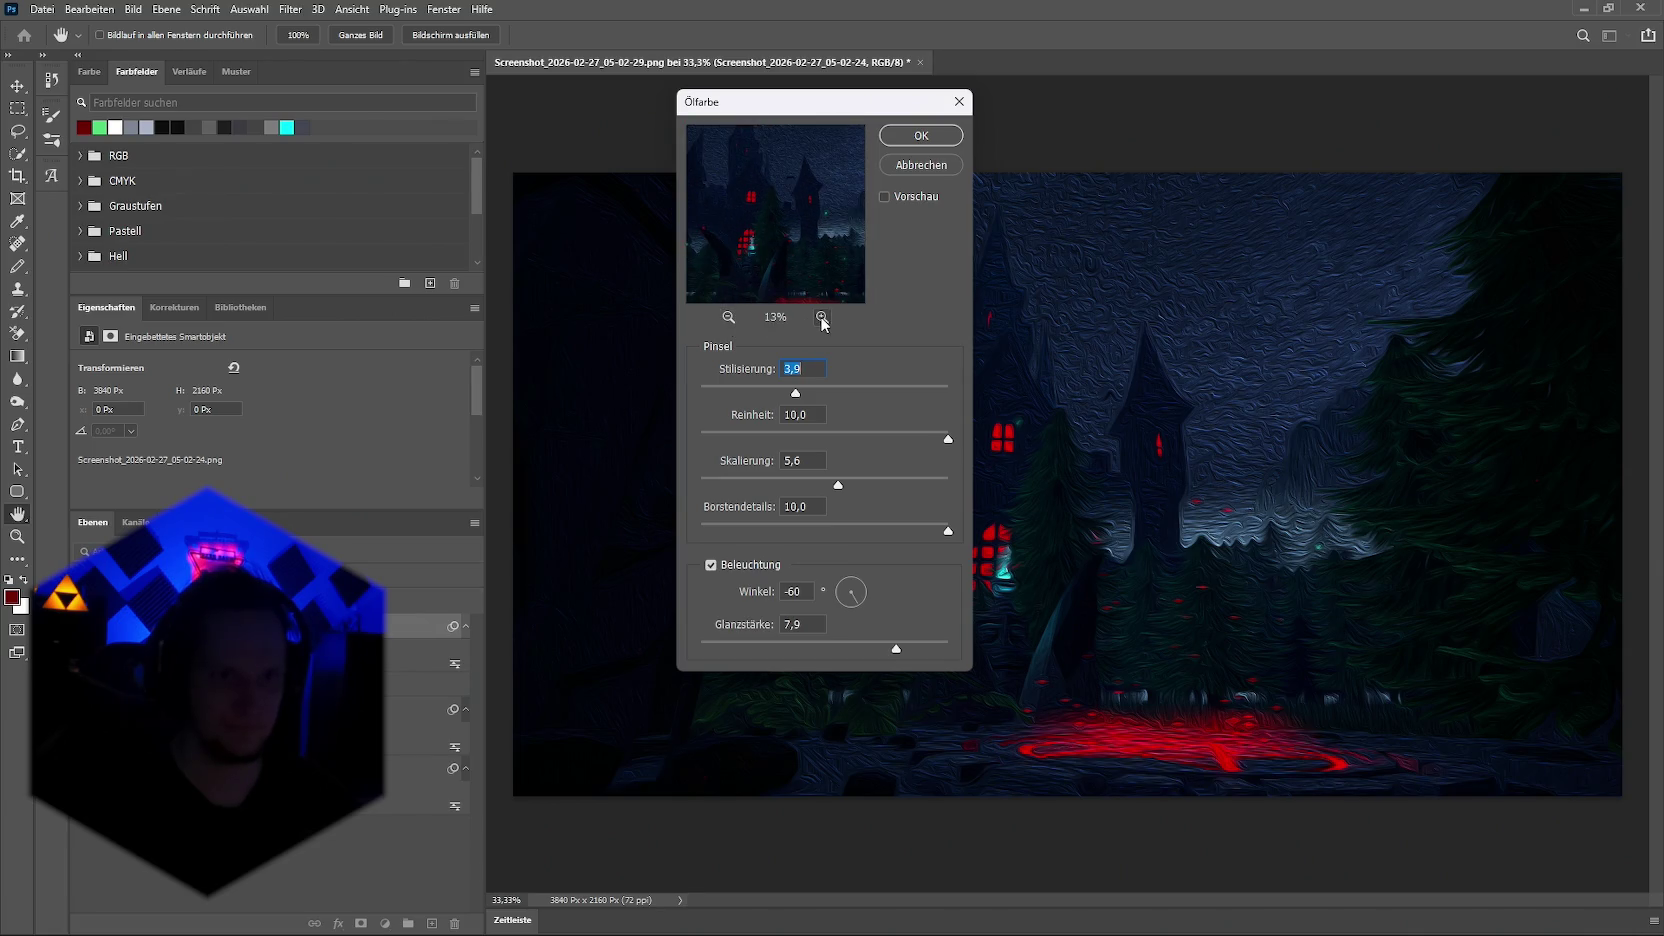
click(822, 317)
click(729, 317)
Step: Set stylization 7,1, brush scale 0,1, bristle detail 0,9 and shine 10,0
mouse_move(838, 395)
mouse_down()
mouse_move(877, 395)
mouse_move(957, 440)
mouse_up()
mouse_move(838, 485)
mouse_down()
mouse_move(697, 485)
mouse_move(980, 463)
mouse_up()
drag(947, 531, 722, 532)
drag(706, 644, 972, 640)
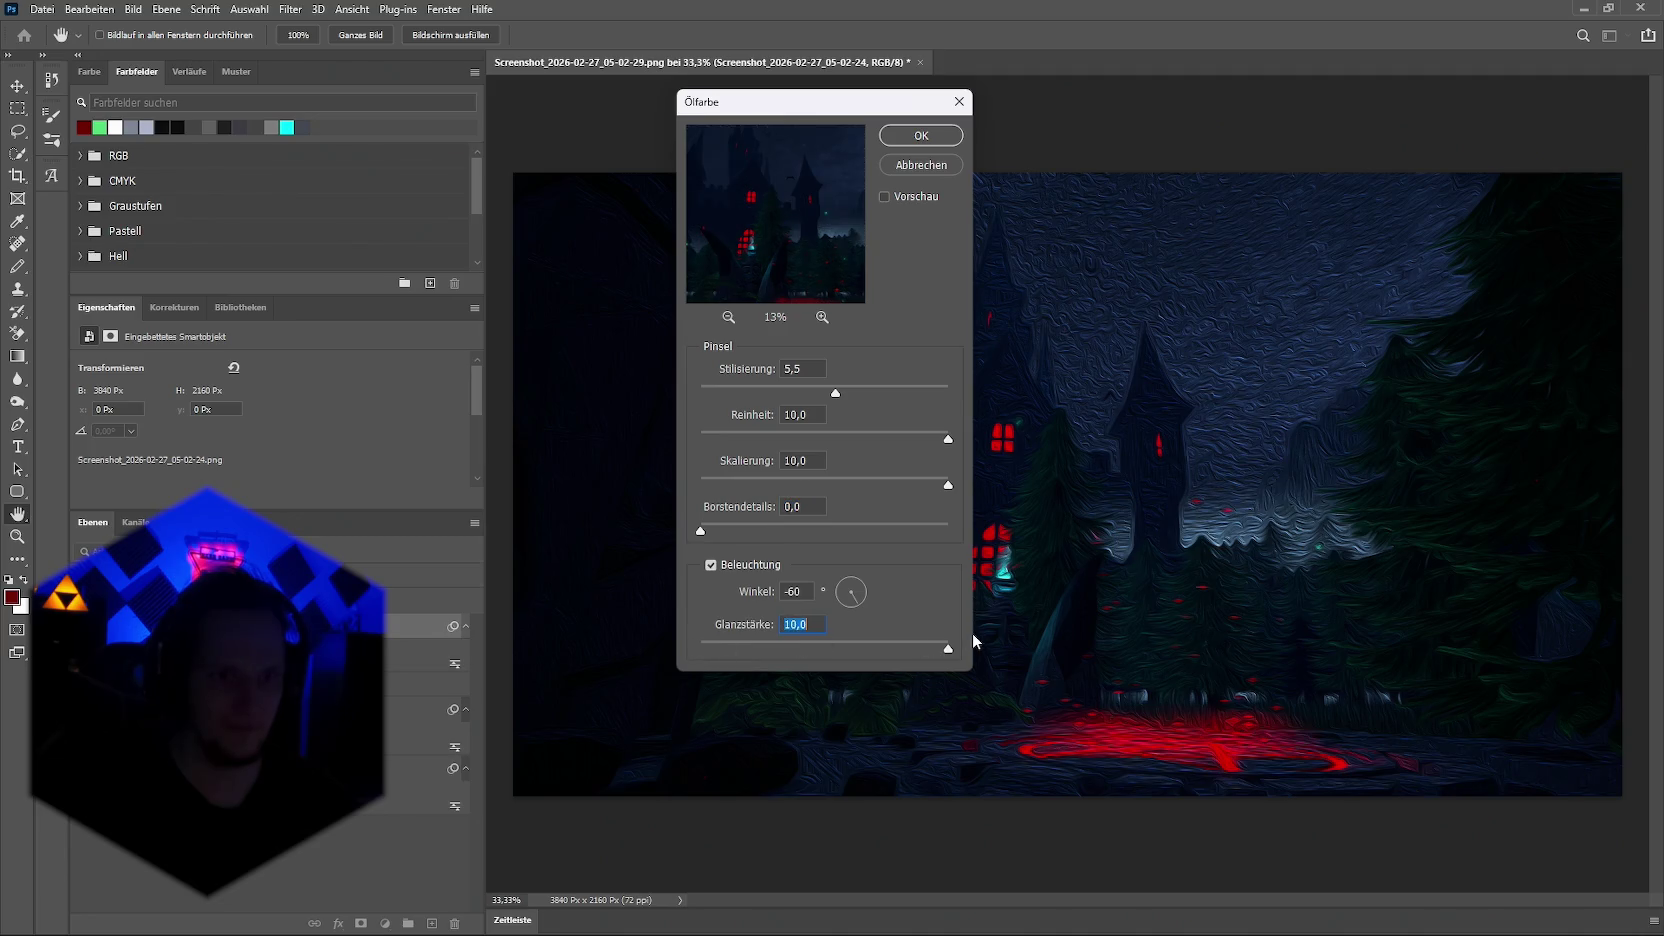
Step: Turn the light angle to -129 with scale 0,1, apply, and select the screenshot layer
mouse_move(857, 587)
mouse_down()
mouse_move(870, 569)
mouse_move(881, 624)
mouse_move(875, 592)
mouse_up()
click(845, 599)
mouse_move(700, 530)
mouse_down()
mouse_move(950, 523)
mouse_move(640, 542)
mouse_up()
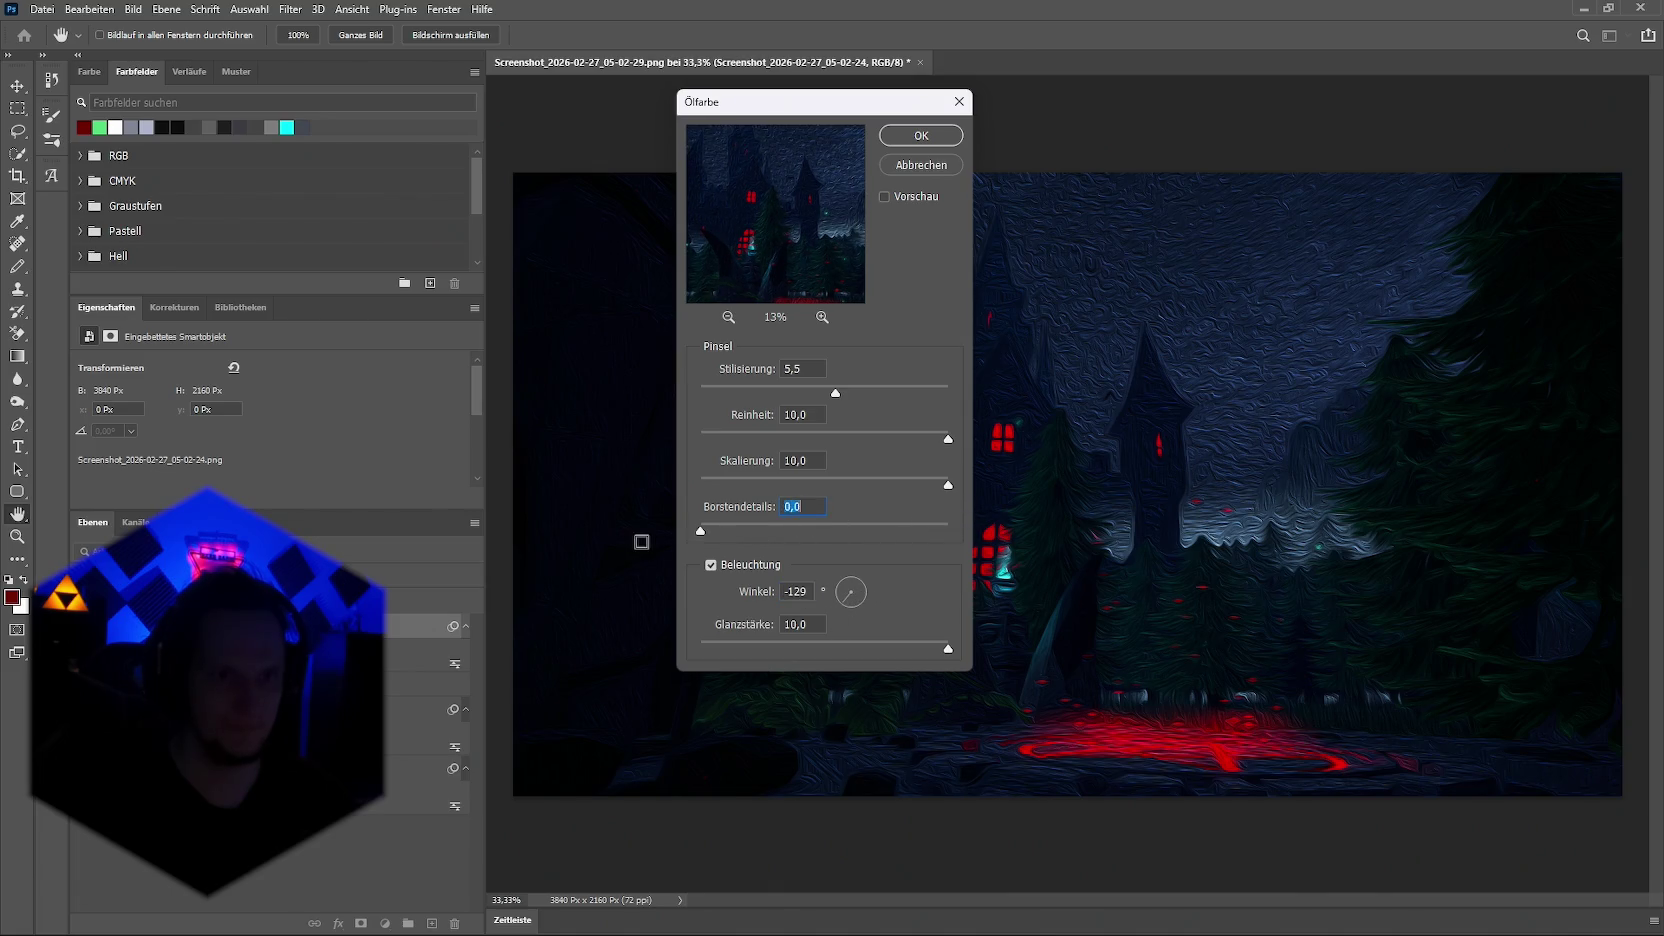
drag(912, 486, 660, 503)
click(919, 140)
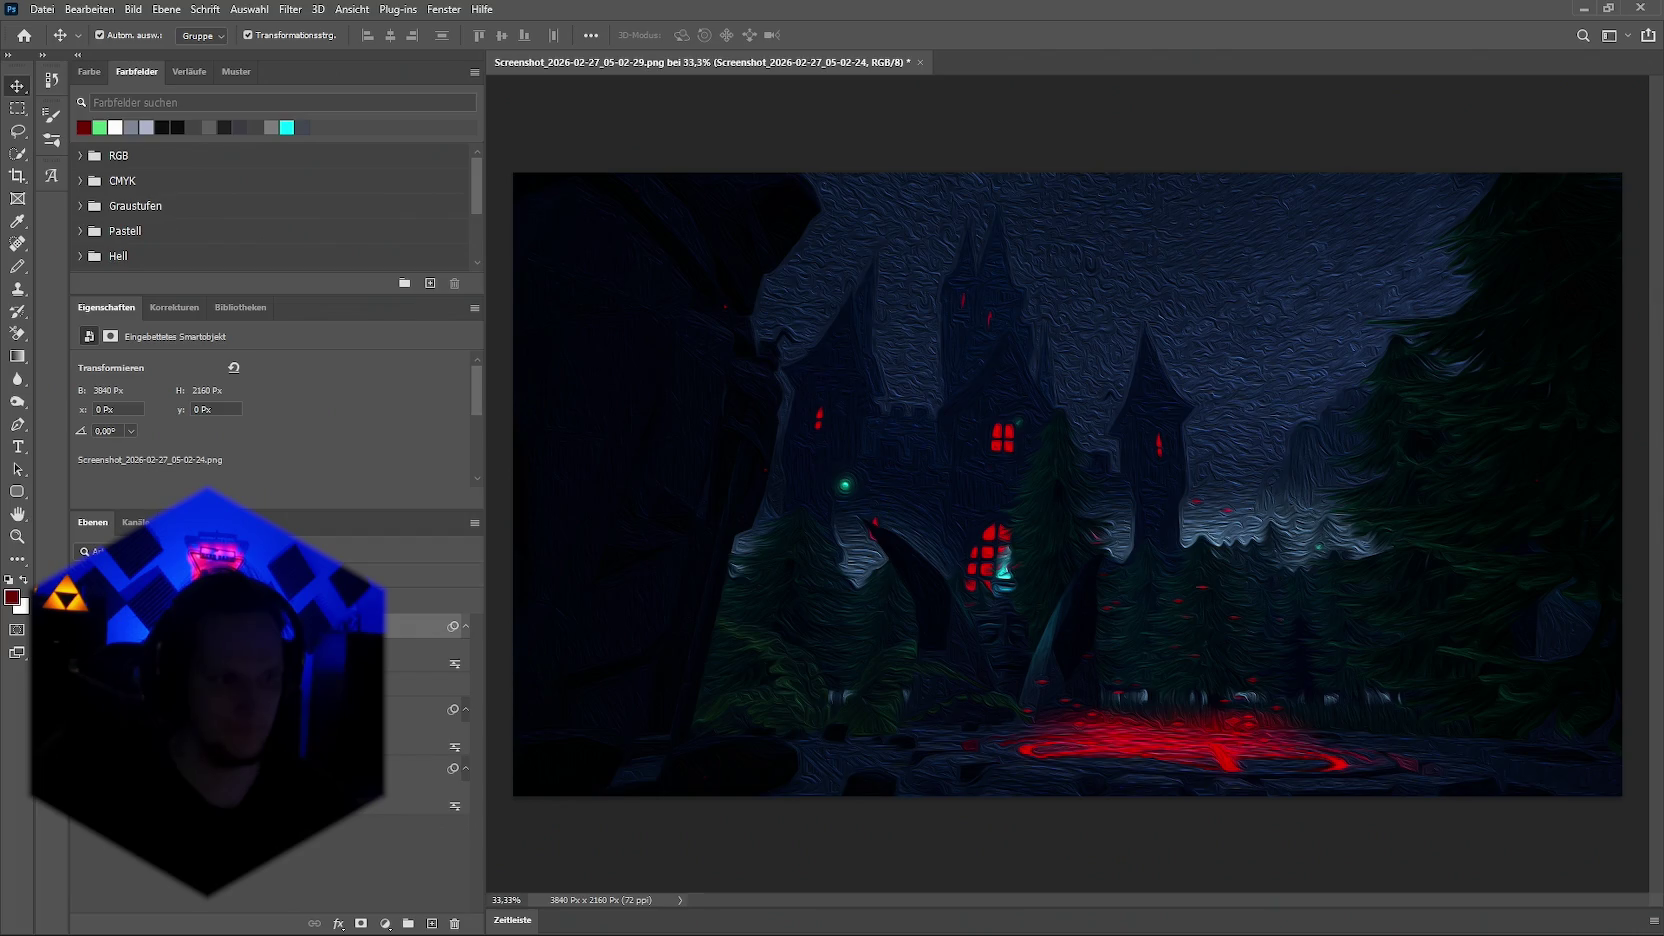
click(250, 684)
click(250, 626)
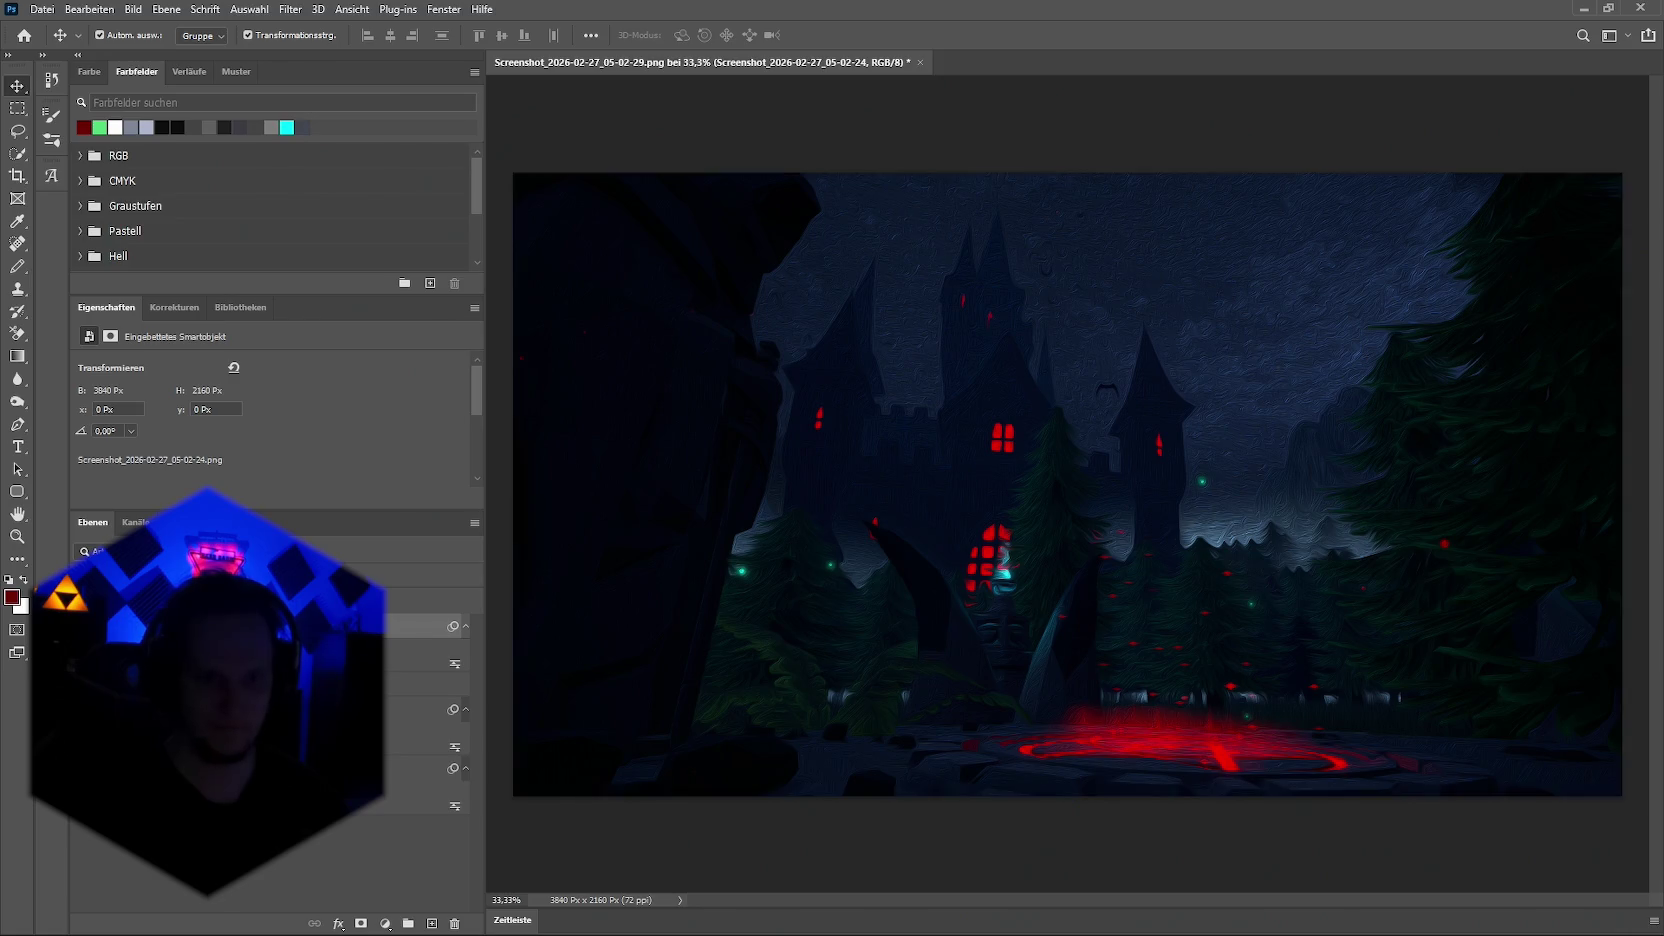
Step: Select the other castle screenshot layer with Alt+[
key(alt+bracketleft)
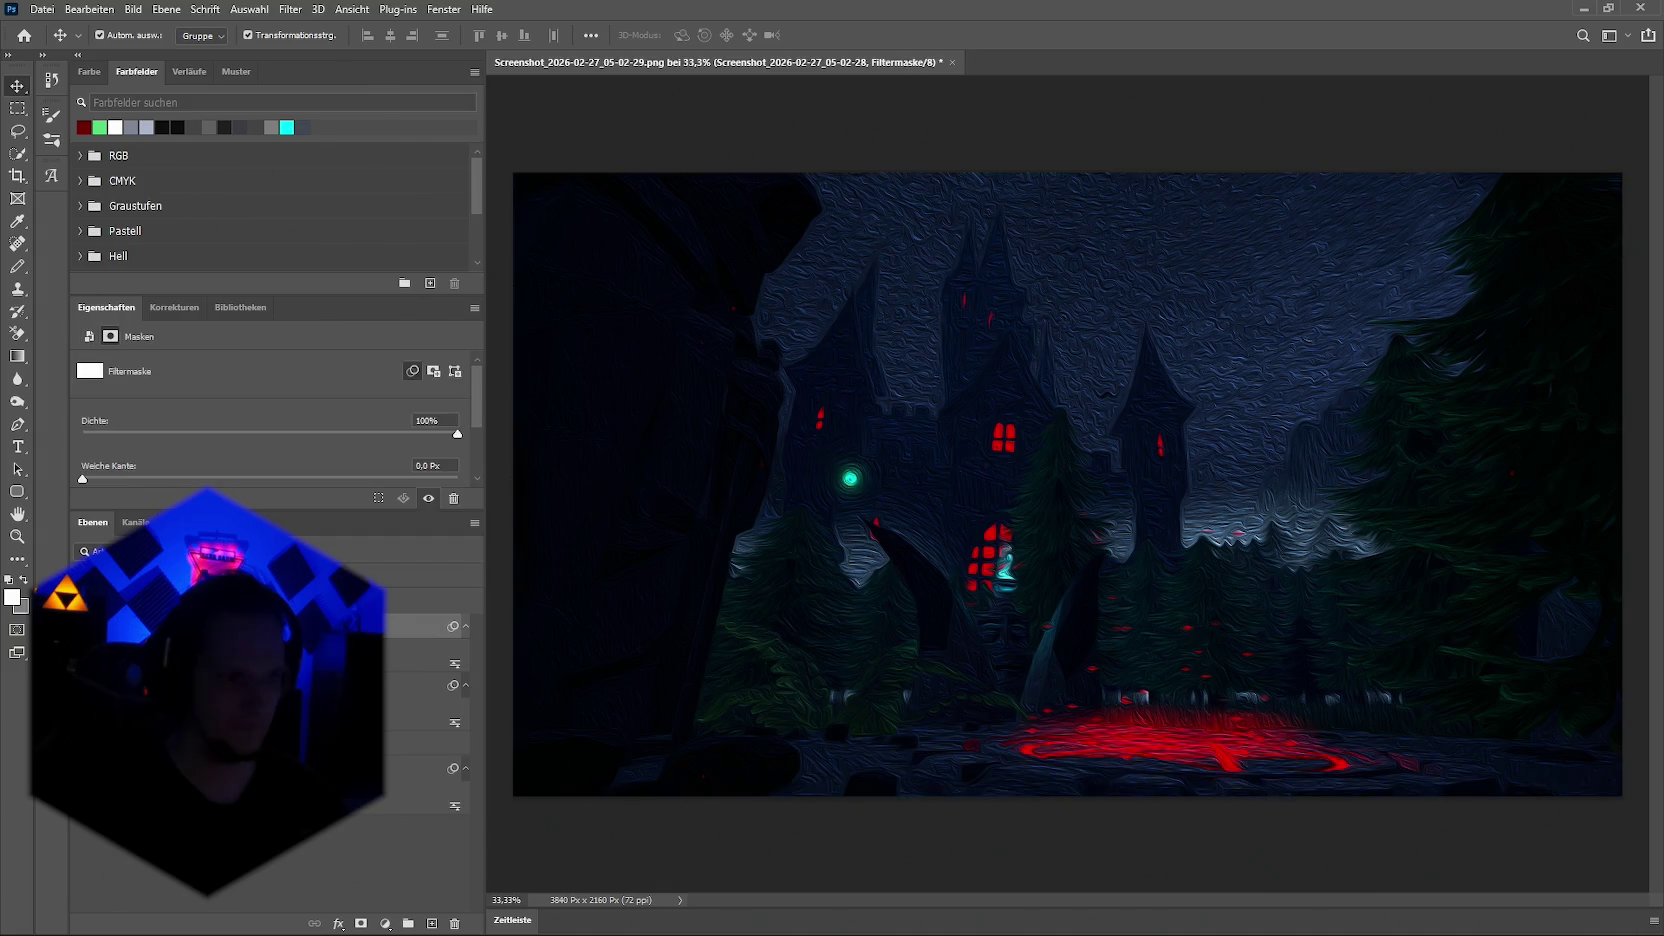
Step: Open Ölfarbe on the screenshot layer, zoom the preview out, and set cleanliness to 10
key(ctrl+alt+f)
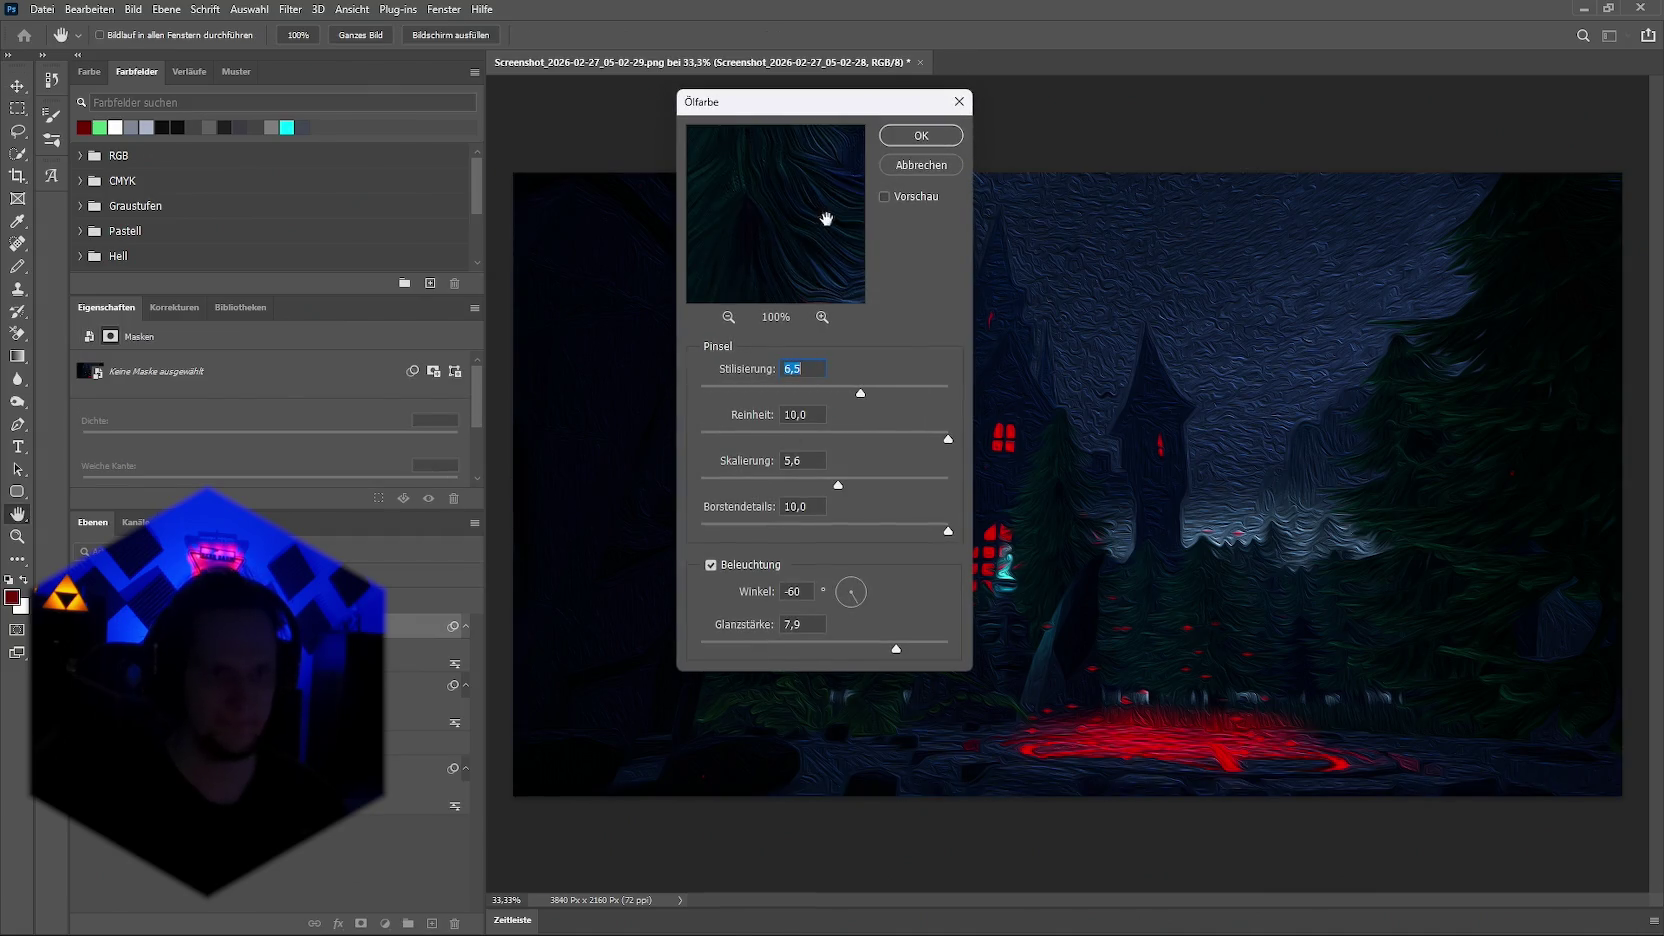
click(728, 317)
click(728, 317)
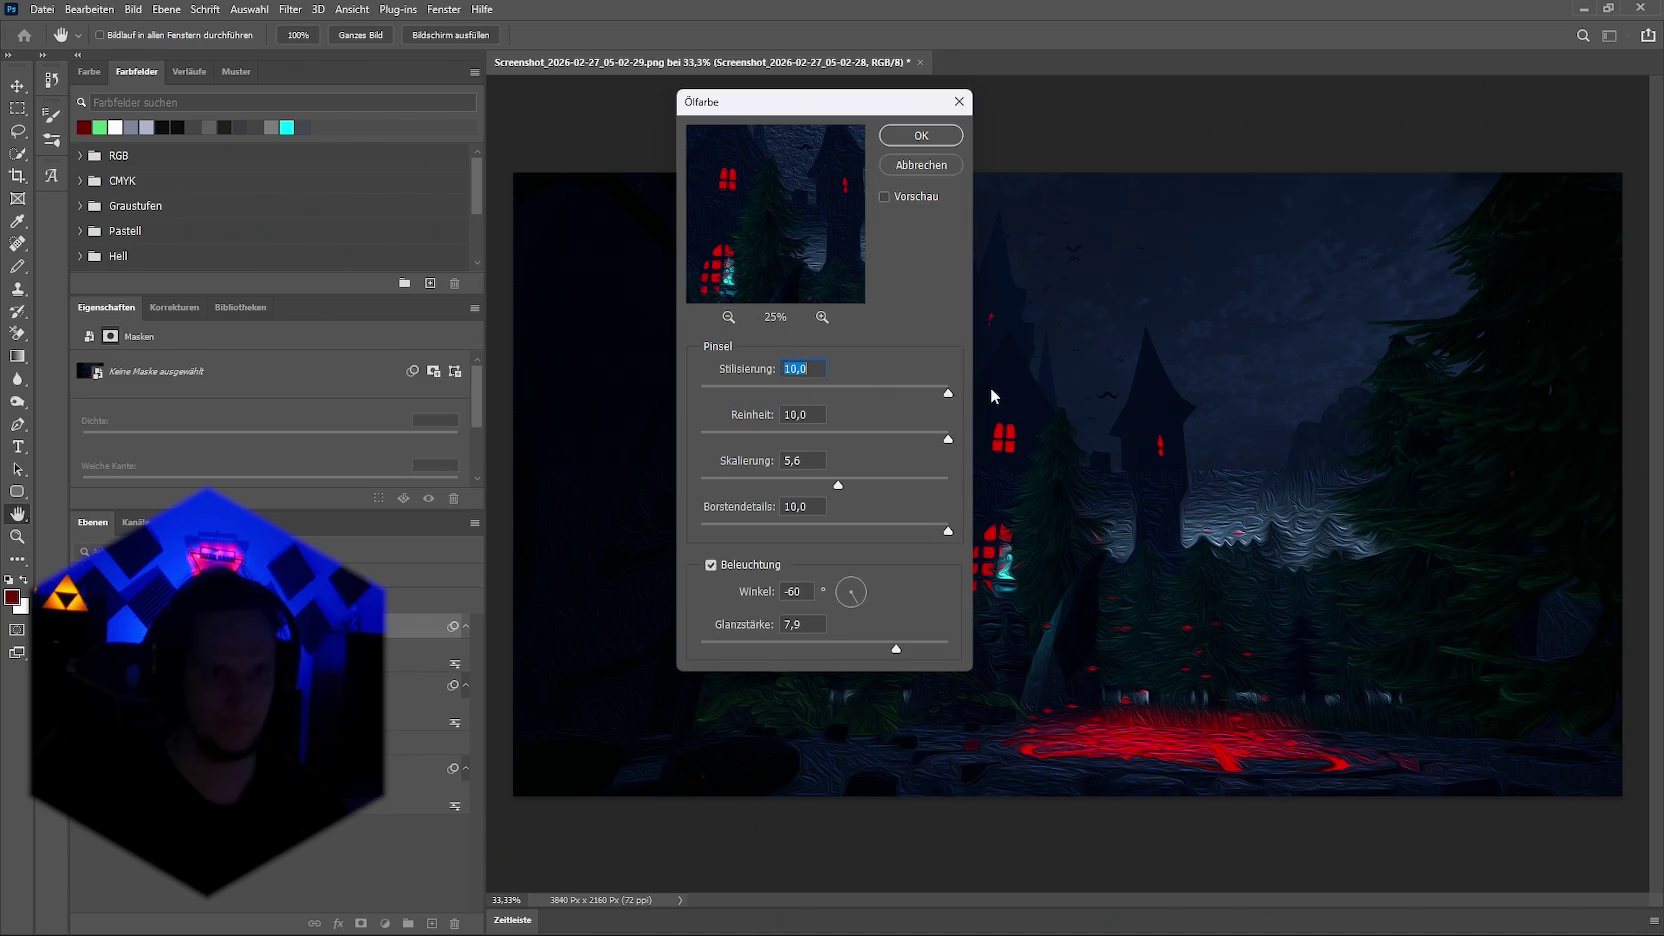
drag(935, 436, 701, 439)
text(10)
Step: Set scale 0,1, remove bristle detail, weaken shine, apply, then undo to compare
drag(926, 484, 990, 482)
mouse_move(752, 488)
mouse_down()
mouse_move(672, 492)
mouse_move(965, 490)
mouse_move(676, 490)
mouse_up()
drag(920, 532, 620, 531)
drag(886, 650, 731, 646)
click(910, 137)
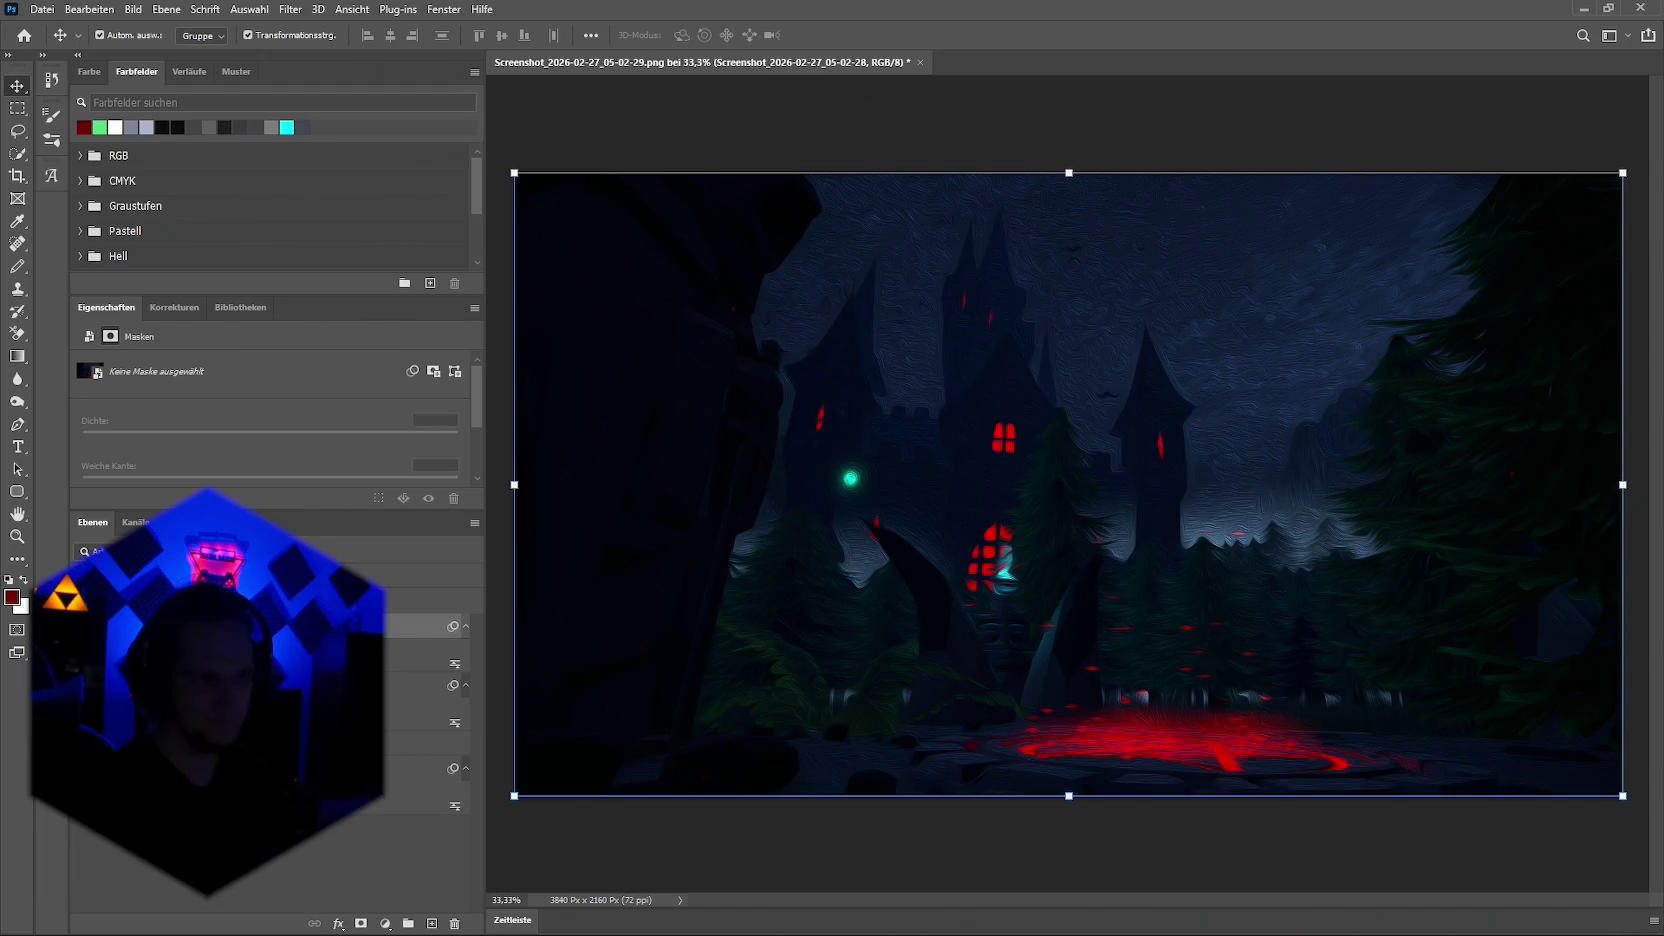
key(ctrl+z)
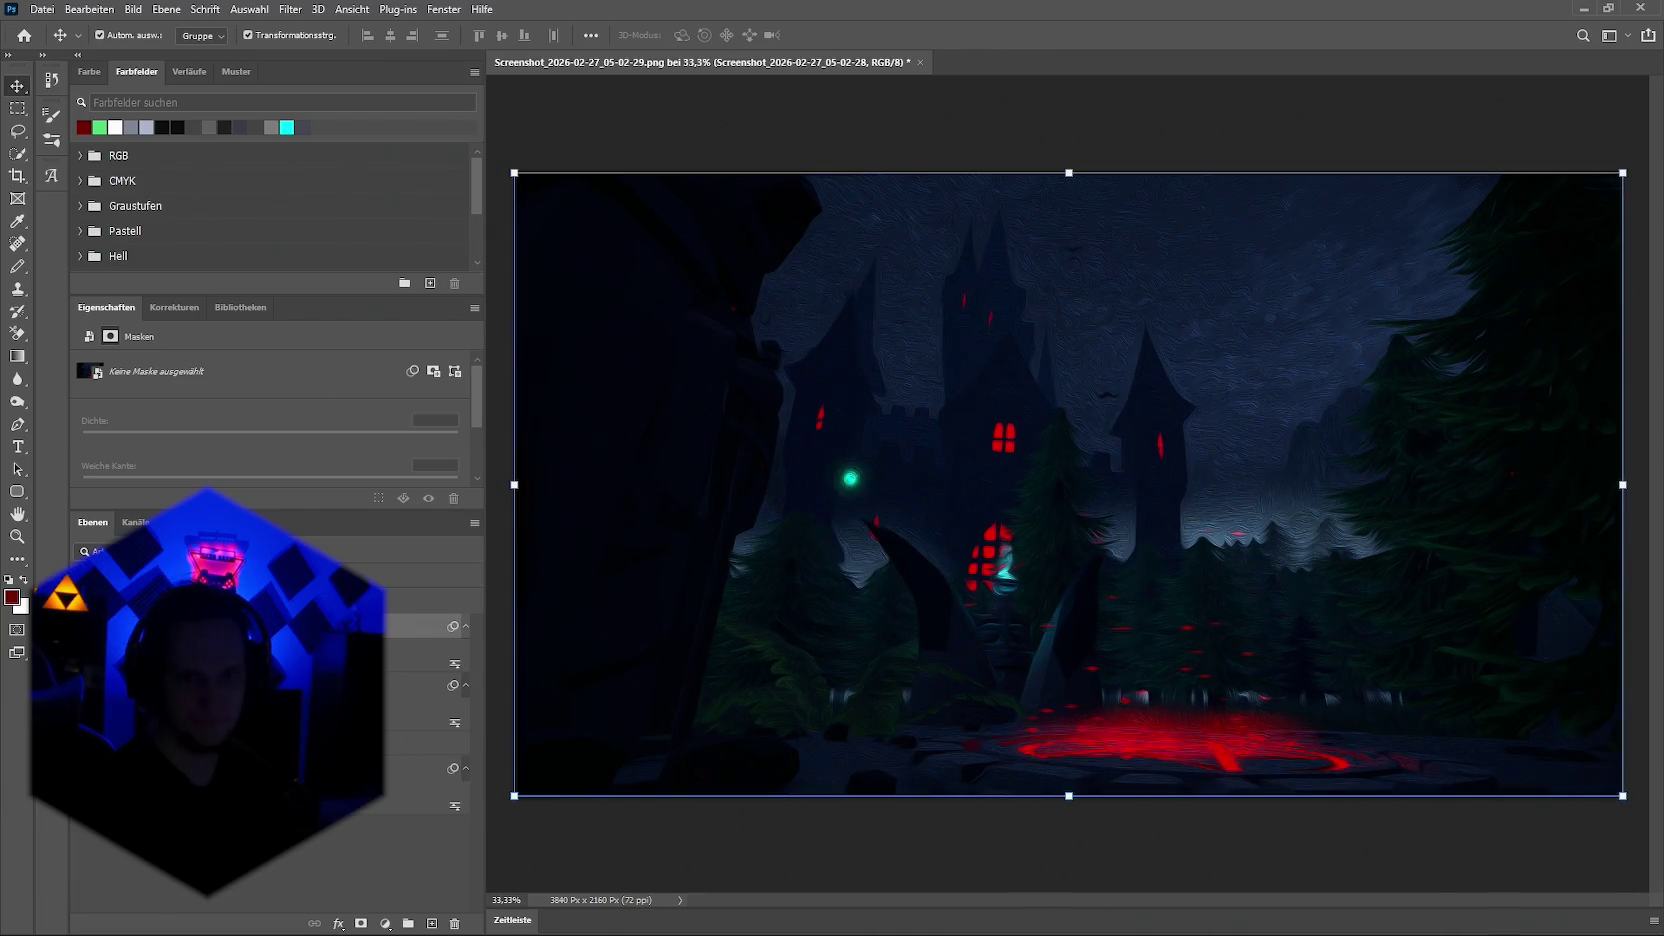
key(ctrl+z)
key(ctrl+shift+z)
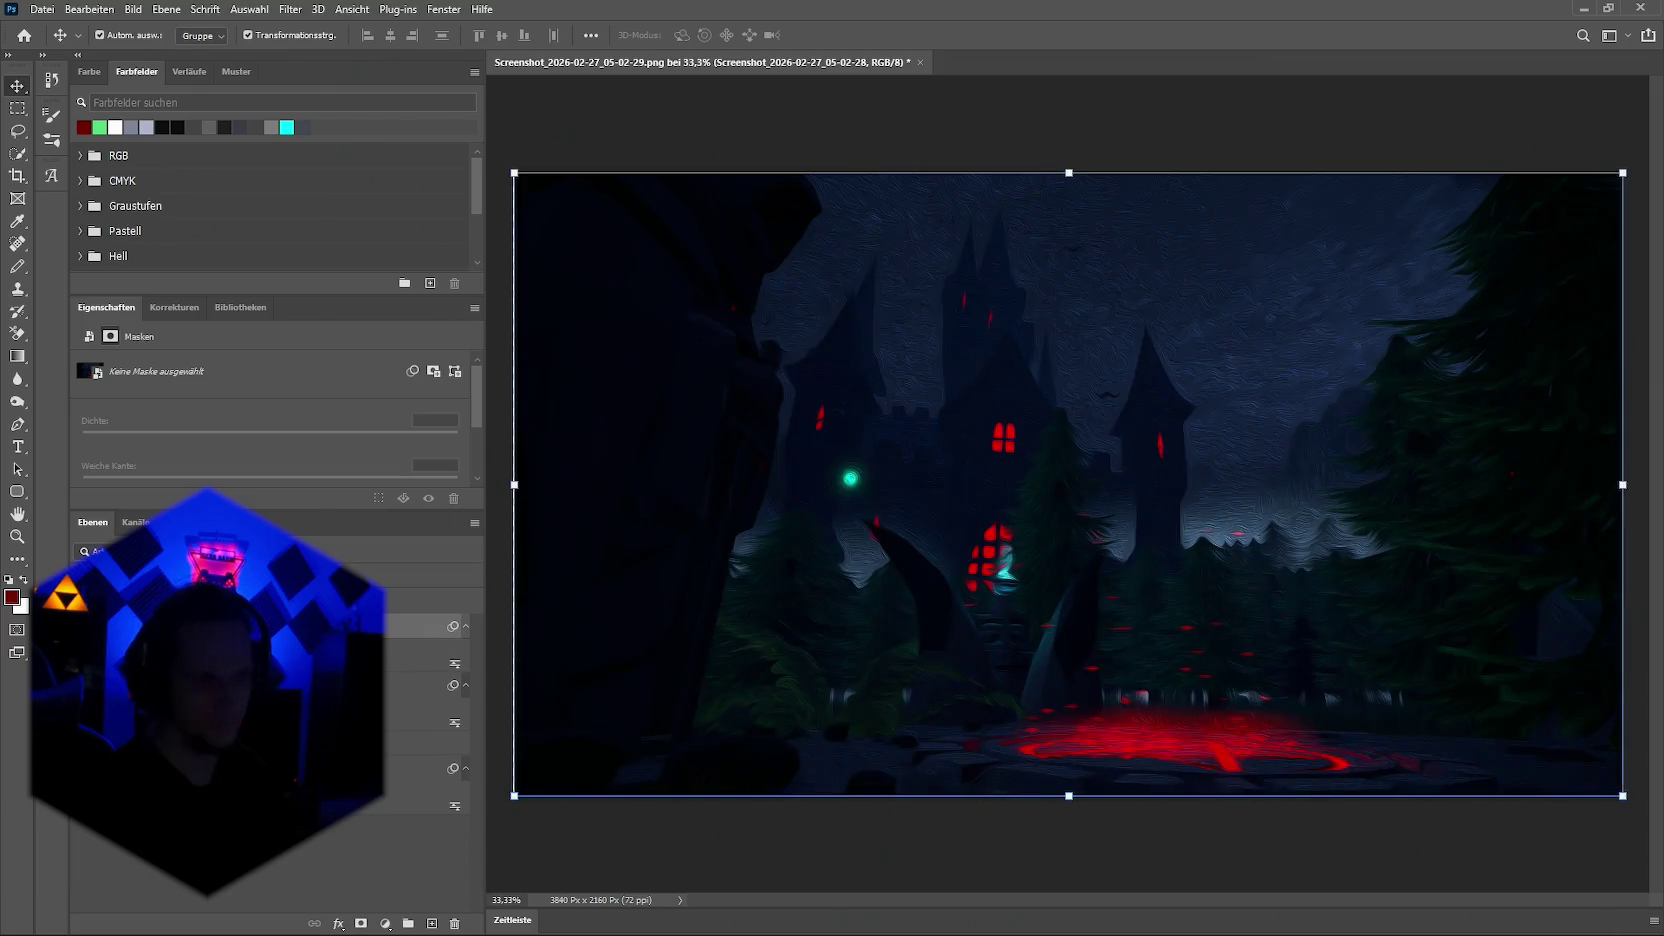
key(ctrl+z)
key(ctrl+shift+z)
key(ctrl+z)
key(ctrl+shift+z)
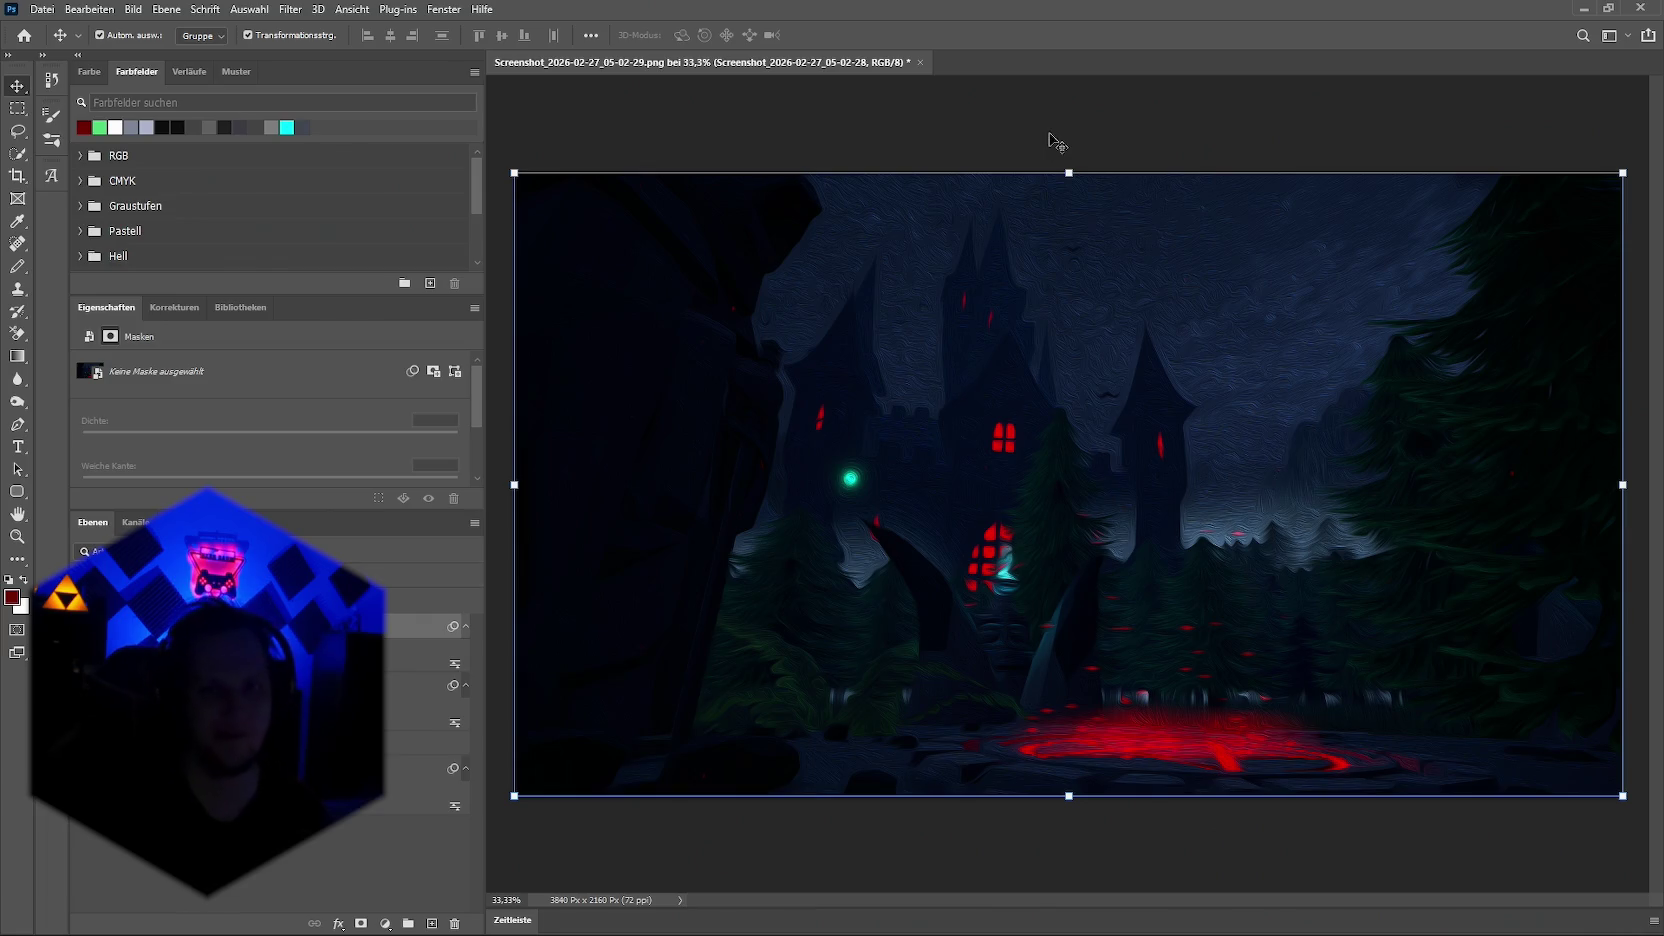
Step: Compare coarse and fine oil-paint strokes via undo/redo, keep the finer version, and pick the Type tool
key(ctrl+f)
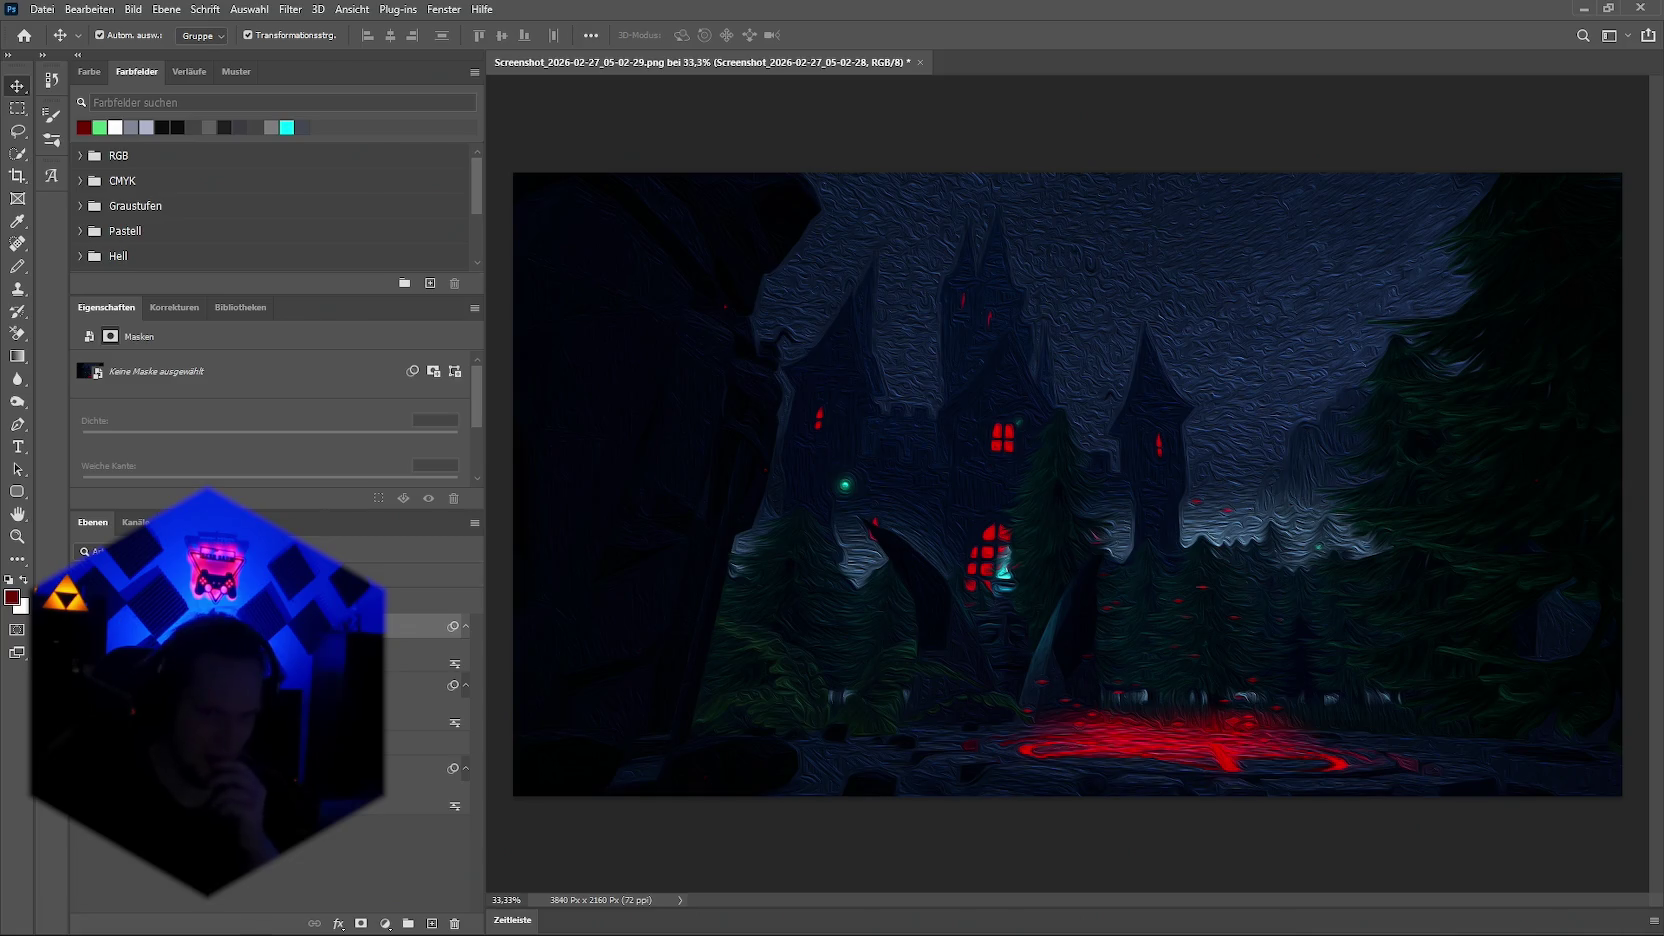
key(ctrl+z)
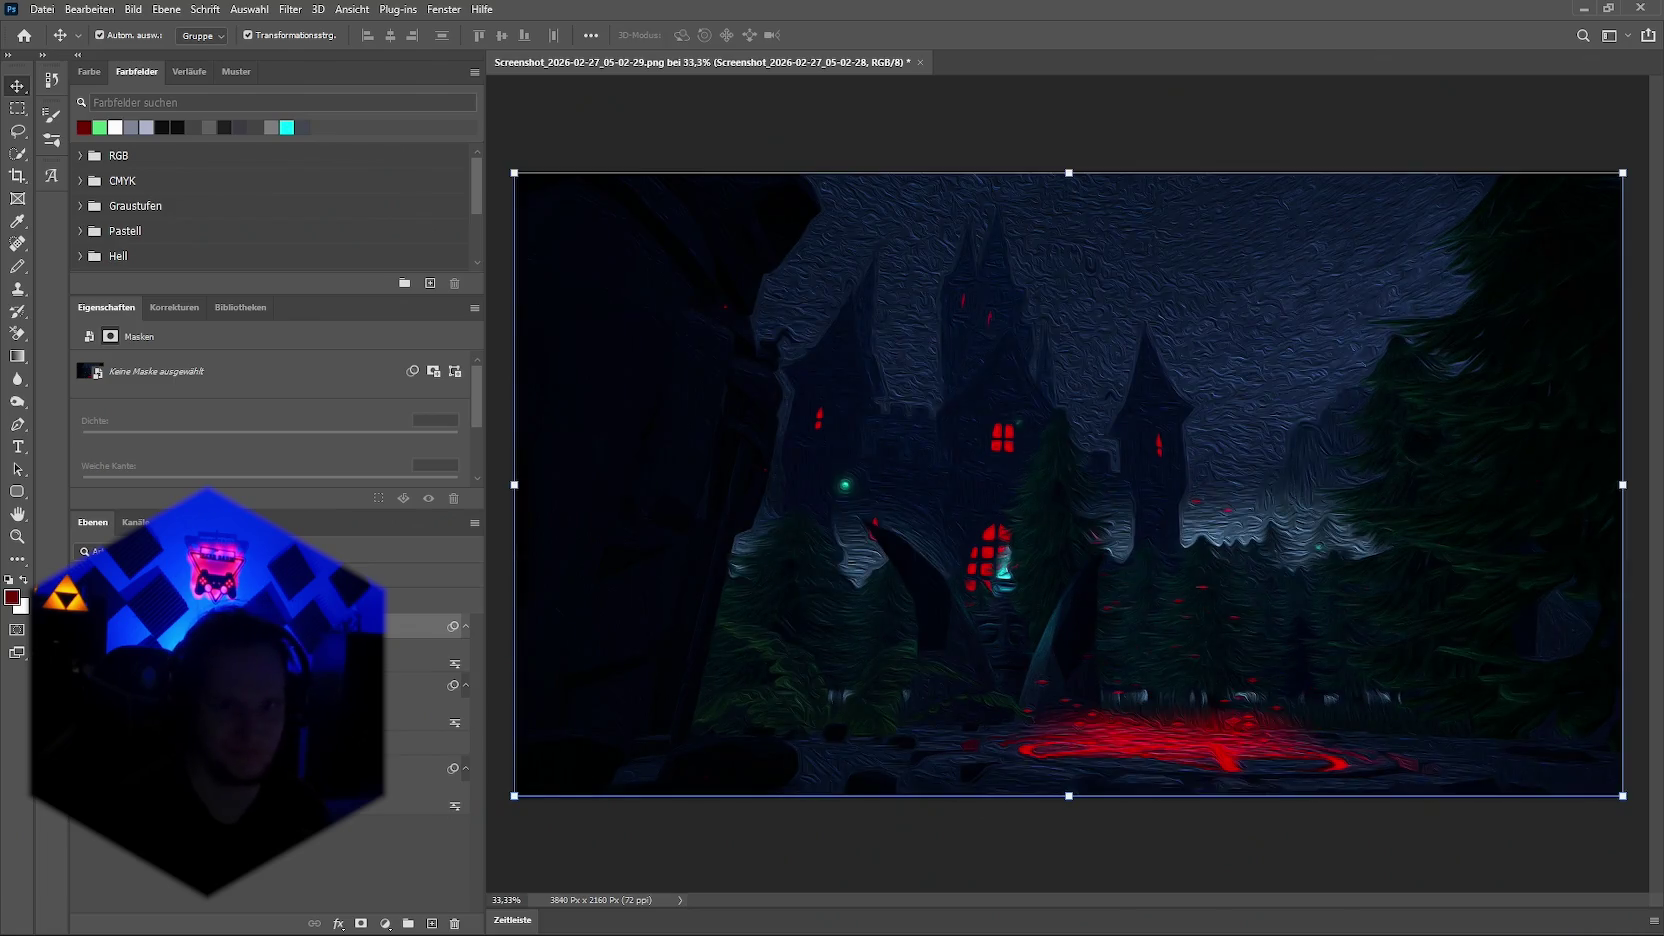
key(ctrl+shift+z)
key(ctrl+z)
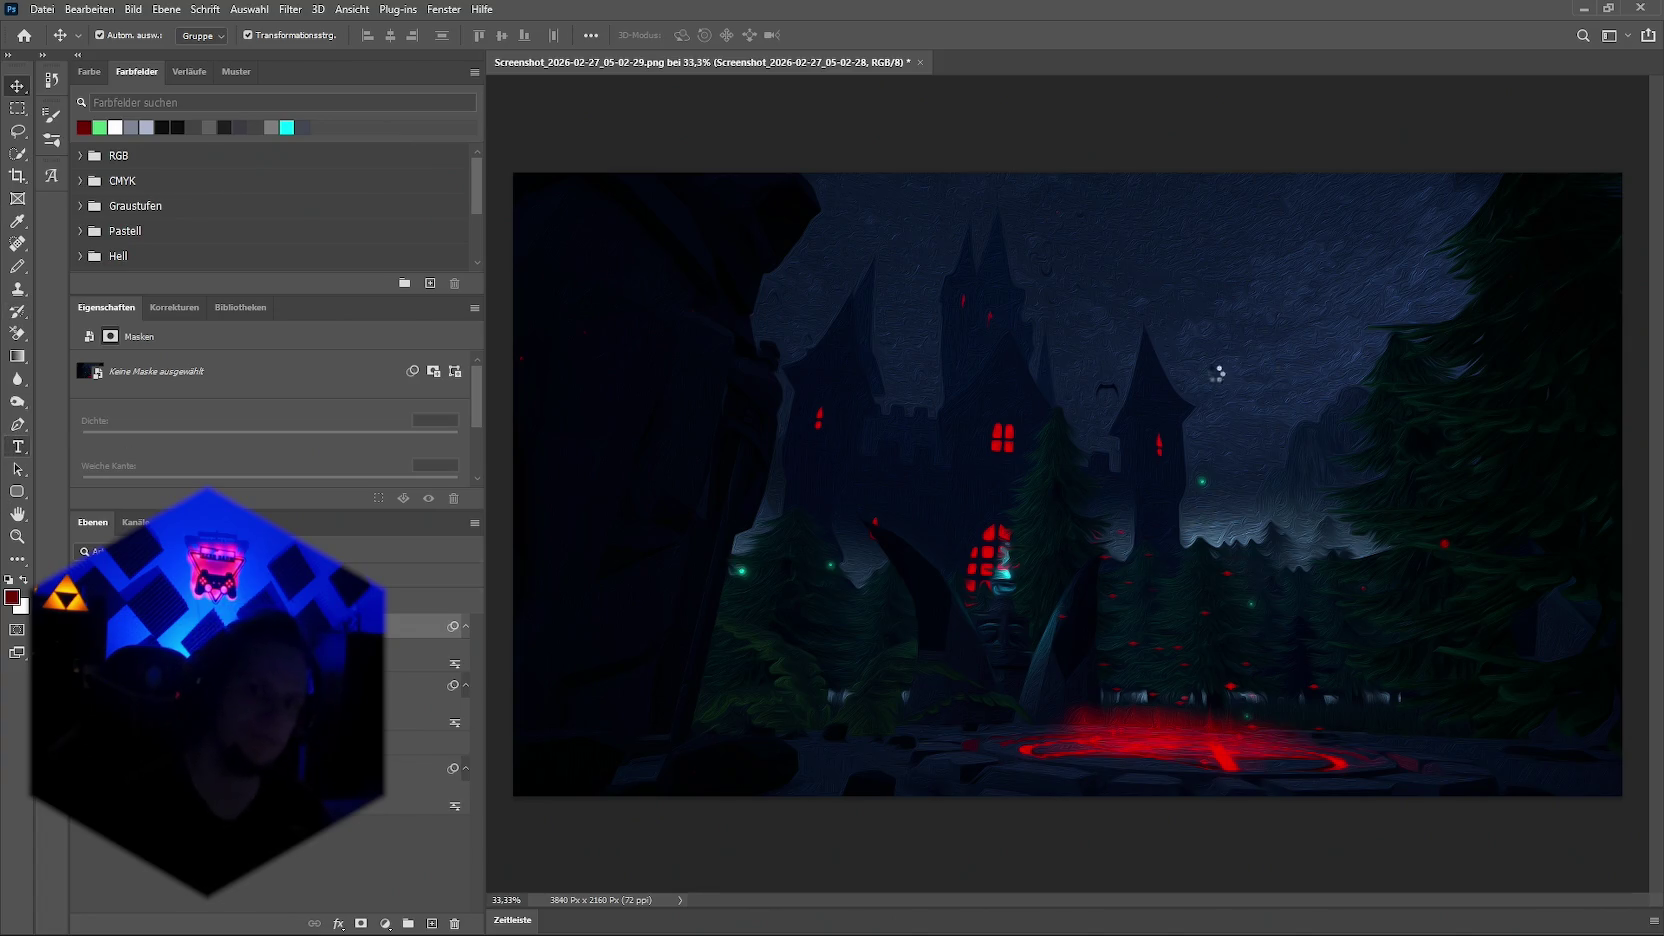
key(t)
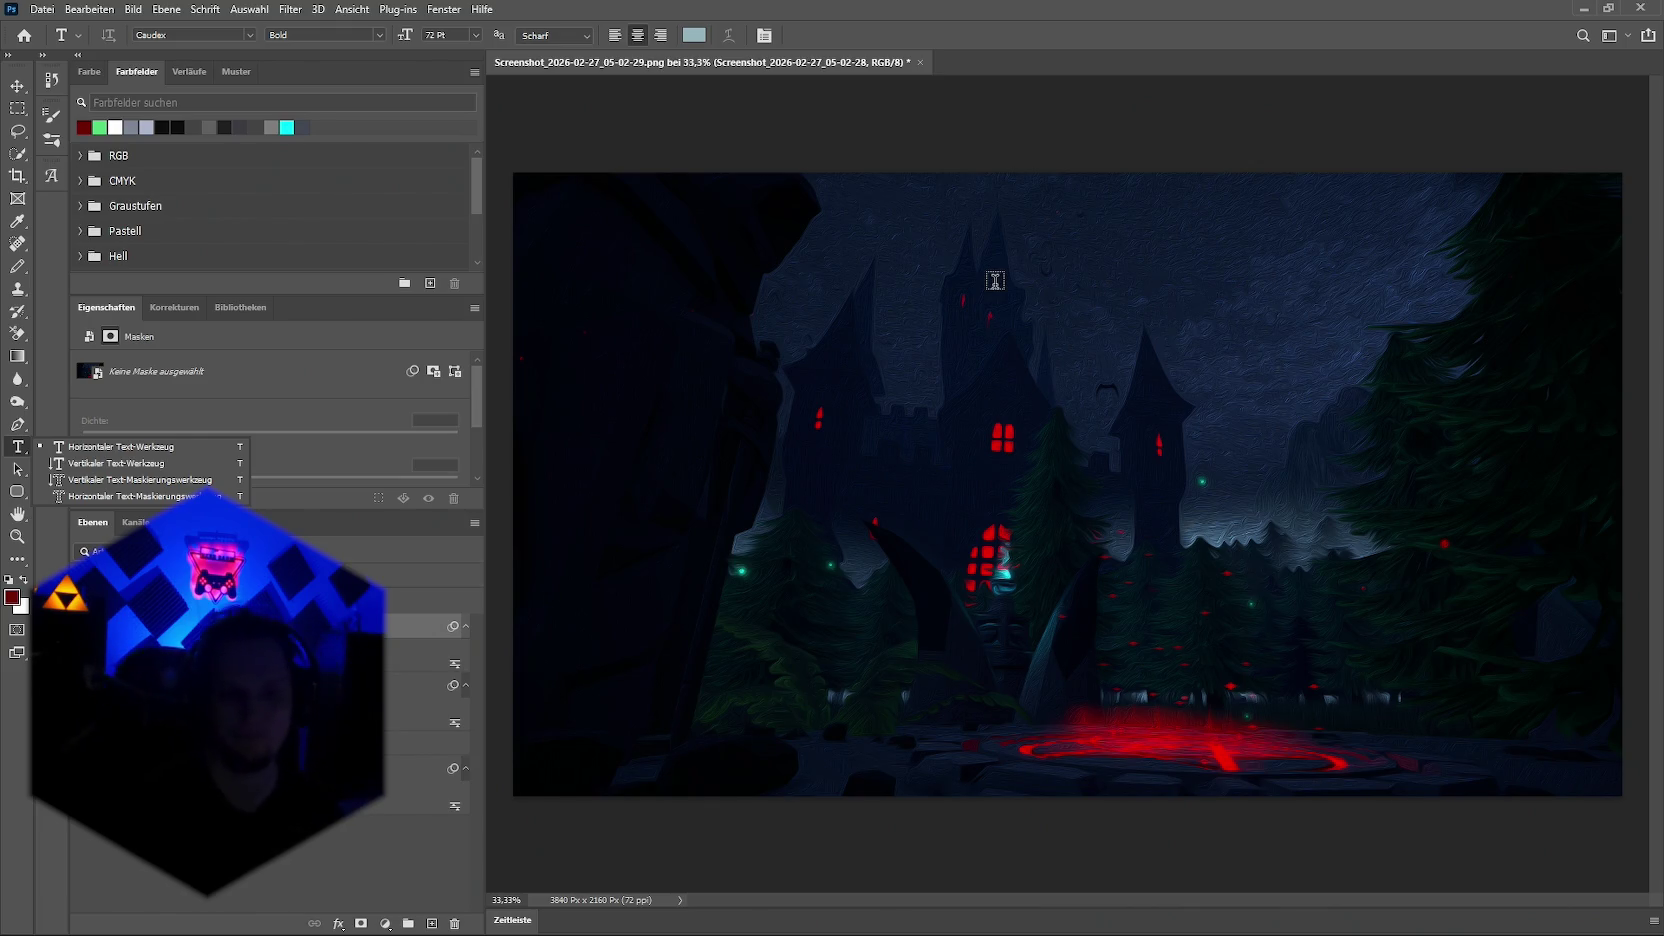
Step: Enable Schein nach innen (Inner Glow) on the 05-02-24 screenshot smart-object layer
key(Escape)
key(alt+bracketleft)
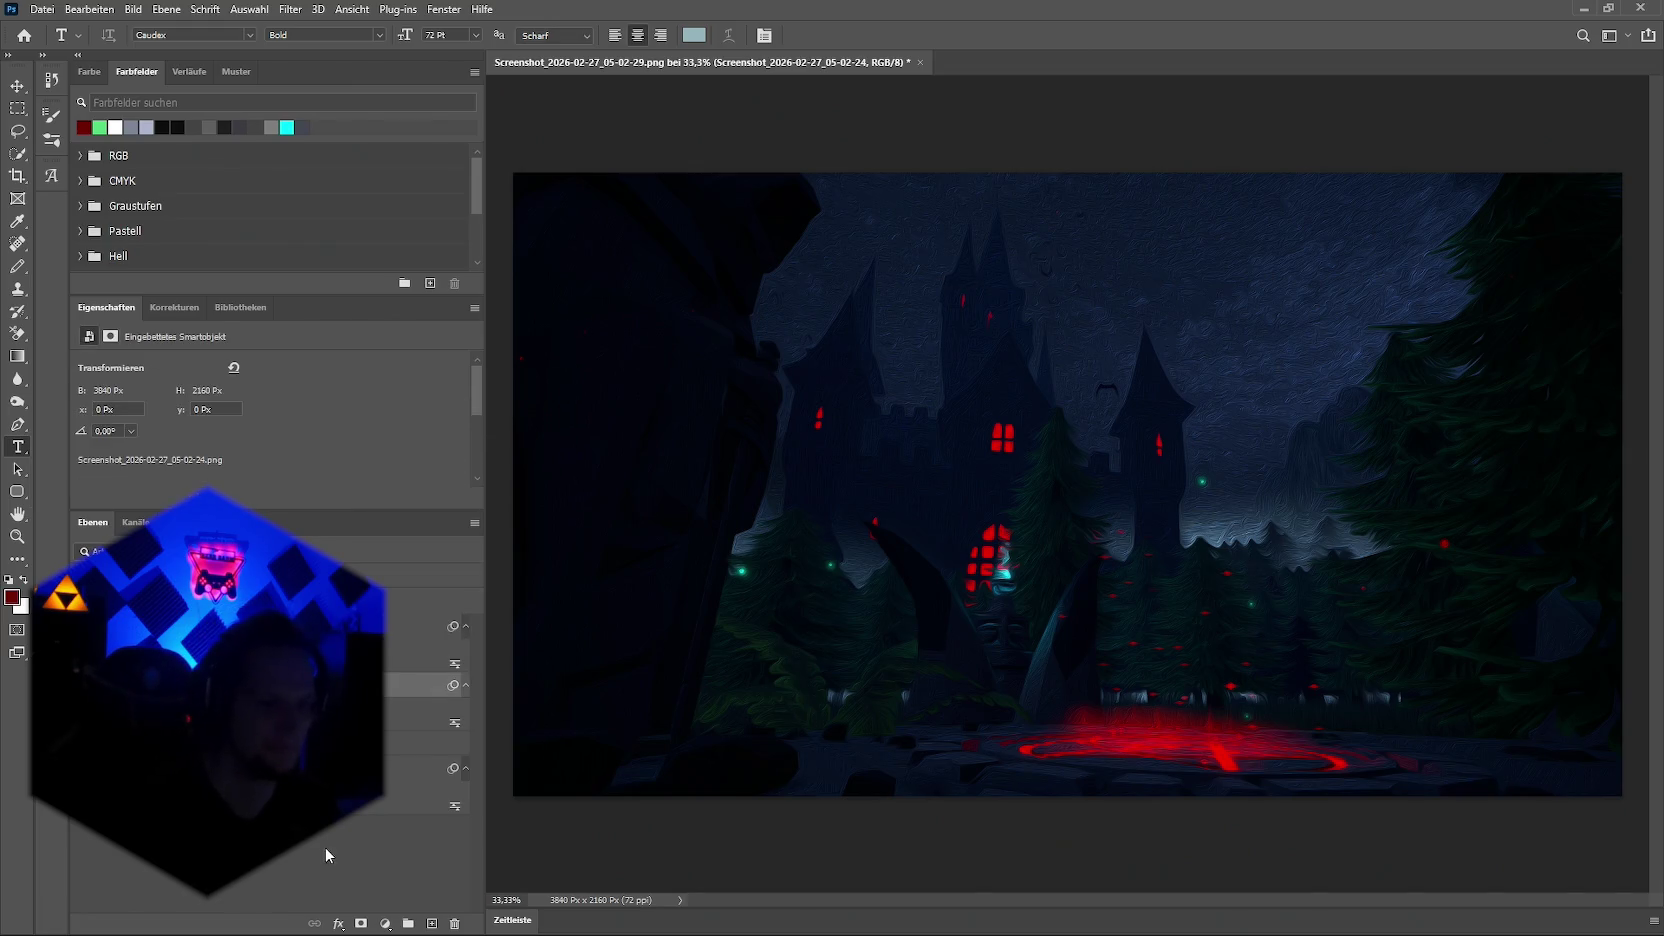
click(330, 923)
click(420, 750)
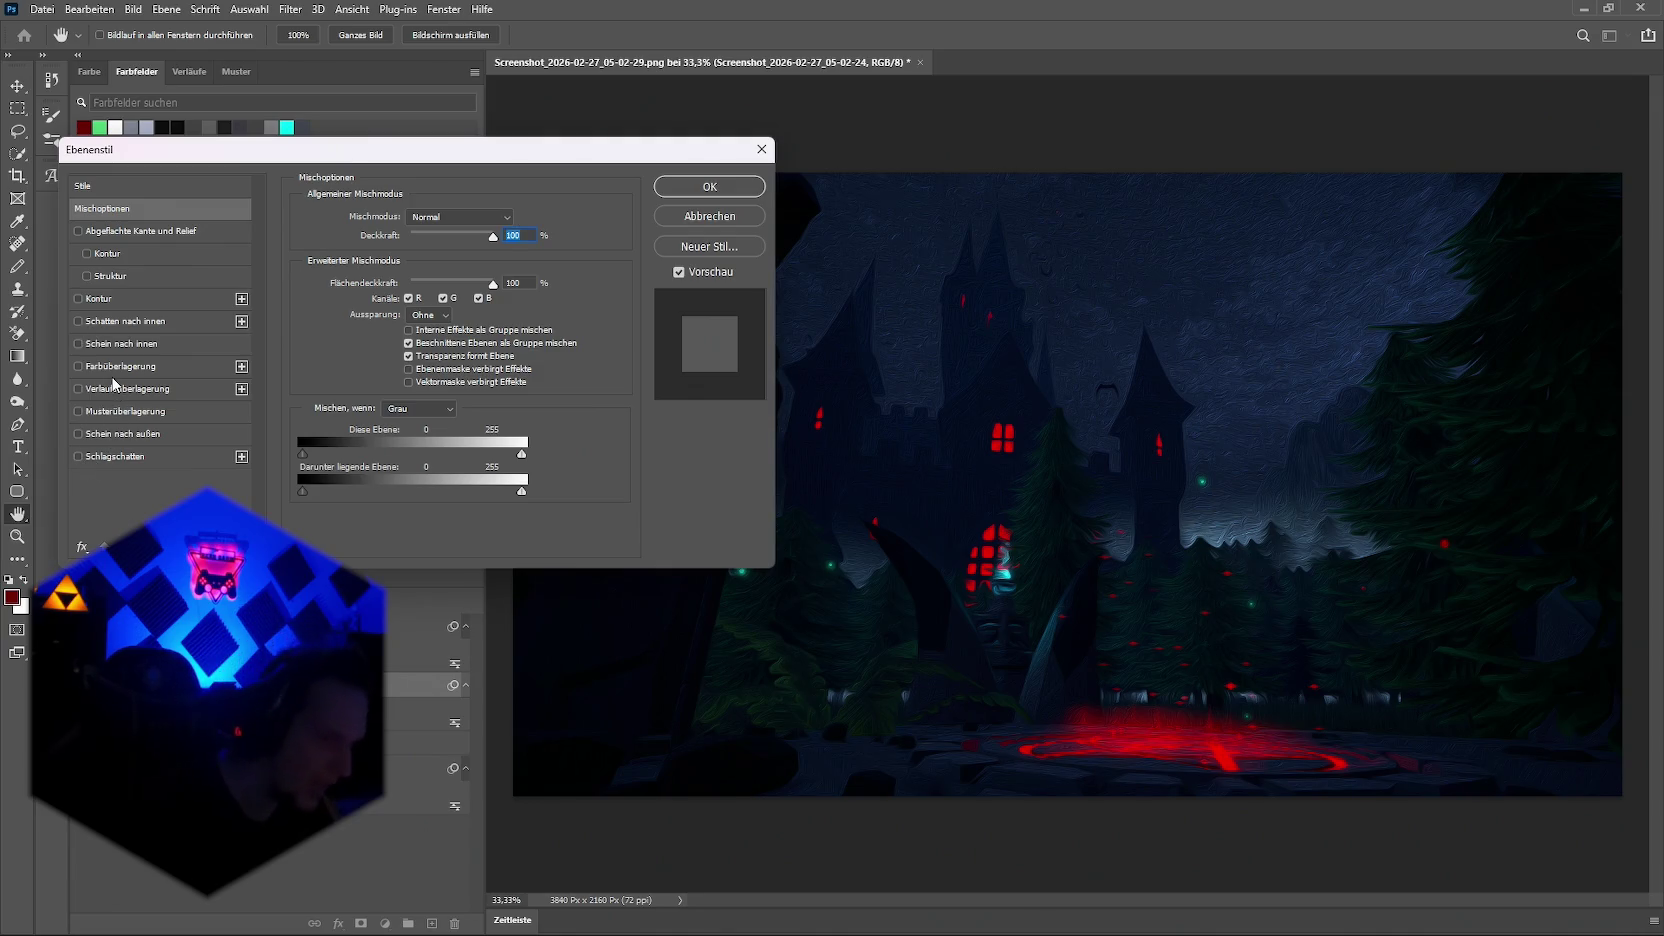
click(78, 344)
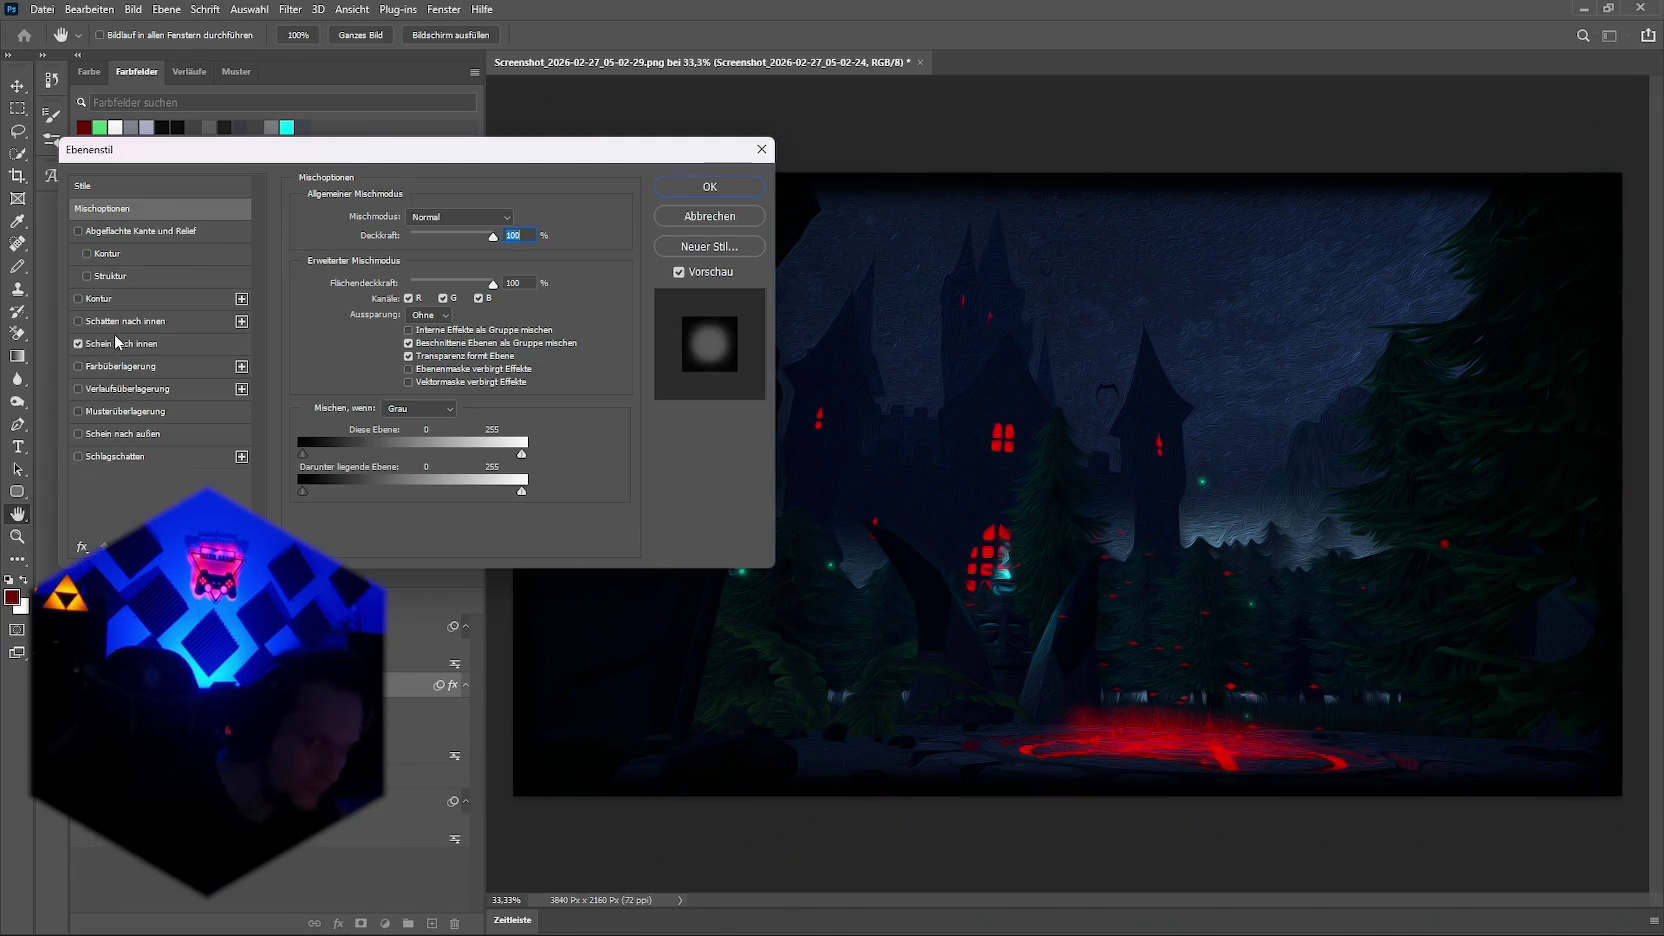
click(114, 340)
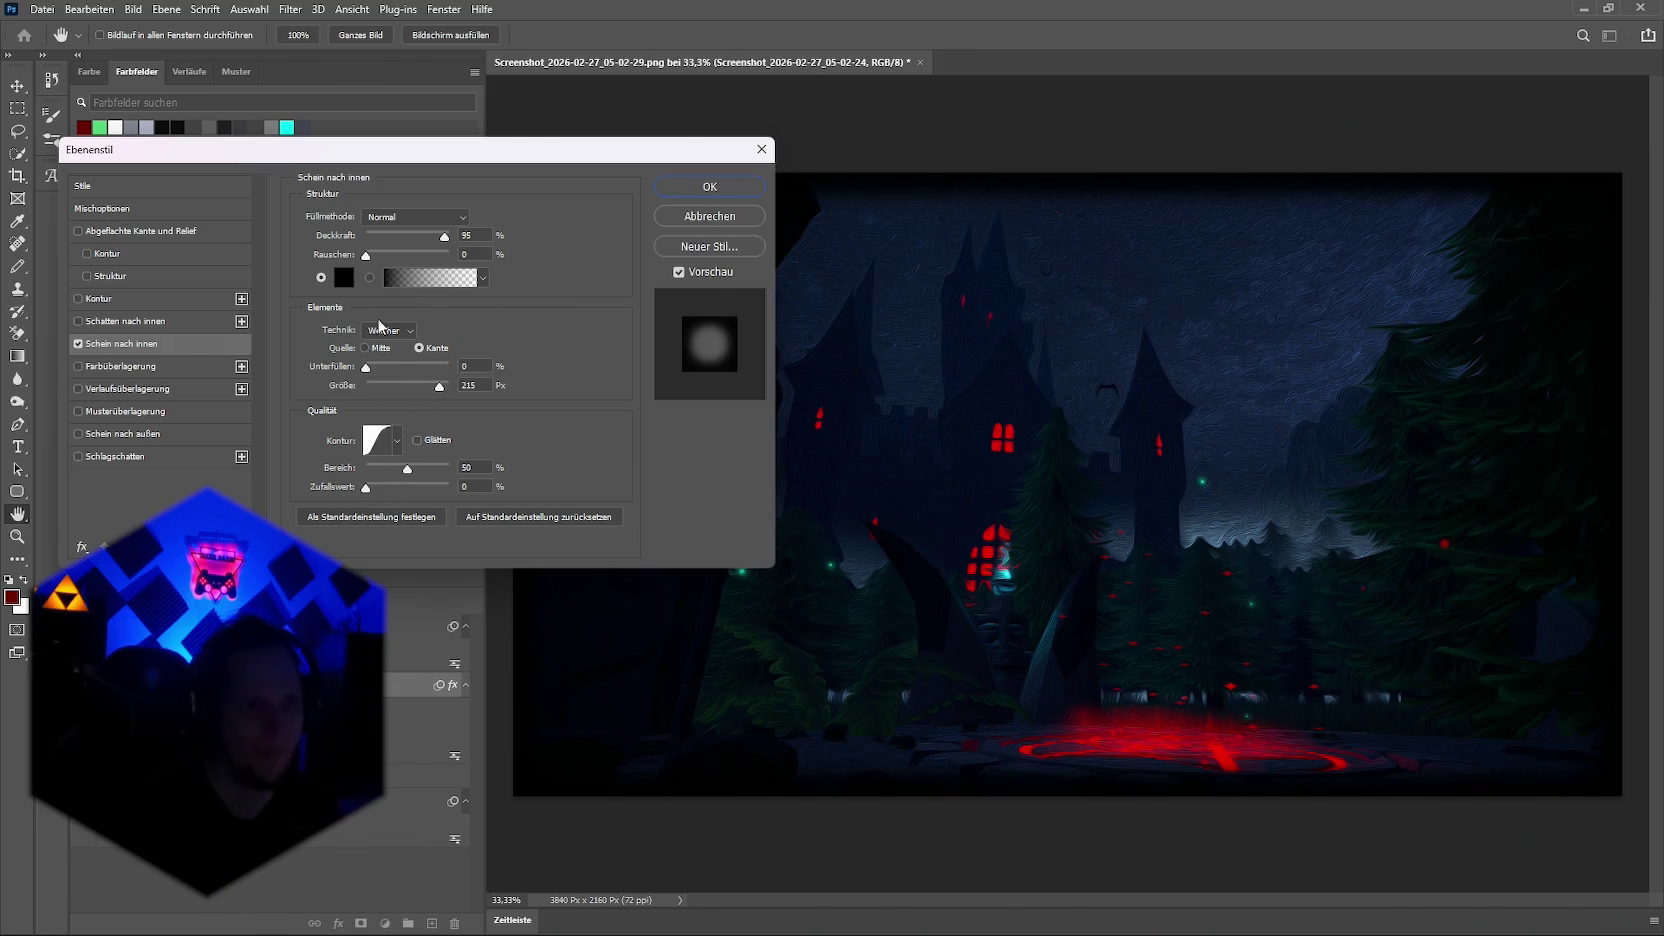
Step: Set the inner glow to 199 px size, 0% choke, sourced from Mitte (centre)
mouse_move(367, 368)
mouse_down()
mouse_move(428, 371)
mouse_move(369, 373)
mouse_up()
drag(419, 386, 407, 384)
text(150)
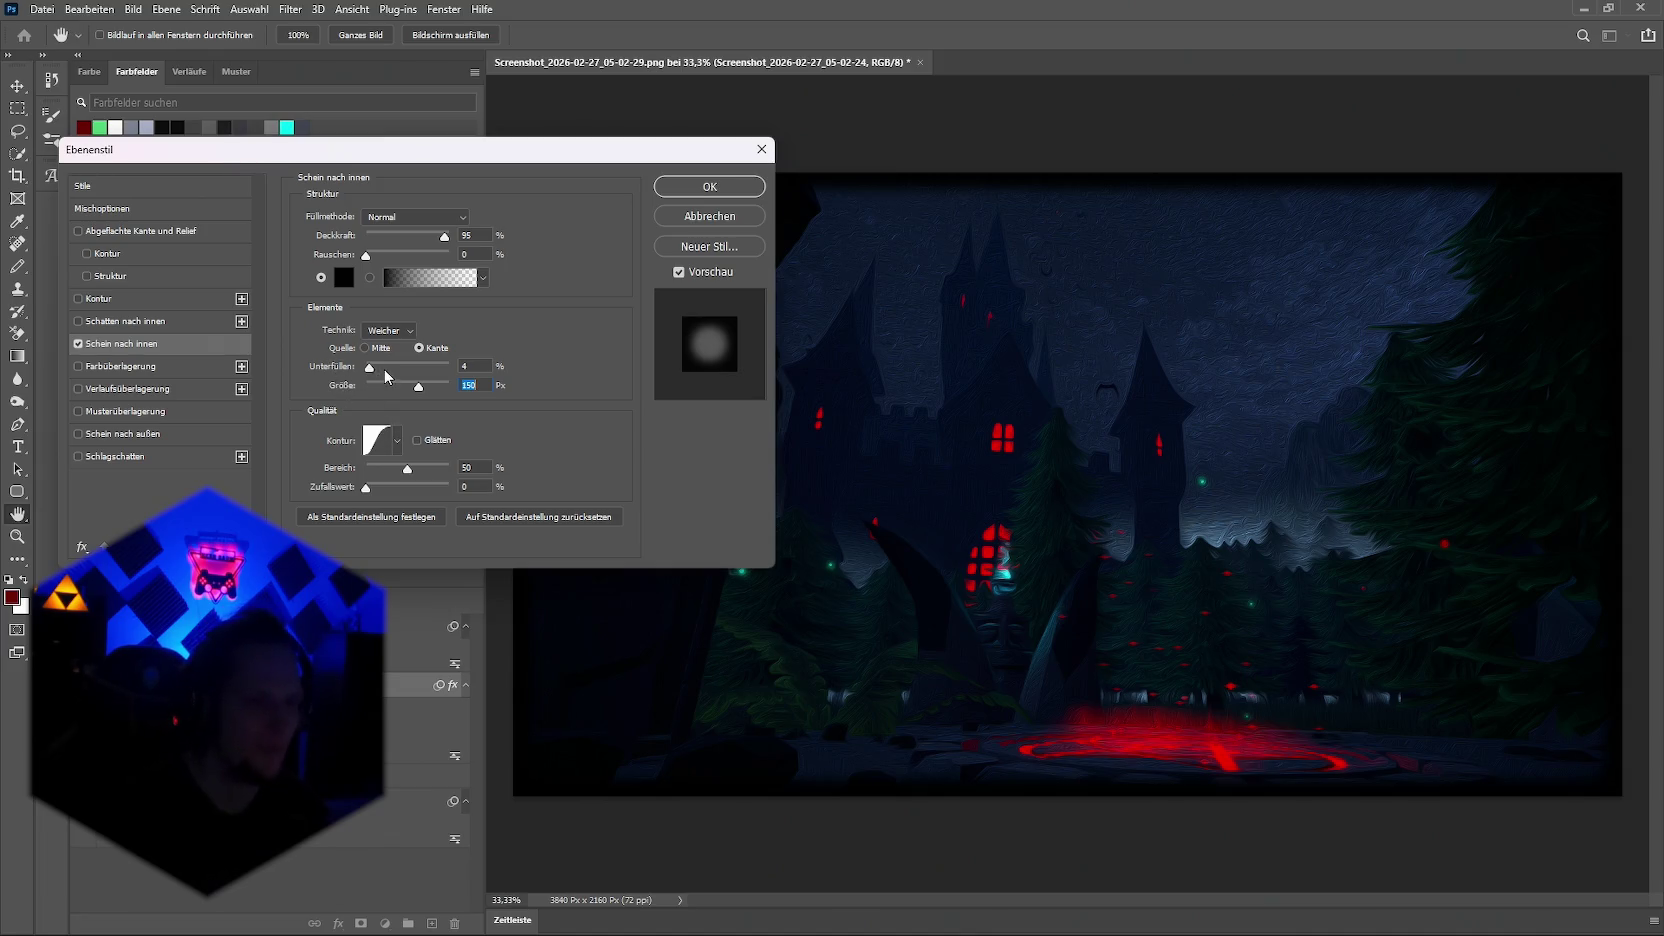
drag(371, 369, 437, 392)
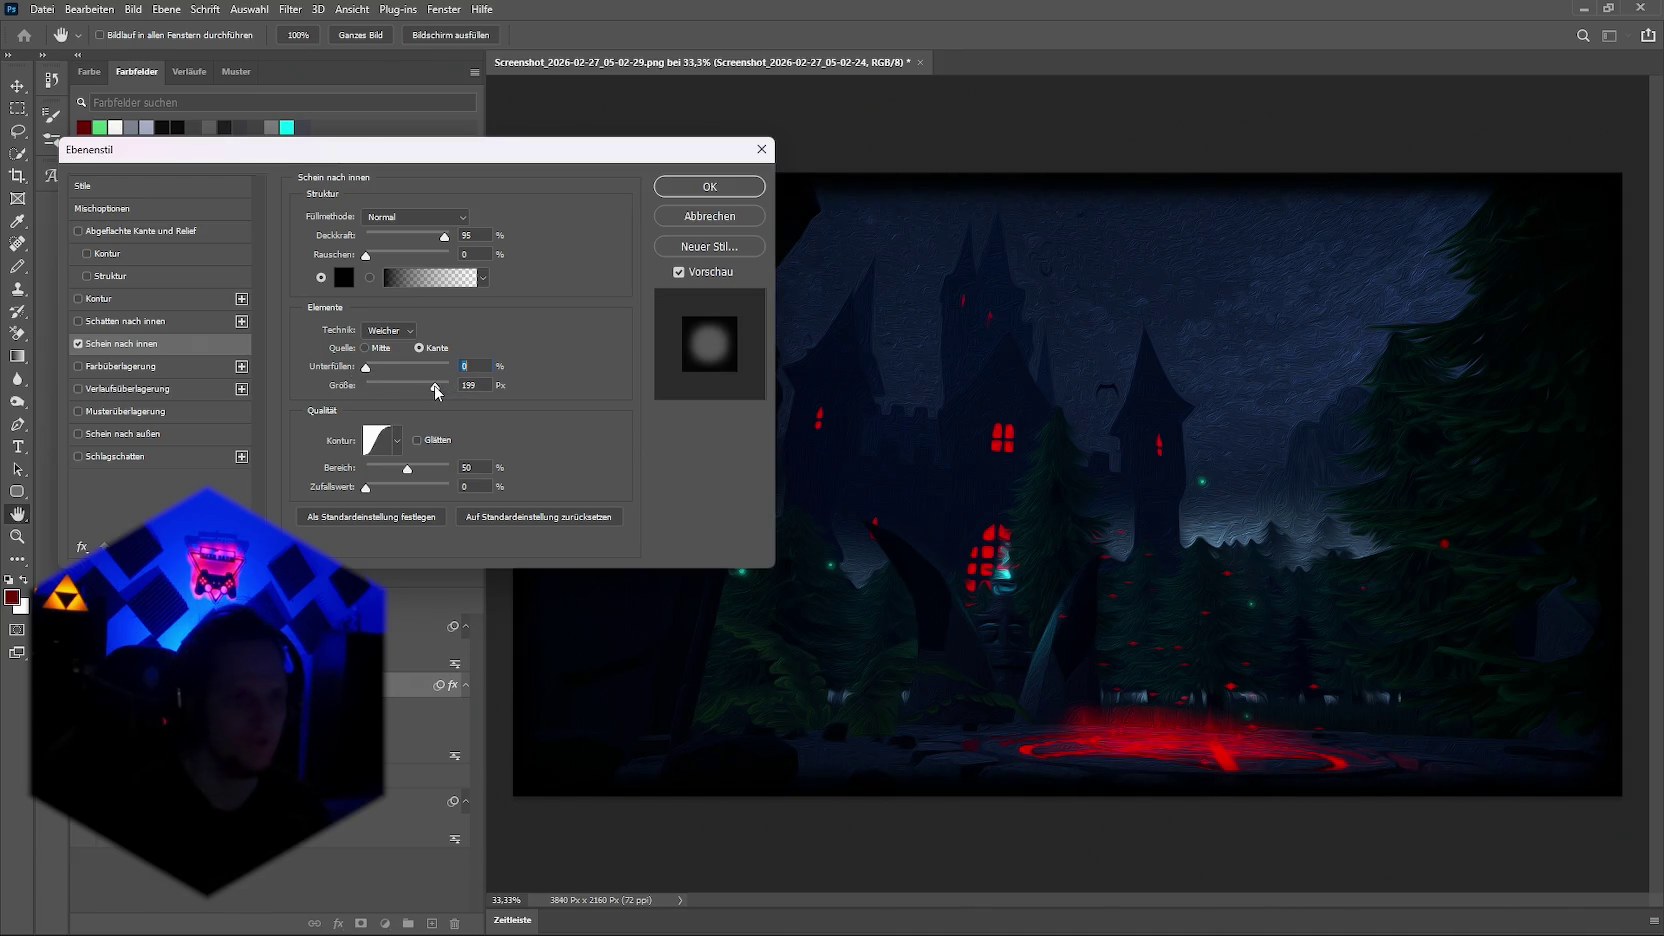
click(365, 347)
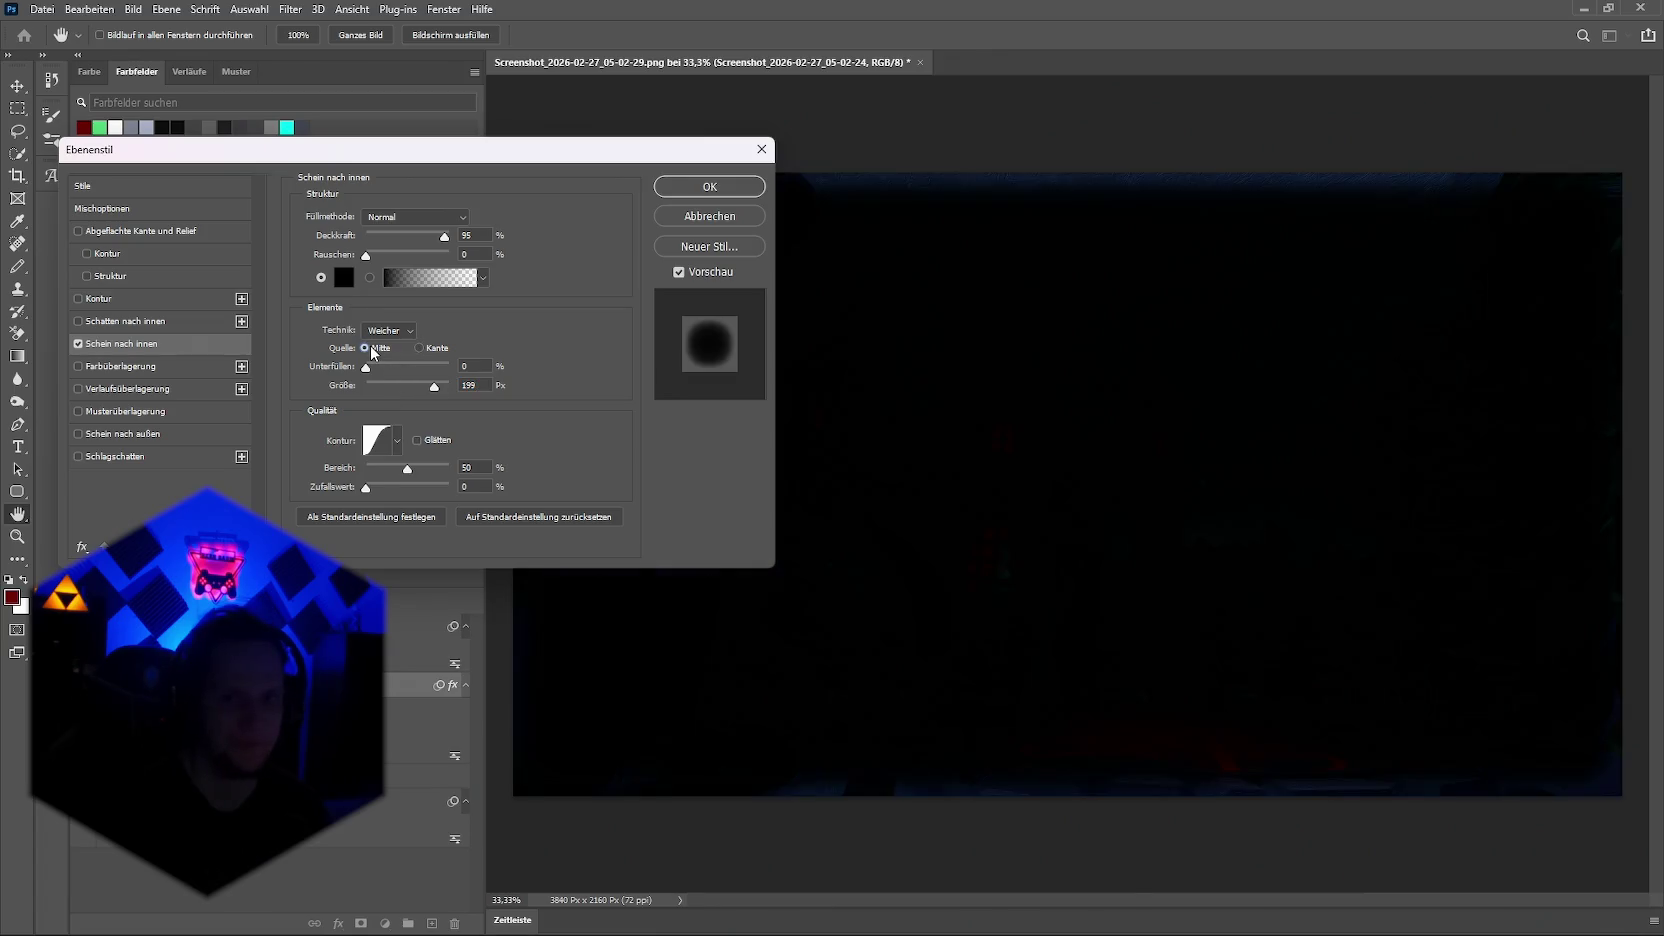
Step: Switch the inner glow source back to the edges and compare several contour presets
click(417, 347)
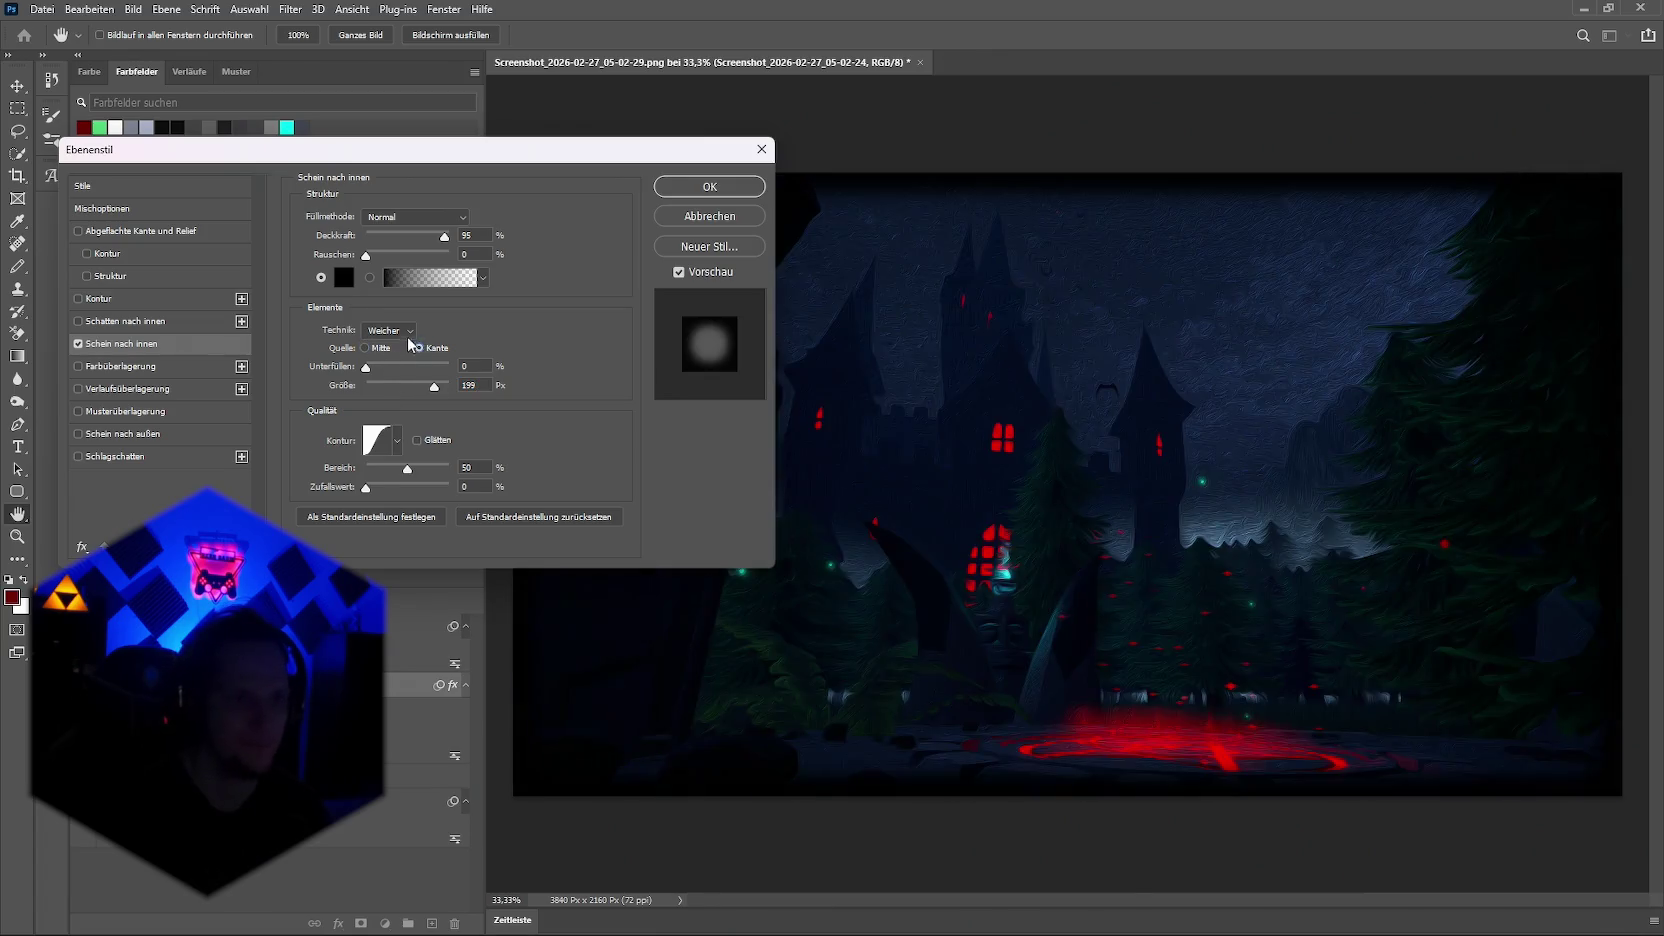
click(398, 440)
click(433, 482)
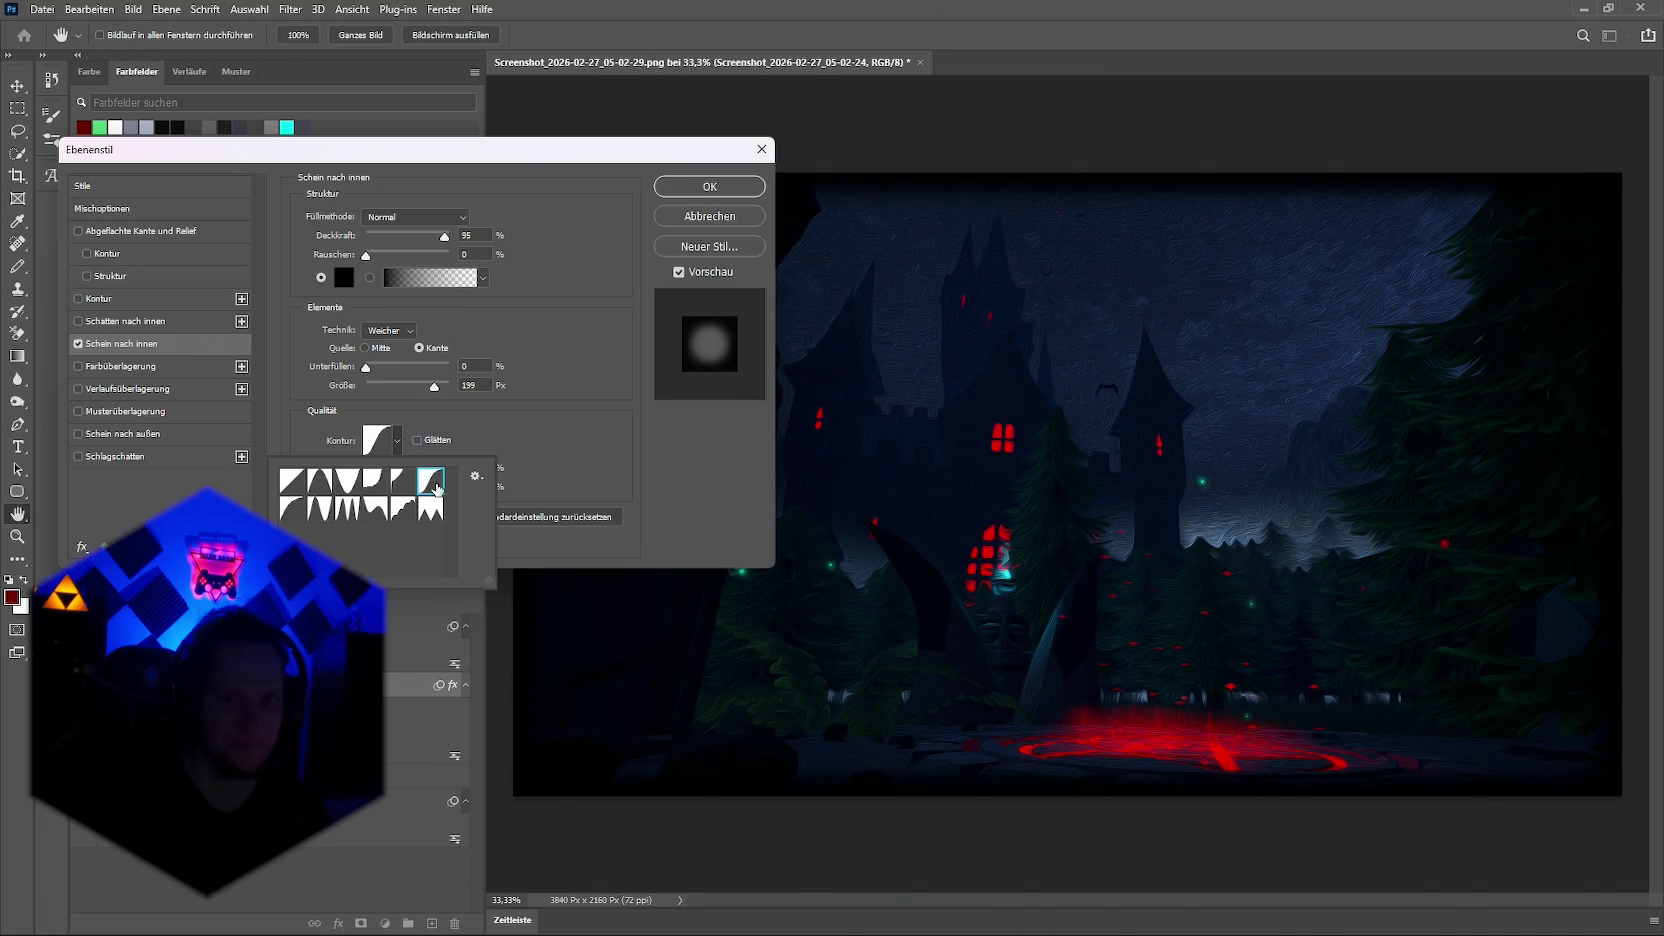
click(401, 483)
click(373, 482)
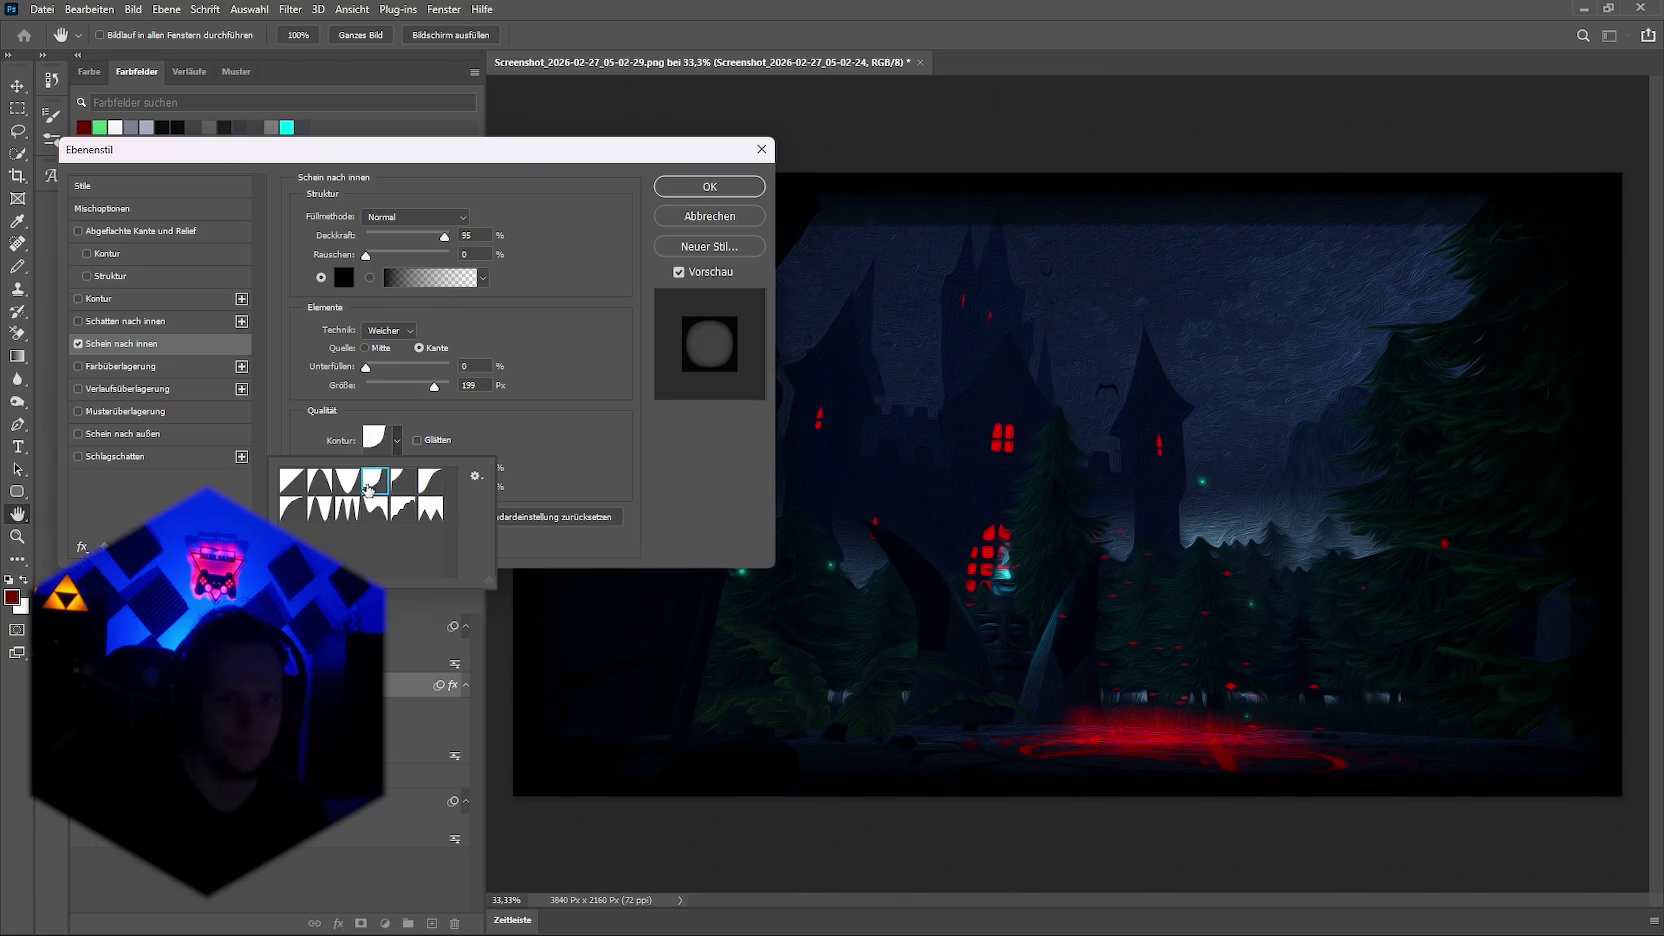
click(345, 482)
click(319, 483)
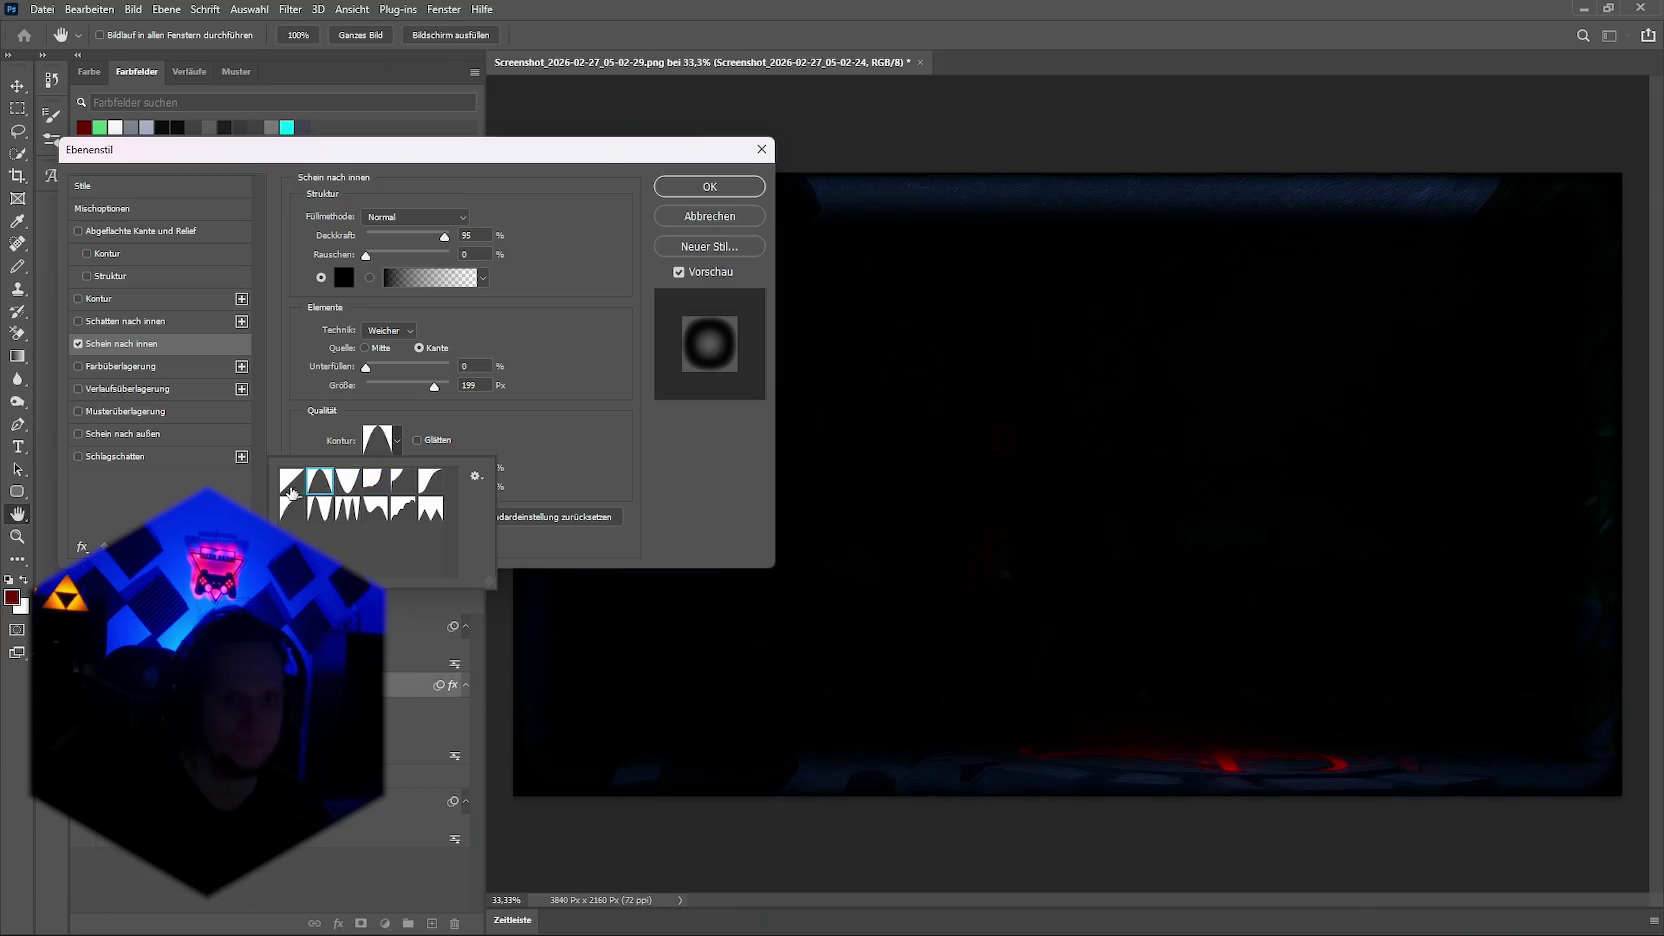
Step: Settle on the Linear contour and apply the inner glow style
click(290, 485)
click(289, 510)
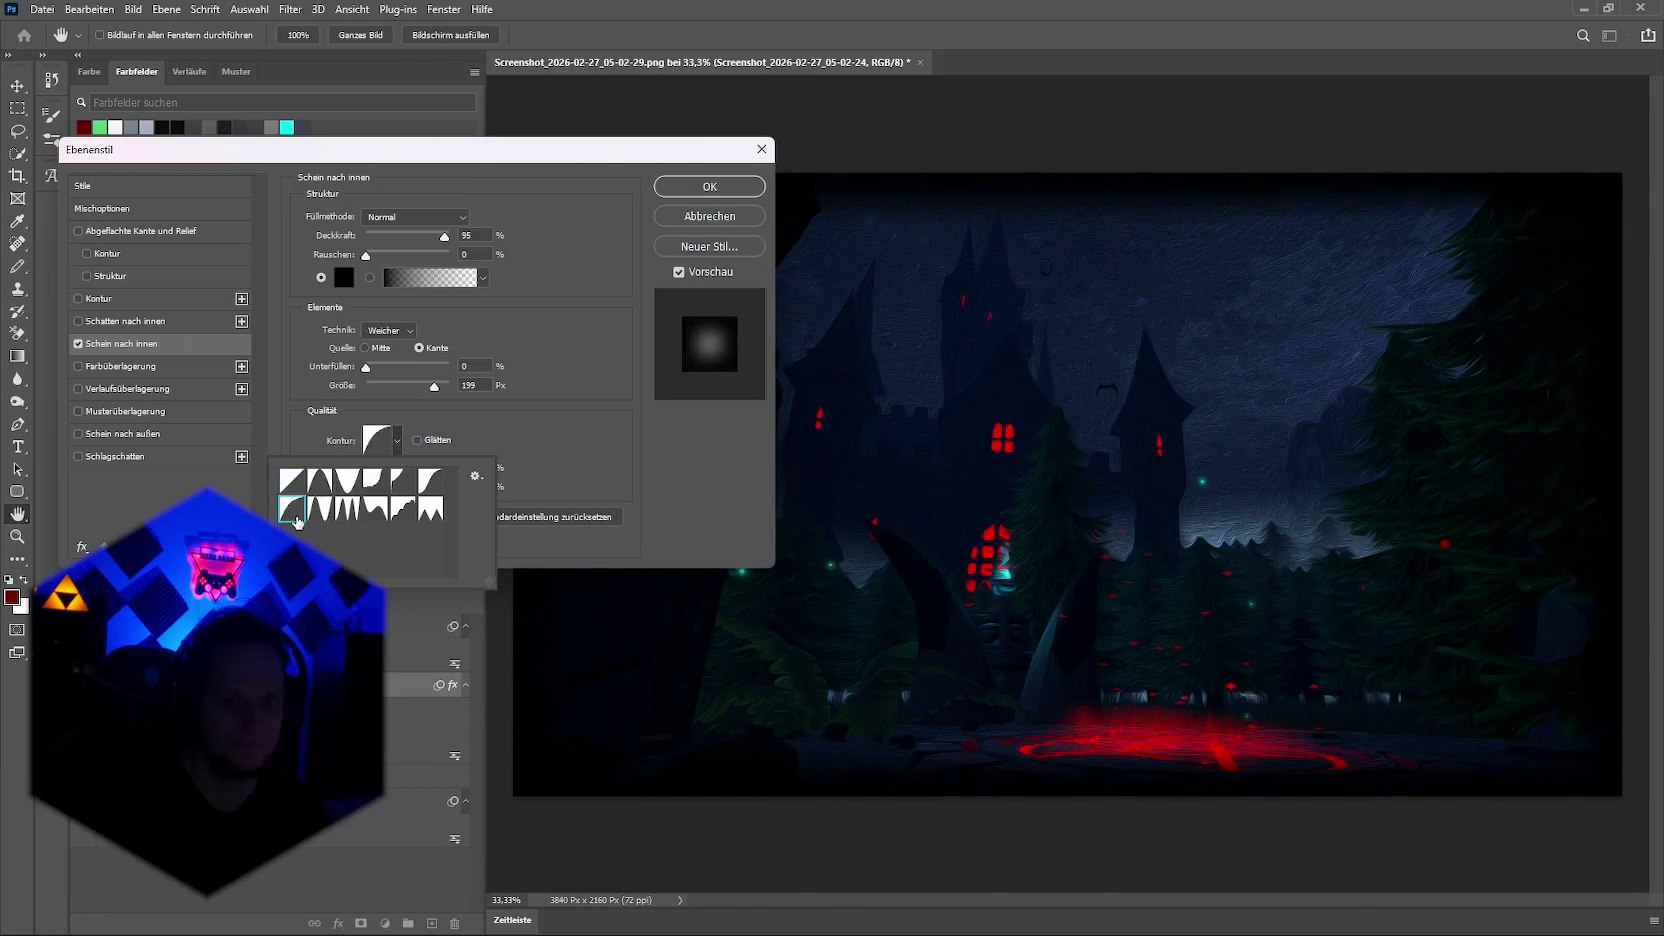
click(303, 487)
click(300, 512)
click(294, 488)
click(623, 426)
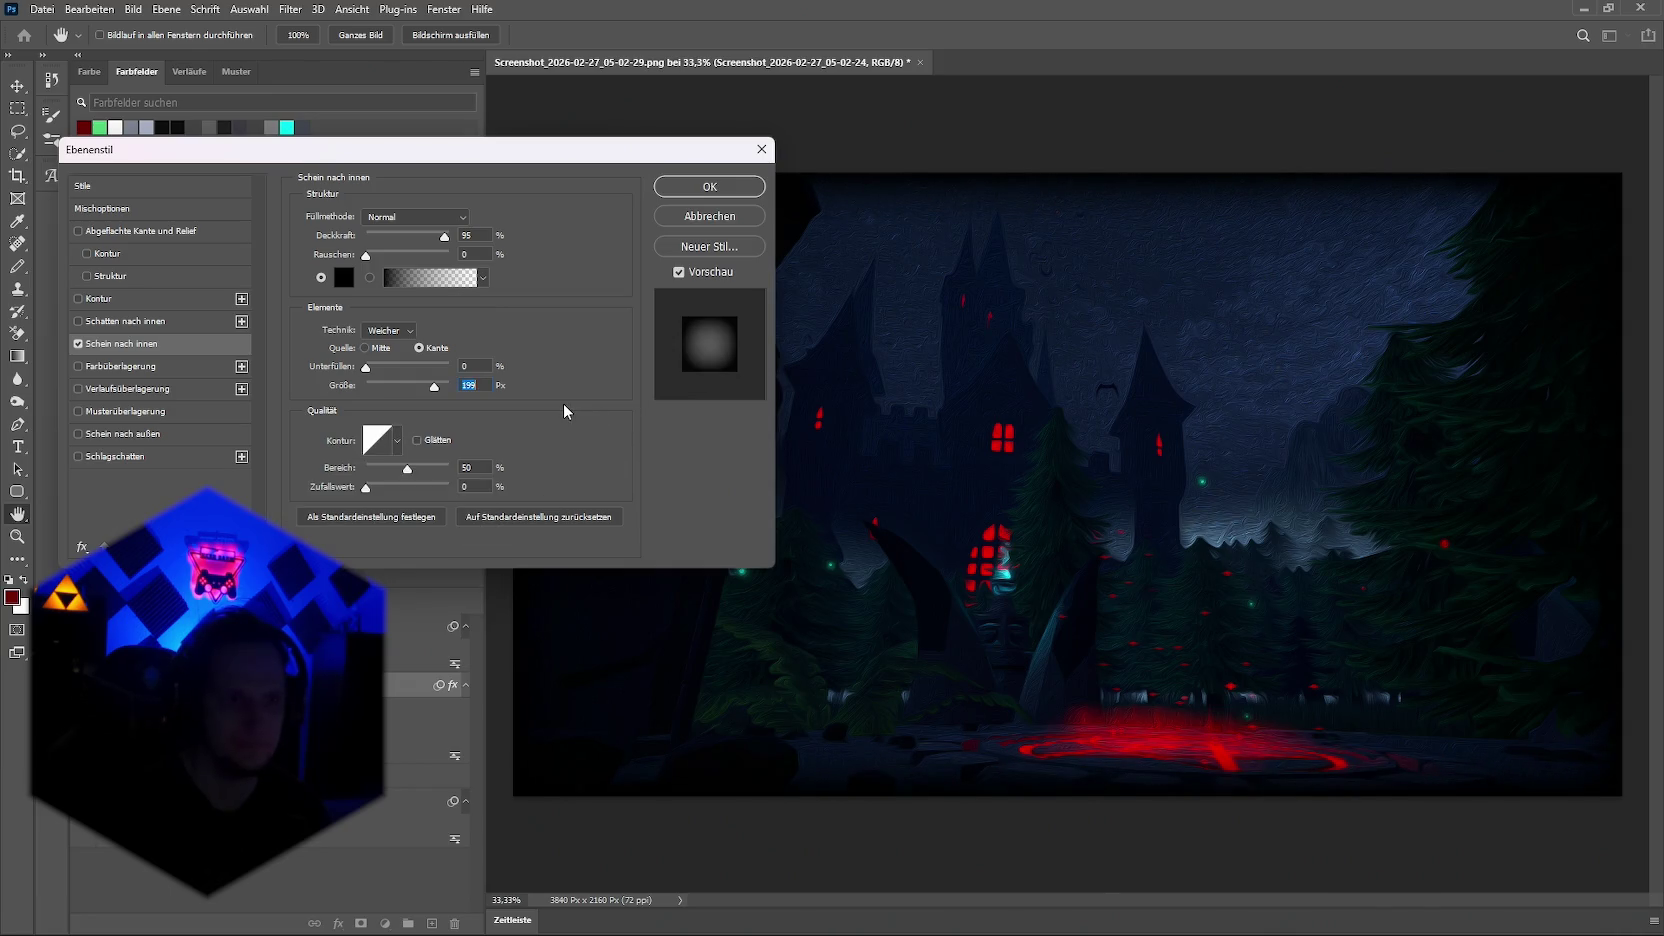
mouse_move(560, 155)
mouse_down()
mouse_move(281, 178)
mouse_move(327, 162)
mouse_up()
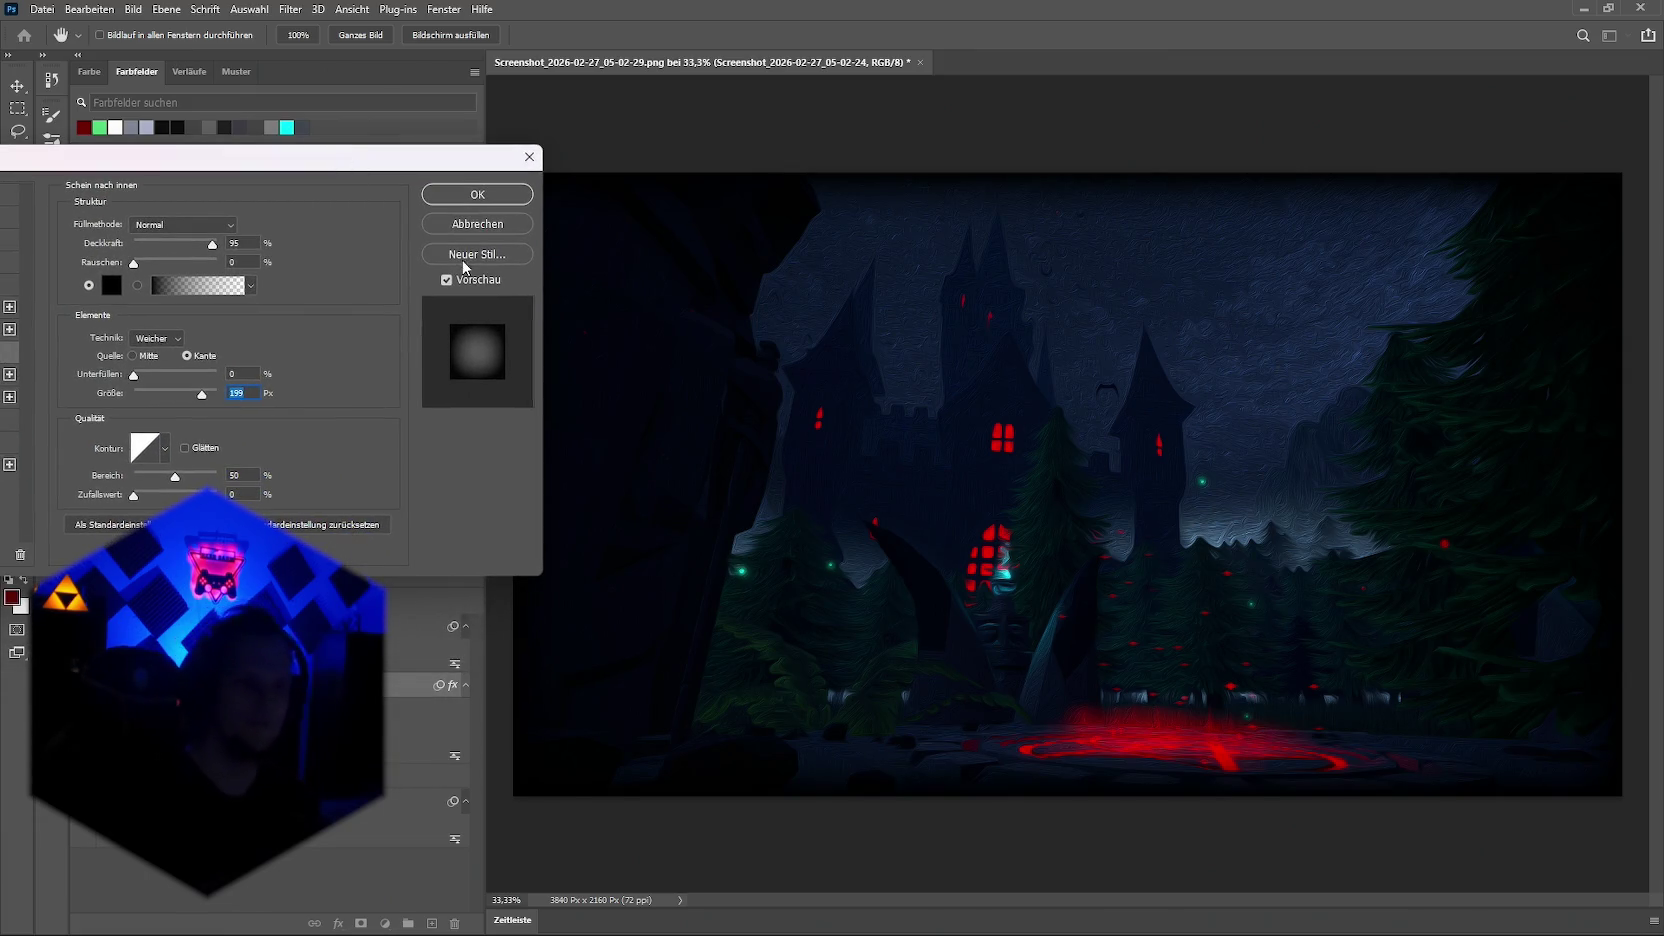
click(472, 205)
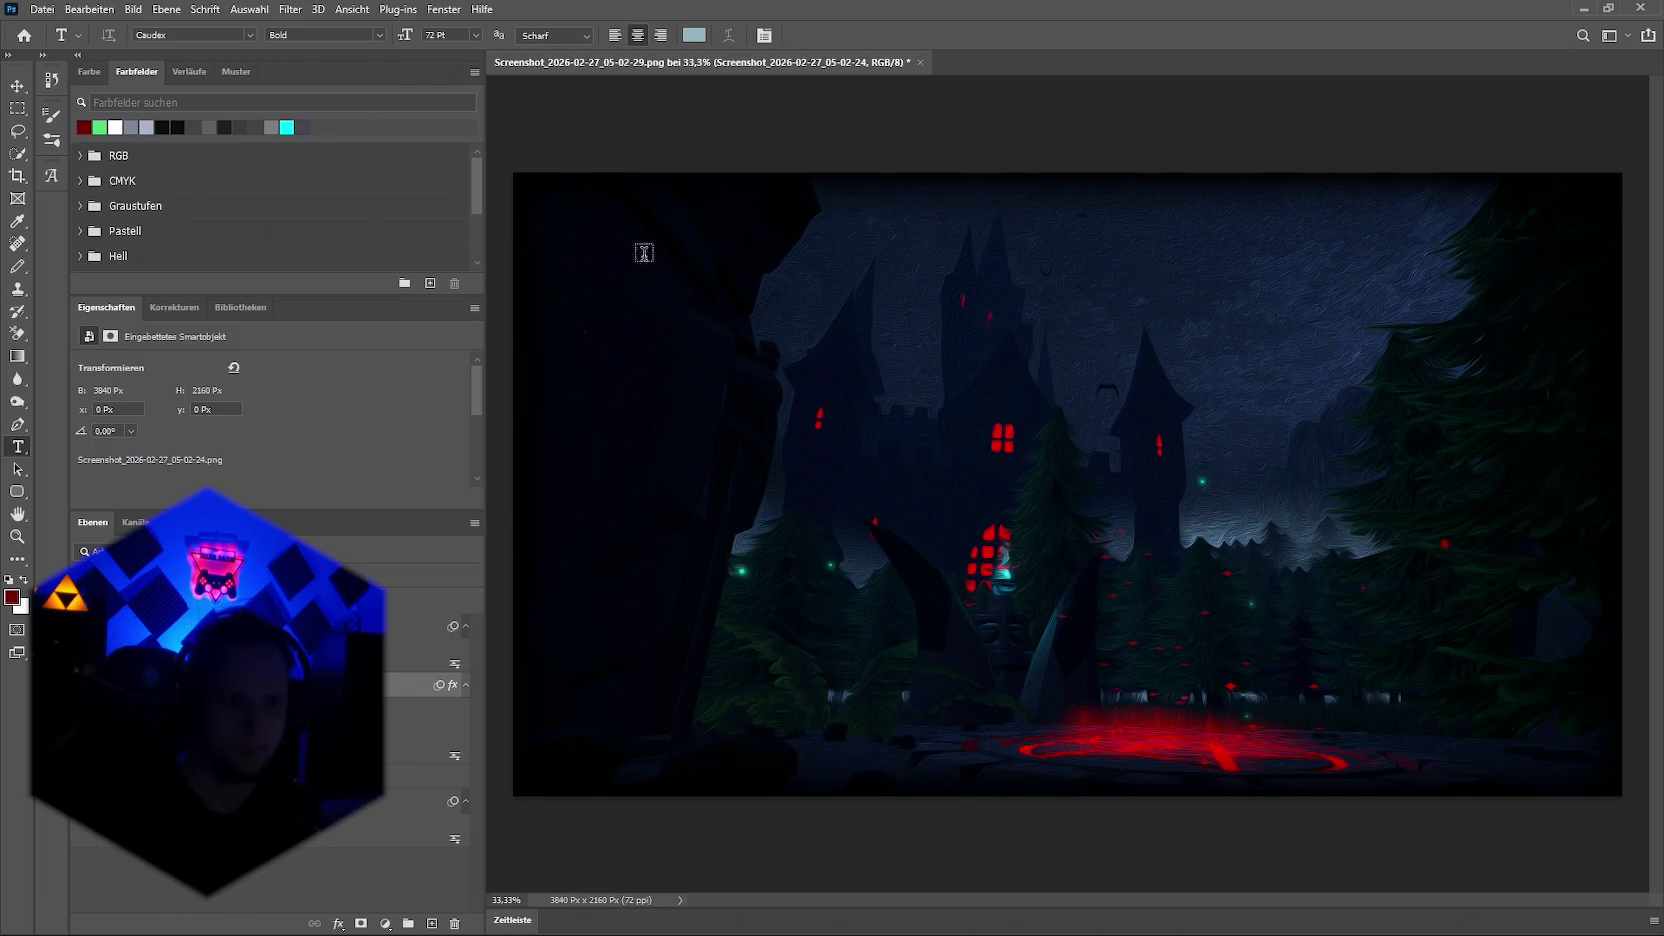
Step: Type a left-aligned two-line title, 'Stage 1' and 'Cursed Forest', at the image's top-left
click(586, 240)
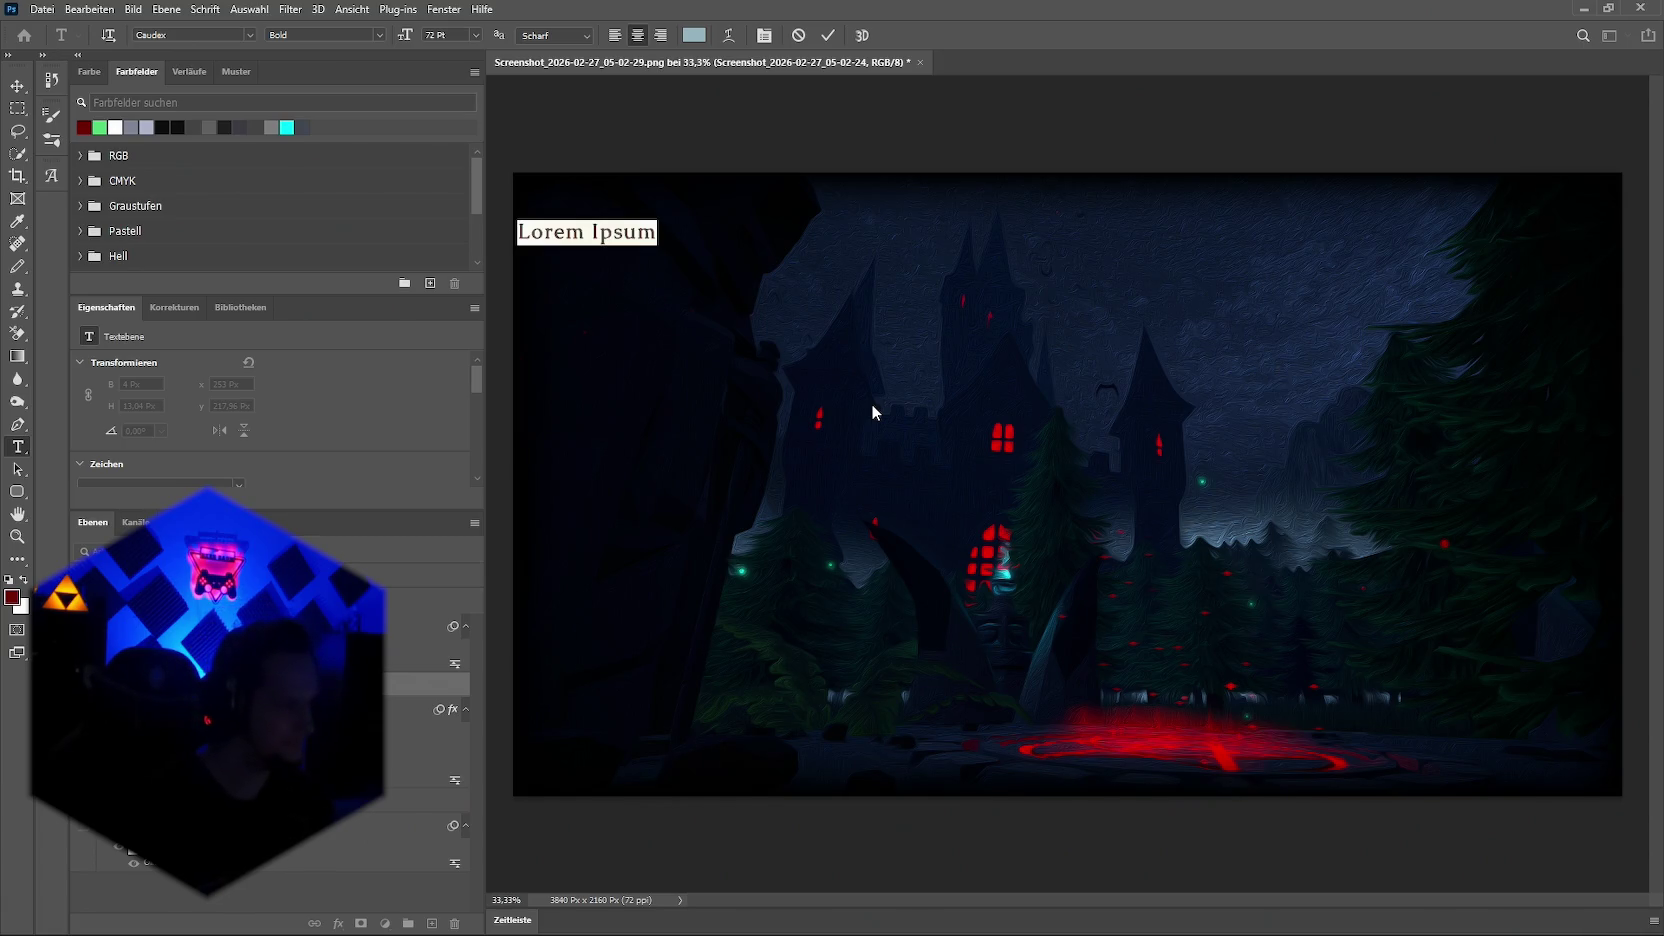
text(Stage)
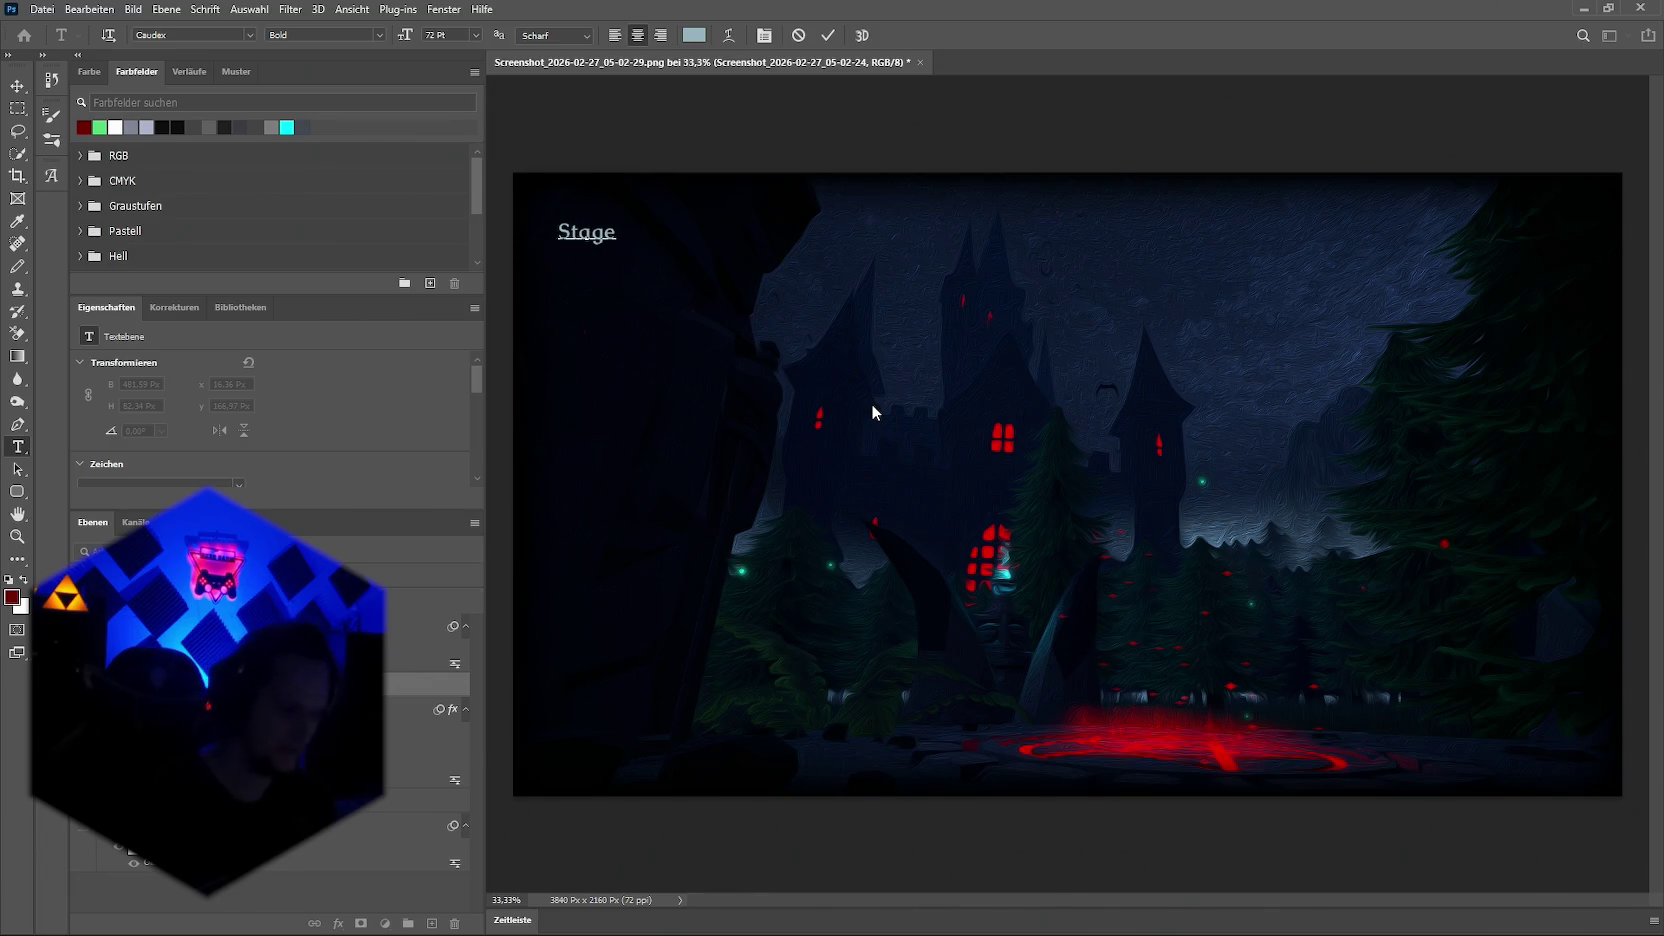
text( 1)
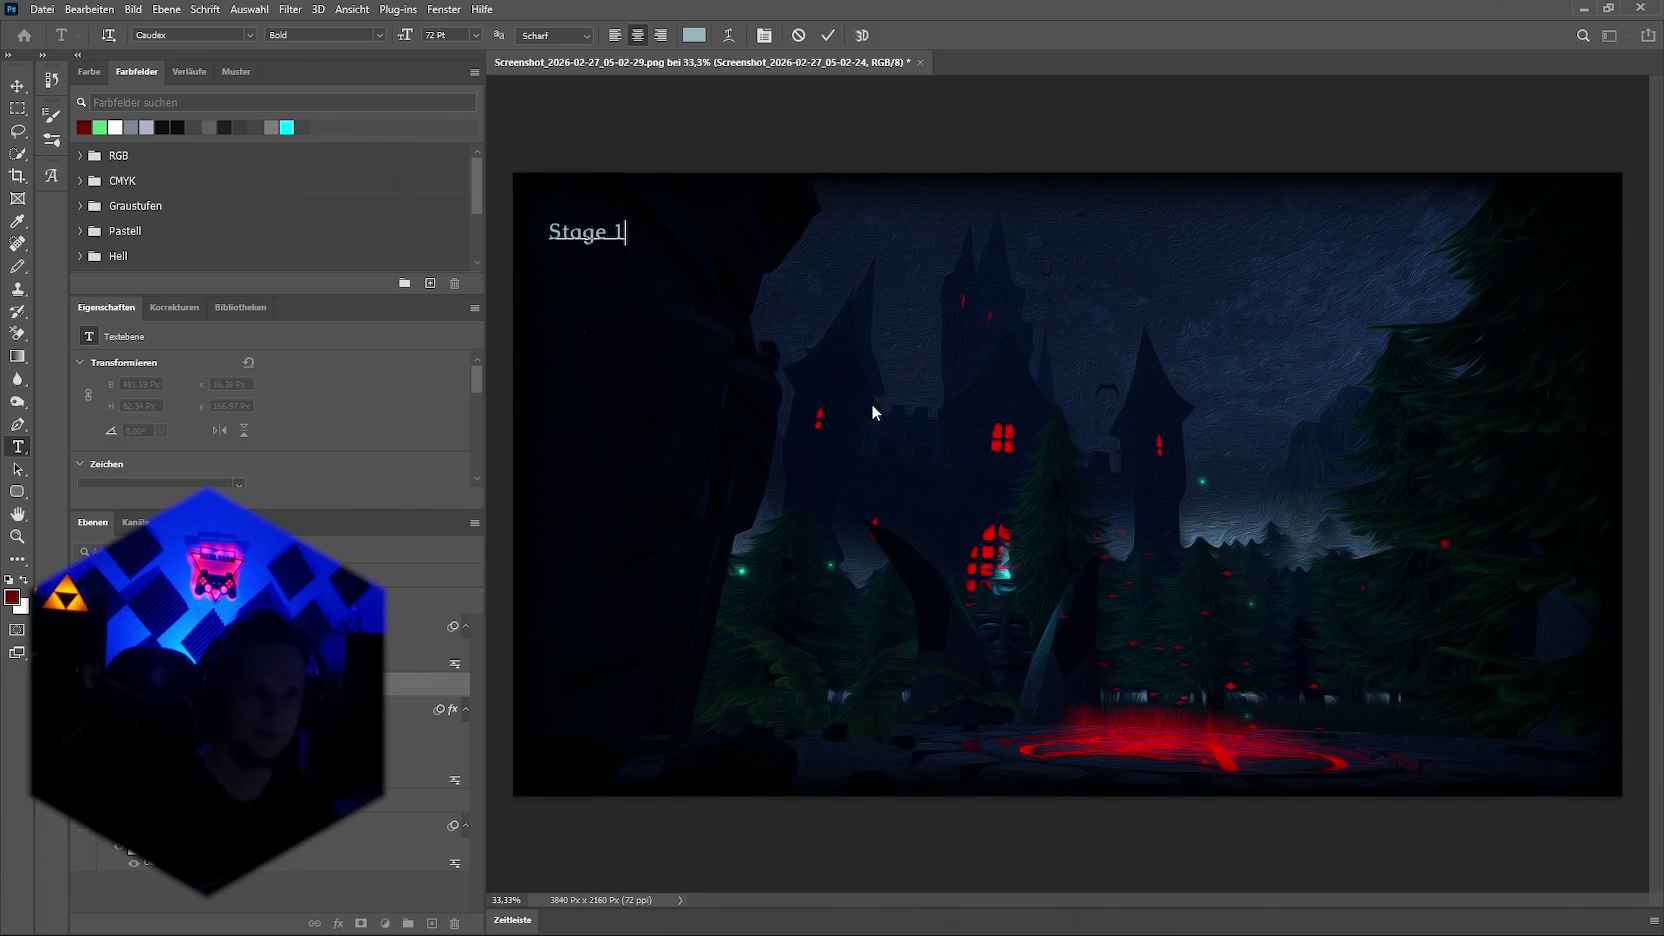
scroll(209, 410, down, 3)
scroll(244, 417, down, 3)
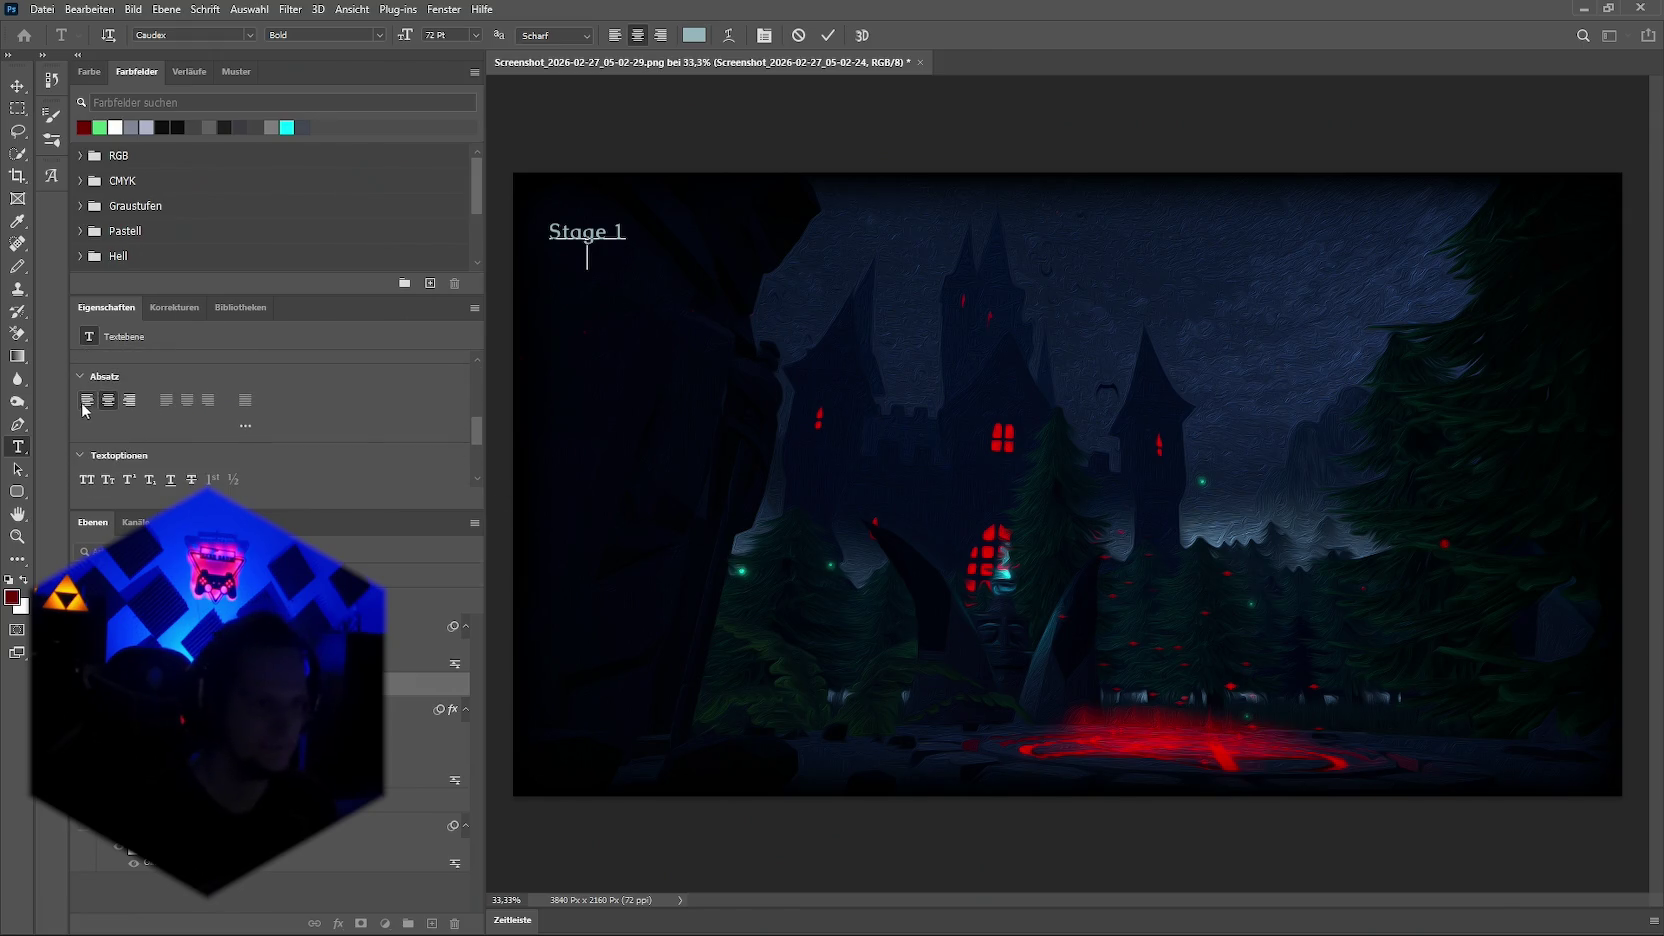
click(84, 402)
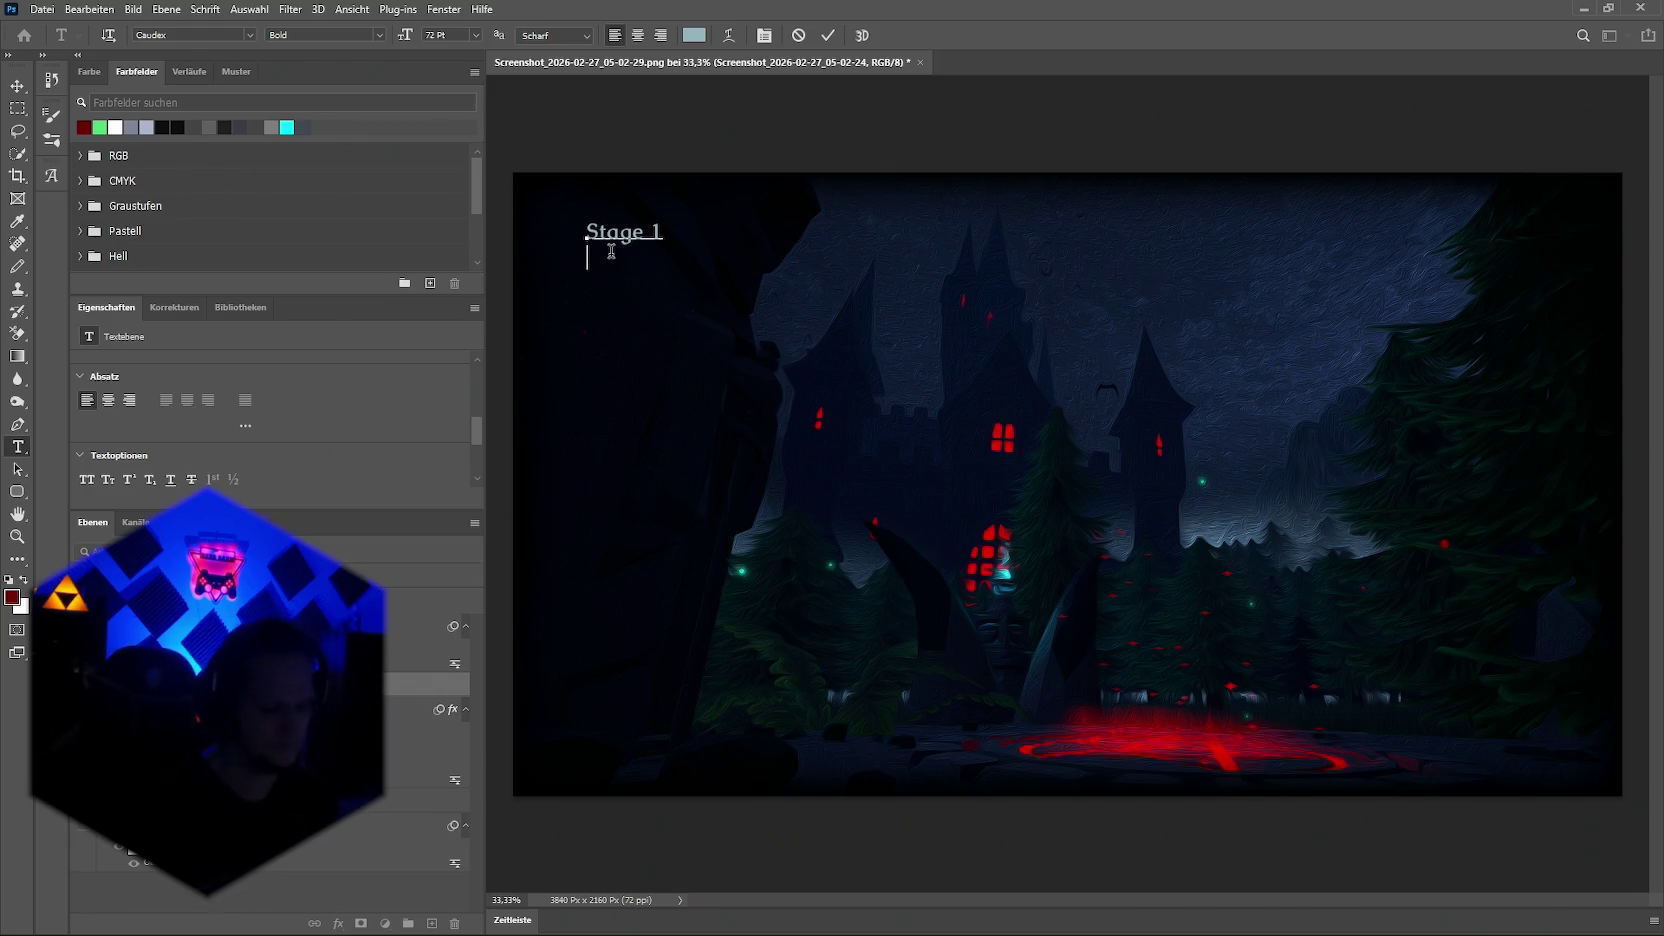
text(Cursed)
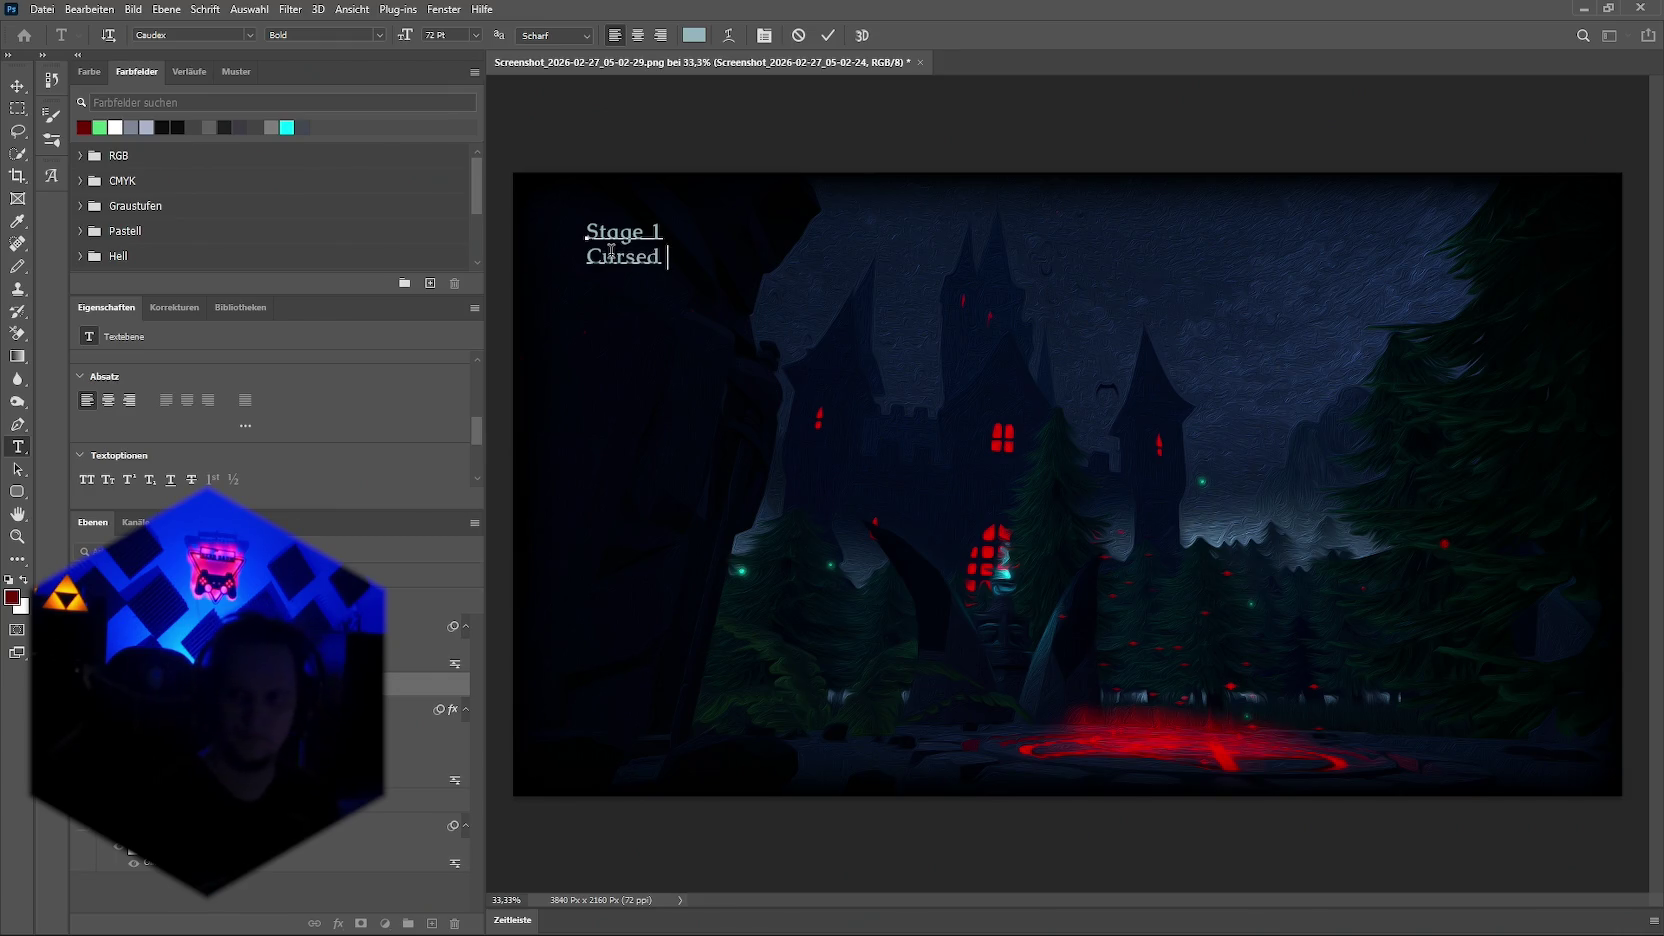
text(Erst)
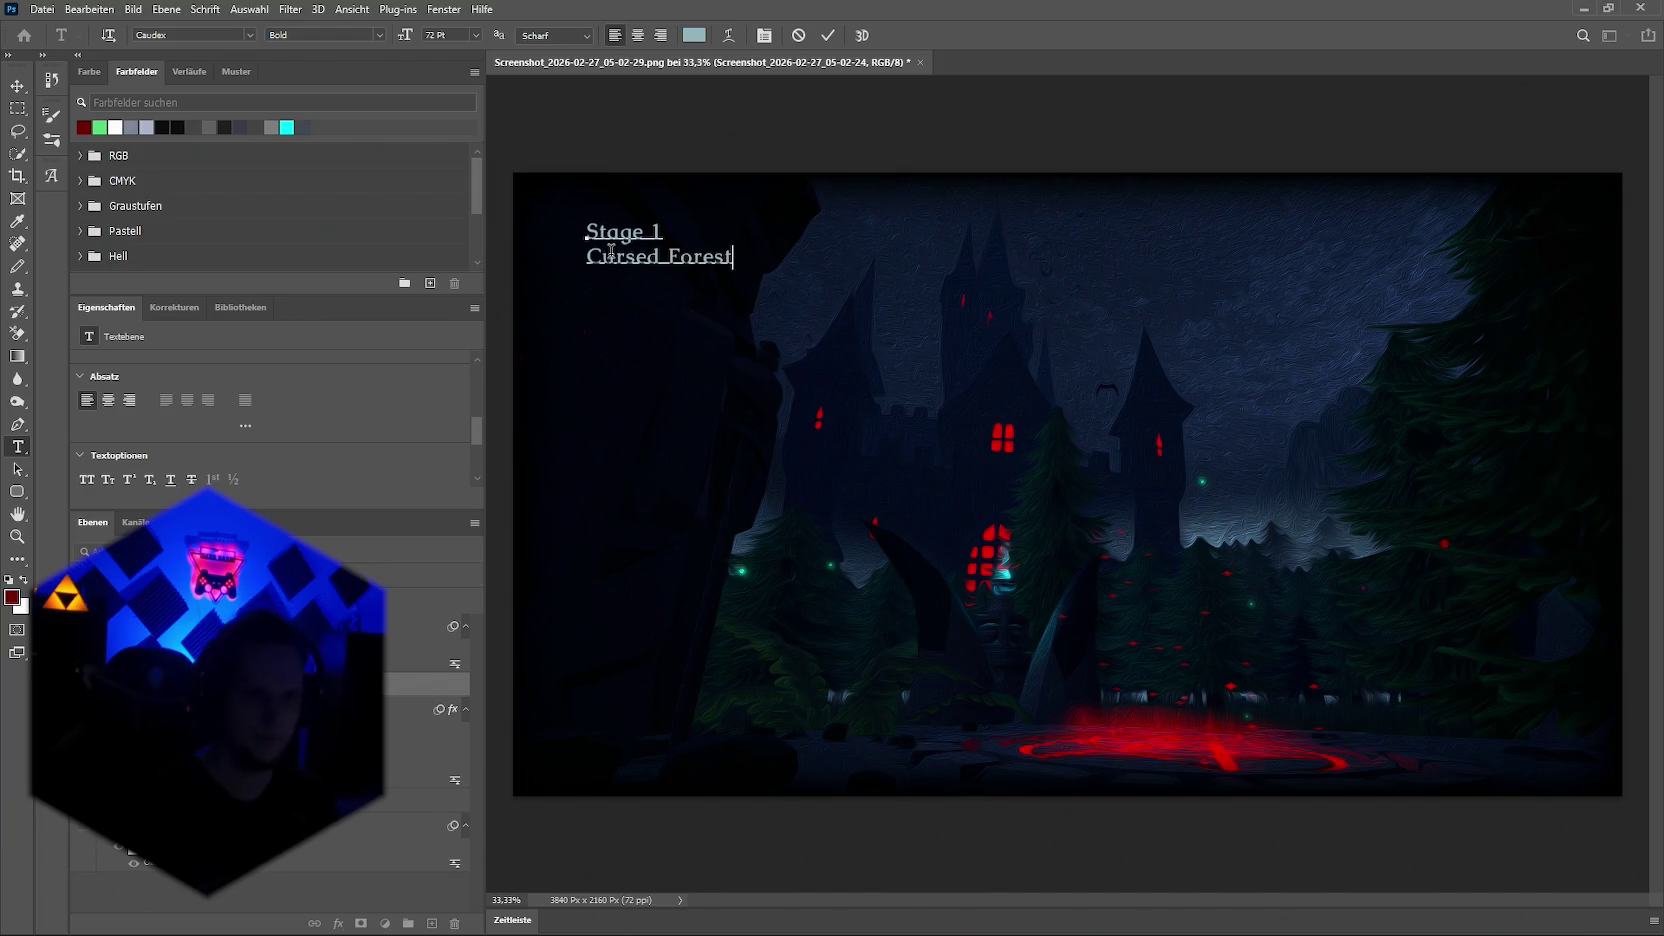
click(17, 86)
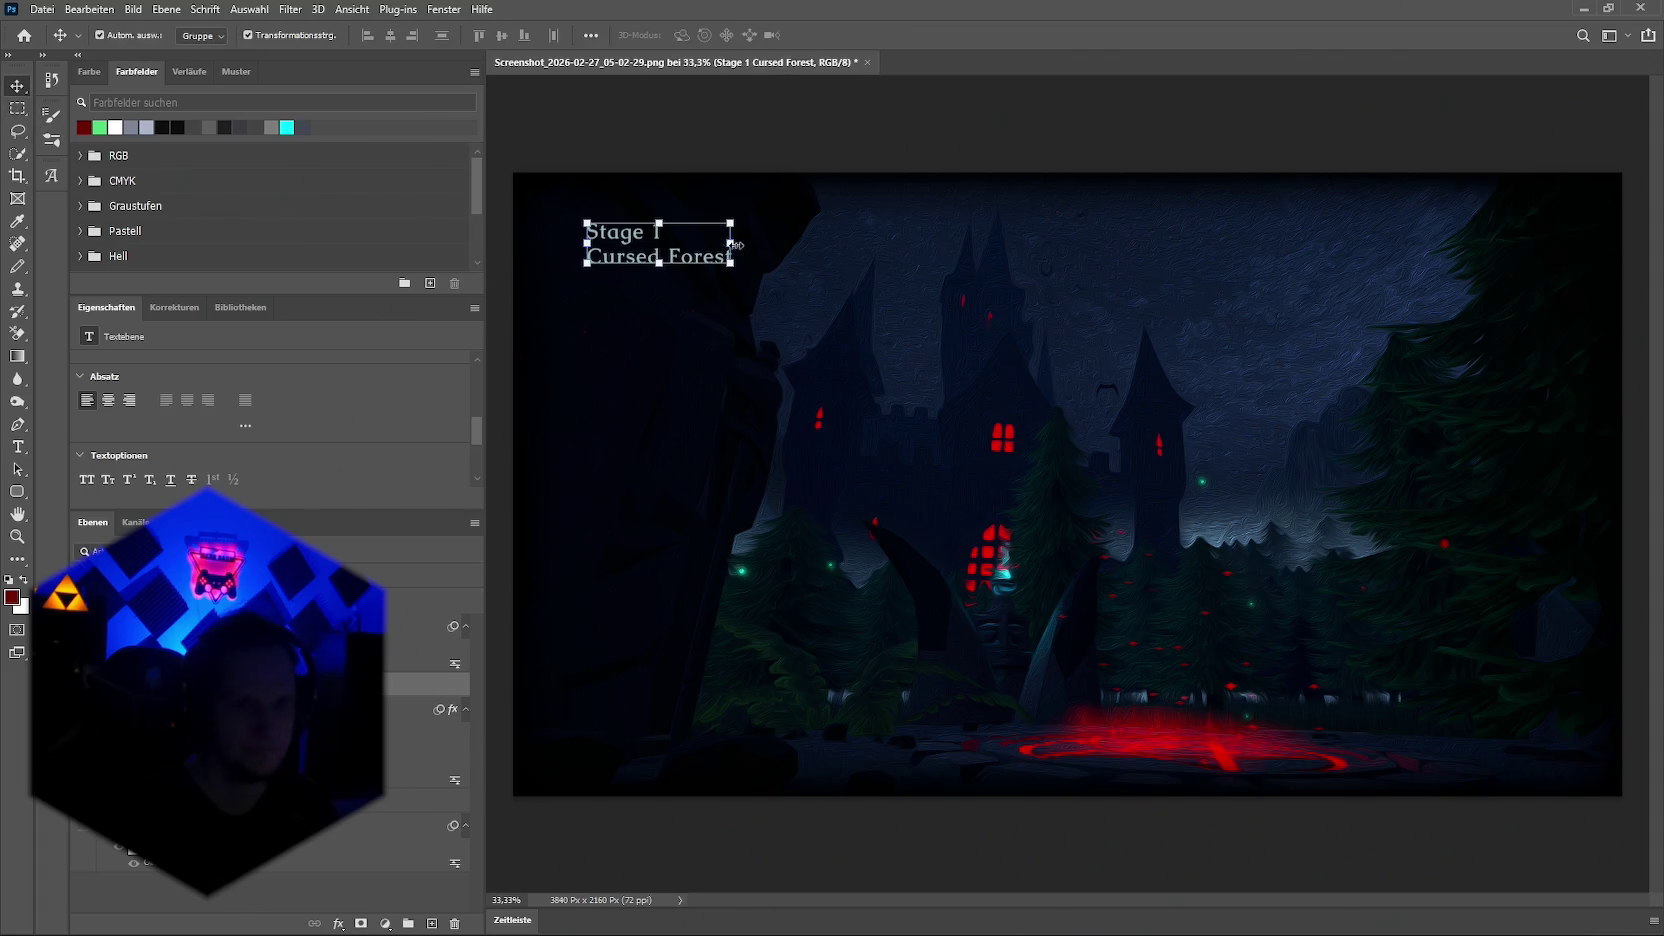
Step: Enlarge the two-line title and duplicate it as a new layer at the top-left
drag(735, 245, 910, 245)
drag(745, 220, 684, 234)
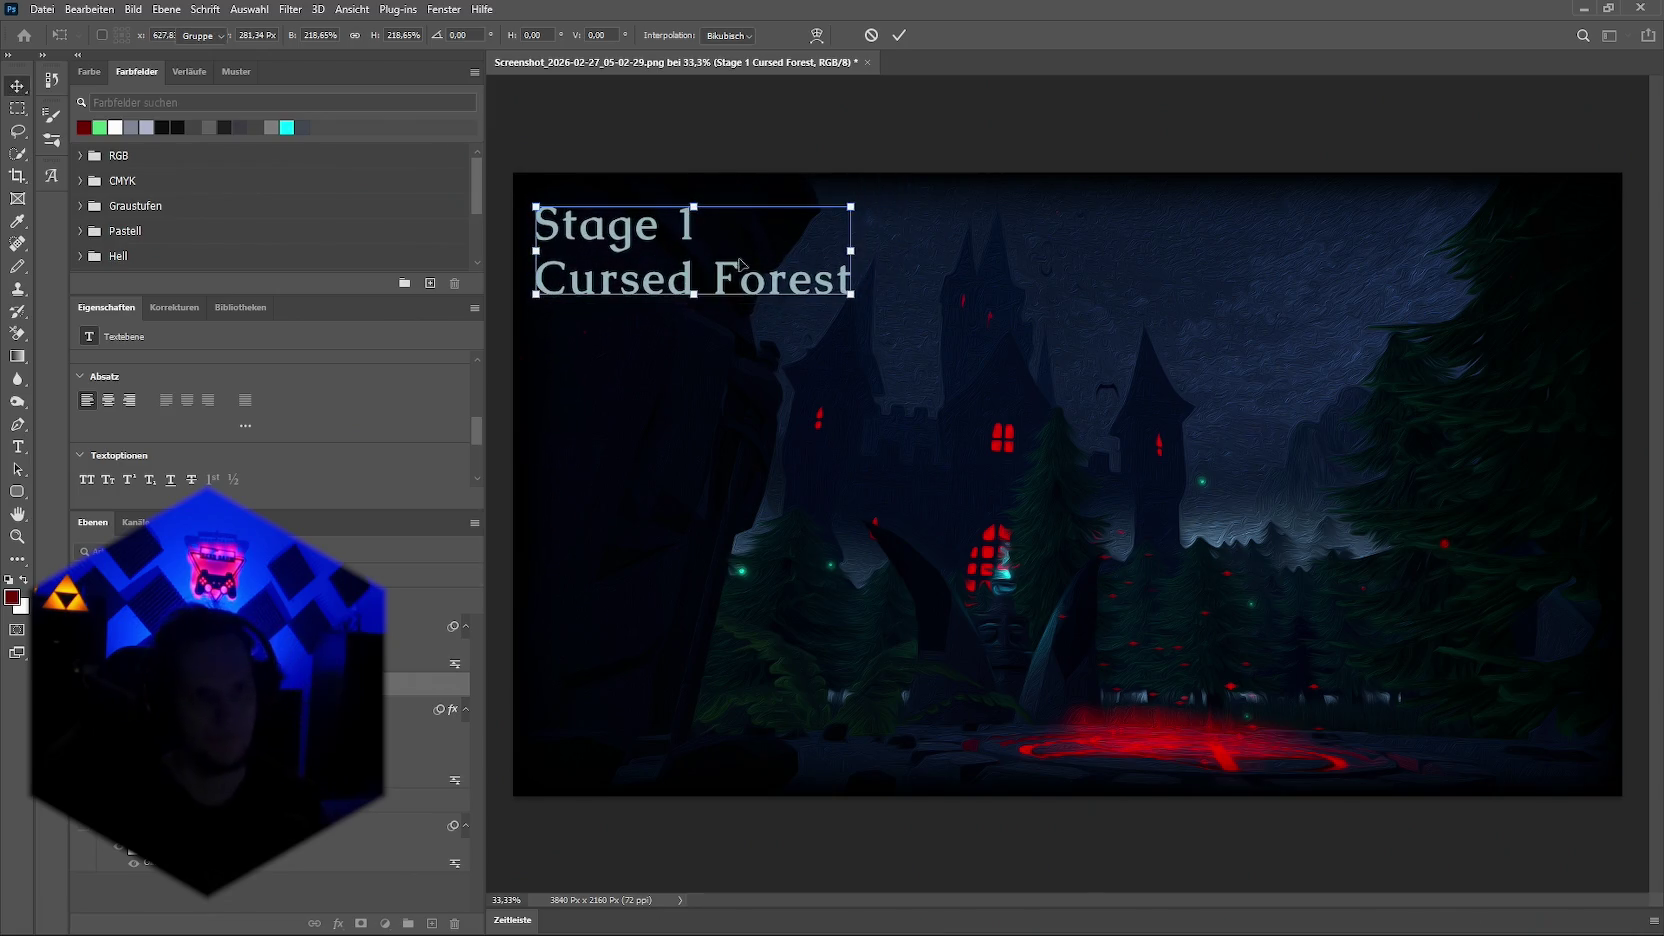
key(Return)
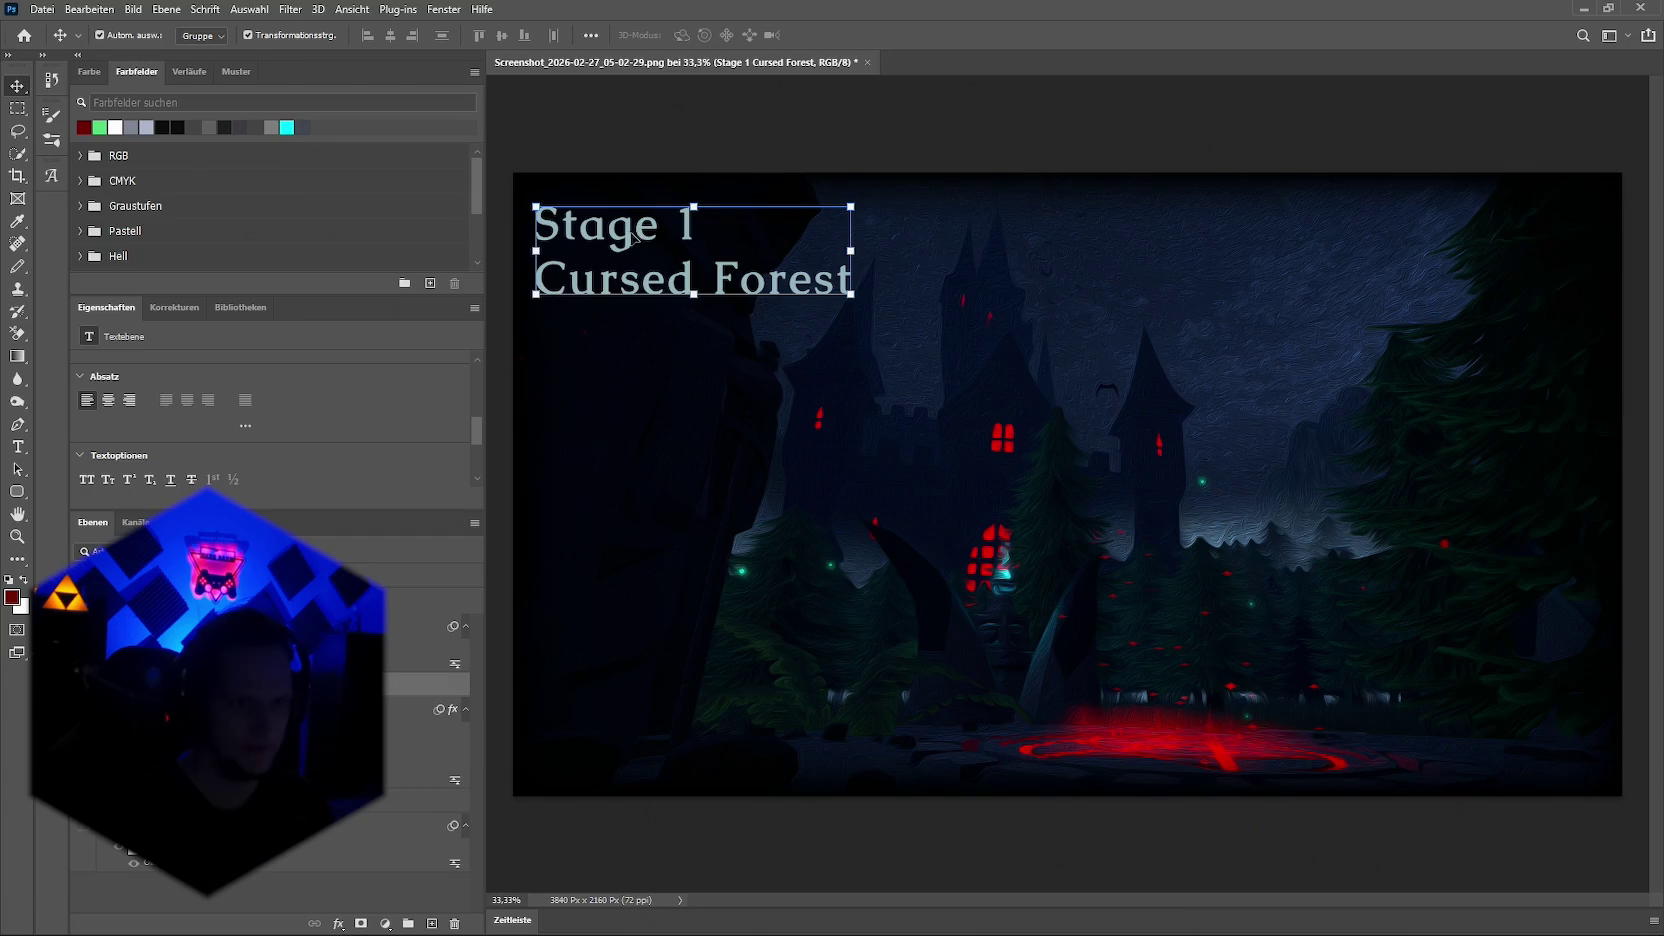
key(ctrl+v)
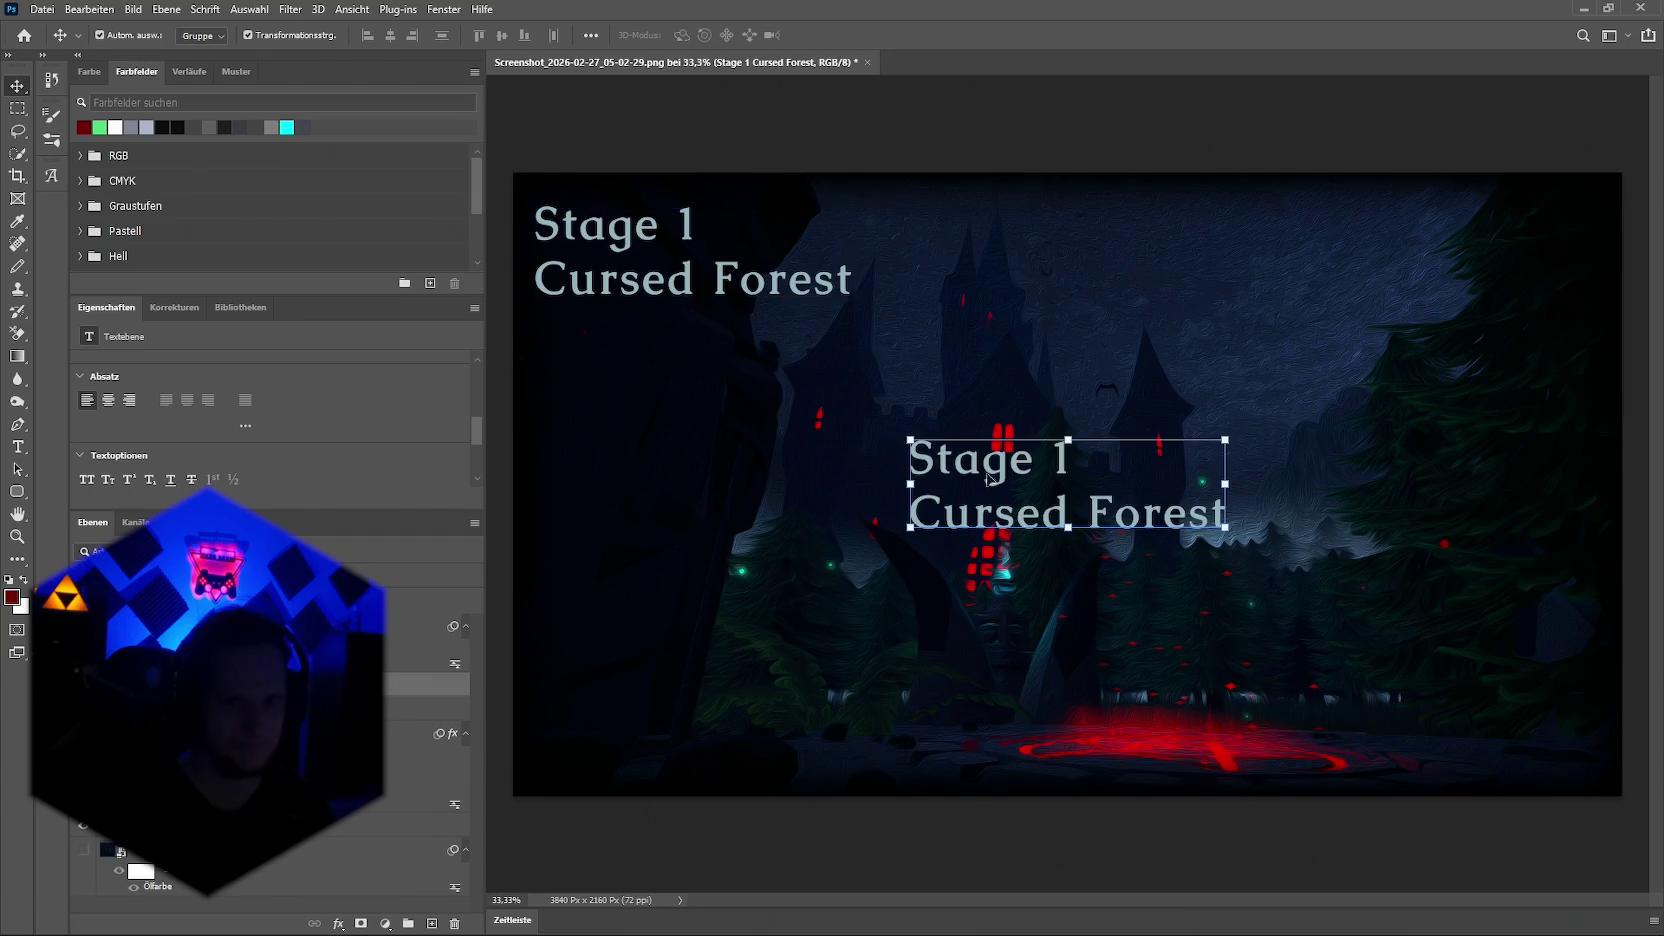
drag(992, 460, 625, 207)
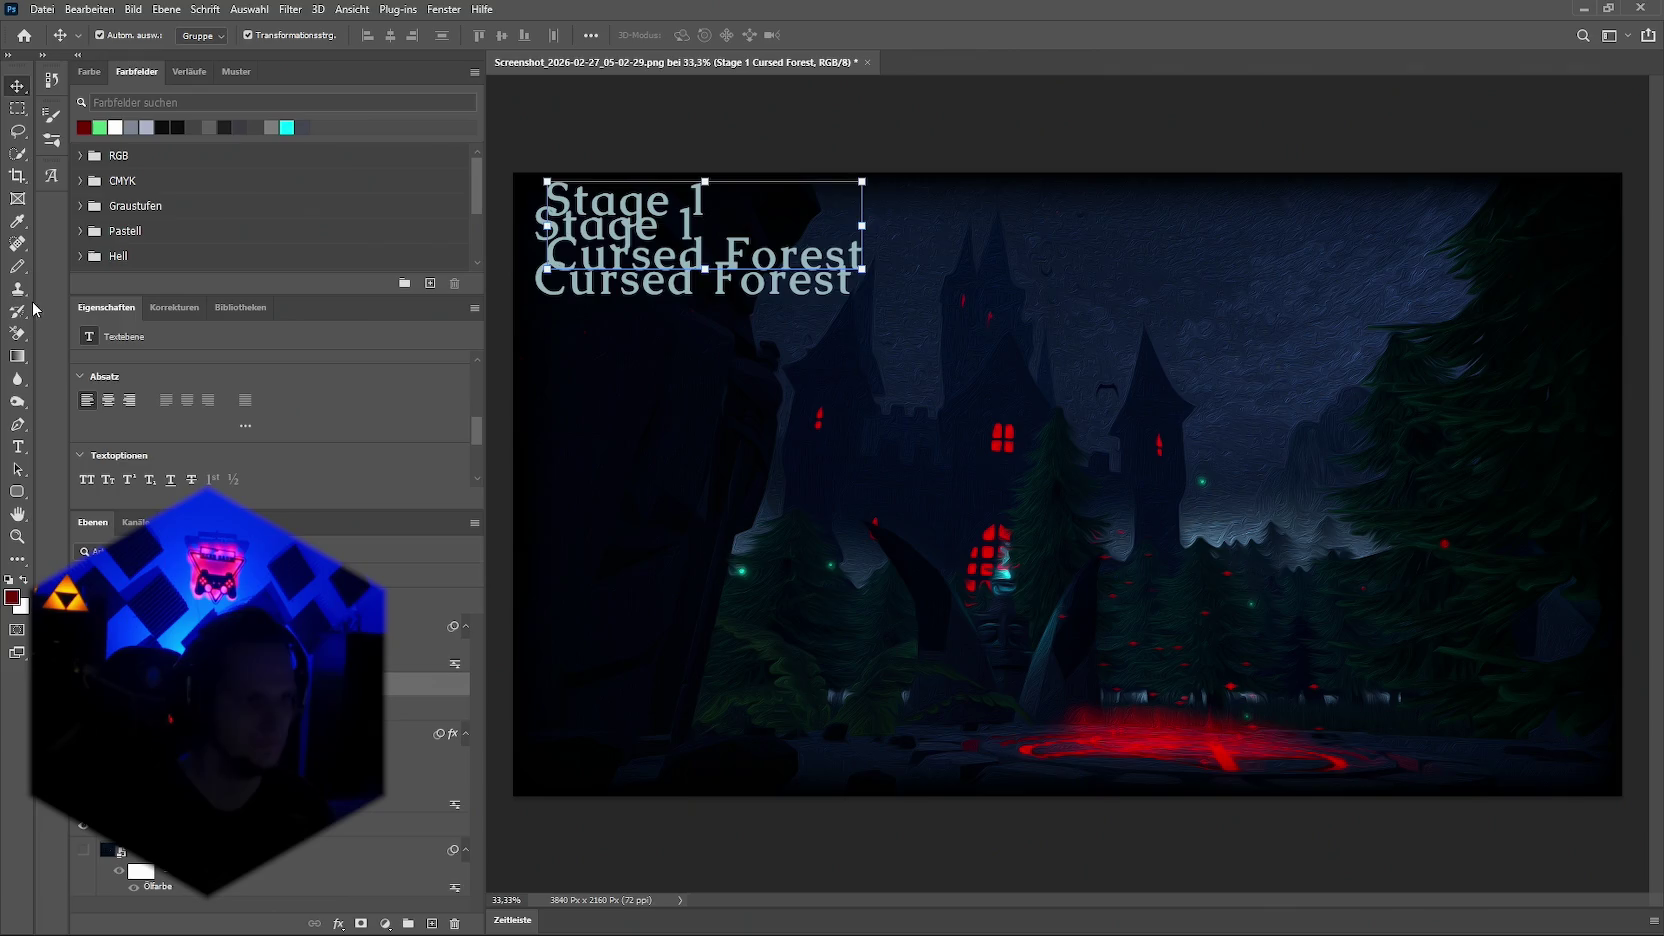
Step: Delete the 'Cursed Forest' line from the copy so it reads only 'Stage 1'
click(18, 446)
click(825, 254)
drag(847, 254, 545, 256)
key(BackSpace)
key(BackSpace)
text(tage)
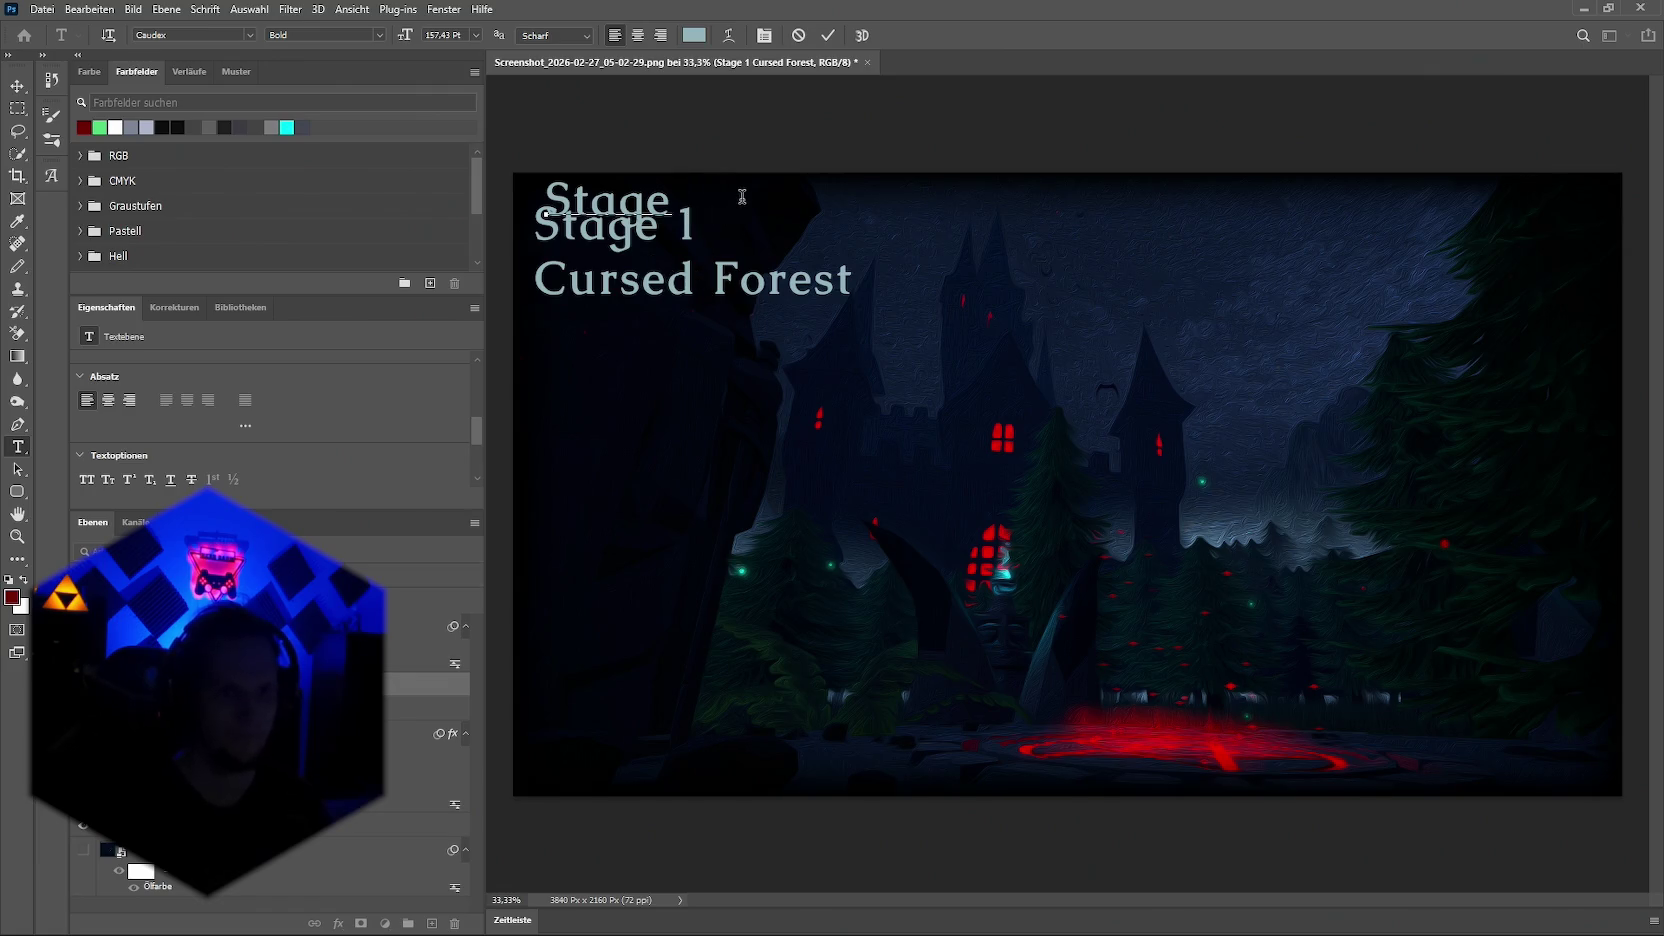
text( 1)
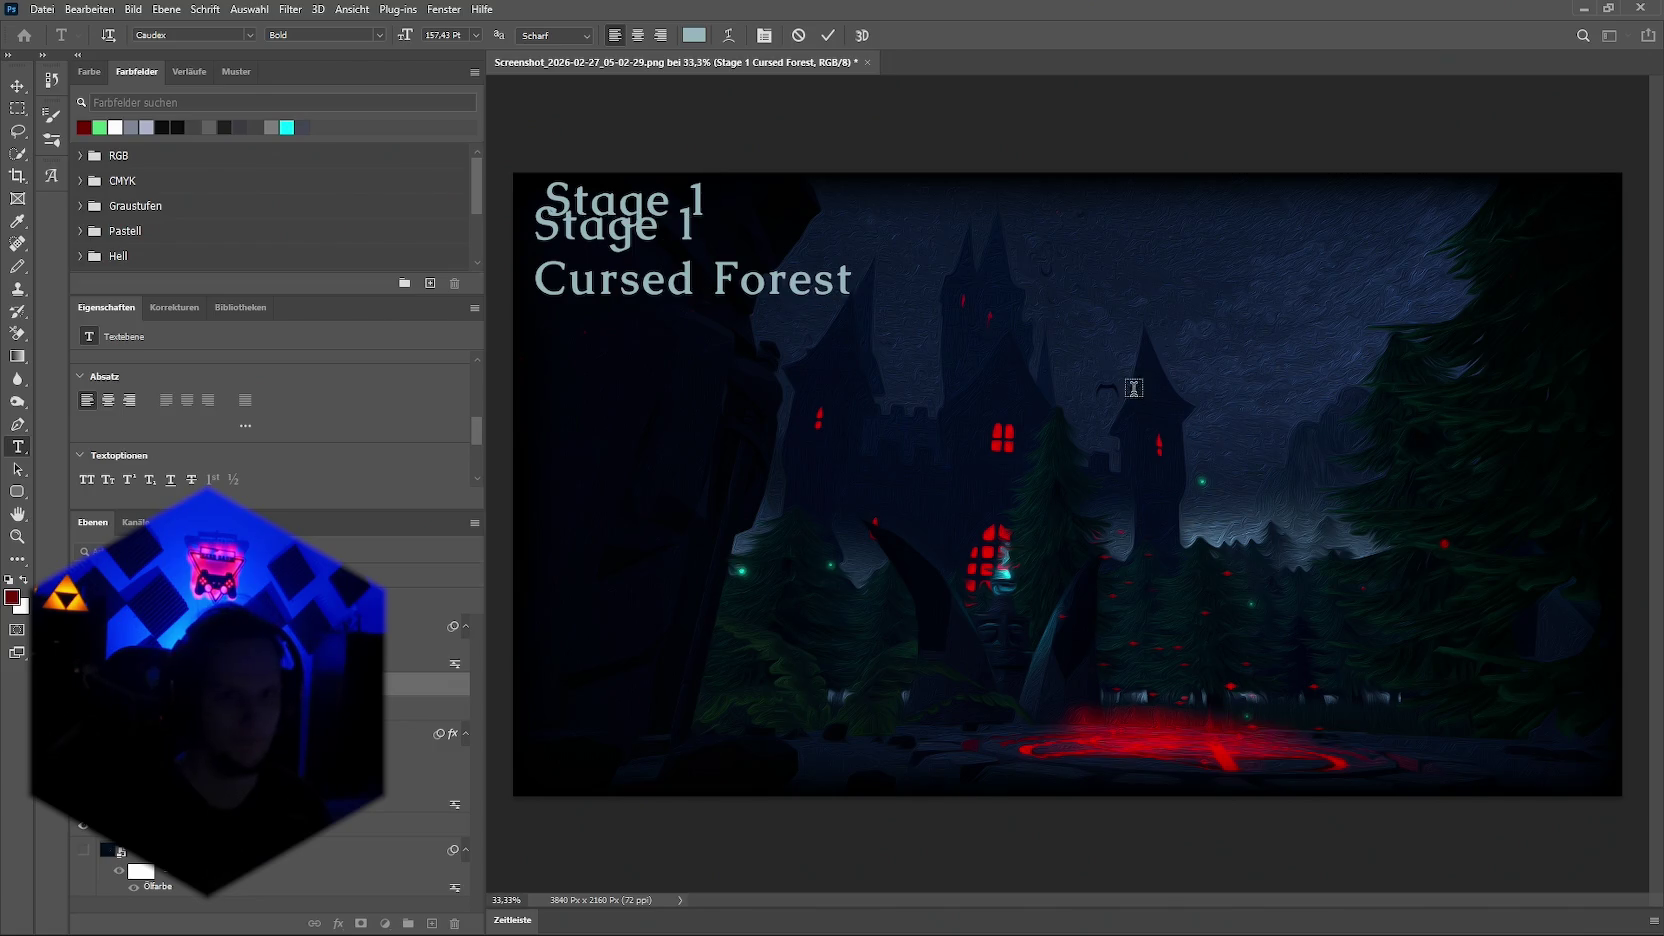
Step: Reduce the original title to 'Cursed Forest' and move it below 'Stage 1'
click(853, 280)
drag(853, 280, 836, 280)
drag(707, 236, 532, 234)
key(BackSpace)
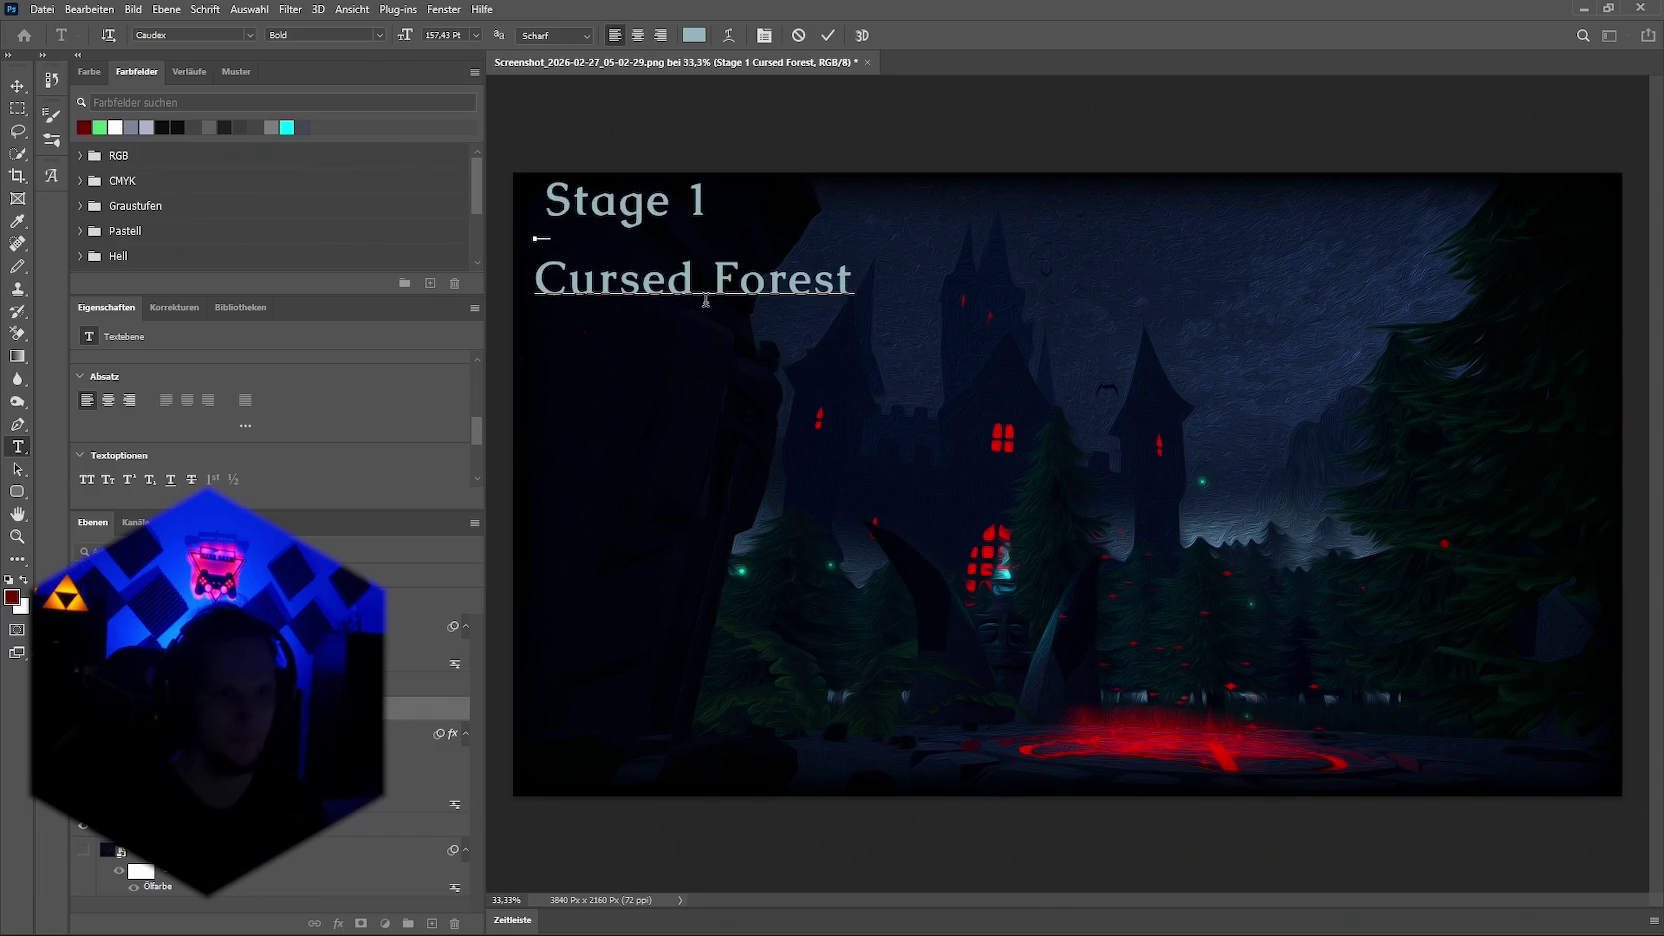
key(BackSpace)
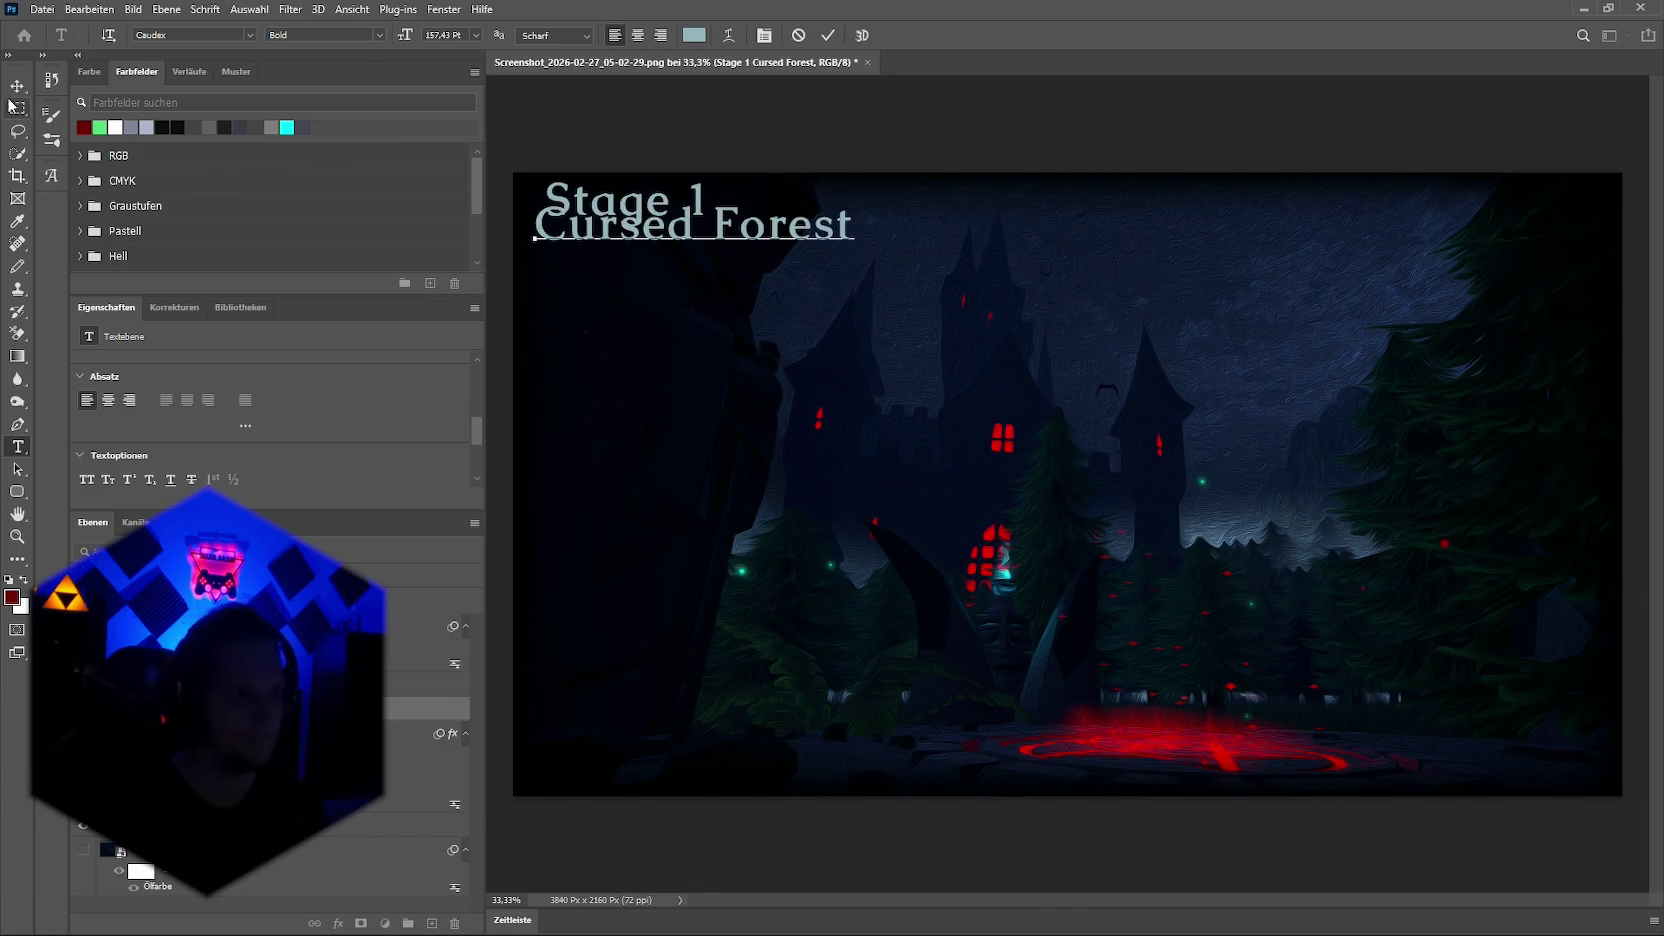
key(ctrl+Return)
key(v)
drag(795, 229, 800, 256)
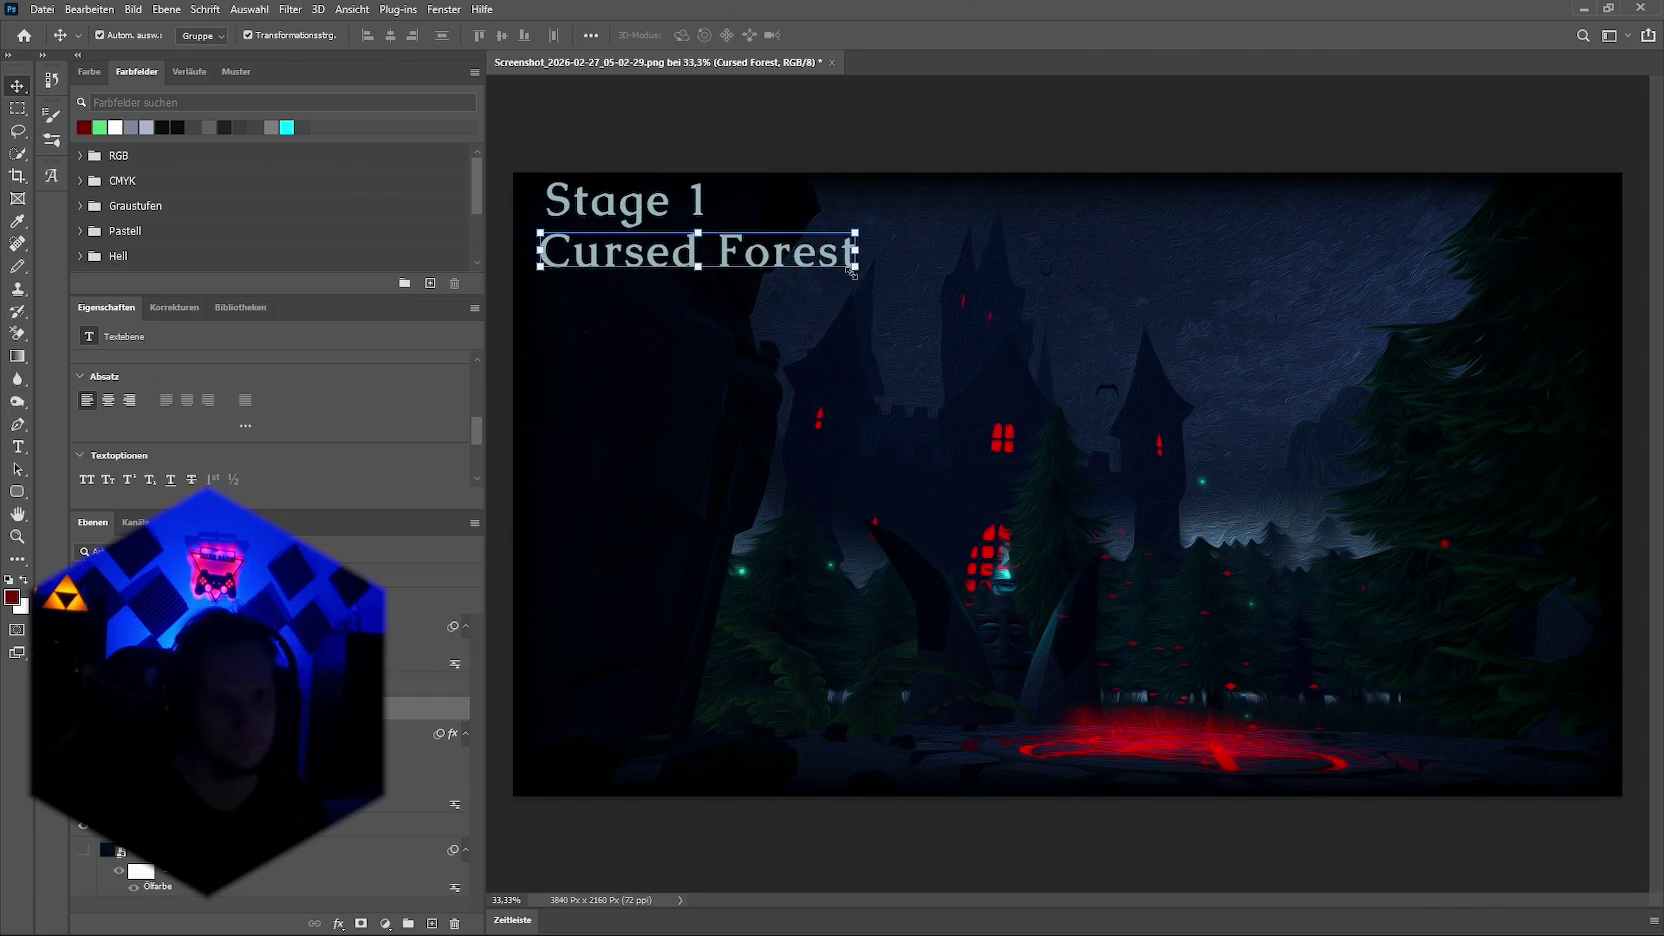
Step: Shrink 'Cursed Forest' to about 54% and line it up under 'Stage 1'
drag(858, 249, 678, 253)
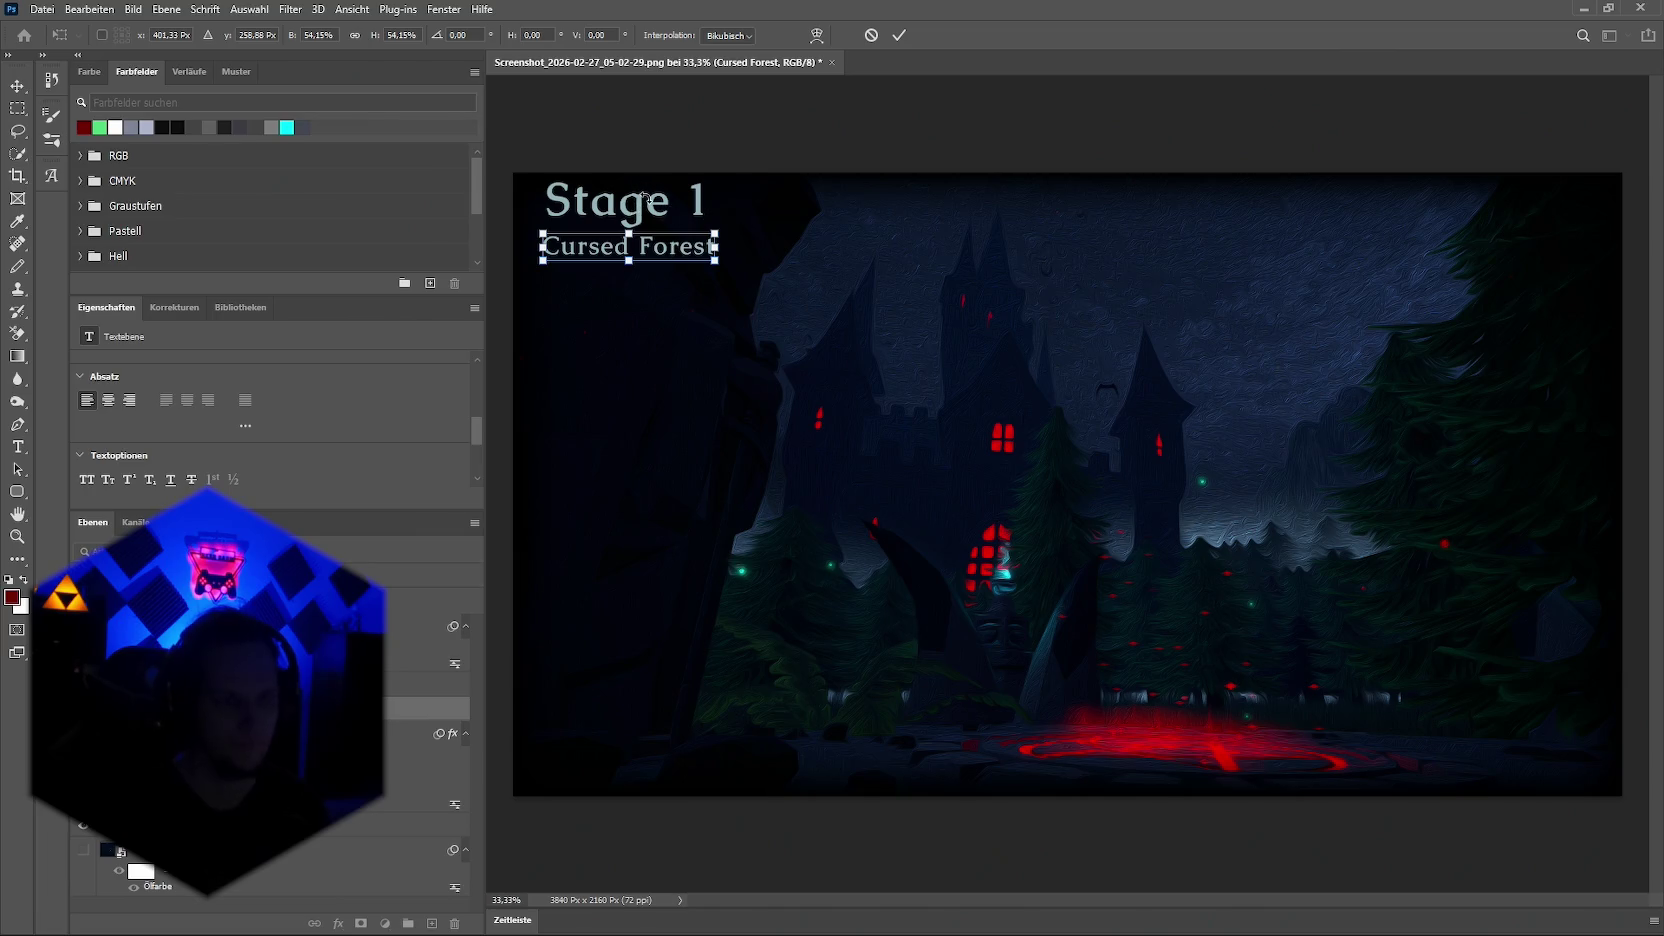
key(Return)
drag(645, 197, 633, 215)
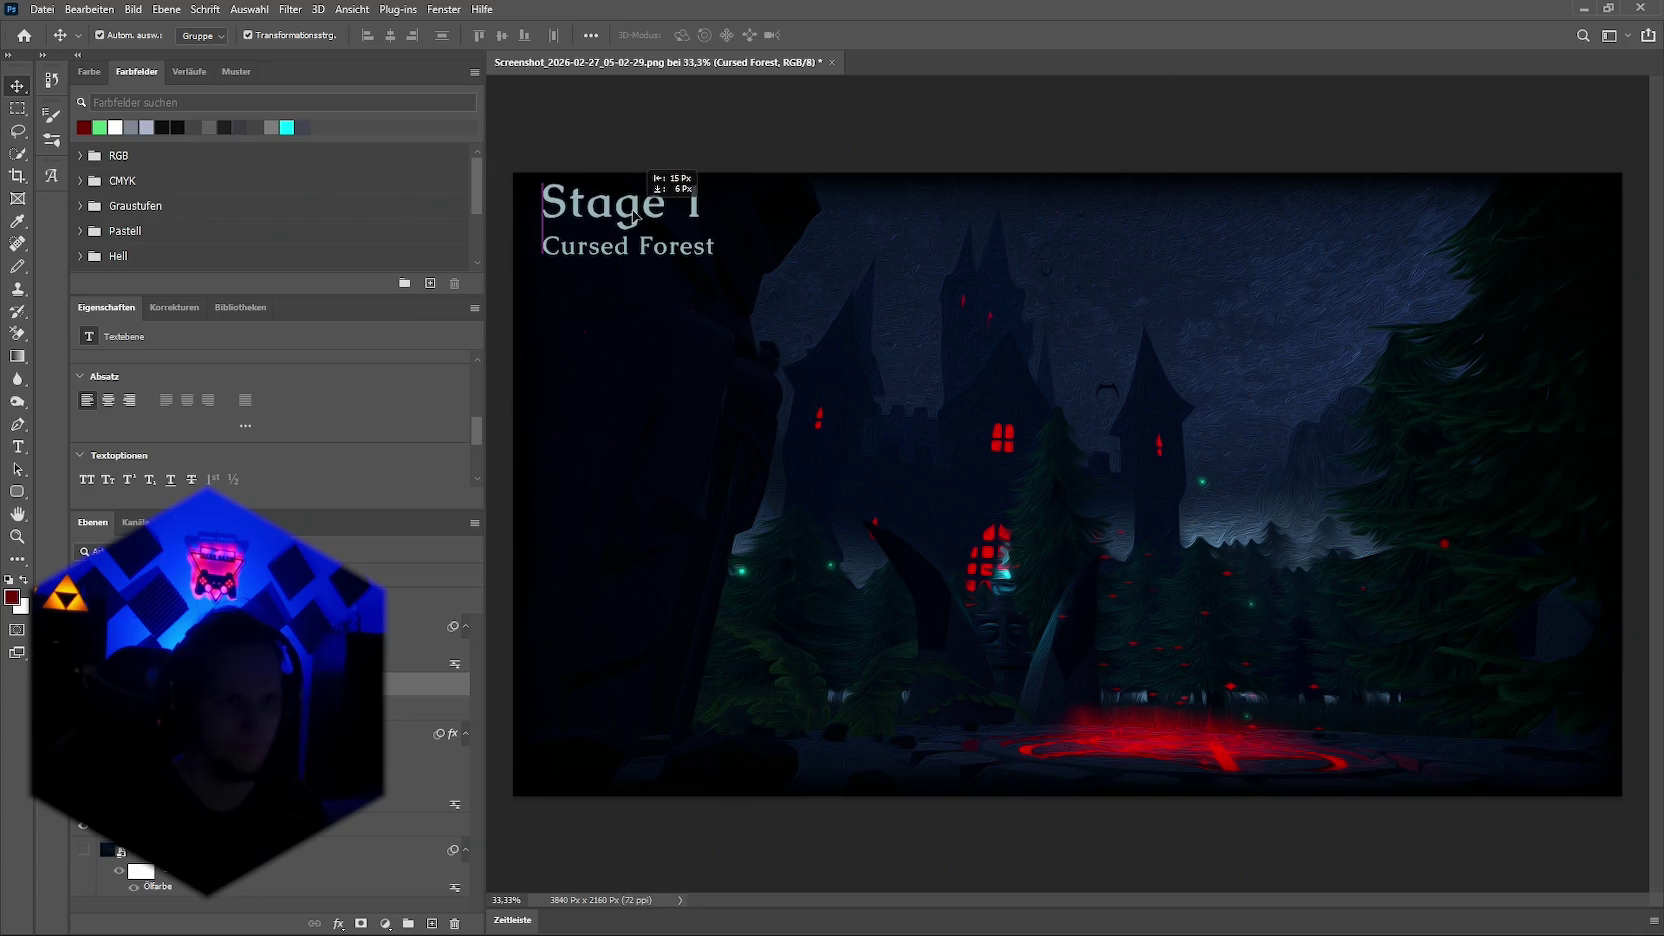
drag(633, 215, 634, 226)
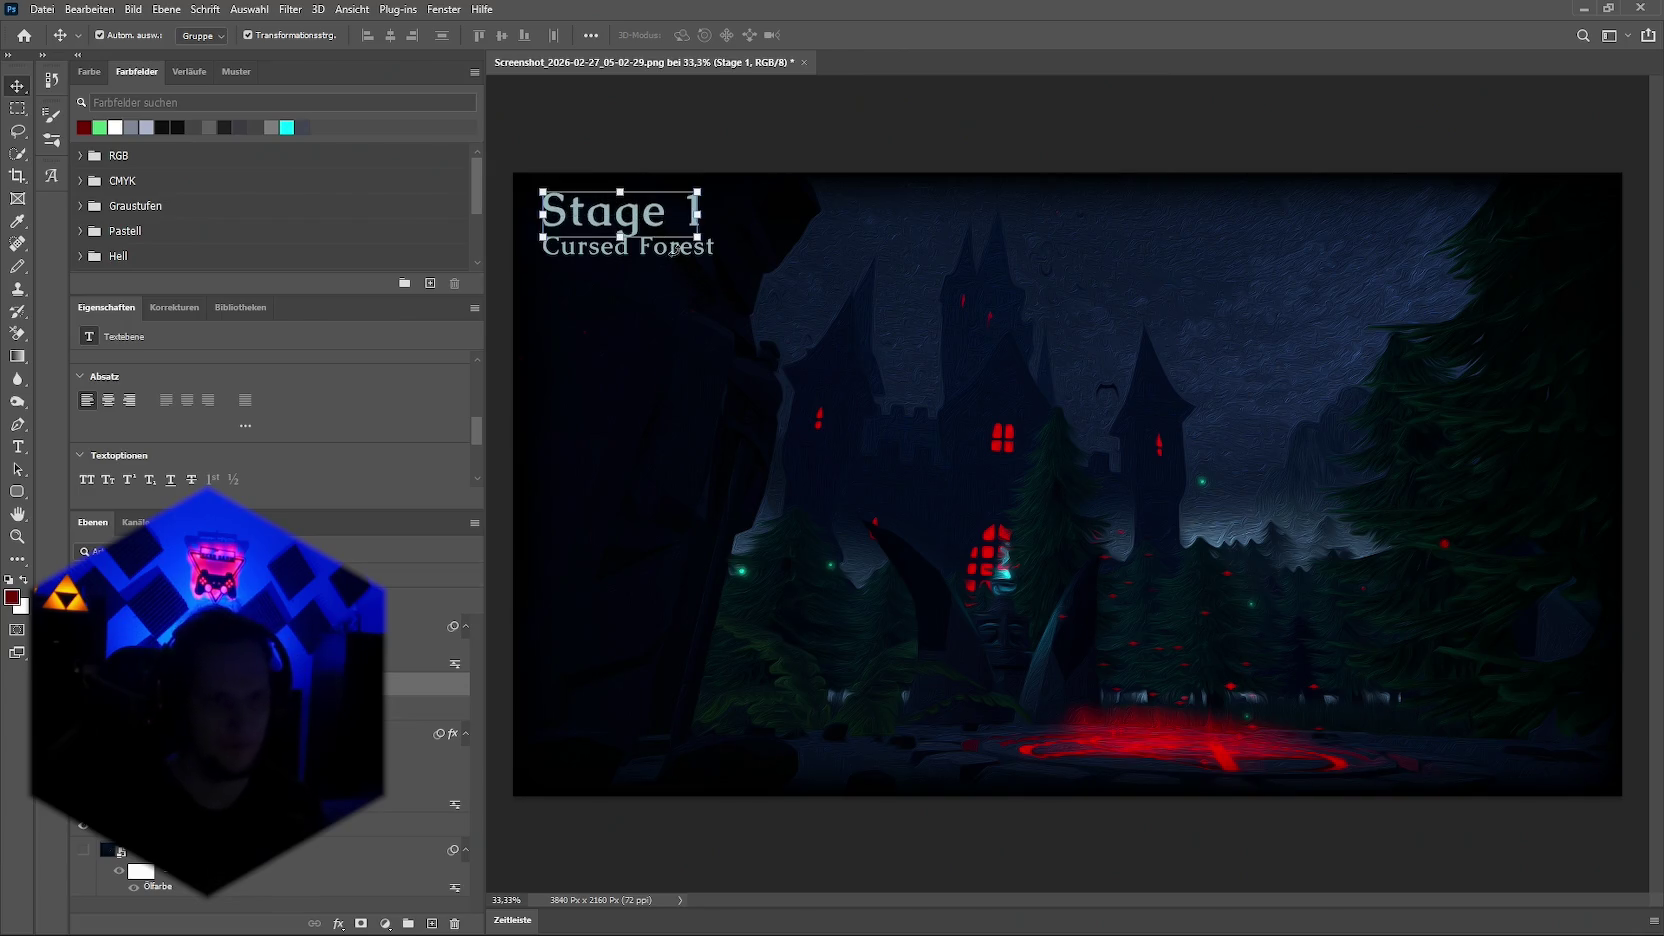
click(721, 287)
drag(664, 255, 663, 263)
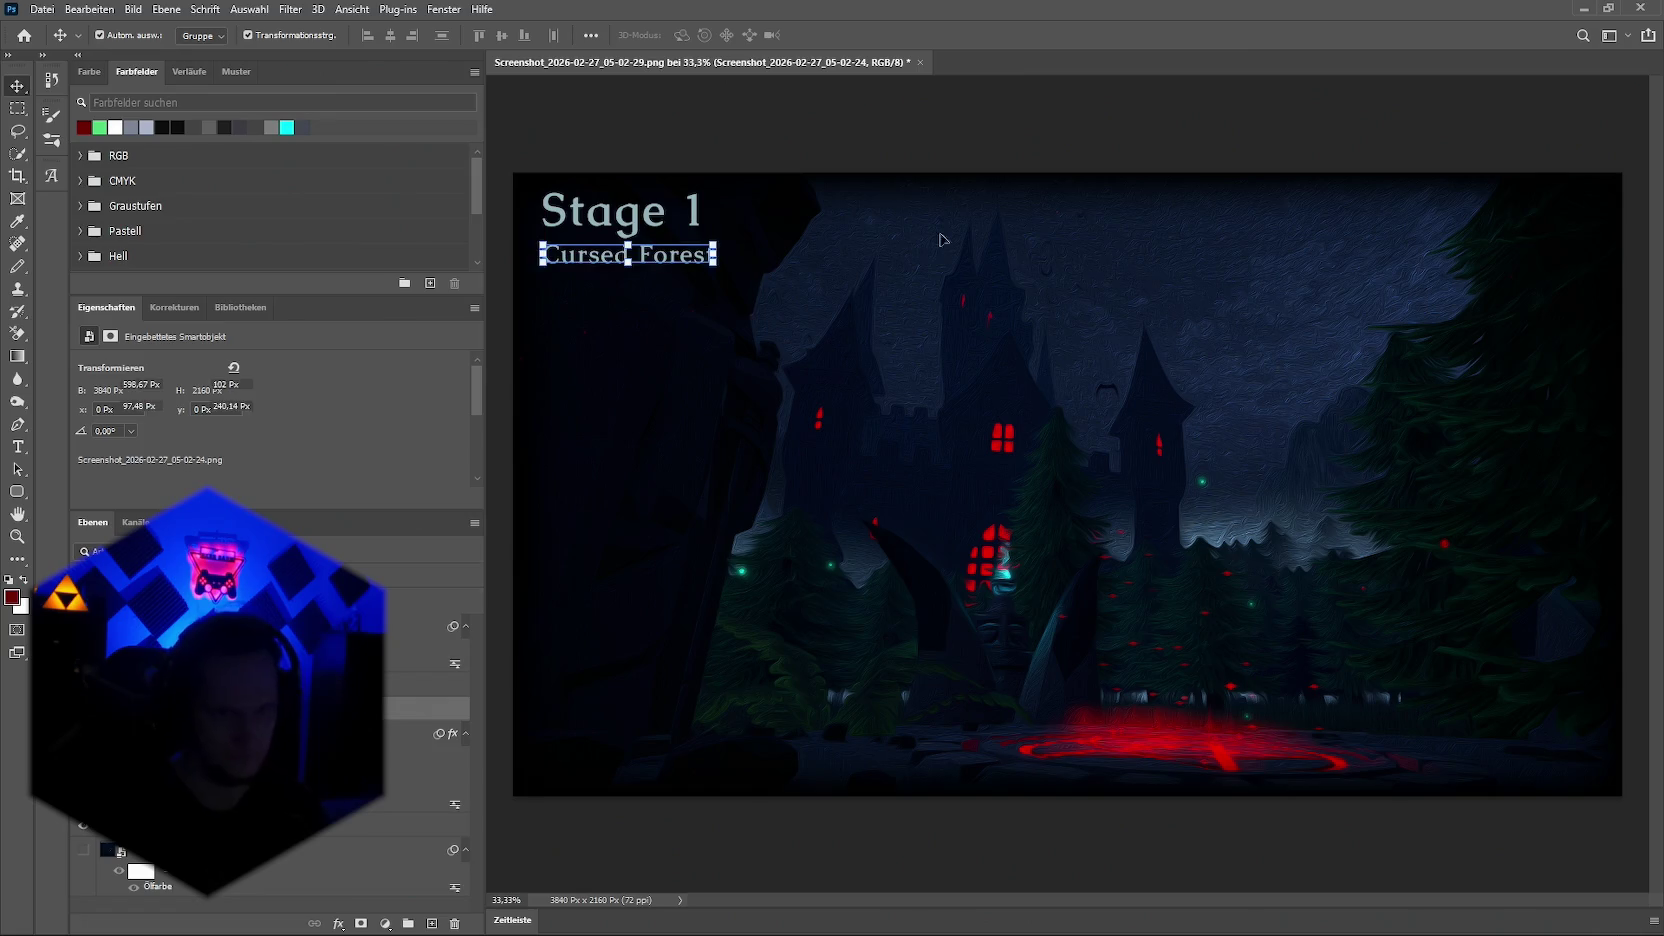
click(902, 253)
Step: Fine-tune both title lines' vertical position in the top-left corner
click(1125, 120)
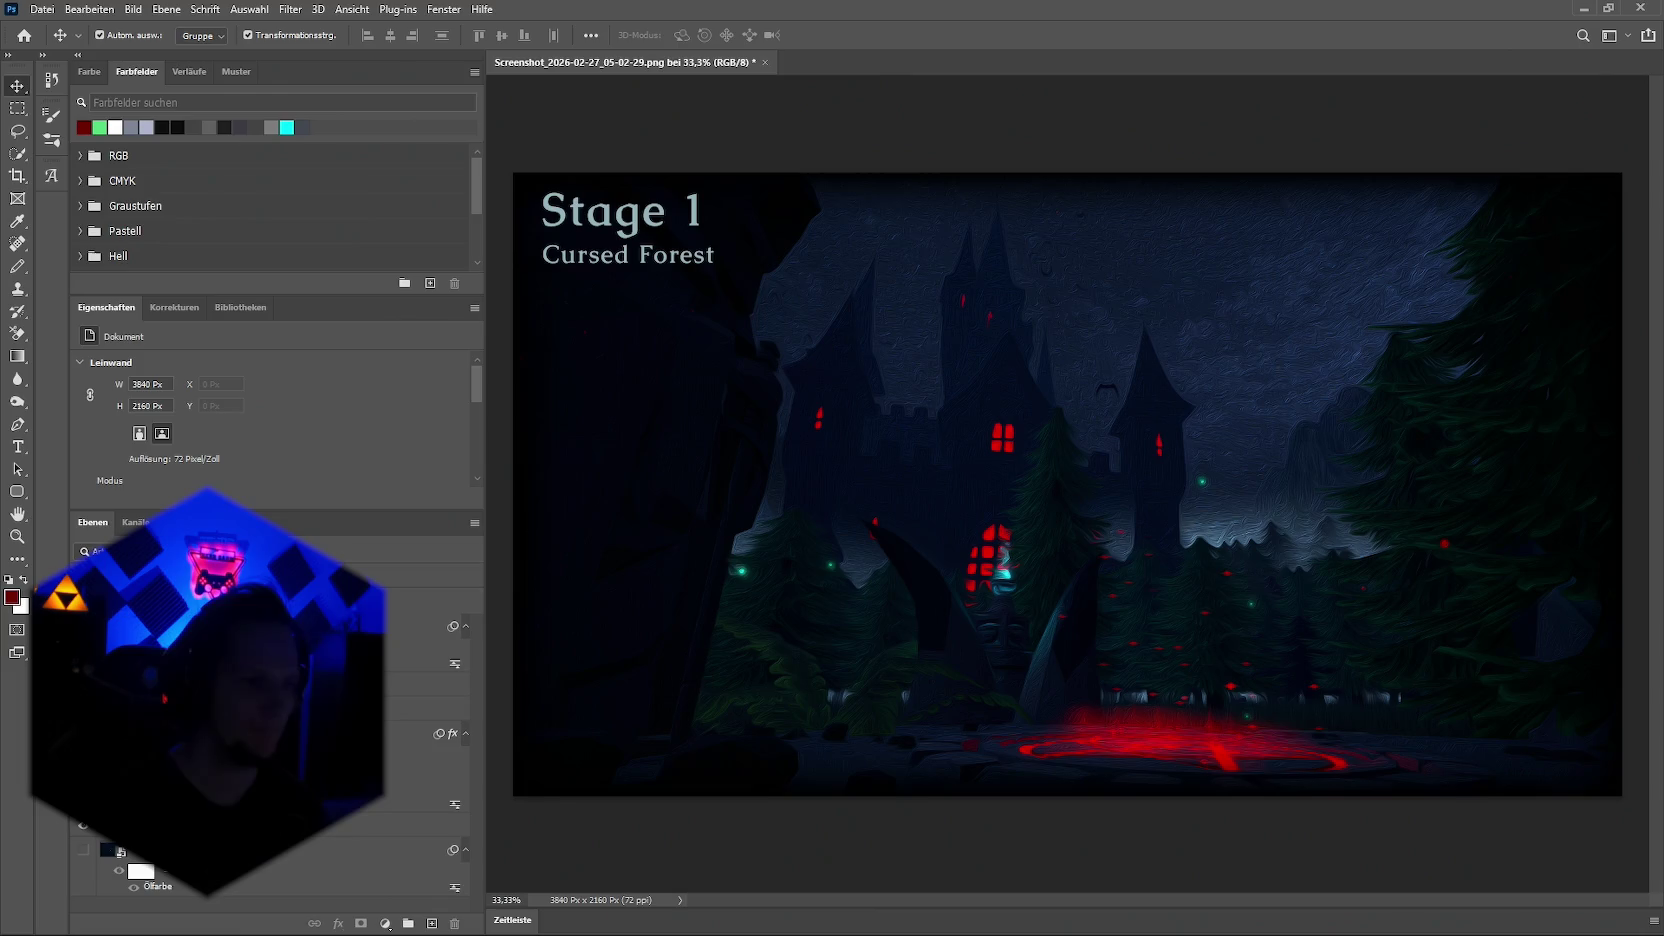
click(695, 212)
drag(634, 227, 634, 241)
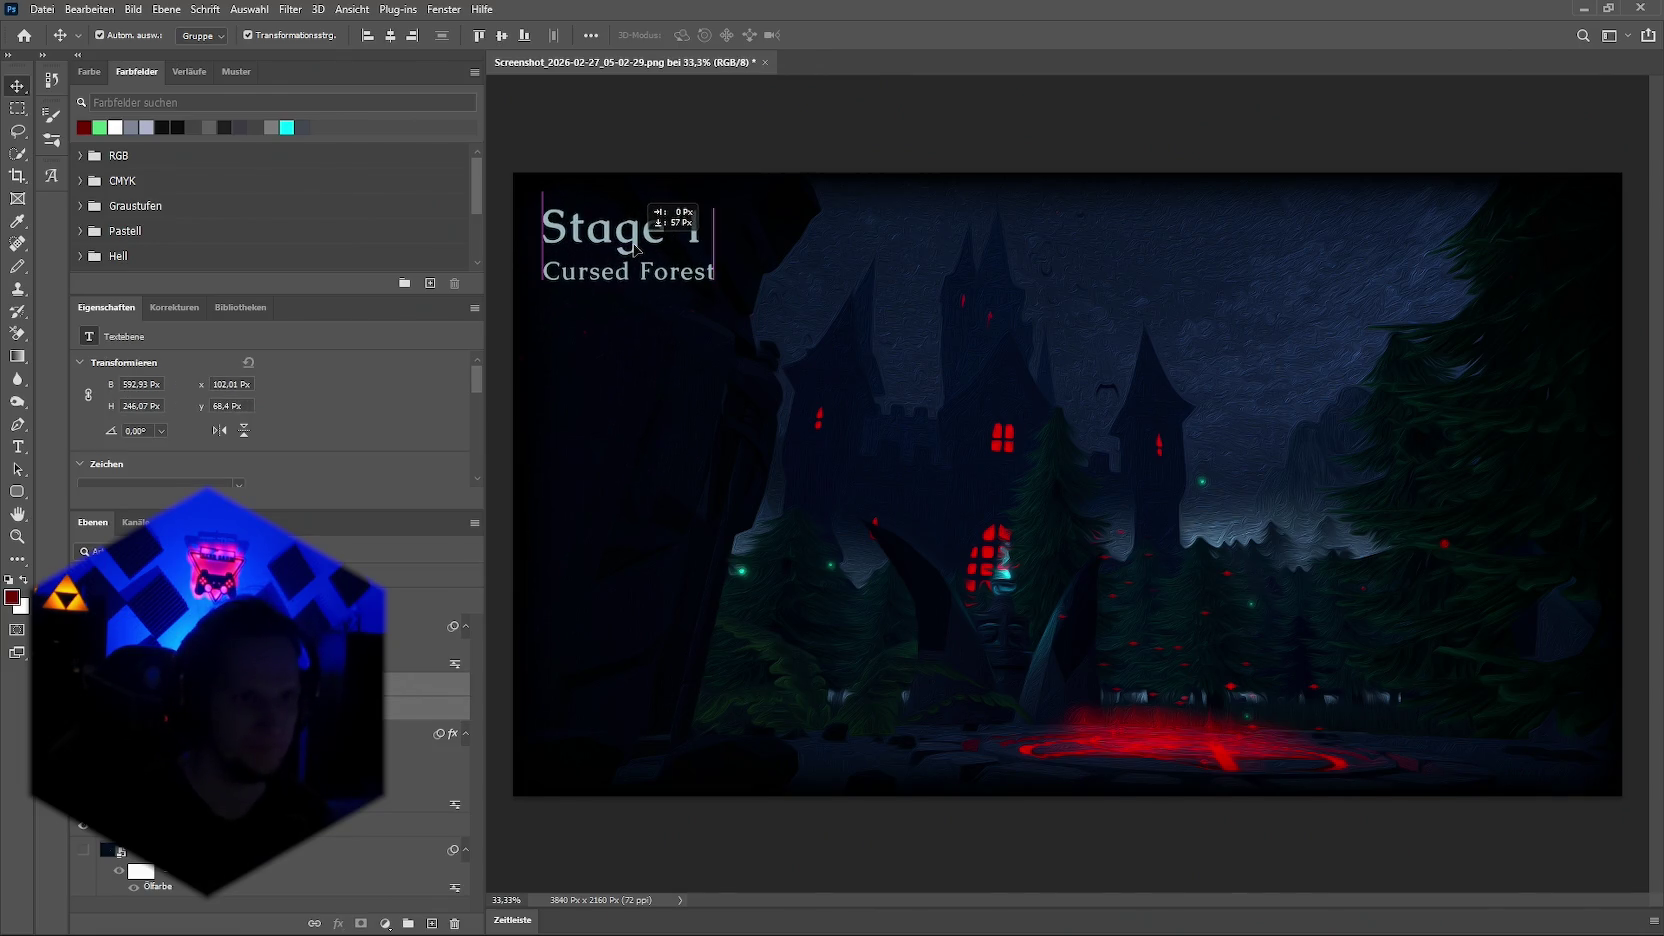
drag(634, 241, 634, 249)
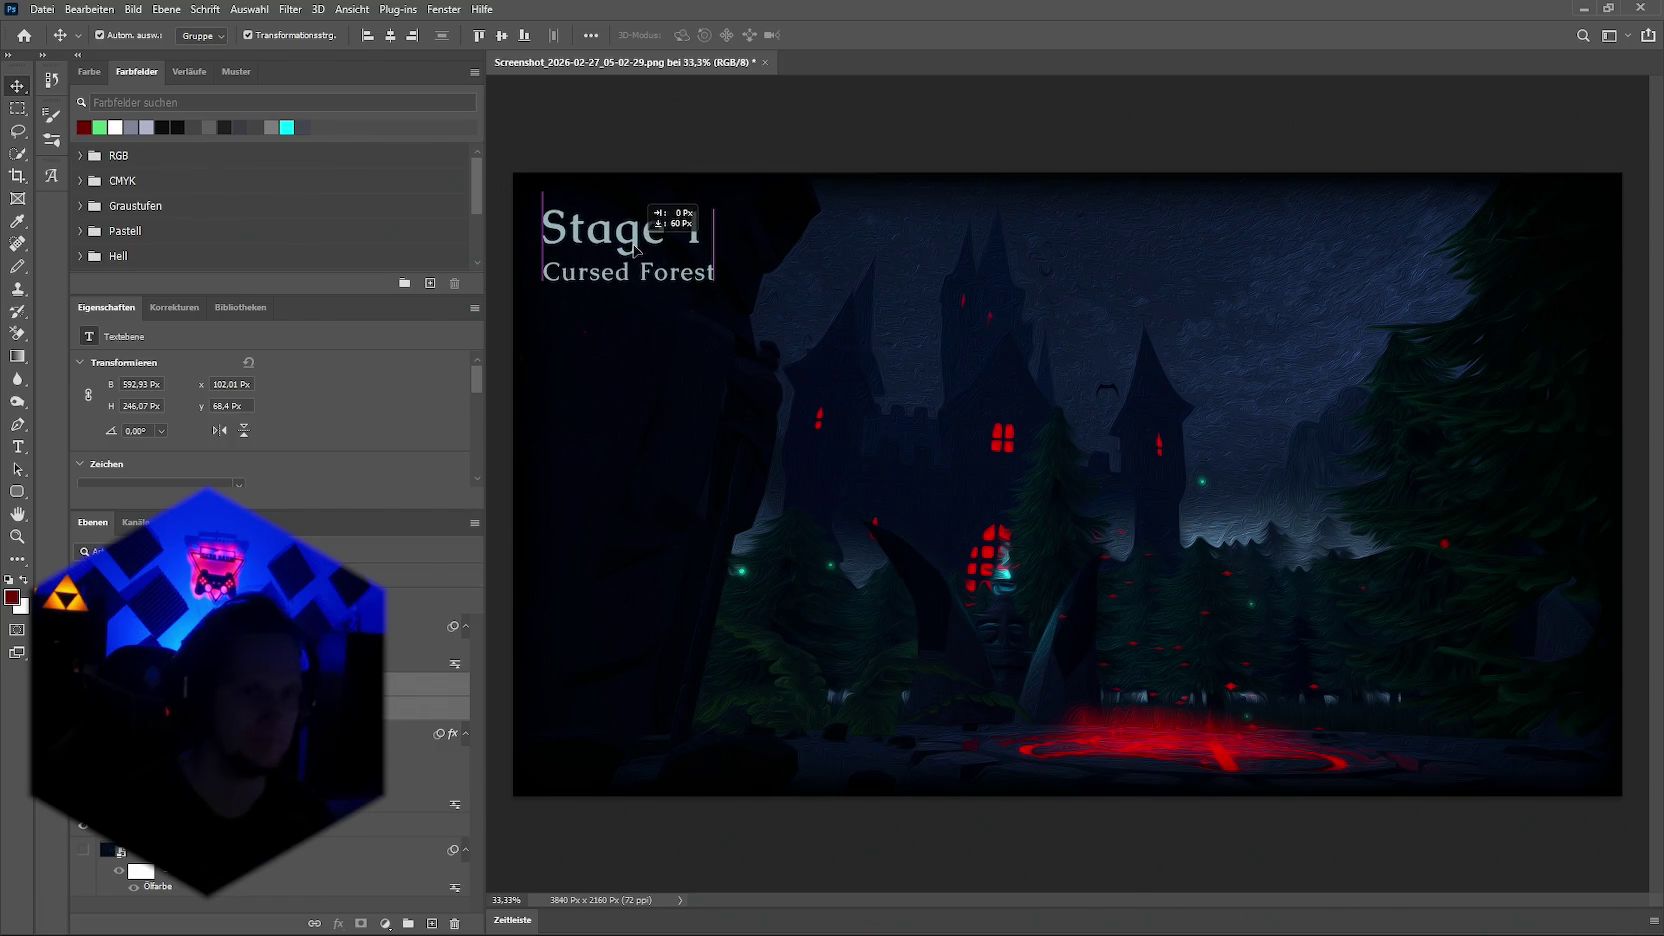
click(1153, 134)
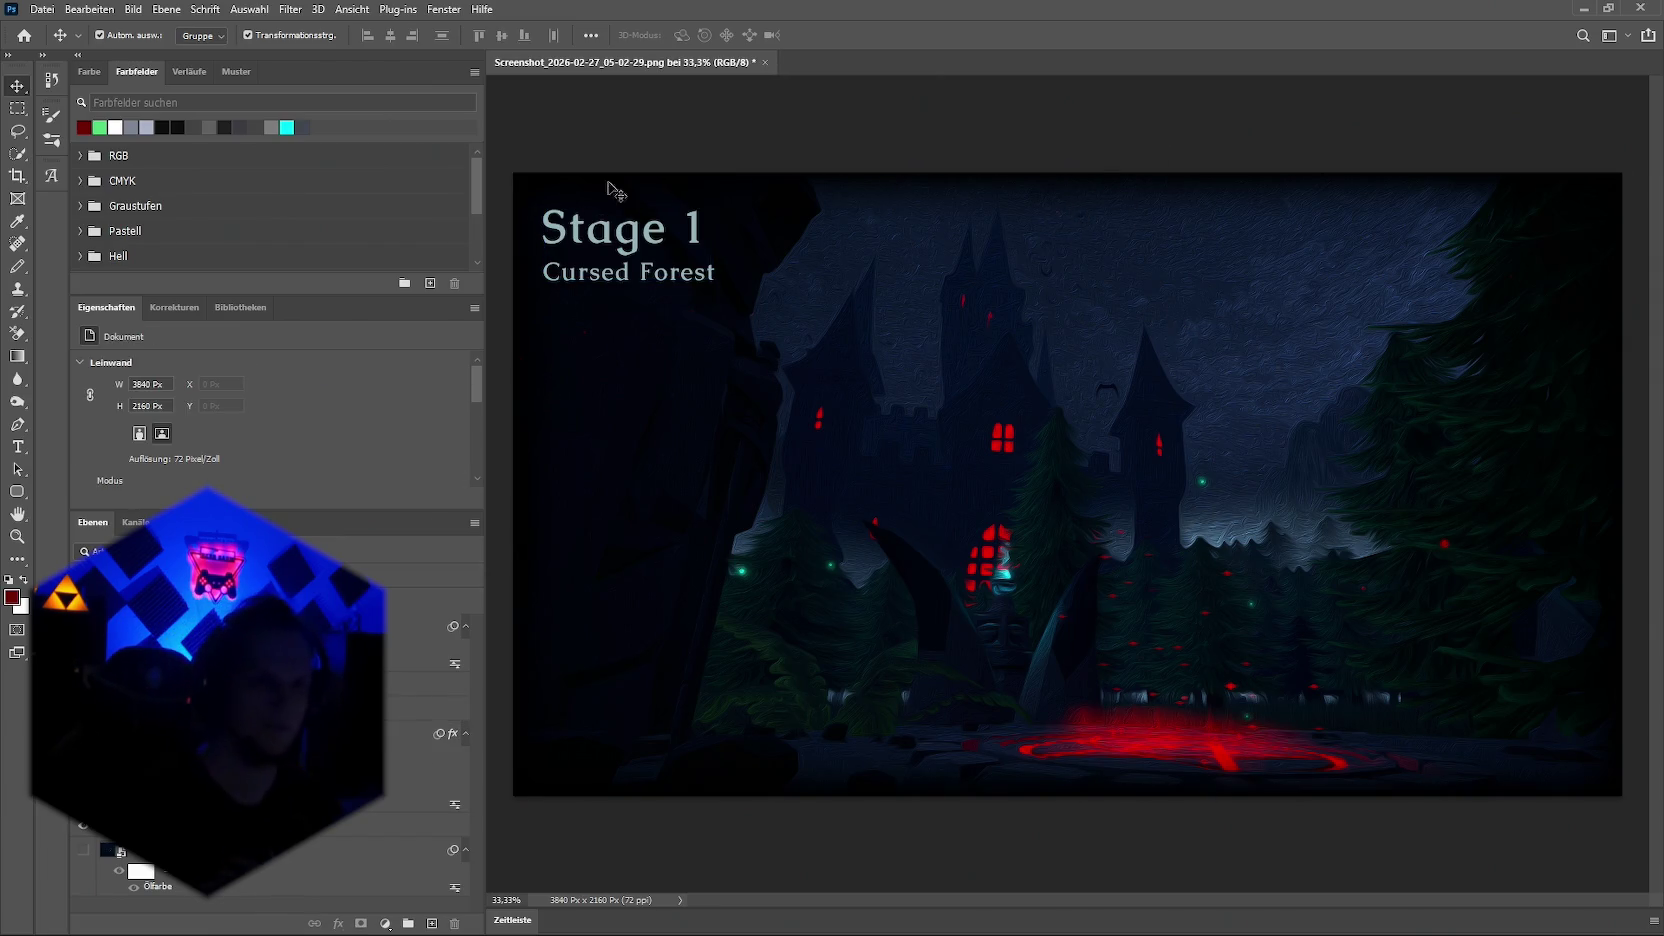
click(568, 245)
click(568, 245)
drag(580, 230, 580, 221)
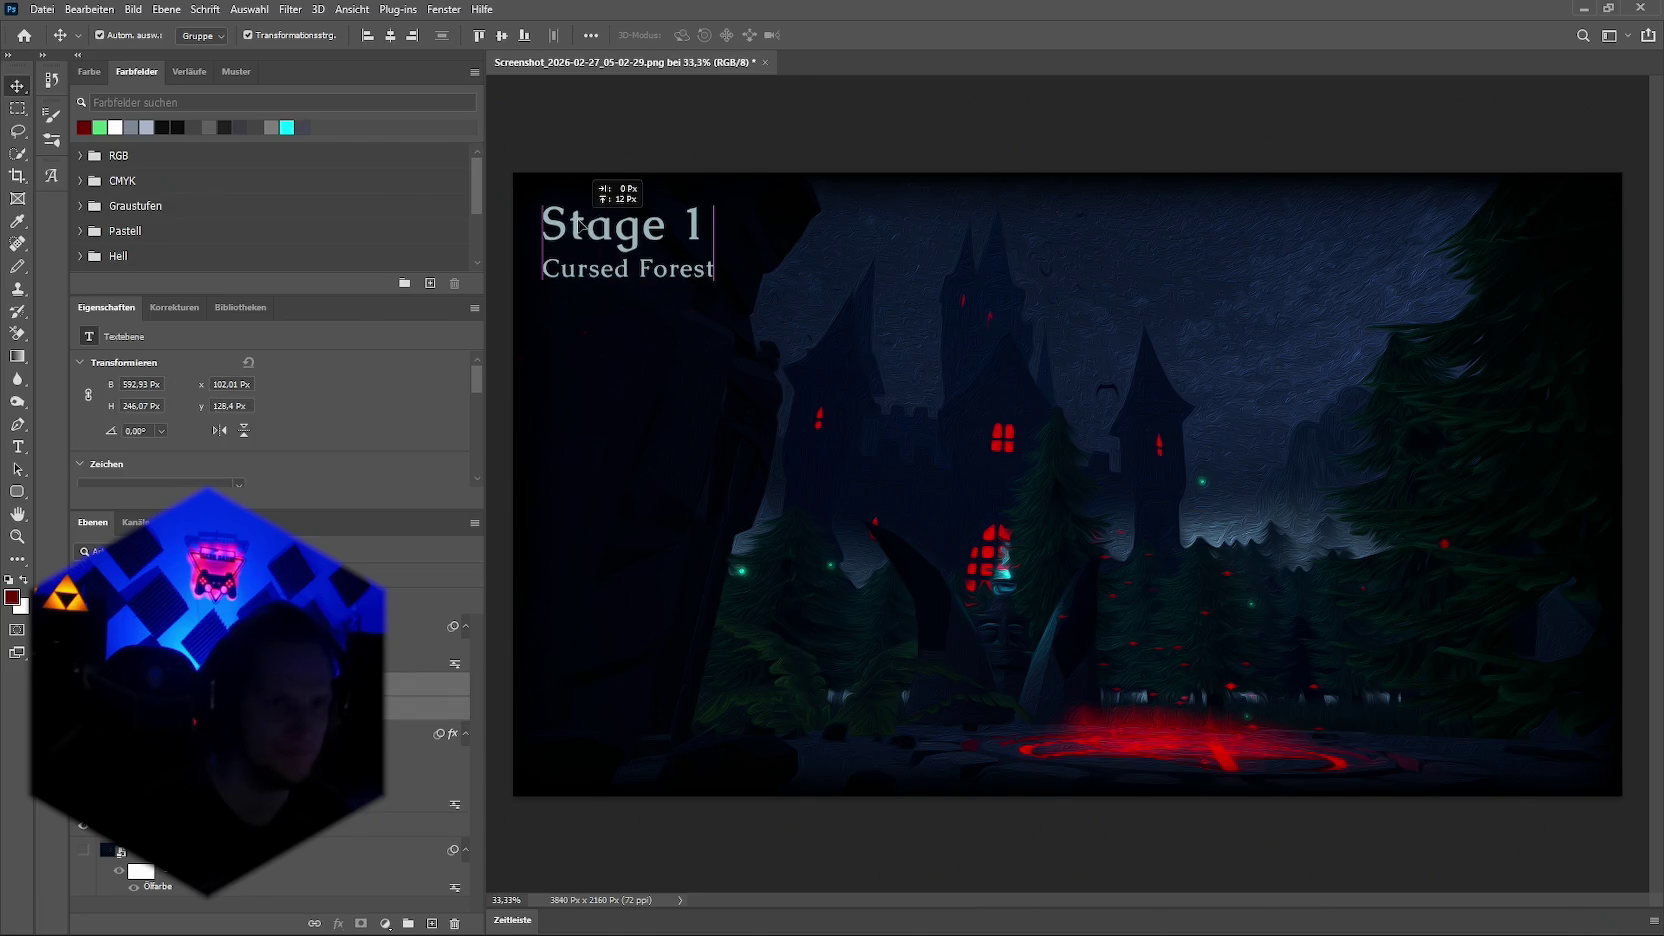
click(1112, 88)
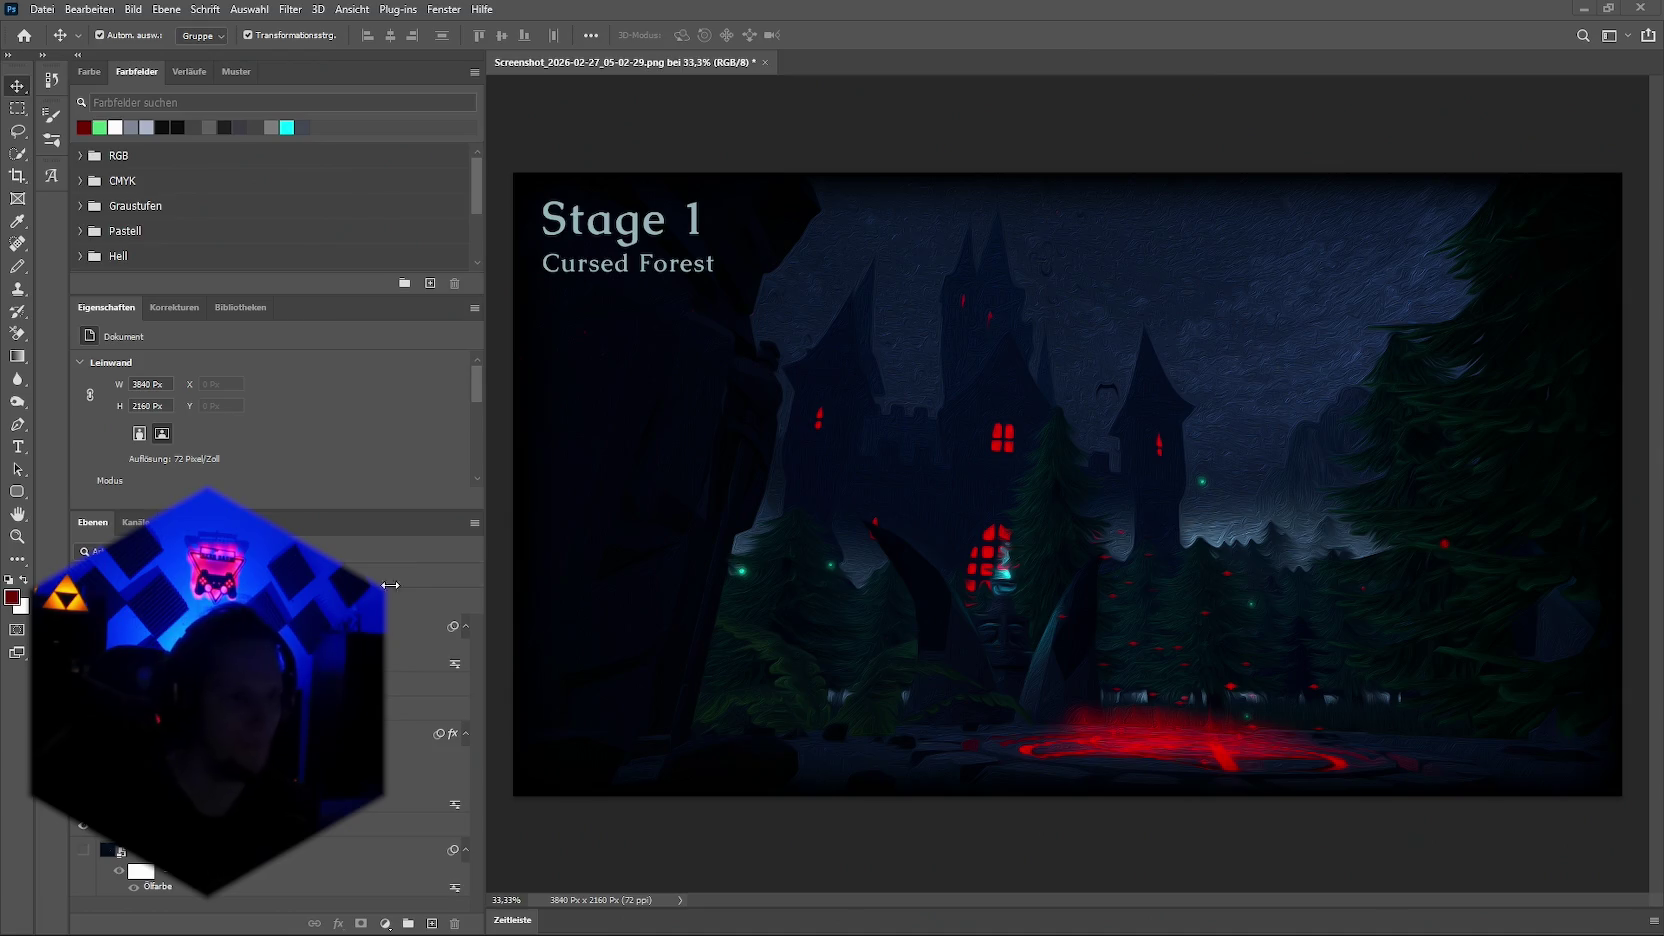
Step: Colour the 'Stage 1' text light blue #9FB3D9
key(alt+bracketright)
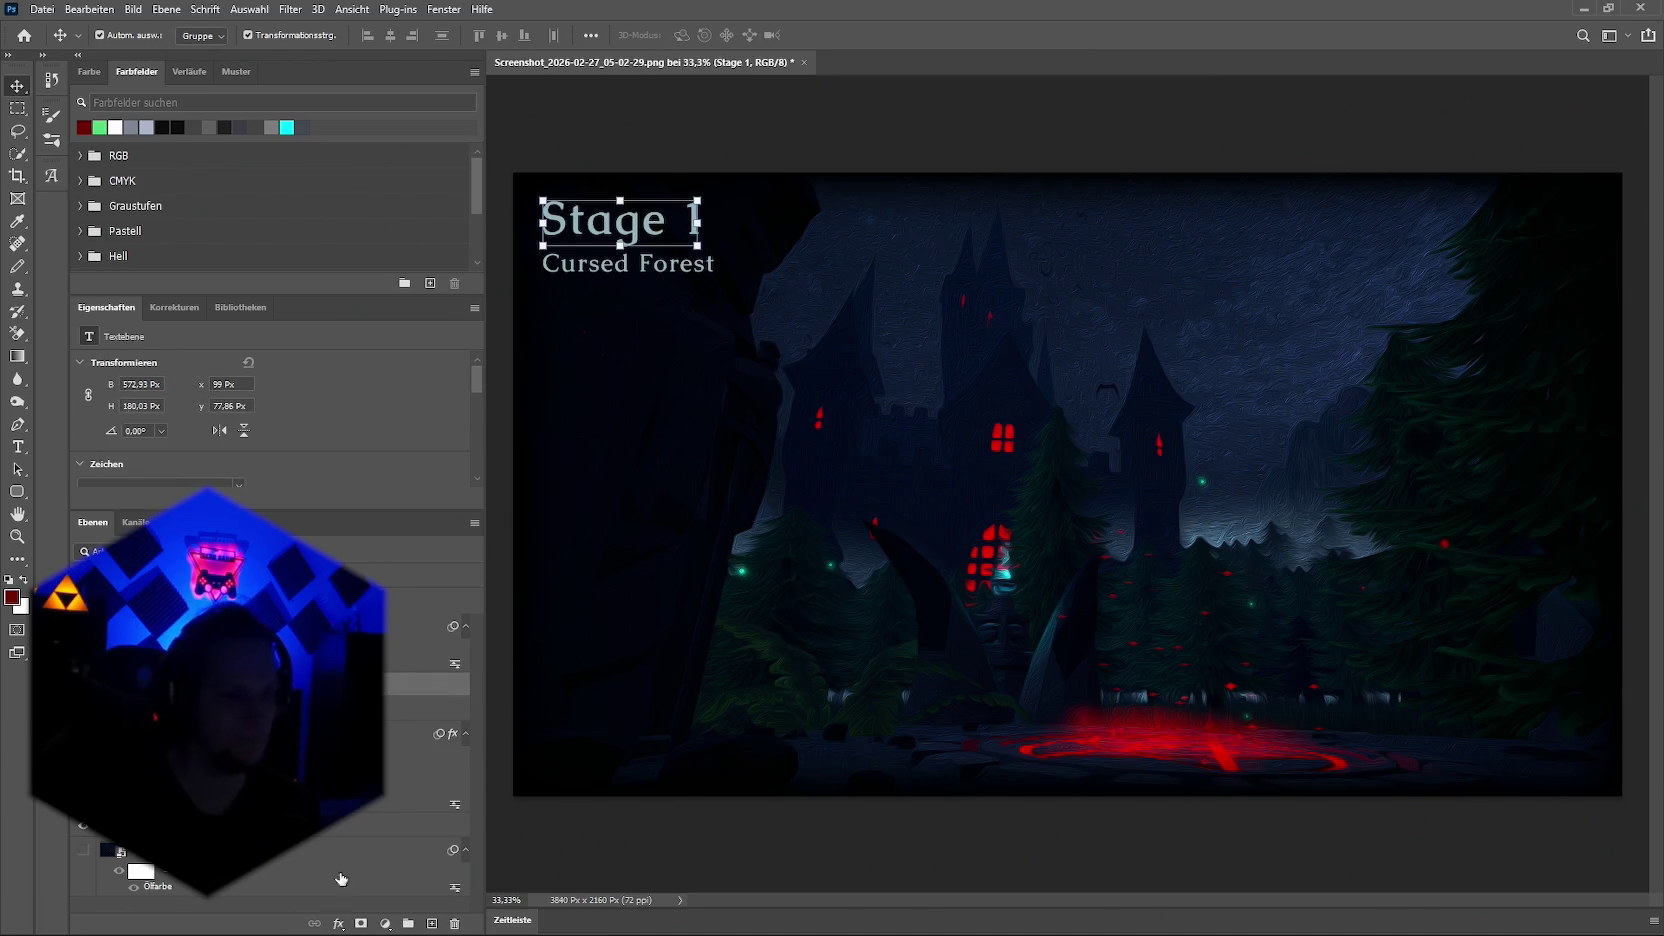
click(338, 922)
click(420, 742)
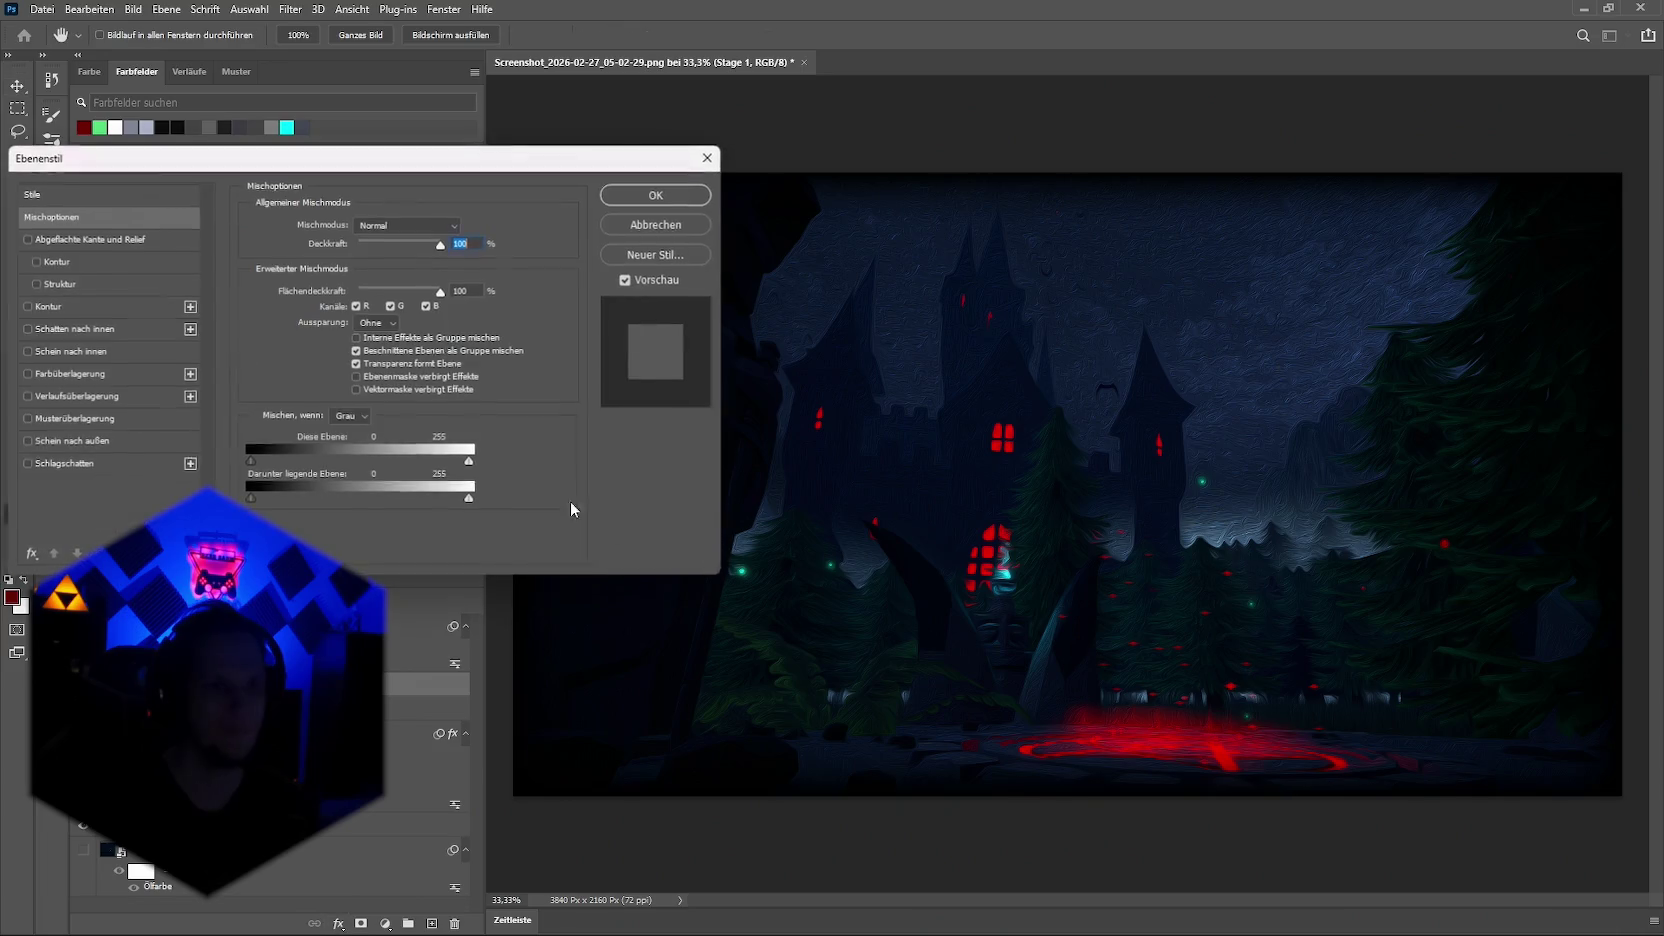
click(710, 157)
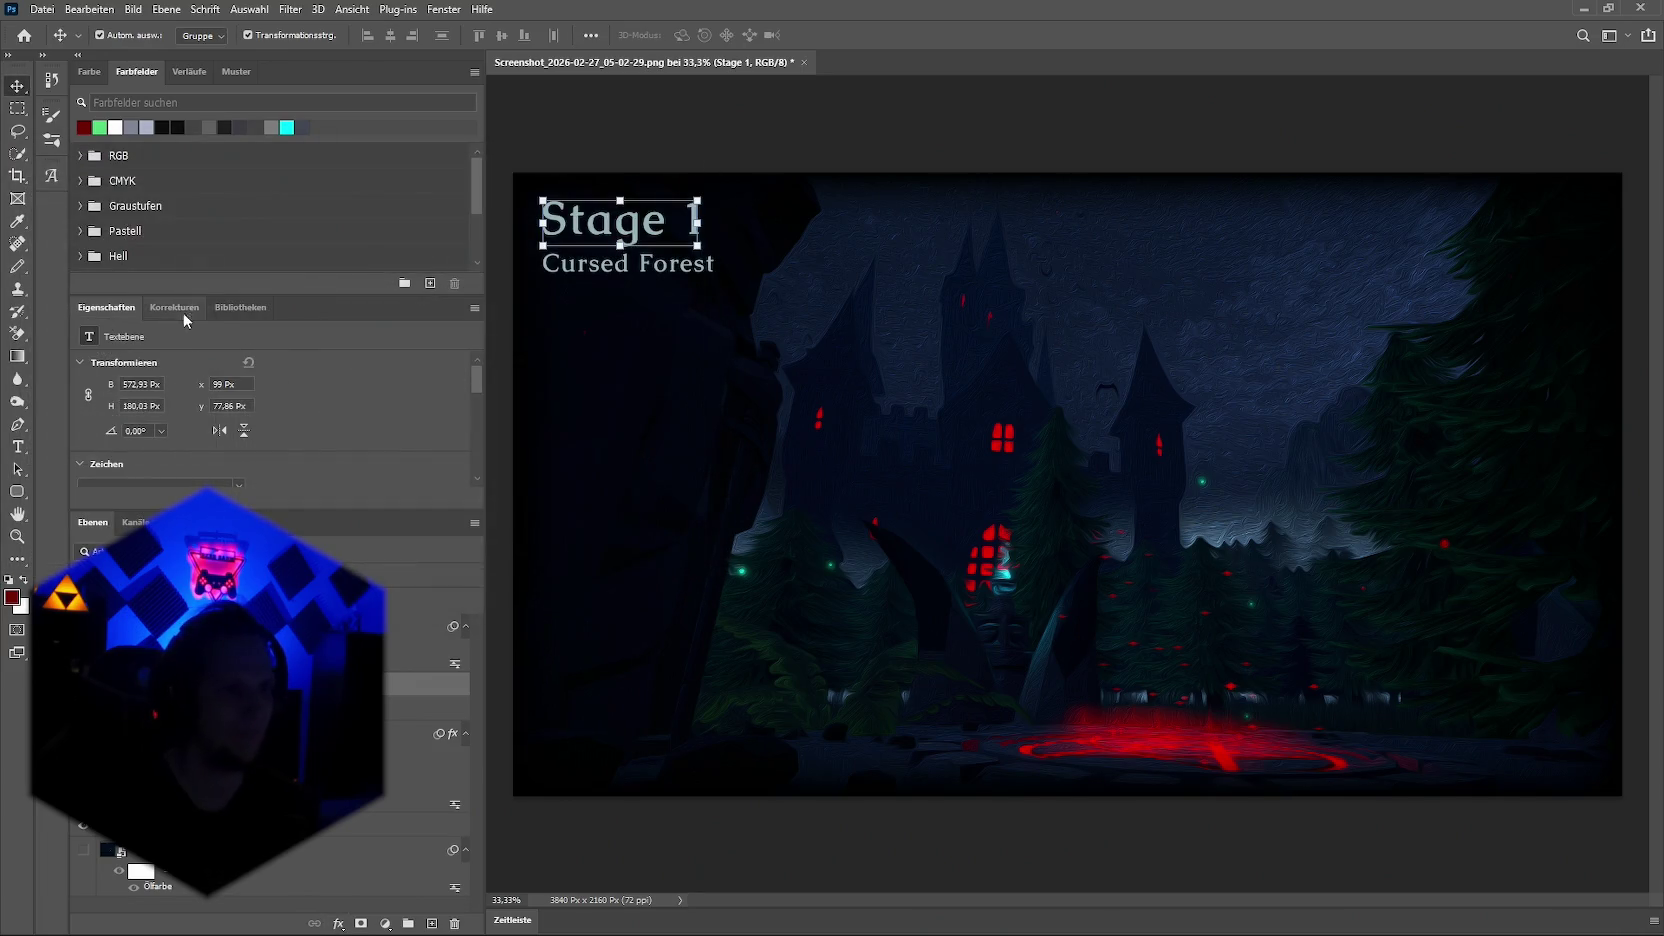
scroll(219, 404, down, 1)
click(226, 421)
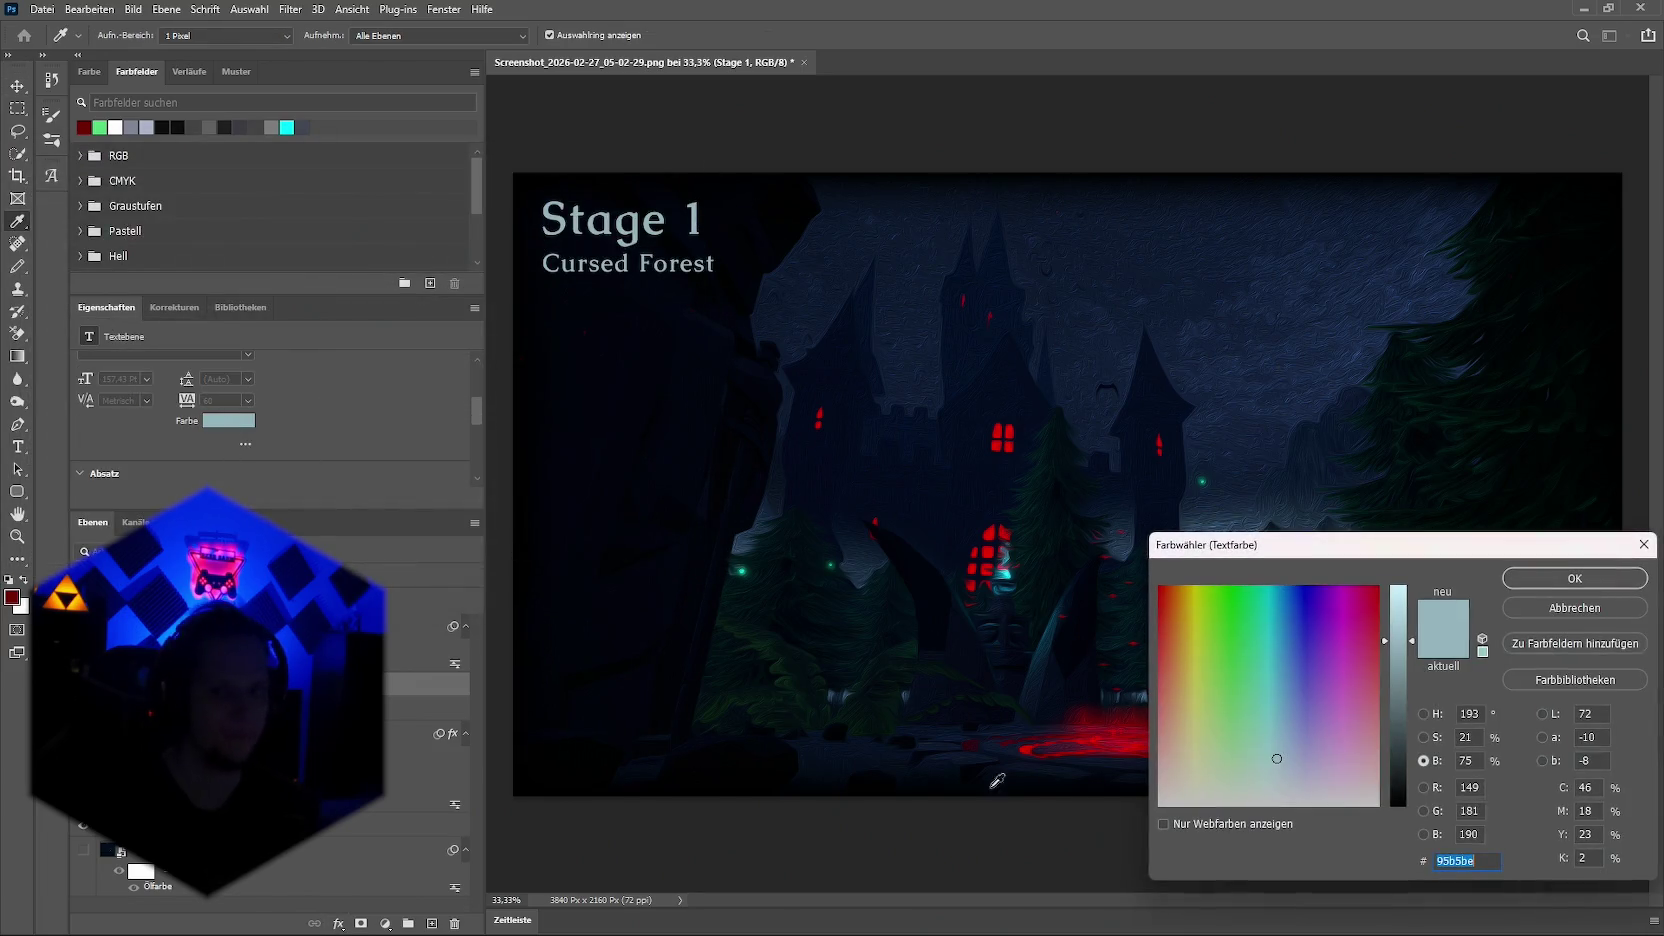
key(BackSpace)
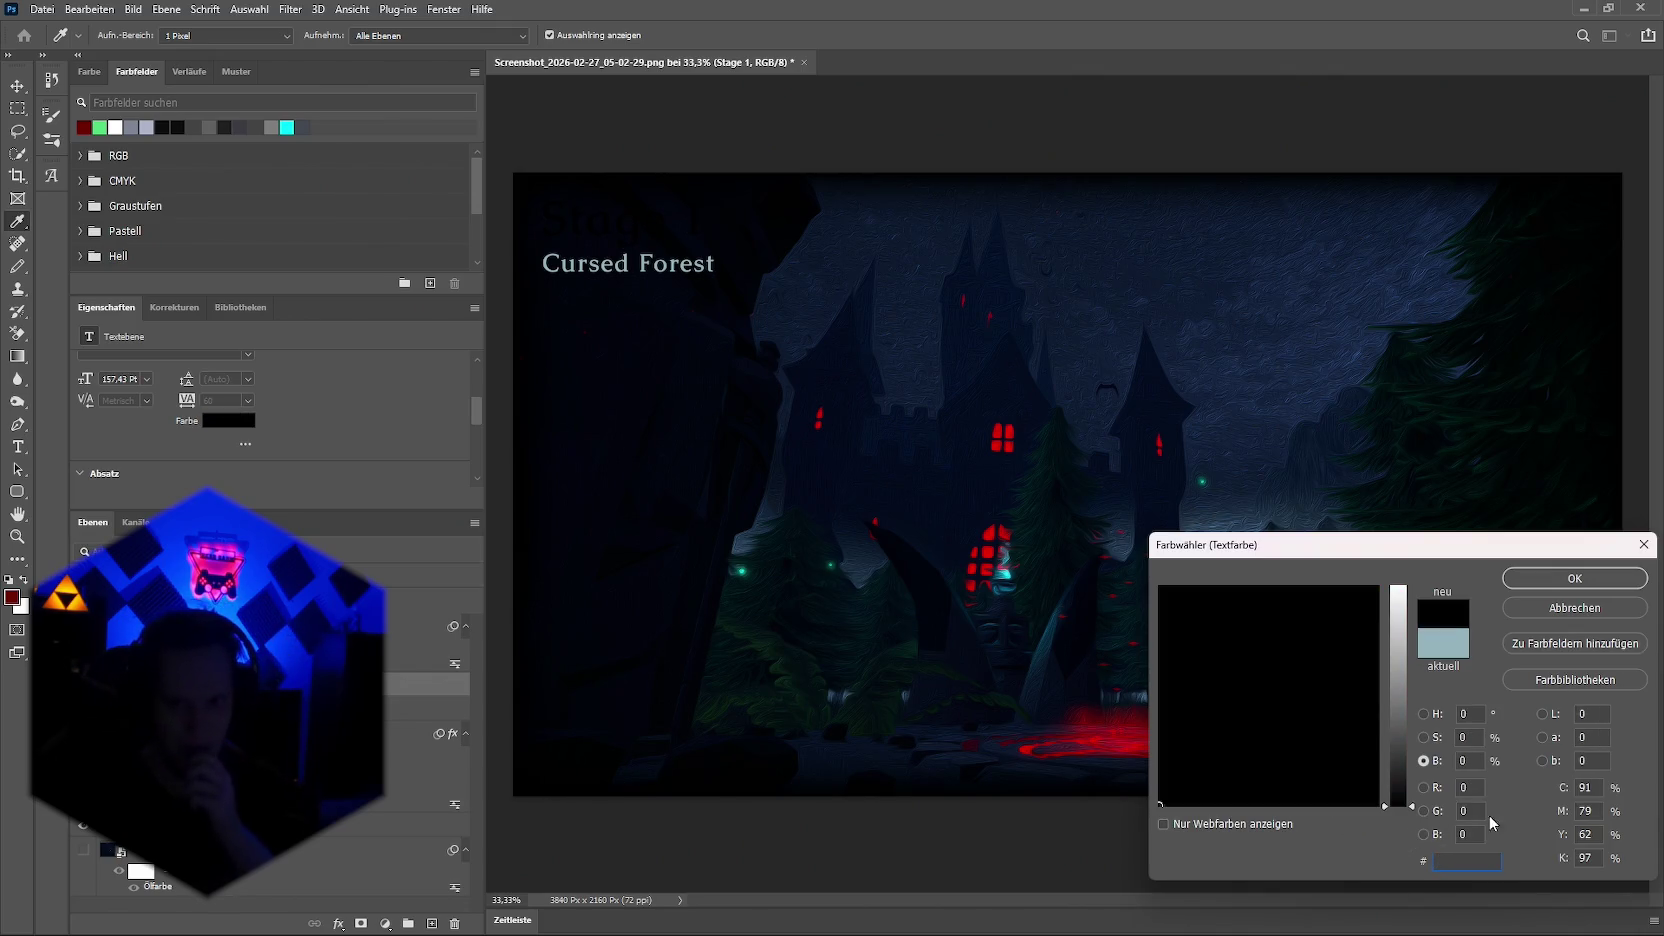
click(388, 926)
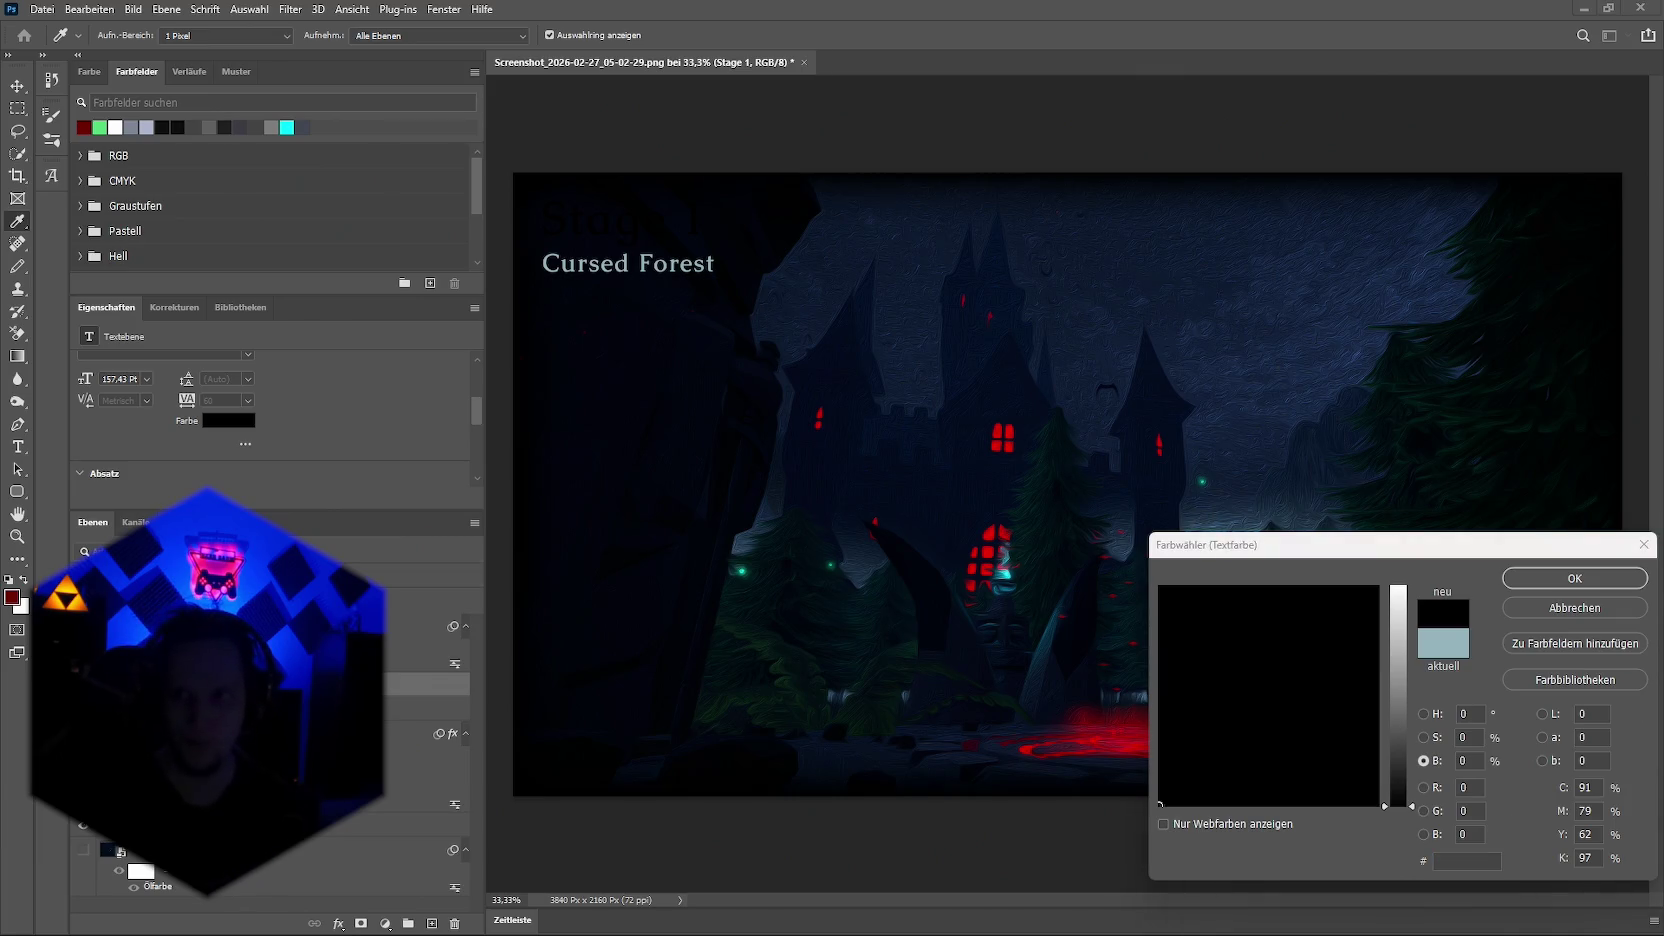
click(1463, 861)
text(#9FB3D9)
click(1551, 580)
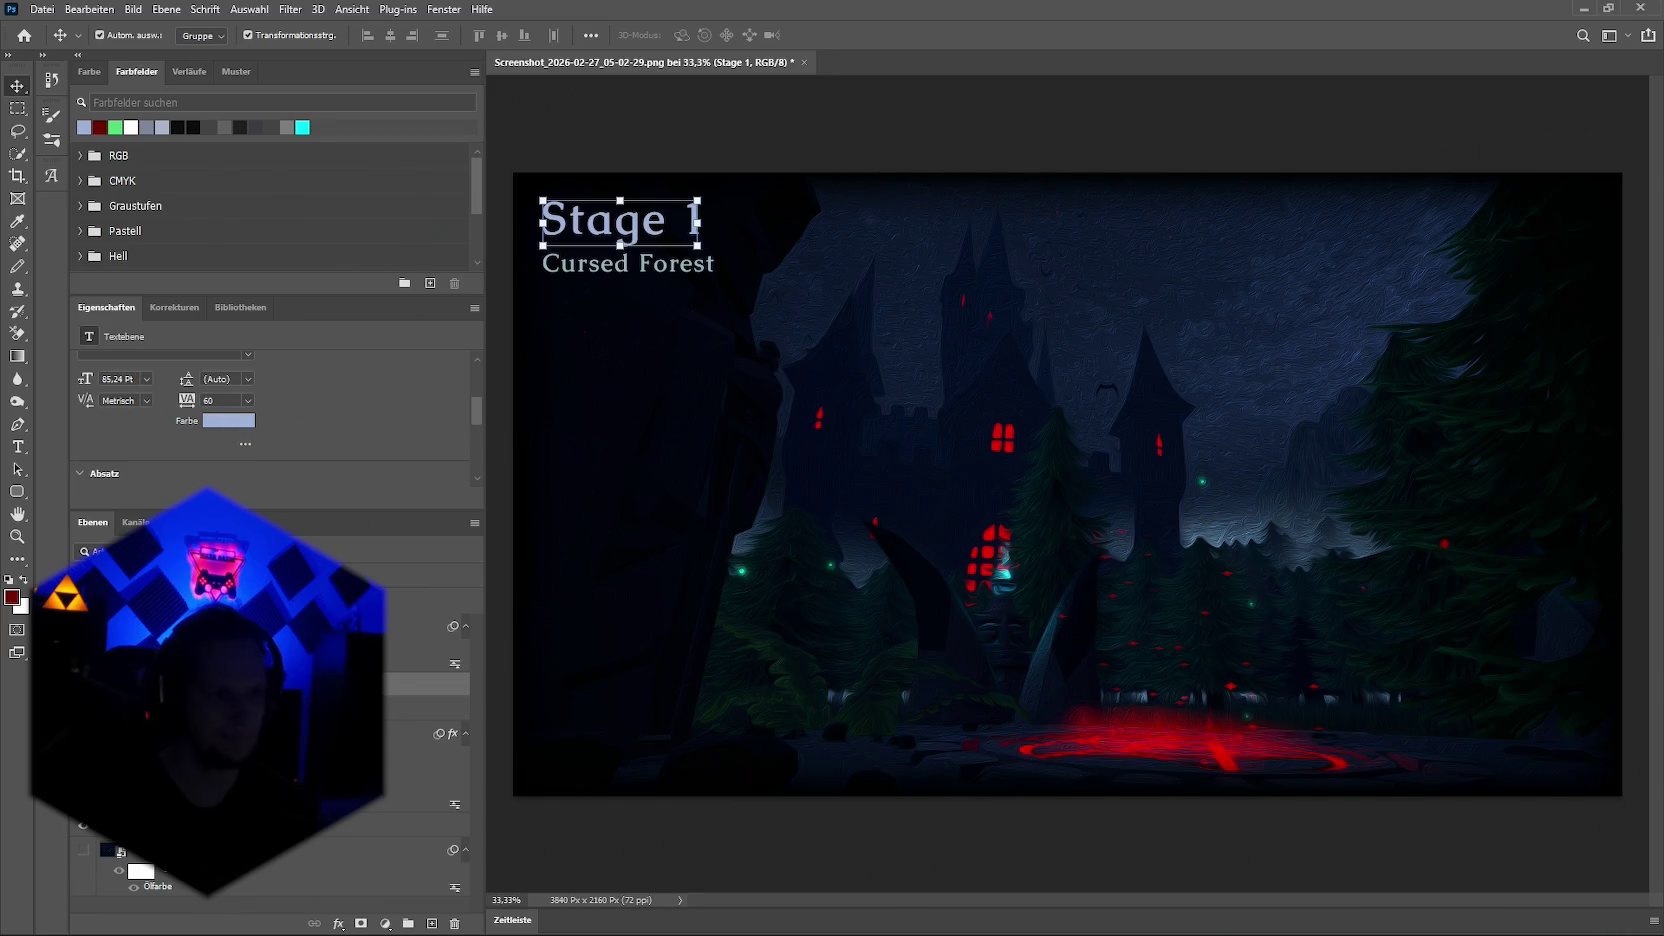
Step: Colour the 'Cursed Forest' text pale blue #DCE6F7
click(430, 708)
click(229, 420)
text(#DCE6F7)
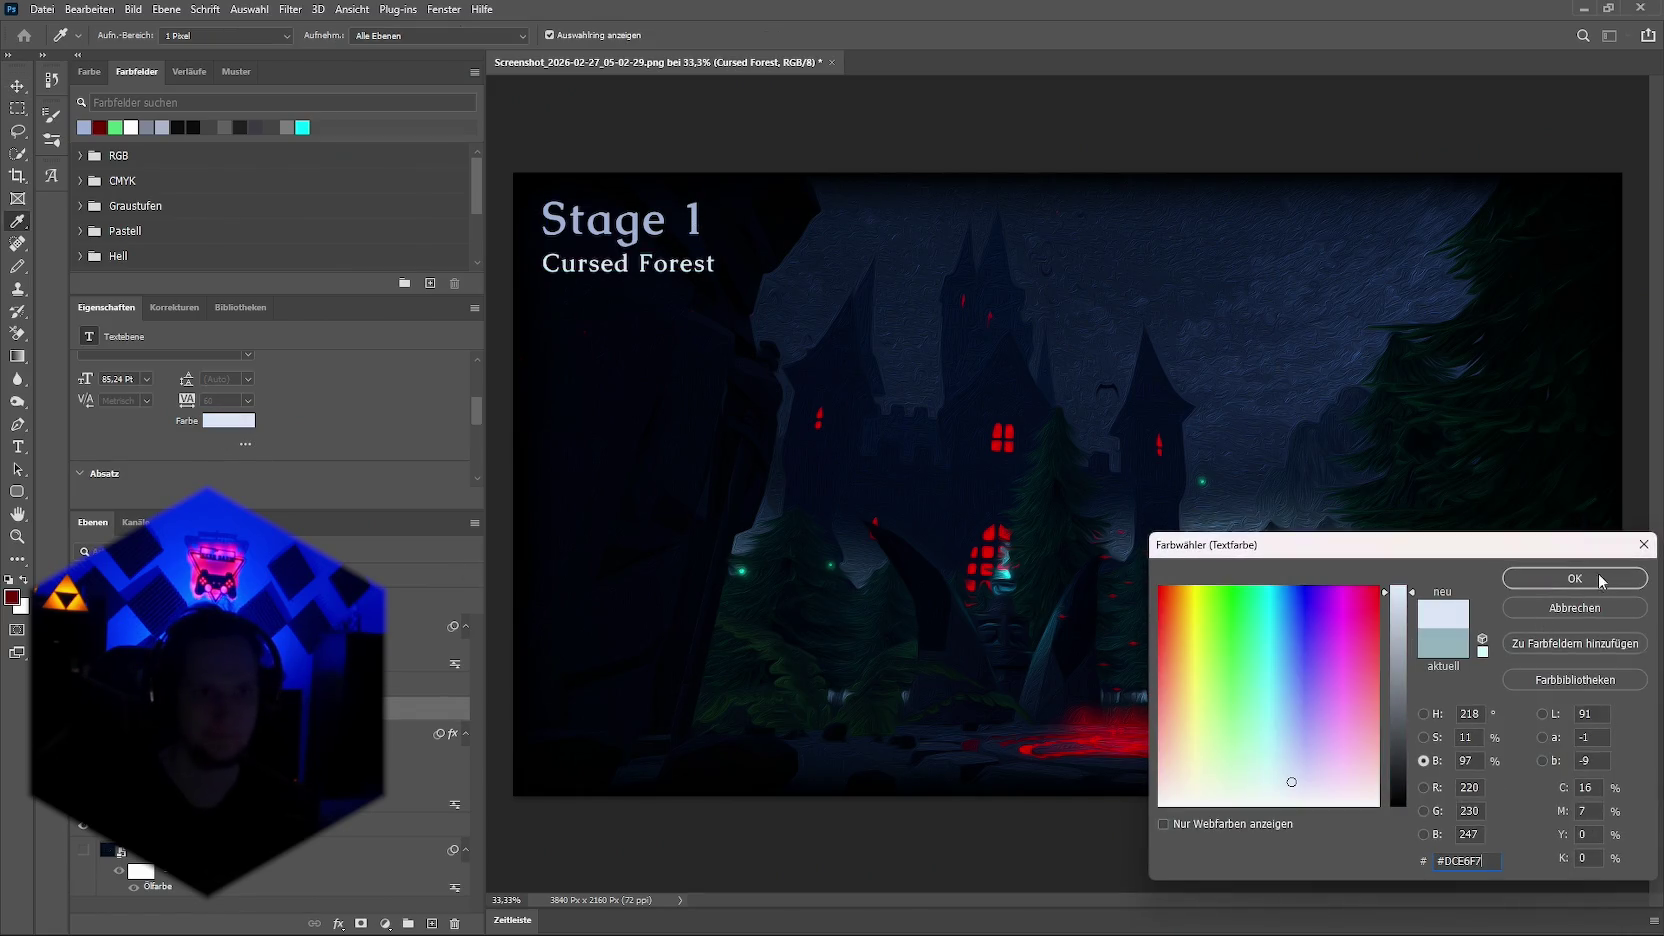
click(1600, 580)
click(1220, 150)
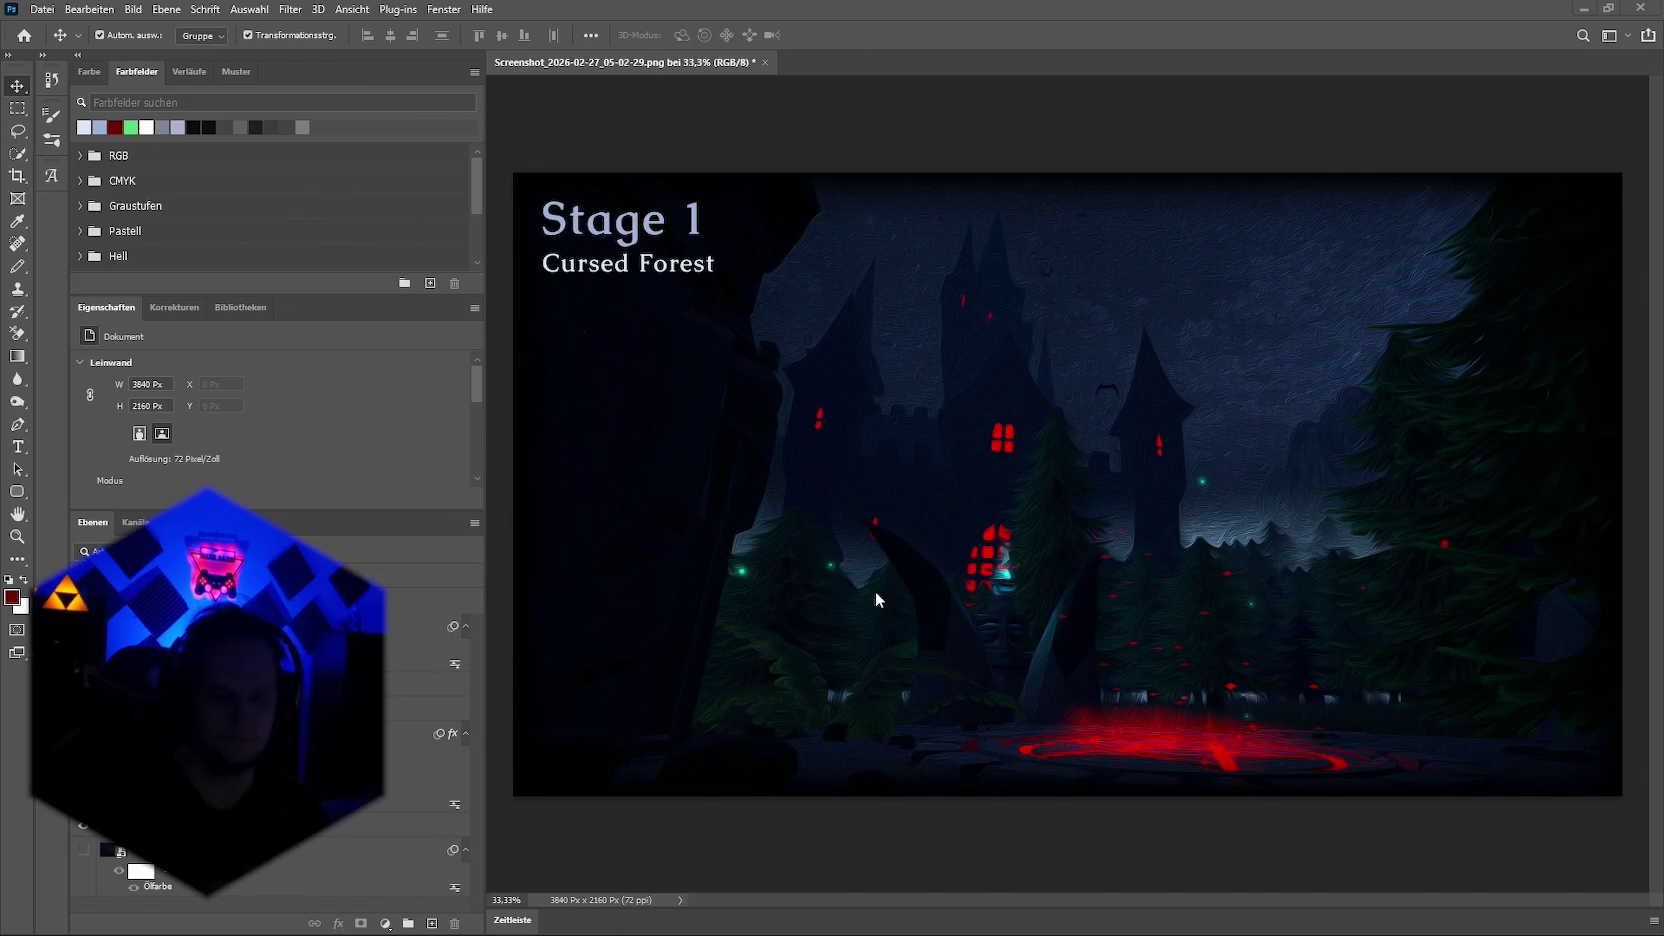
key(super)
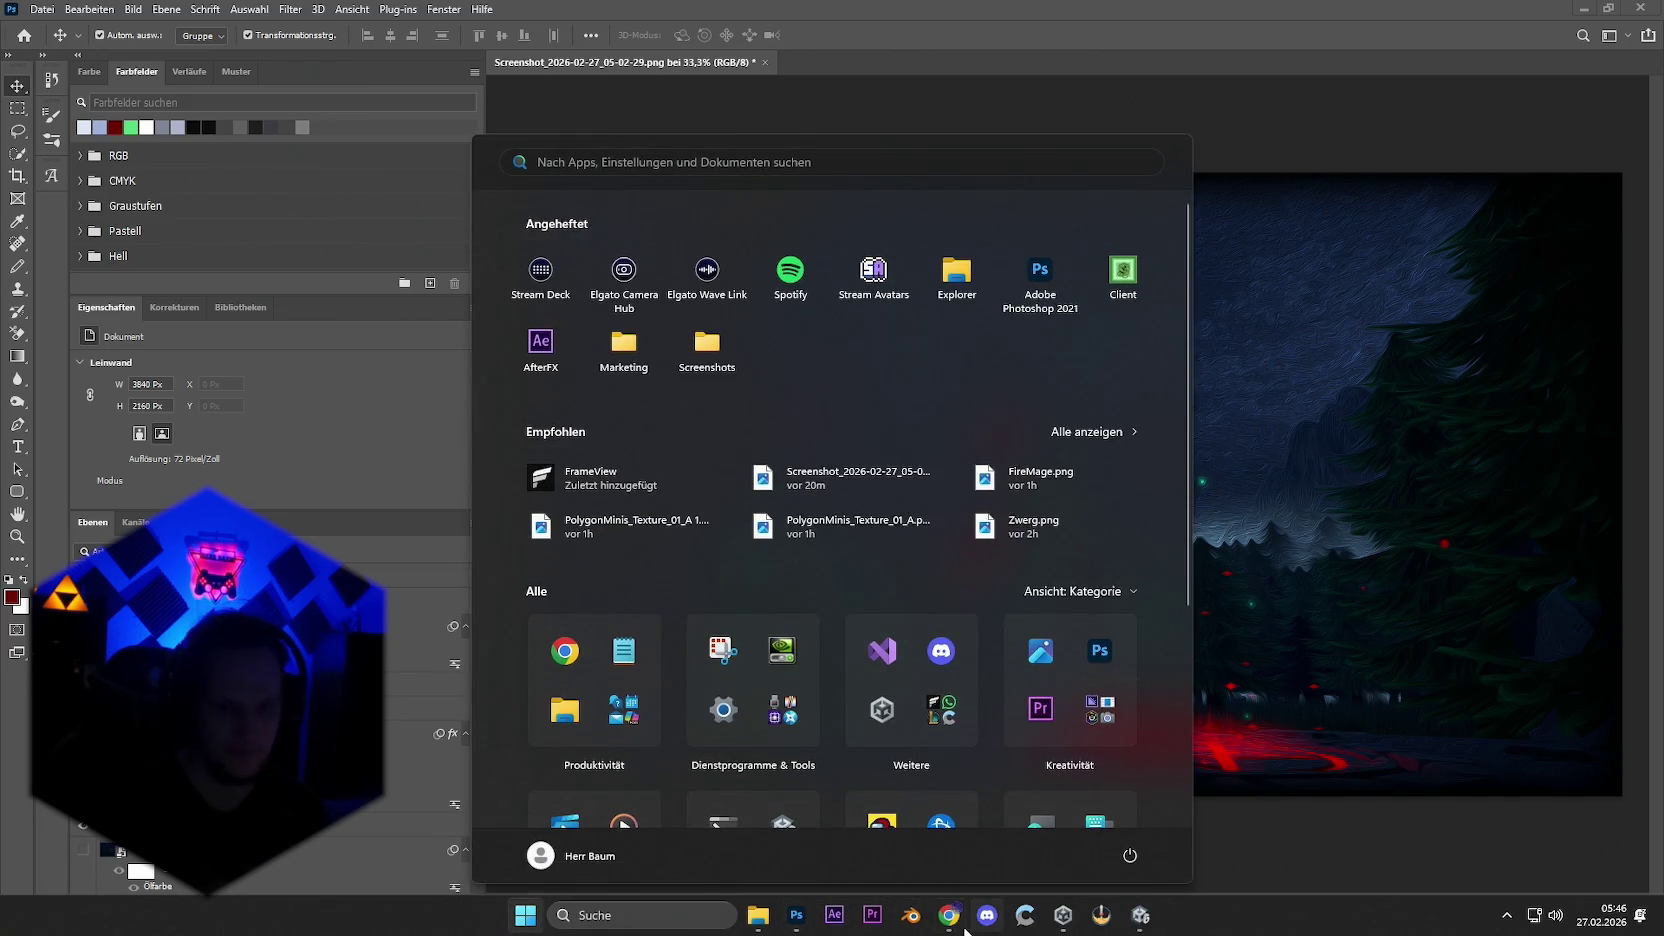
Step: Search Google for 'skyrim overlay' and show image results
key(super)
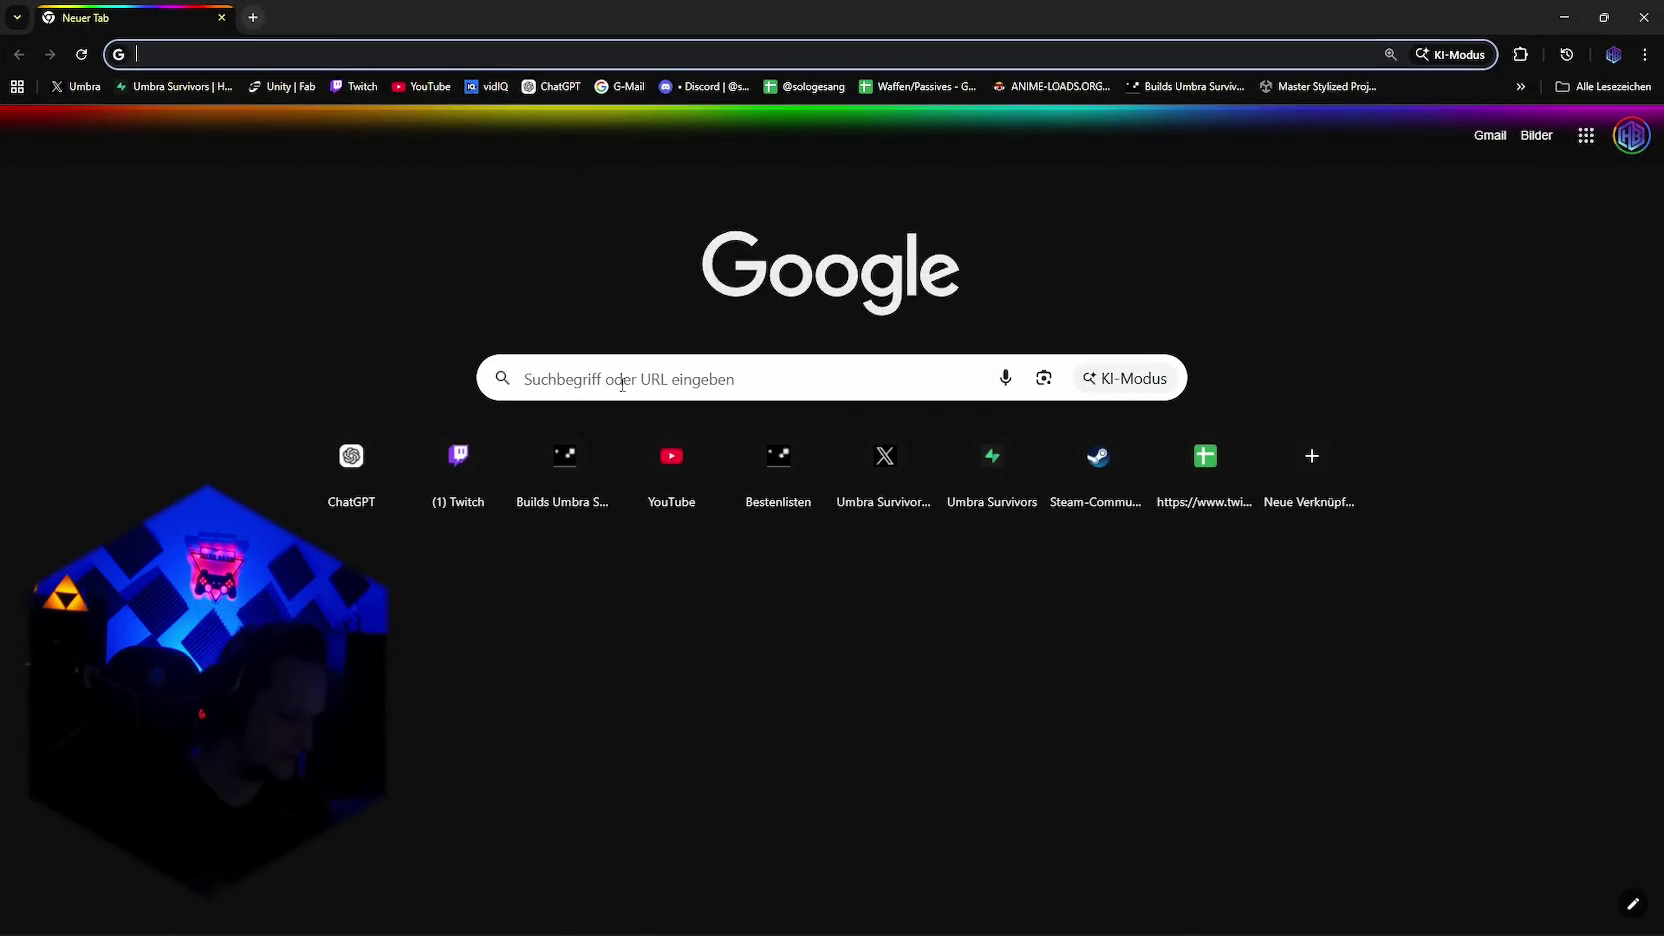
click(622, 384)
text(skyrim)
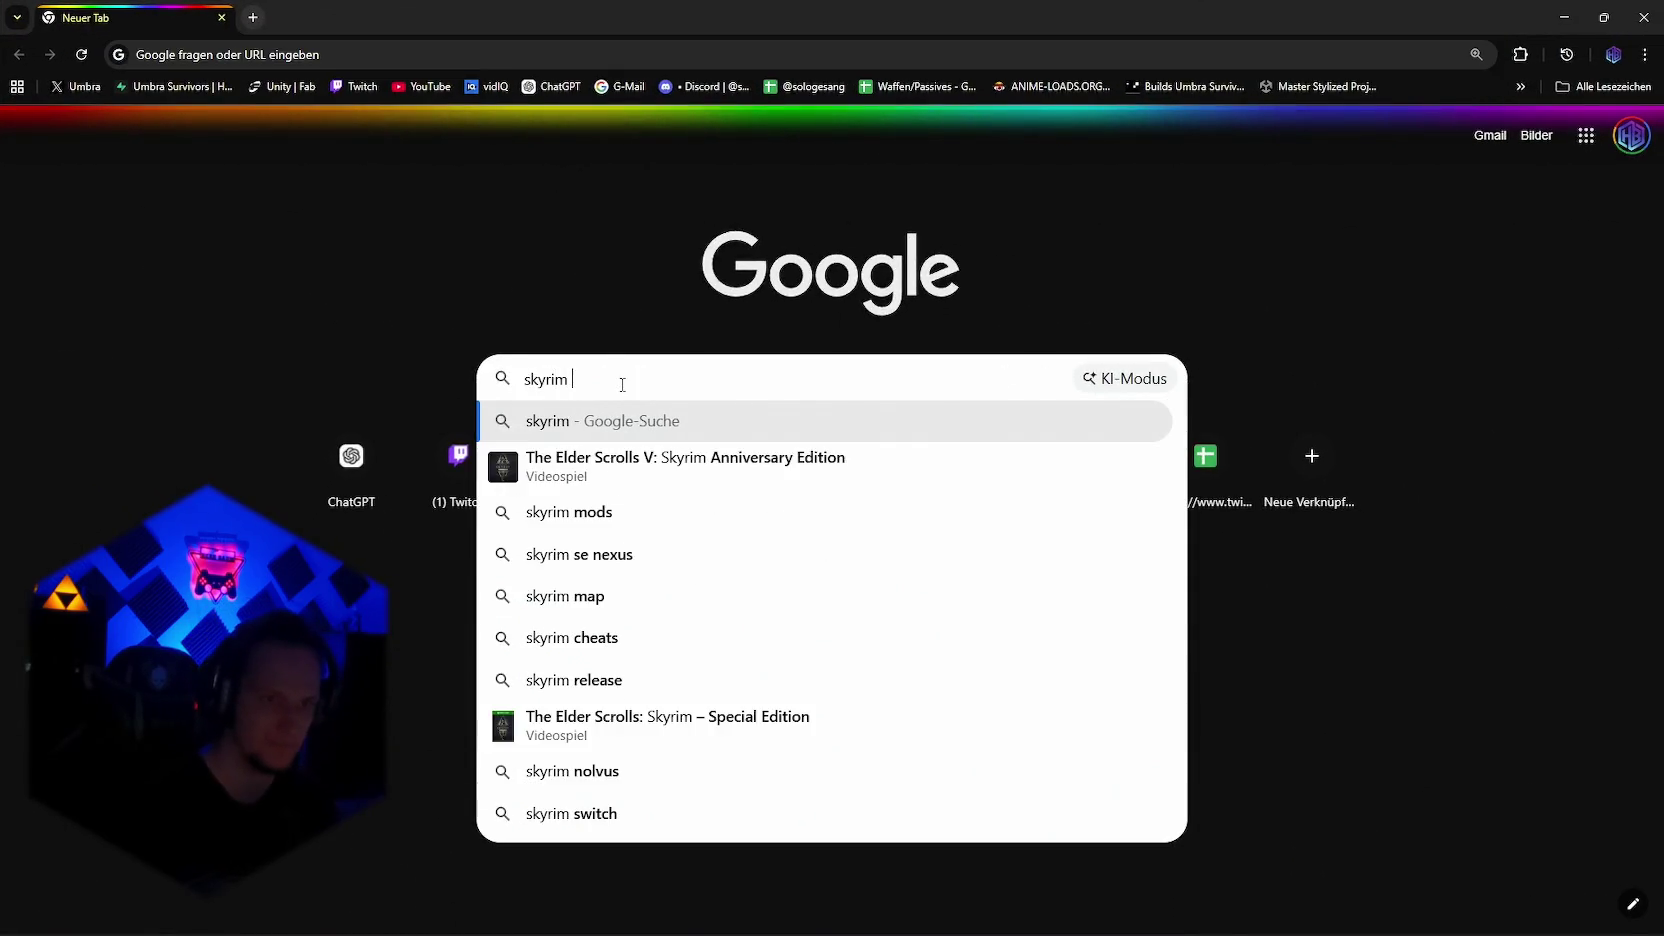
text(oerlay)
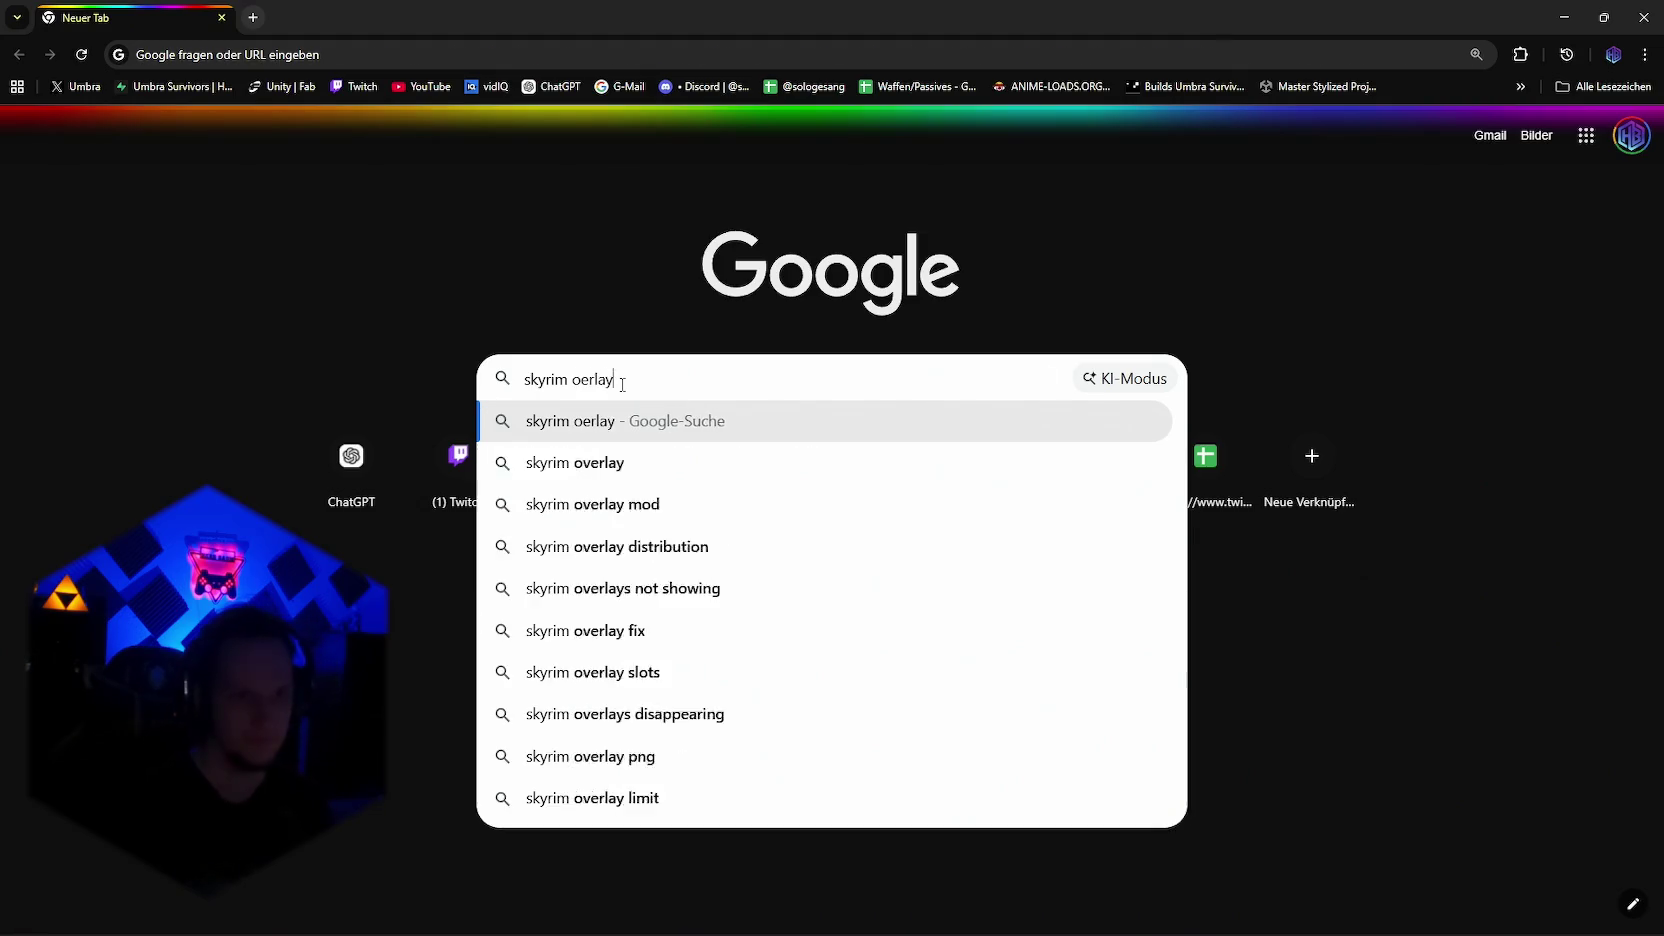
key(Return)
click(329, 204)
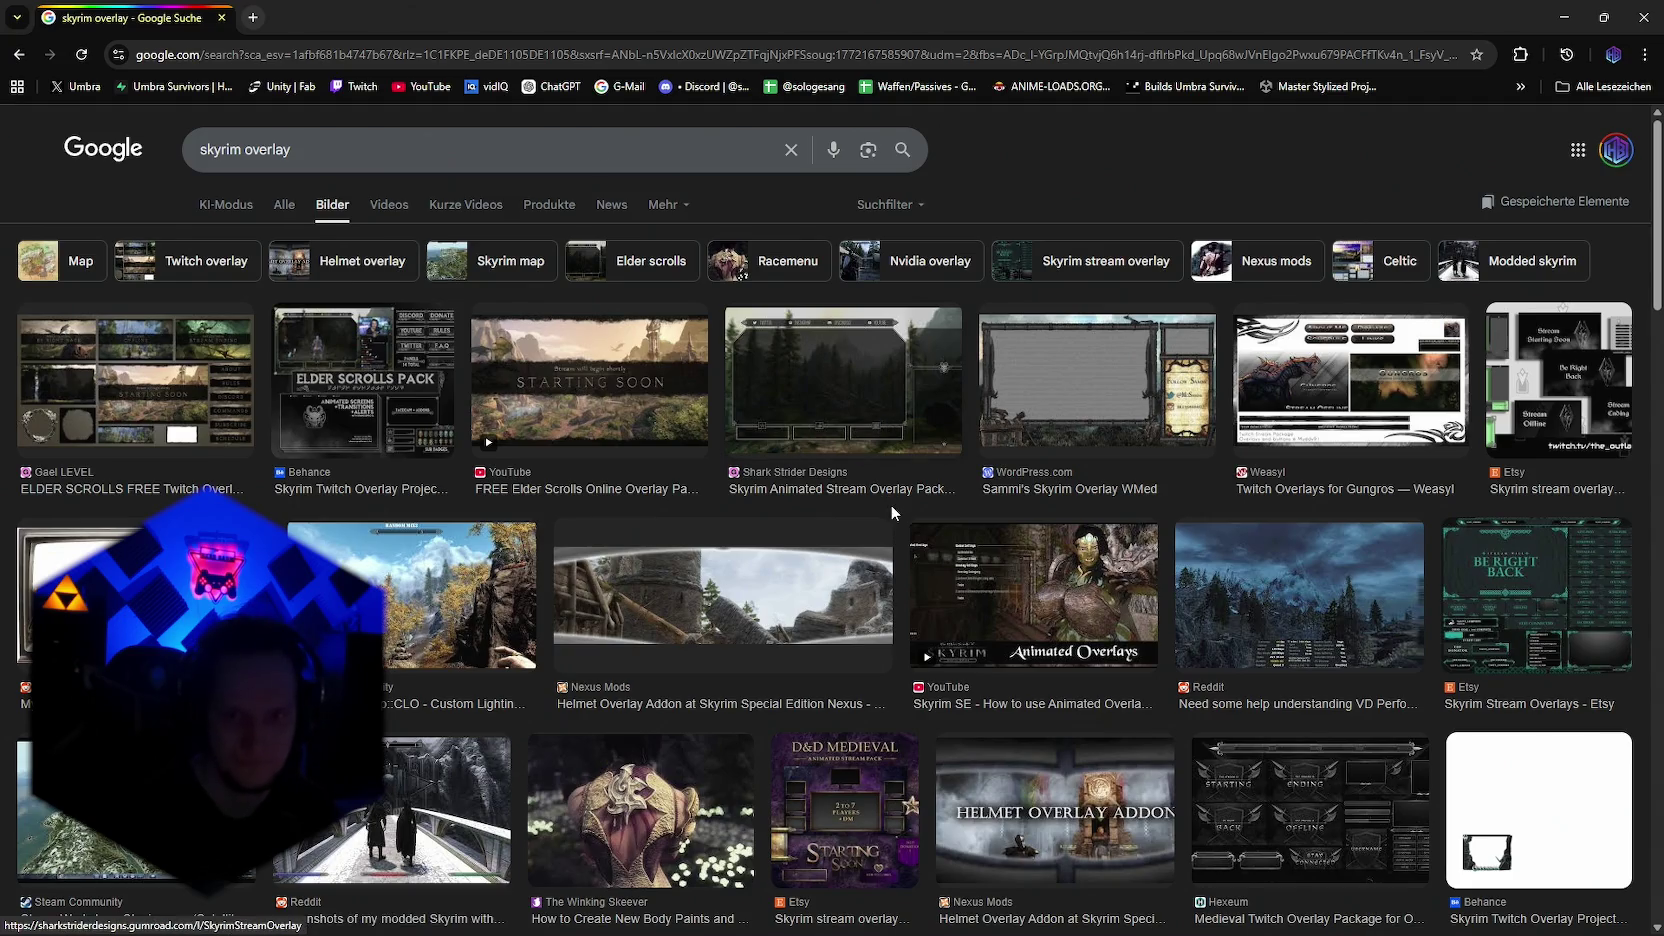
scroll(890, 504, down, 3)
scroll(830, 530, up, 3)
Step: Change the image search to 'skyrim menu' and preview the inventory and Level1Techs menu images
drag(351, 160, 268, 157)
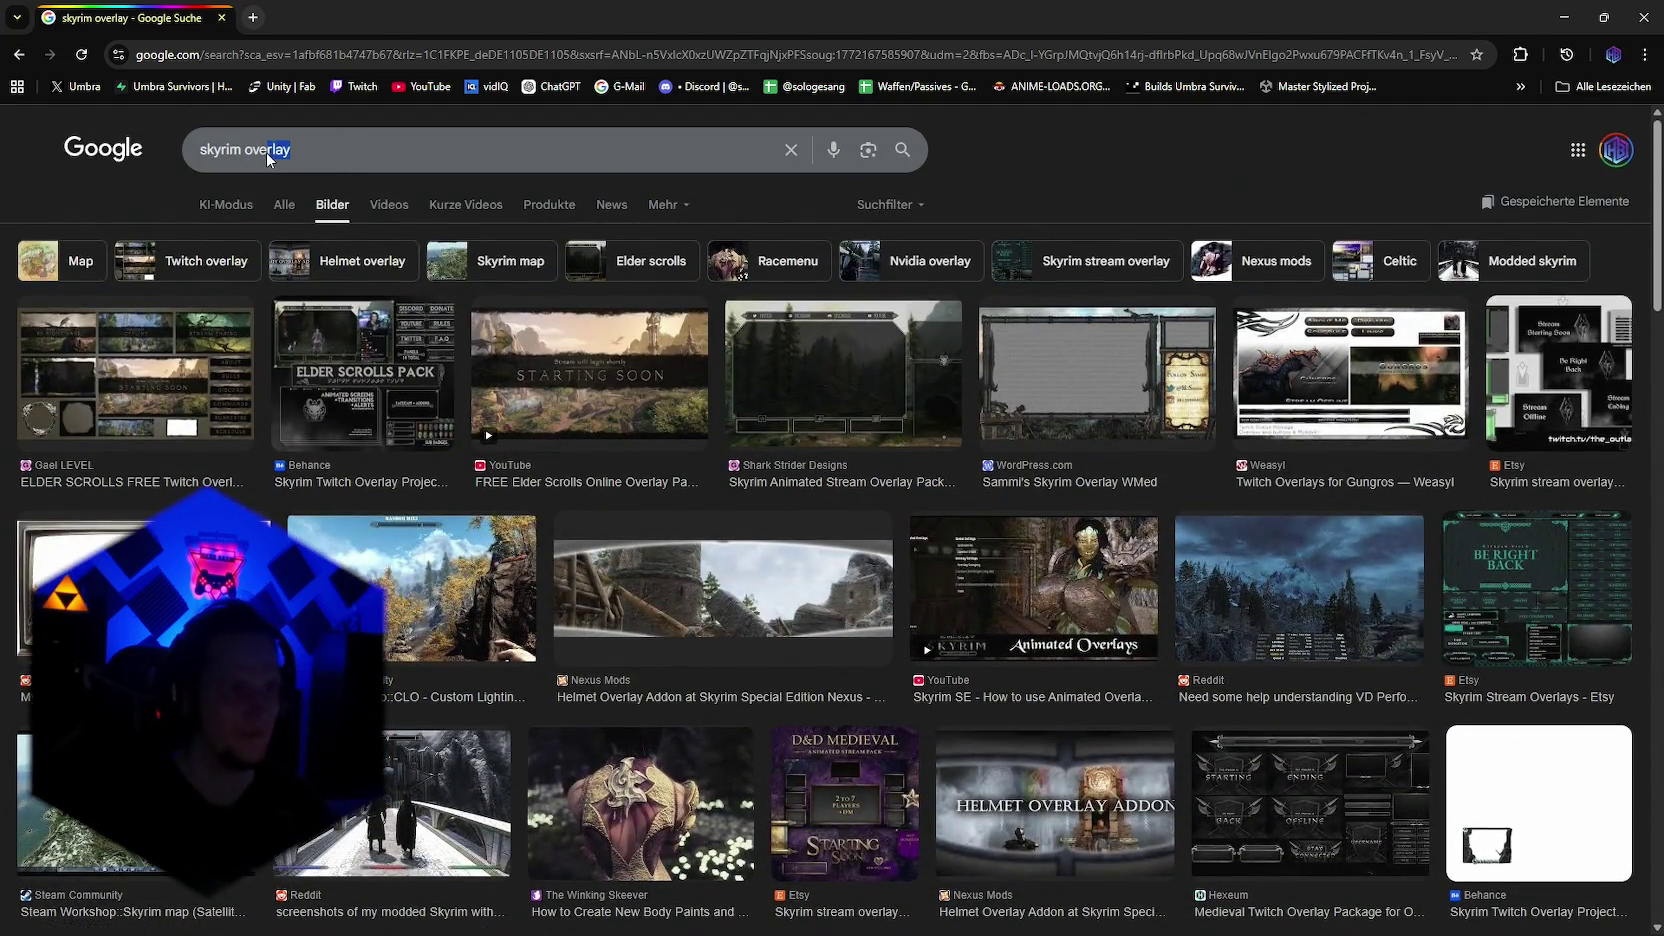
key(BackSpace)
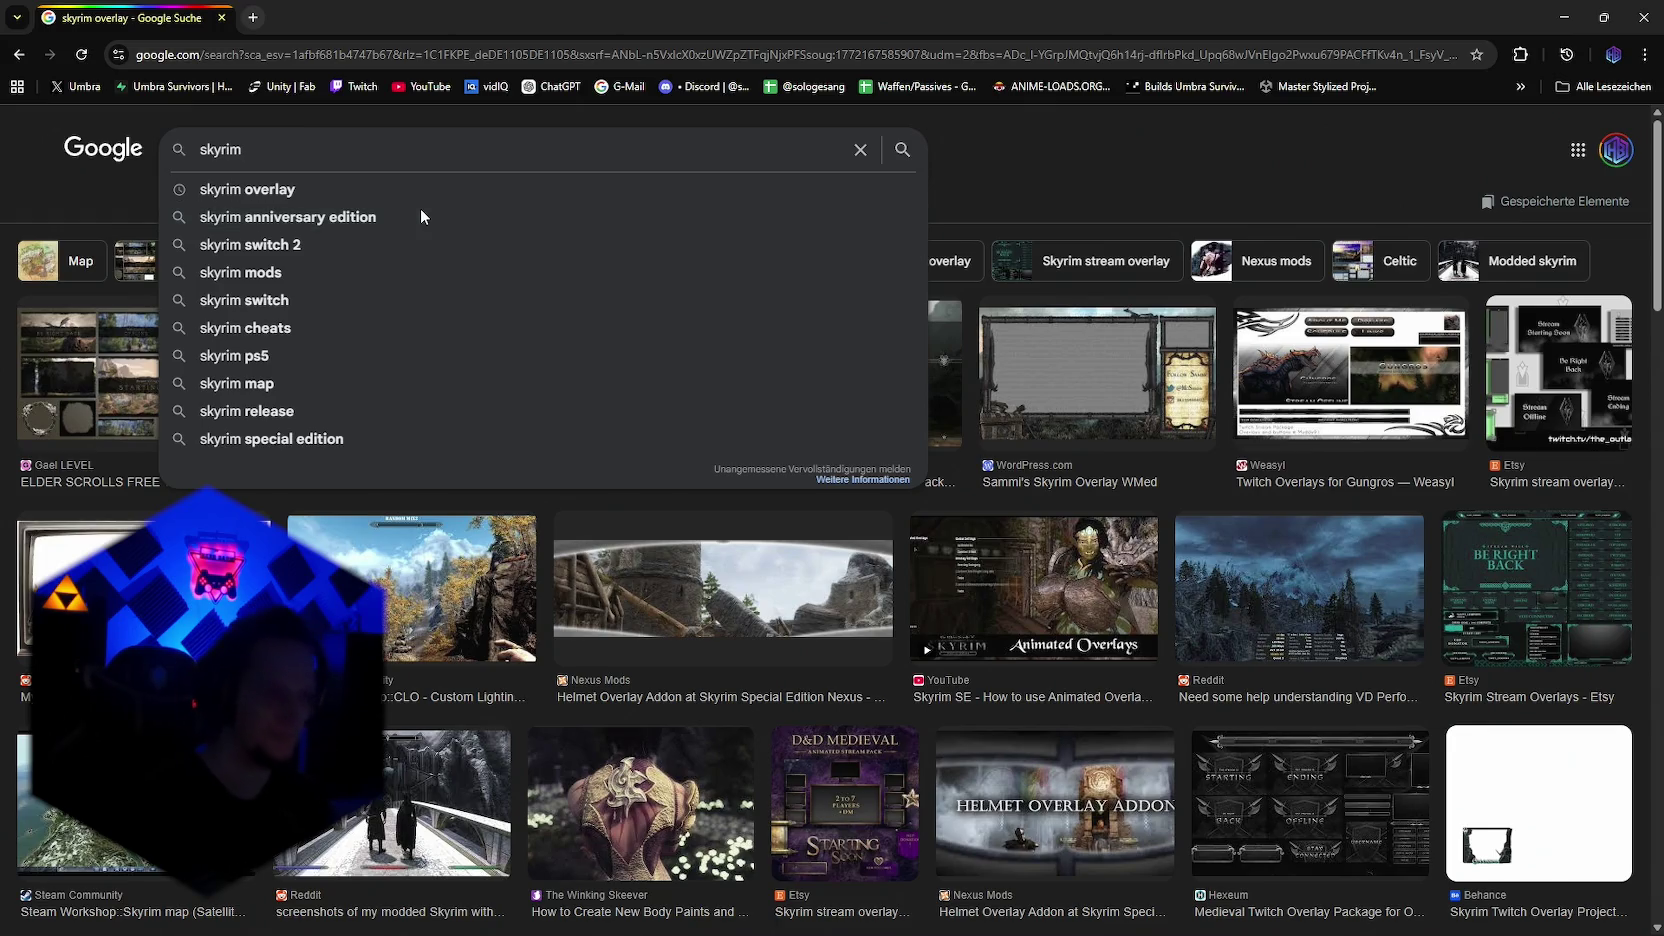
text(´menu)
key(Return)
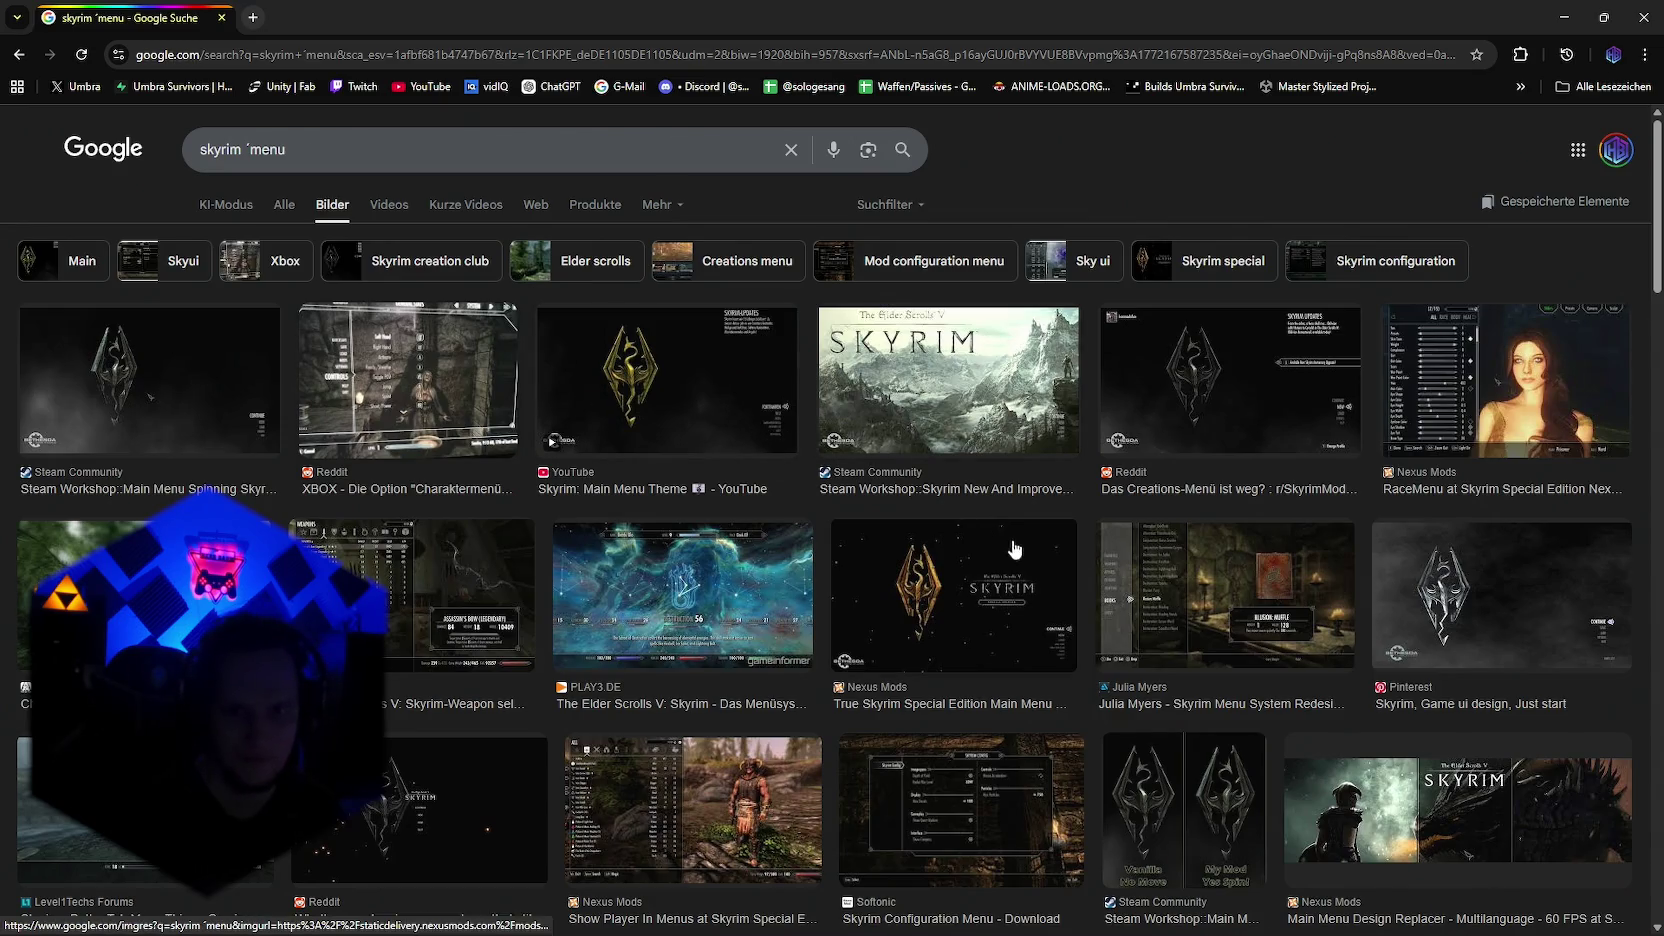
click(1176, 633)
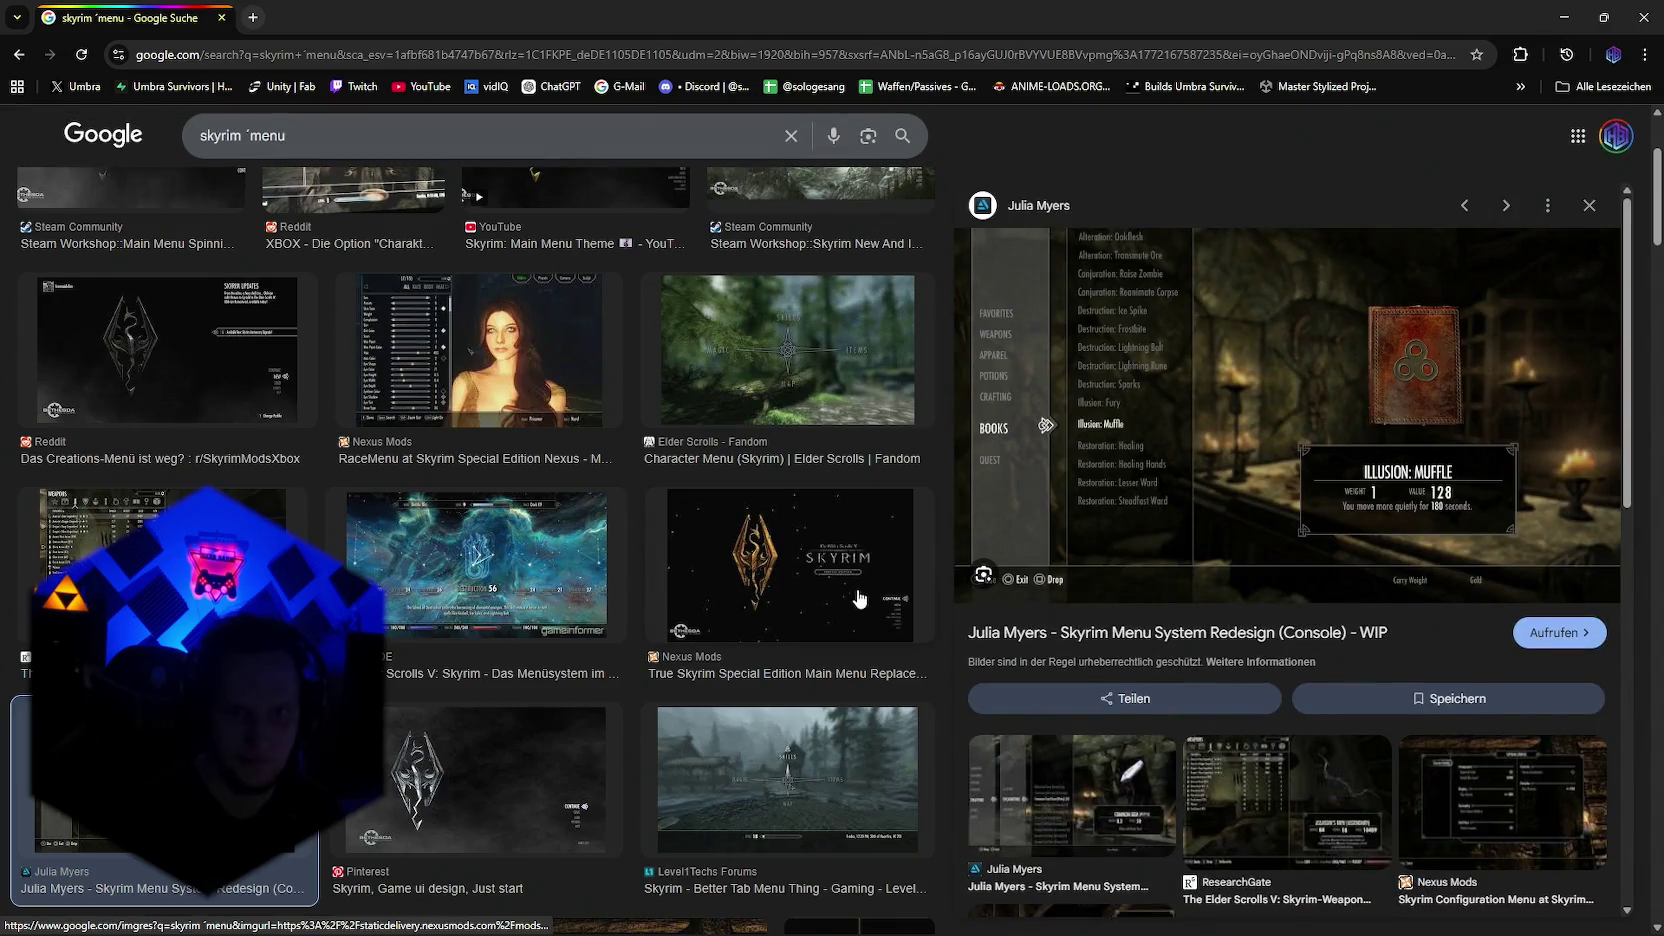
scroll(790, 597, down, 2)
click(766, 616)
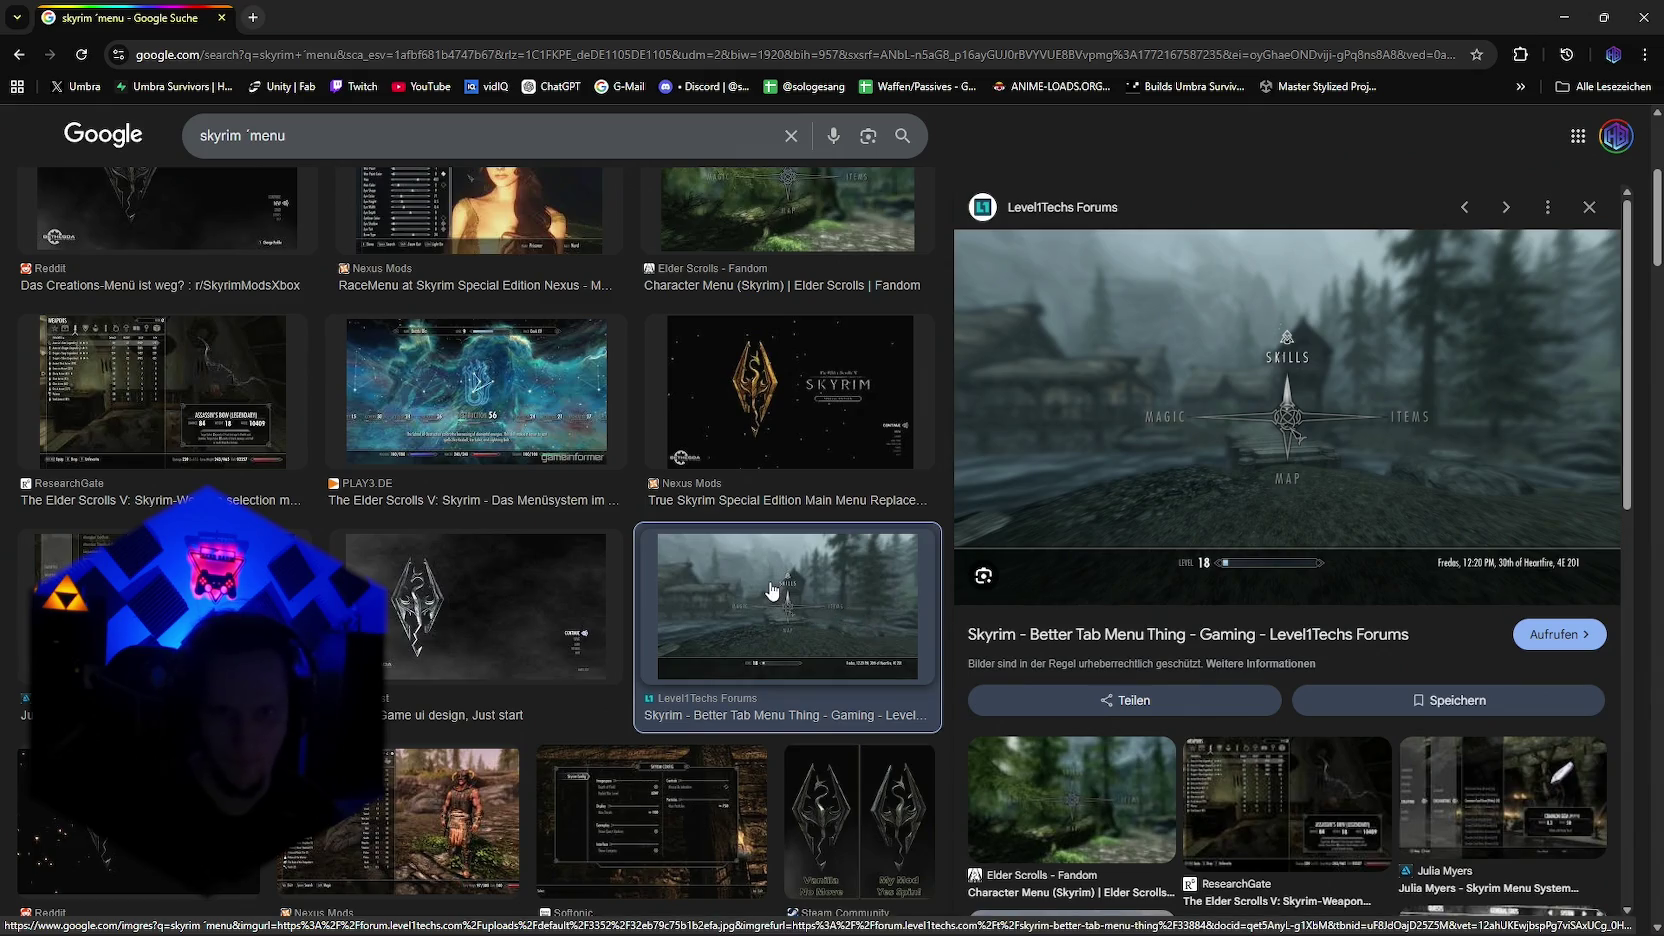
Step: Scroll further down and preview the Keyforsteam 'Spiele wie Skyrim' banner
scroll(634, 549, down, 5)
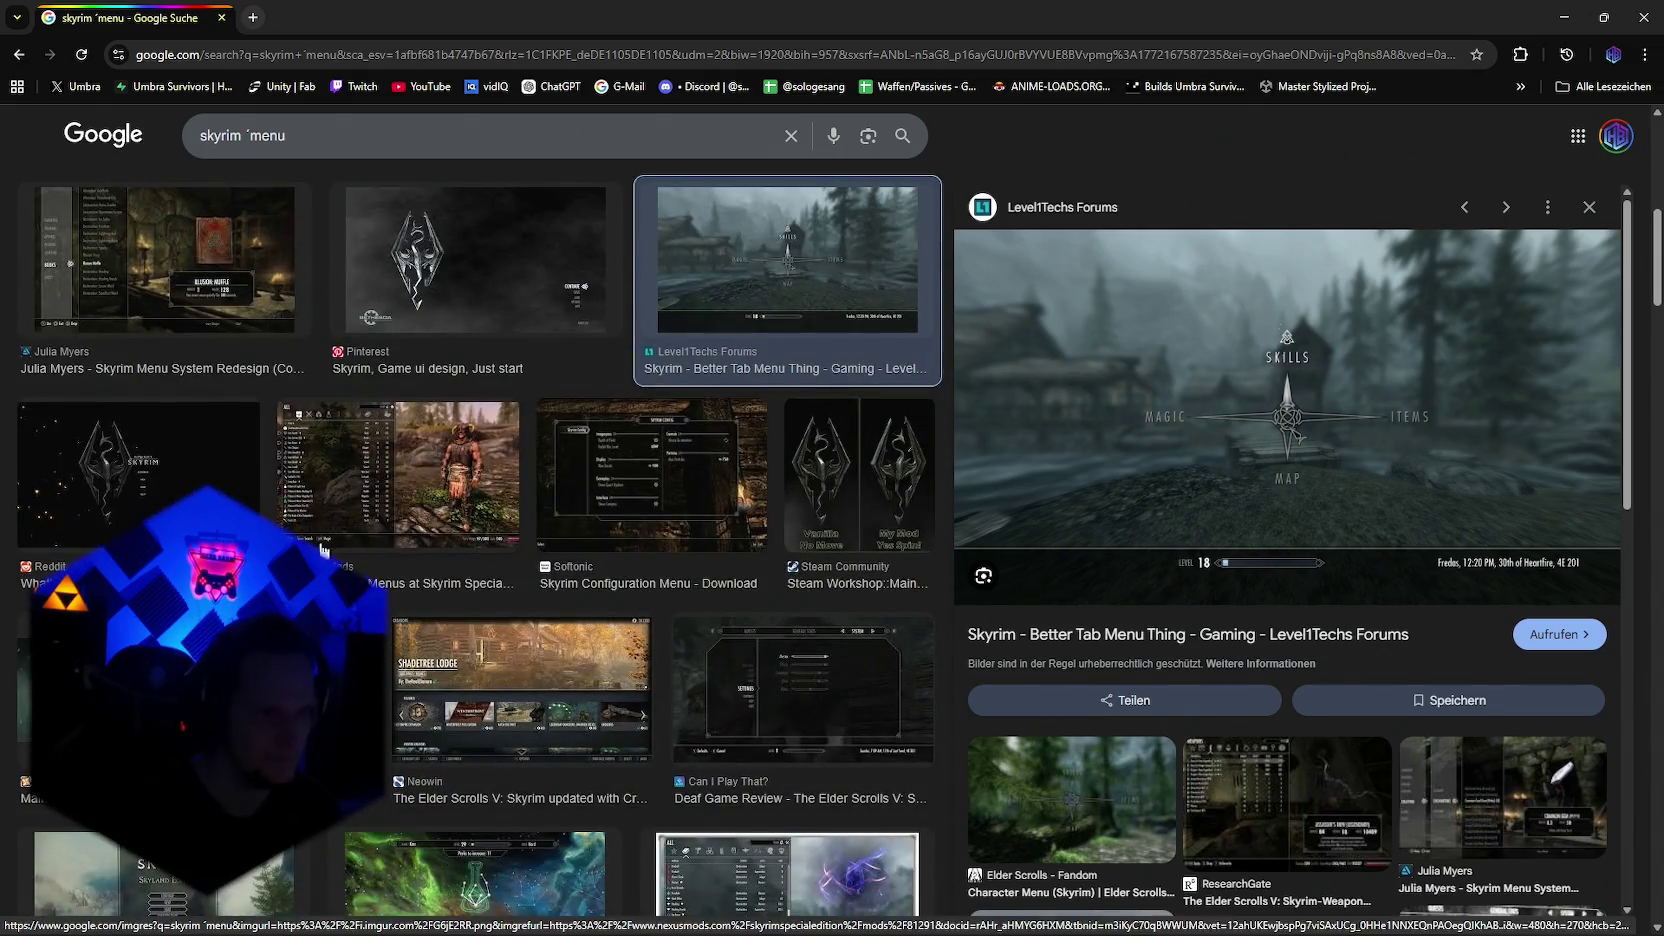
scroll(446, 582, down, 3)
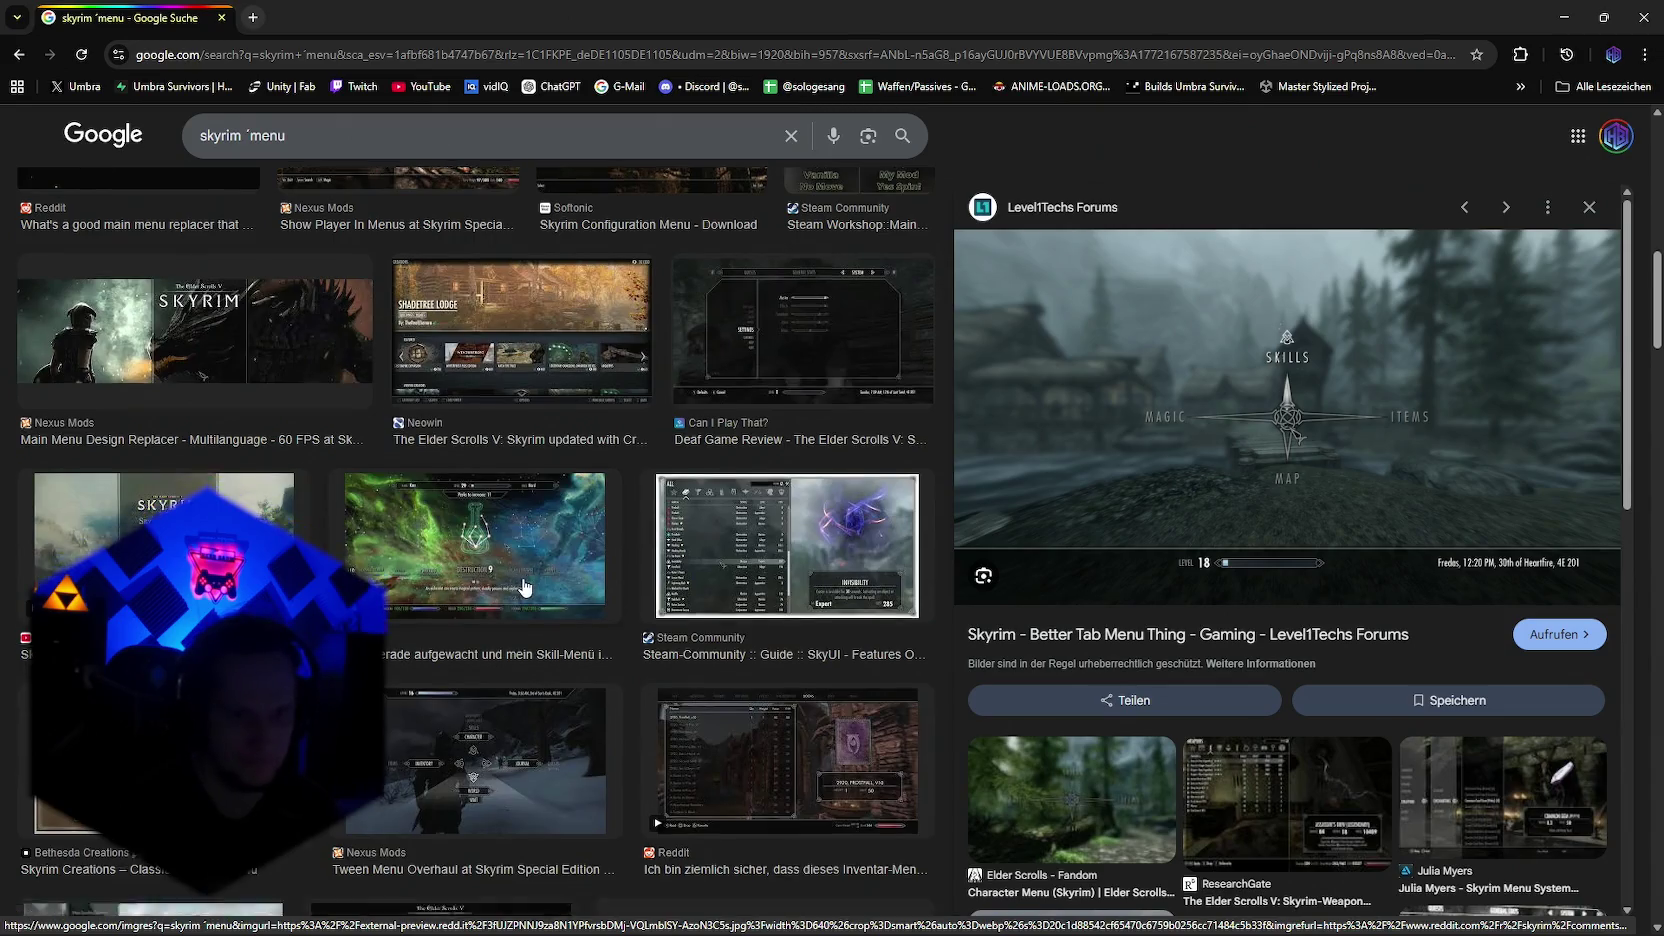
scroll(490, 620, down, 2)
scroll(530, 645, down, 2)
scroll(530, 640, down, 3)
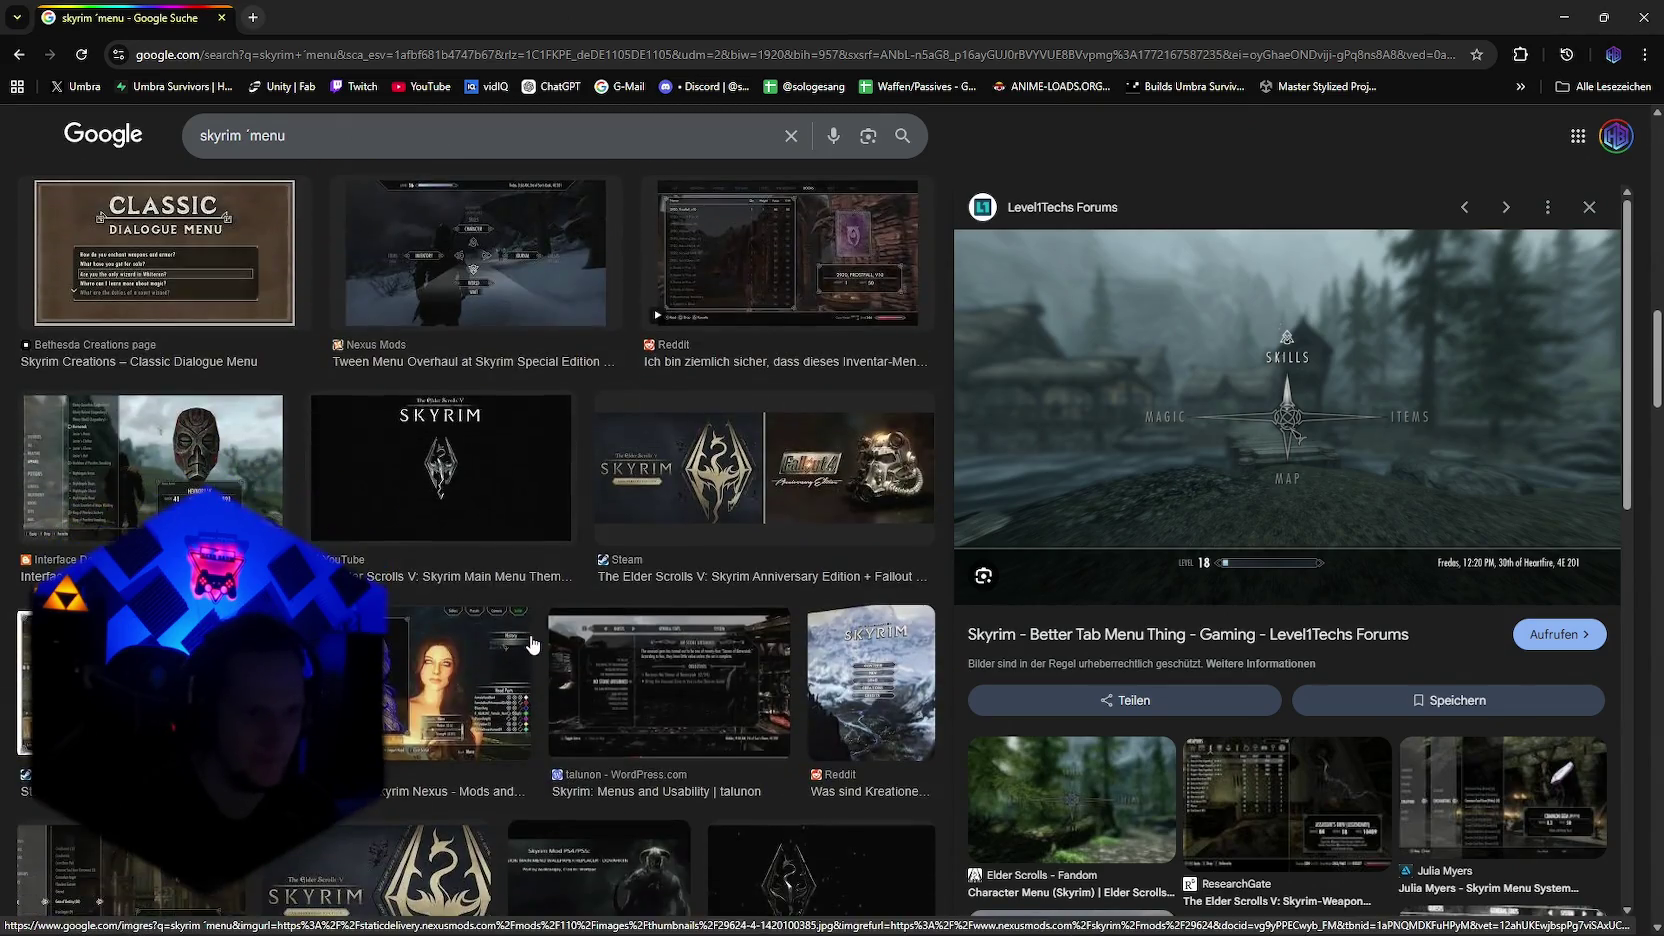
scroll(530, 636, down, 2)
scroll(530, 636, down, 1)
scroll(531, 643, down, 2)
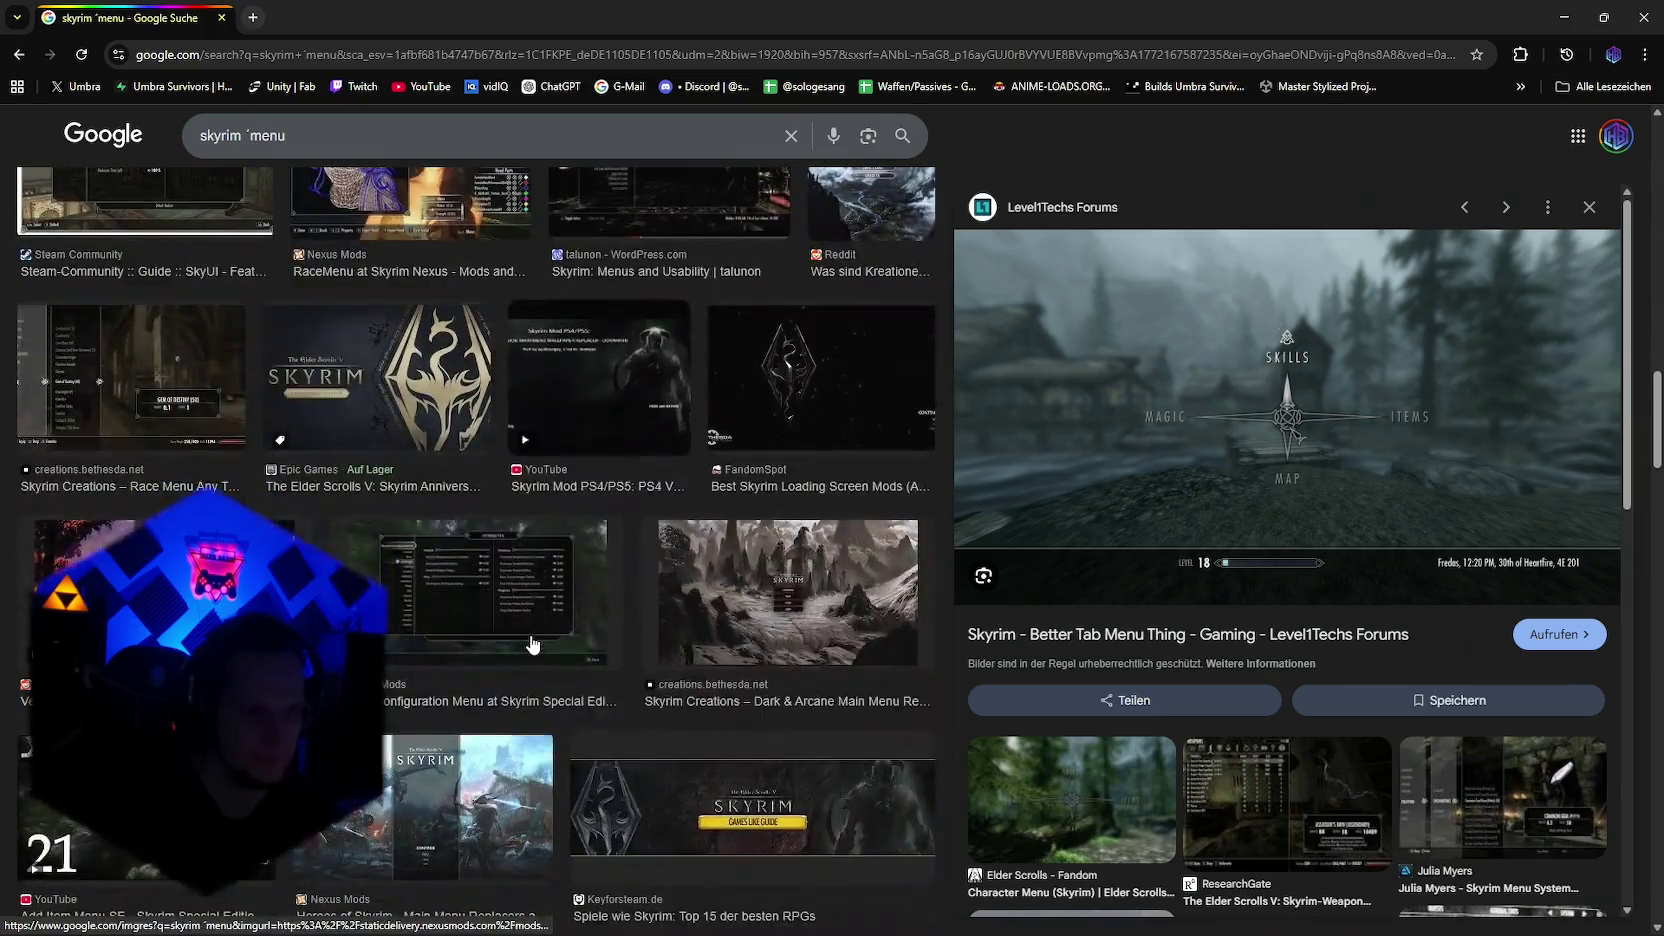
scroll(533, 645, down, 2)
click(702, 679)
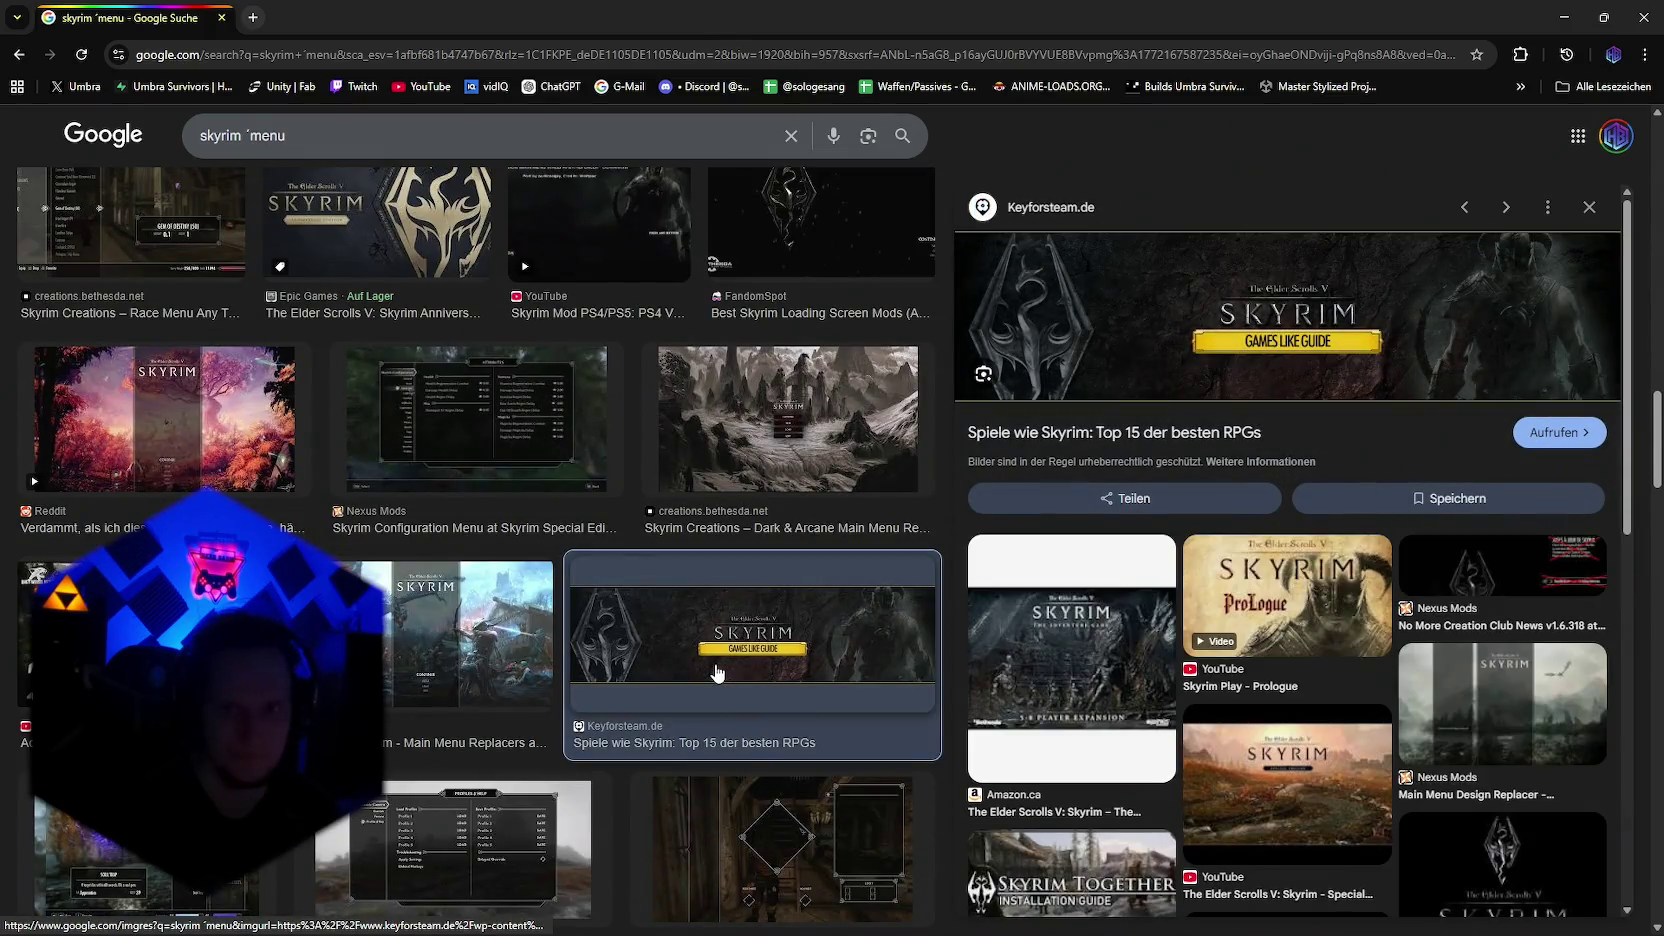
mouse_move(1248, 312)
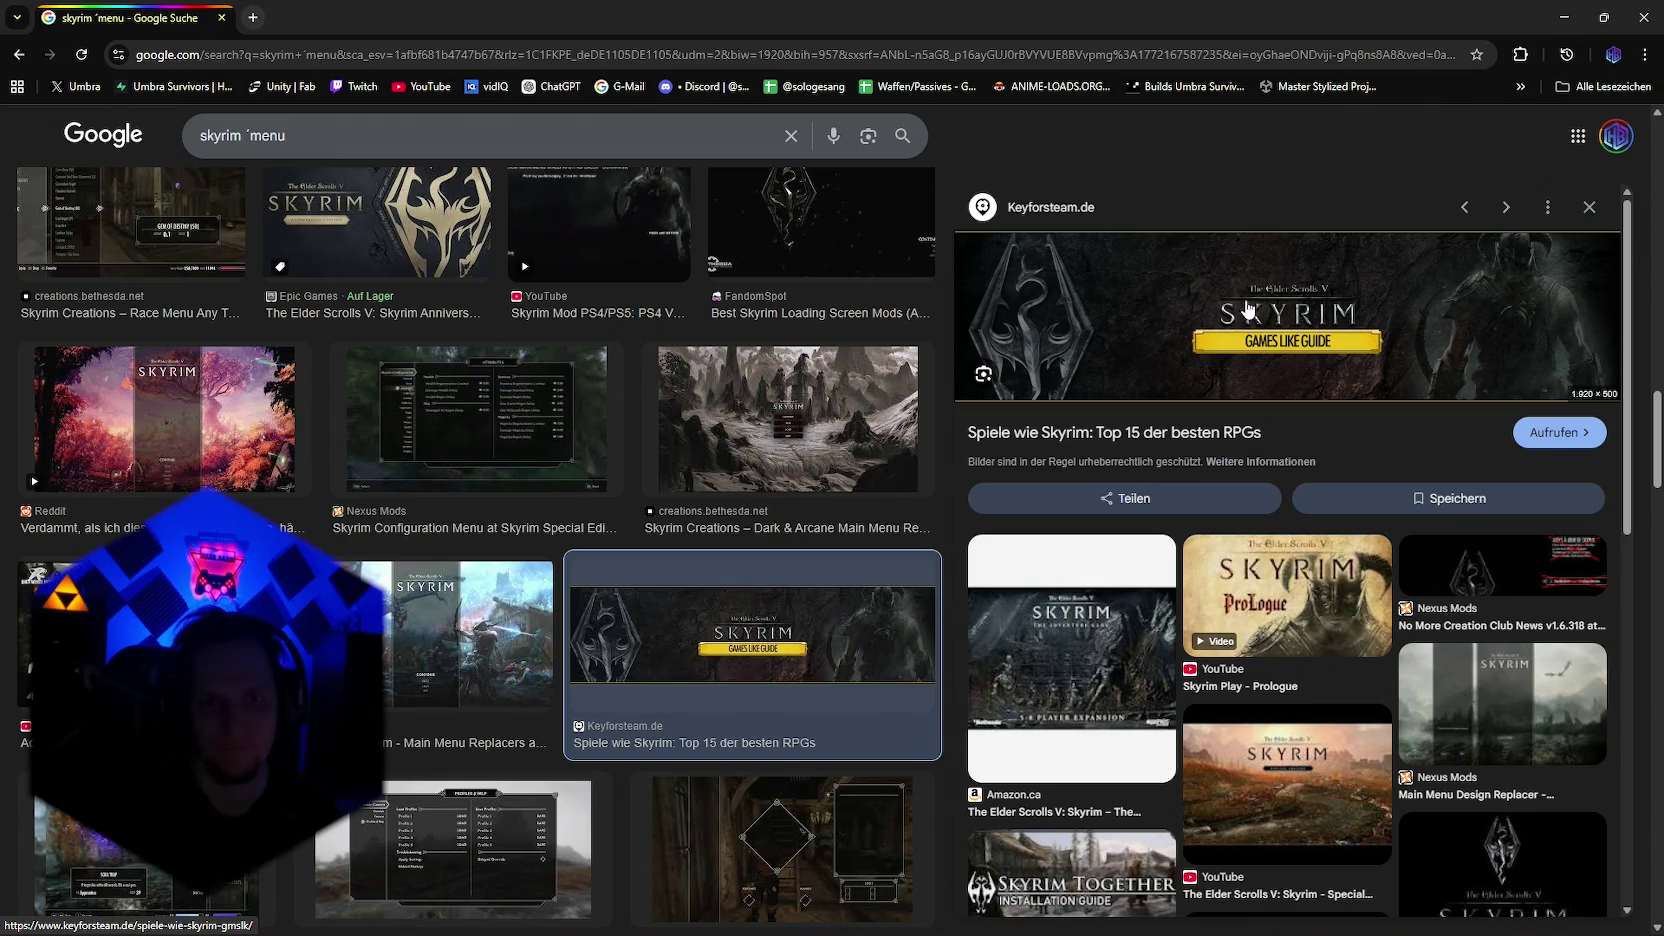
scroll(1200, 400, down, 2)
scroll(1100, 450, down, 4)
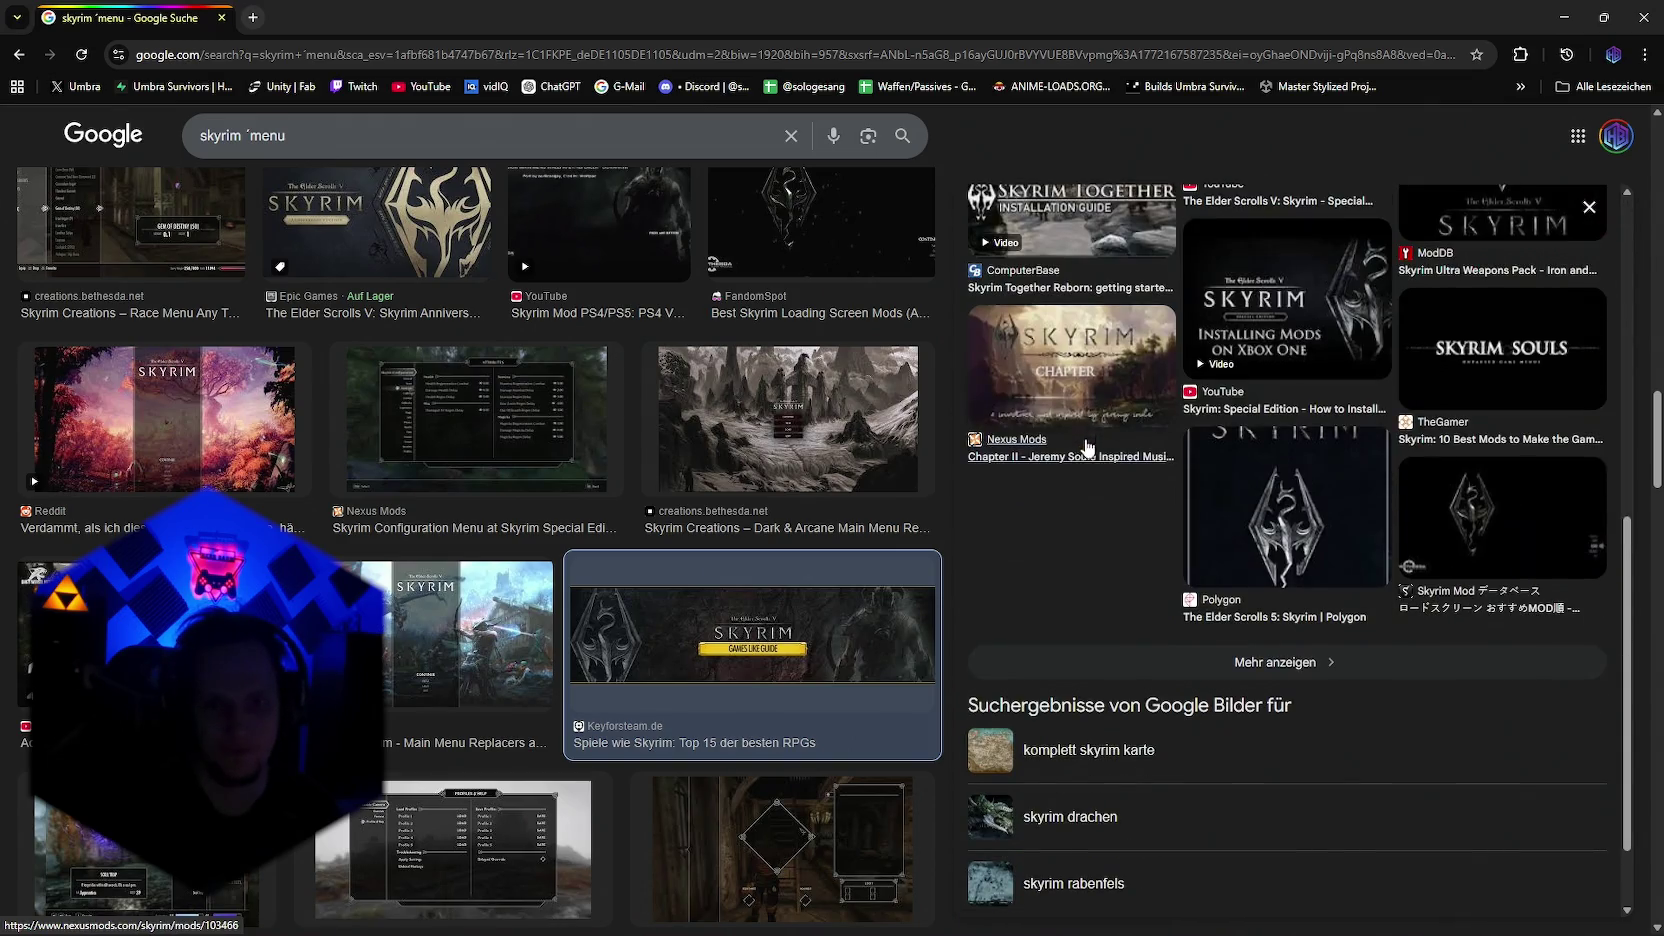
scroll(985, 500, up, 5)
drag(288, 135, 75, 158)
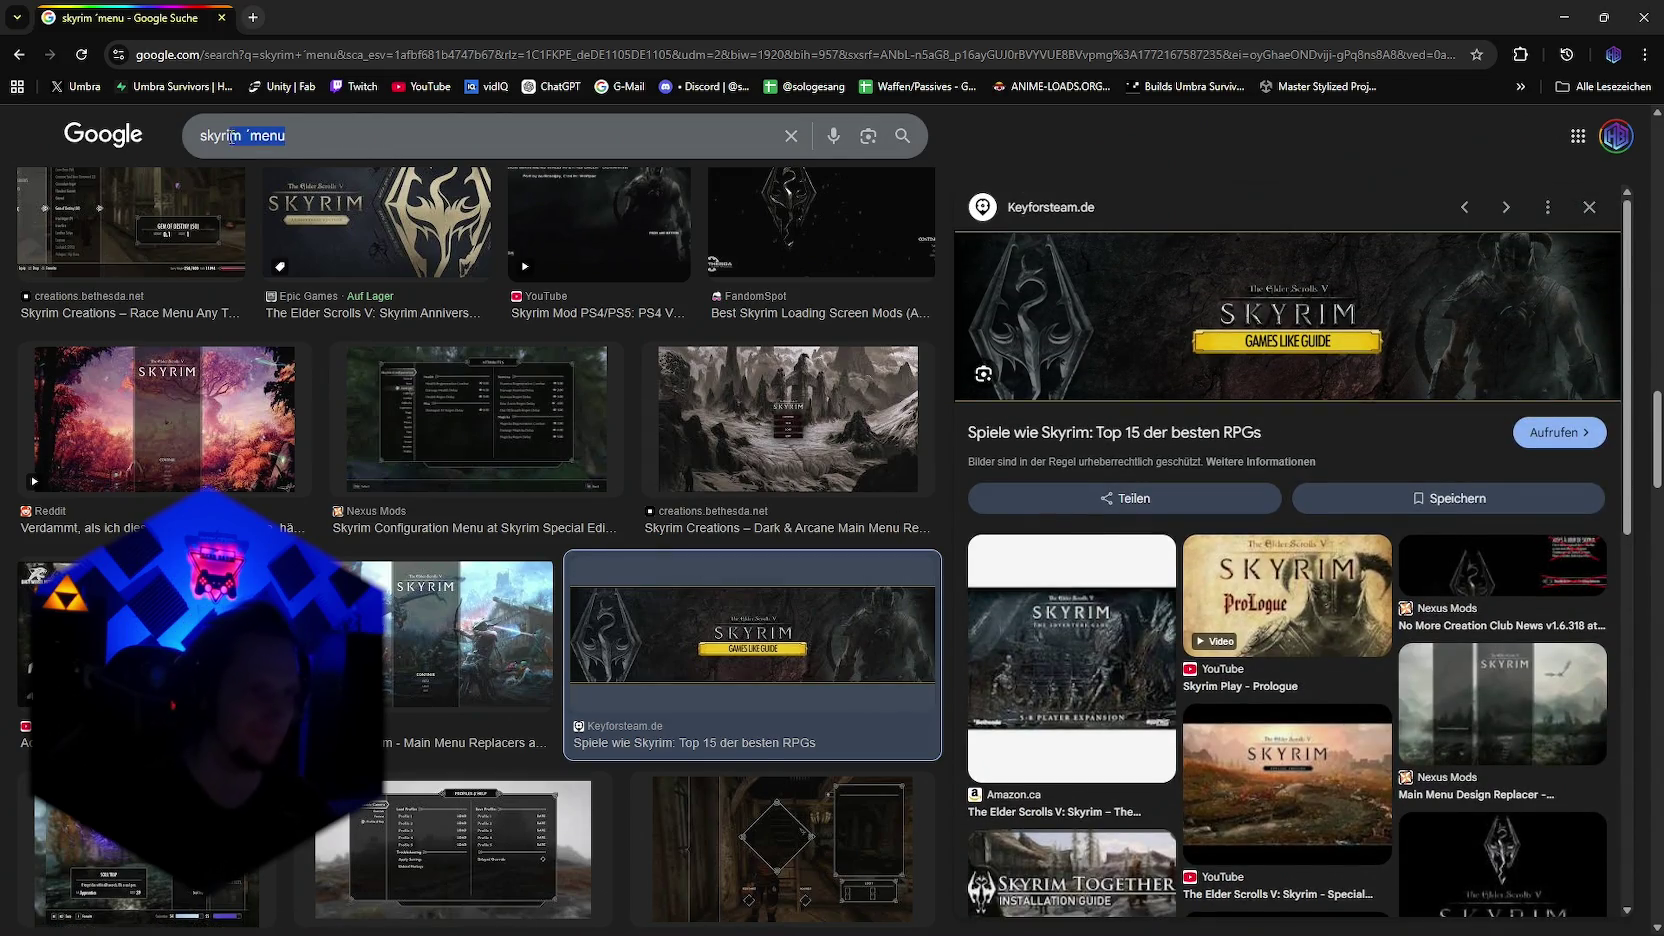
Step: Search Google Images for 'overlay ui trennstrich' and scroll through the results
text(overlay ui trennst)
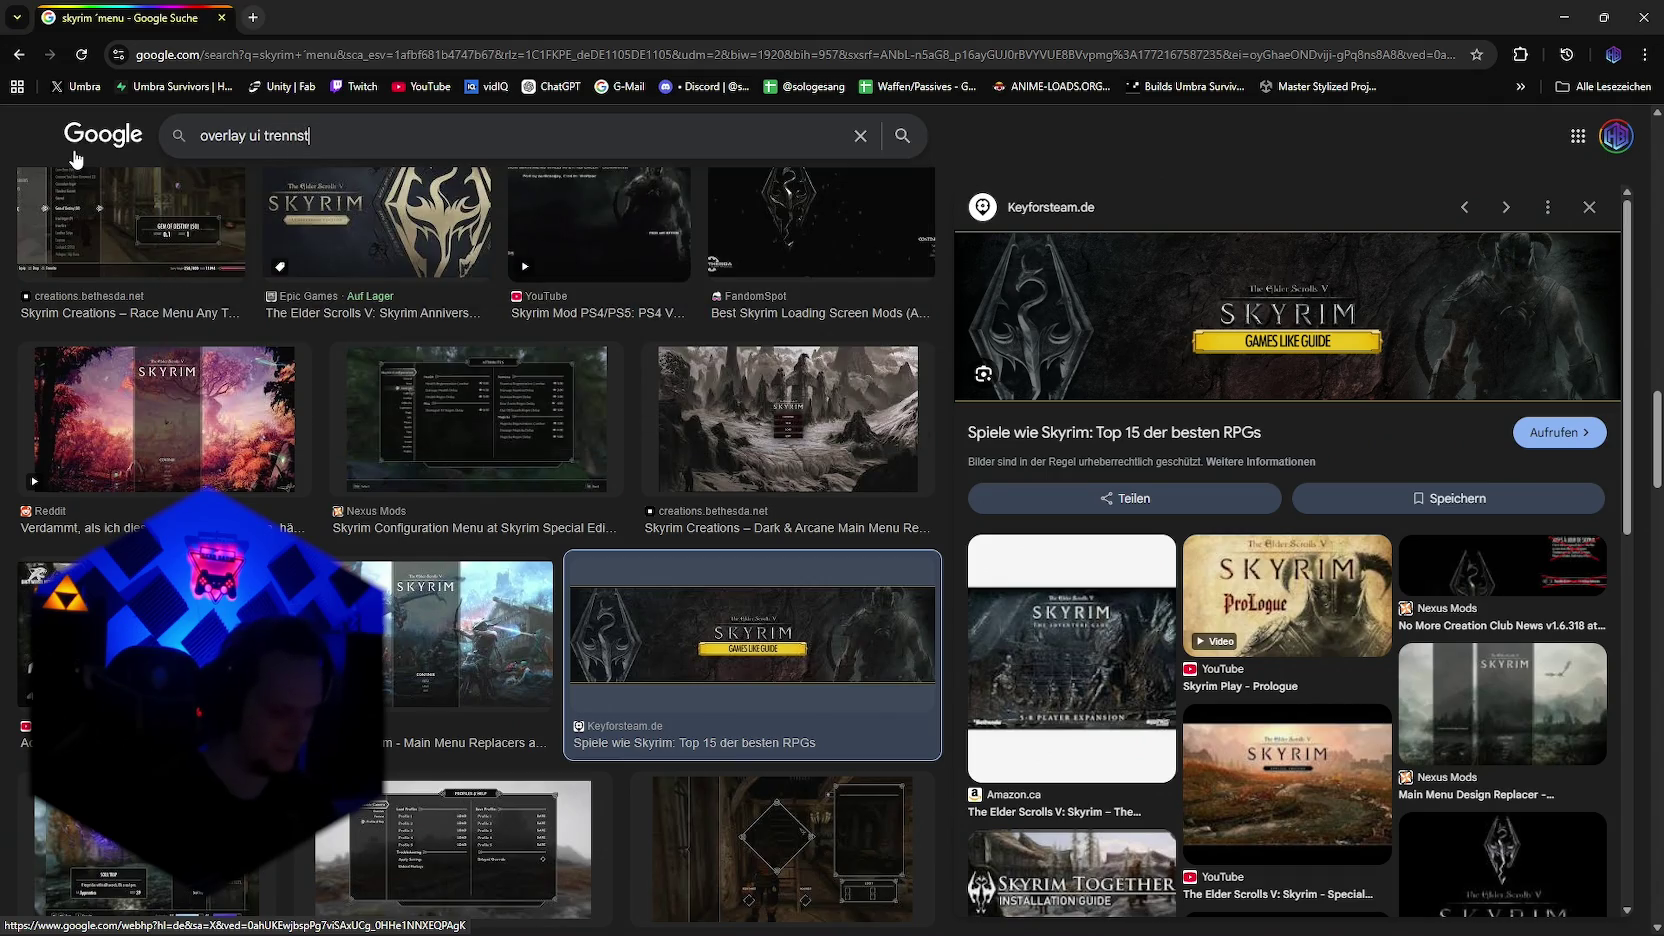
key(Return)
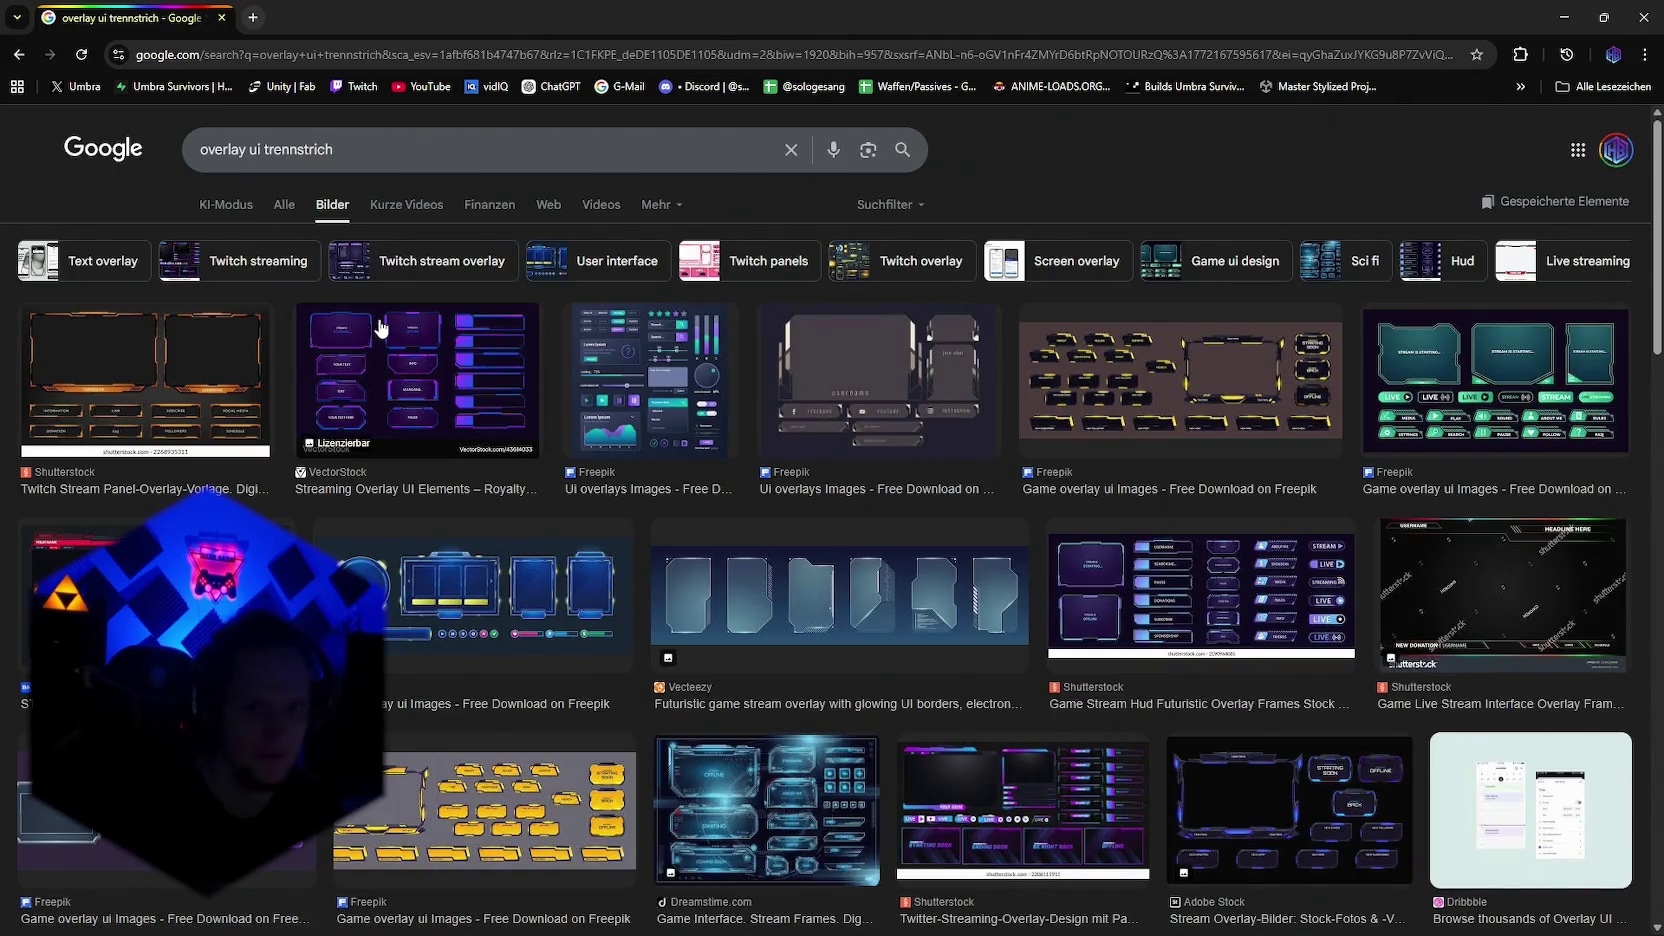
scroll(702, 422, down, 2)
scroll(702, 423, down, 5)
scroll(702, 423, down, 5)
scroll(702, 423, down, 5)
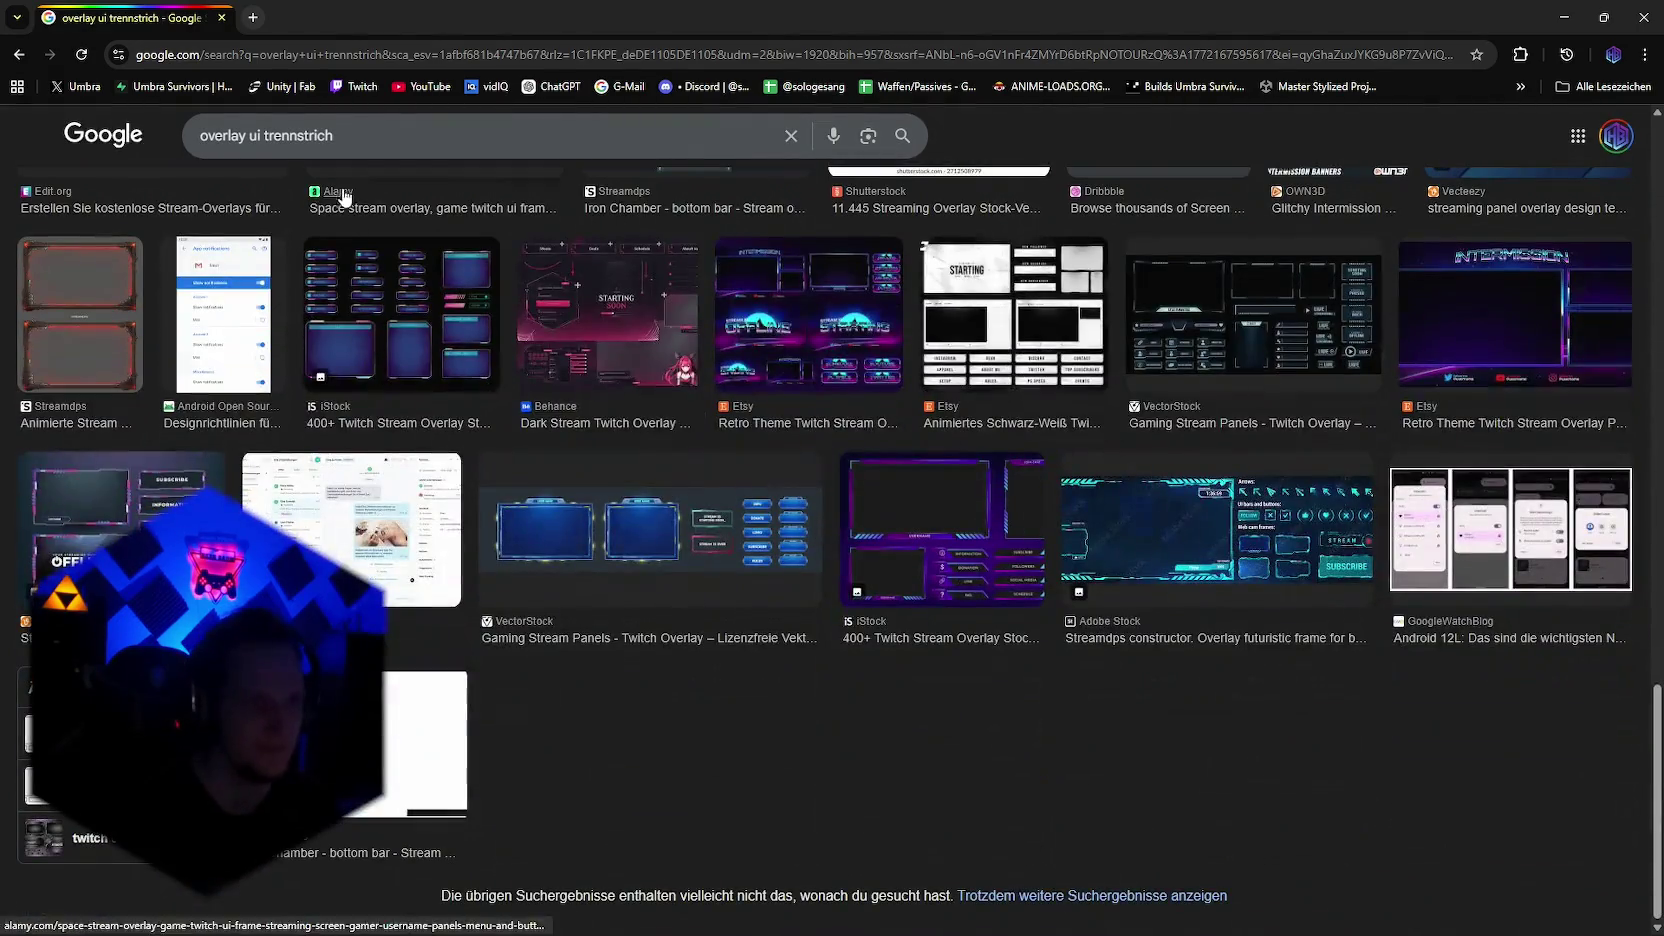
Step: Refine the search to 'overlay ui trennstrich game dev' and browse the results
click(354, 145)
text(game dev)
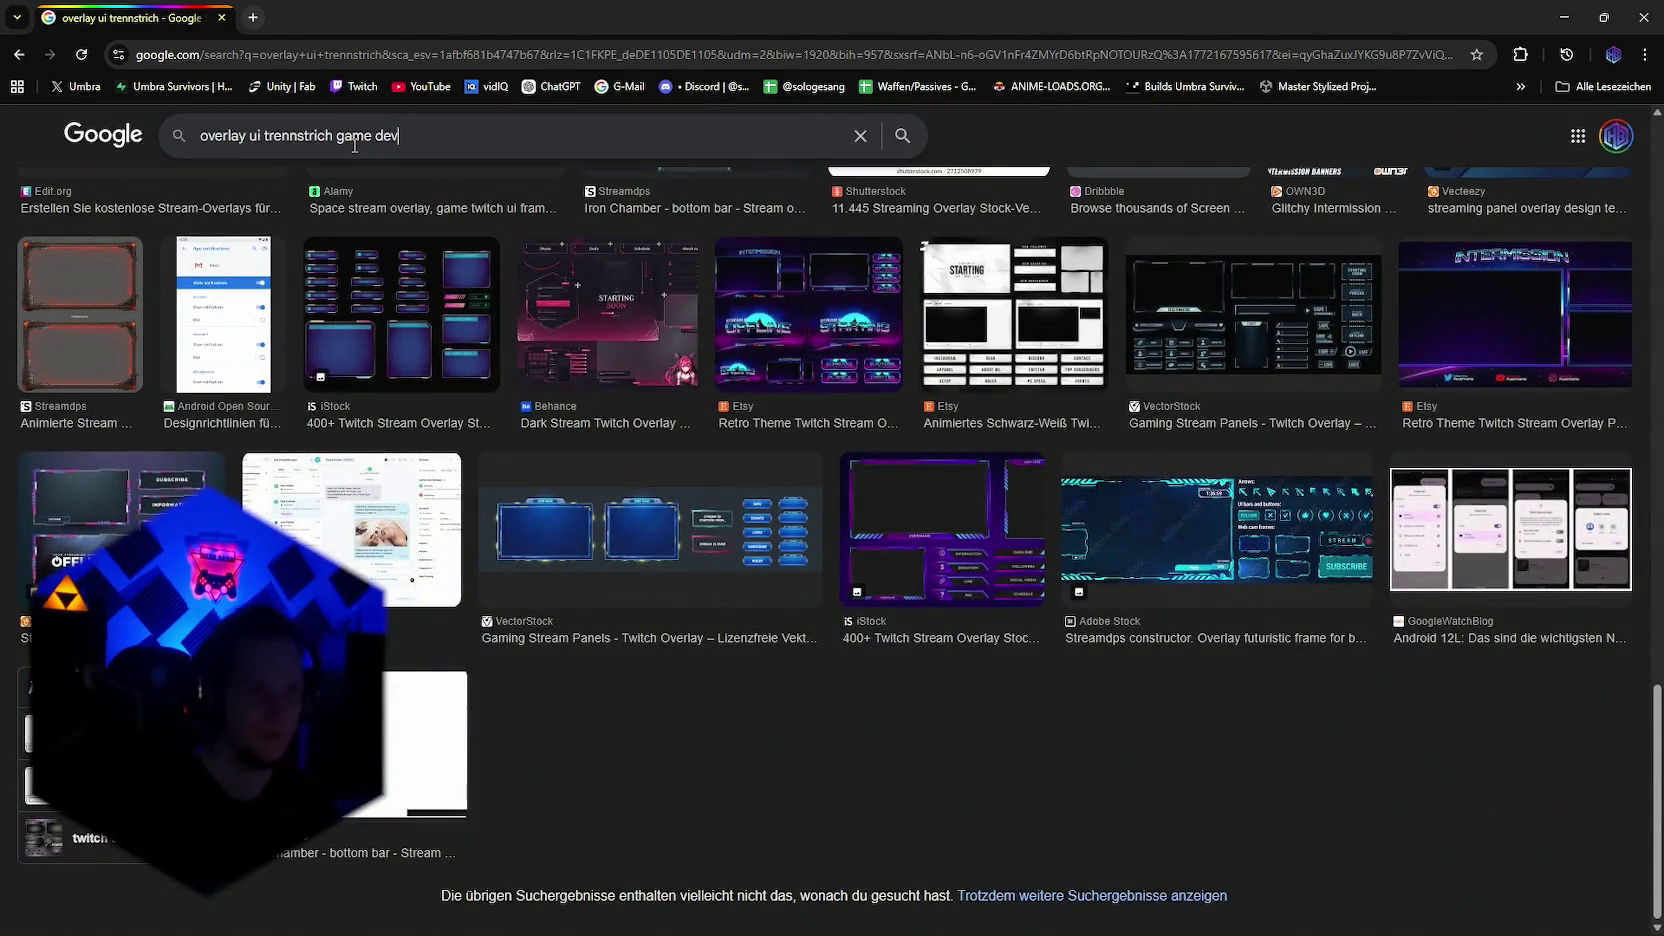
key(Return)
scroll(511, 447, down, 3)
scroll(511, 447, down, 5)
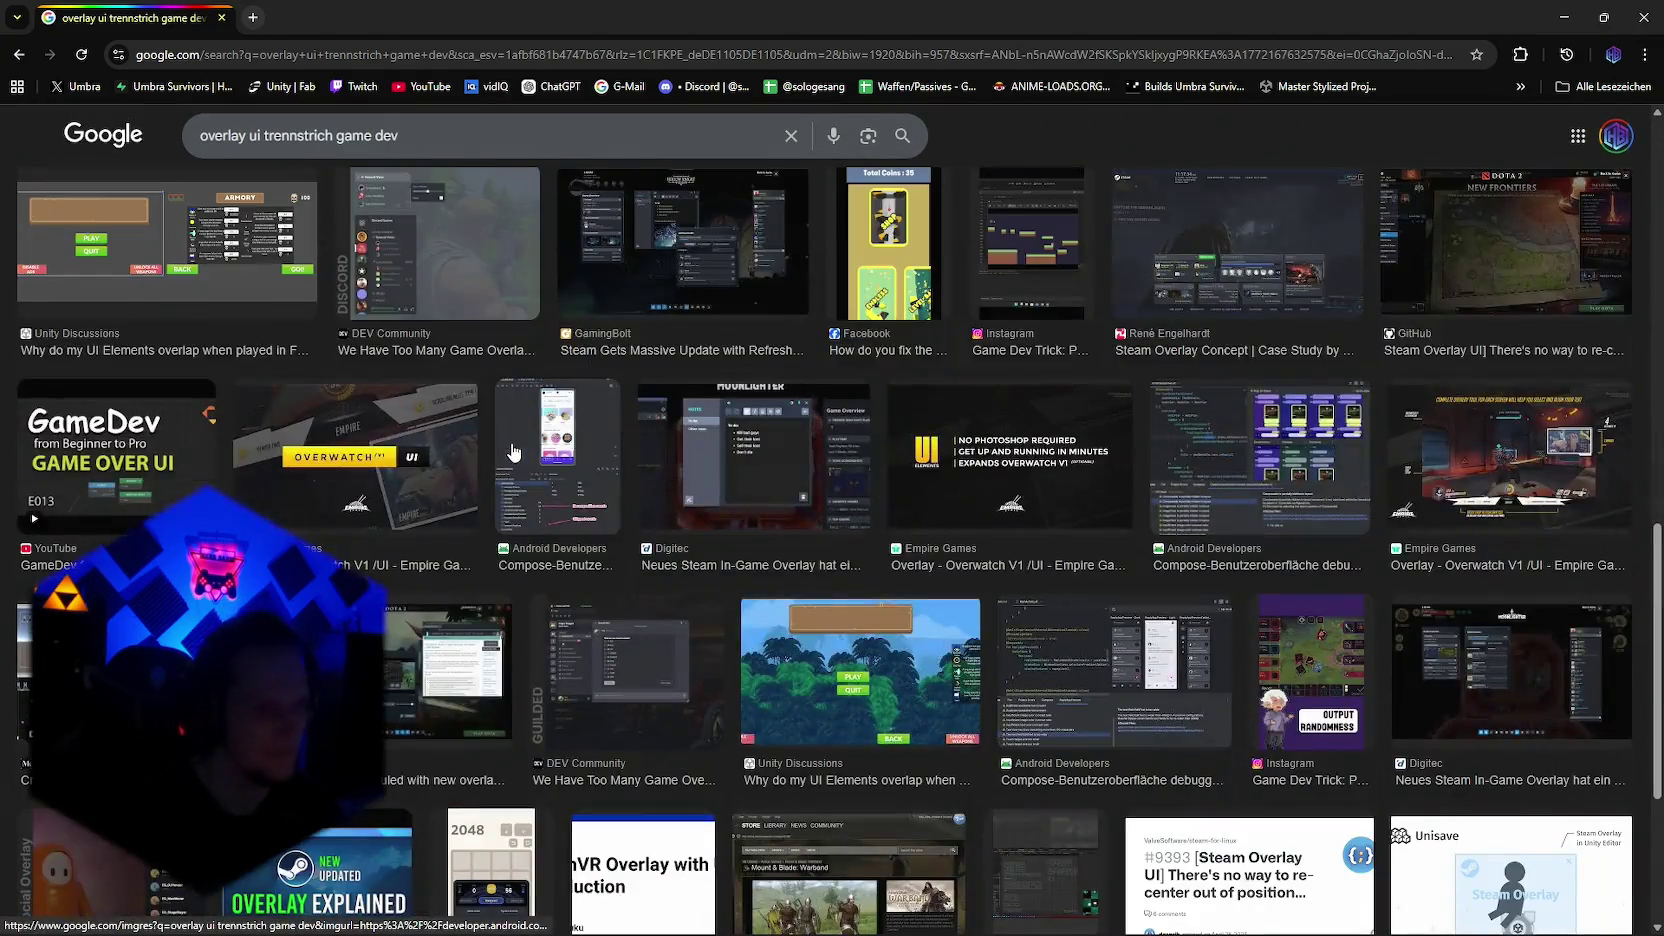
scroll(515, 465, down, 3)
scroll(515, 465, down, 3)
scroll(538, 540, up, 15)
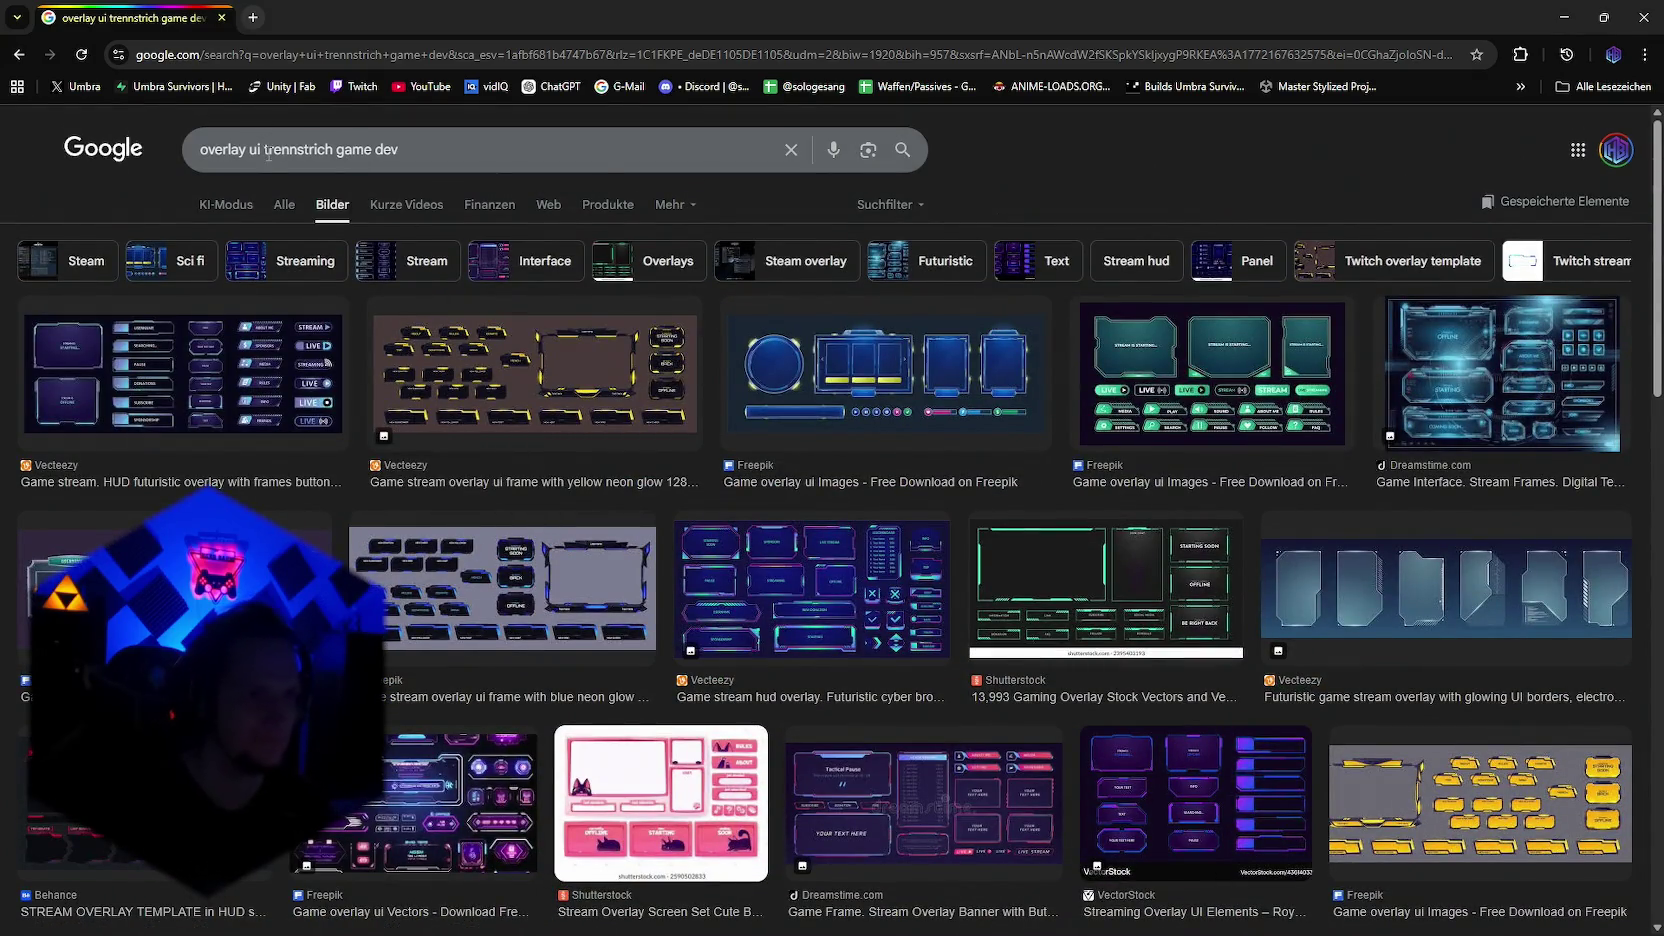
Step: Drop 'overlay' to search 'ui trennstrich game dev' and scroll the results
drag(251, 150, 156, 157)
key(BackSpace)
key(Return)
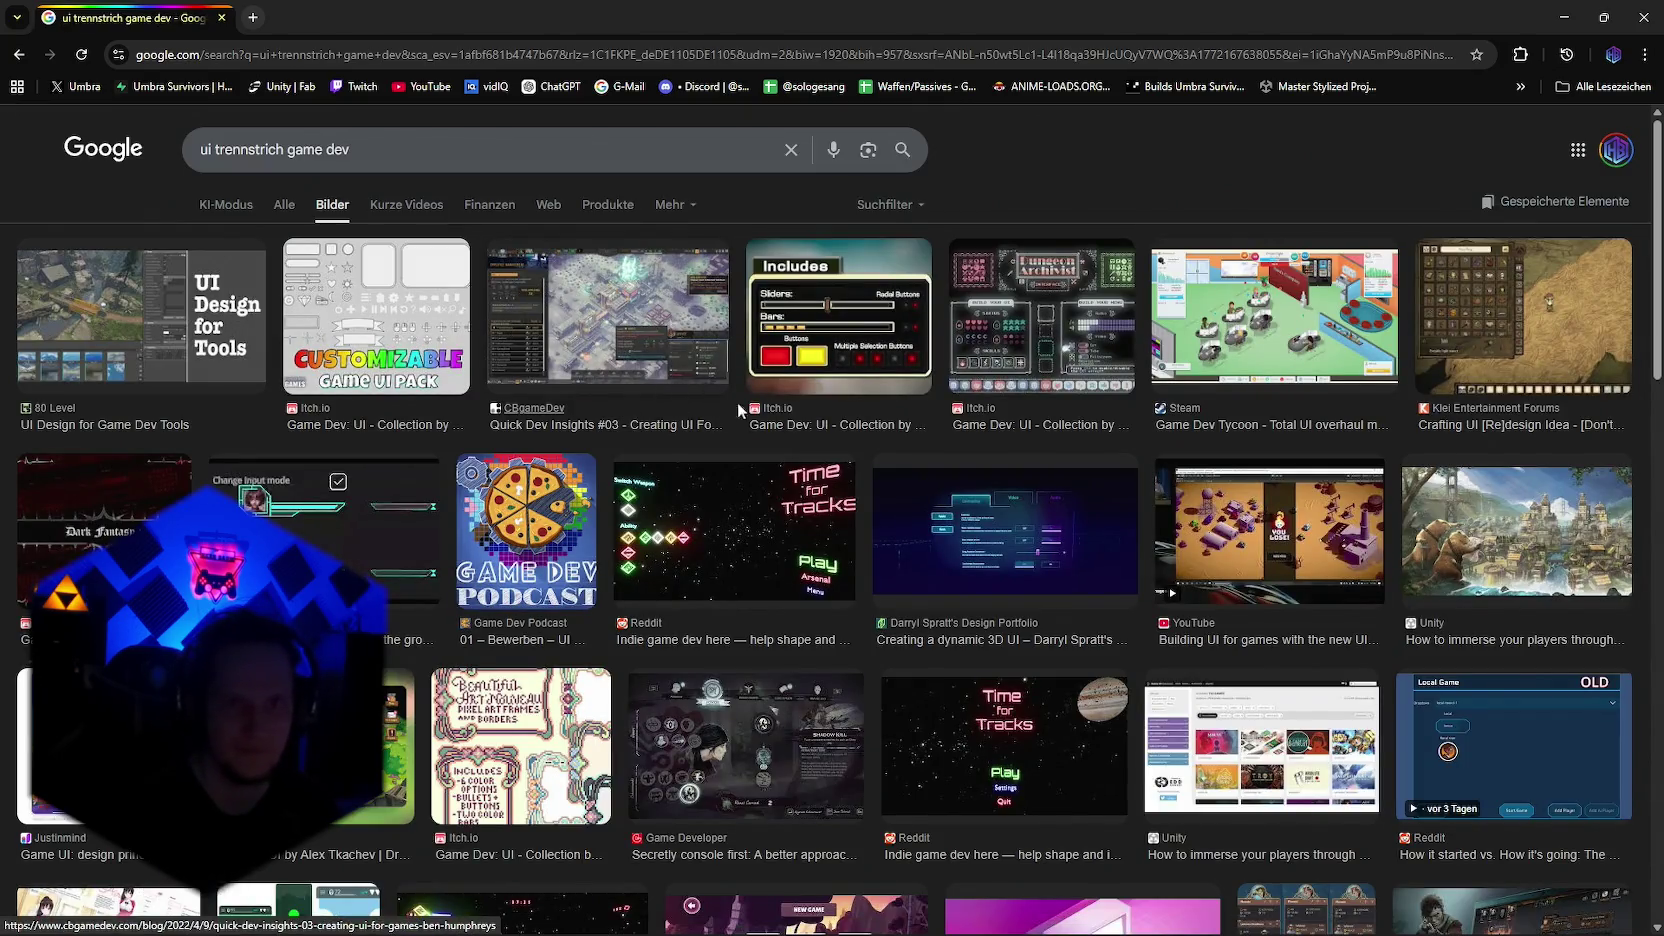
scroll(1079, 400, down, 2)
scroll(1079, 400, down, 2)
scroll(1079, 400, down, 3)
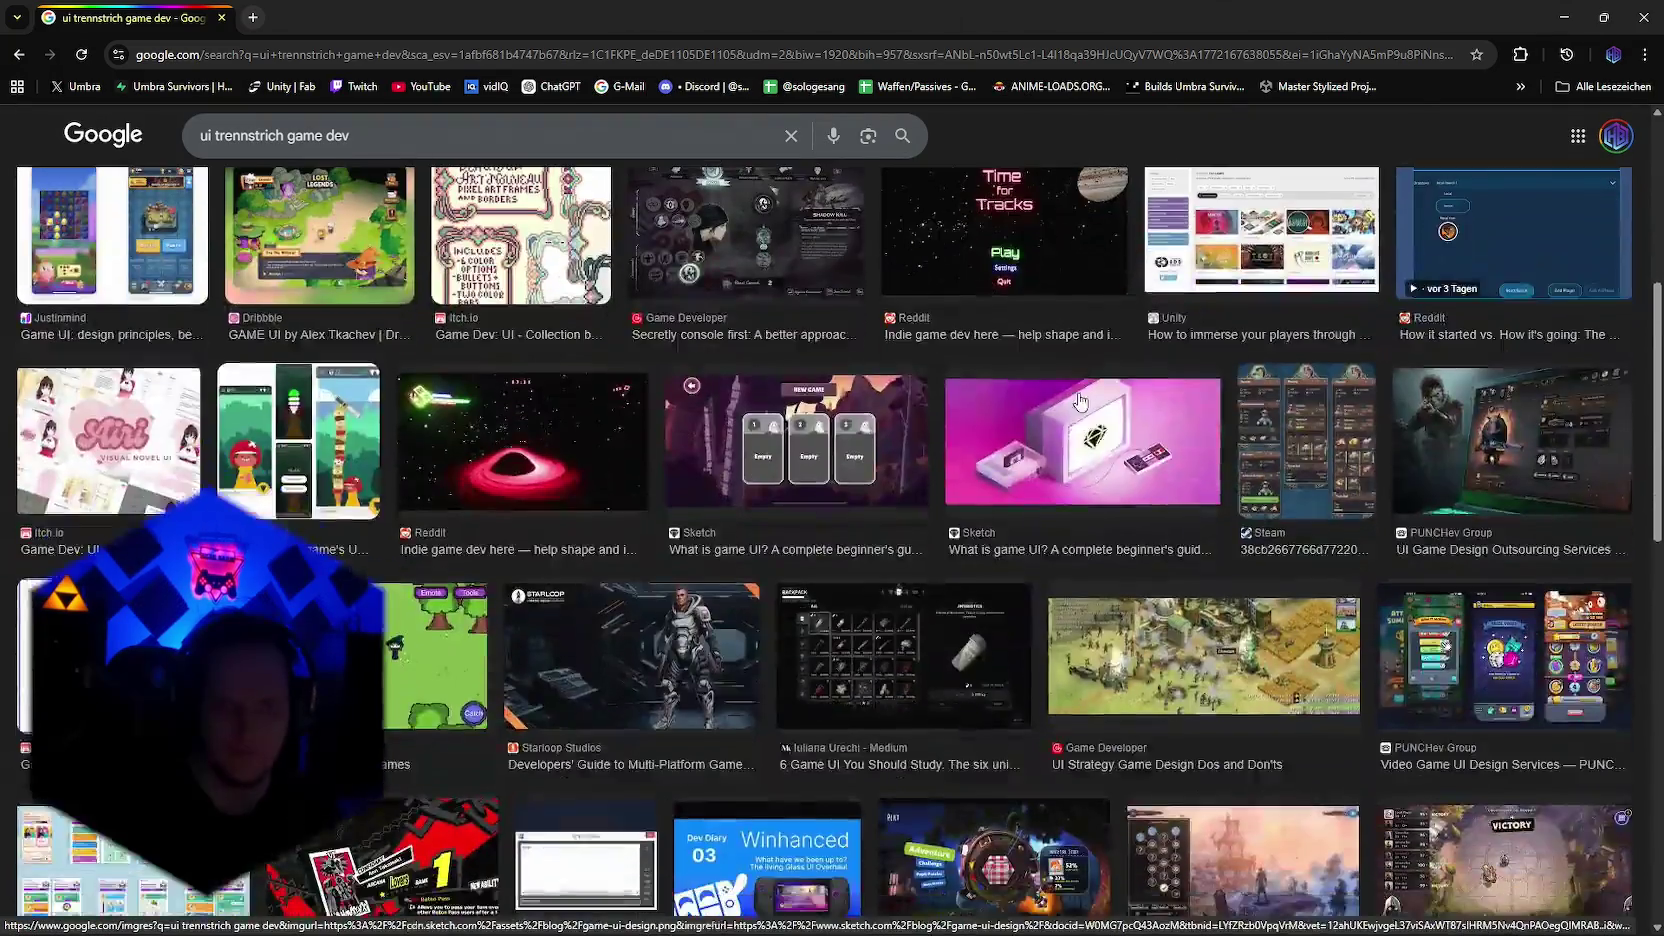
scroll(1079, 400, down, 3)
scroll(1078, 400, down, 3)
scroll(1078, 400, down, 4)
scroll(1078, 400, down, 2)
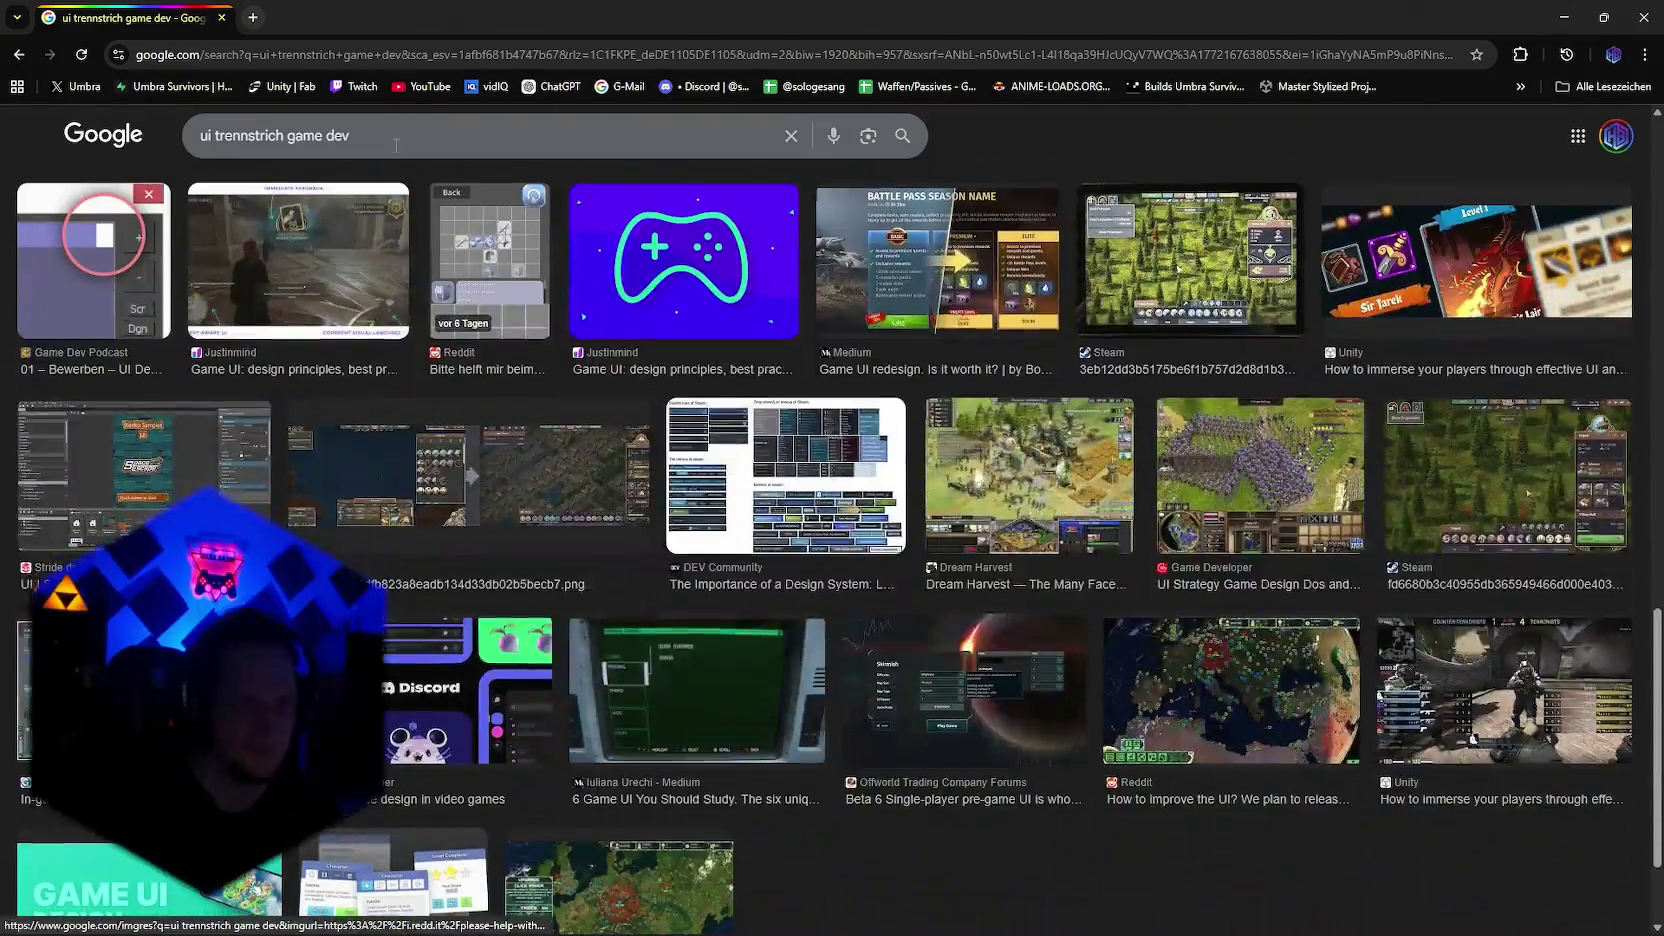
Step: Switch to the 'ui trennstrich clean' suggestion and browse its image results
text(g)
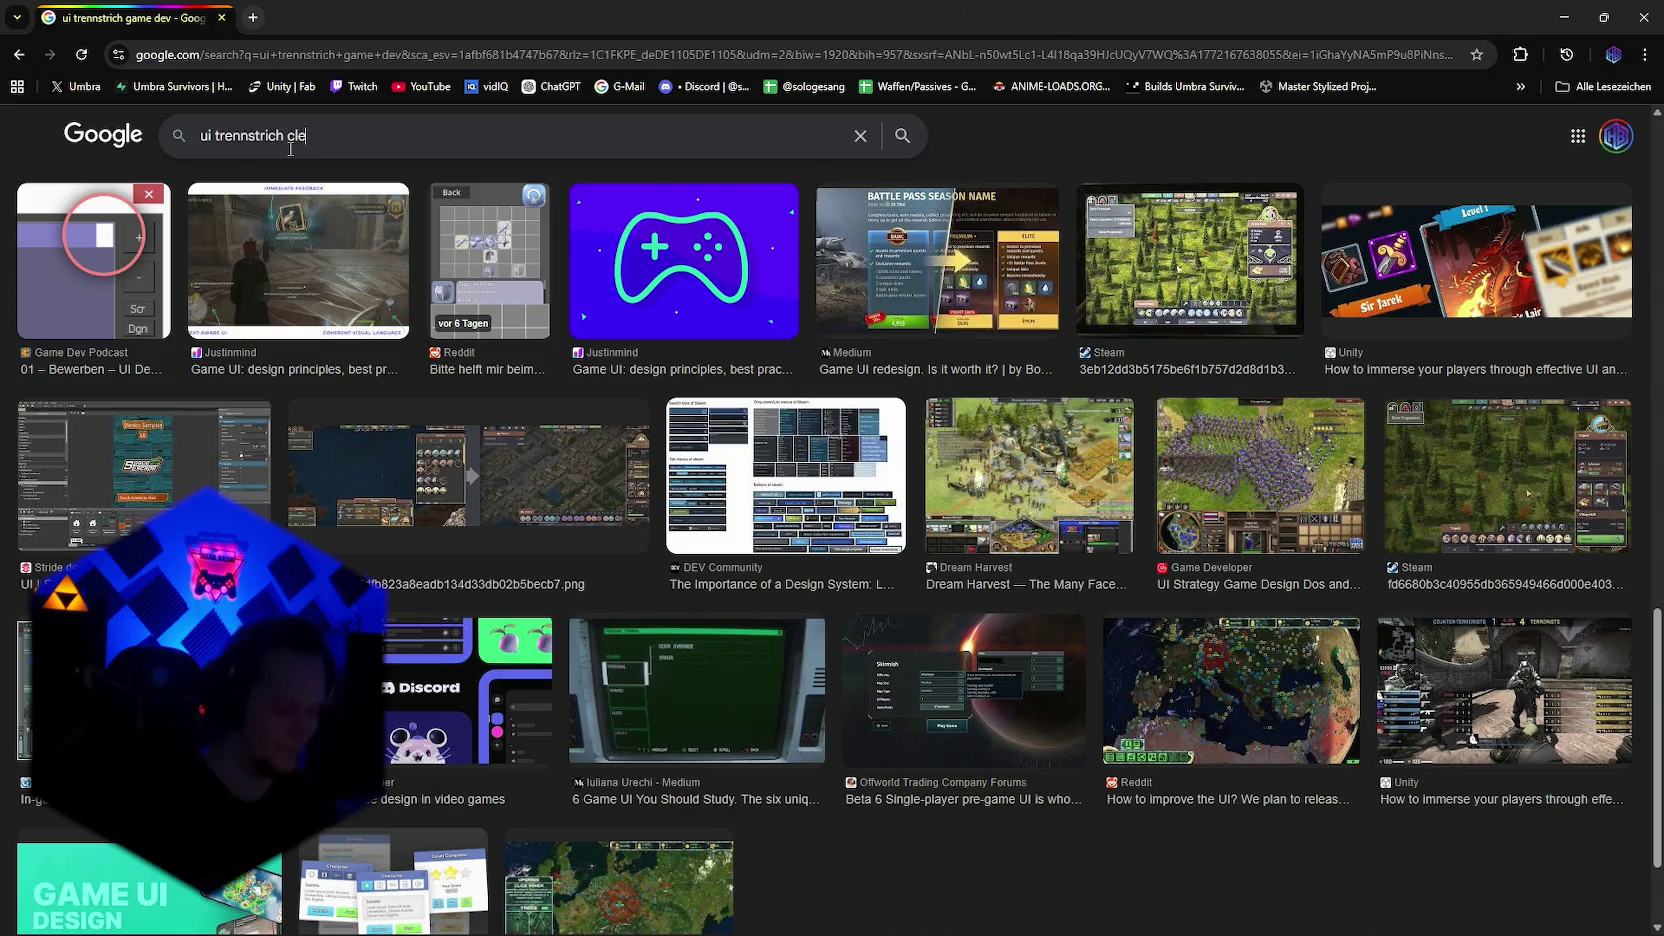
text(an)
key(Return)
scroll(578, 425, down, 2)
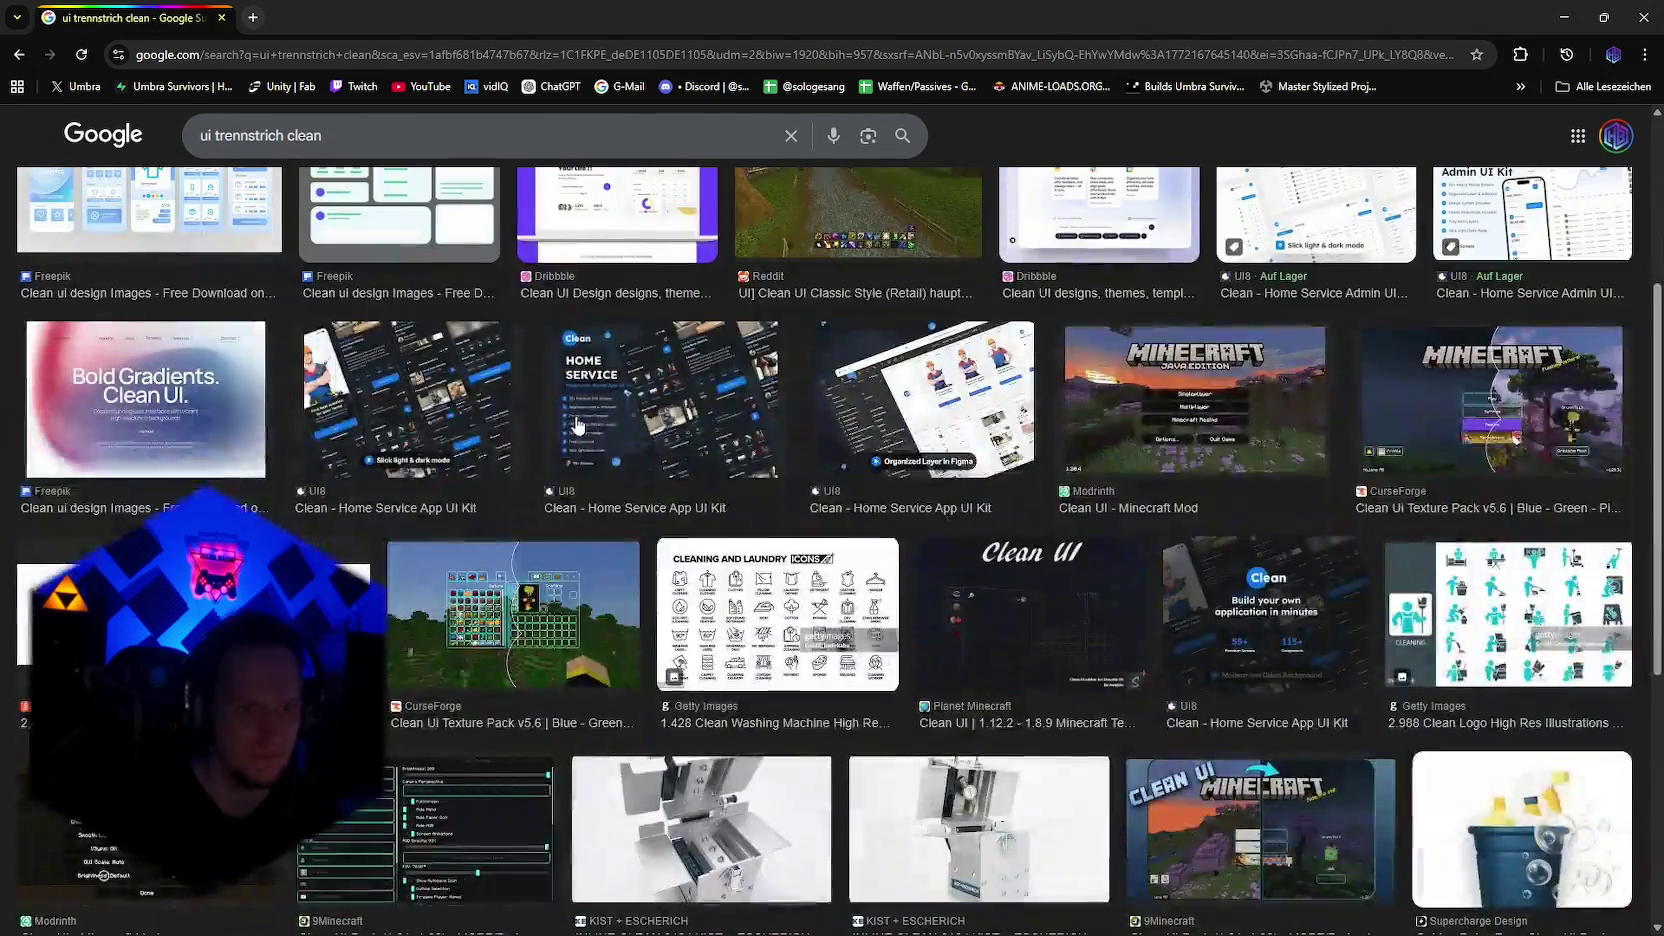
scroll(577, 425, down, 2)
scroll(560, 470, down, 1)
scroll(530, 540, down, 2)
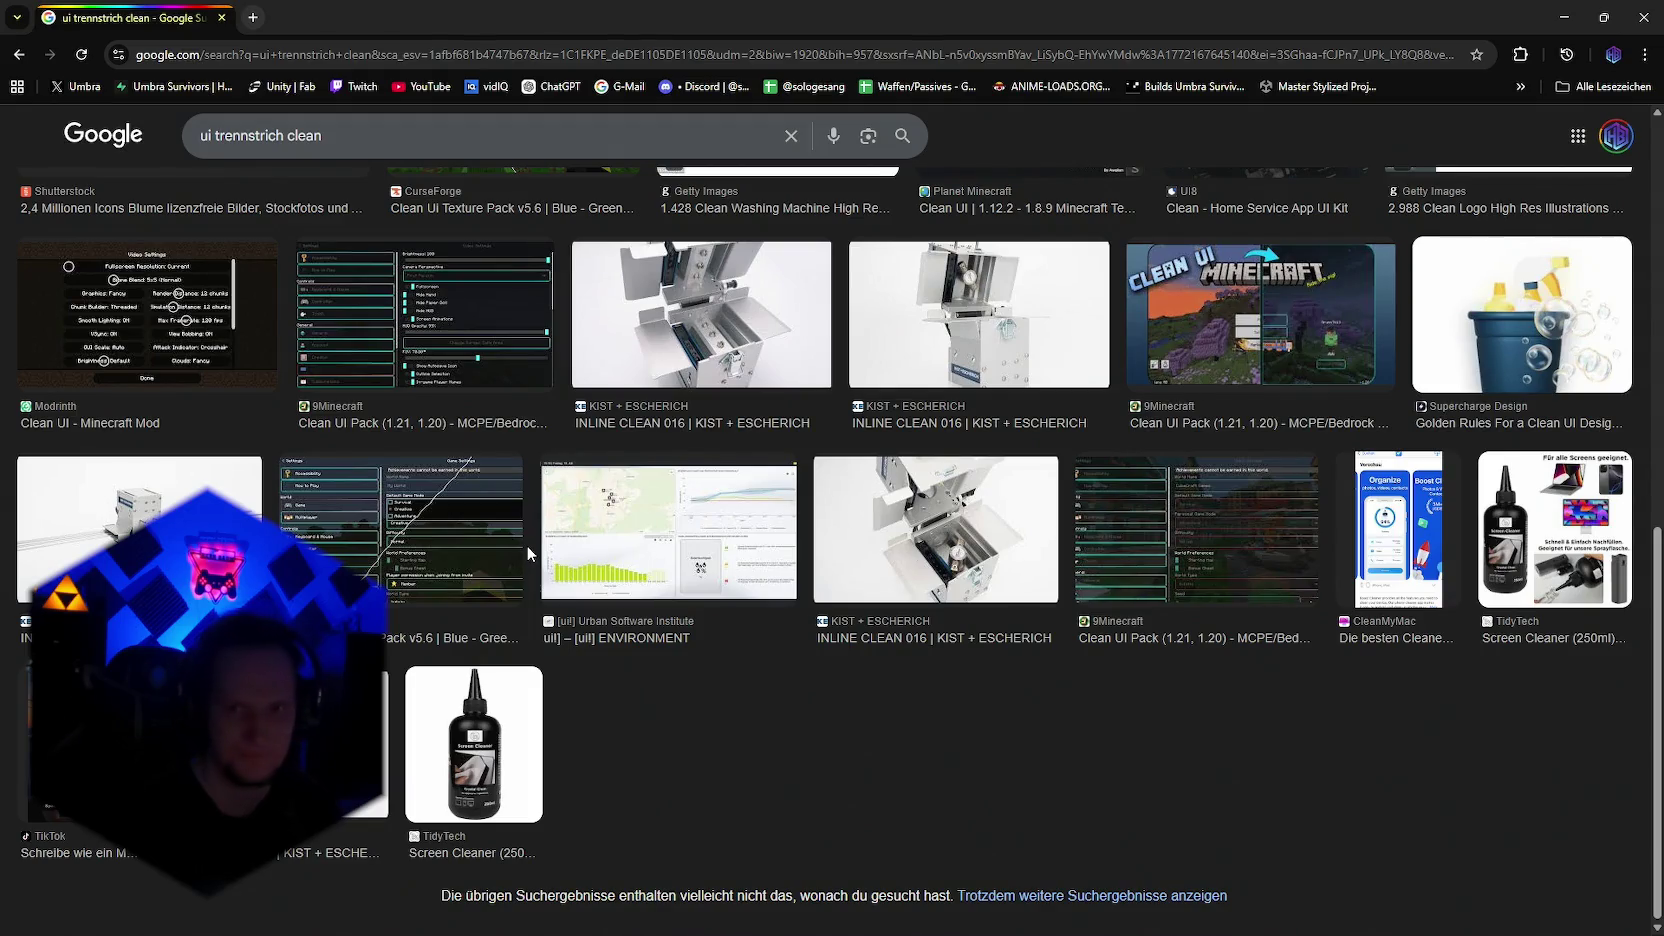
scroll(526, 545, up, 10)
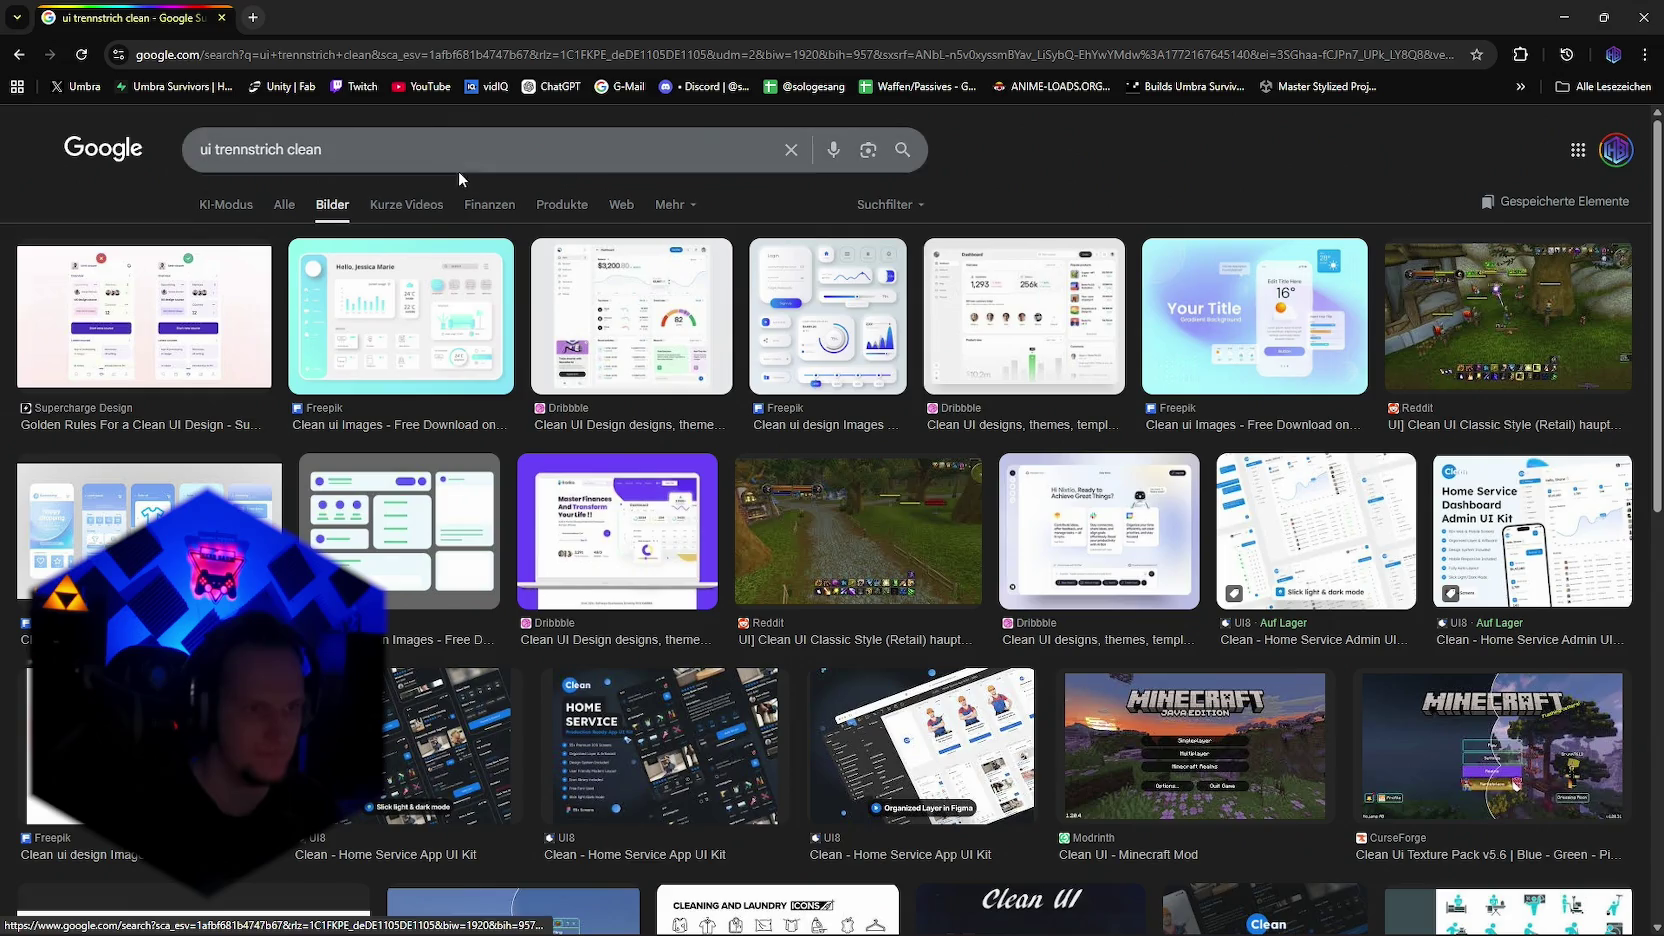
drag(440, 150, 120, 160)
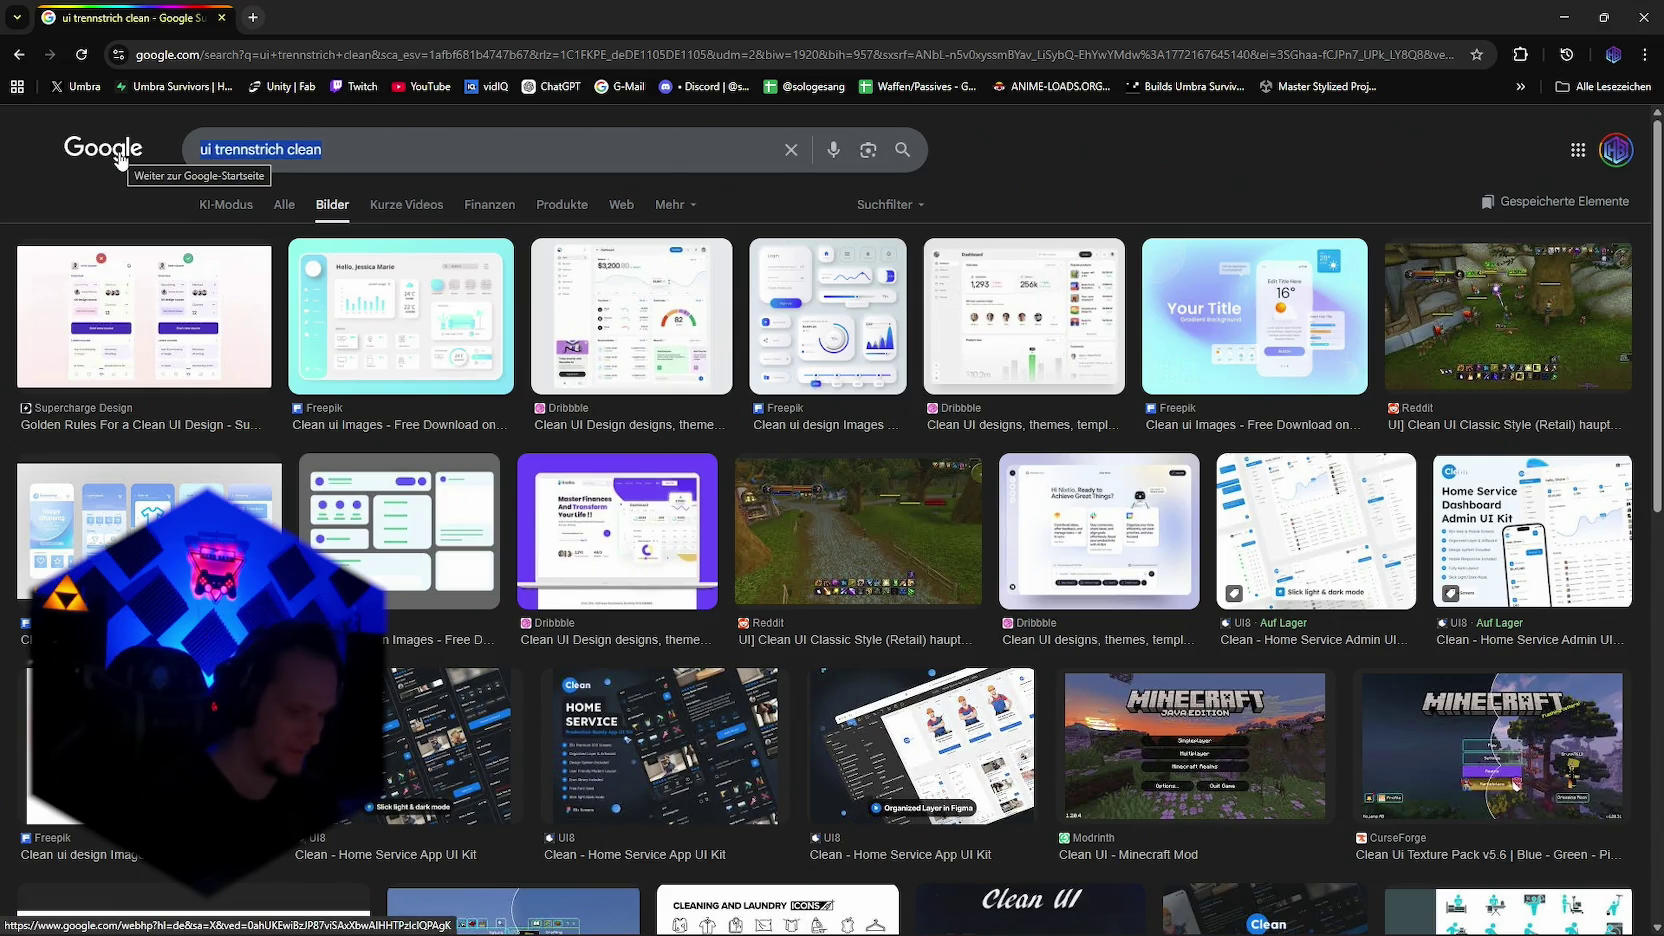
Step: Search 'the elder of scrolls trennstrich' and preview the Morrowind text logo
text(the elder )
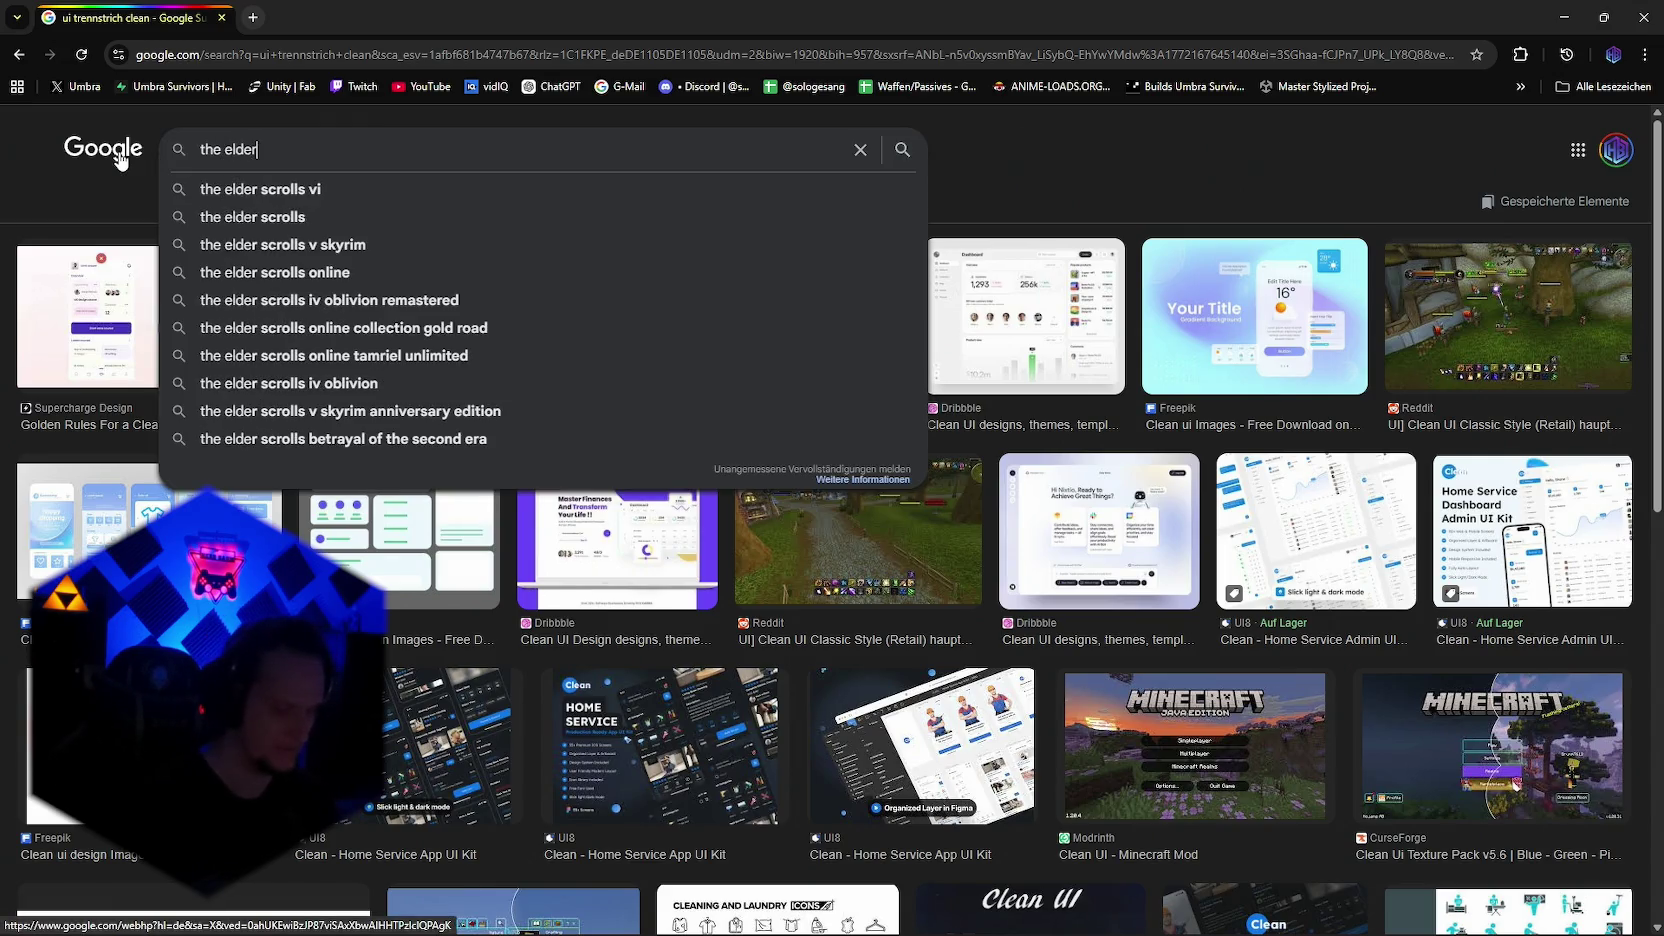
text(of scrolls )
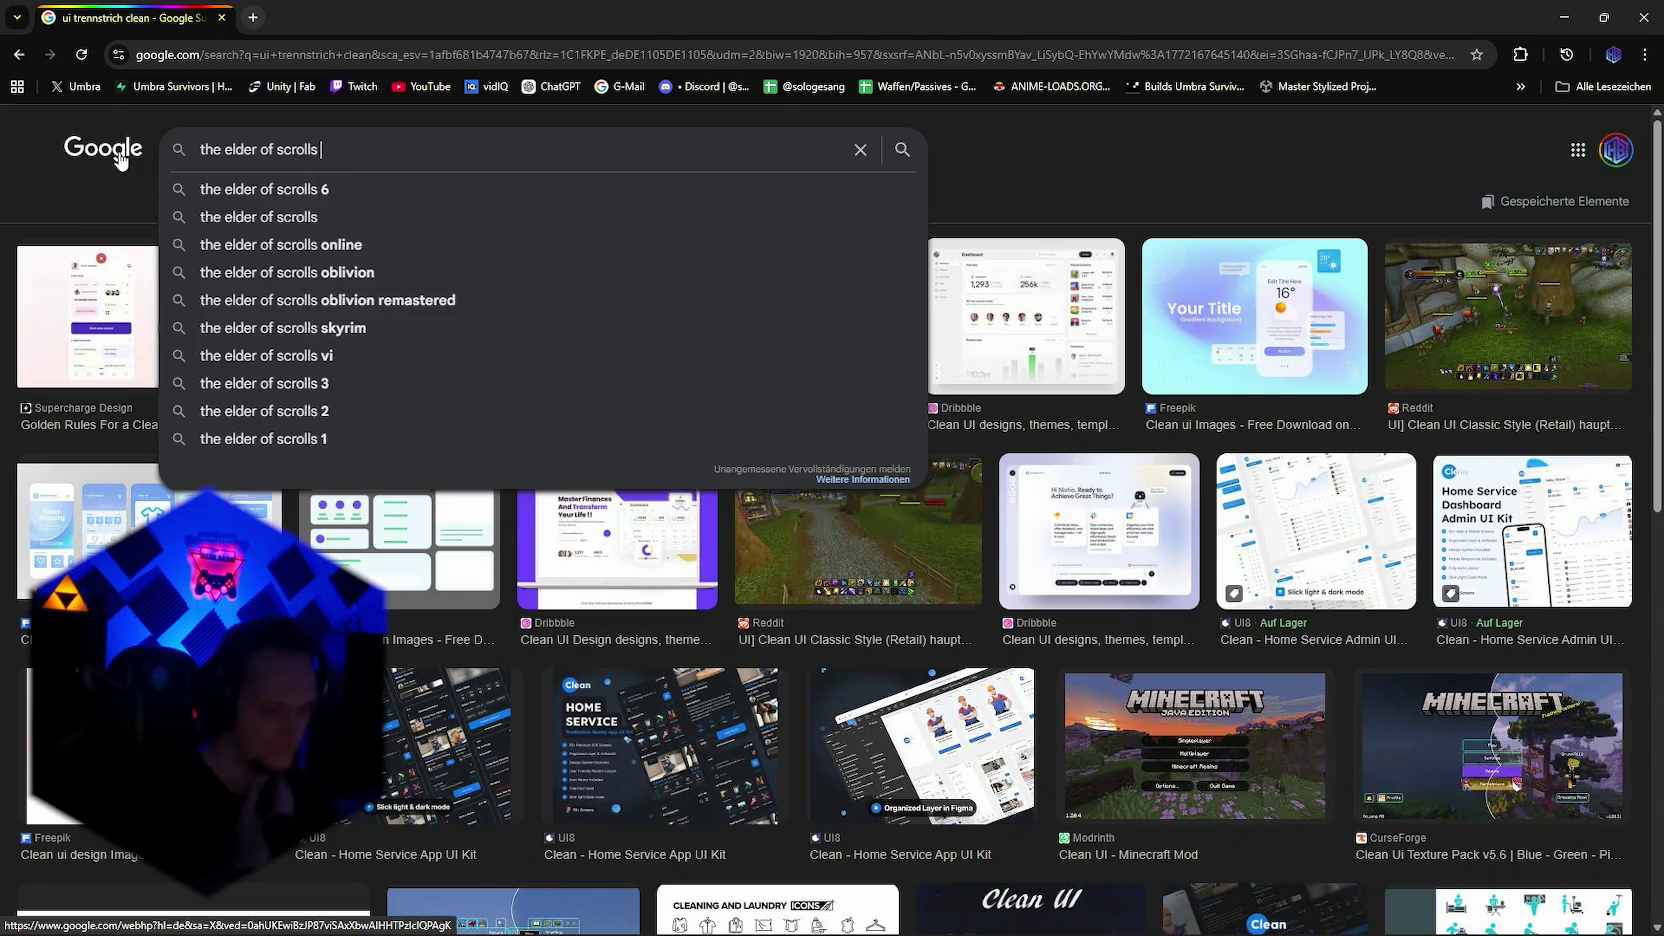
text(trennstrich)
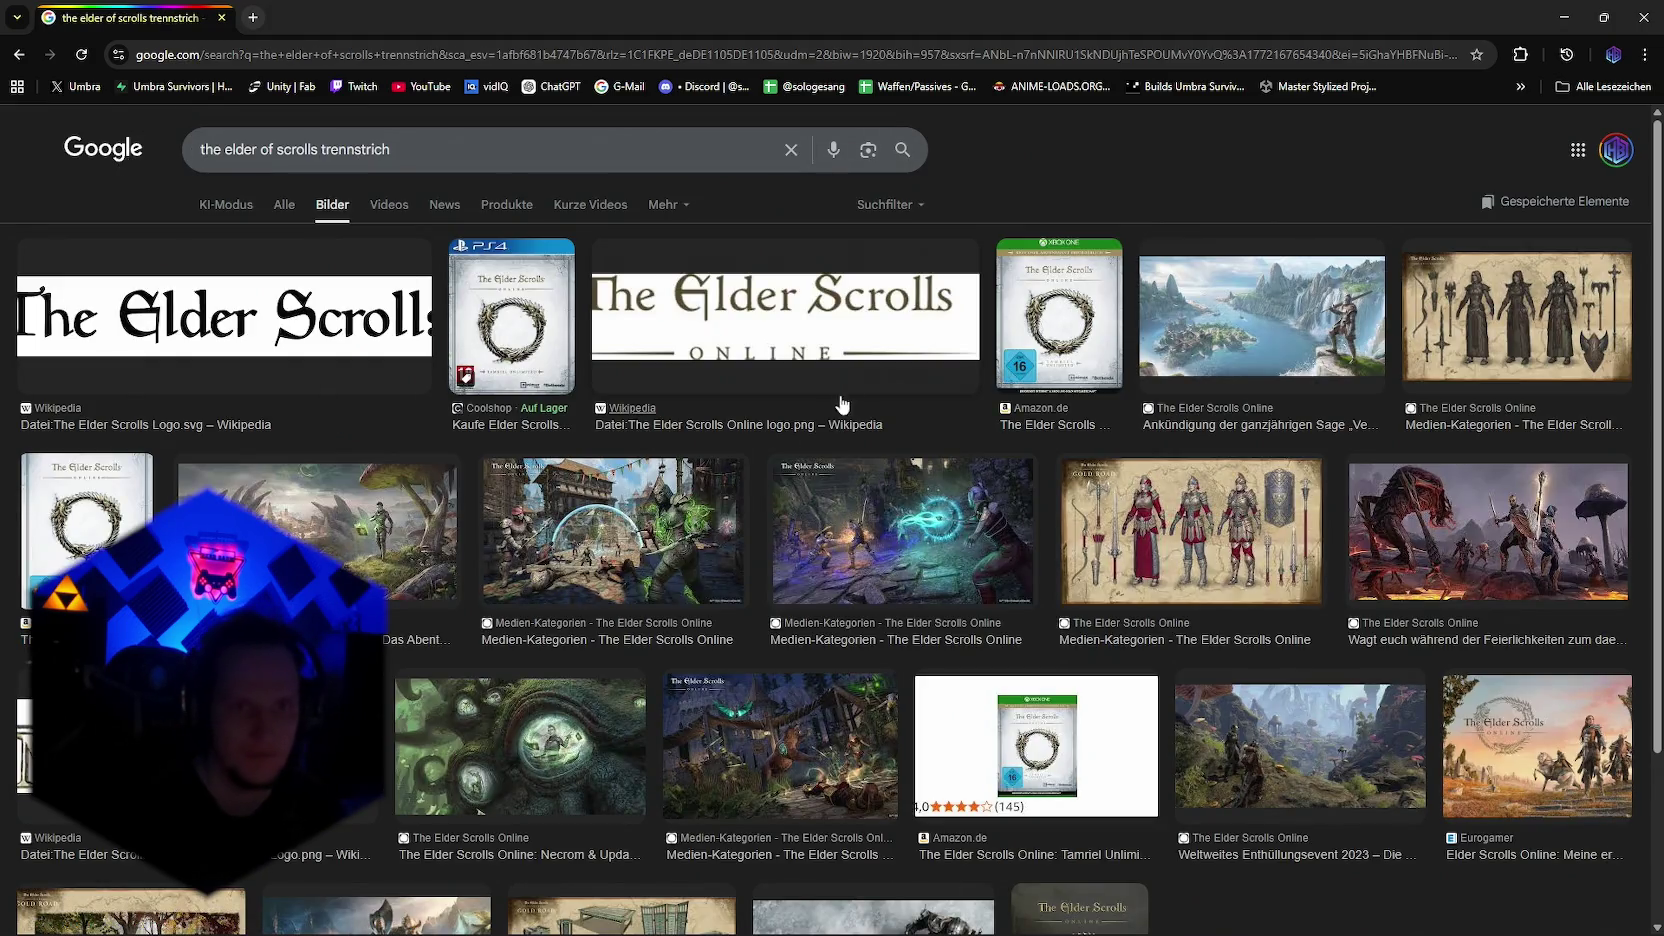
scroll(978, 724, down, 2)
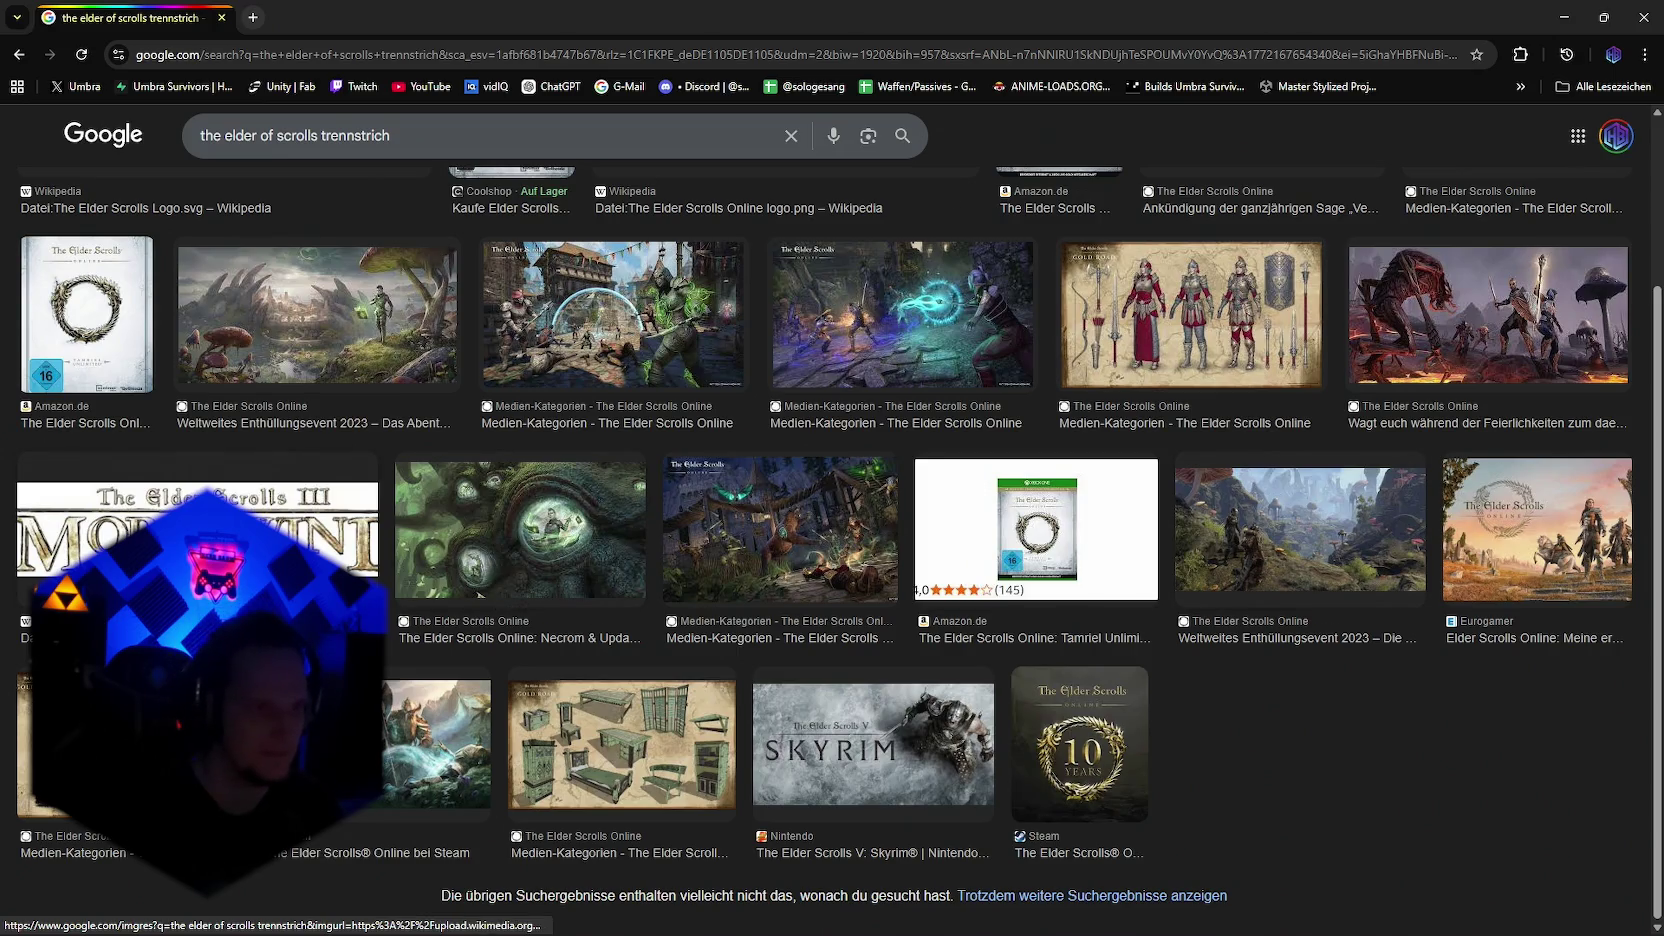
click(200, 530)
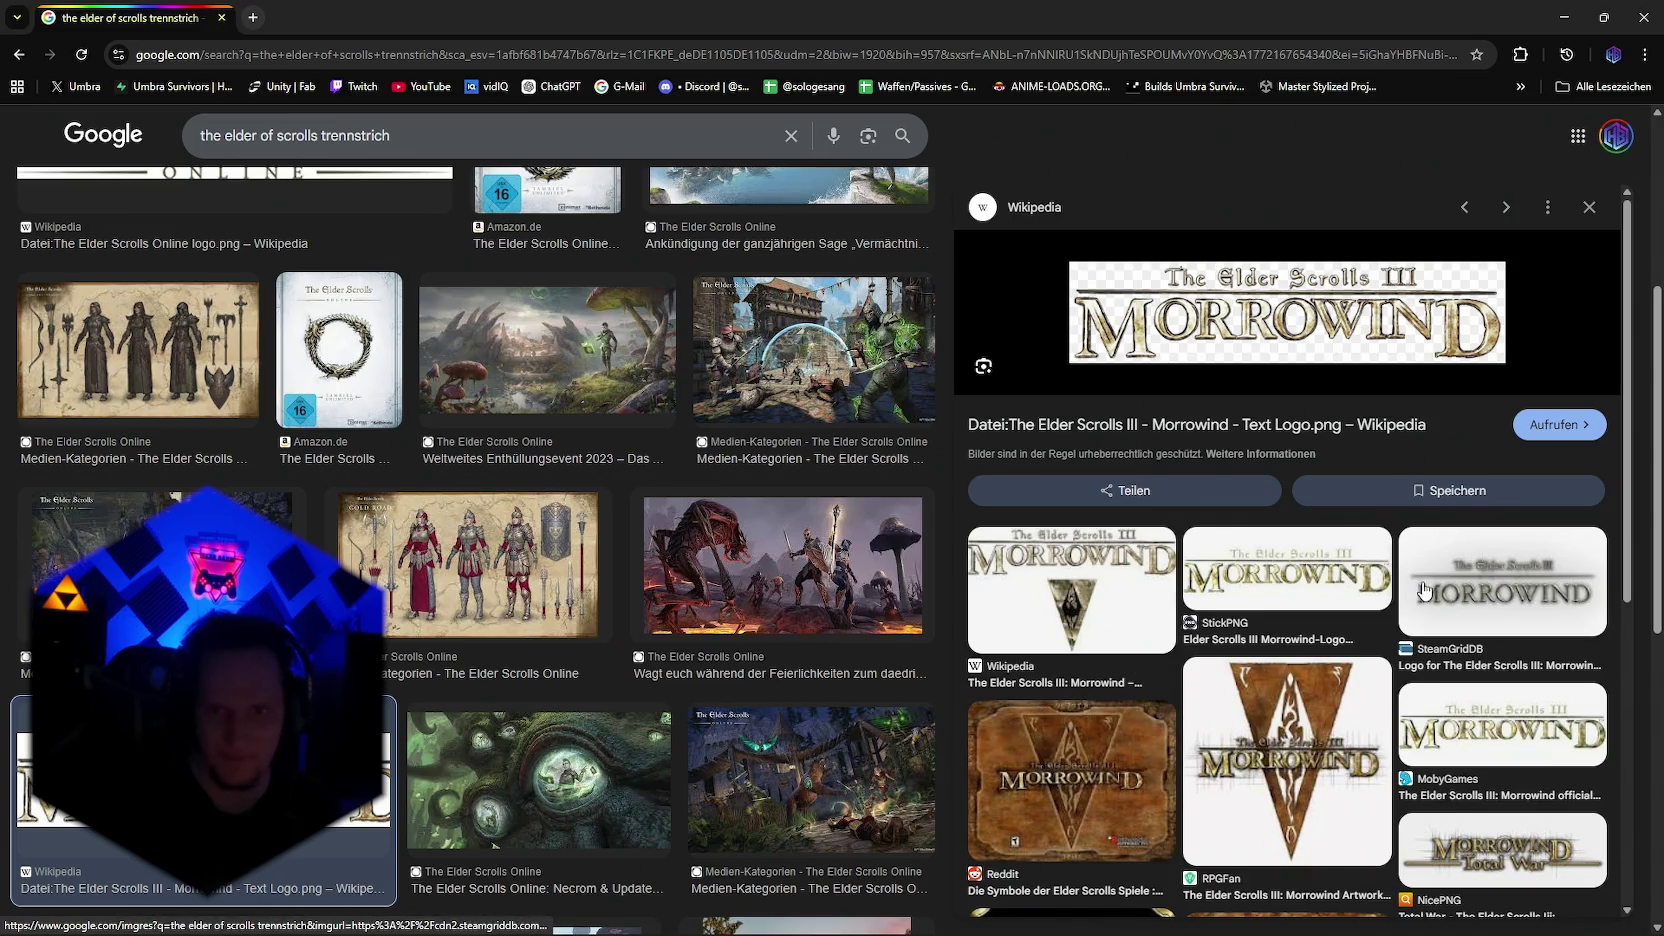
Step: Scroll through the preview results, then minimize Chrome to reveal Photoshop
scroll(1424, 590, down, 3)
scroll(1390, 600, down, 2)
scroll(648, 562, down, 2)
scroll(648, 562, up, 3)
scroll(648, 562, up, 2)
scroll(648, 562, up, 1)
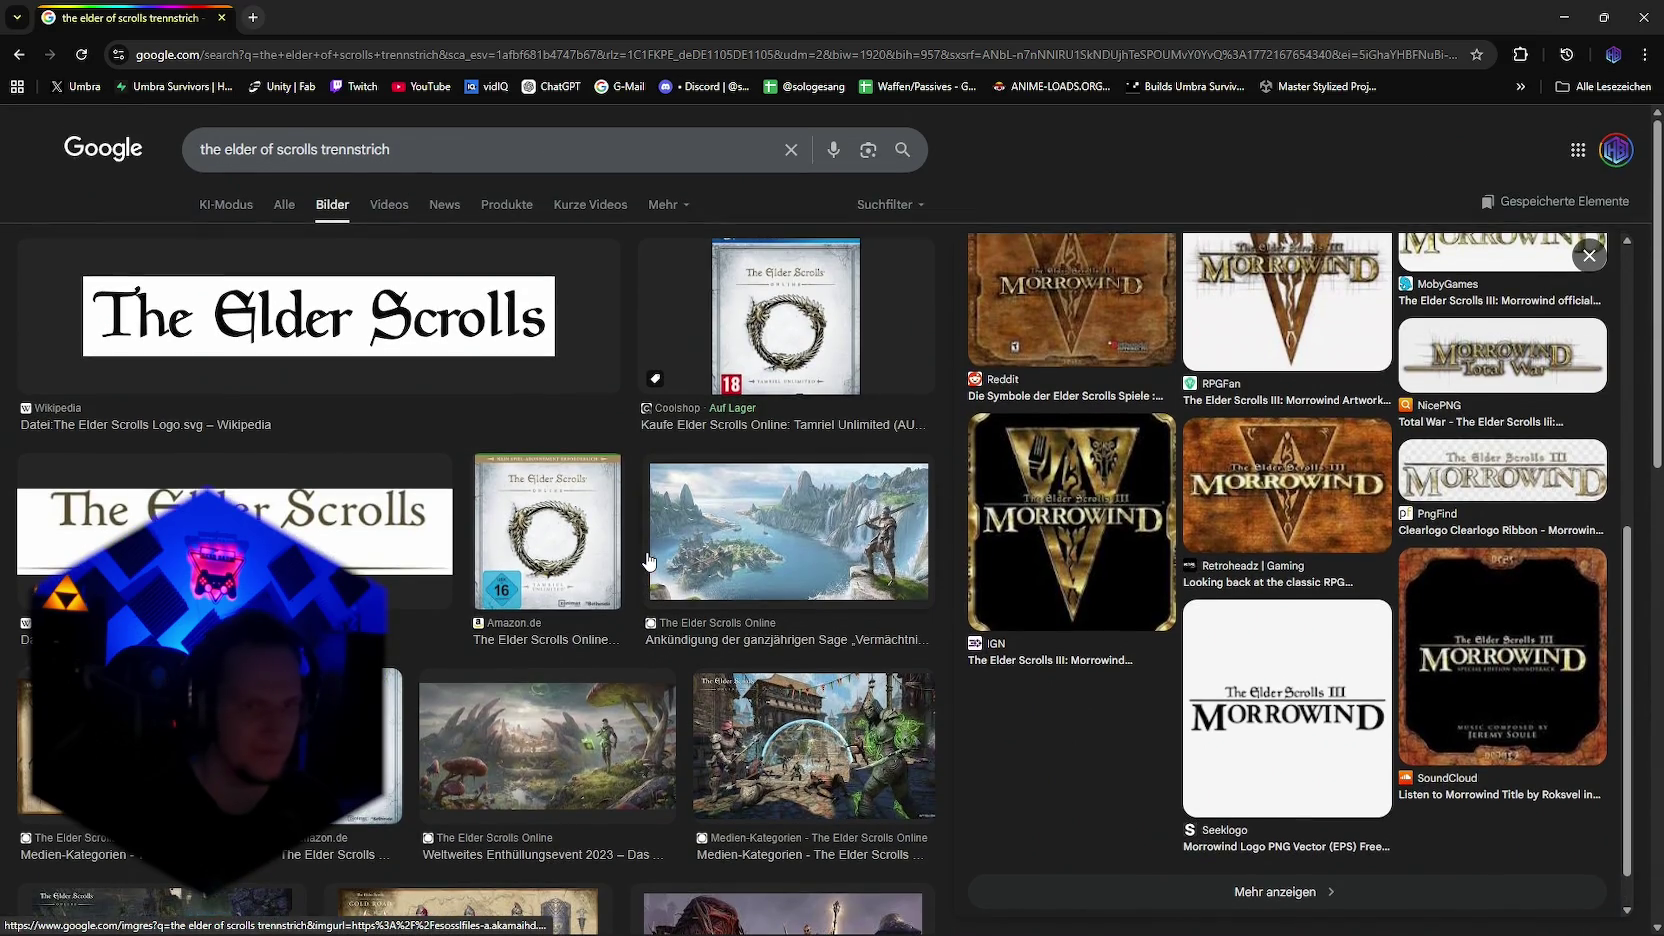
scroll(1166, 443, up, 4)
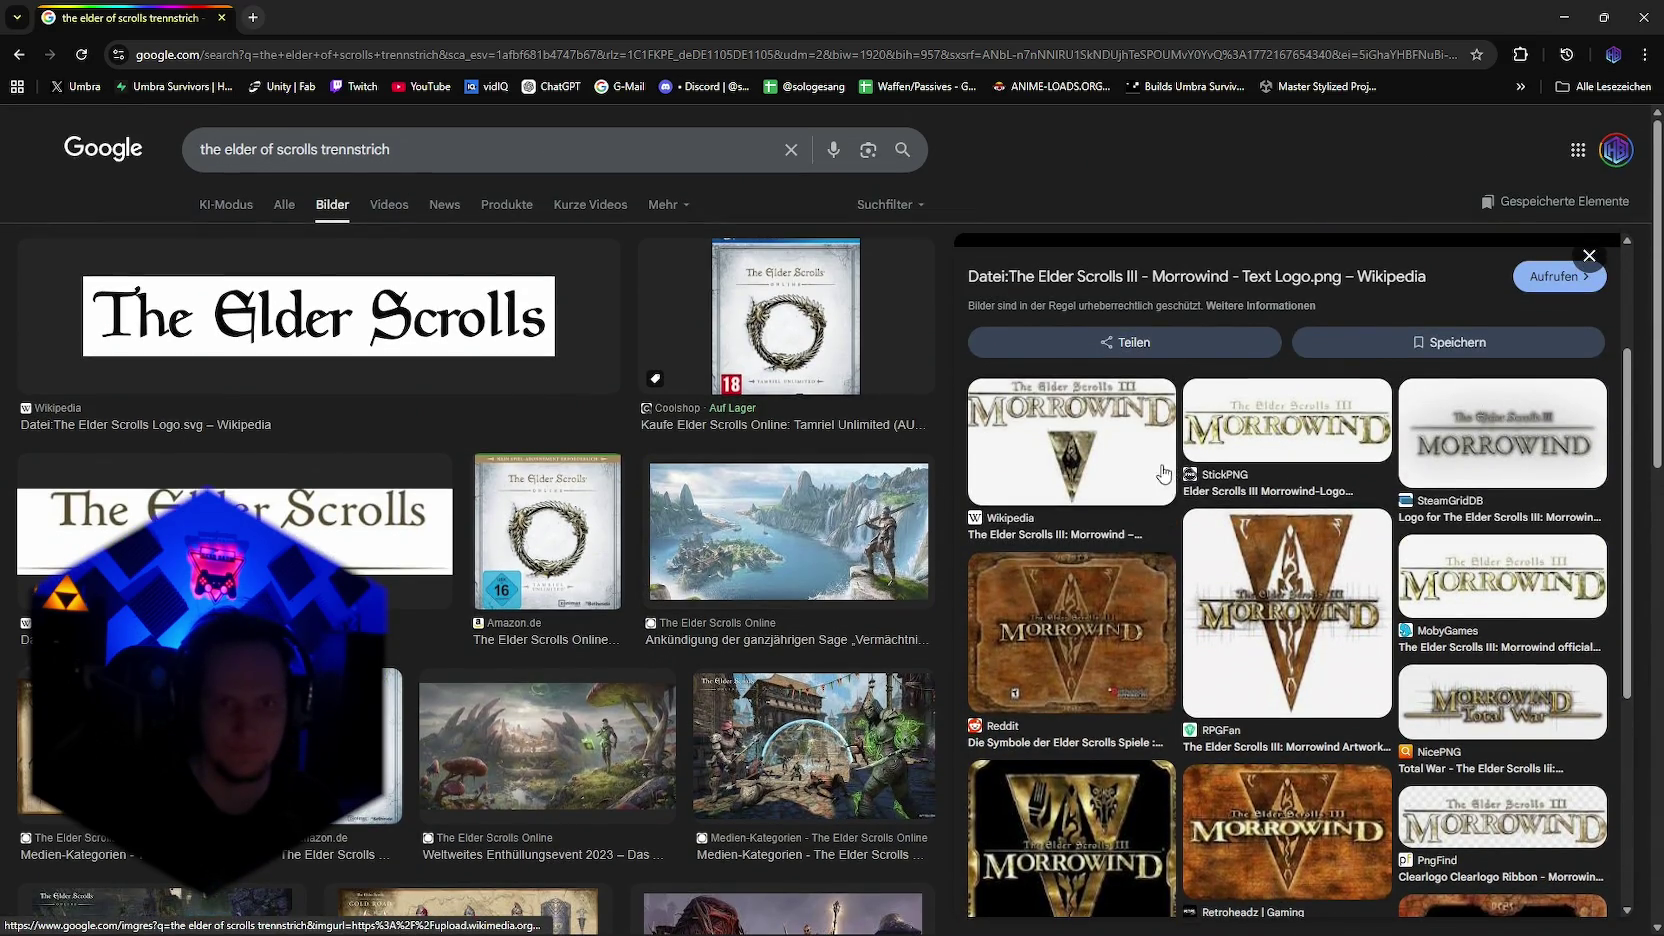
click(1563, 20)
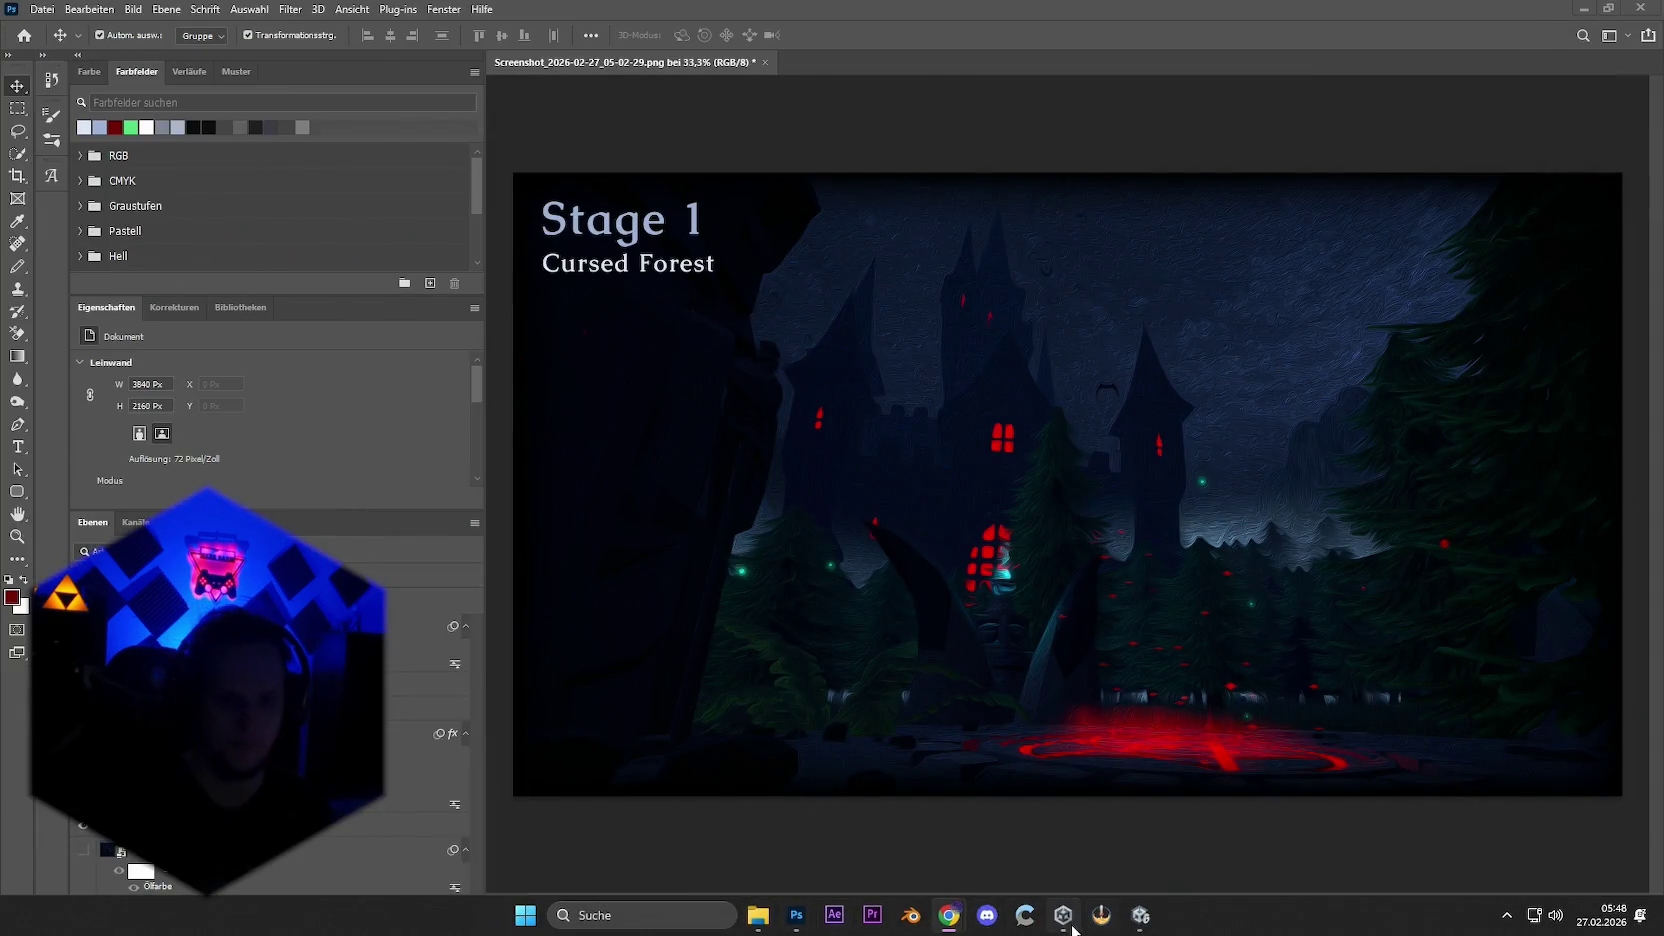
Step: Bring Unity forward and fly the Scene camera over the meadow to the castle and mountains
mouse_move(1063, 915)
click(1065, 850)
mouse_move(1113, 567)
mouse_down()
mouse_move(745, 550)
mouse_move(815, 410)
mouse_move(665, 313)
mouse_up()
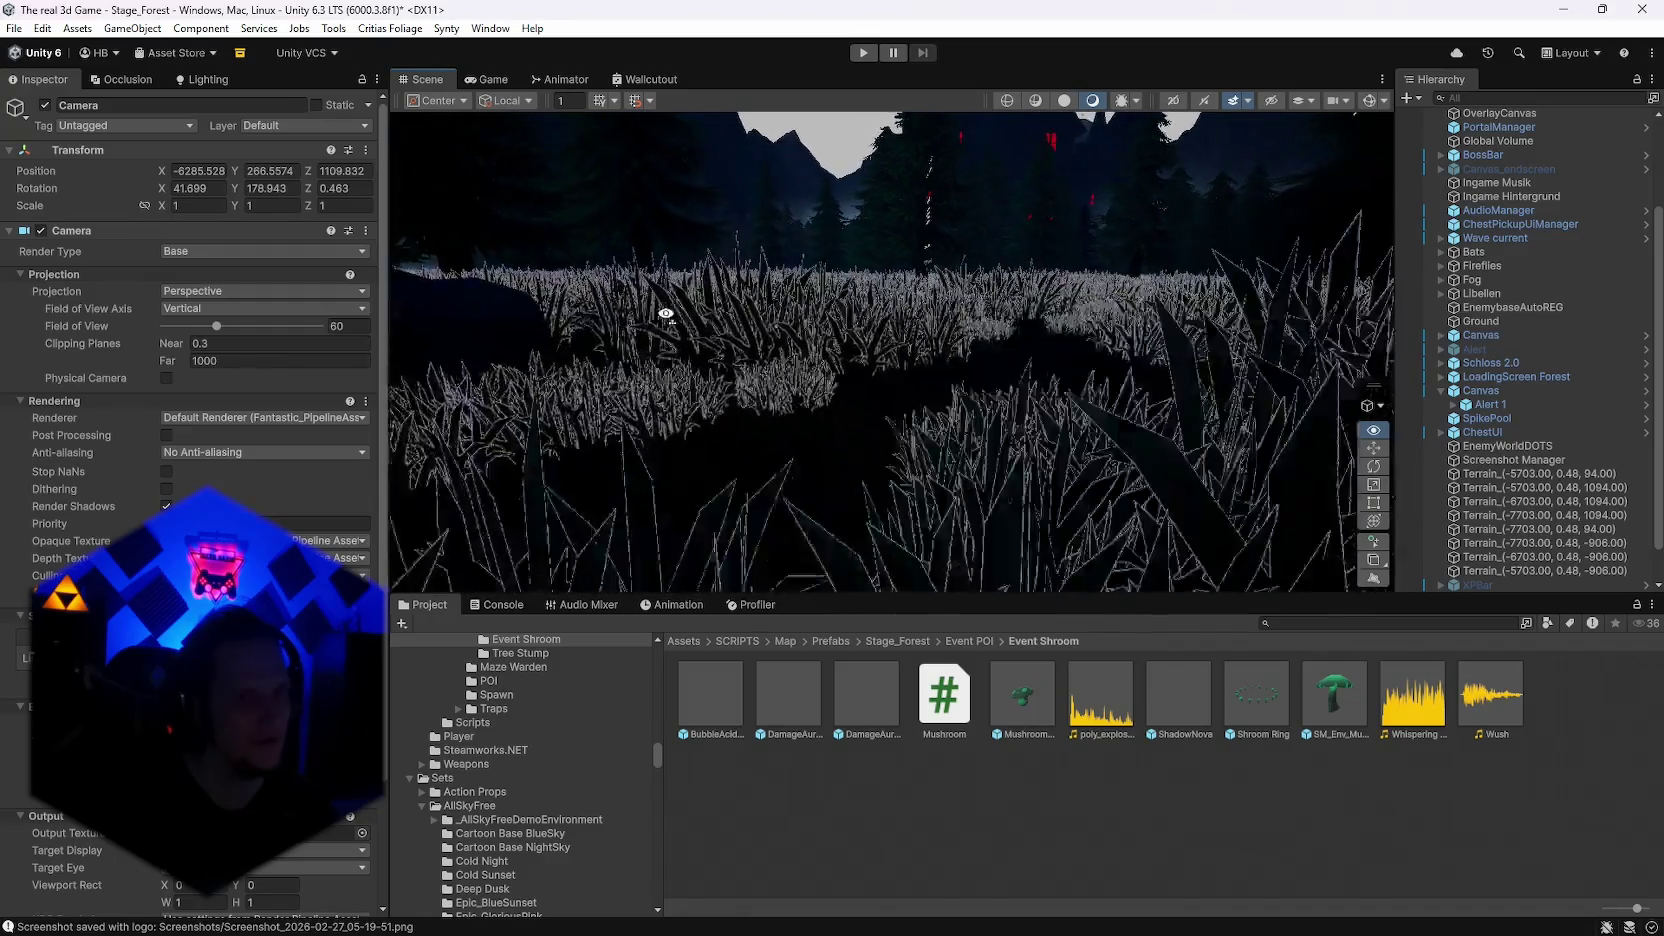
mouse_move(665, 313)
mouse_down()
mouse_move(962, 280)
mouse_move(1396, 350)
mouse_move(1634, 331)
mouse_up()
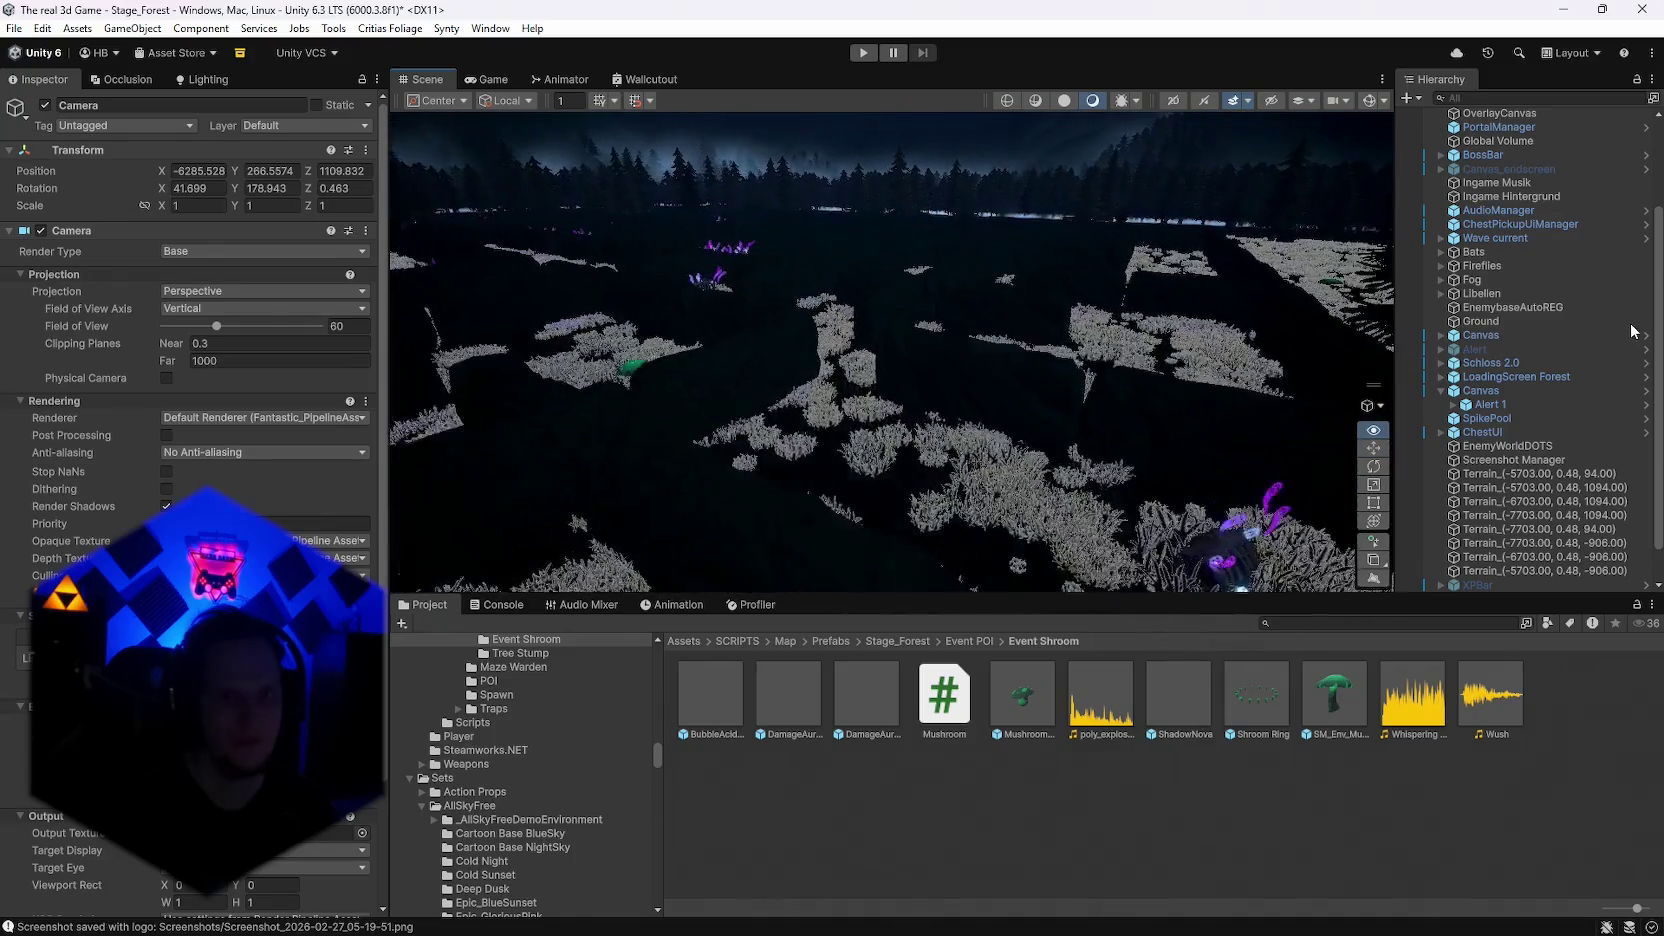
drag(1634, 331, 669, 195)
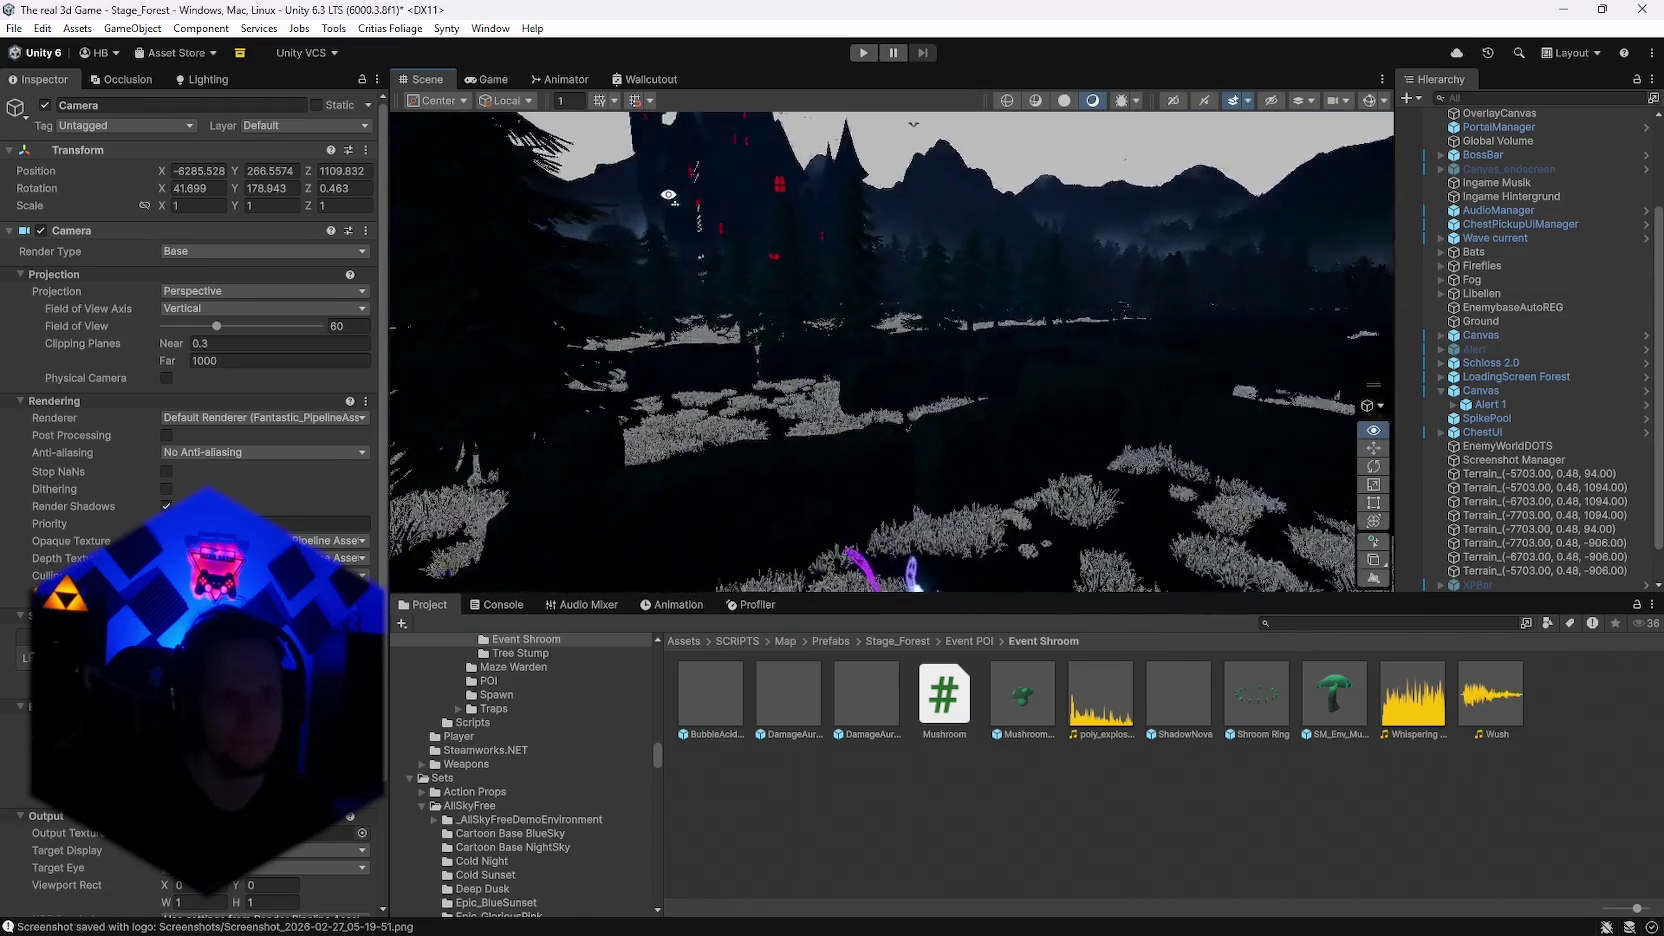
drag(669, 195, 1490, 121)
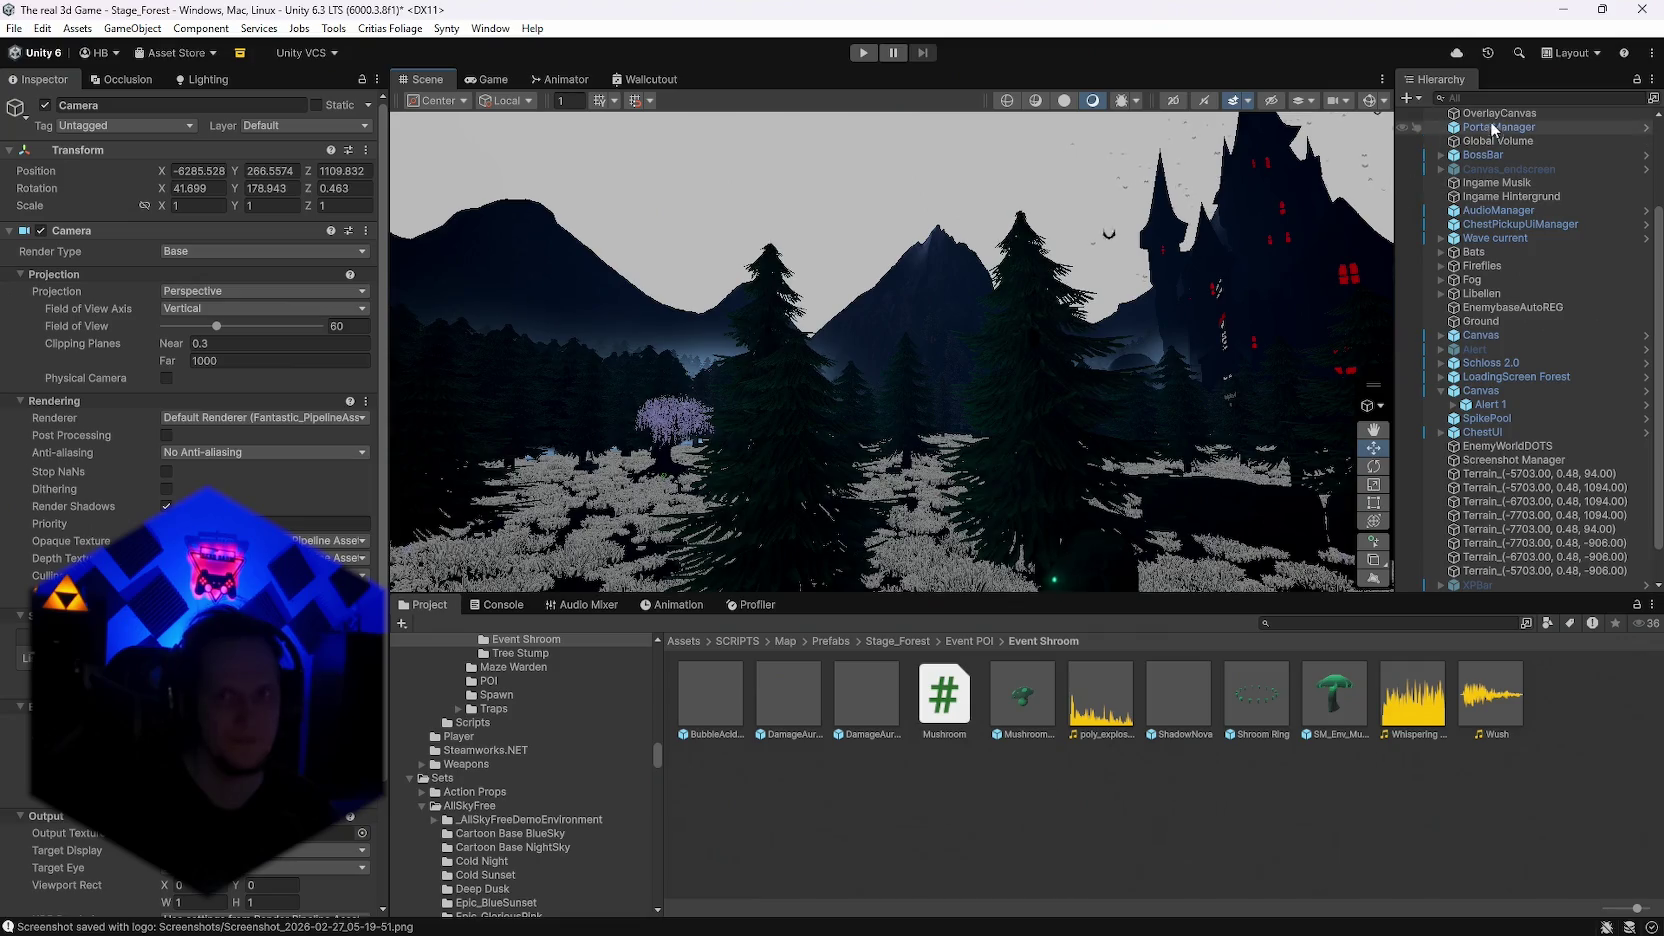
Step: Check the Game view, return to Scene, and open the recent scenes list
click(474, 79)
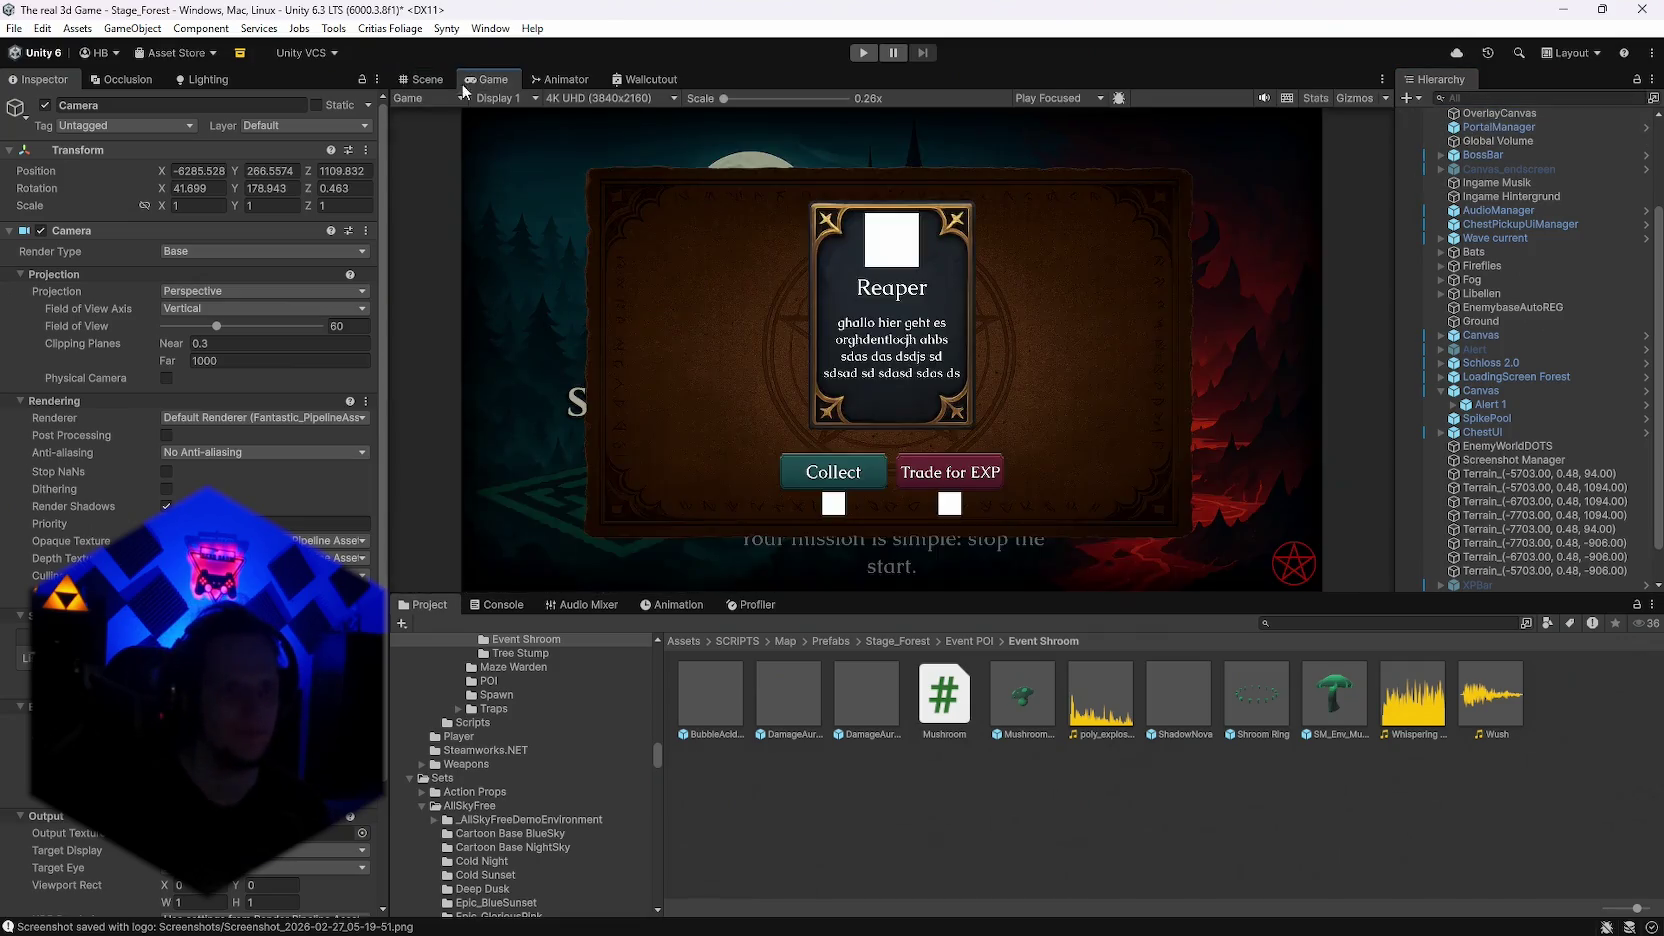
click(430, 80)
click(14, 28)
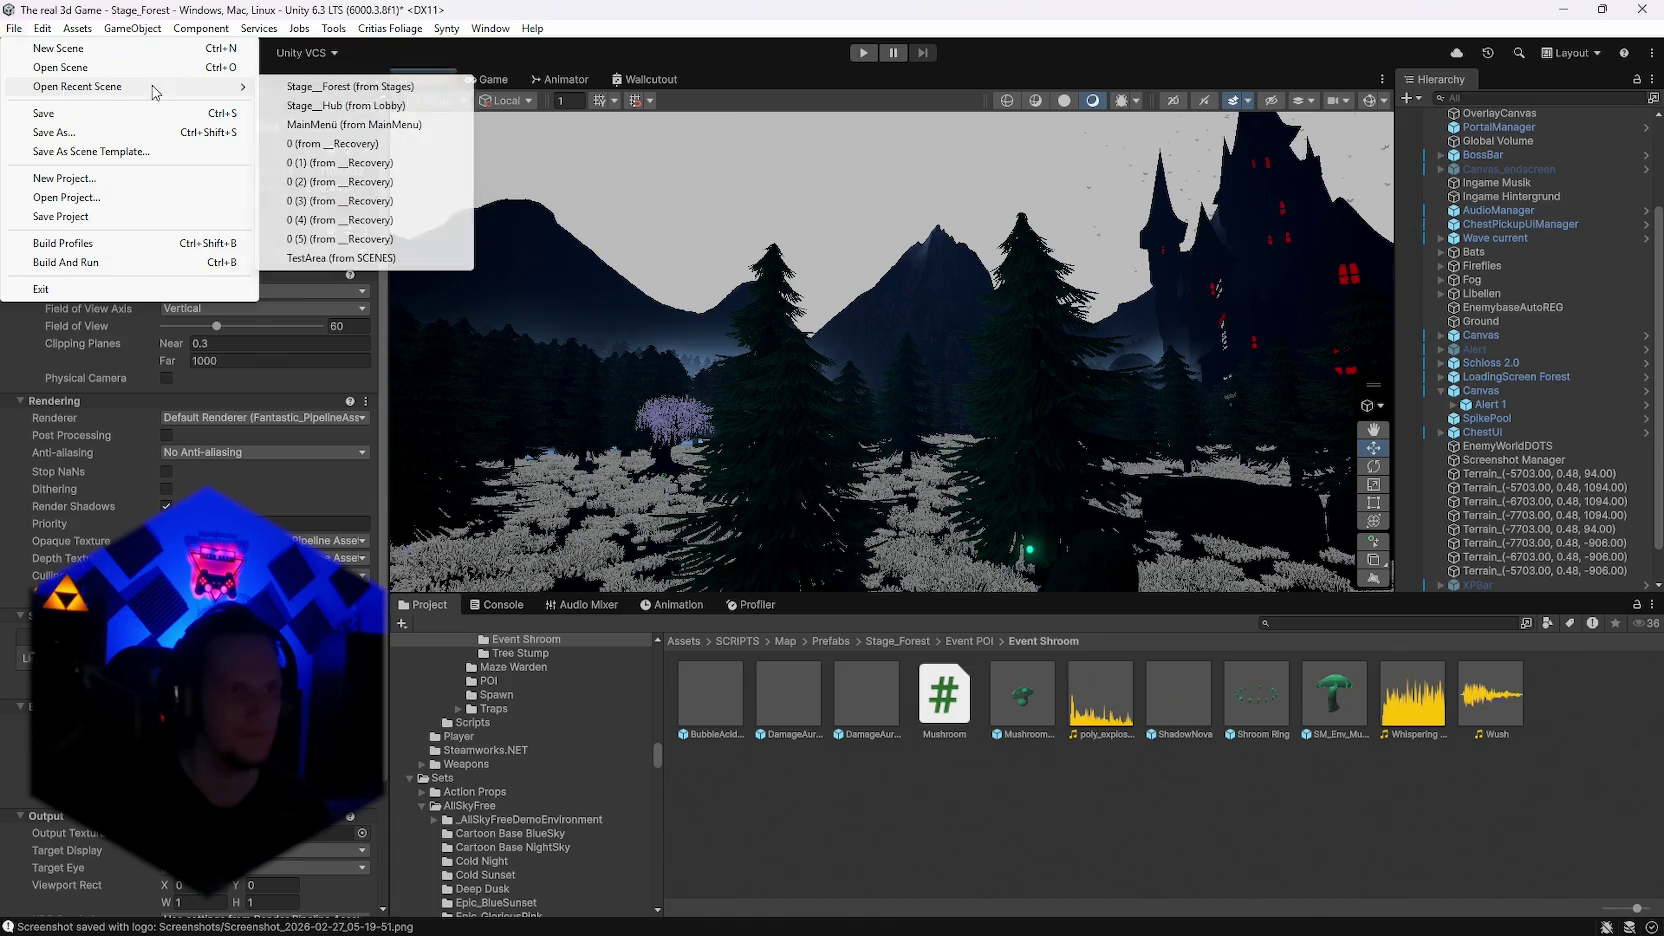
Step: Open Stage_Hub without saving Stage_Forest and orbit the view toward the castle
click(369, 106)
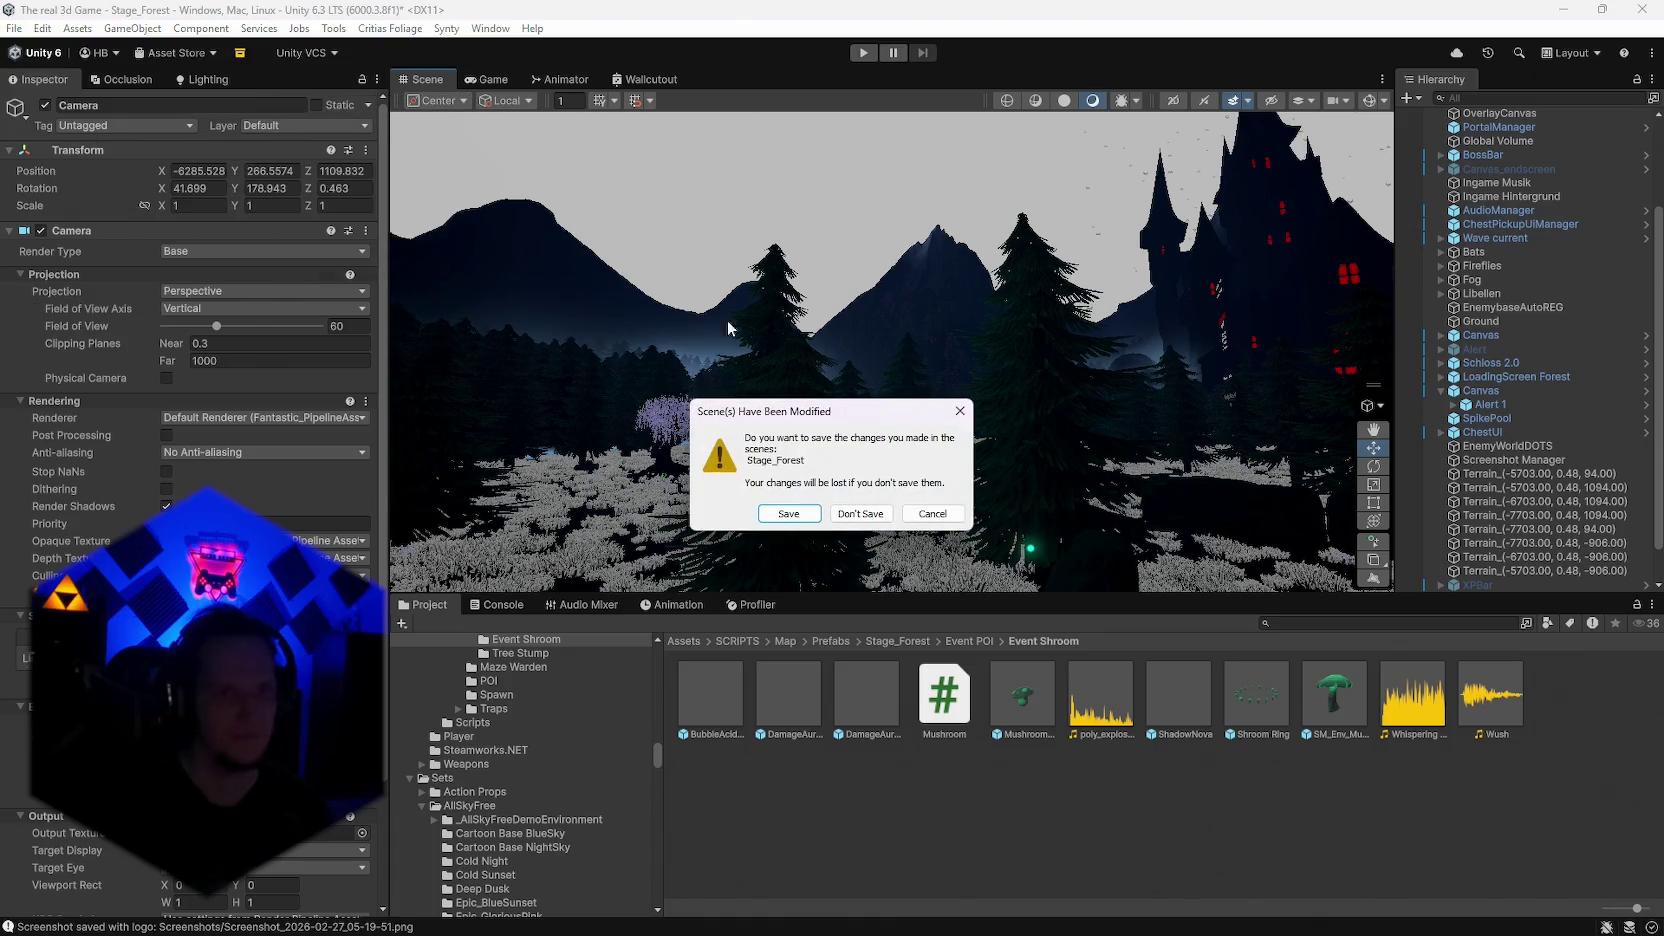
click(862, 515)
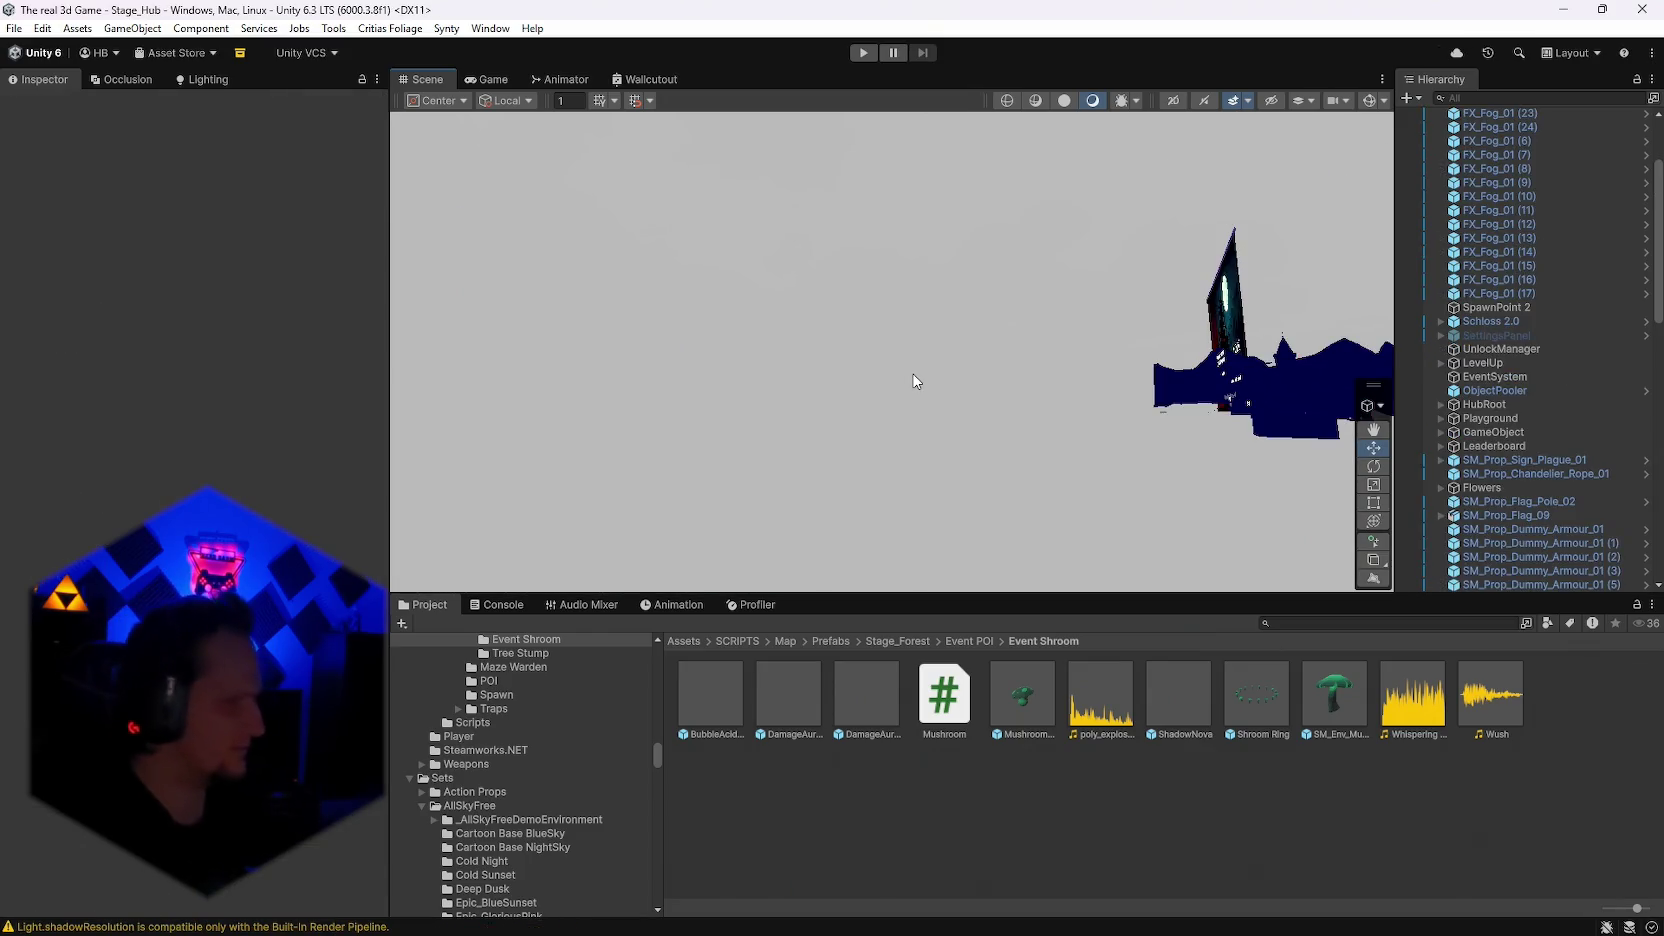
drag(1124, 308, 1299, 164)
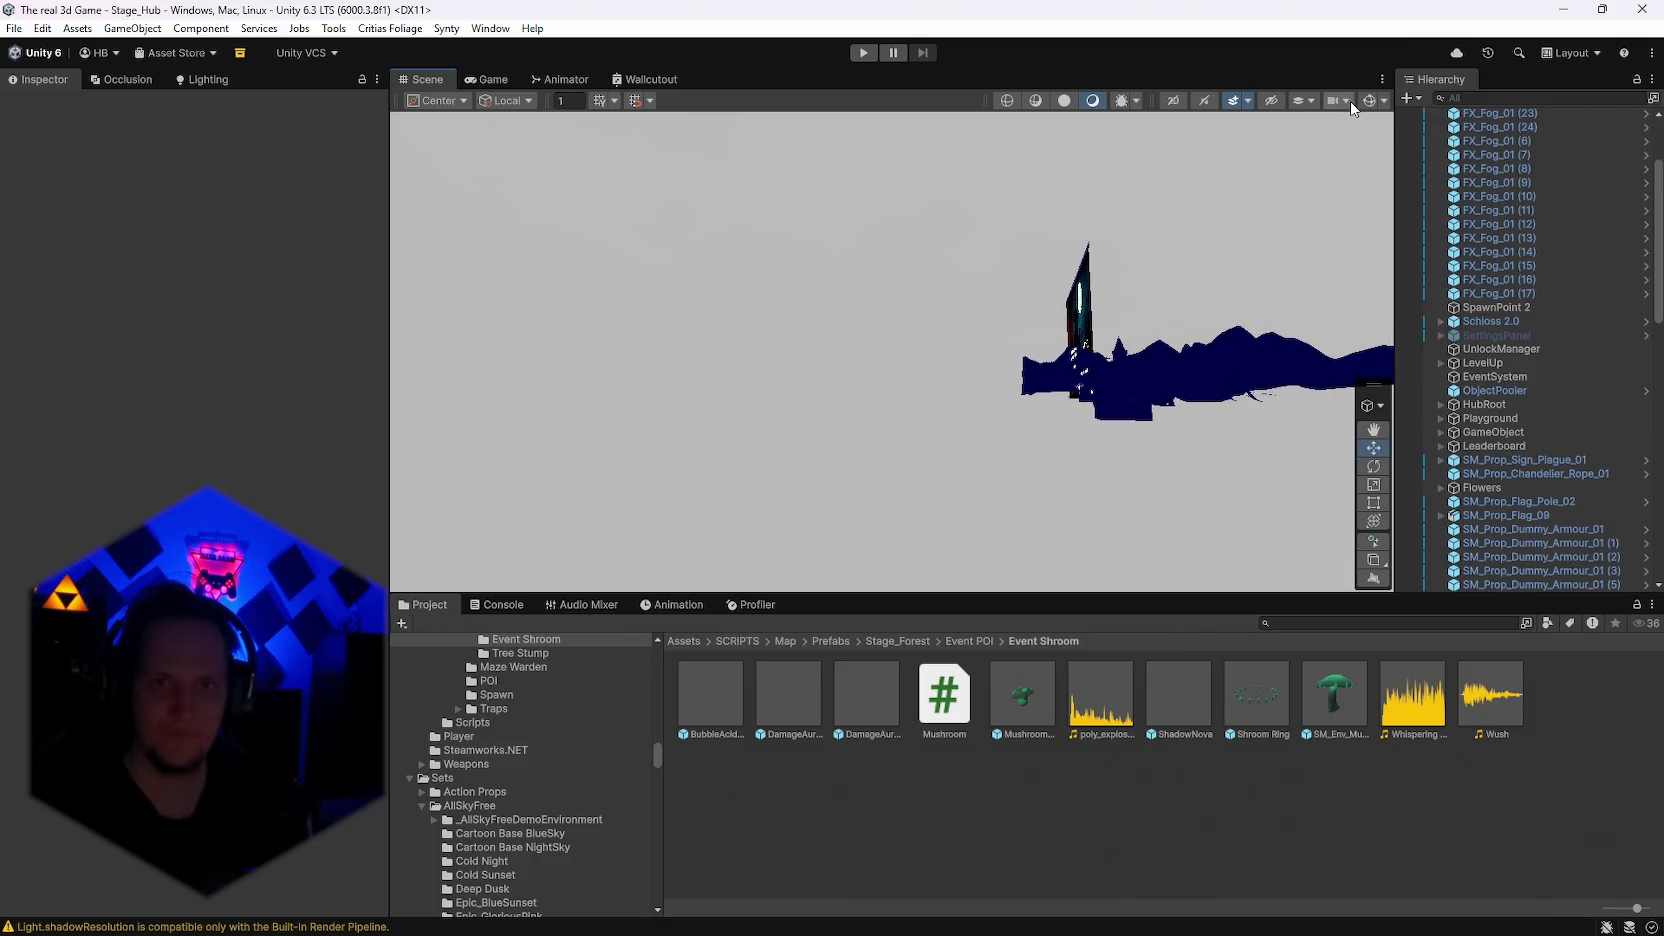
drag(1068, 364, 1104, 120)
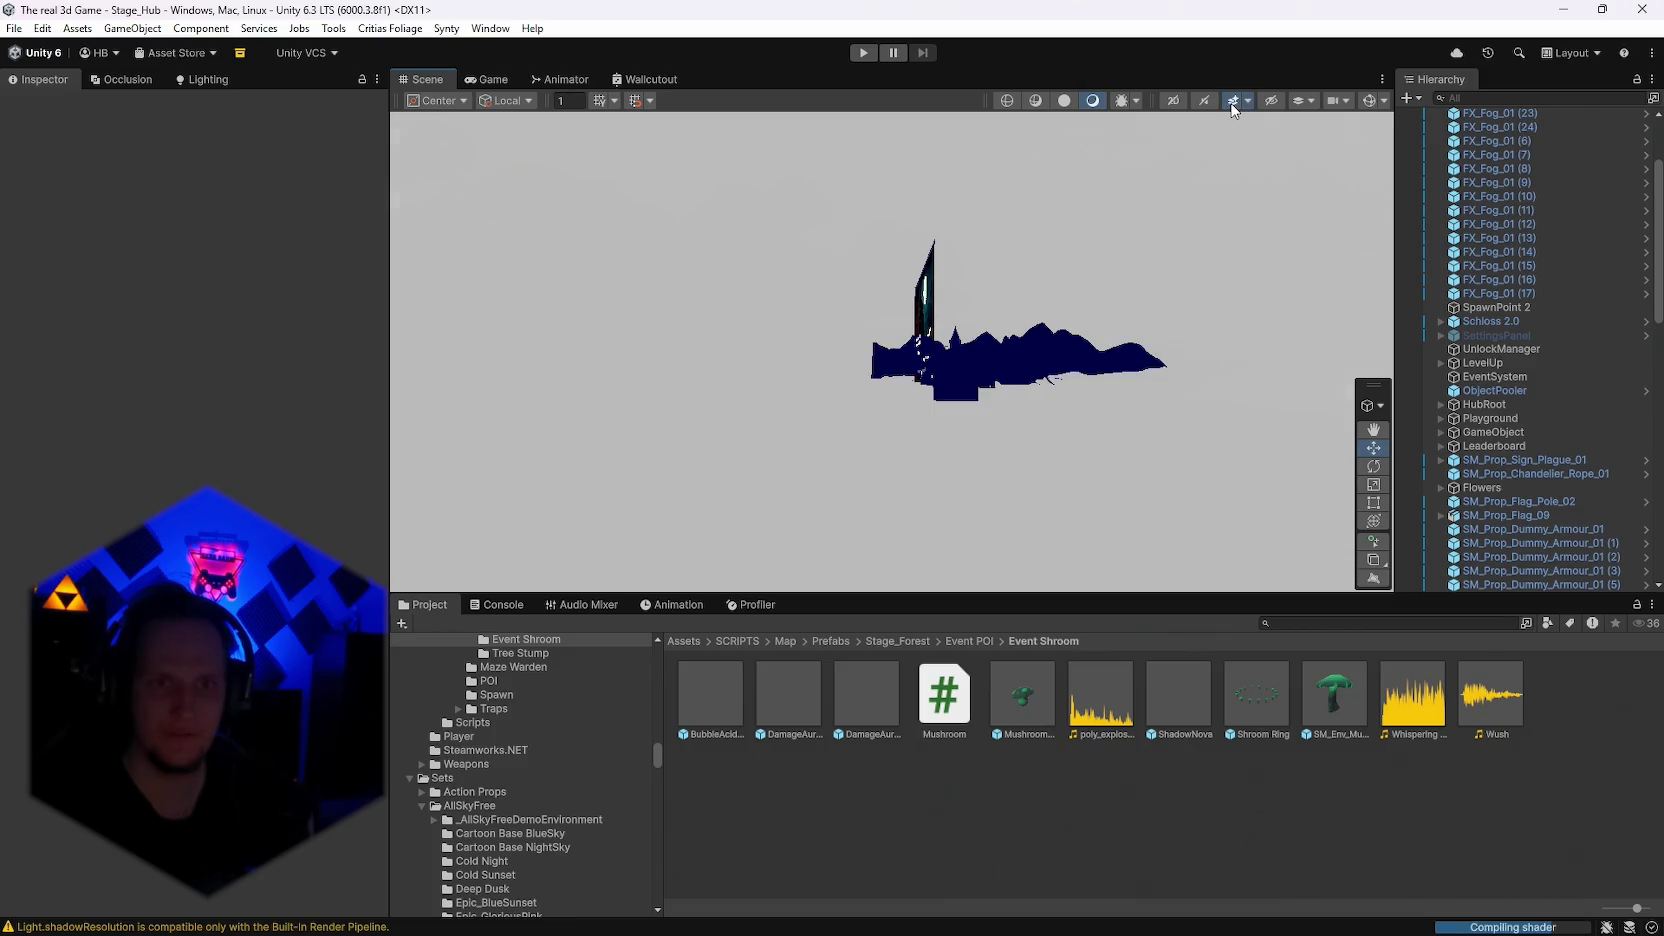
Step: Turn off dynamic clipping in the Scene camera settings
click(1335, 100)
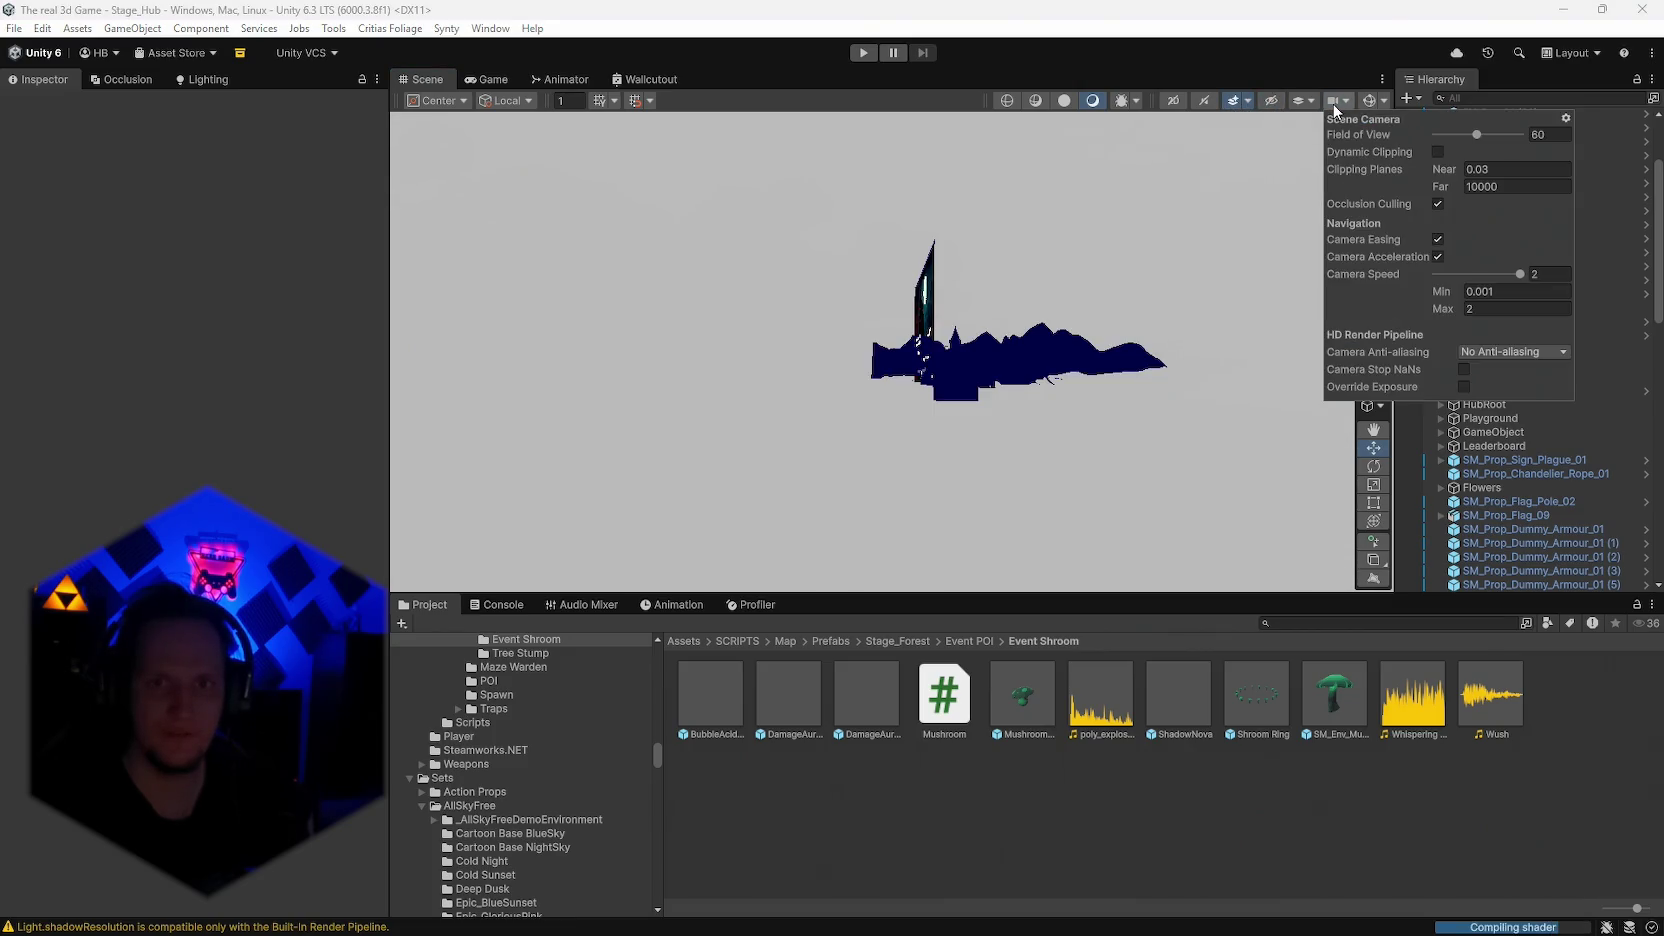
click(1438, 152)
click(1438, 256)
click(1464, 369)
click(1336, 100)
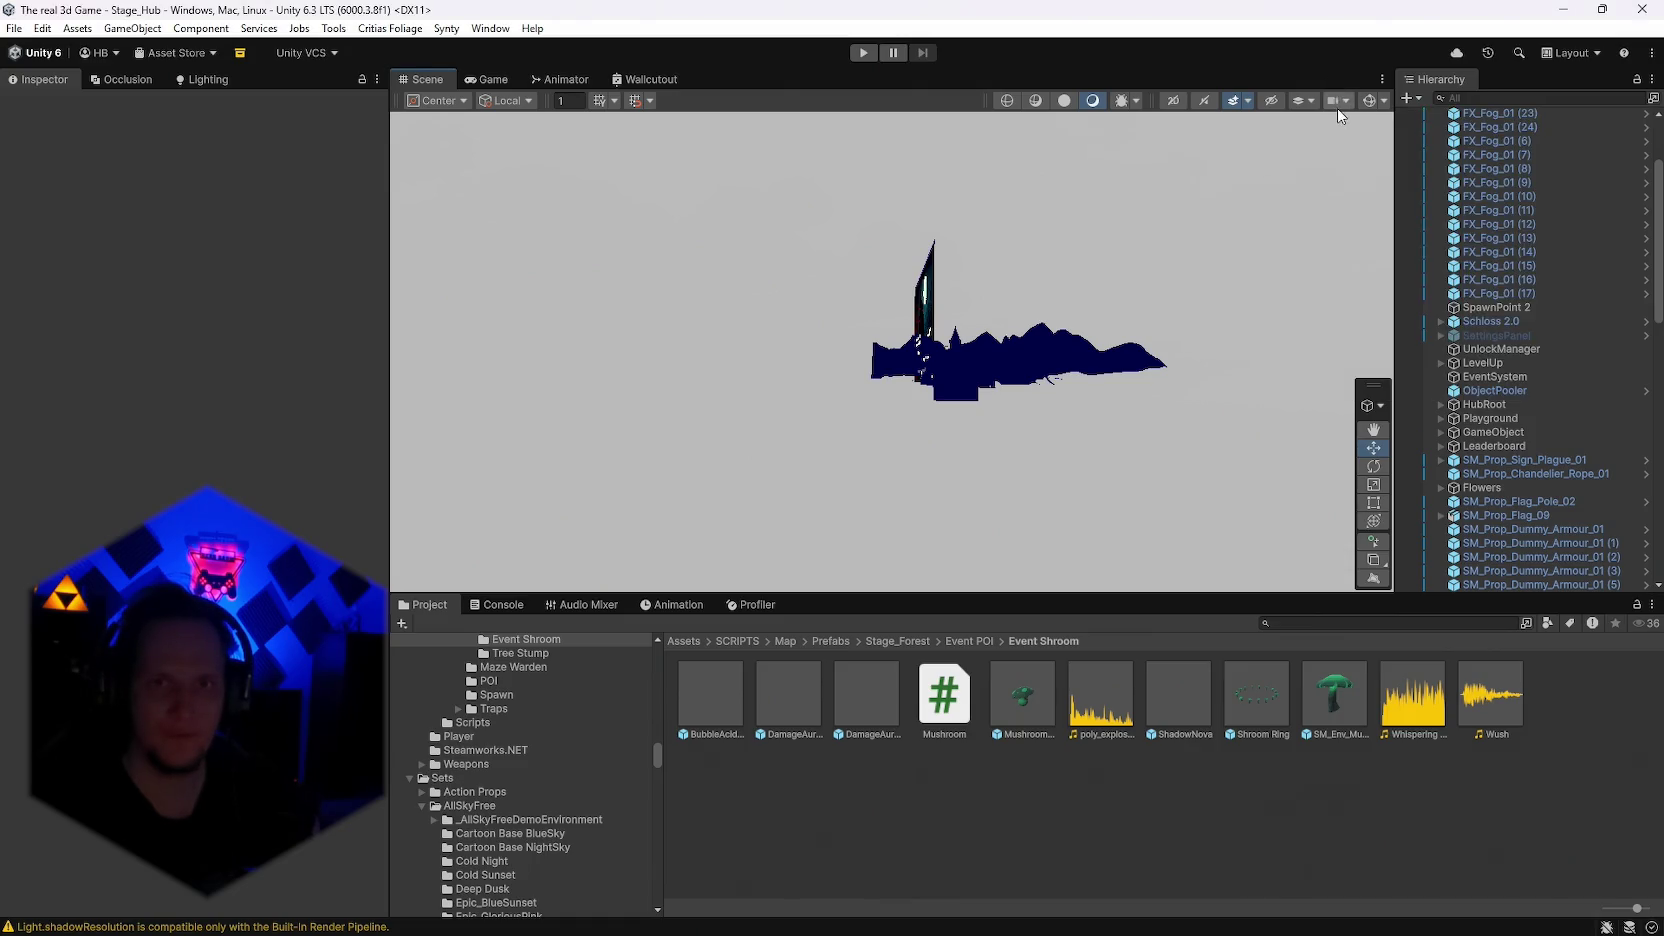
Step: Enable scene audio, set Layers to Nothing then Everything, and change the shading mode
click(1202, 101)
click(1306, 102)
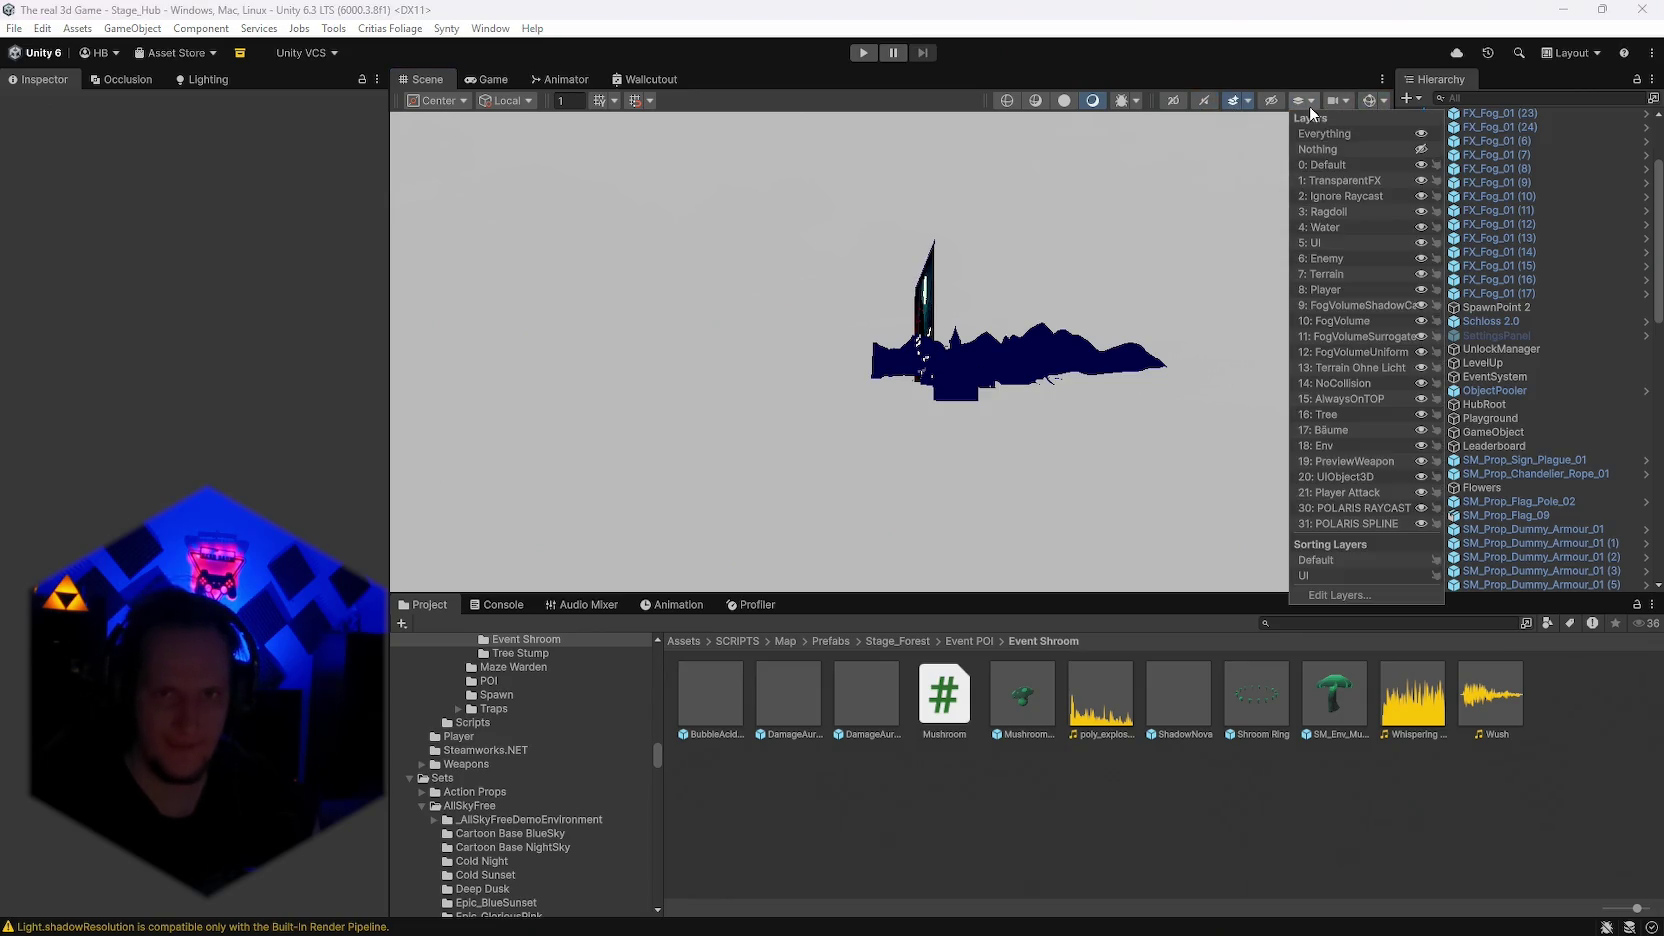
click(1421, 150)
click(1420, 134)
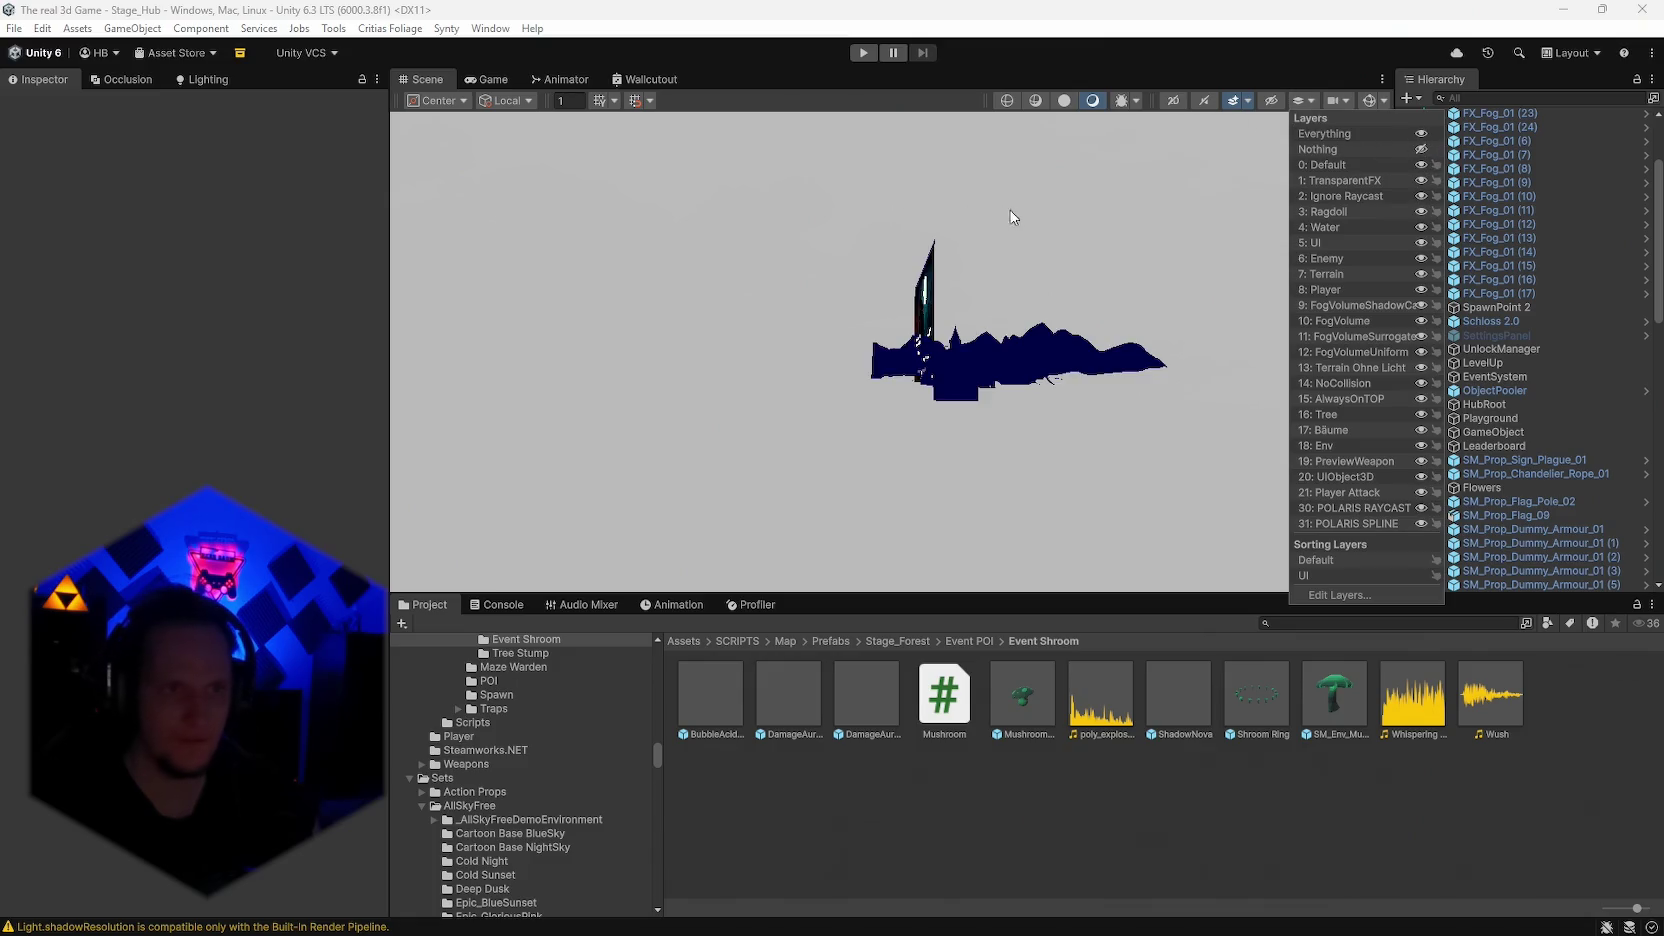
click(975, 238)
click(1067, 102)
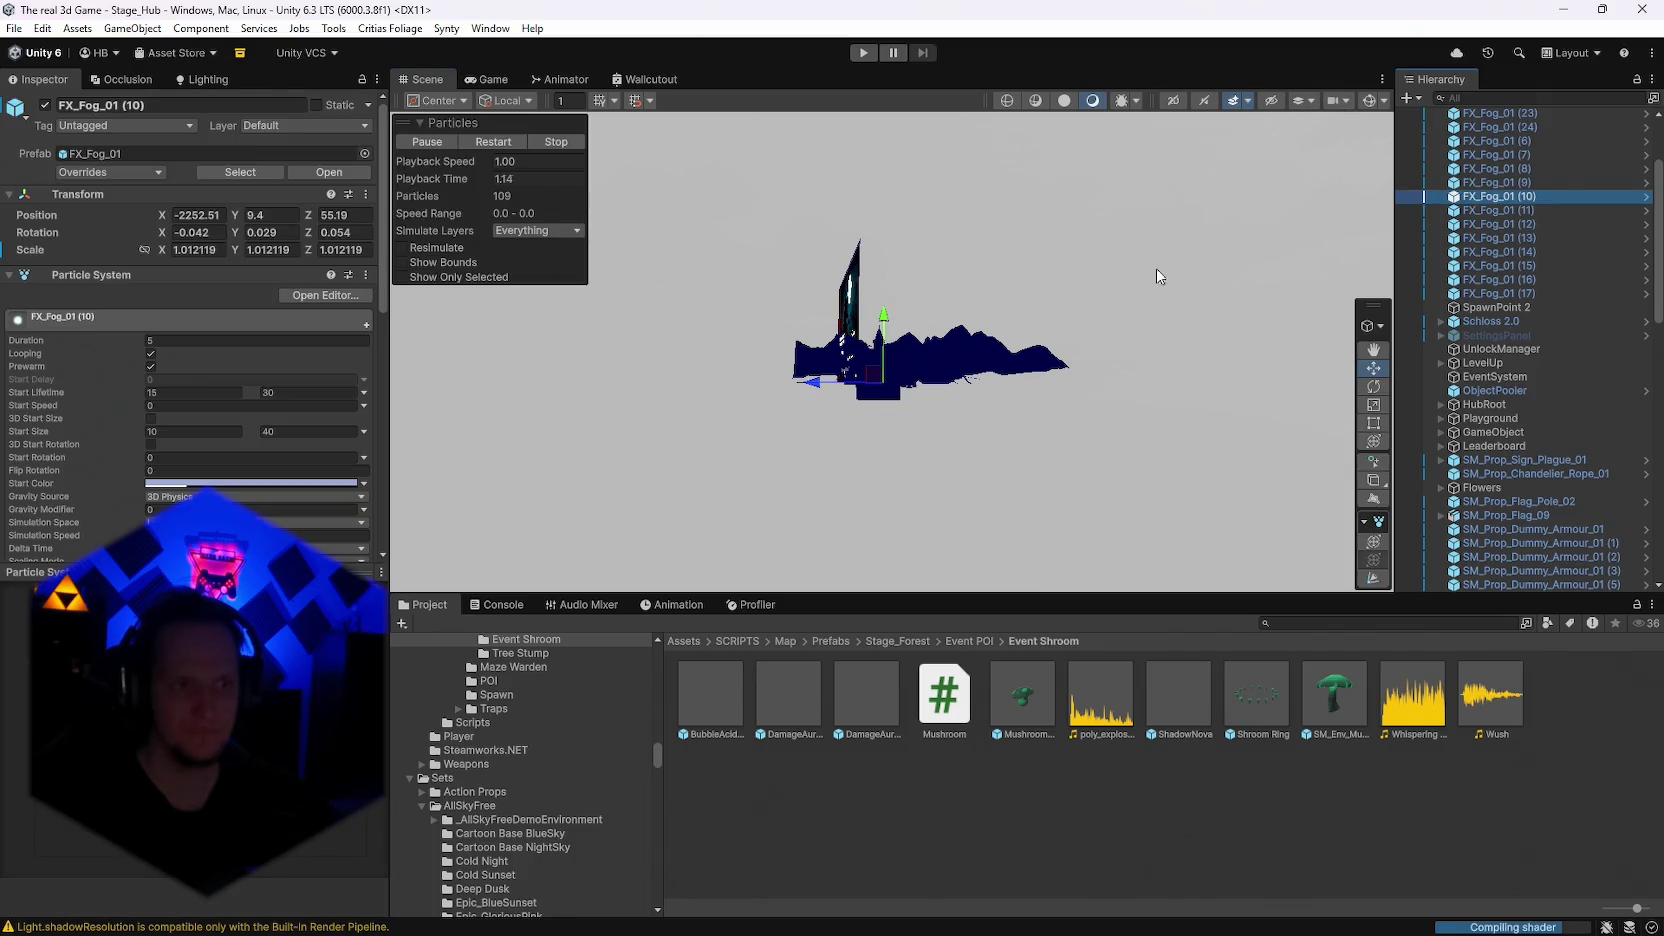
Step: Select Directional Light, fly the view to the Get a Weapon temple, then switch to Photoshop
scroll(1606, 341, up, 3)
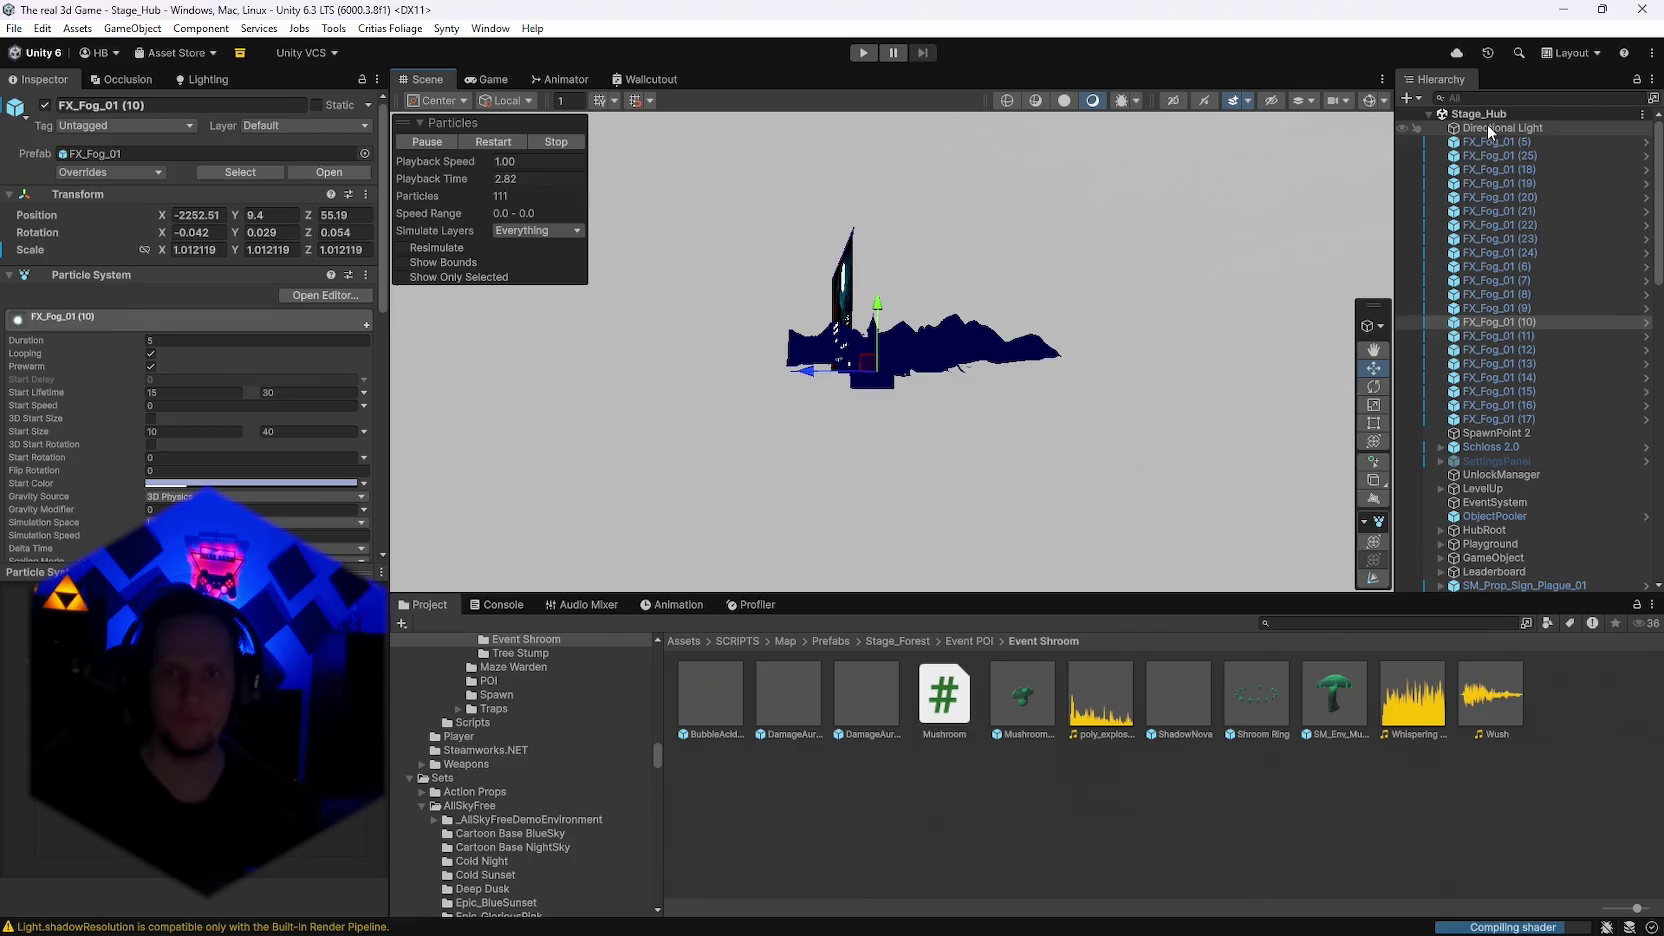
click(1487, 128)
mouse_move(355, 295)
mouse_down()
mouse_move(397, 390)
mouse_move(718, 391)
mouse_up()
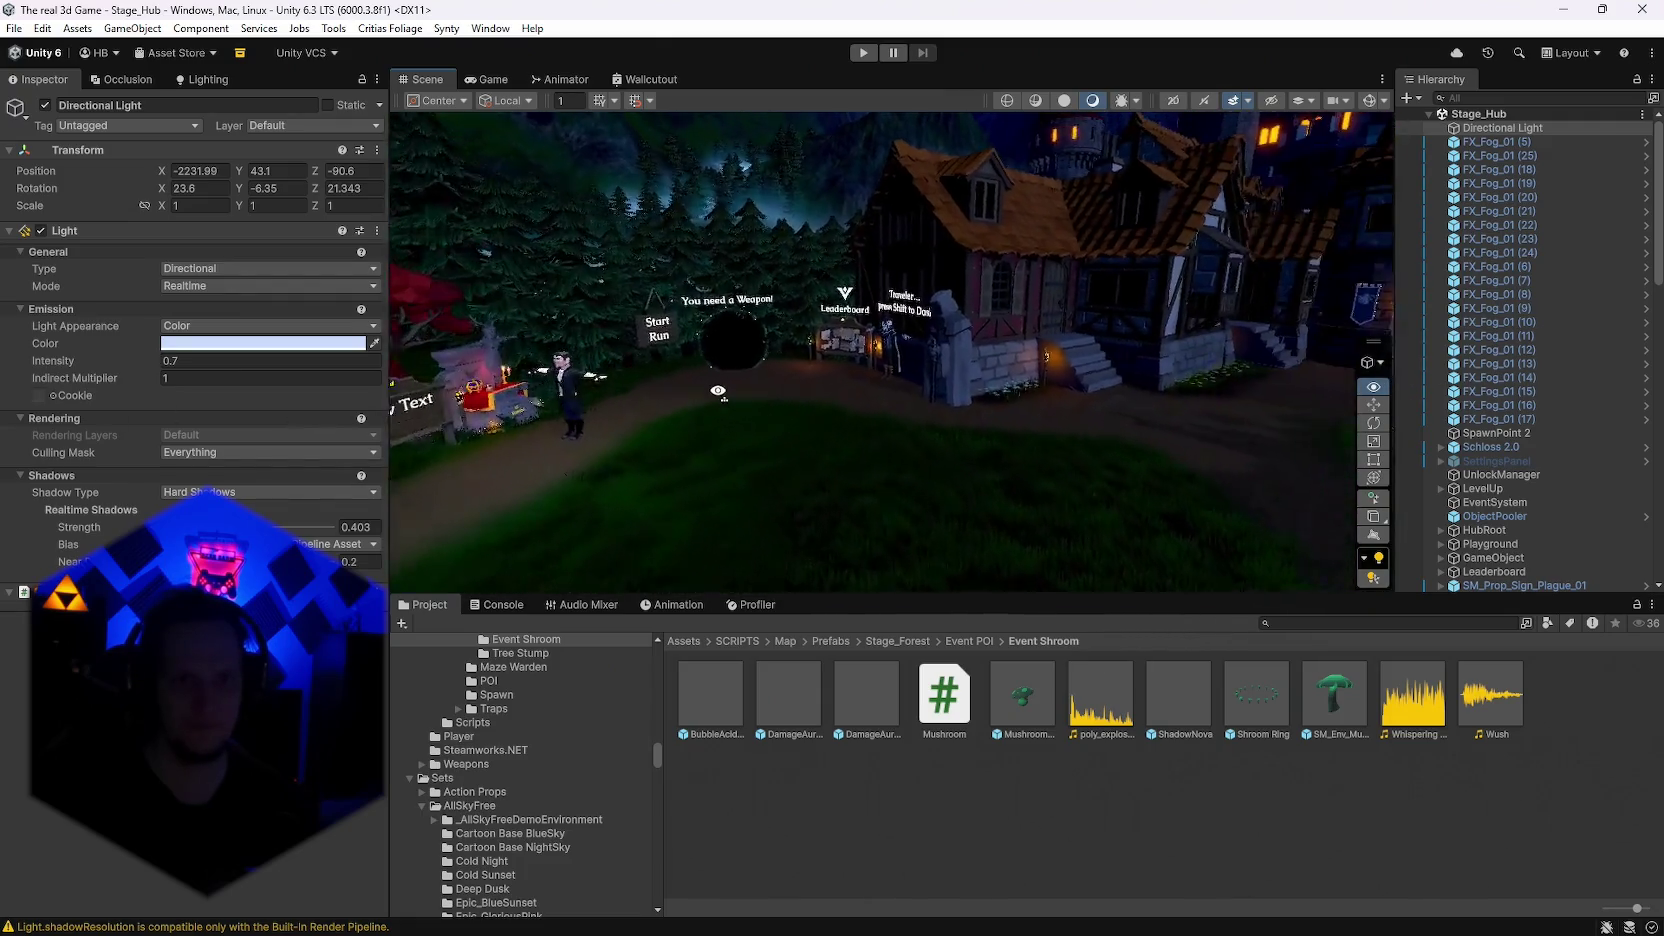
drag(718, 391, 841, 449)
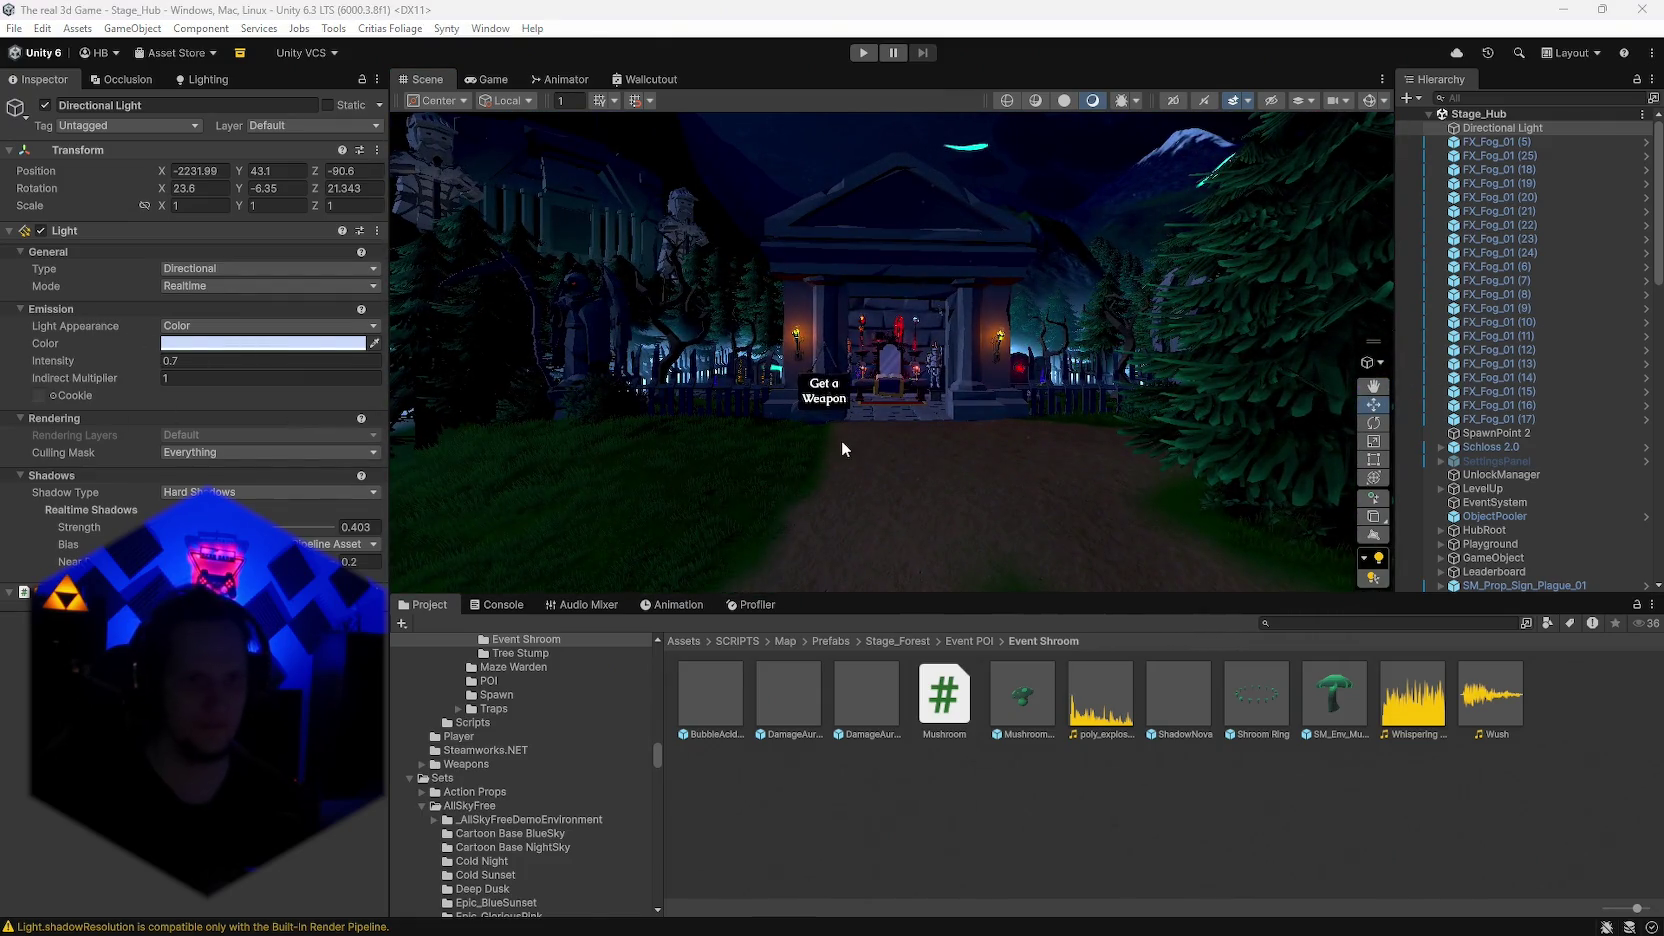
key(alt+Tab)
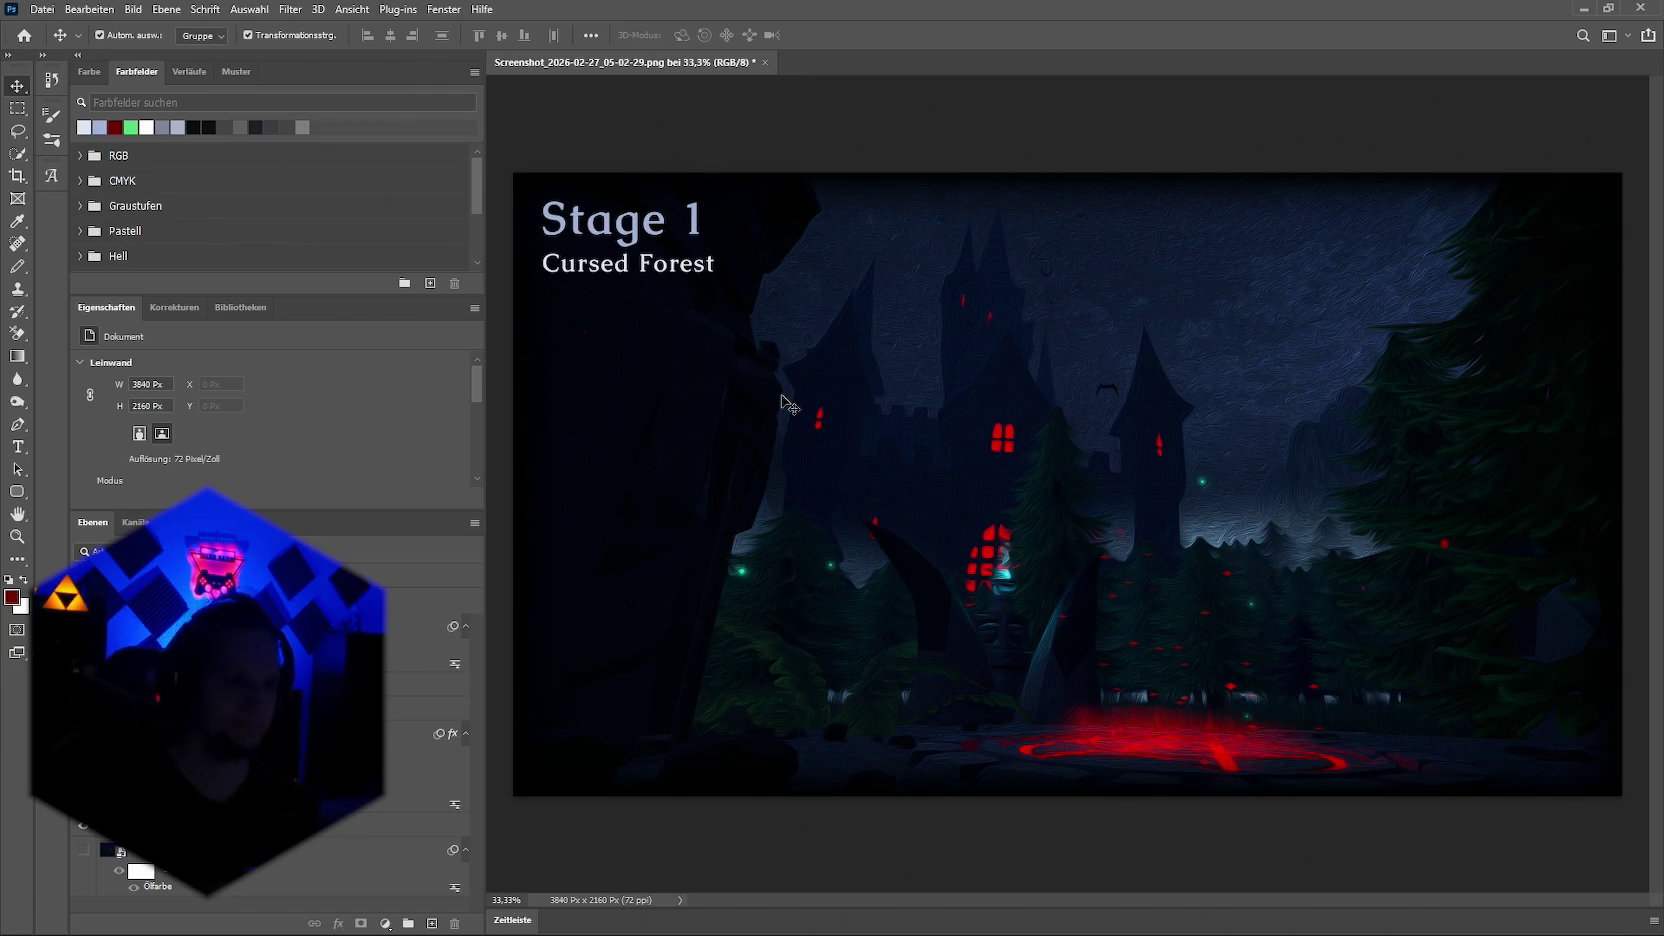
click(1141, 915)
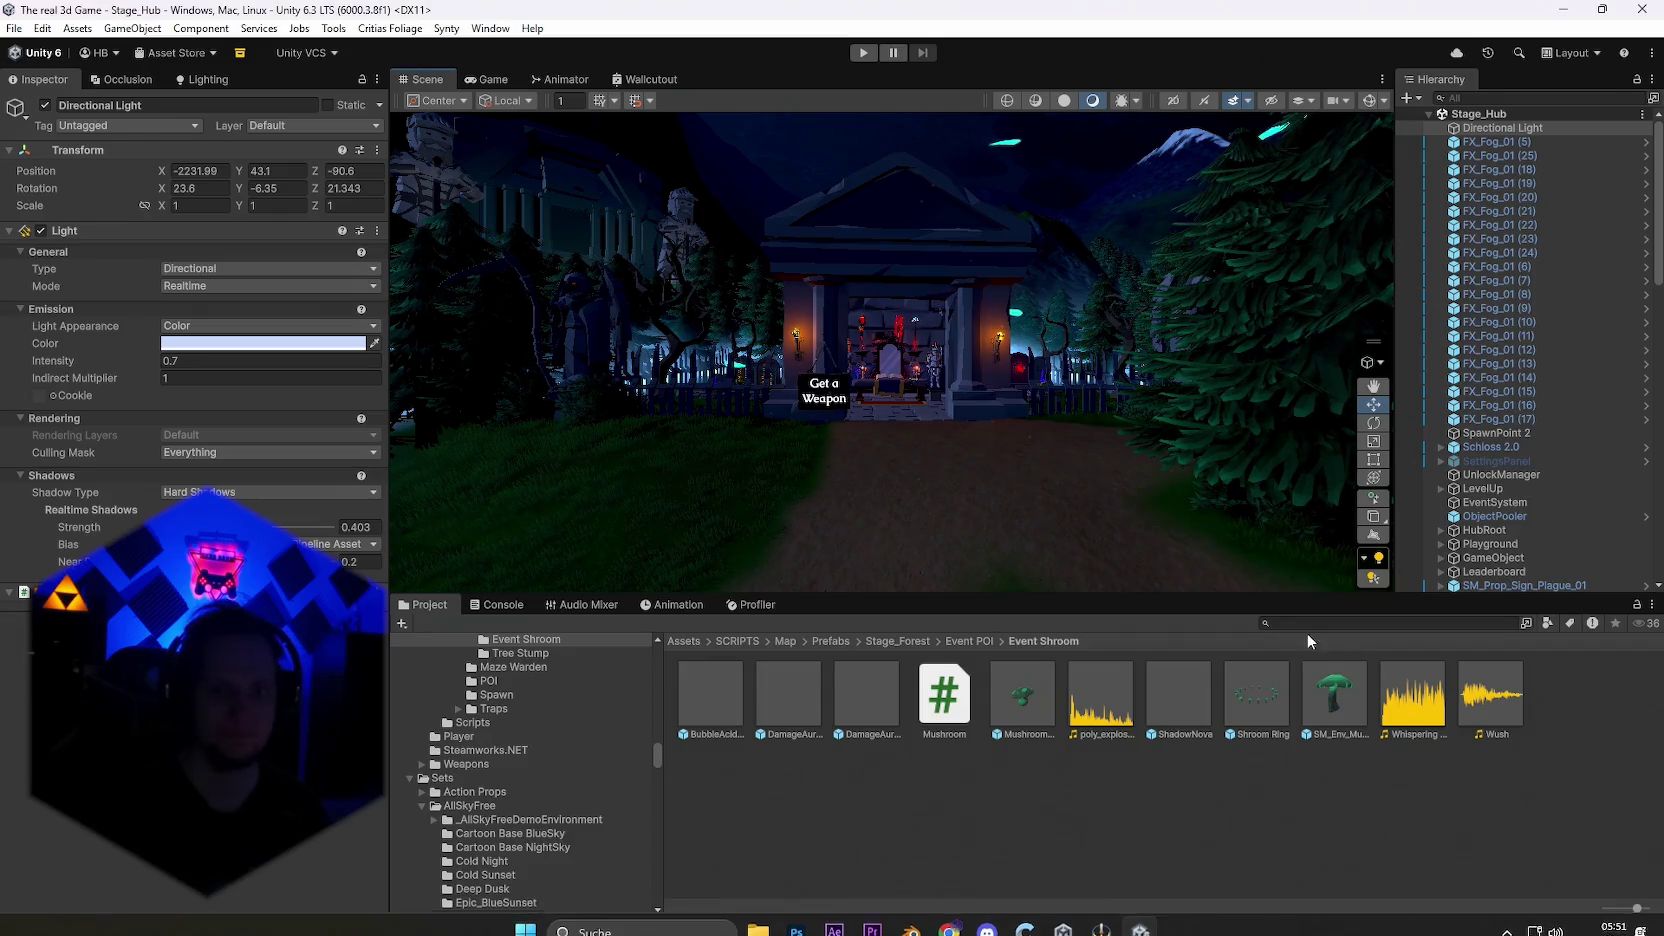
scroll(534, 827, up, 3)
scroll(534, 826, up, 3)
scroll(540, 822, up, 3)
scroll(541, 826, down, 2)
scroll(546, 822, down, 2)
scroll(555, 824, down, 2)
scroll(555, 823, down, 2)
scroll(555, 816, down, 2)
scroll(572, 822, down, 2)
scroll(572, 820, down, 3)
scroll(572, 822, down, 2)
scroll(644, 777, down, 5)
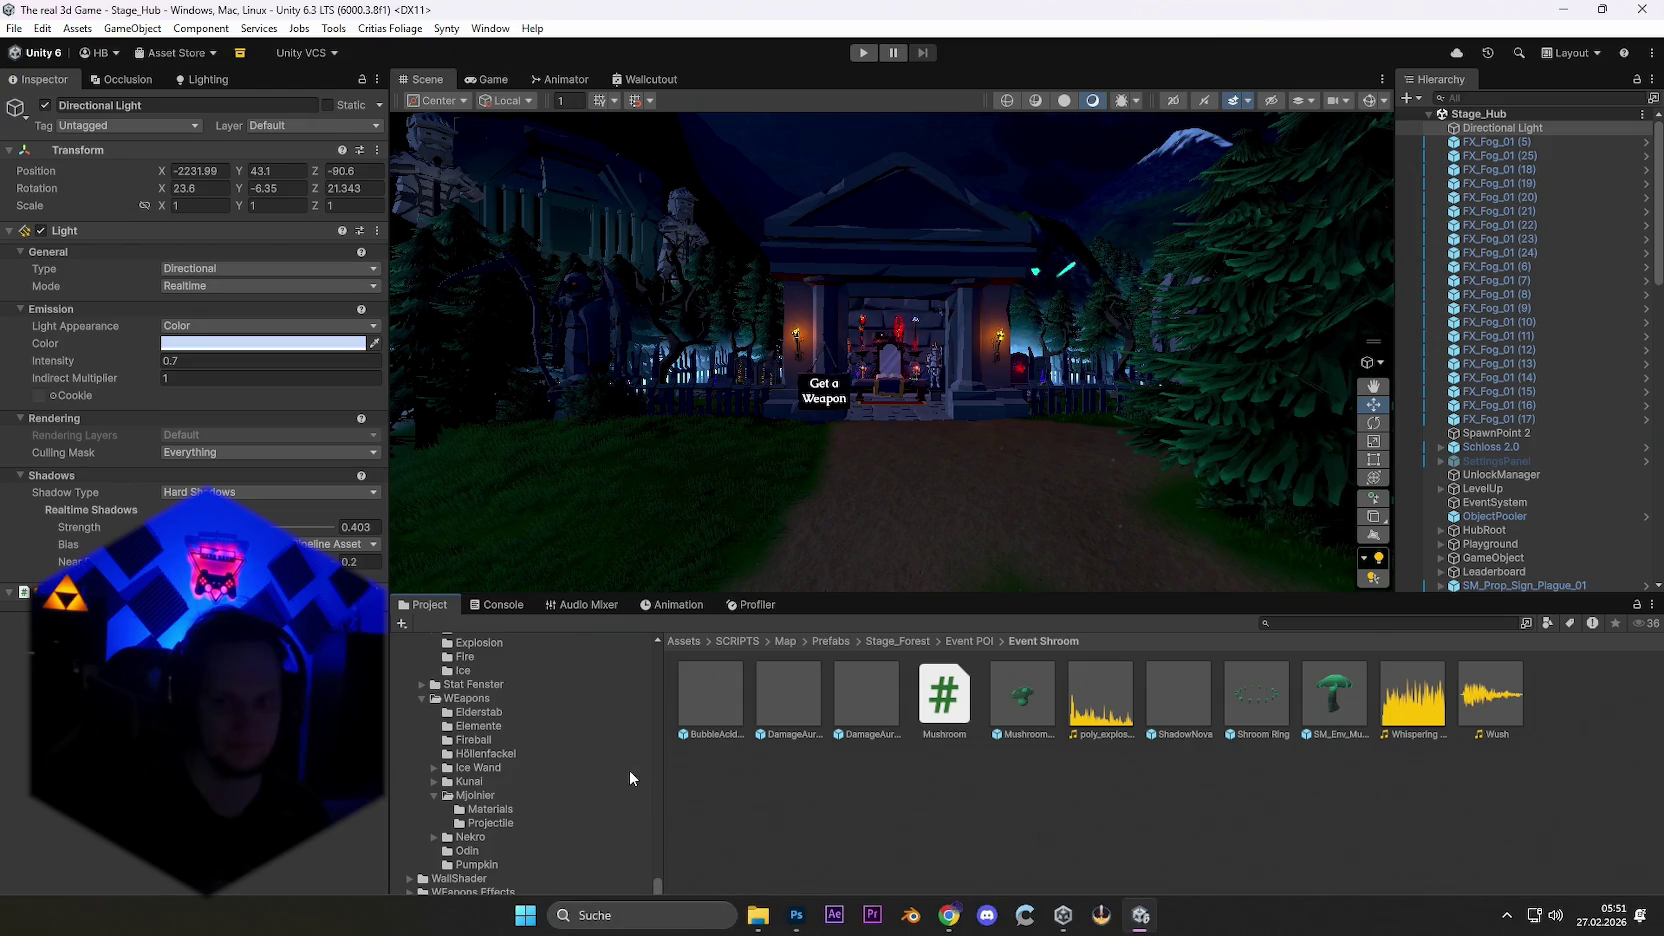
scroll(559, 822, up, 2)
scroll(595, 807, up, 3)
click(1313, 622)
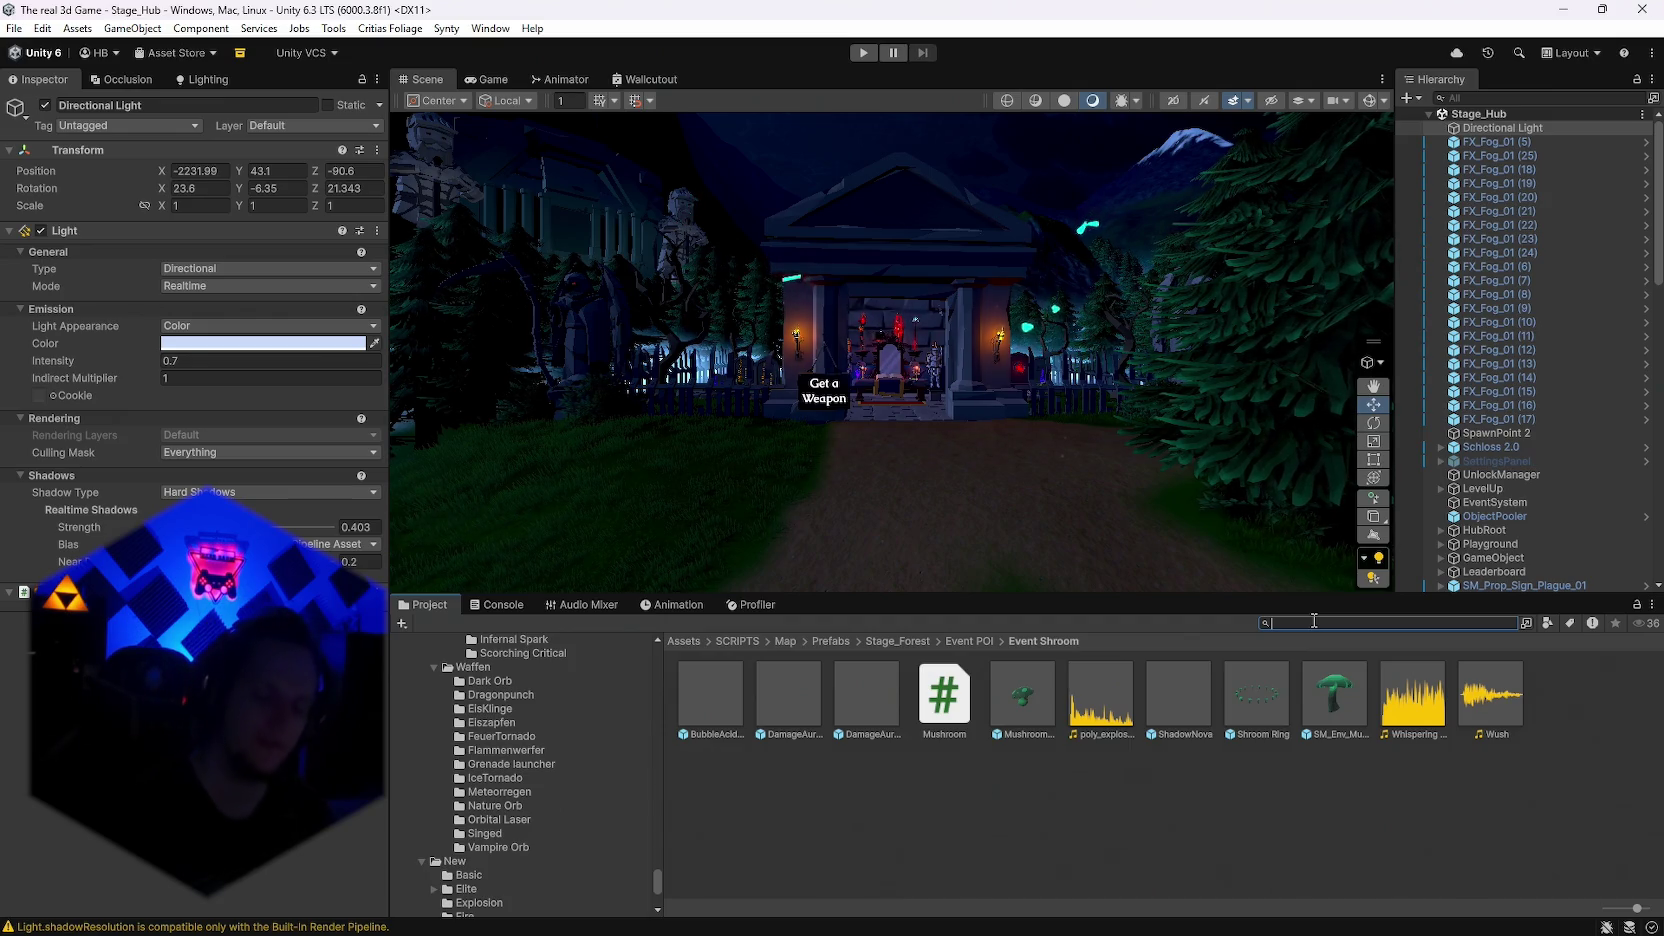
scroll(625, 786, down, 2)
scroll(623, 788, down, 2)
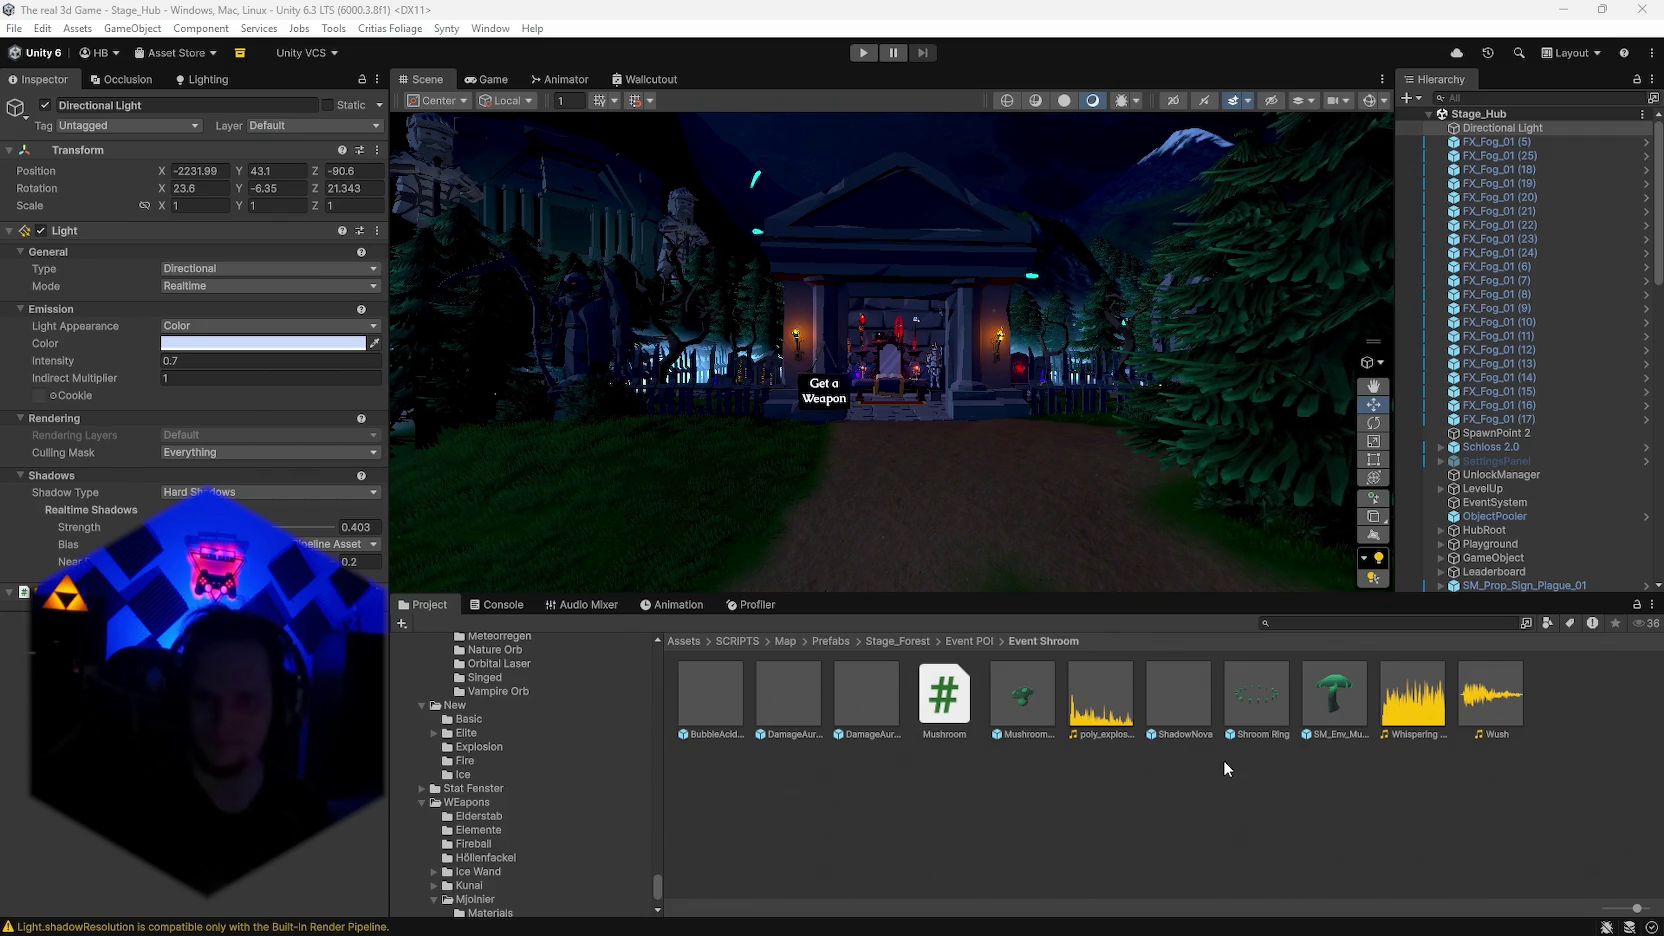
mouse_move(1140, 915)
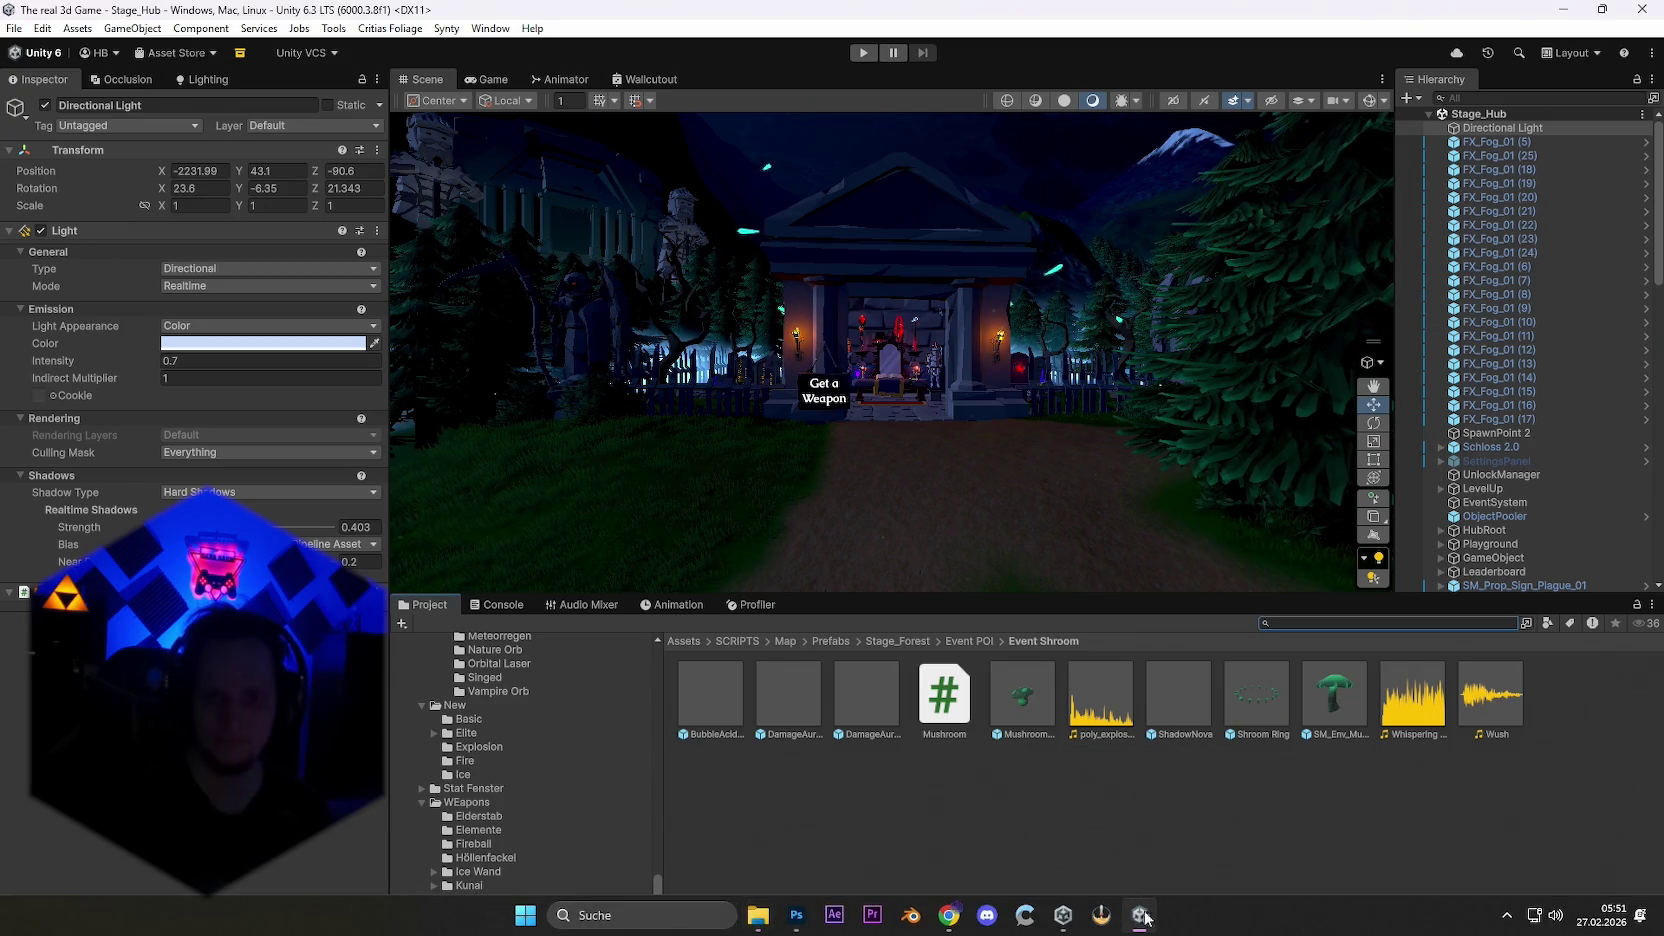
click(812, 926)
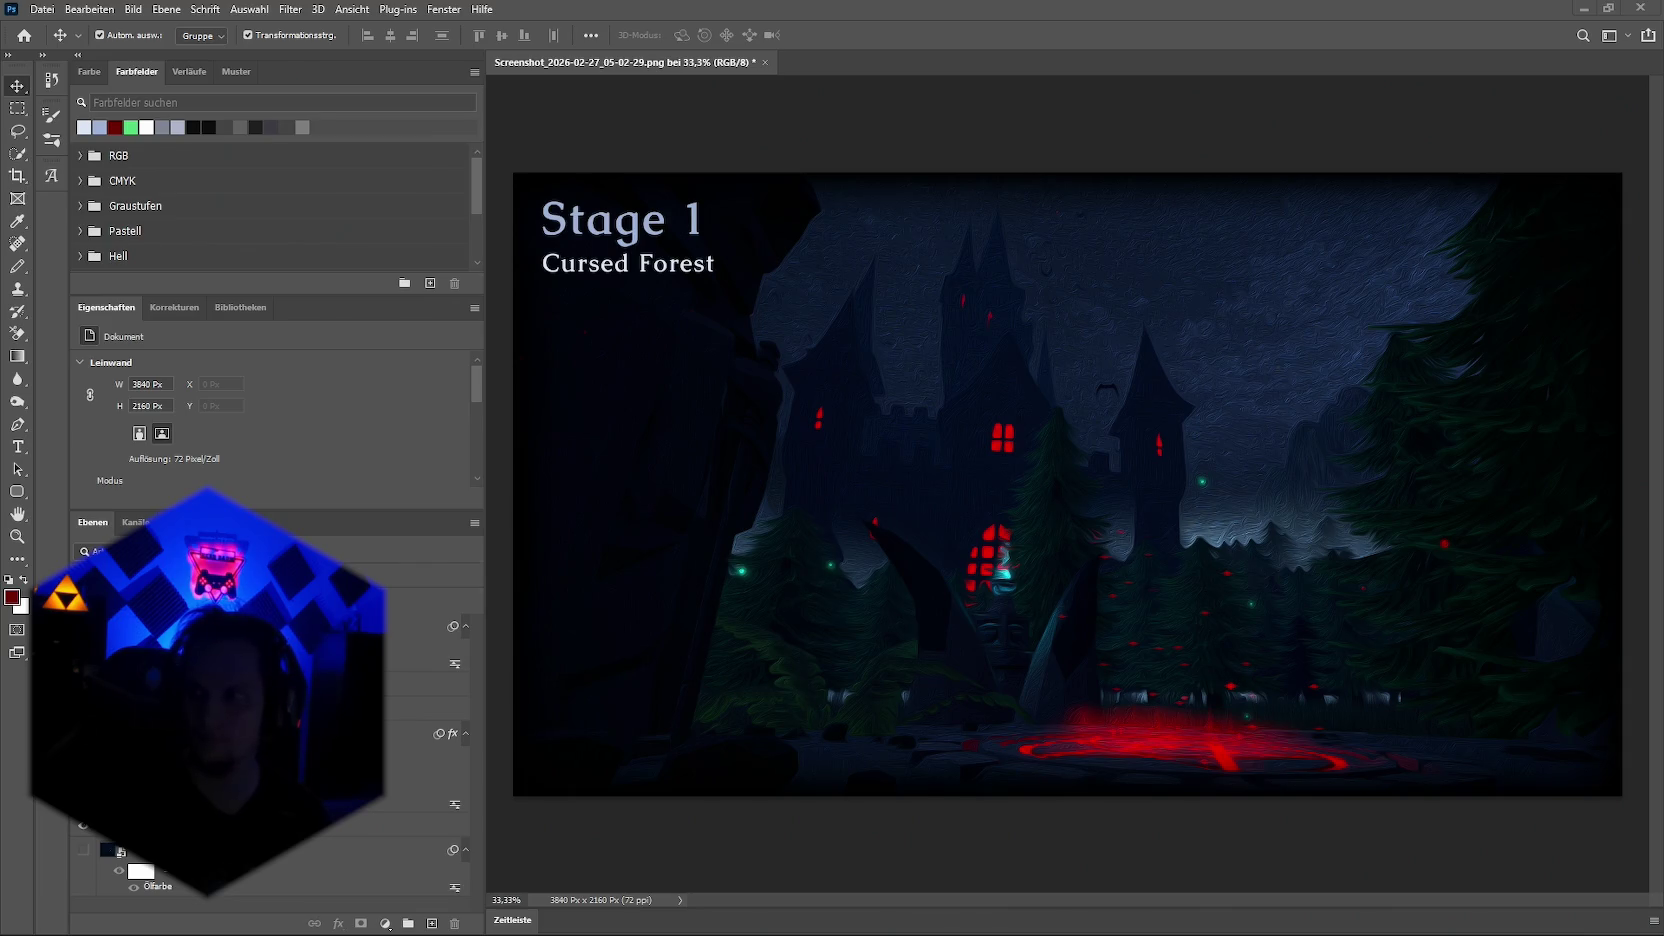
Step: Paste the ornamental divider, shrink it to about 44%, and move it beside Stage 1
key(ctrl+v)
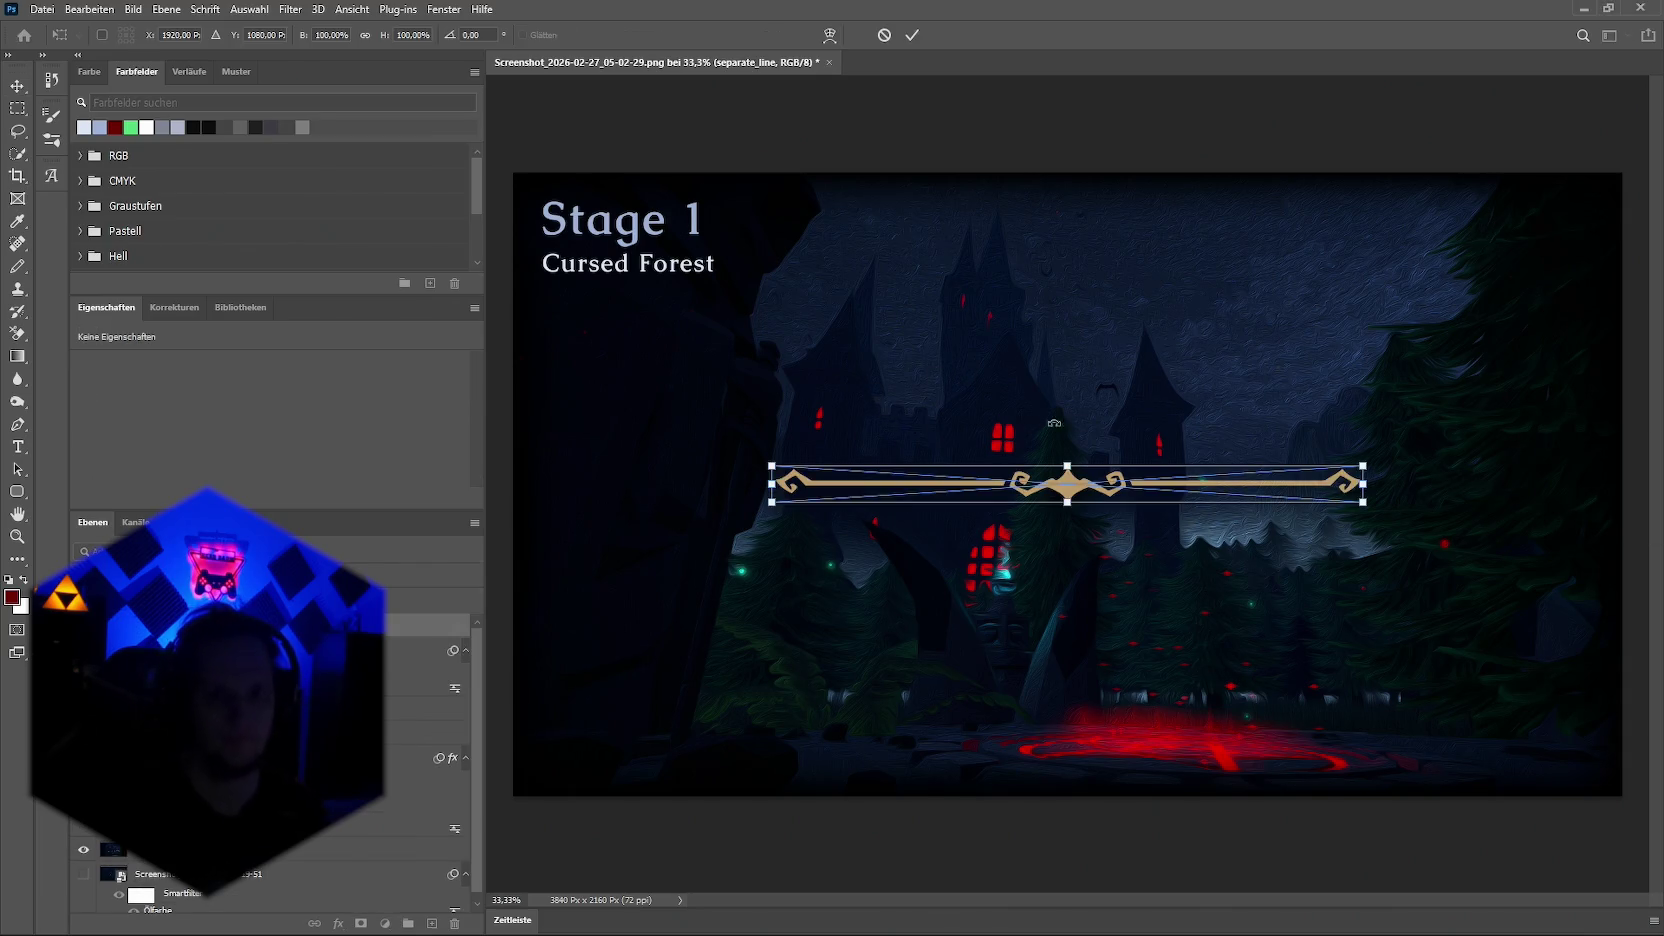
drag(1372, 500, 1031, 491)
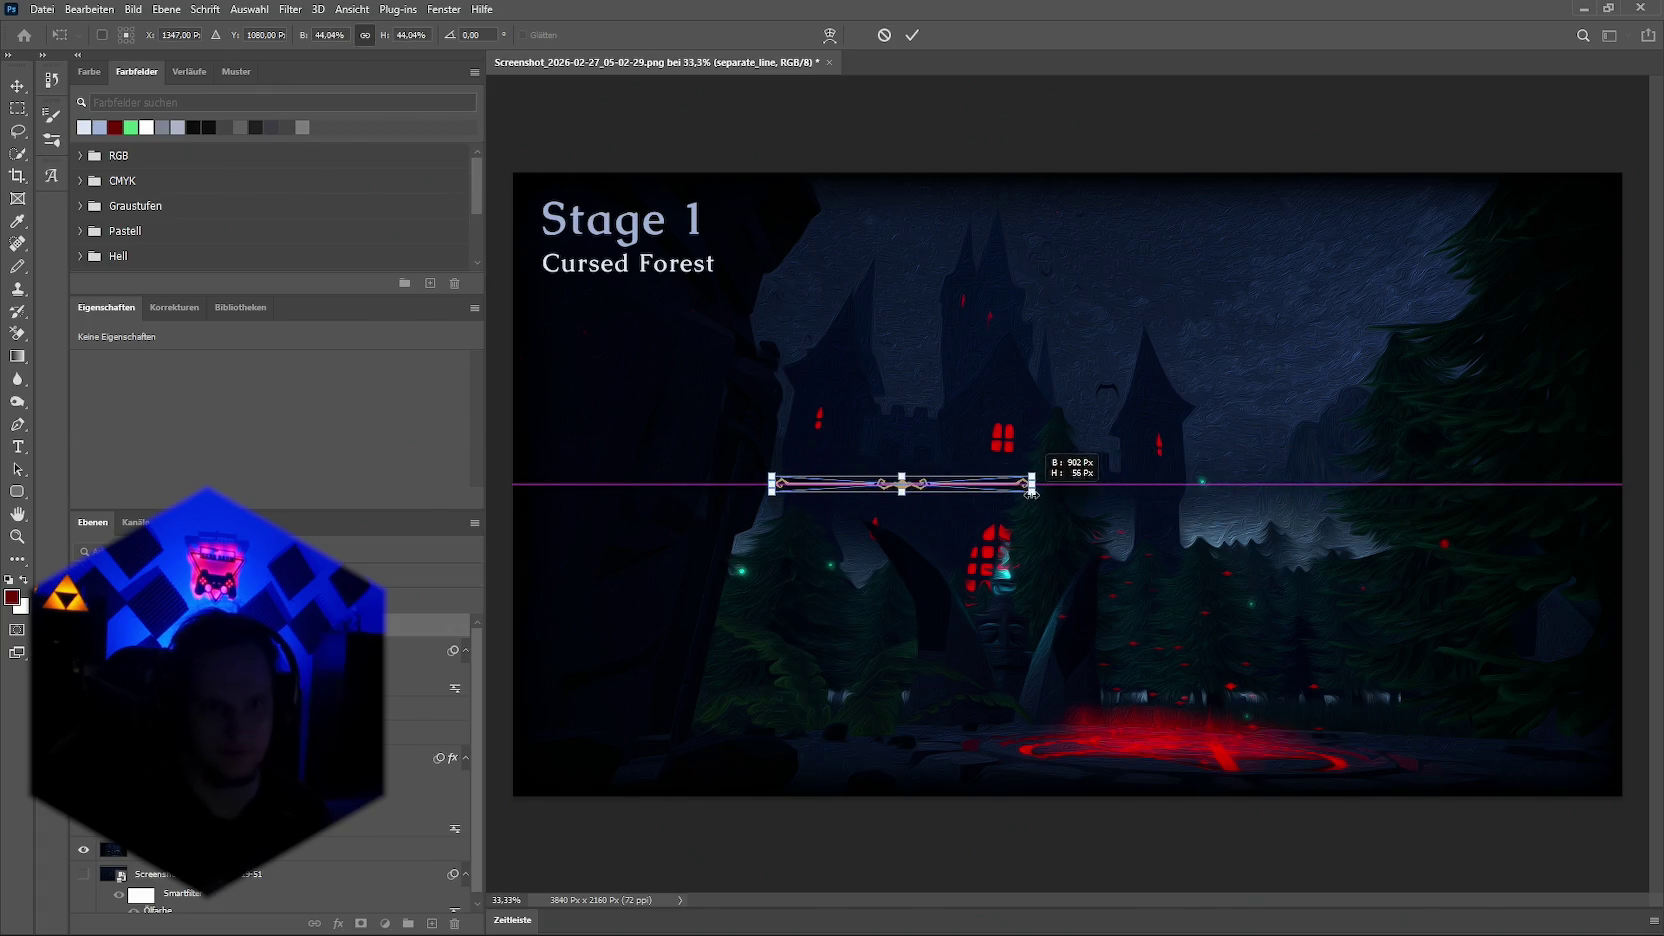
key(Return)
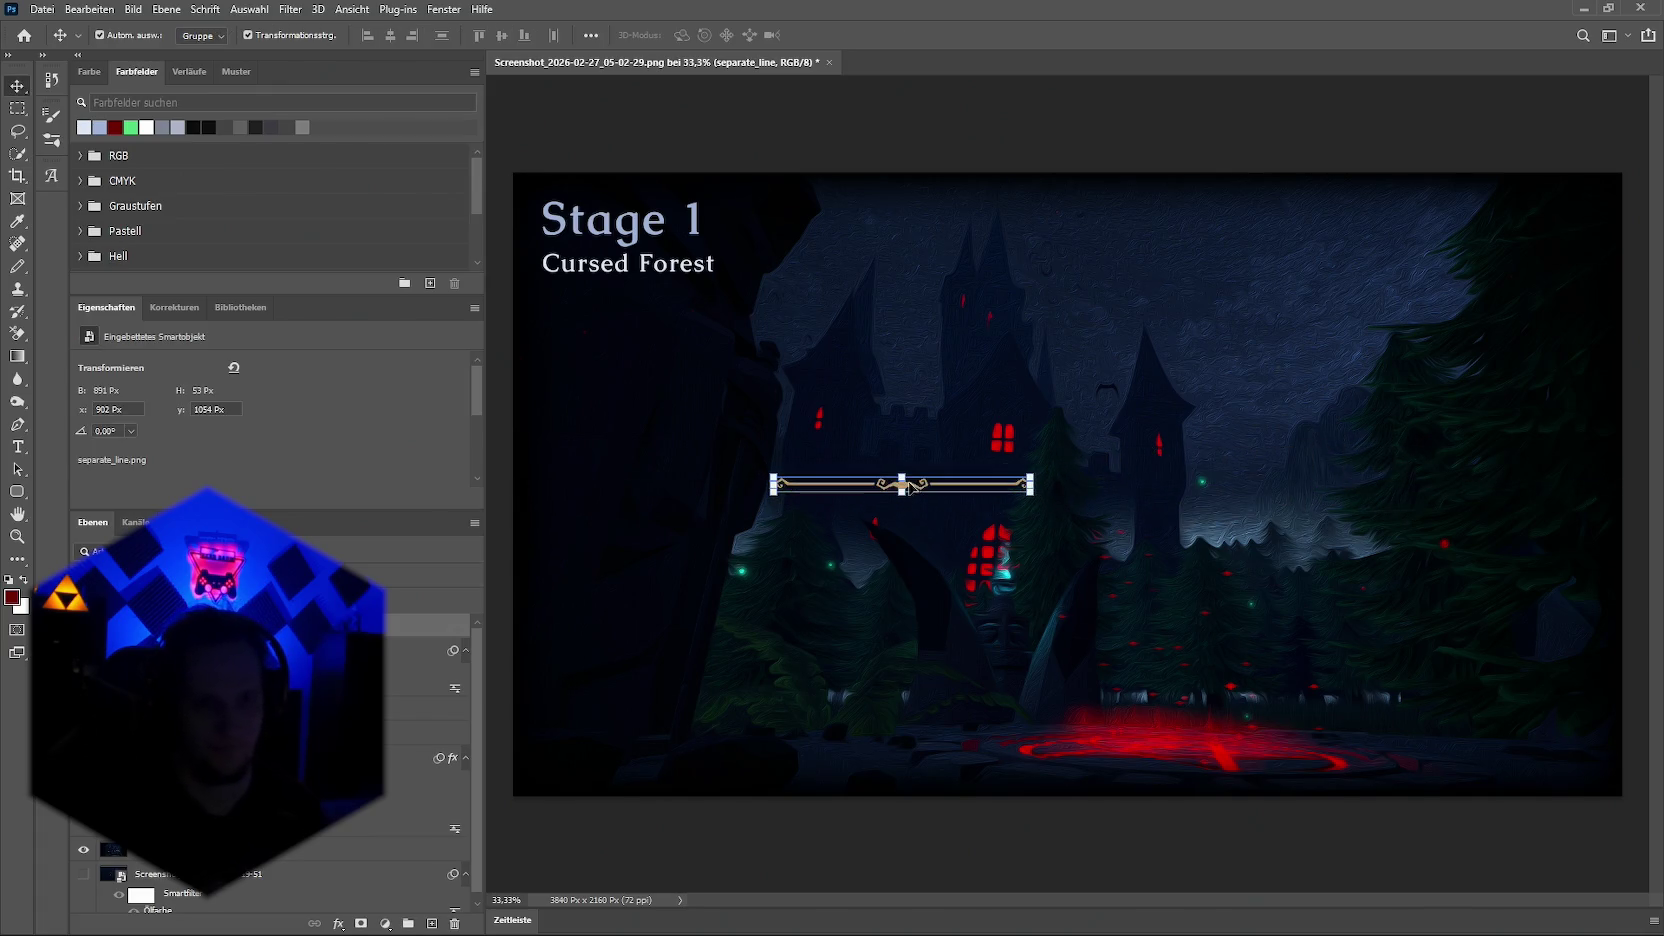
scroll(901, 491, up, 1)
key(ctrl+t)
drag(907, 495, 907, 505)
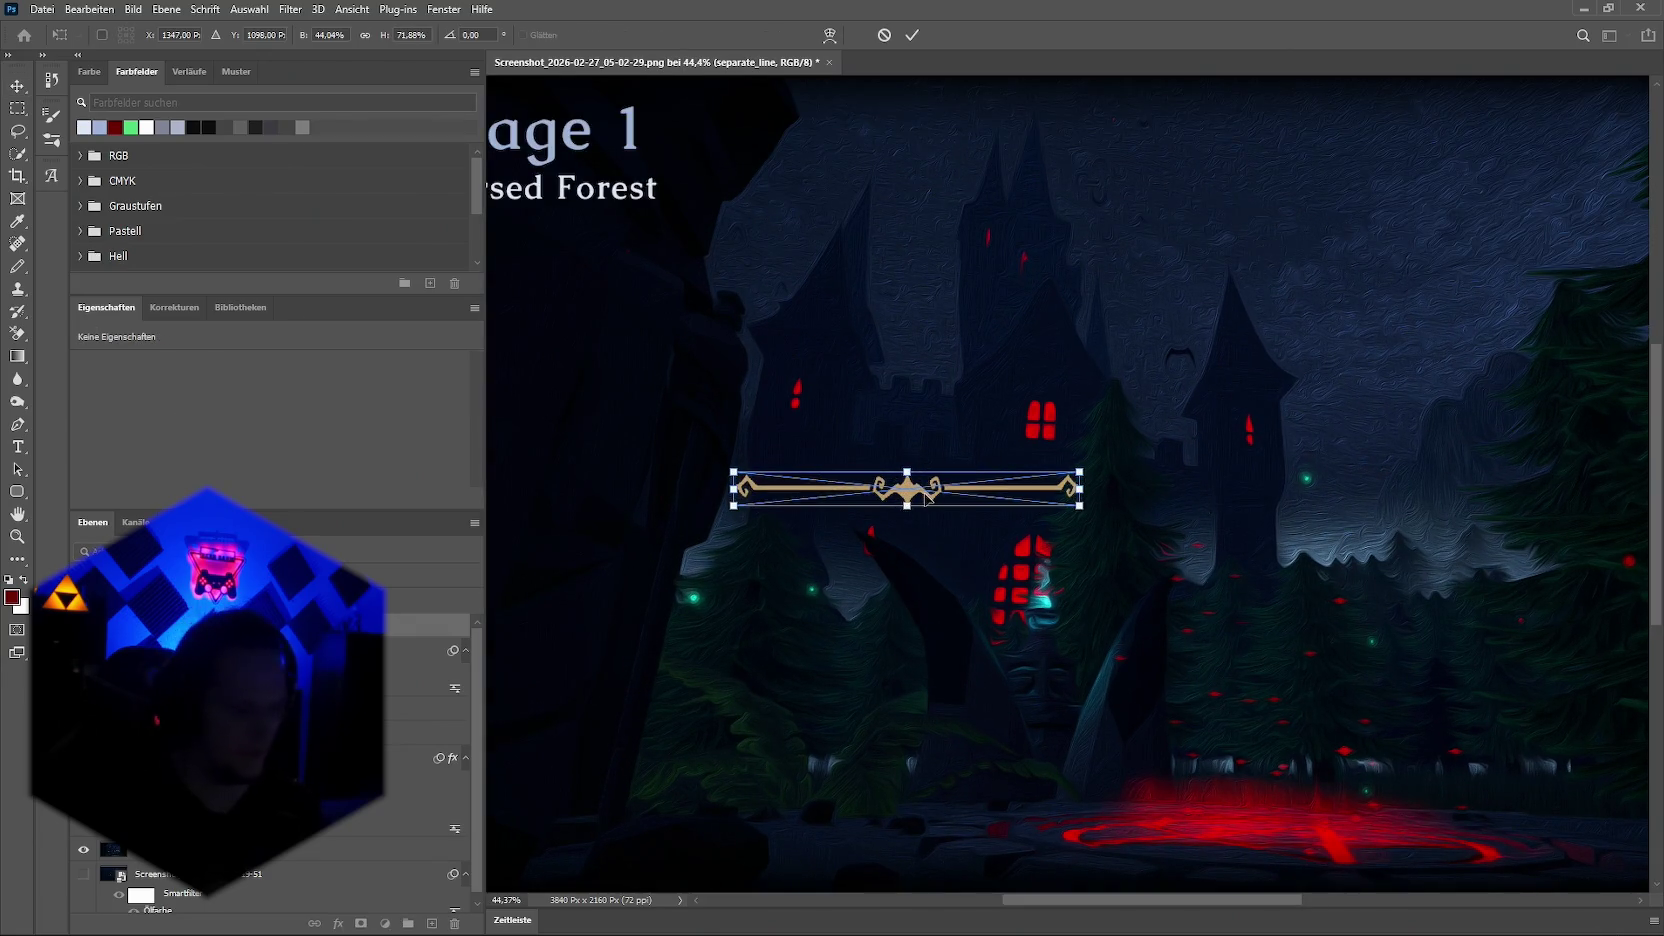
mouse_move(916, 492)
mouse_down()
mouse_move(874, 227)
mouse_move(702, 276)
mouse_move(671, 256)
mouse_move(703, 254)
mouse_move(671, 262)
mouse_up()
scroll(845, 265, down, 1)
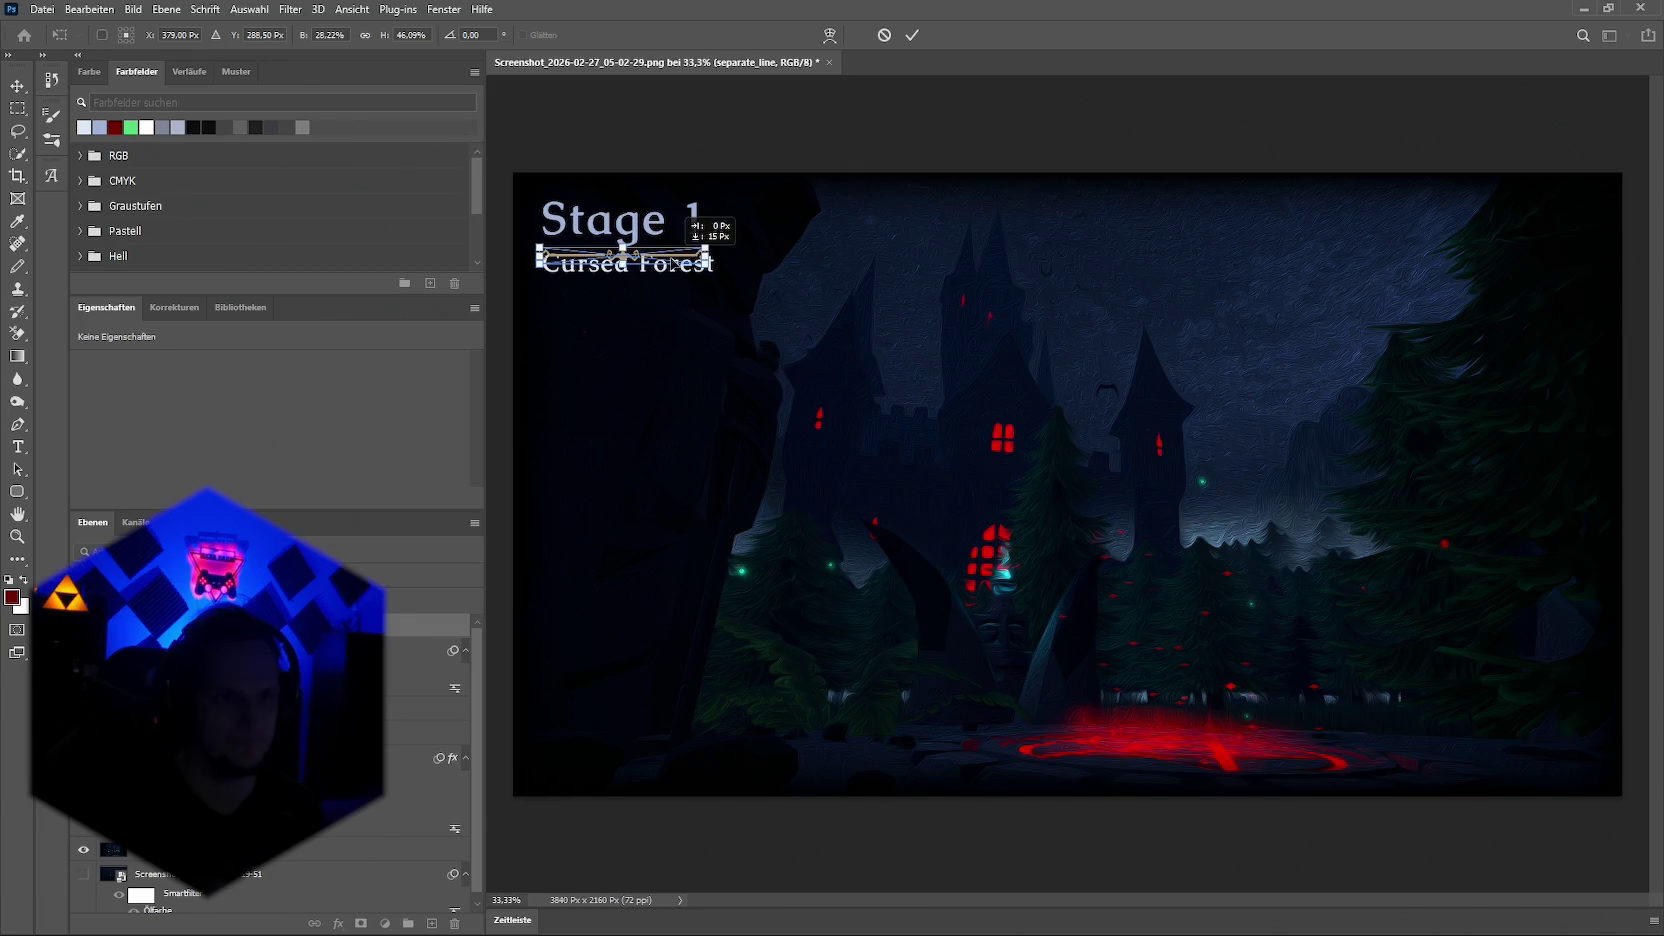
click(912, 35)
Step: Nudge the divider left and widen it to about 595 pixels
scroll(566, 204, up, 3)
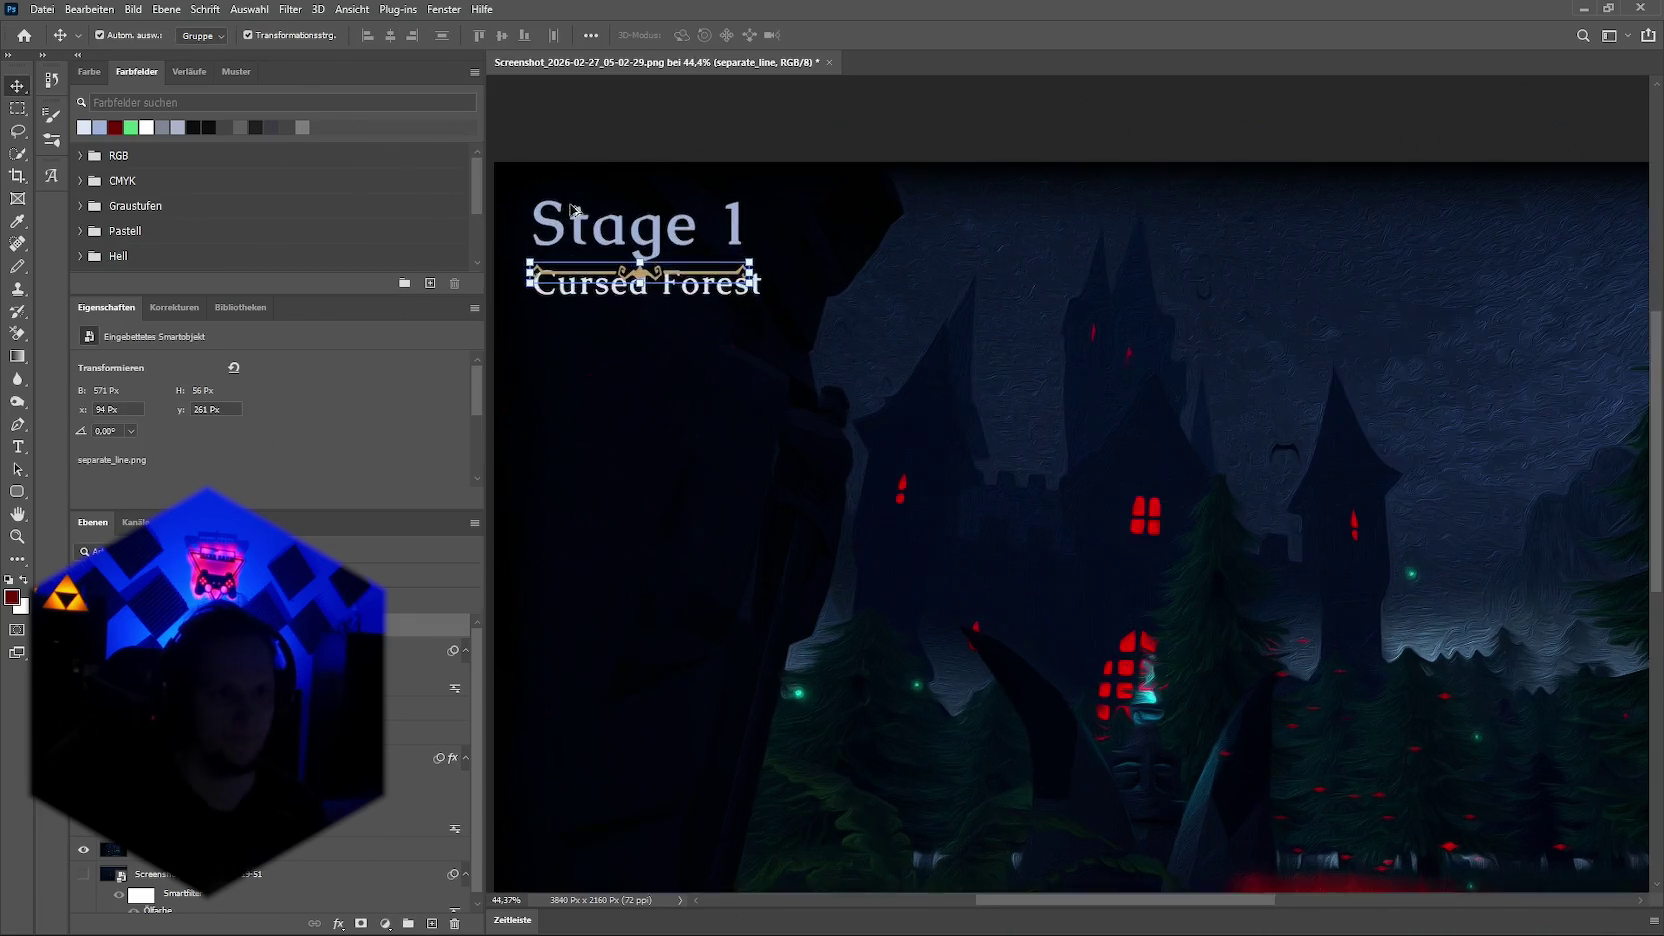
drag(684, 291, 676, 298)
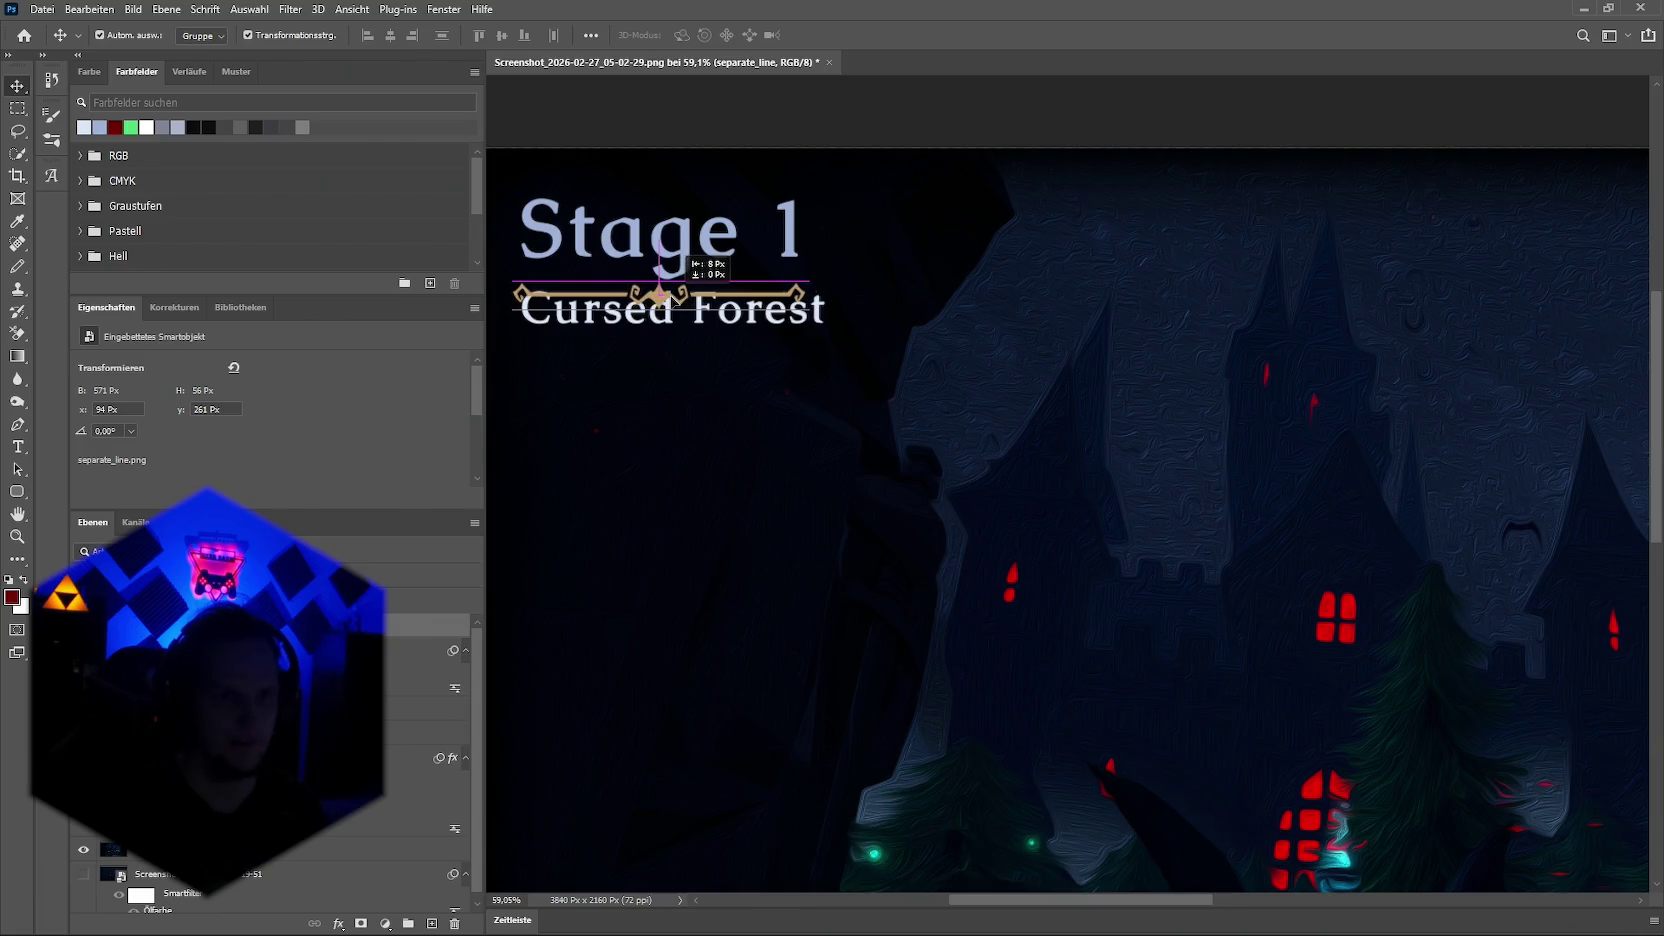
key(ctrl+t)
drag(803, 295, 811, 291)
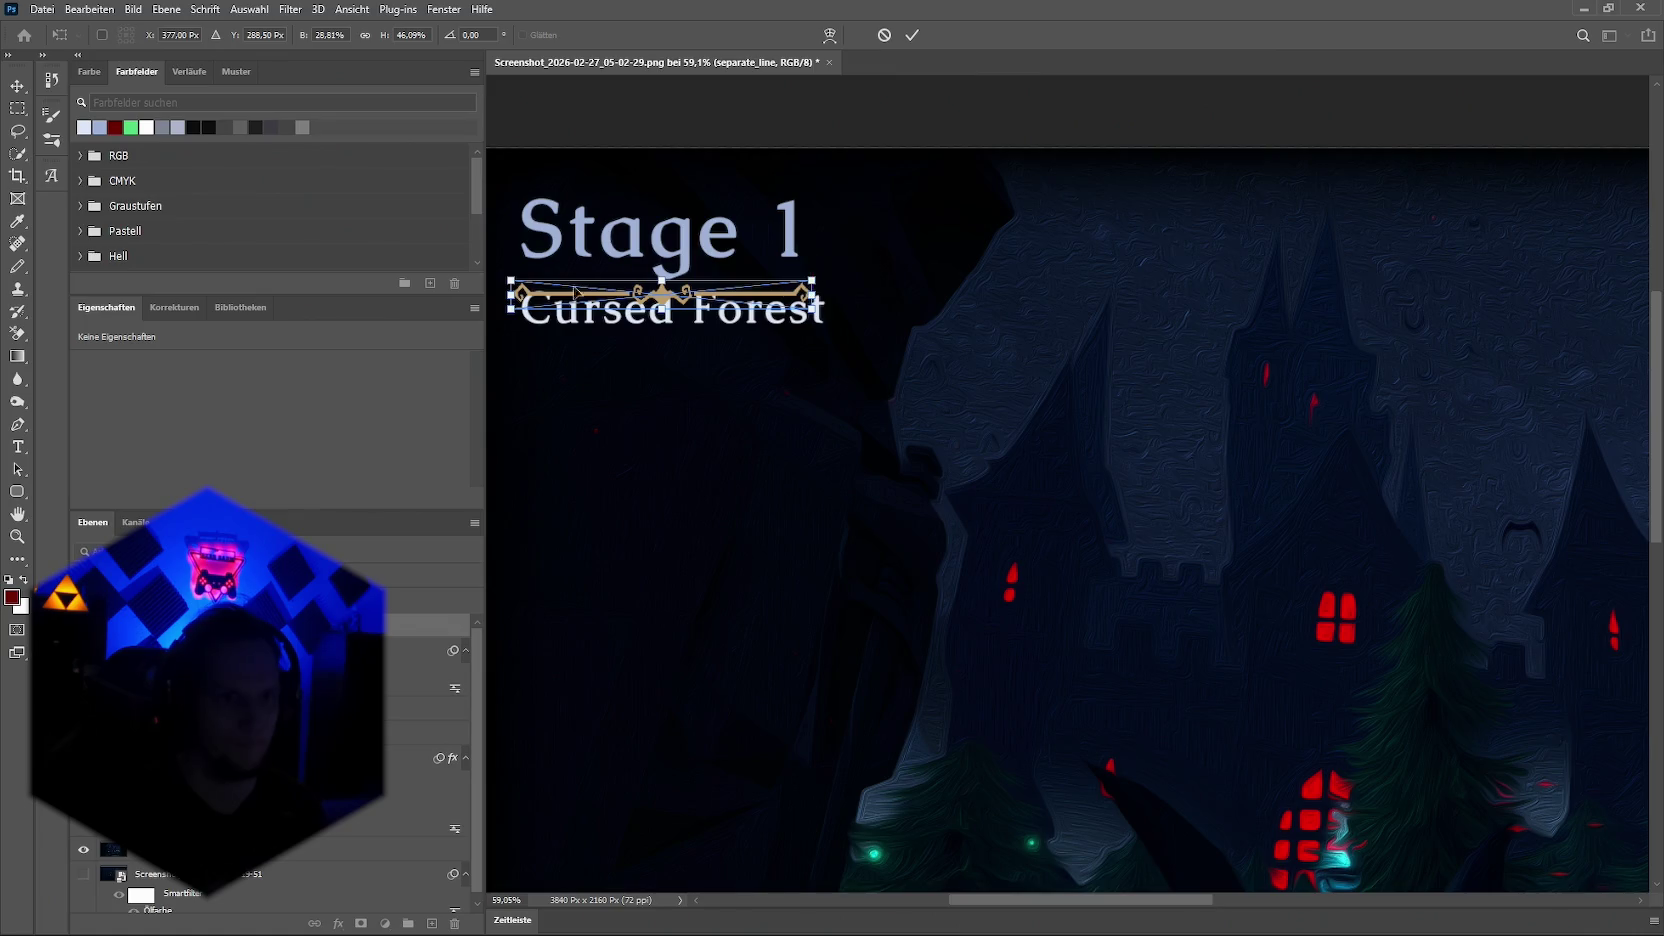
key(Return)
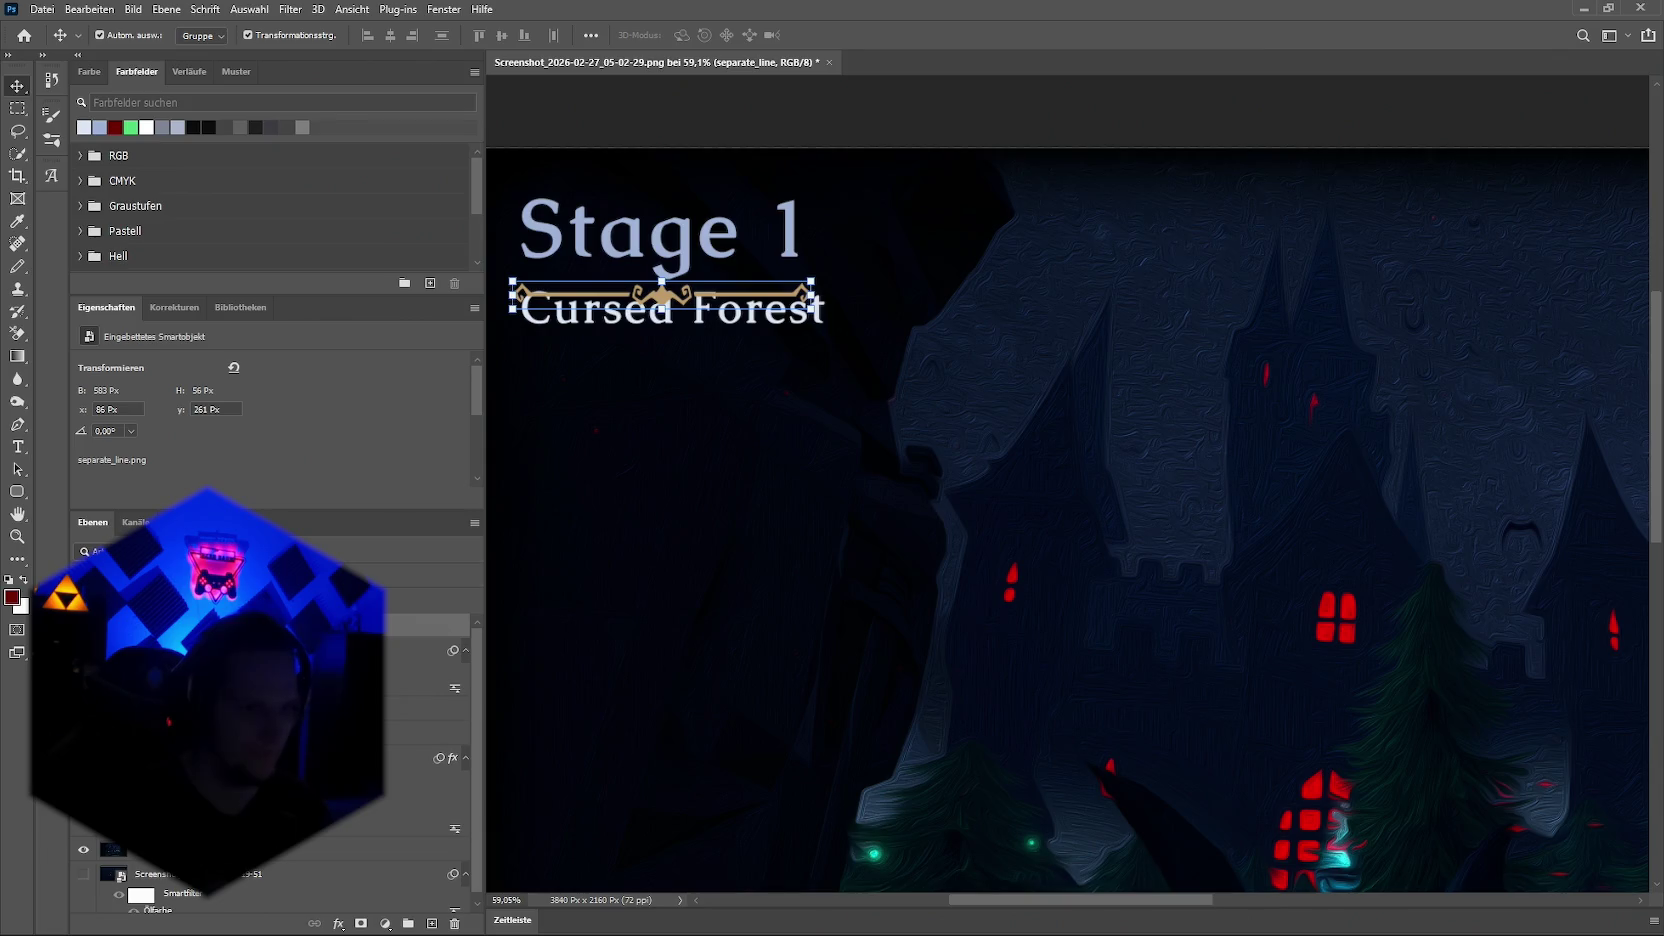
scroll(270, 760, down, 1)
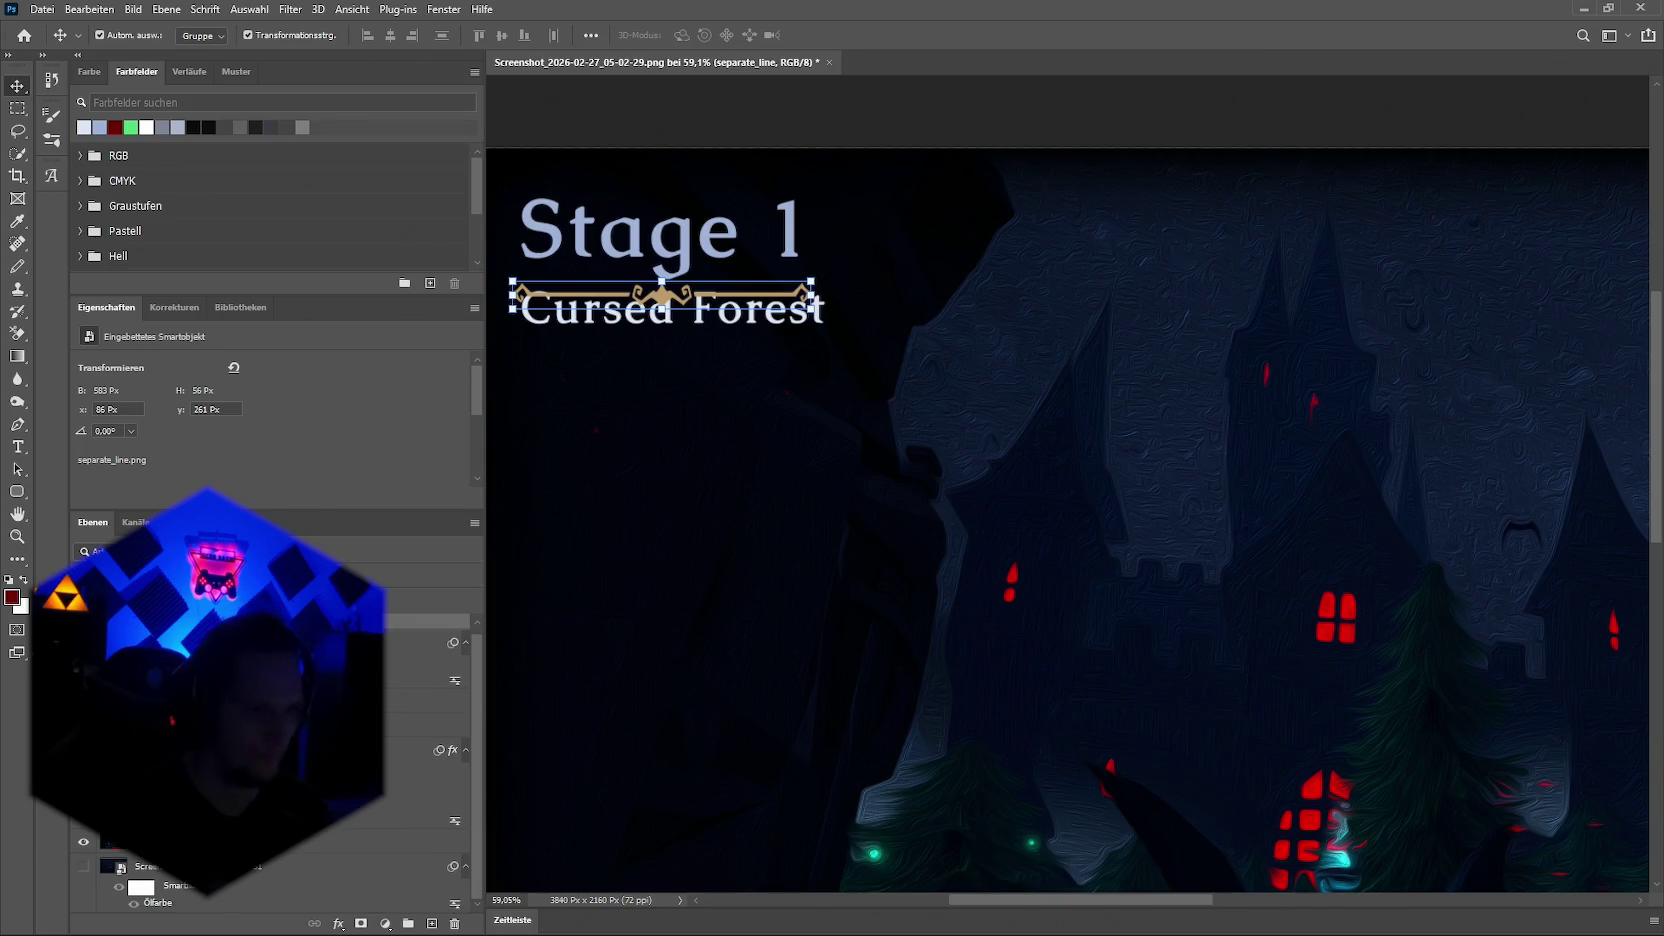
Step: Move Cursed Forest below the divider and shift Stage 1 slightly left
click(650, 250)
click(663, 310)
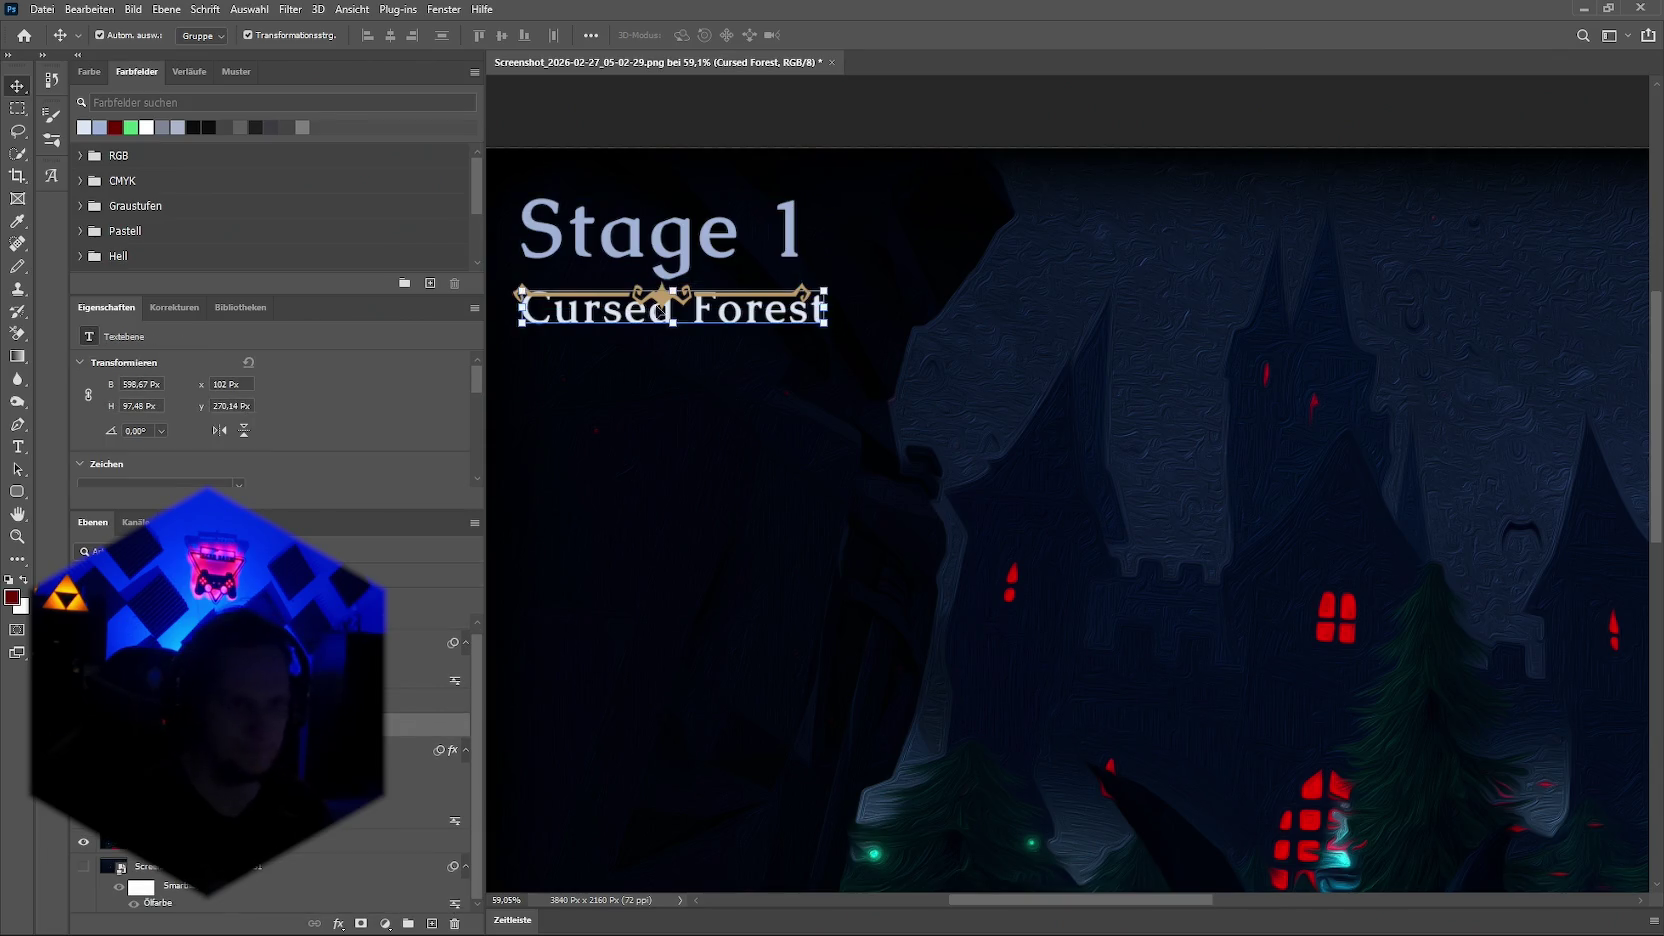
drag(657, 318, 646, 344)
drag(637, 244, 630, 243)
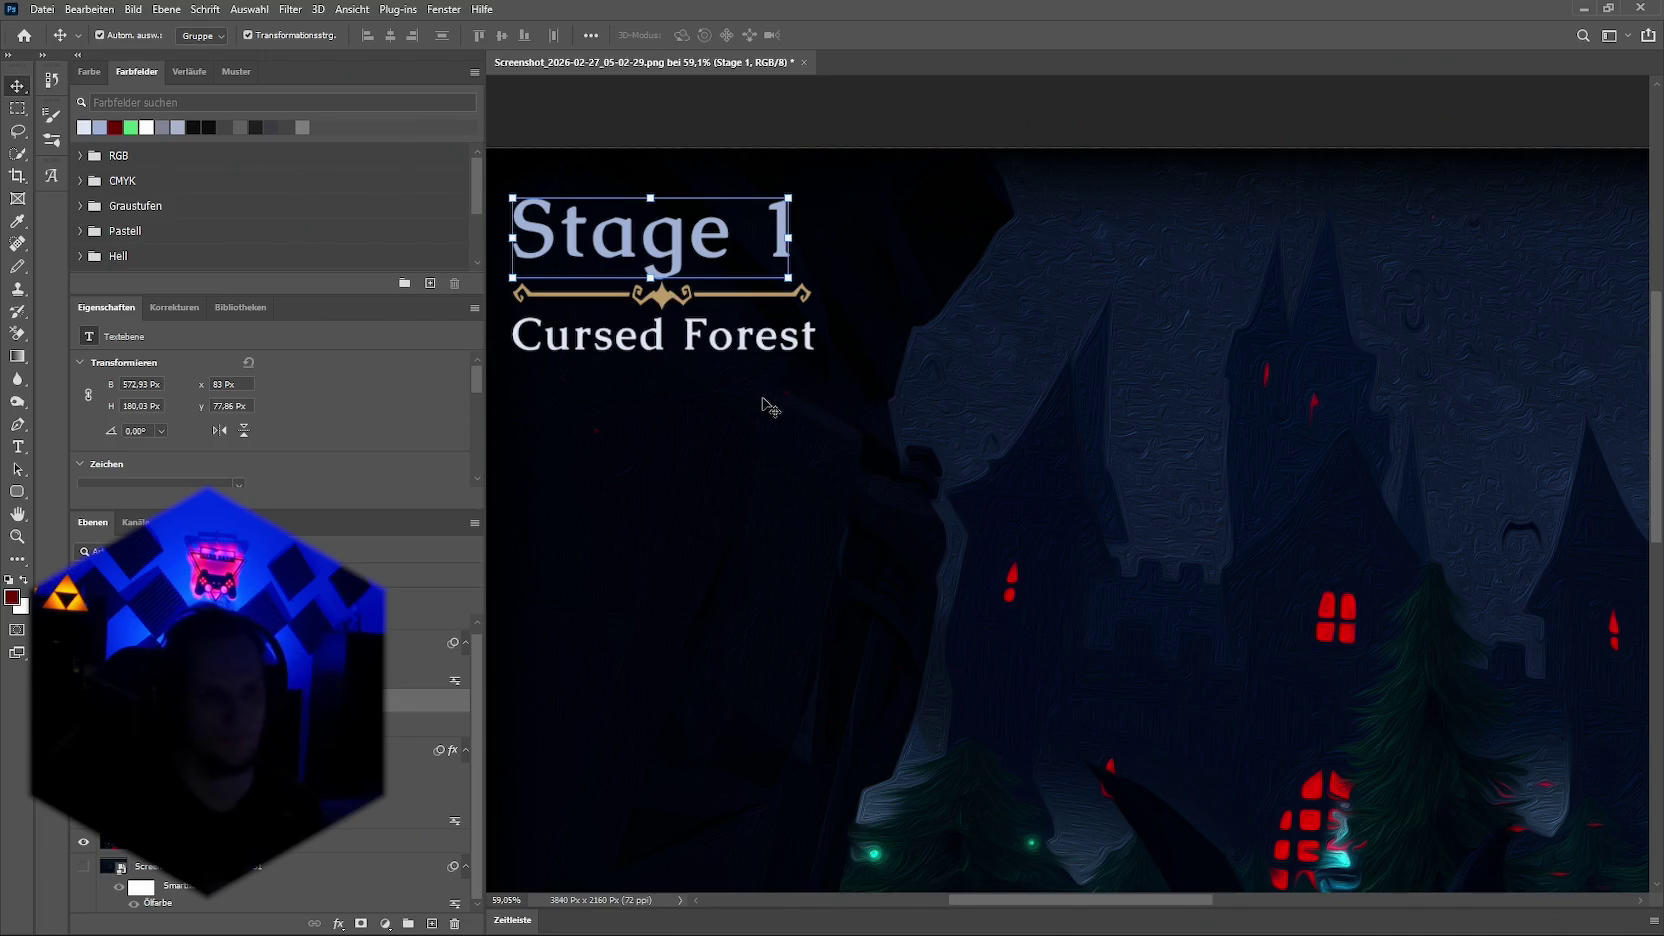
click(675, 316)
Step: Line the divider up under Stage 1, fine-tuning both ends and its position
drag(665, 297, 666, 297)
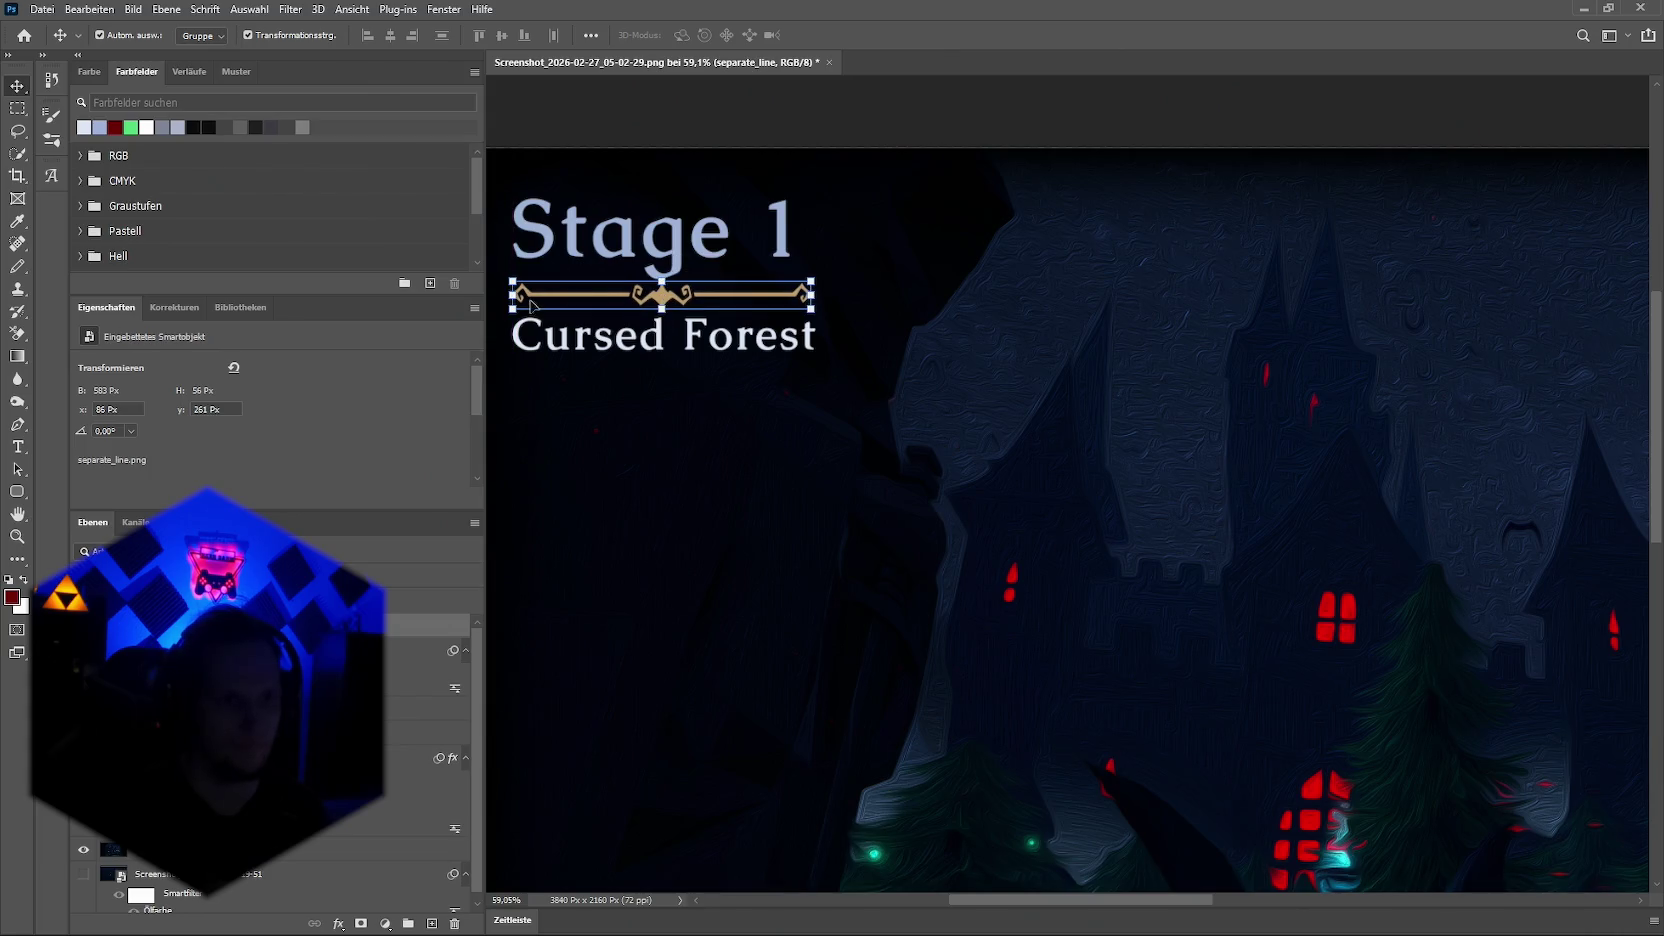
drag(510, 294, 513, 294)
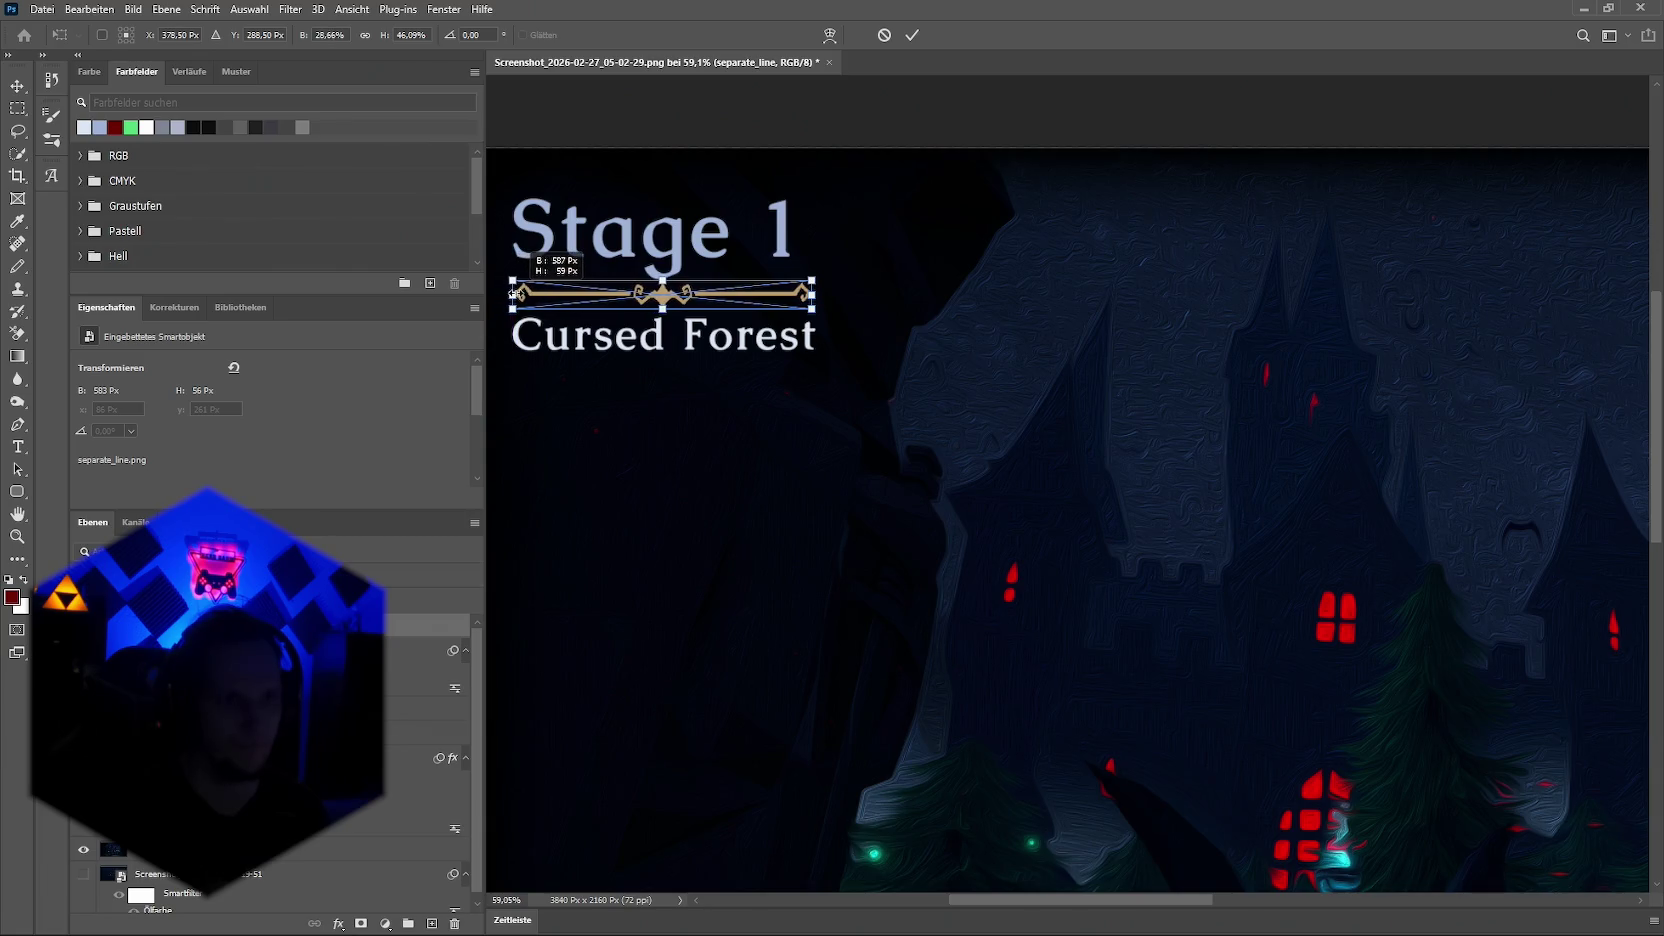
drag(513, 294, 514, 294)
drag(813, 297, 817, 297)
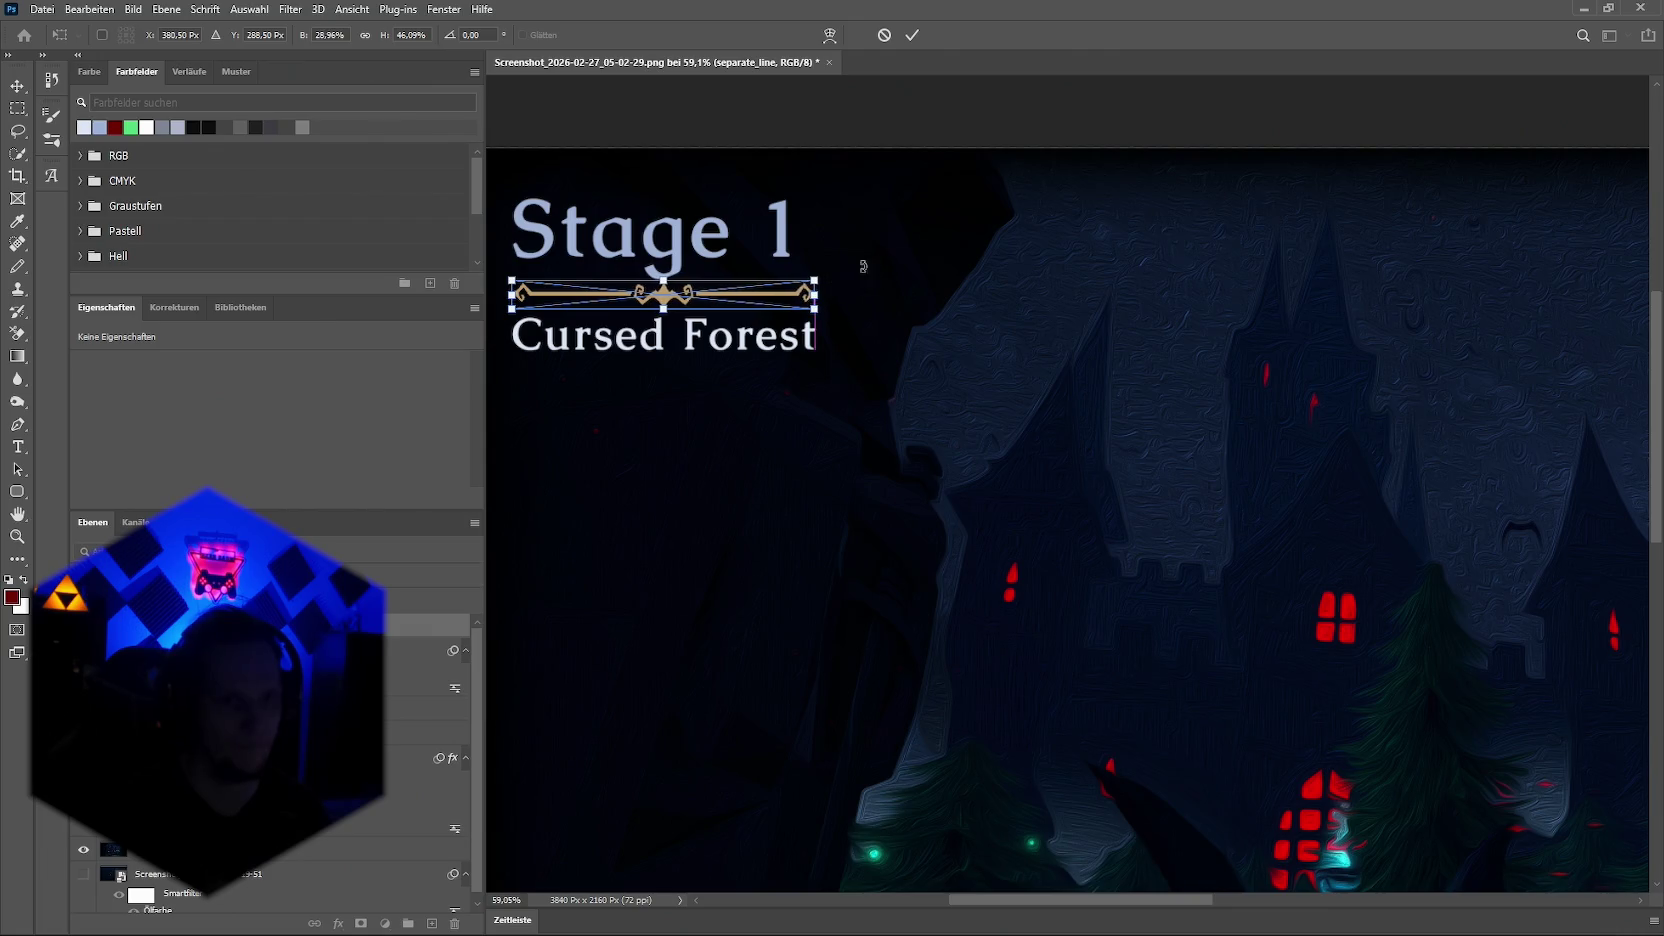
key(Return)
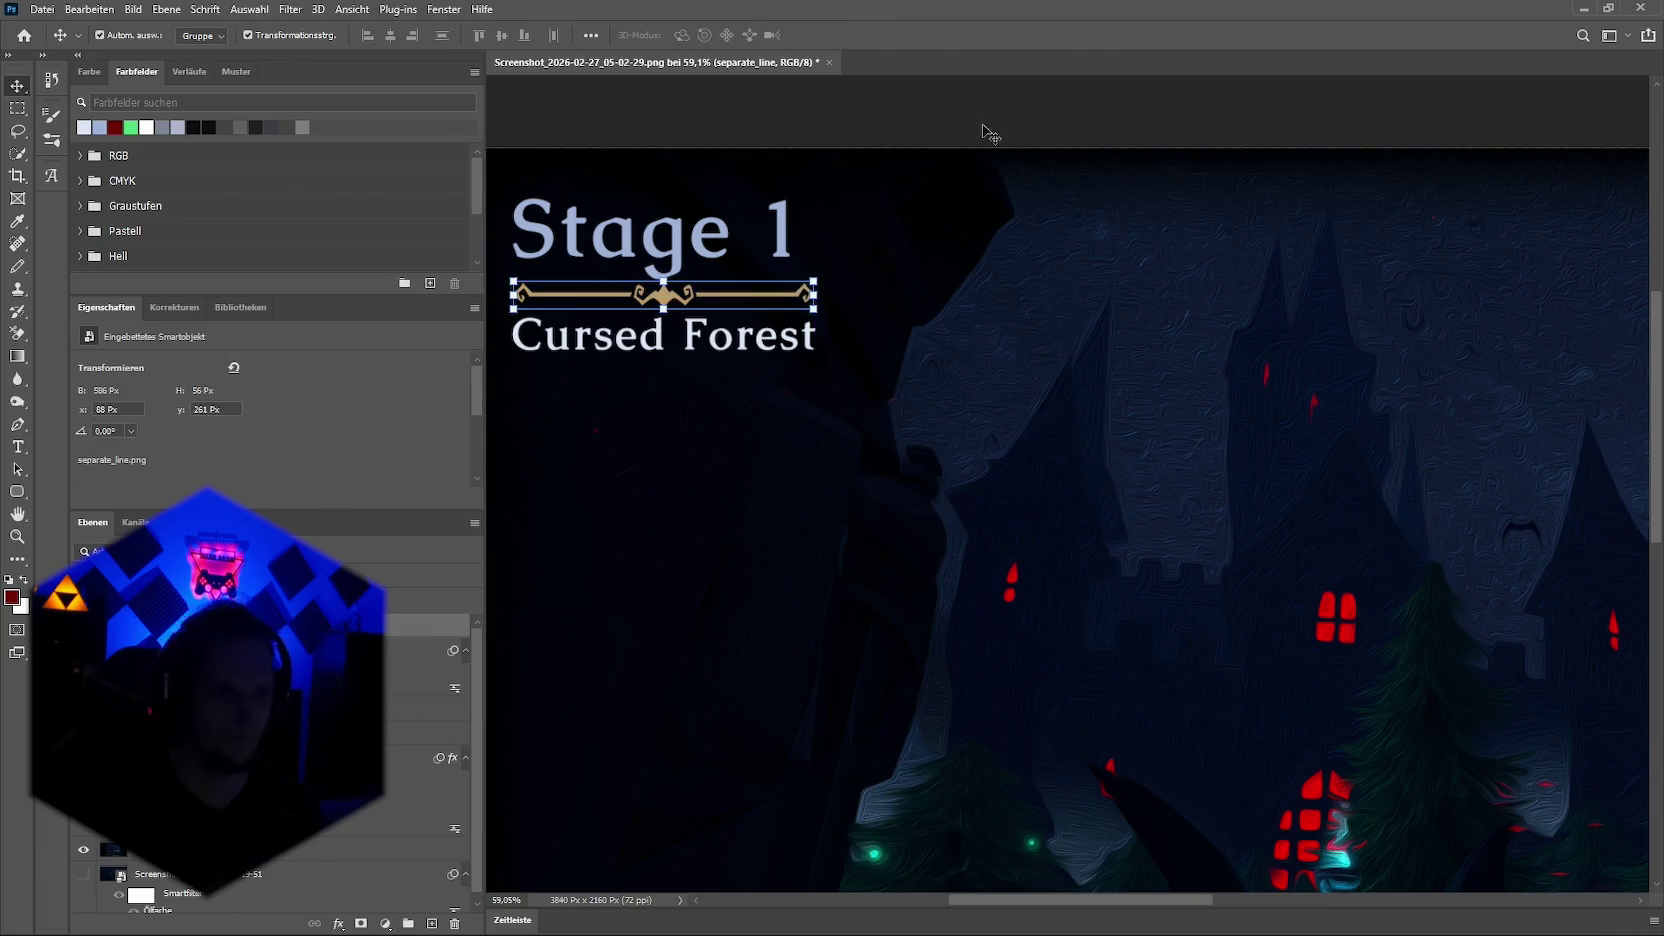
drag(983, 127, 824, 222)
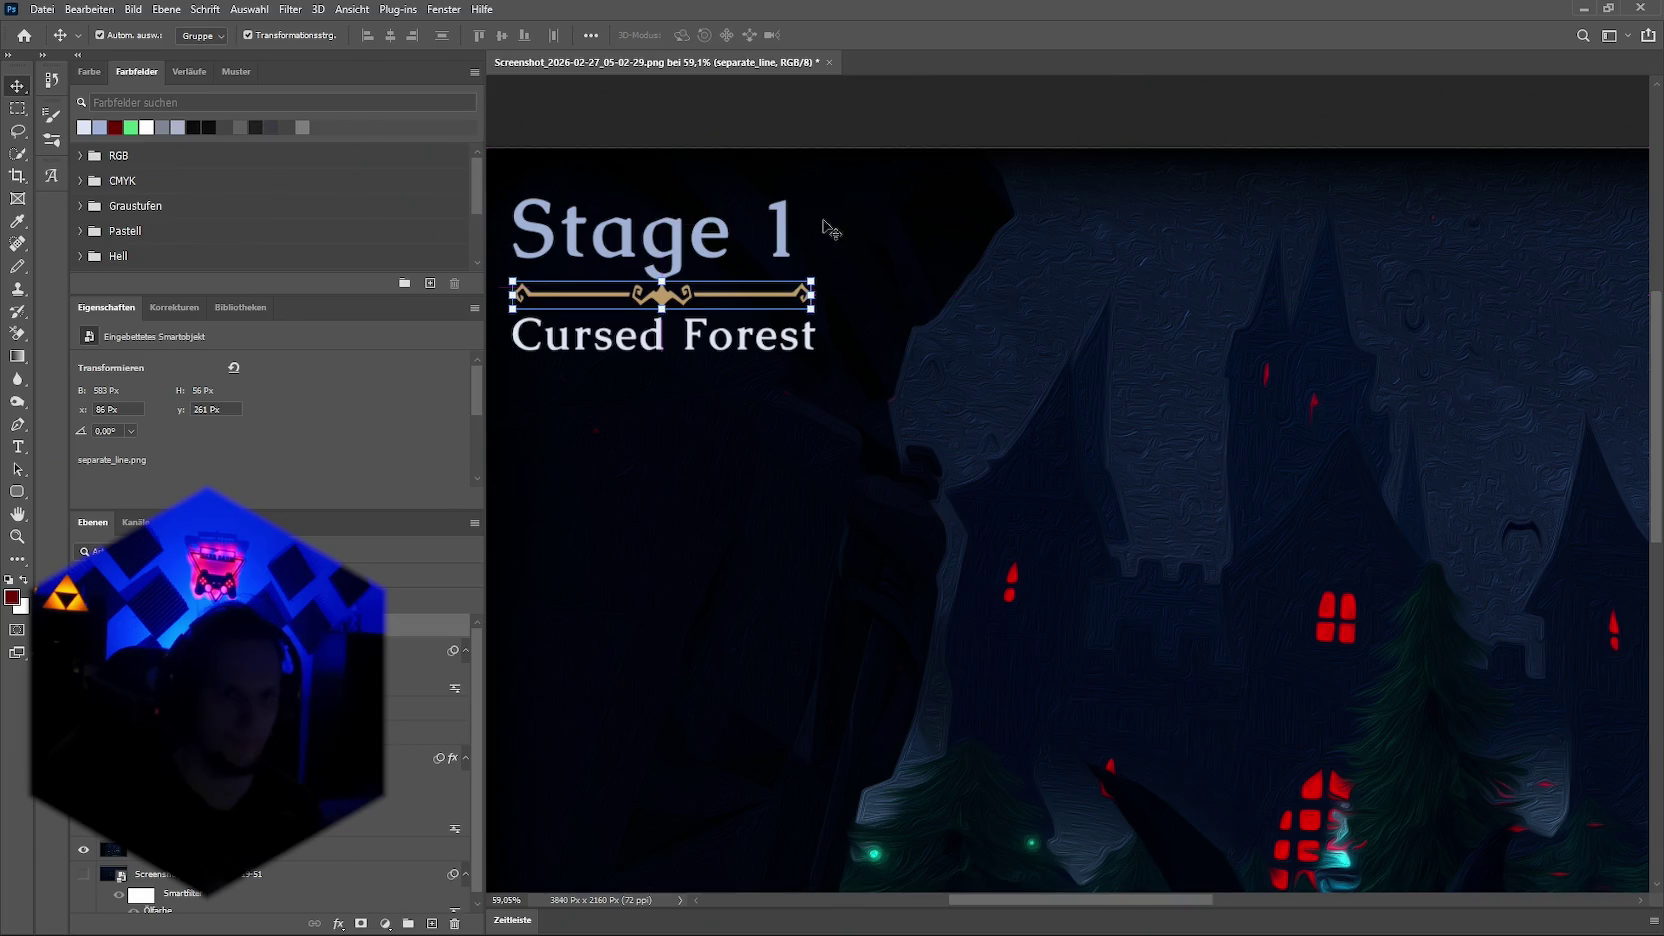
drag(810, 240, 818, 240)
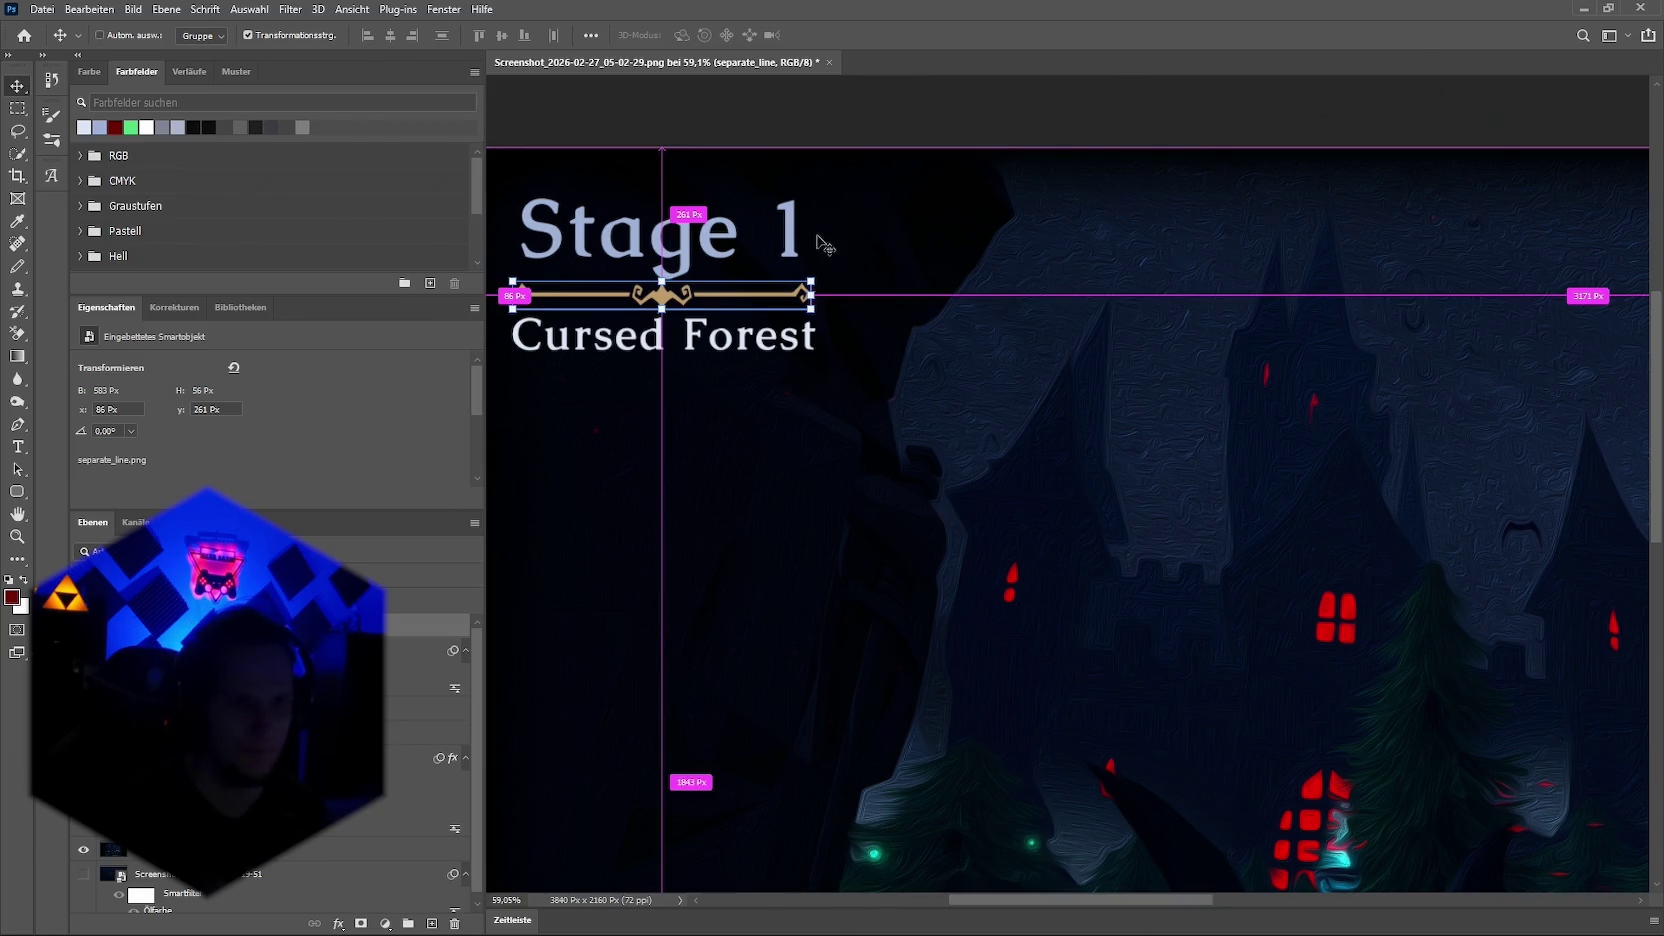
Step: Rasterize the gold divider smart object by accepting the Brush tool's prompt
key(y)
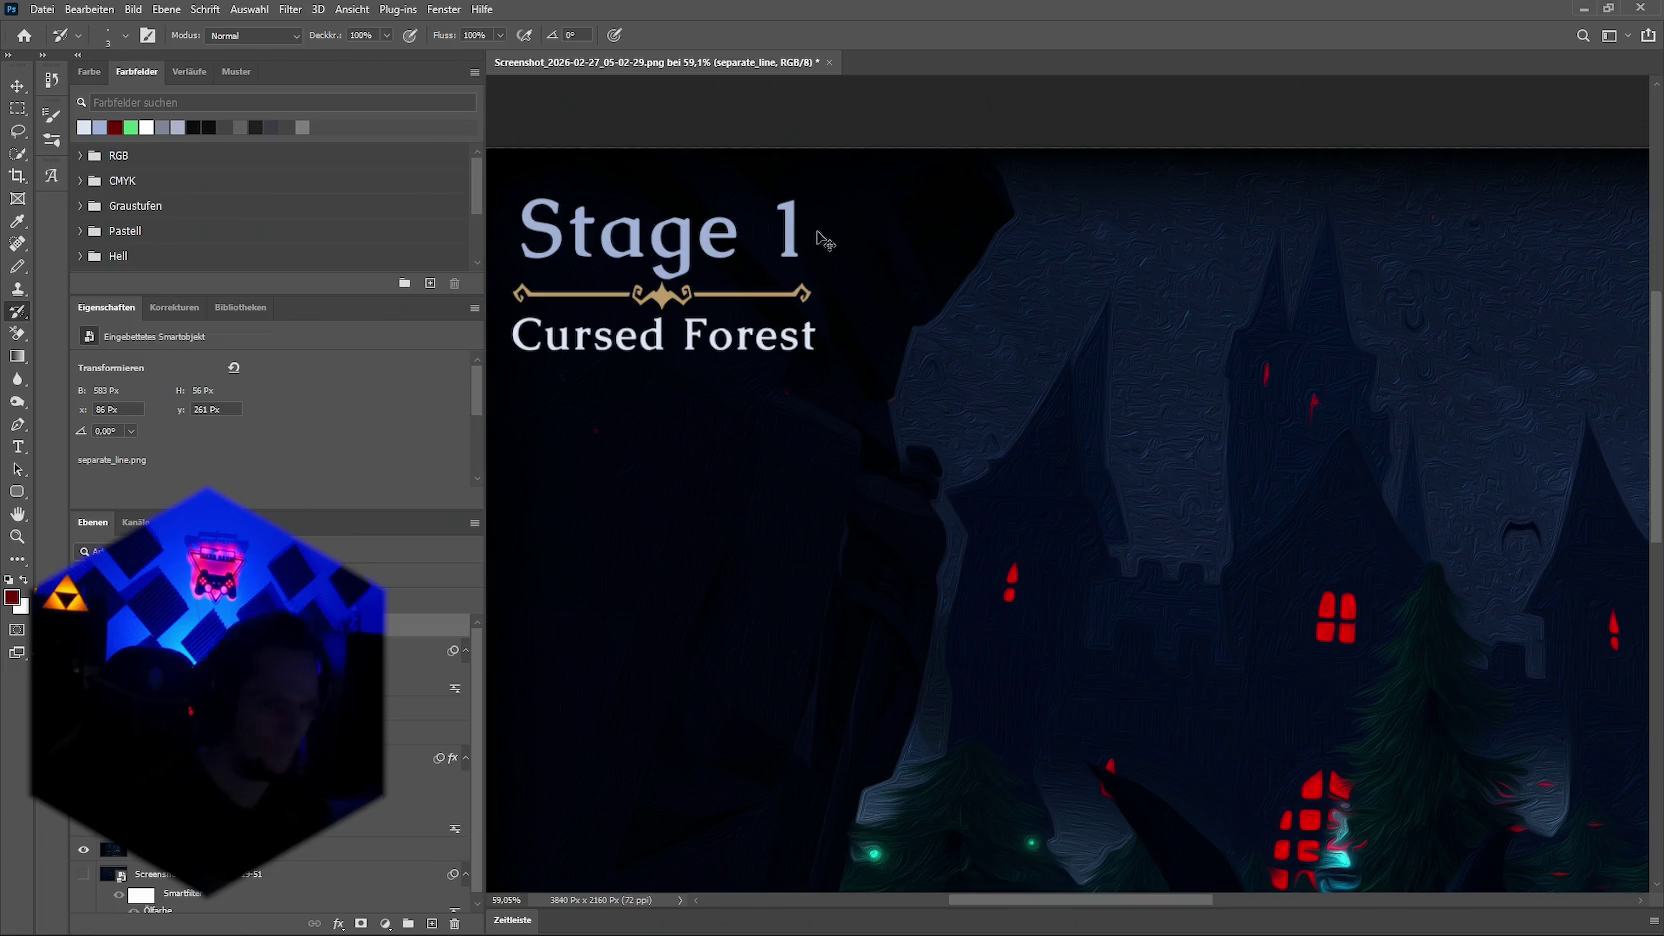
key(ctrl+z)
key(Return)
click(657, 296)
click(790, 378)
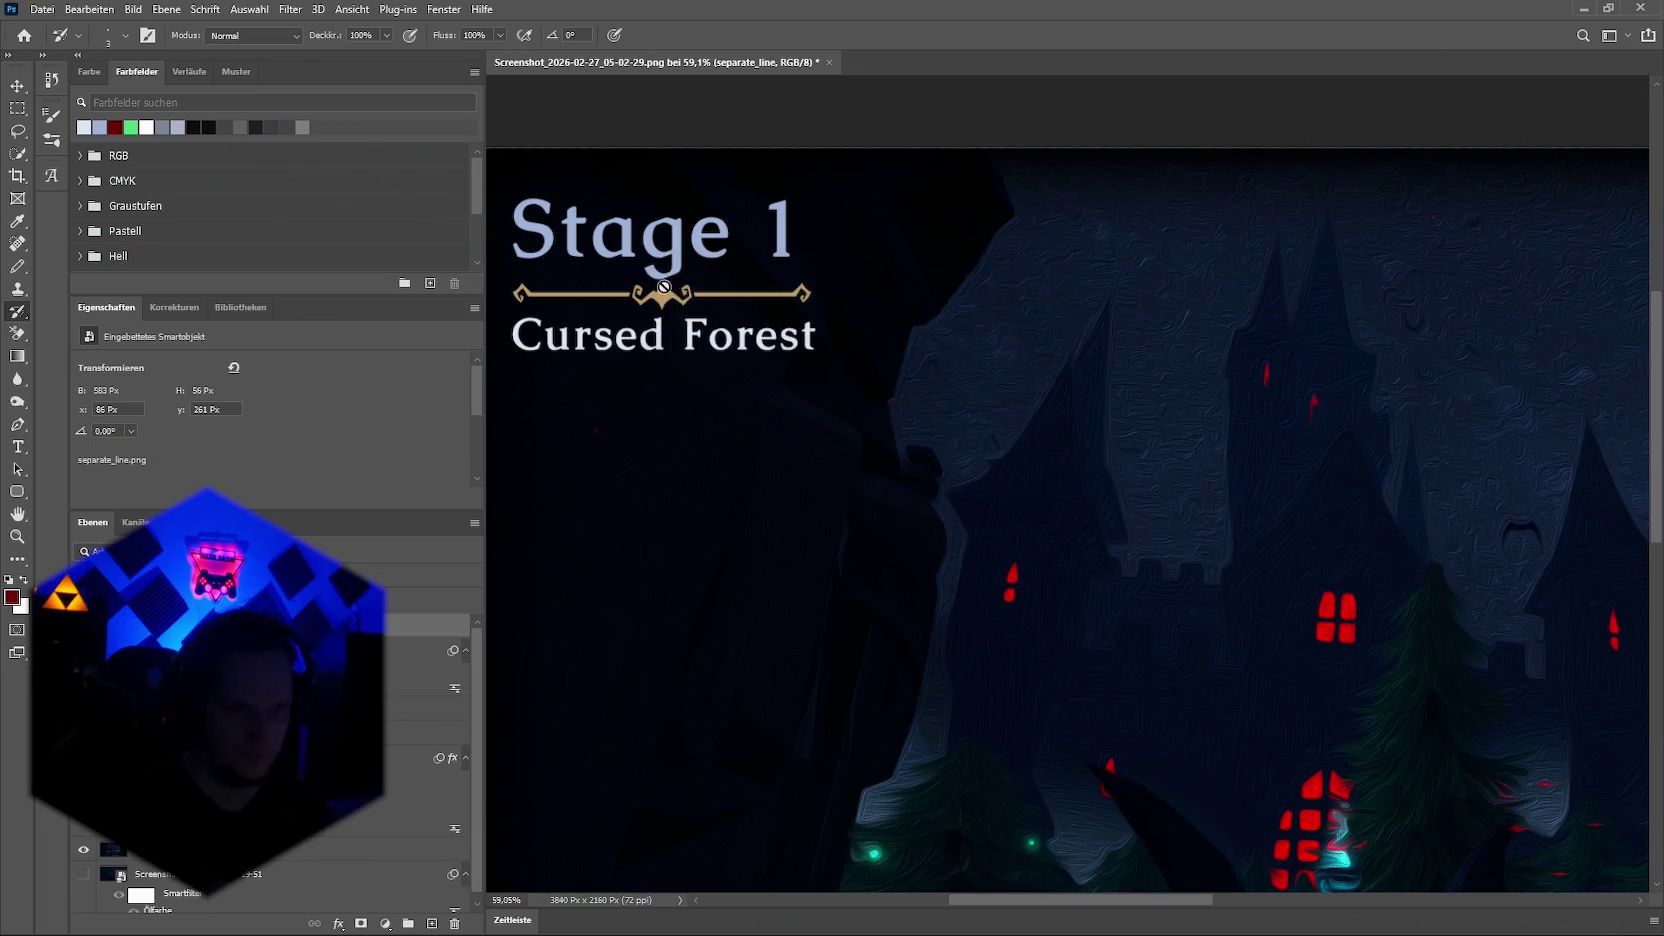
click(790, 378)
Step: Stretch the divider slightly to the right, to about 591 px wide
key(v)
drag(815, 297, 818, 296)
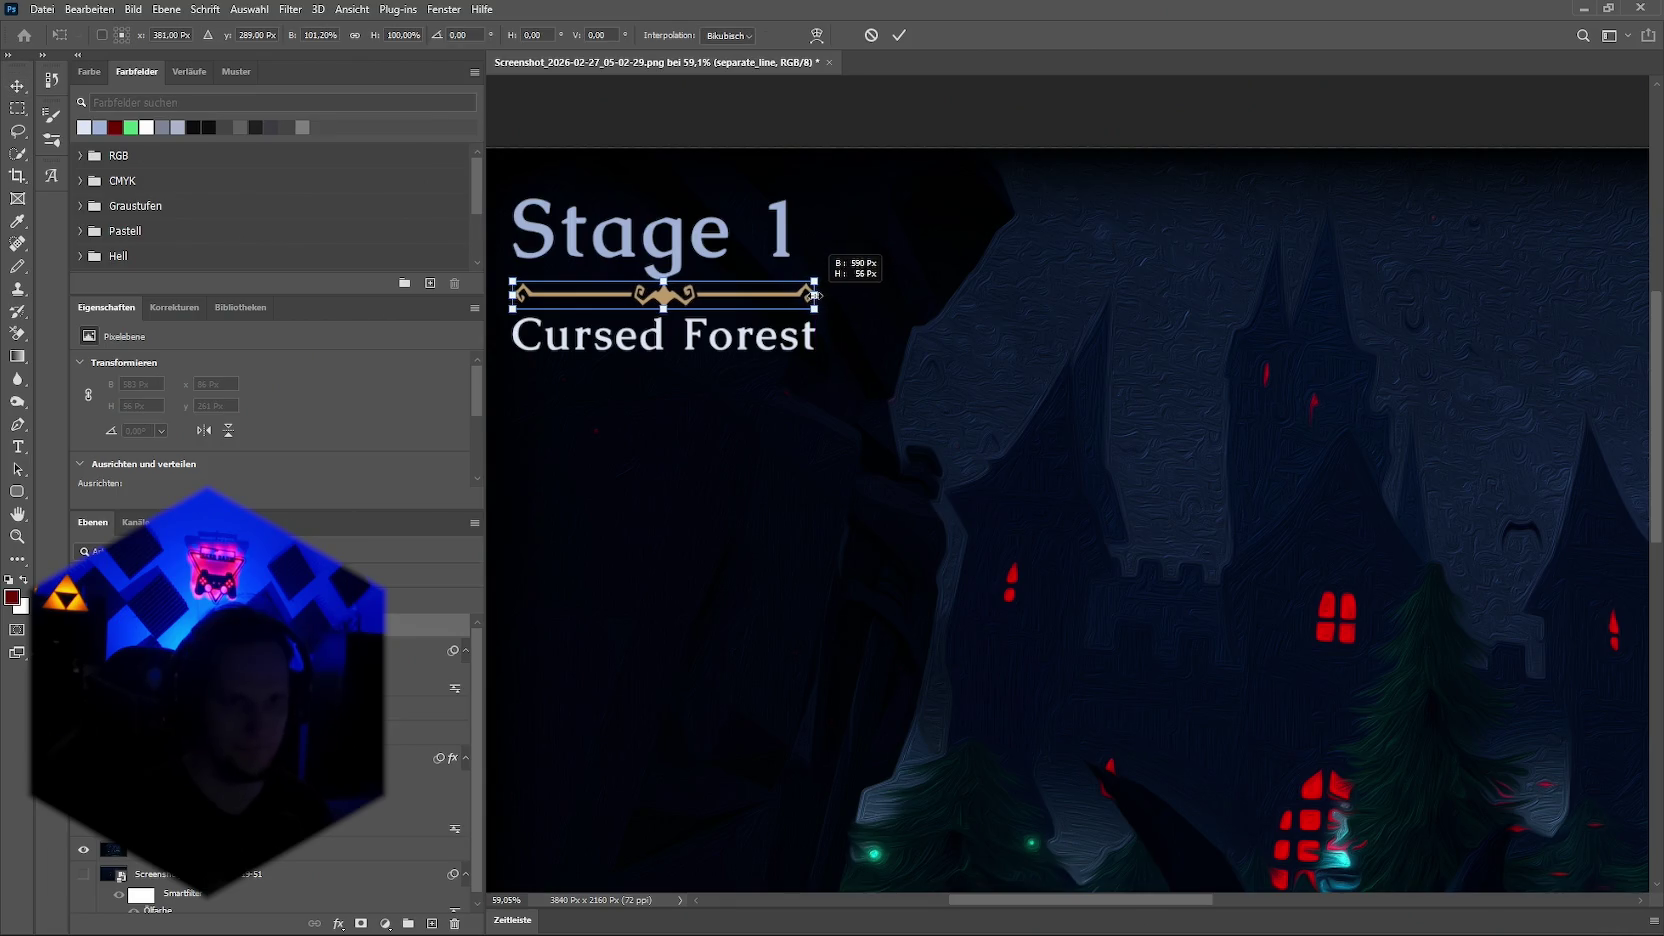
drag(816, 296, 816, 296)
drag(513, 295, 513, 295)
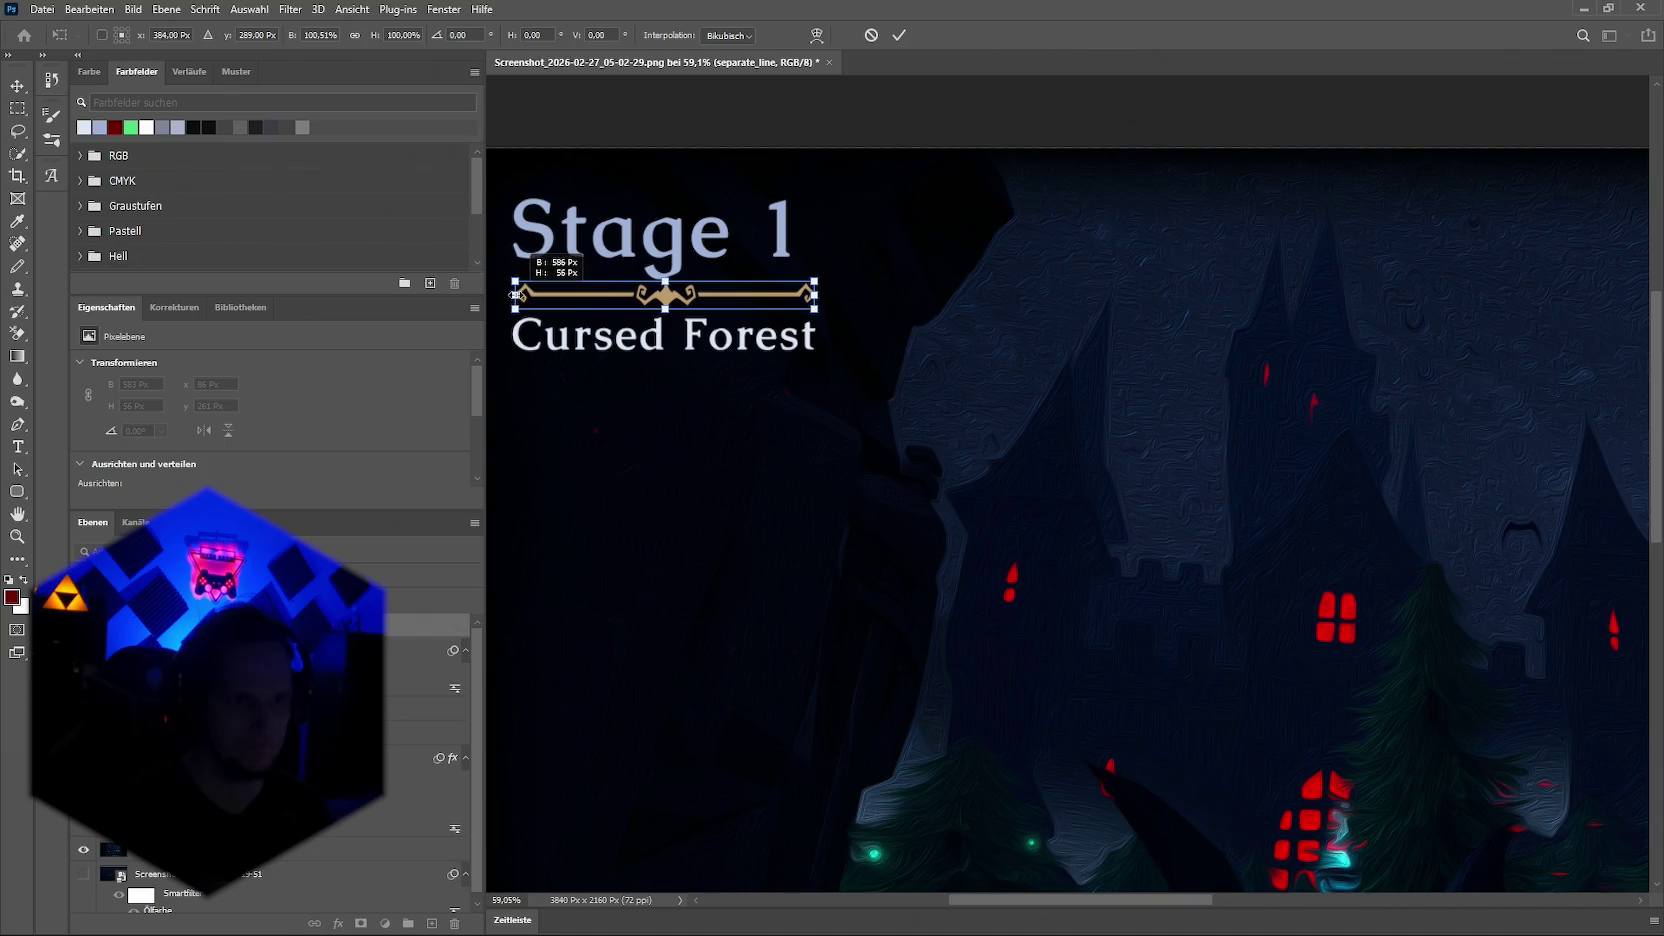
key(Return)
click(924, 125)
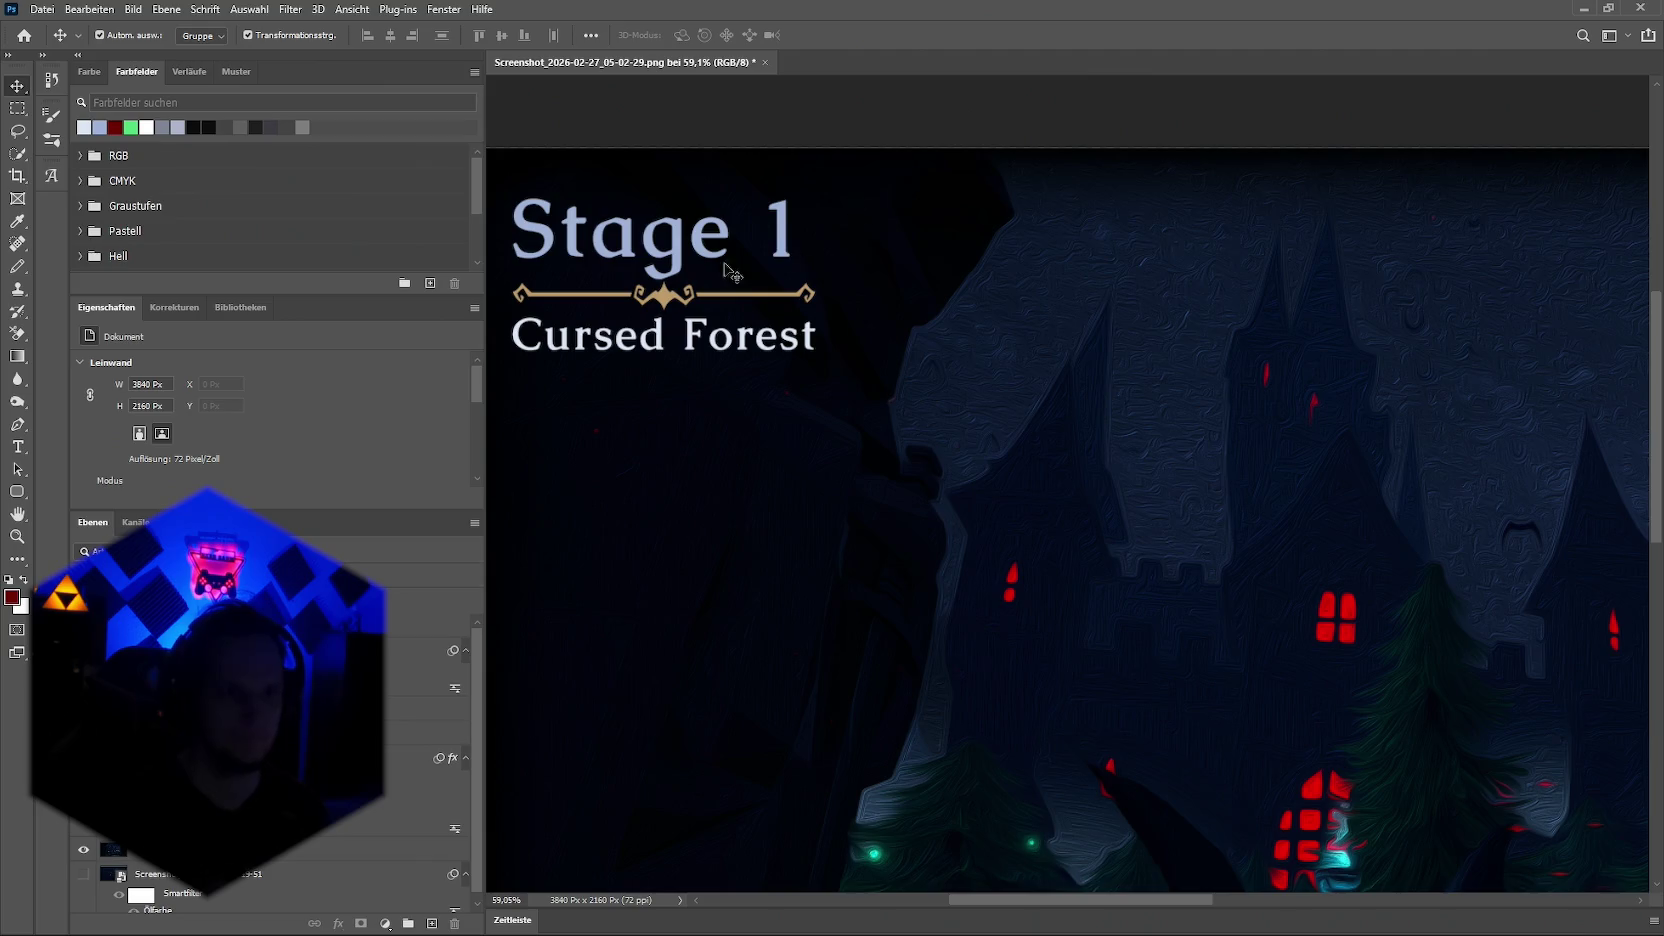
Step: Shift Stage 1 to align with the divider, review the zoom, then drag it below the divider
drag(679, 243, 692, 236)
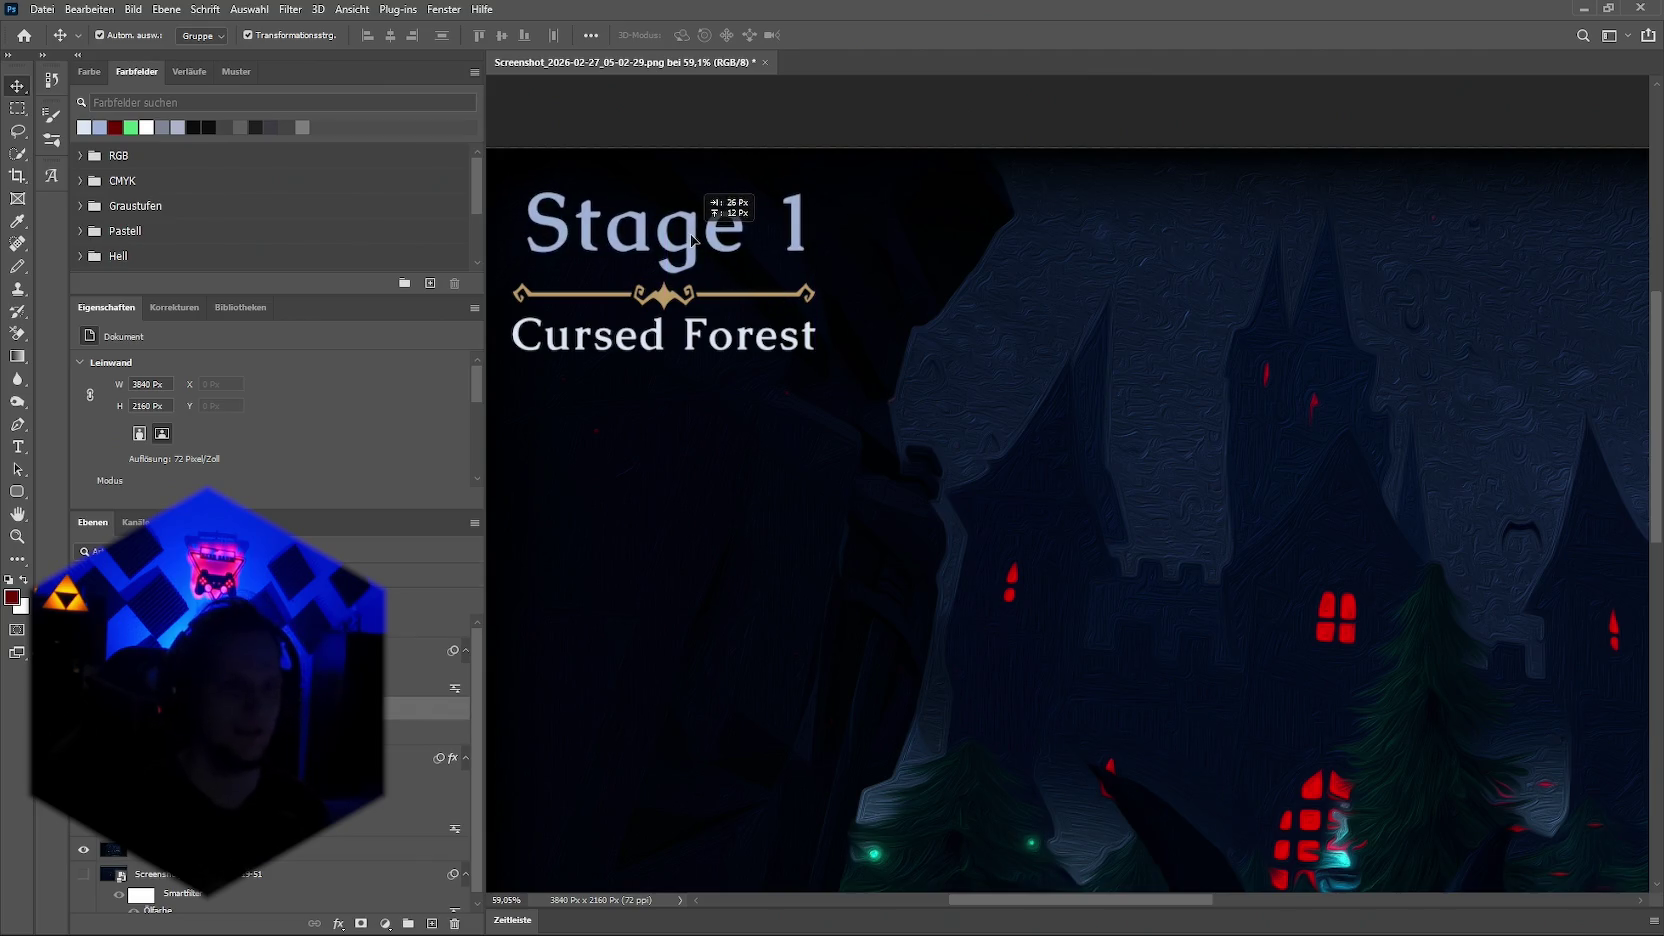
drag(692, 238, 678, 240)
click(1022, 85)
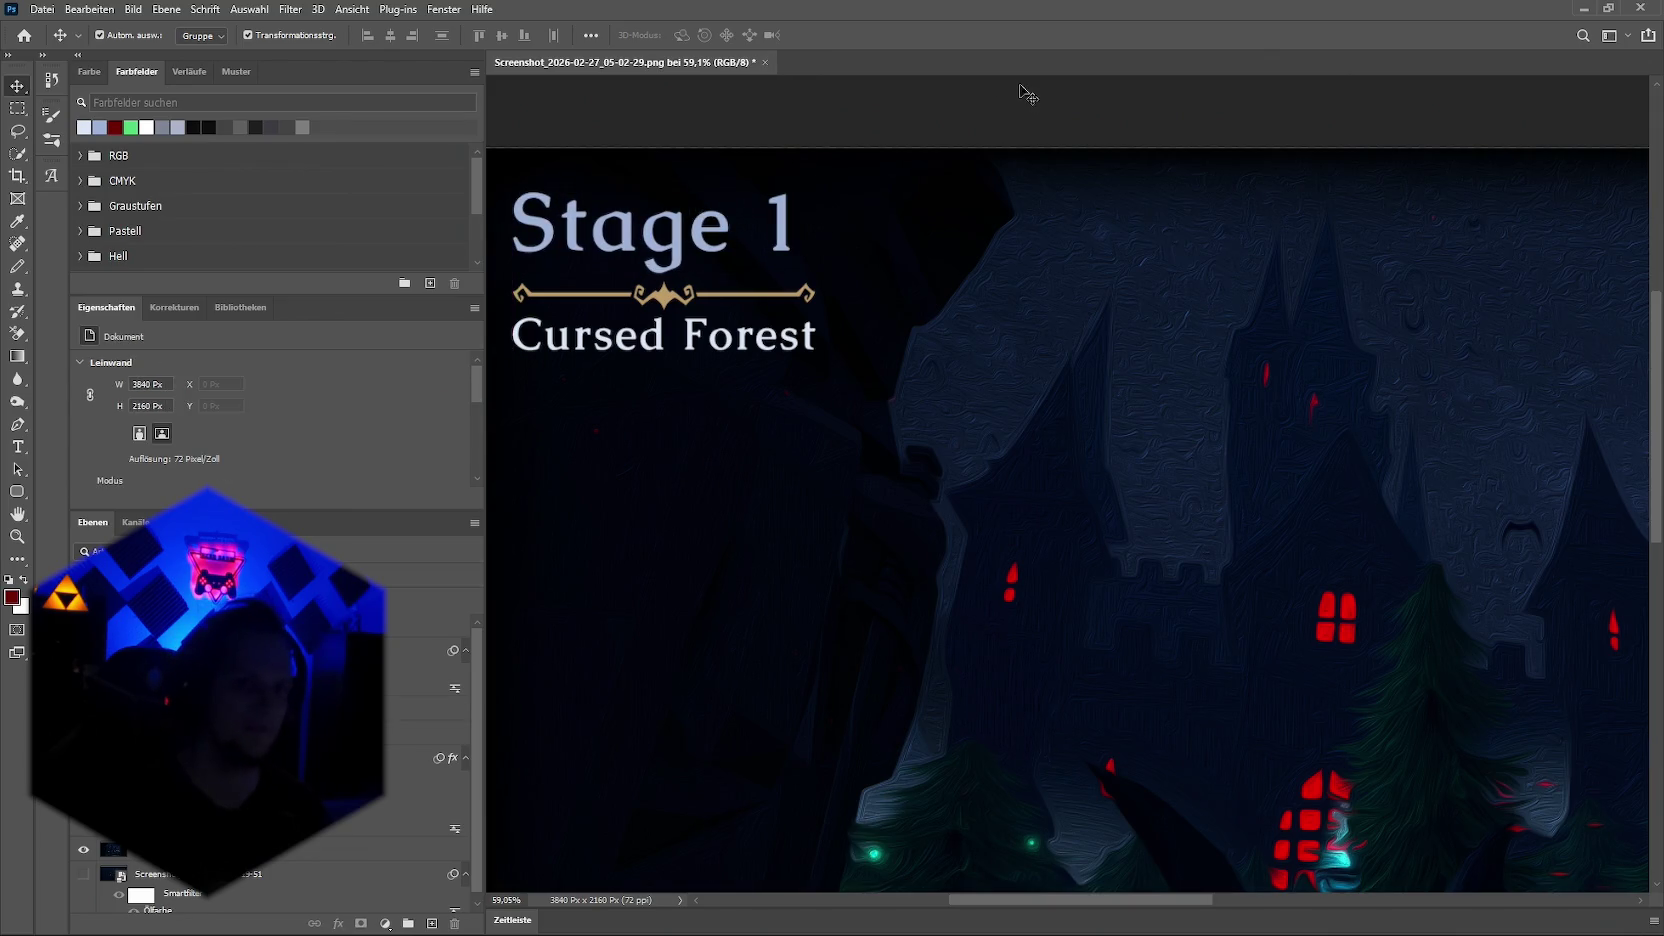
scroll(815, 380, down, 3)
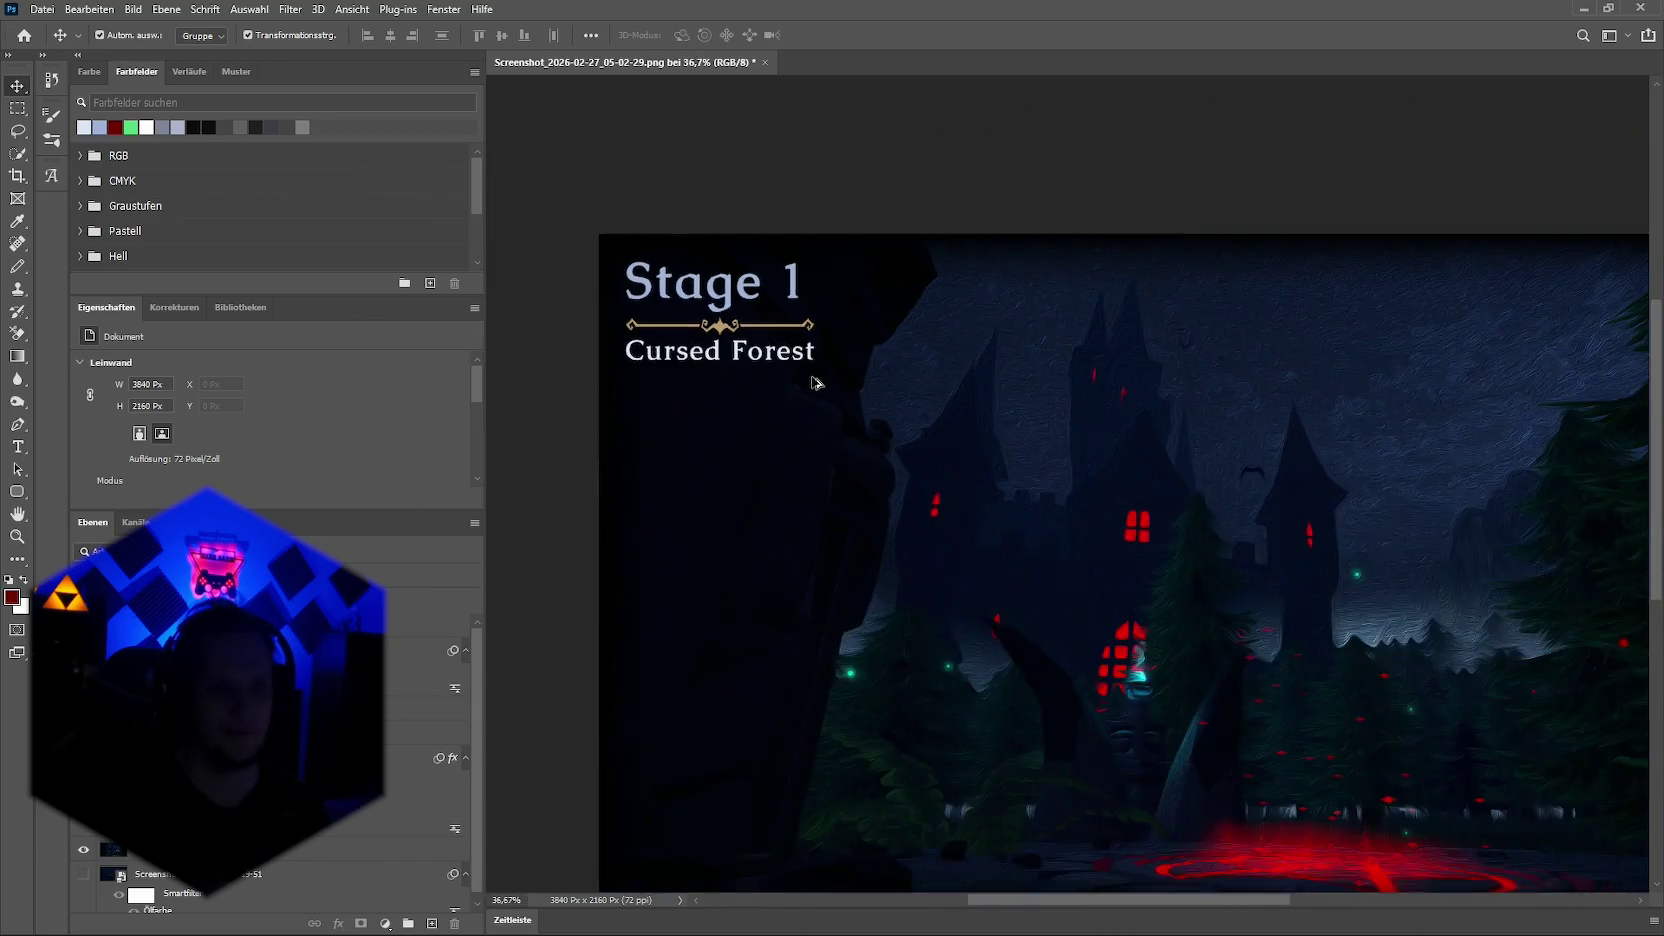
scroll(719, 345, up, 3)
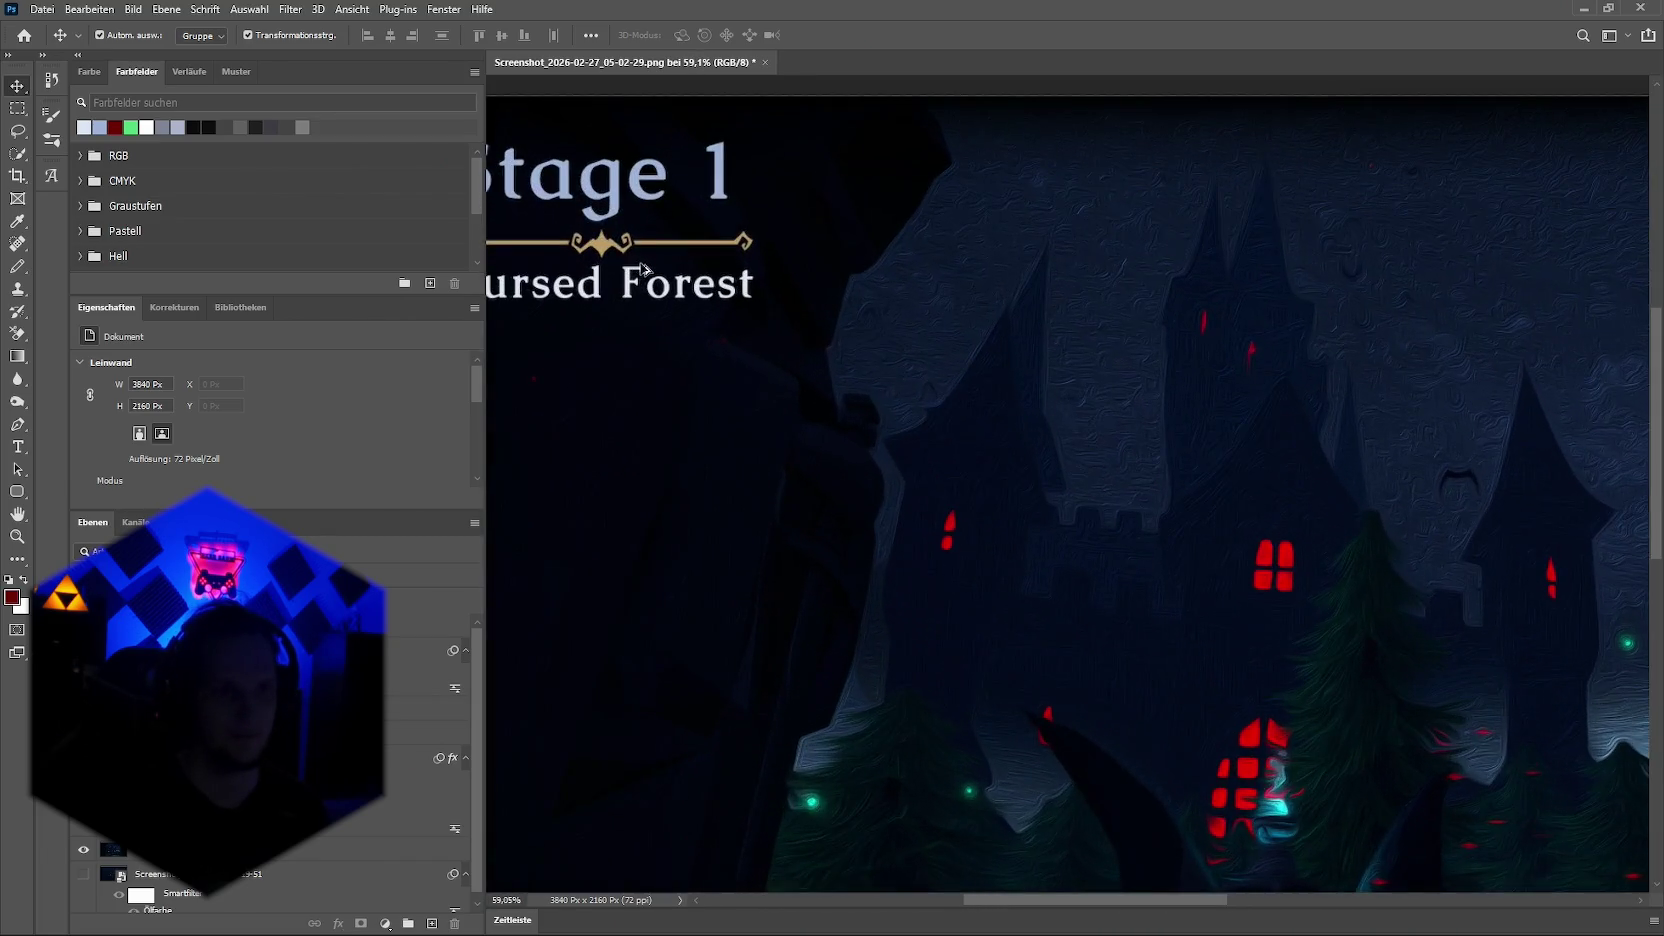
scroll(590, 234, down, 2)
scroll(590, 234, up, 3)
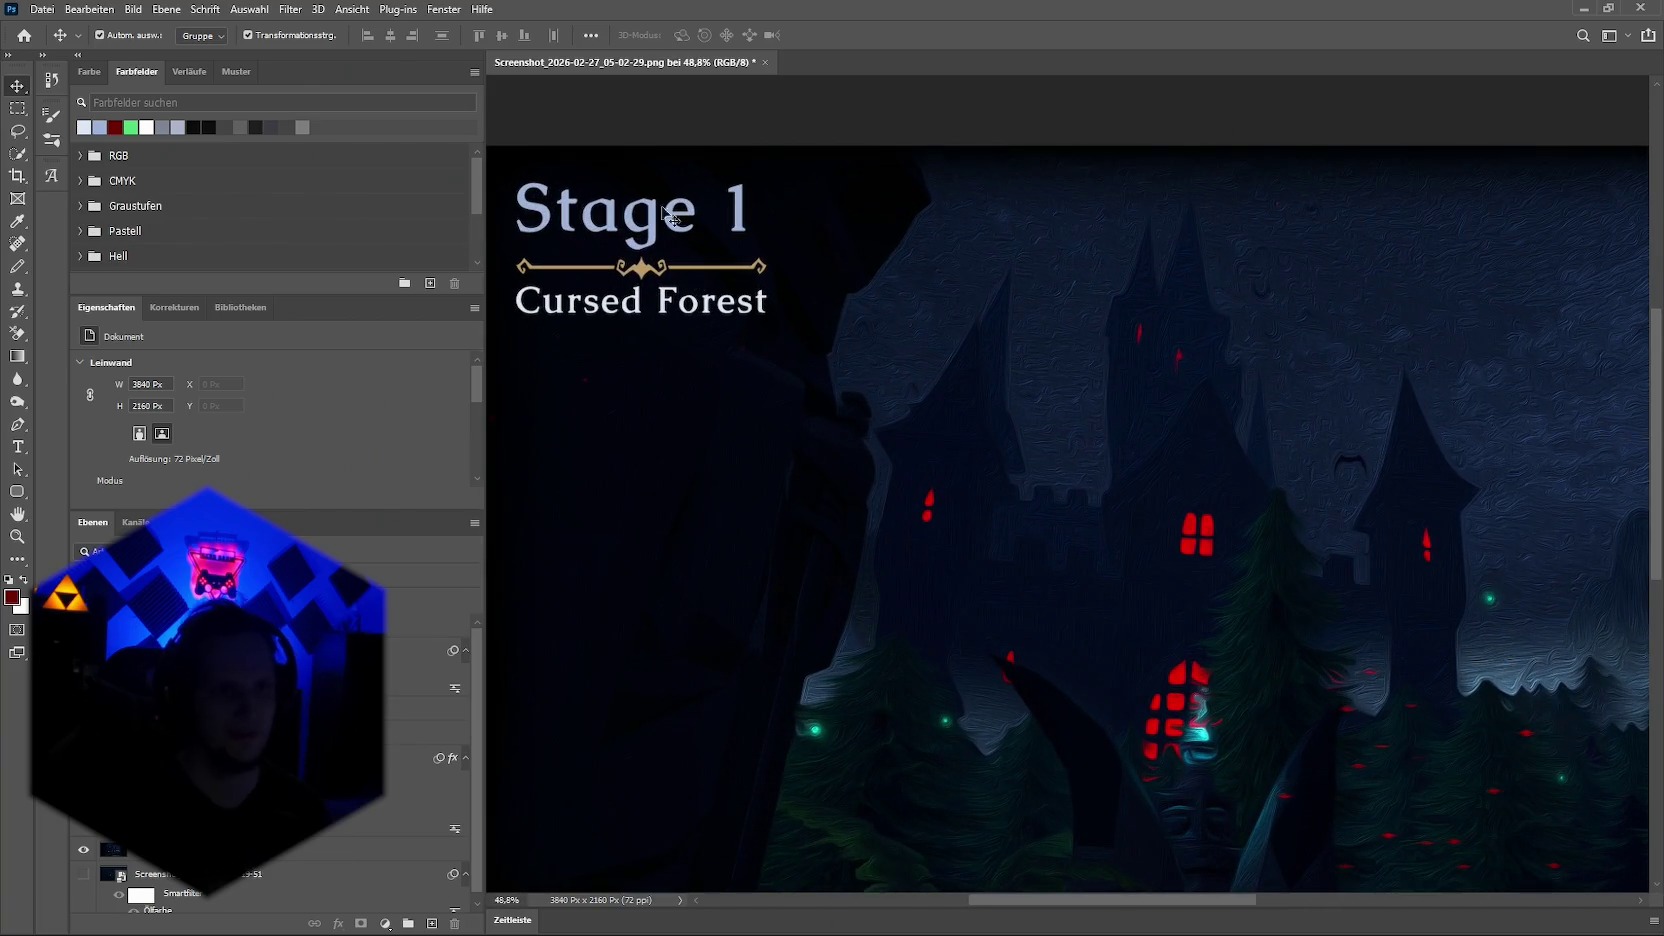
drag(650, 210, 652, 395)
Step: Raise Cursed Forest above the divider, then tighten both titles against it: Cursed Forest on top, Stage 1 beneath
drag(683, 307, 677, 200)
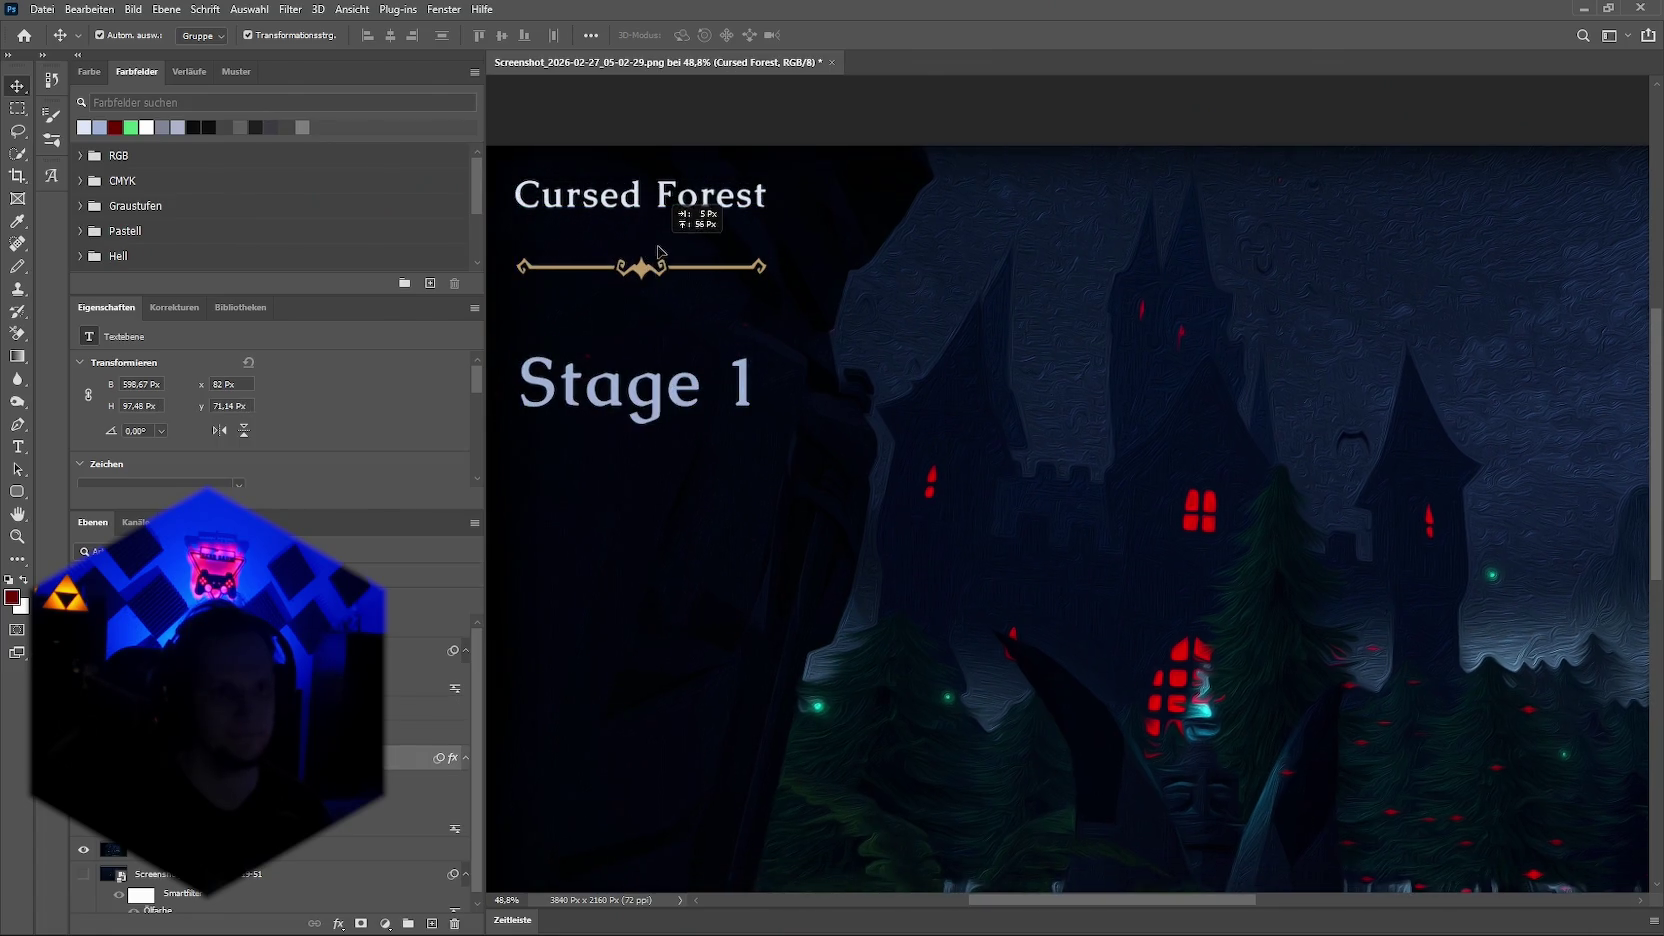
click(652, 262)
drag(652, 395, 658, 330)
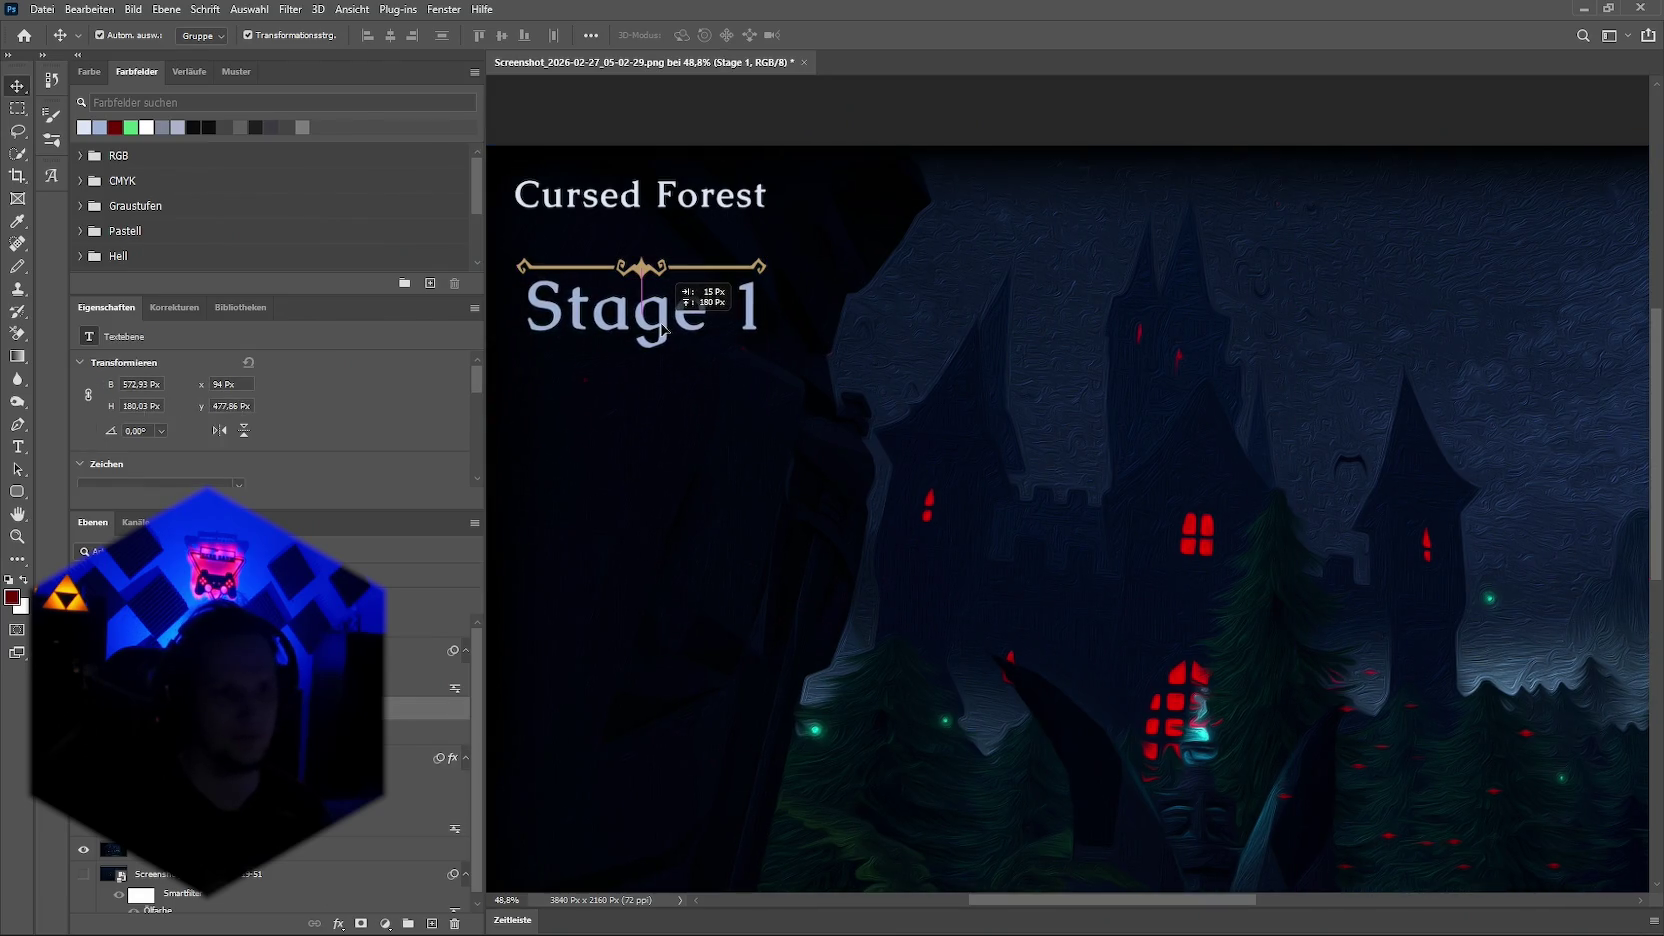
drag(658, 330, 663, 331)
click(676, 197)
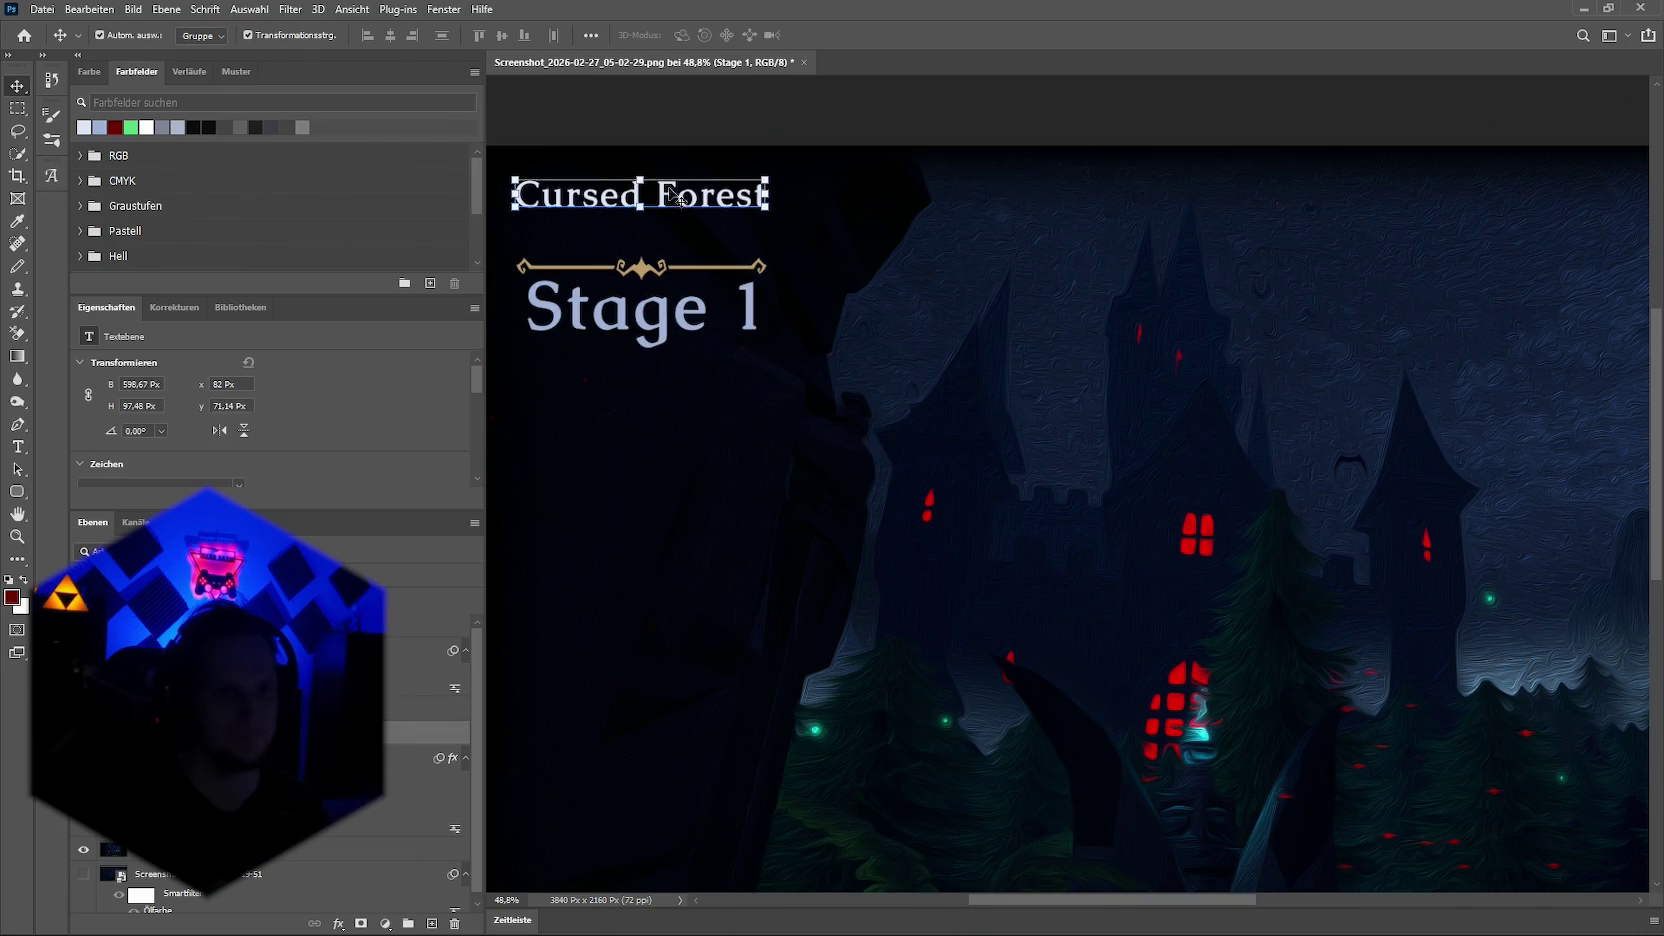
drag(668, 196, 669, 233)
click(984, 93)
scroll(980, 335, down, 4)
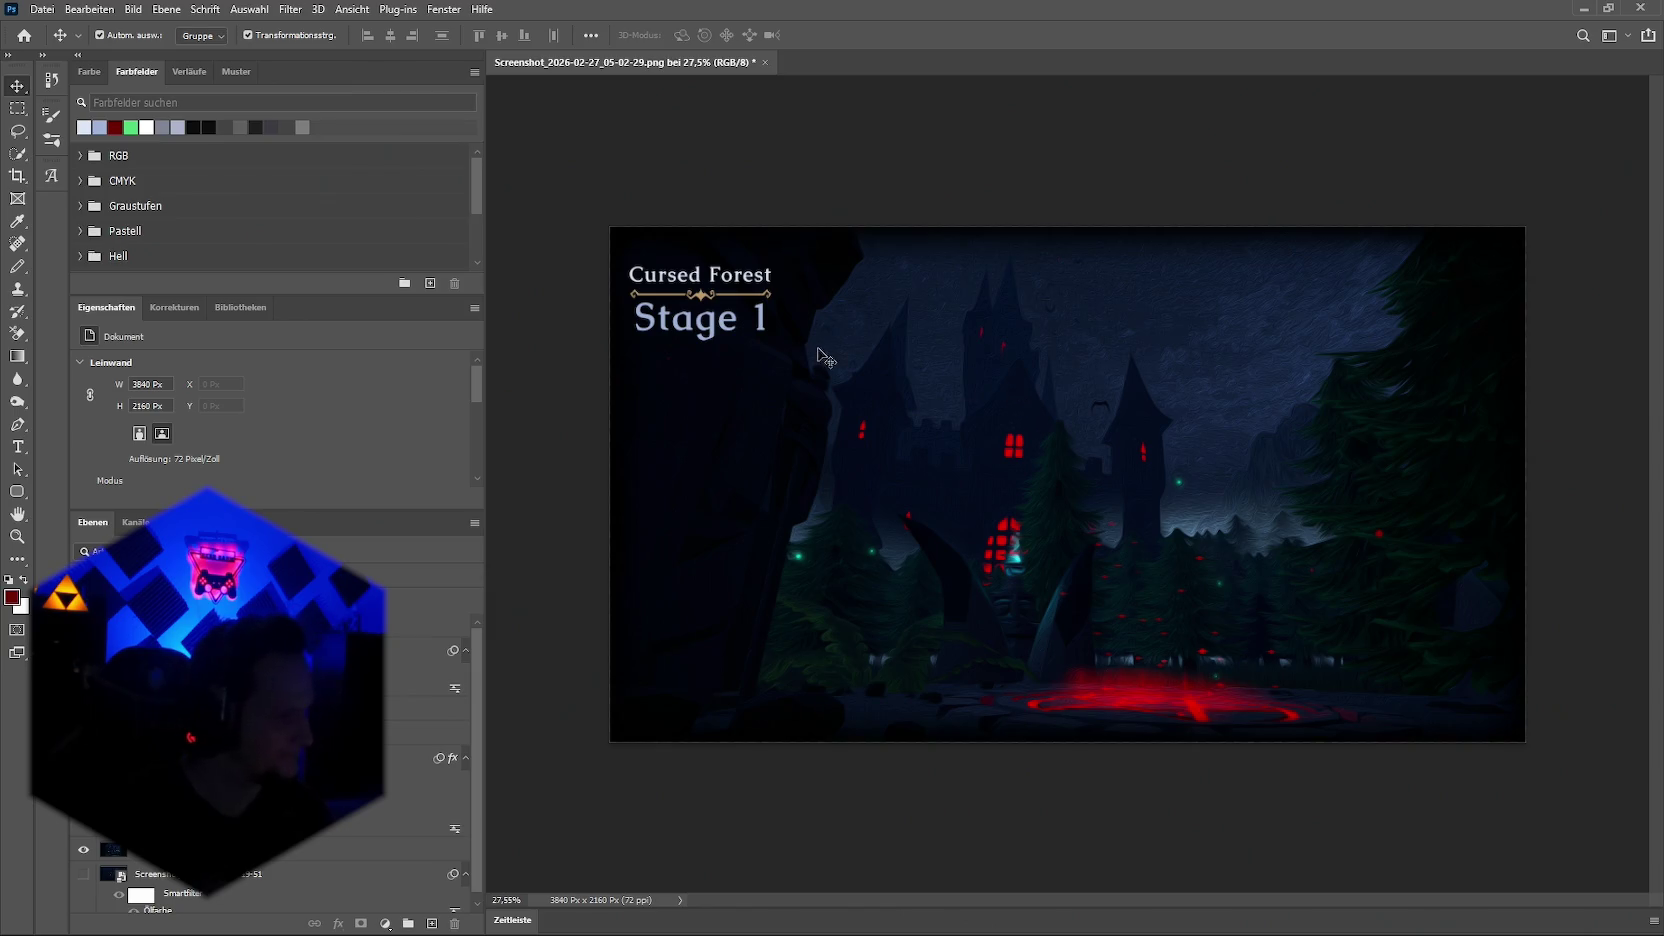
scroll(668, 312, up, 3)
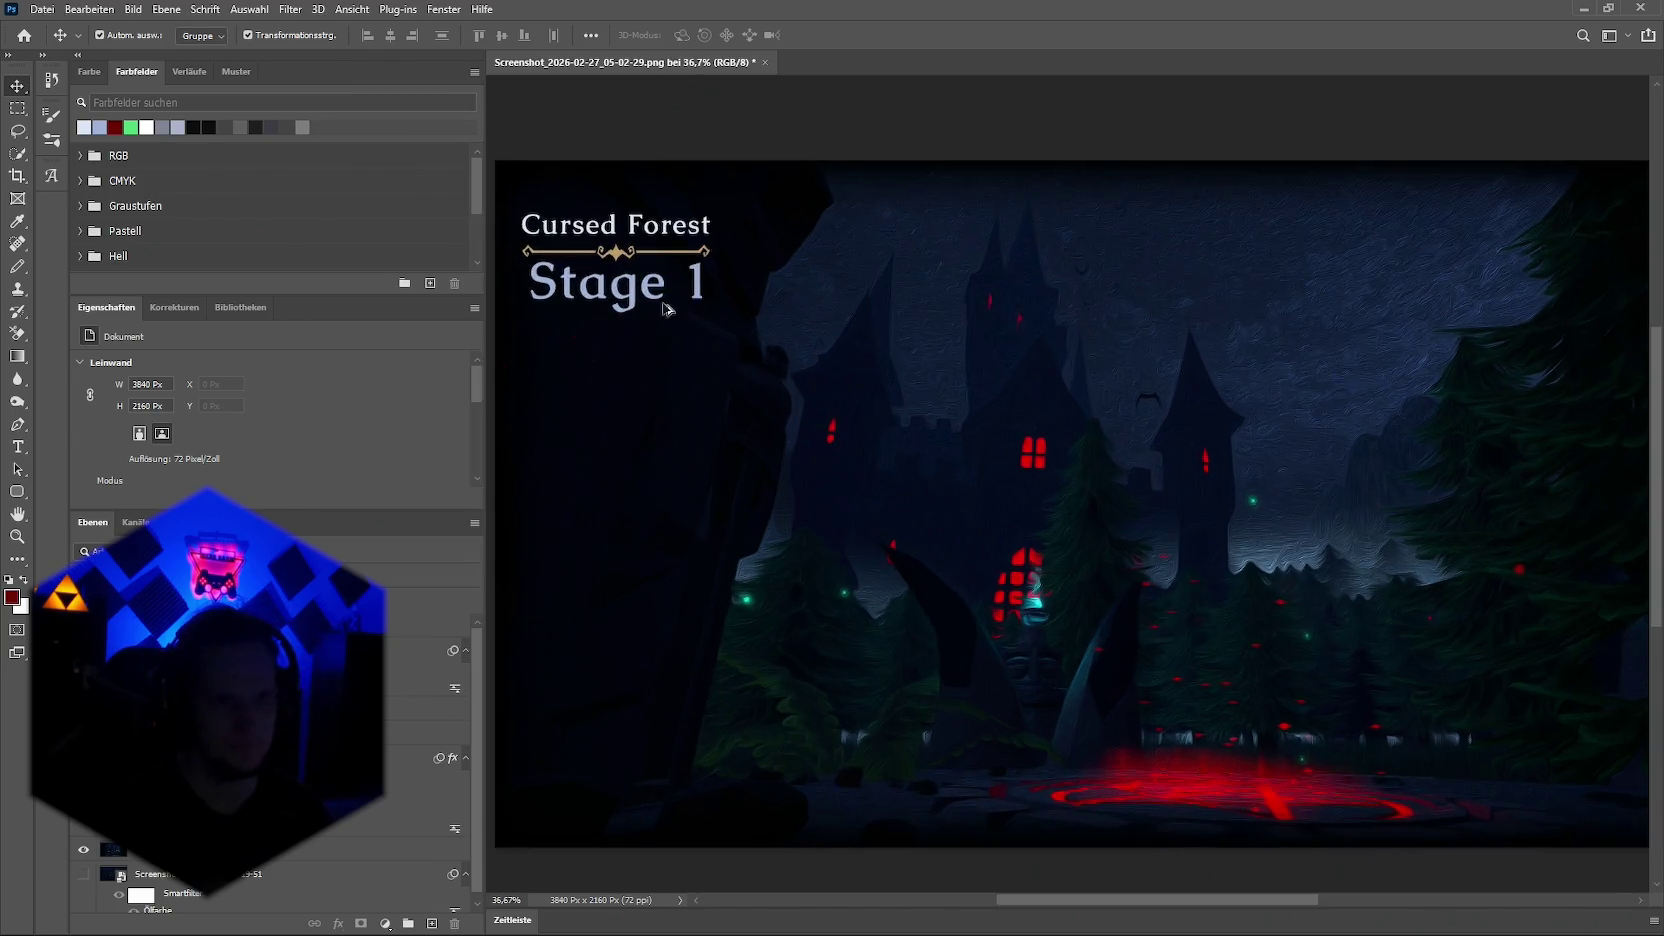
scroll(600, 280, up, 1)
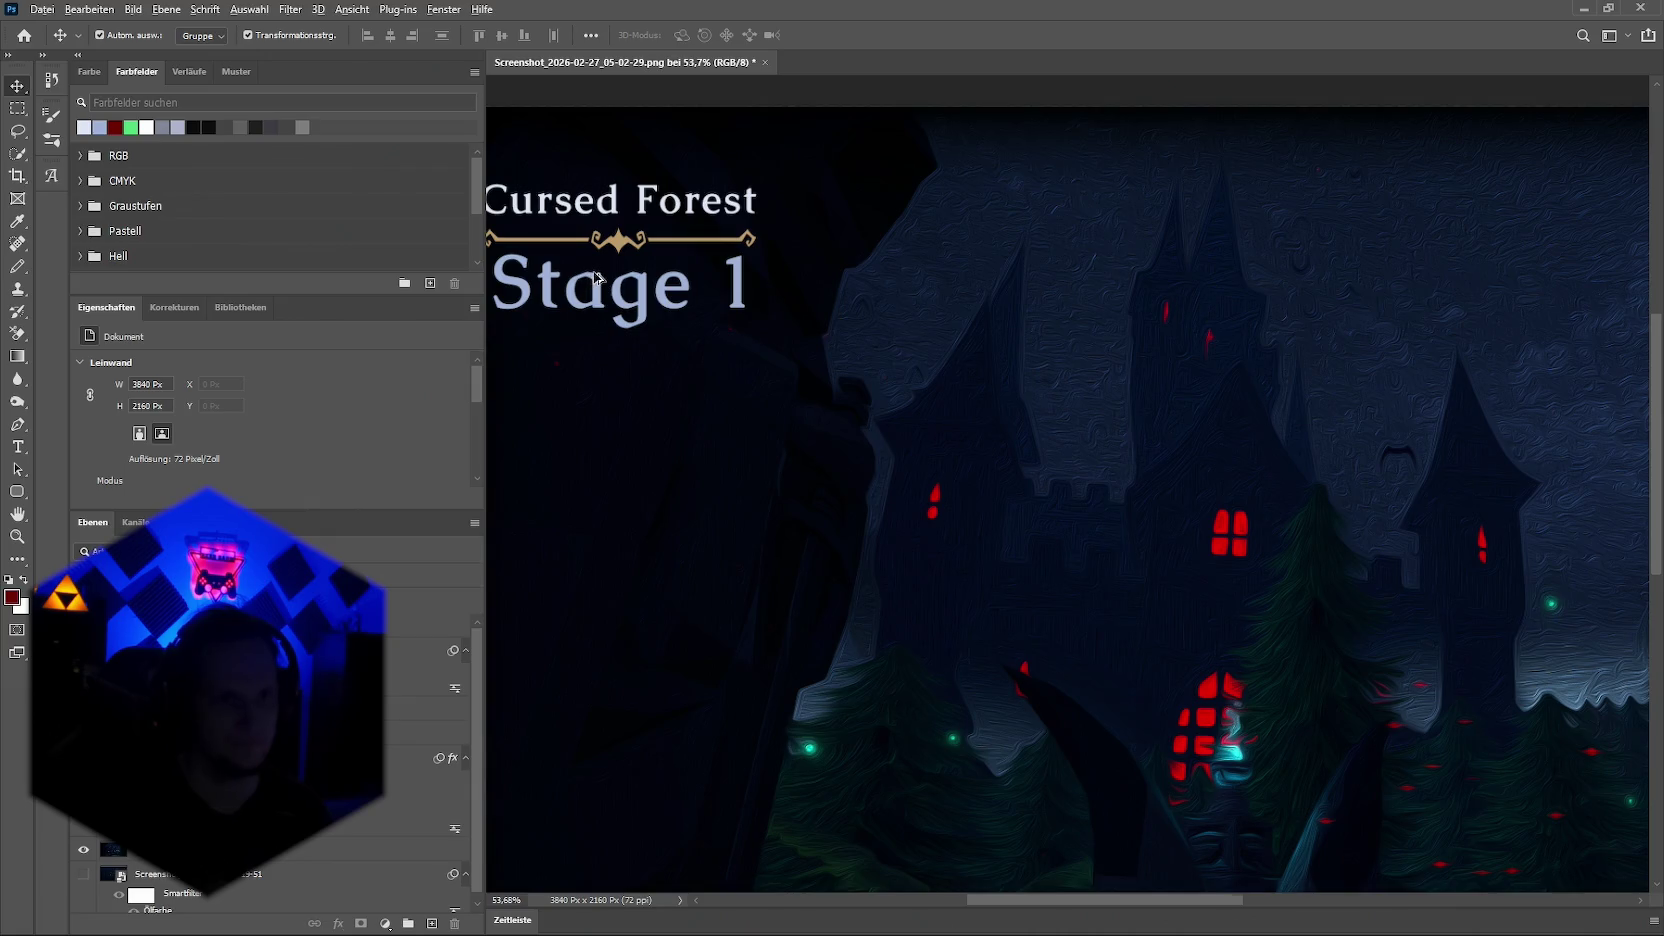
scroll(610, 285, up, 1)
scroll(630, 290, down, 1)
scroll(630, 290, down, 2)
scroll(636, 289, up, 1)
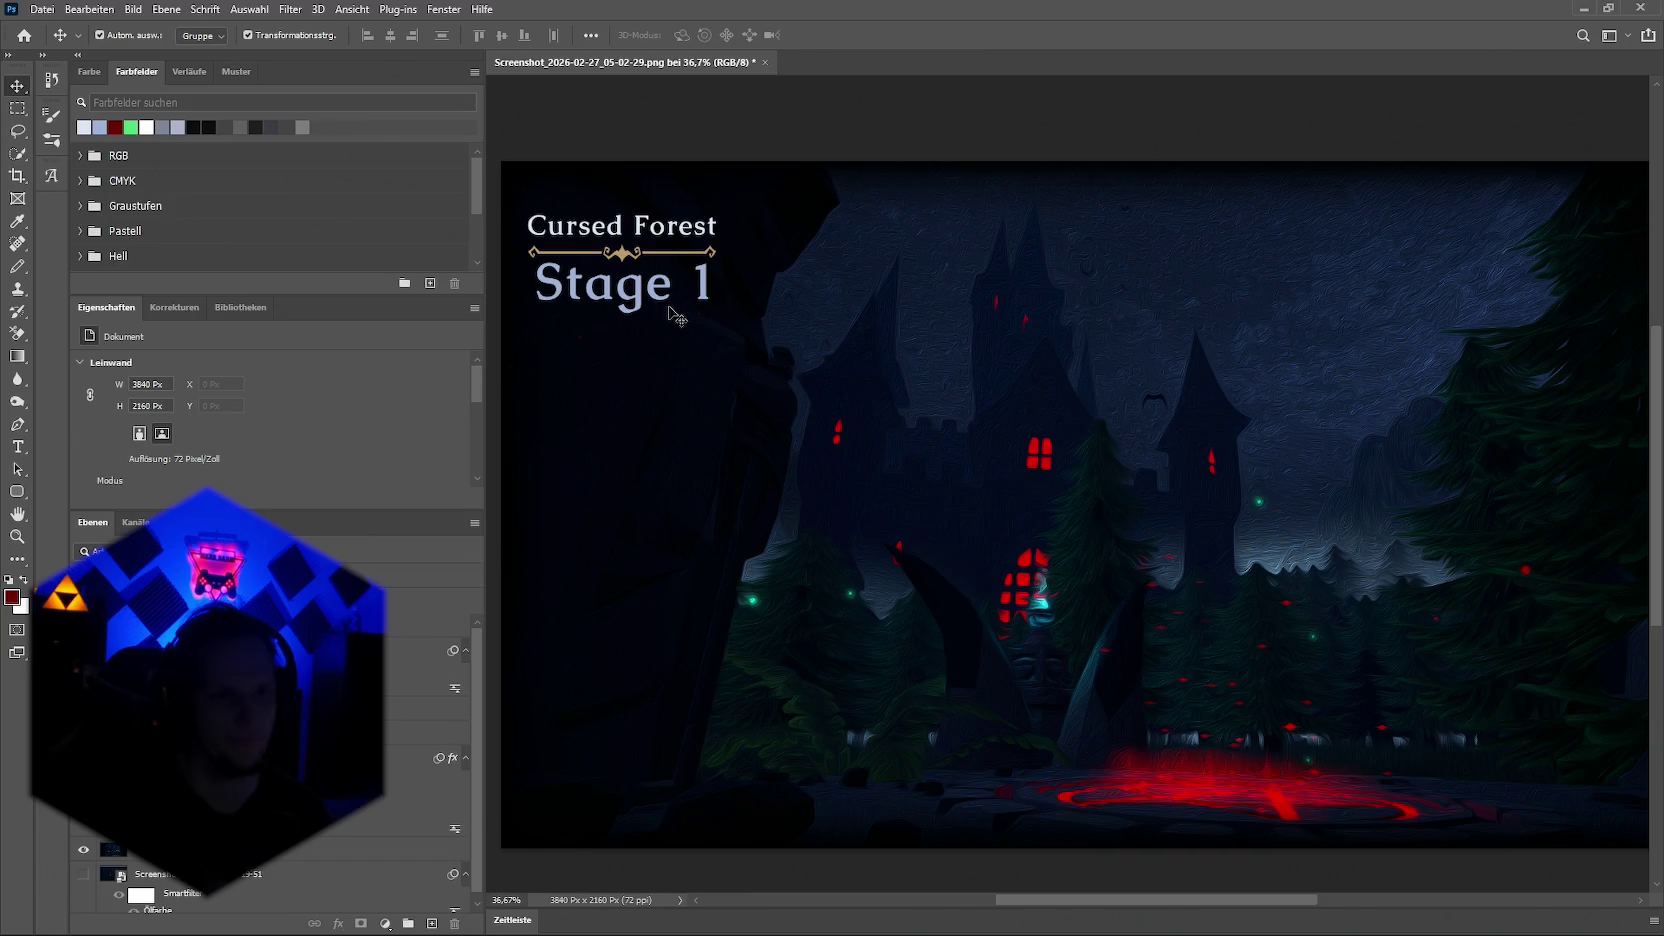
scroll(555, 270, up, 3)
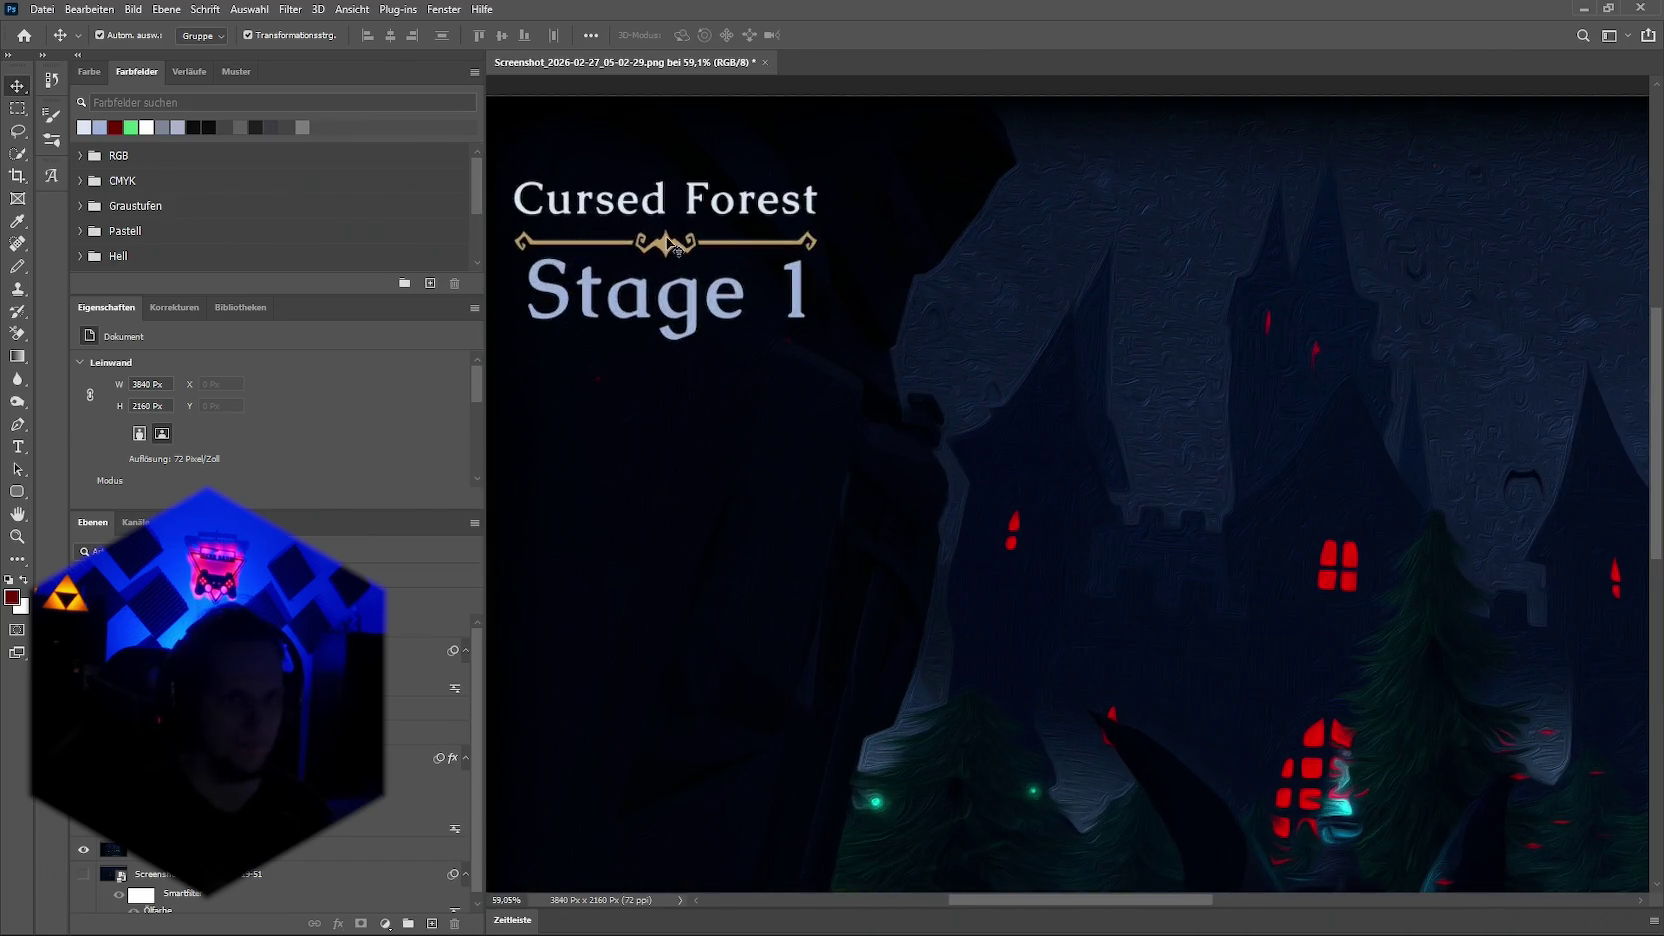
click(668, 243)
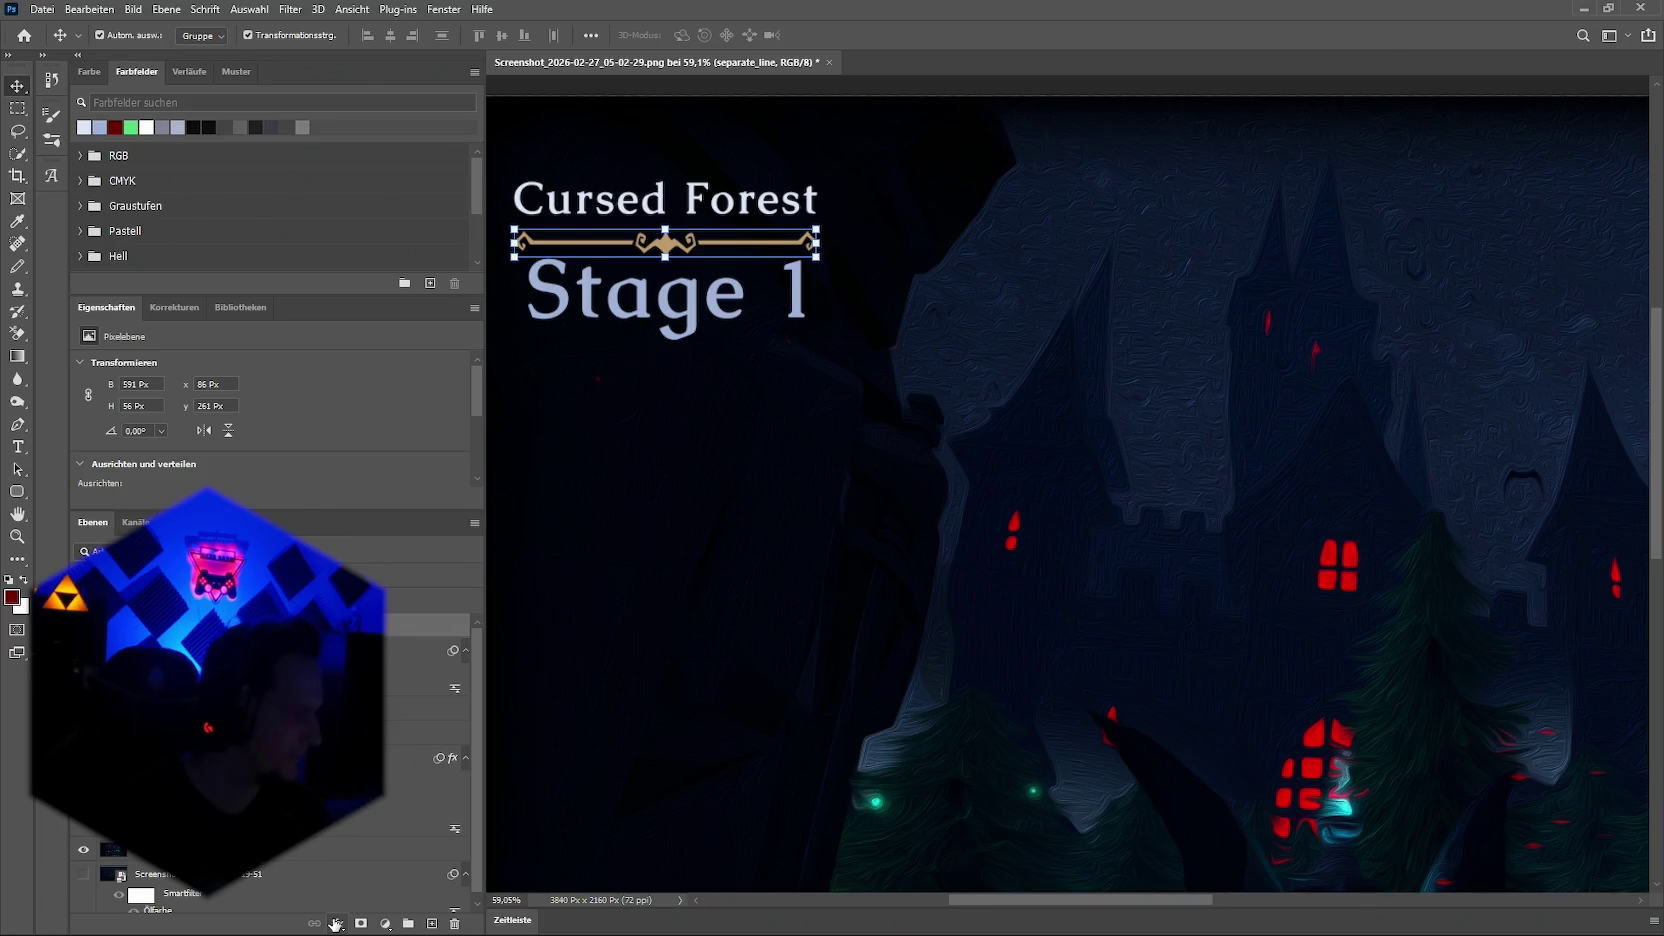
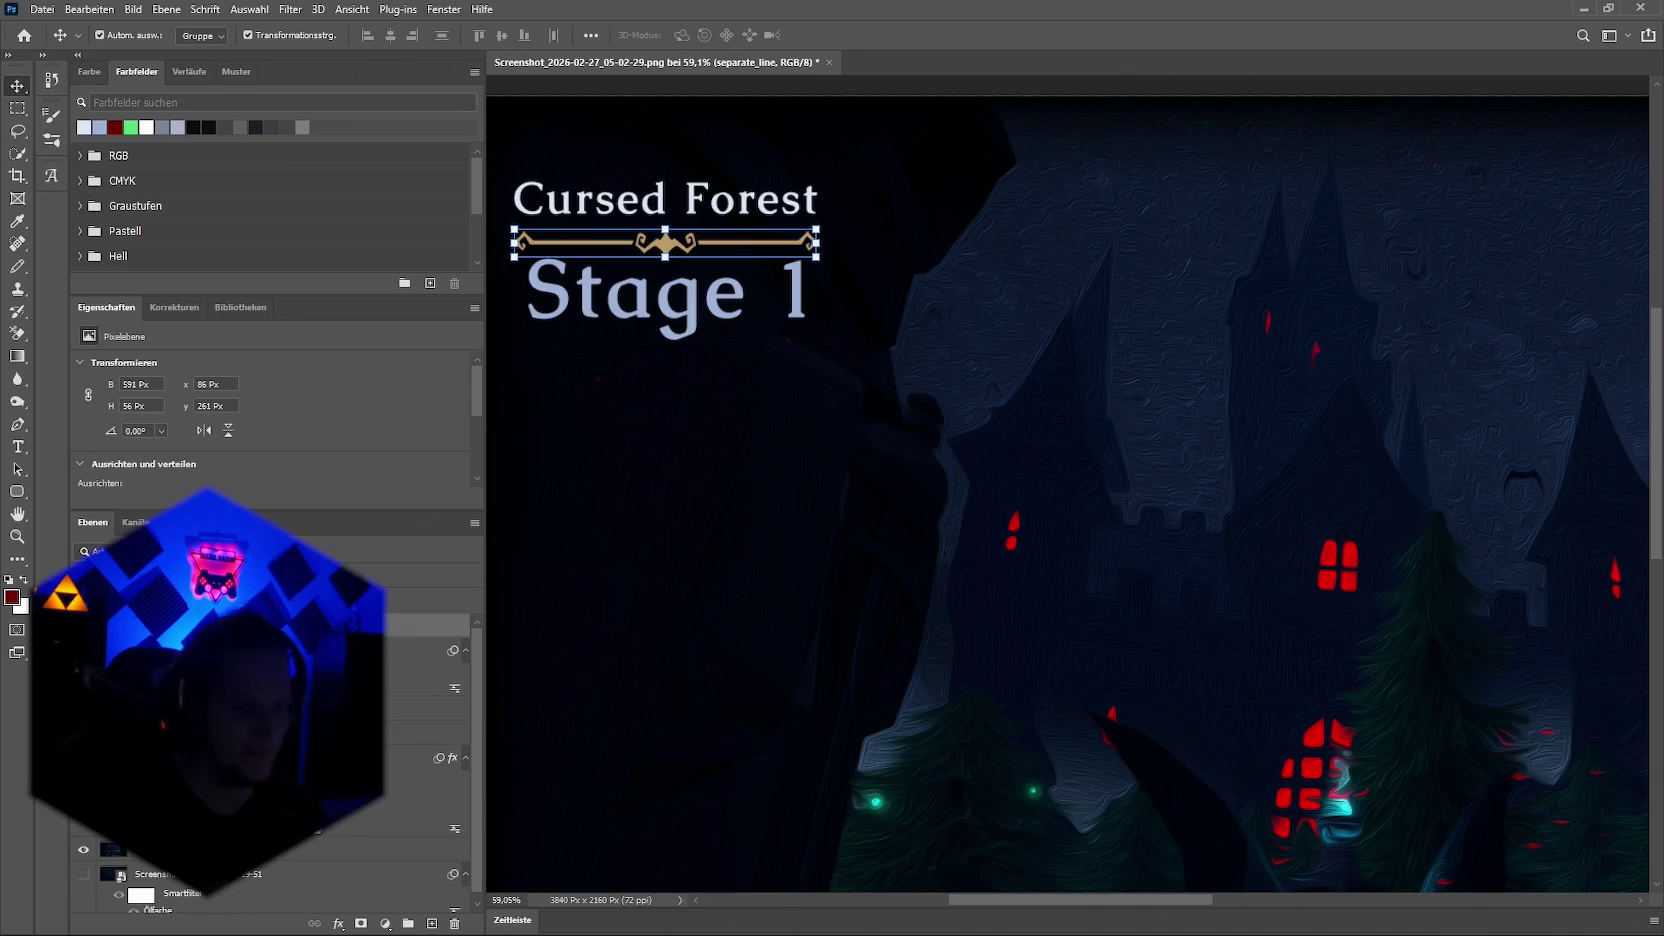
Step: Enable a Gradient Overlay in the ornament line's layer style
click(338, 923)
click(400, 754)
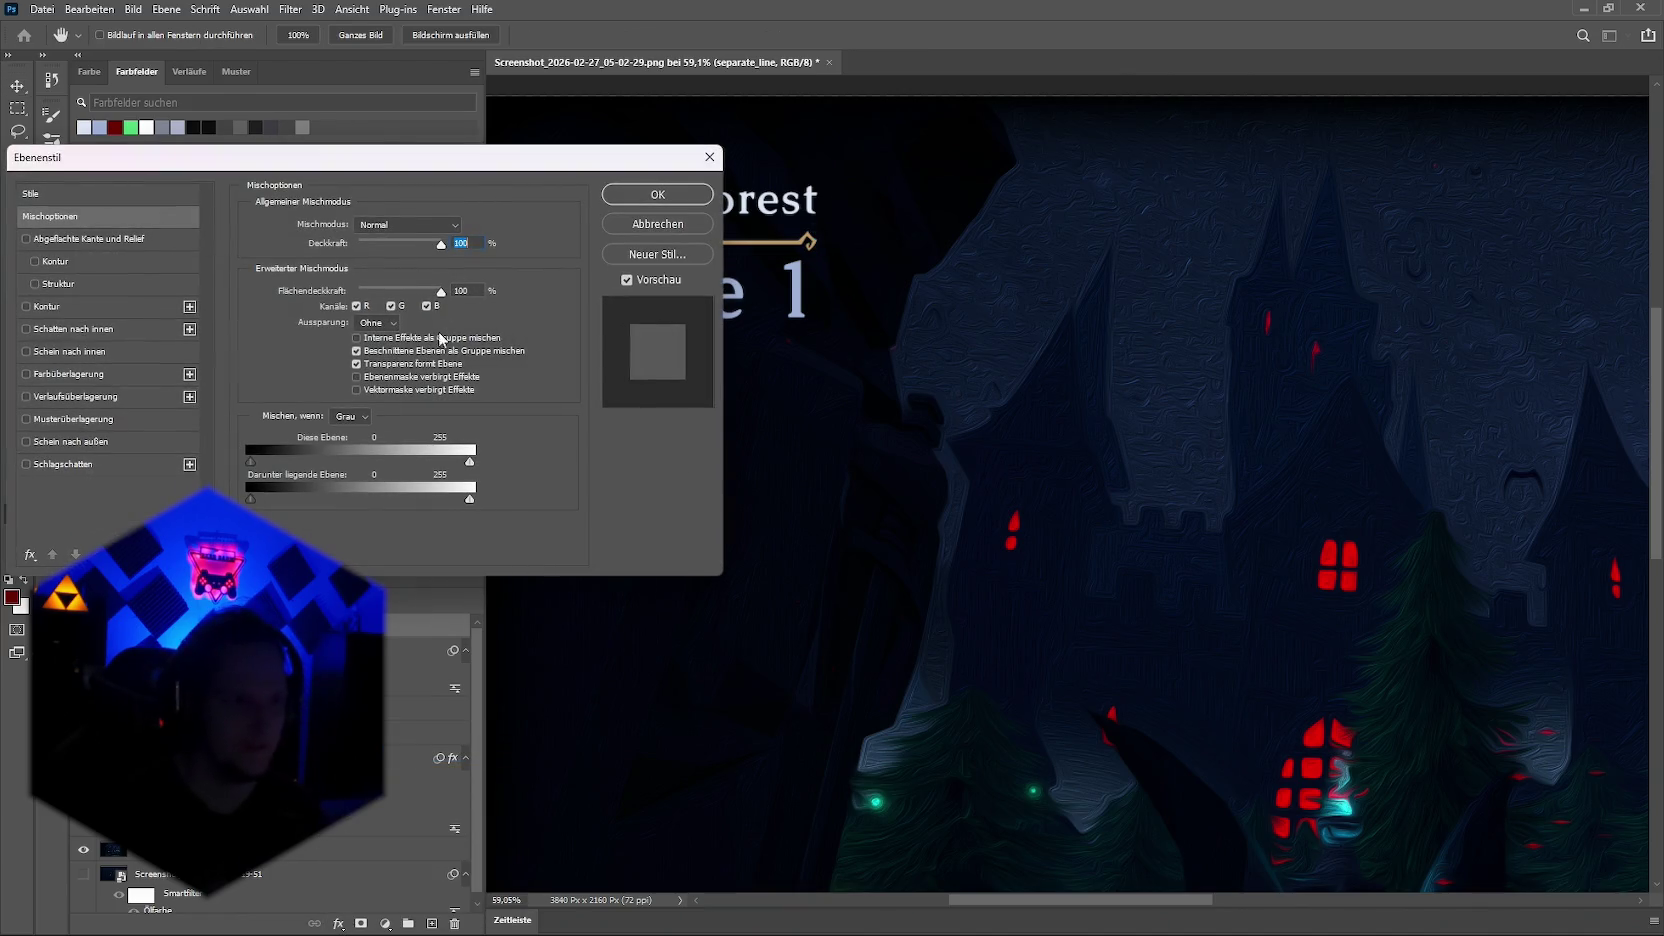
drag(327, 158, 669, 427)
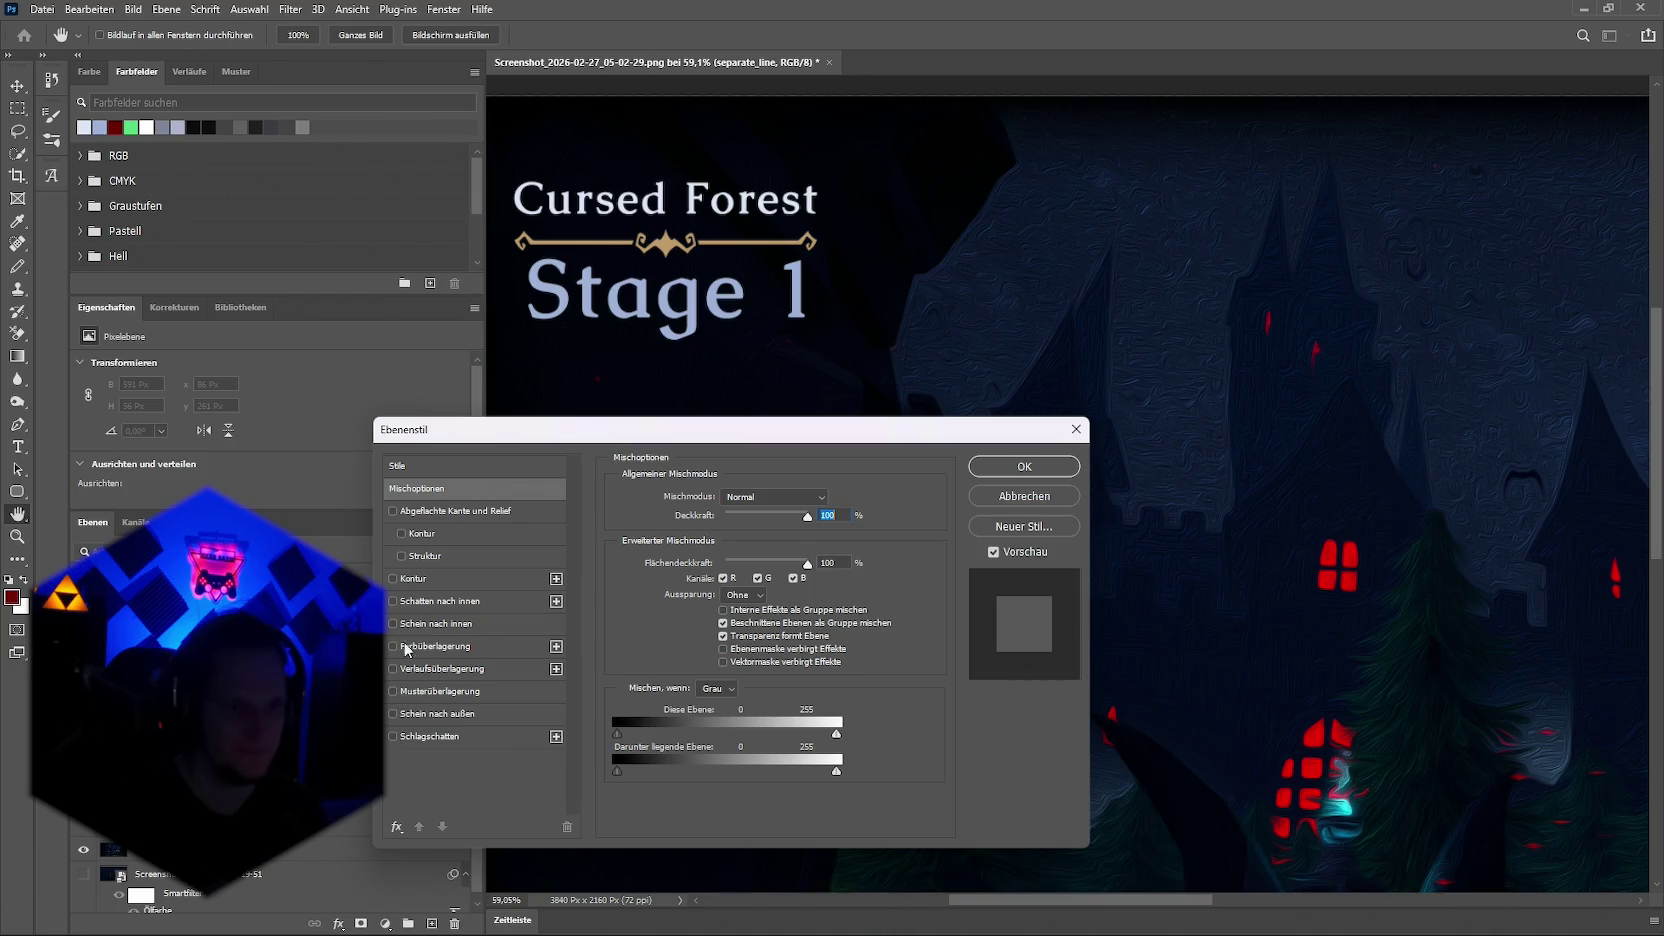
click(393, 668)
click(497, 661)
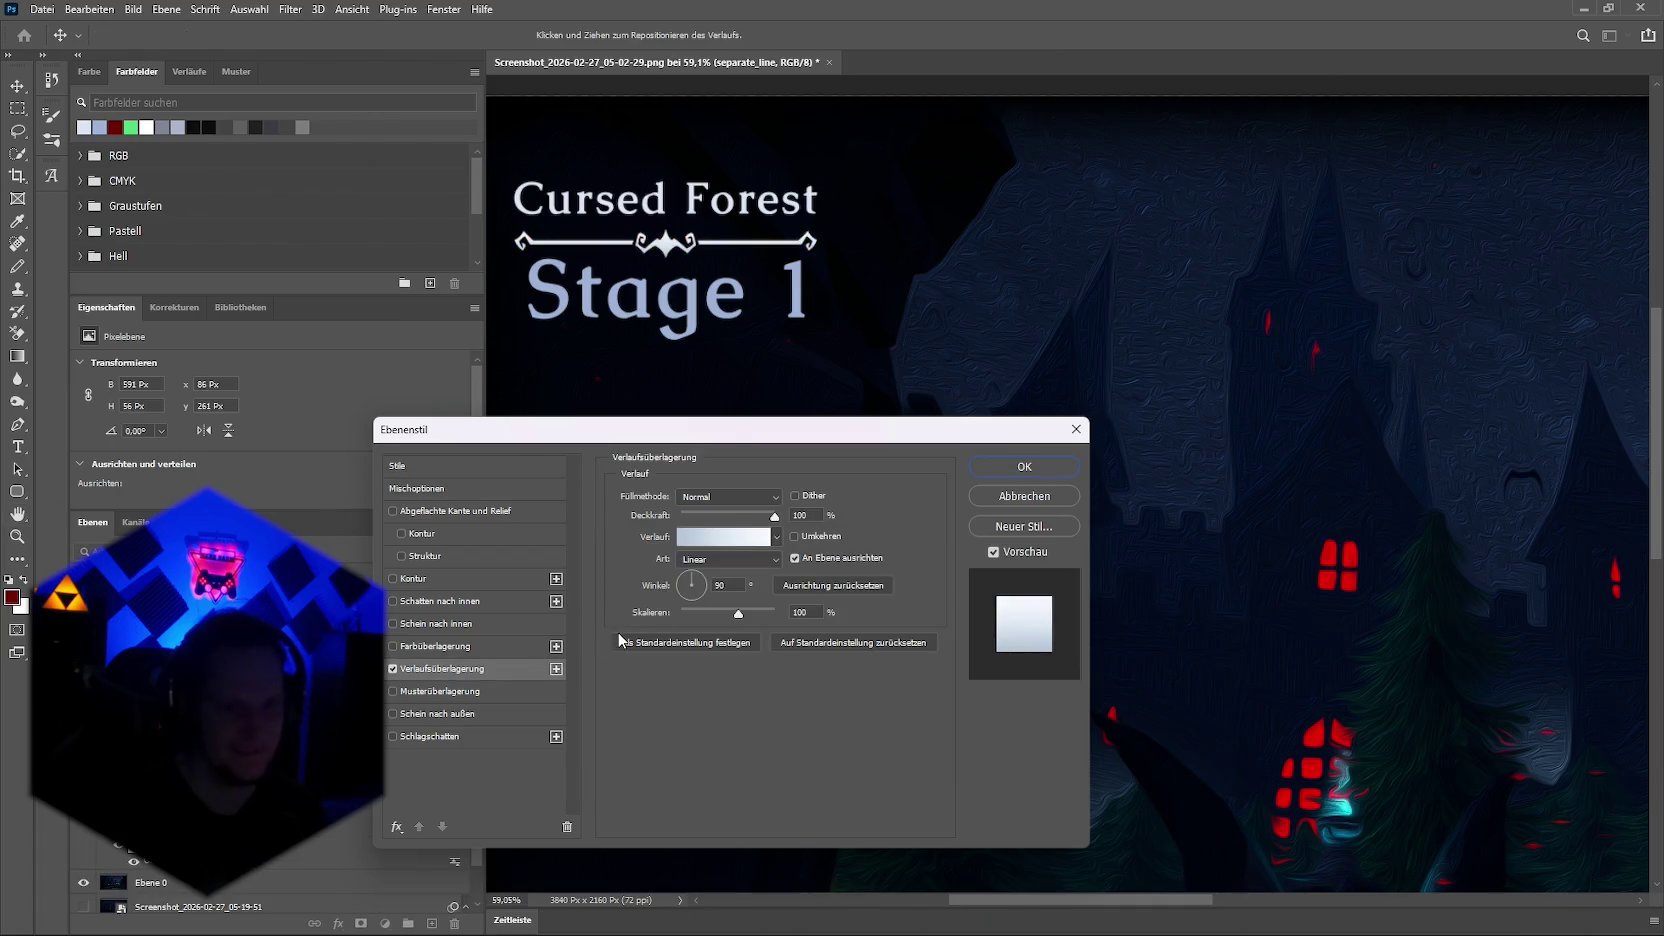
Step: Set the gradient's right stop to a mid grey for a white-to-grey overlay and apply it
click(745, 537)
drag(430, 146, 1022, 323)
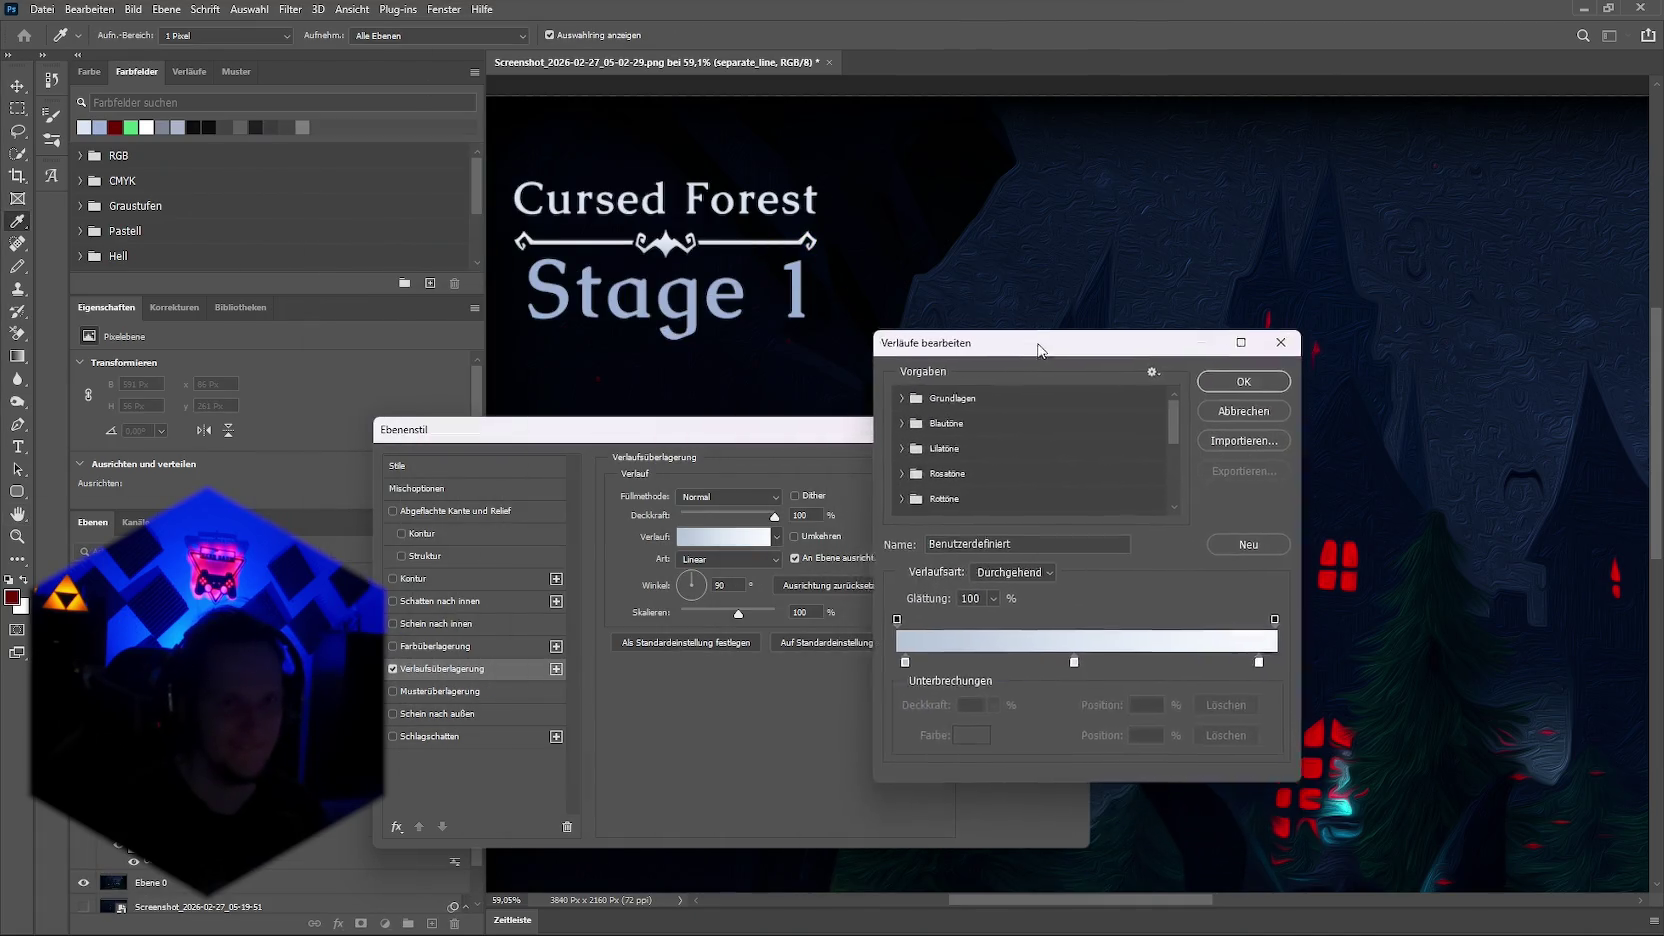
click(1241, 635)
click(953, 708)
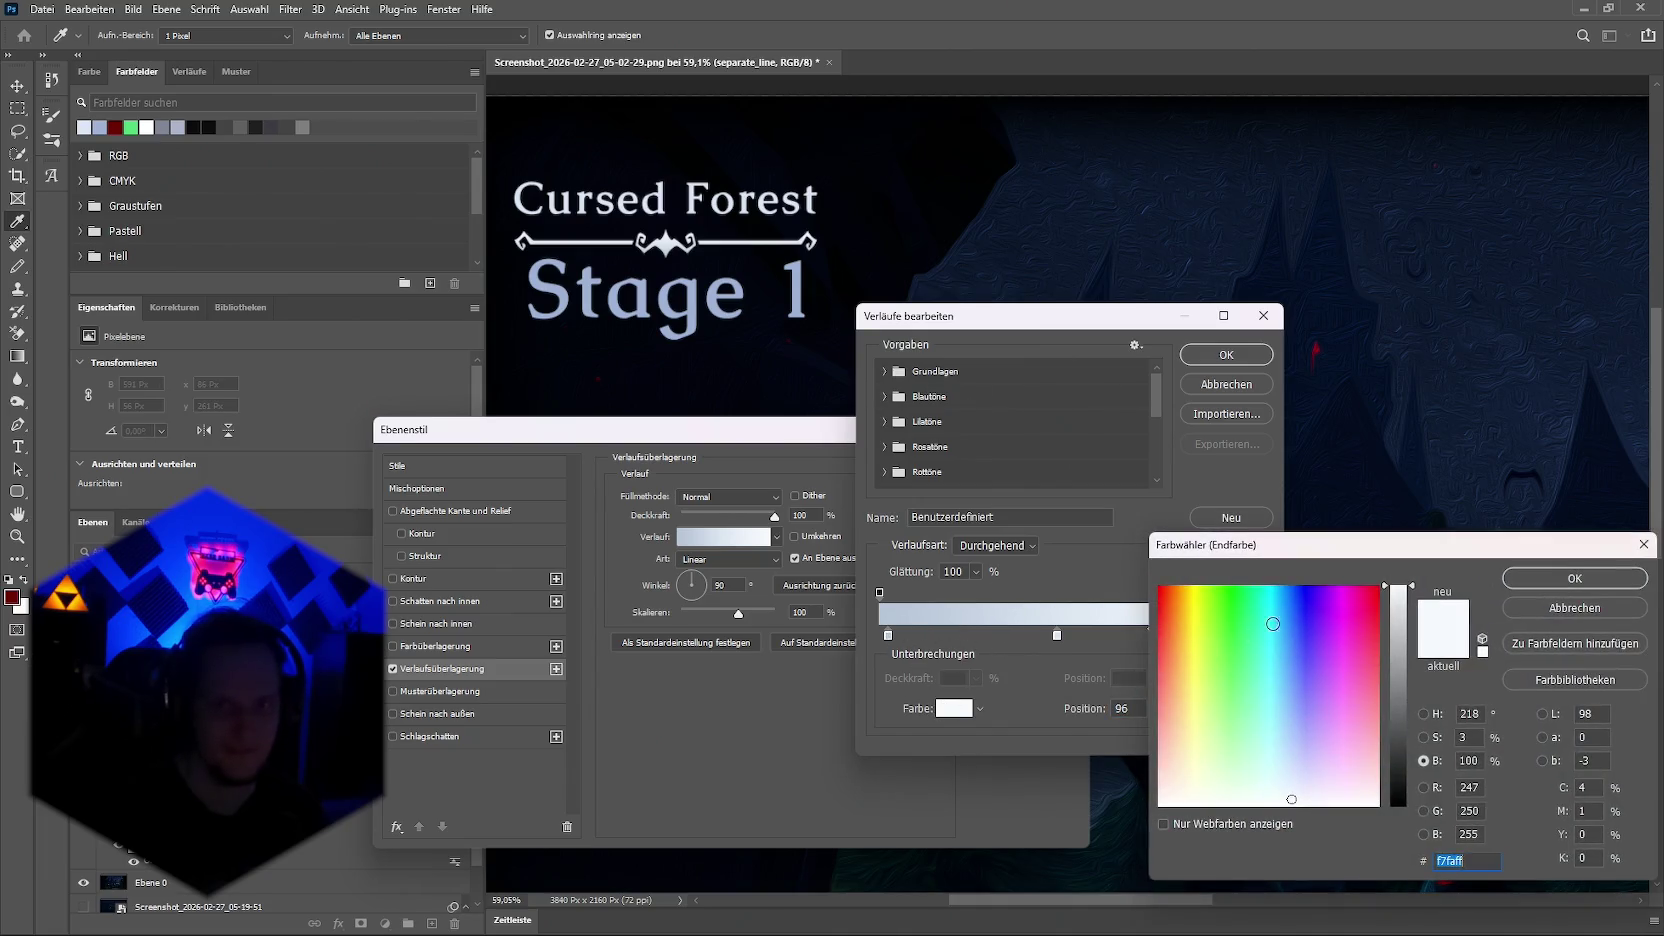
mouse_move(1412, 624)
mouse_down()
mouse_move(1398, 731)
mouse_move(1411, 817)
mouse_move(1400, 716)
mouse_up()
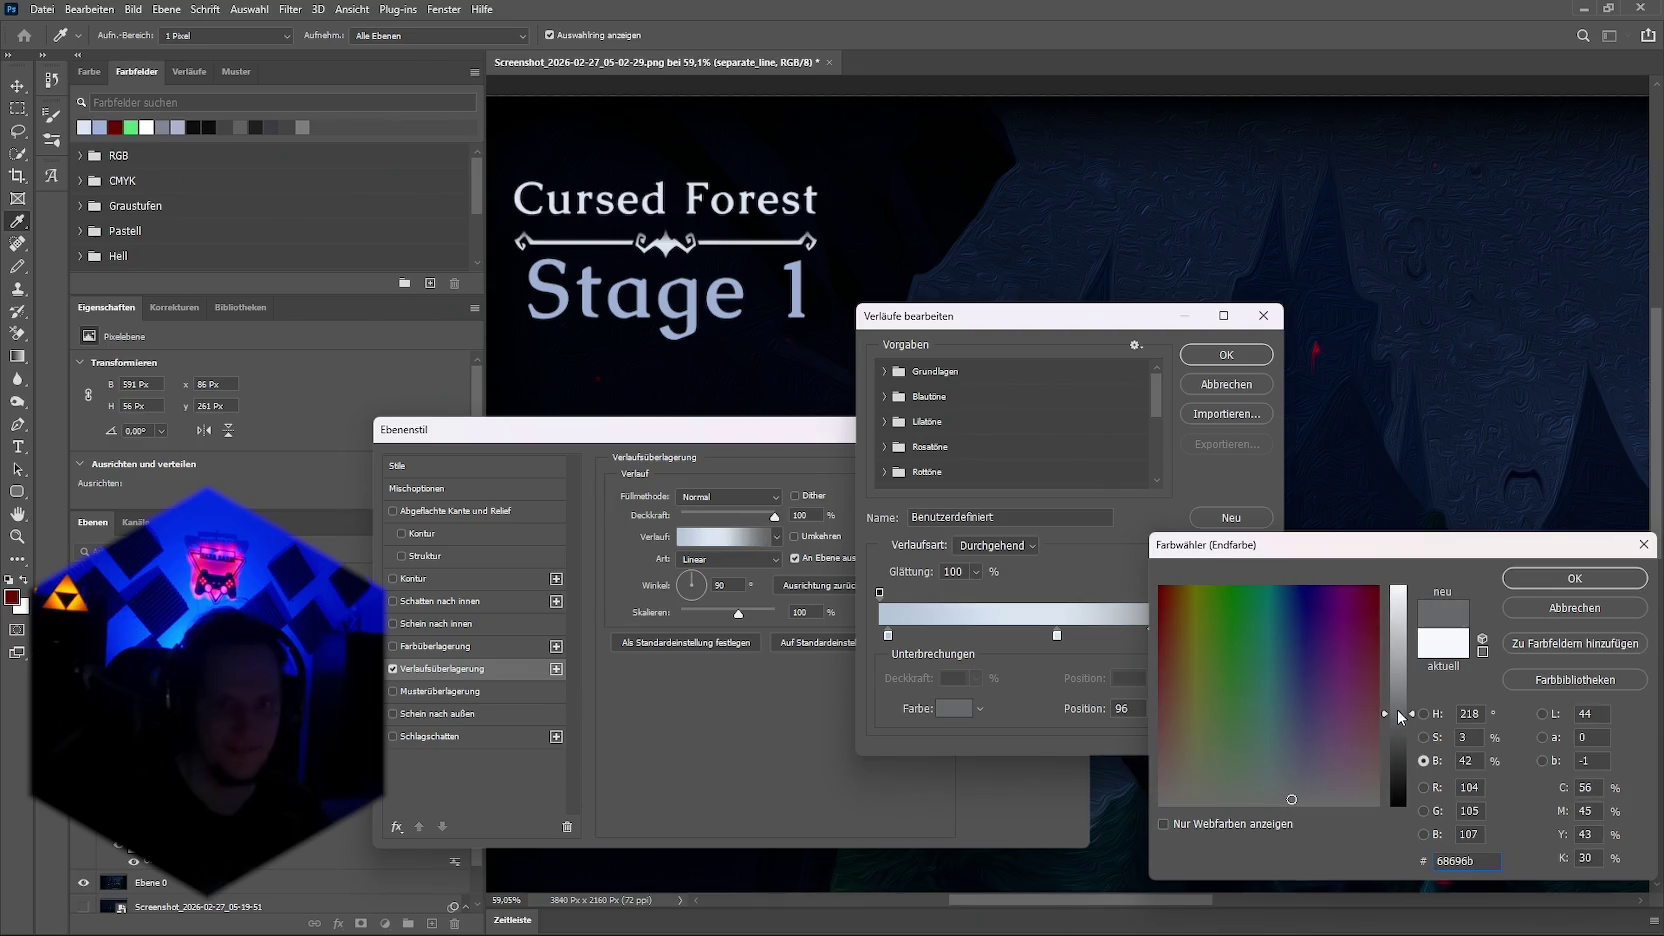
click(1574, 578)
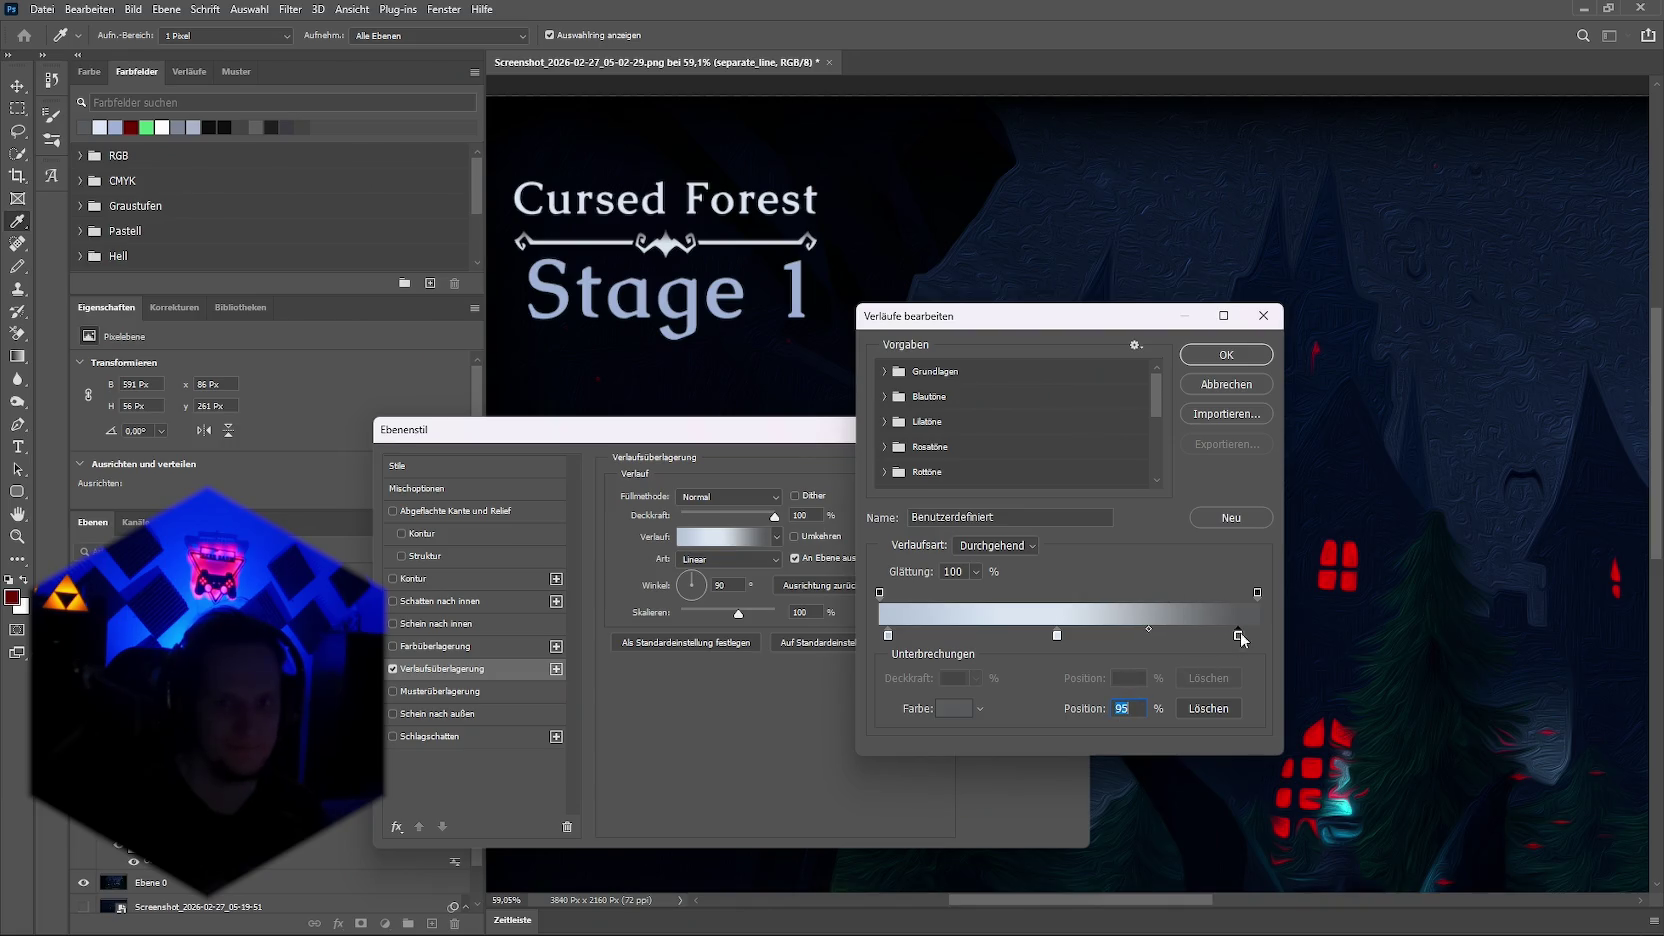
double_click(1238, 633)
drag(1399, 723, 1415, 625)
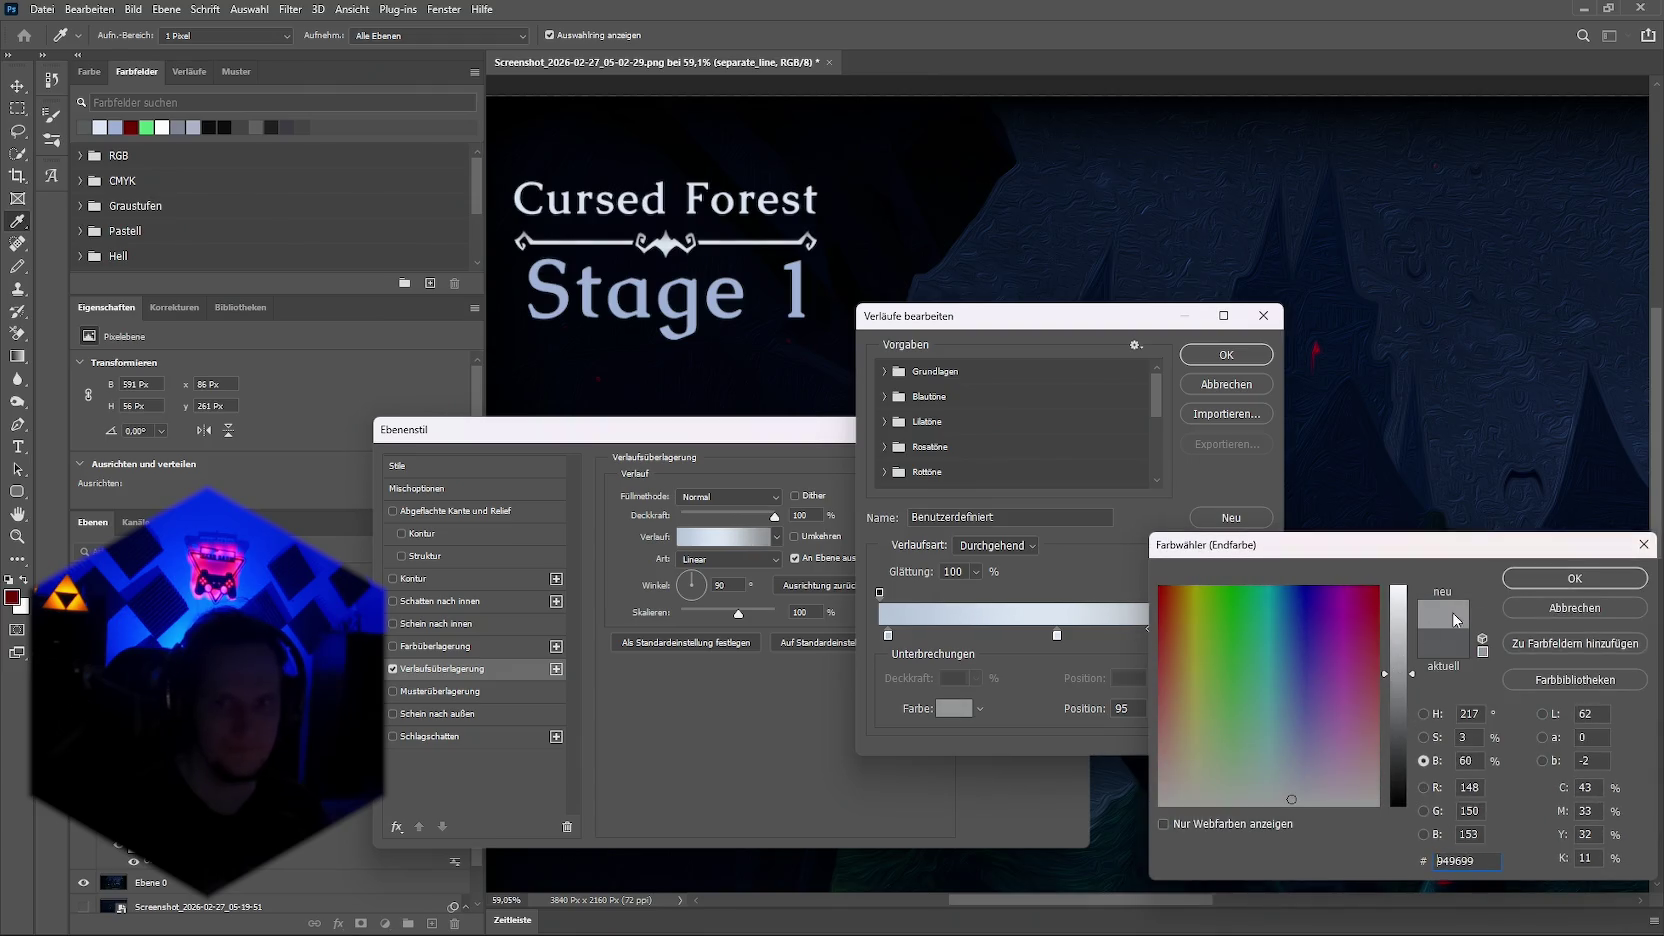
click(1574, 578)
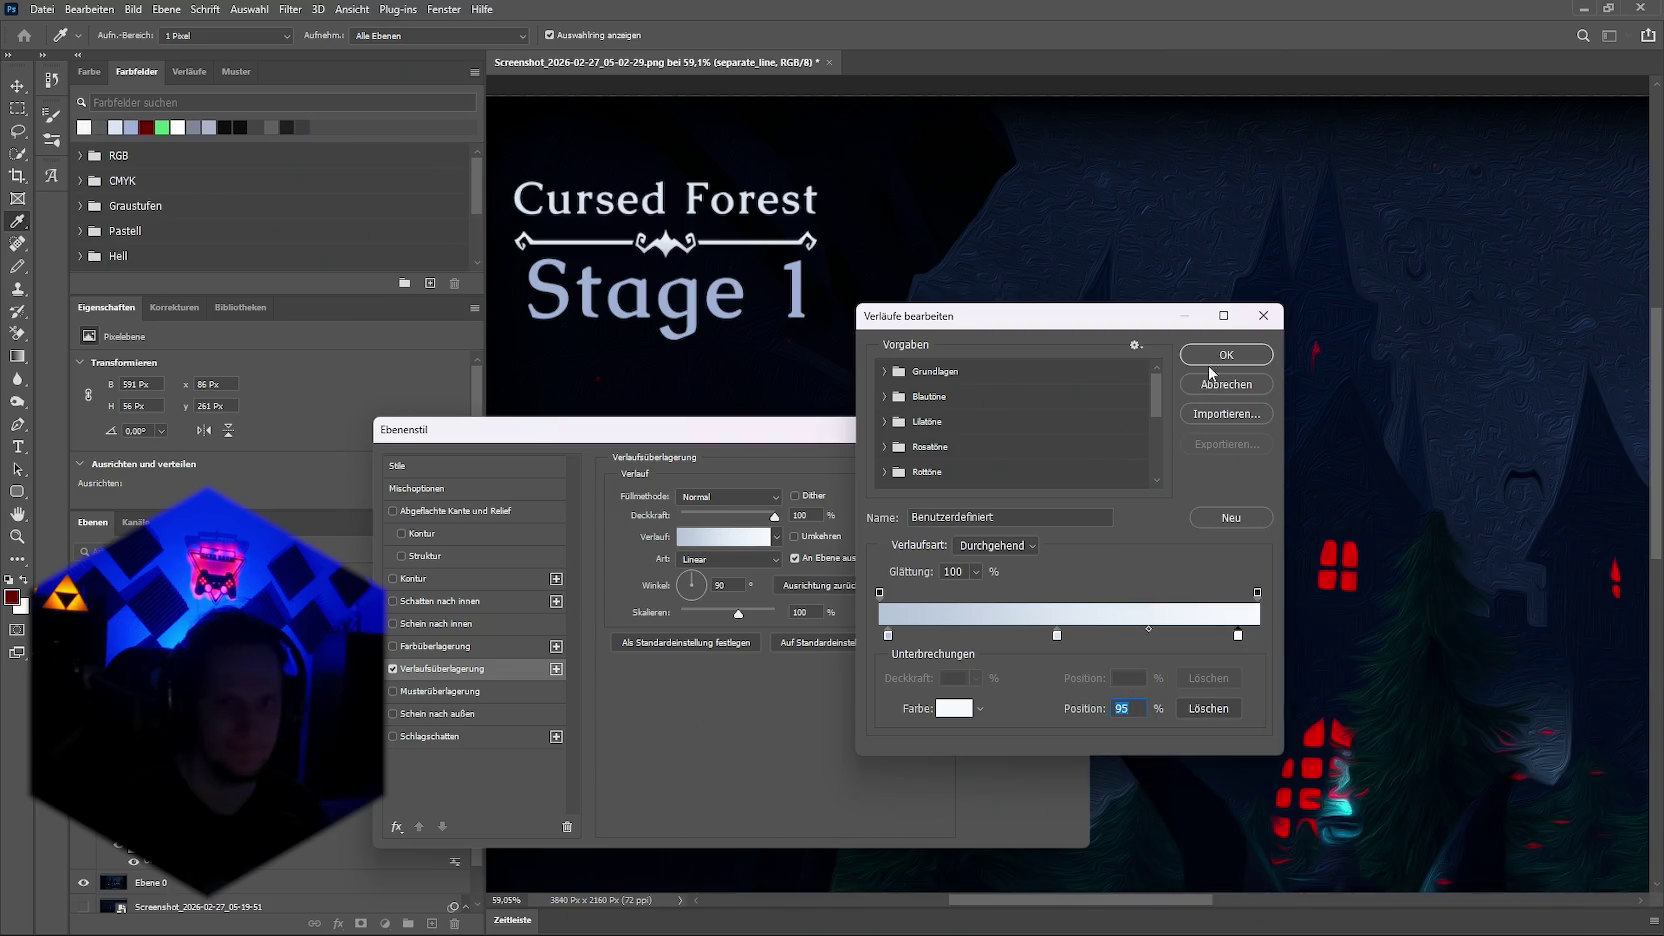
click(1215, 357)
click(1058, 466)
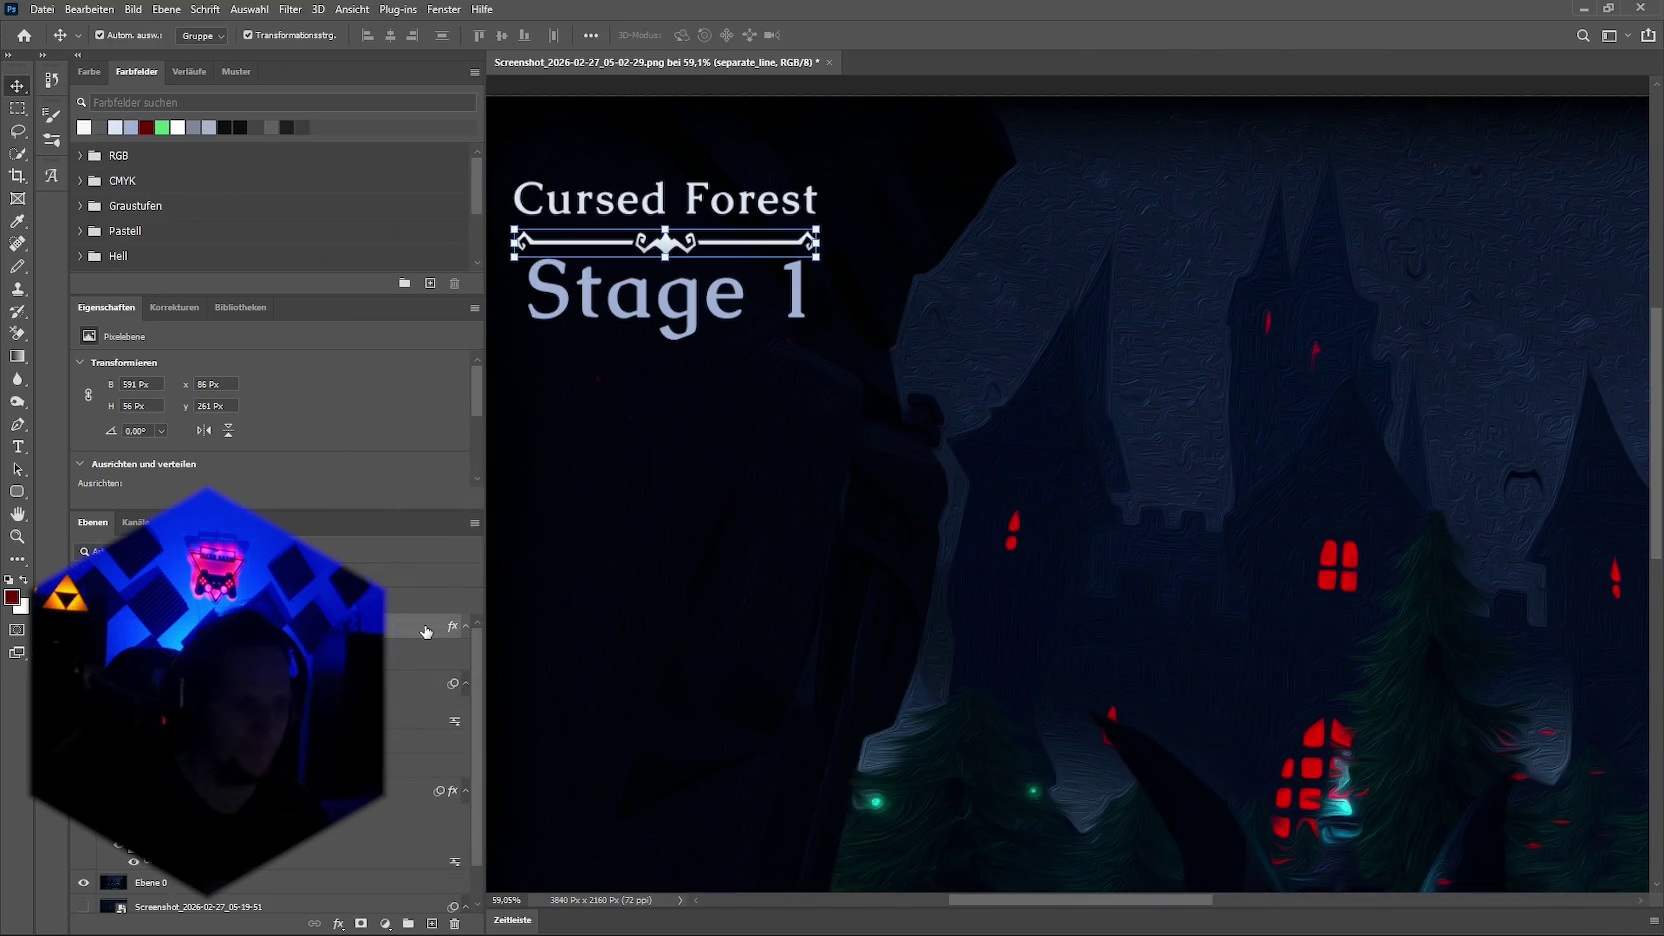
Step: Add Bevel and Emboss to the ornament and make rough depth, angle and size adjustments
click(338, 923)
click(430, 753)
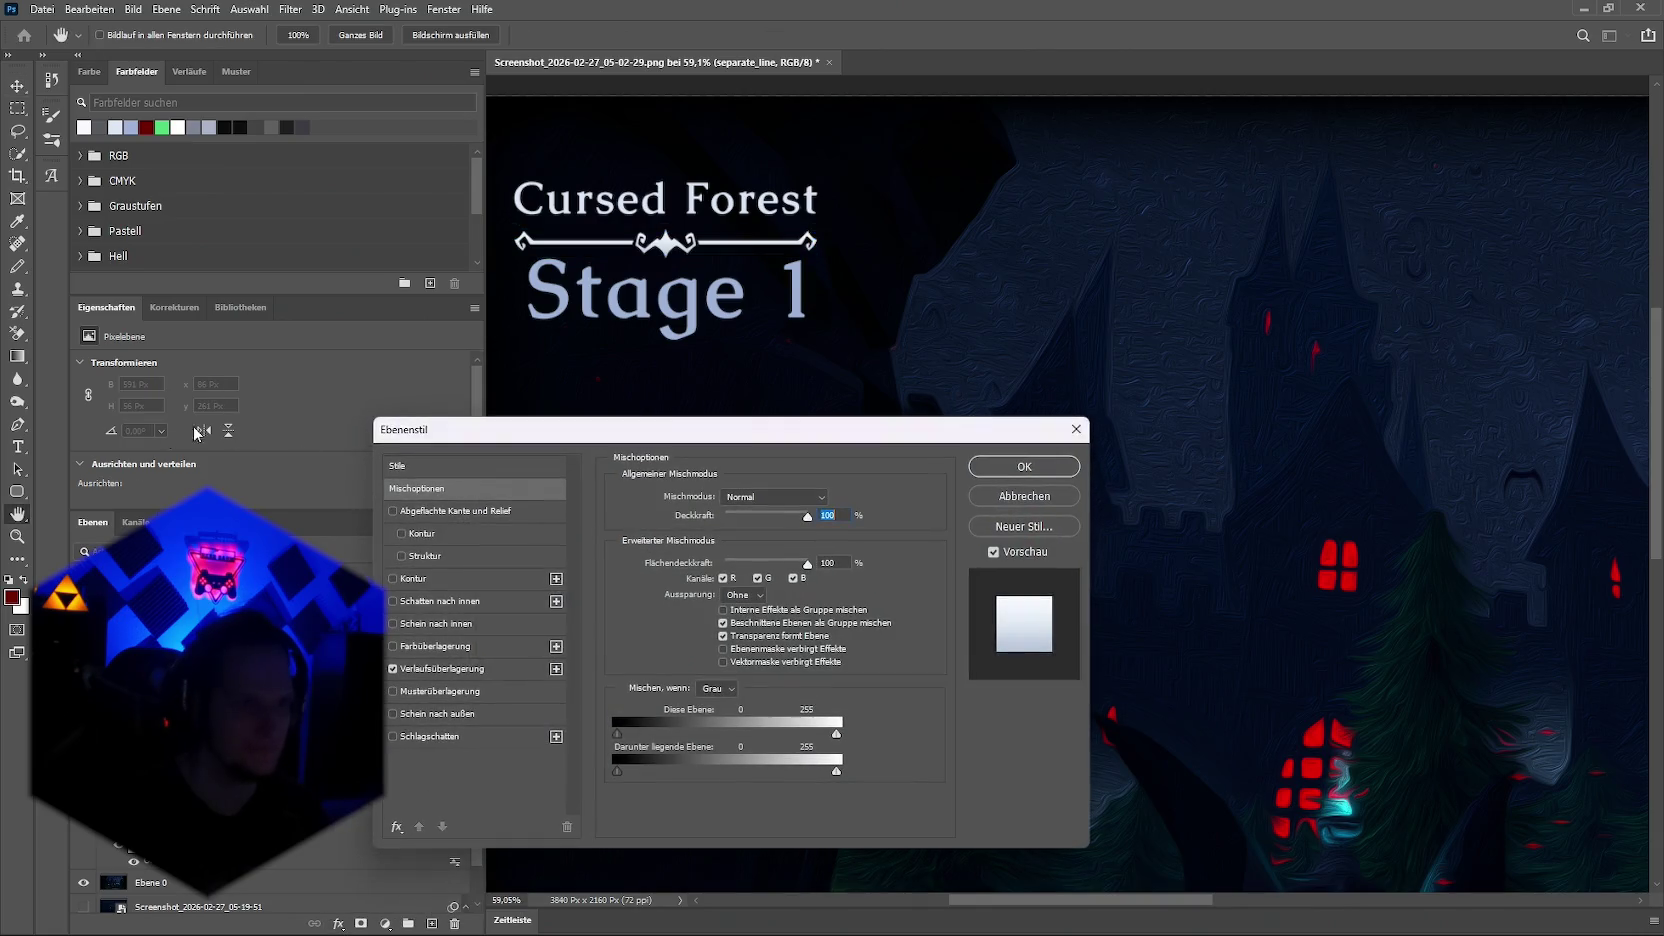
click(392, 511)
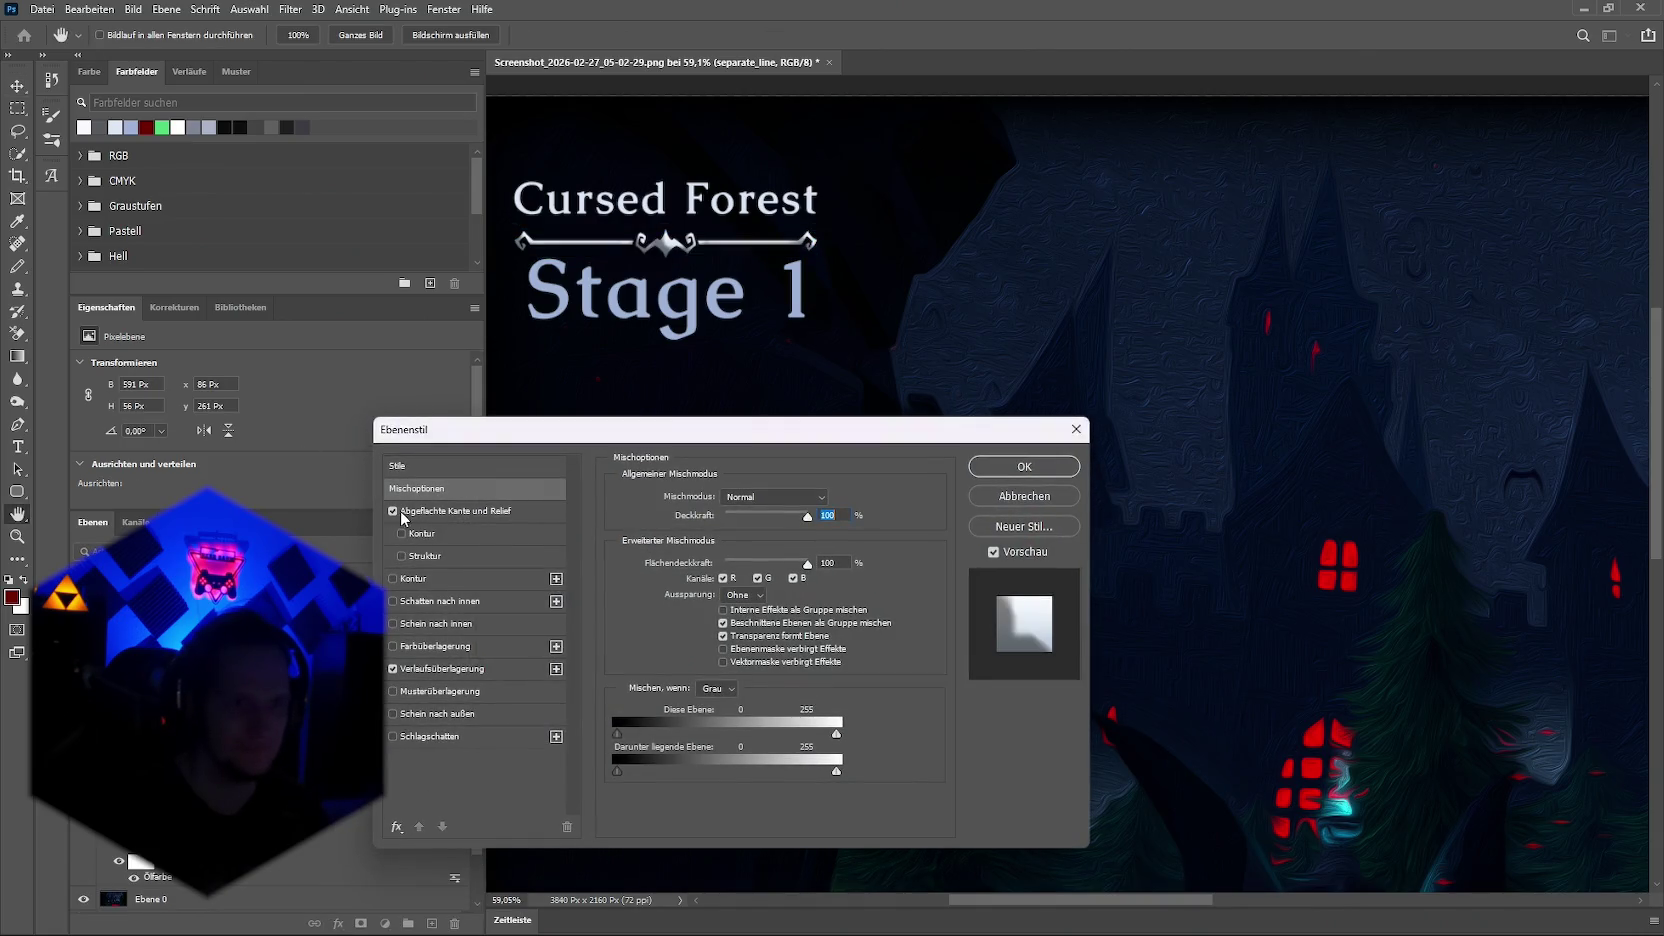
click(400, 510)
drag(735, 540, 694, 542)
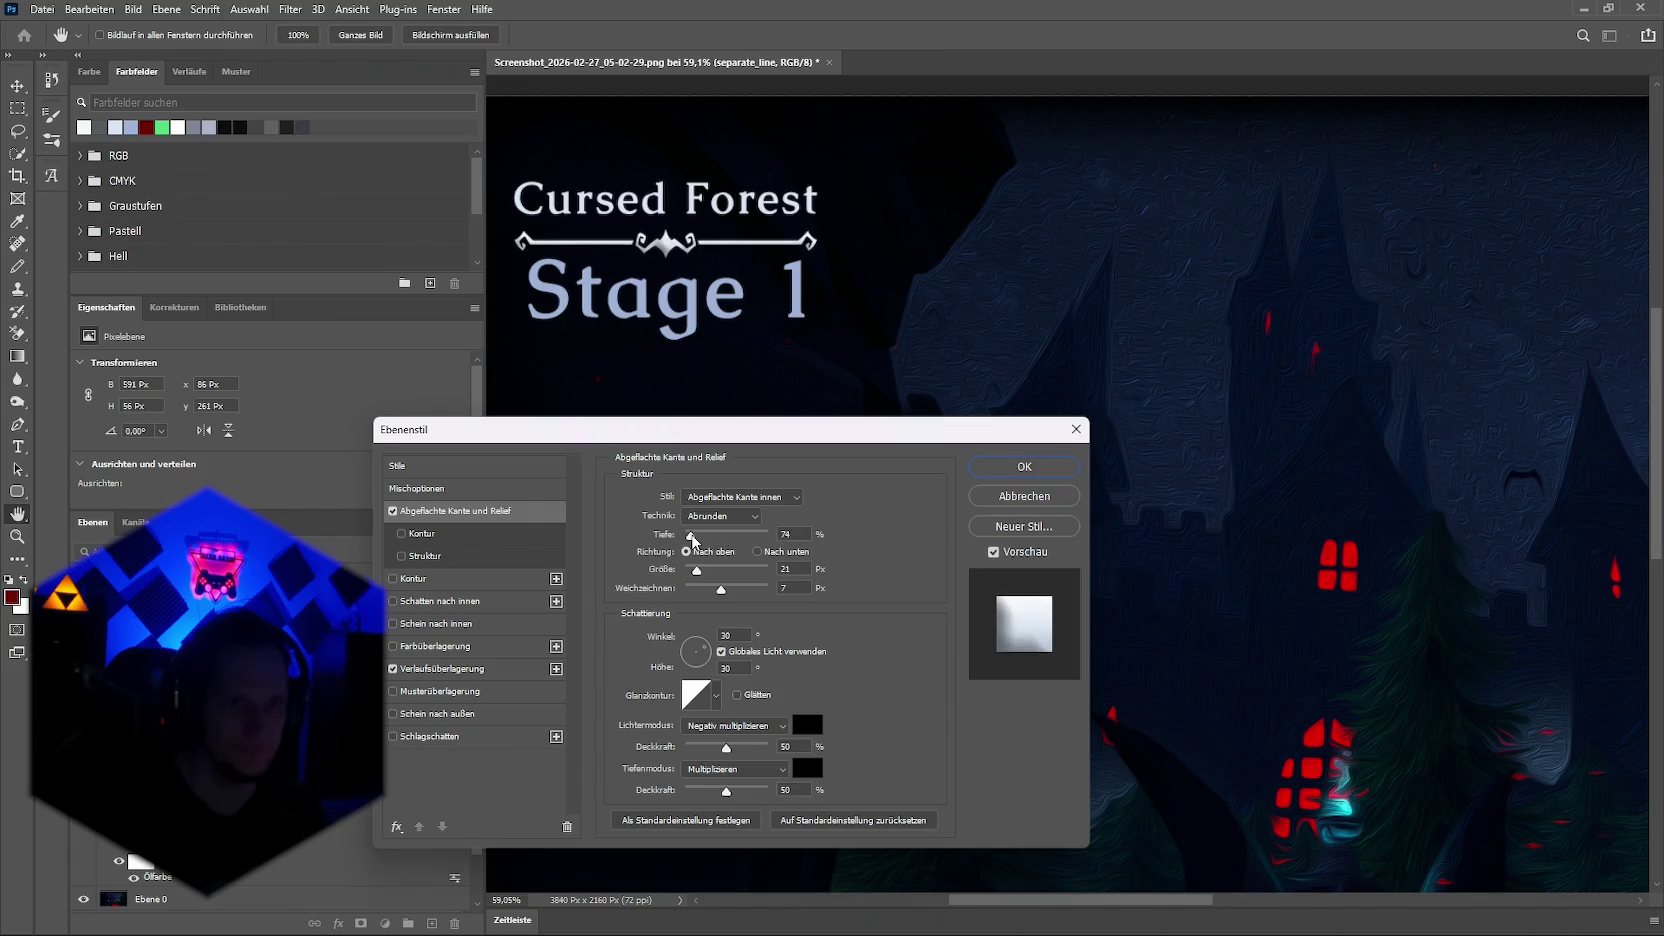
drag(698, 664, 703, 632)
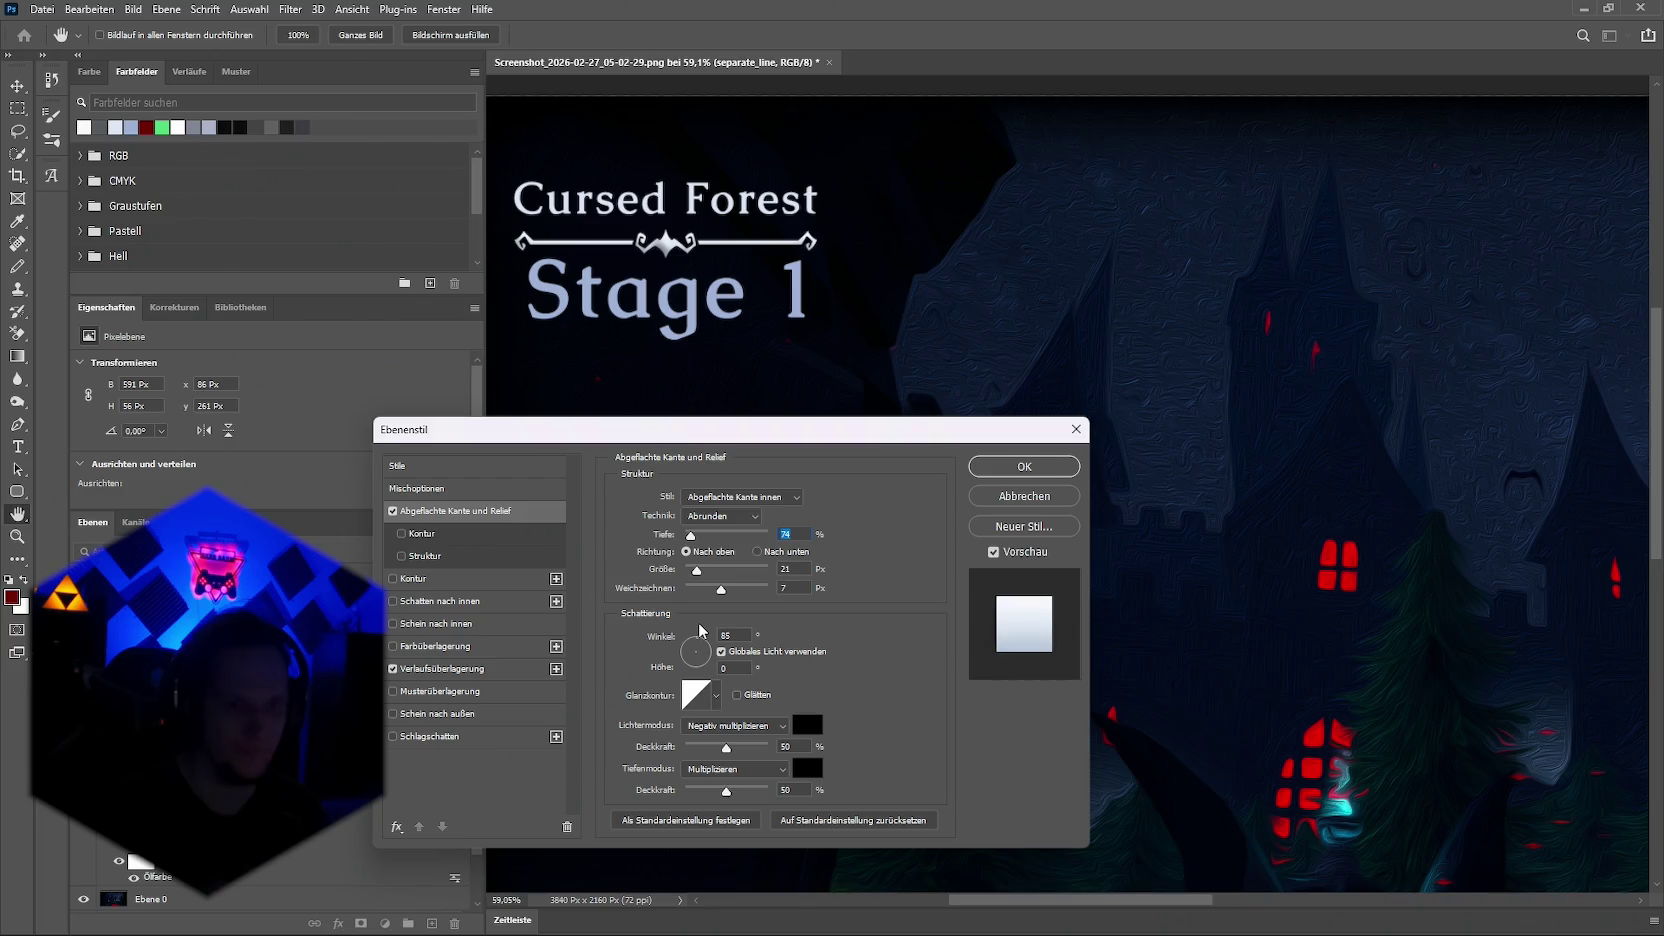
drag(709, 580, 745, 577)
Step: Settle the bevel at depth 63%, size 54 px, angle 91° and apply it
drag(711, 651, 694, 640)
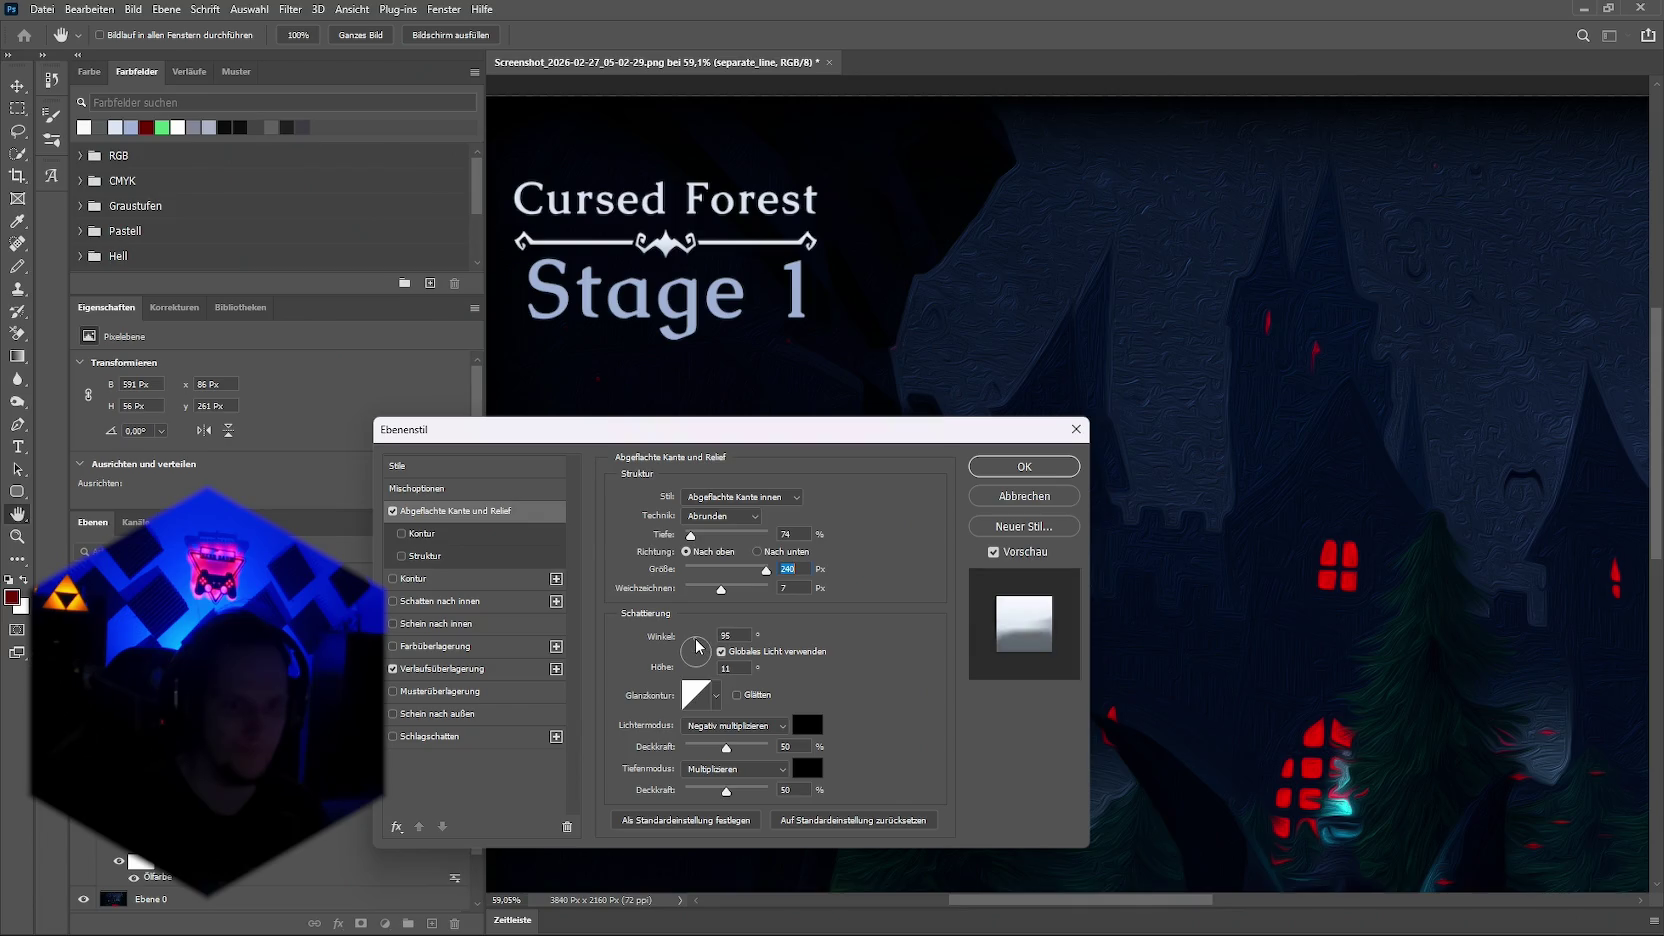
drag(760, 573, 706, 573)
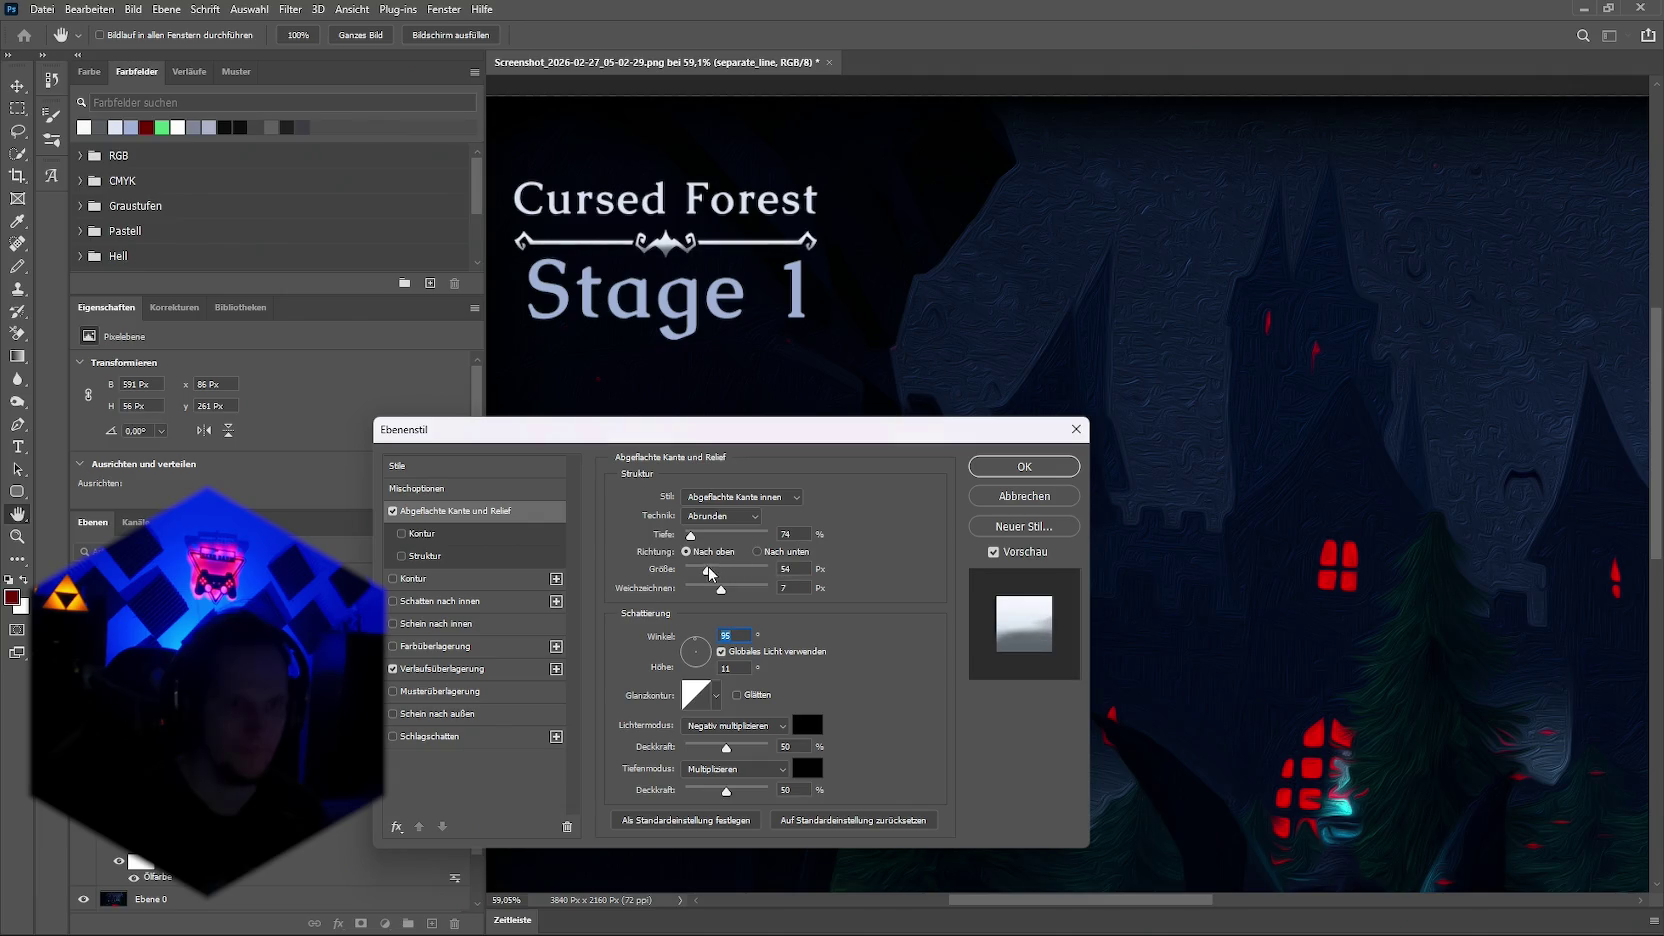
drag(697, 676, 701, 668)
click(700, 668)
mouse_move(695, 540)
mouse_down()
mouse_move(762, 541)
mouse_move(703, 543)
mouse_up()
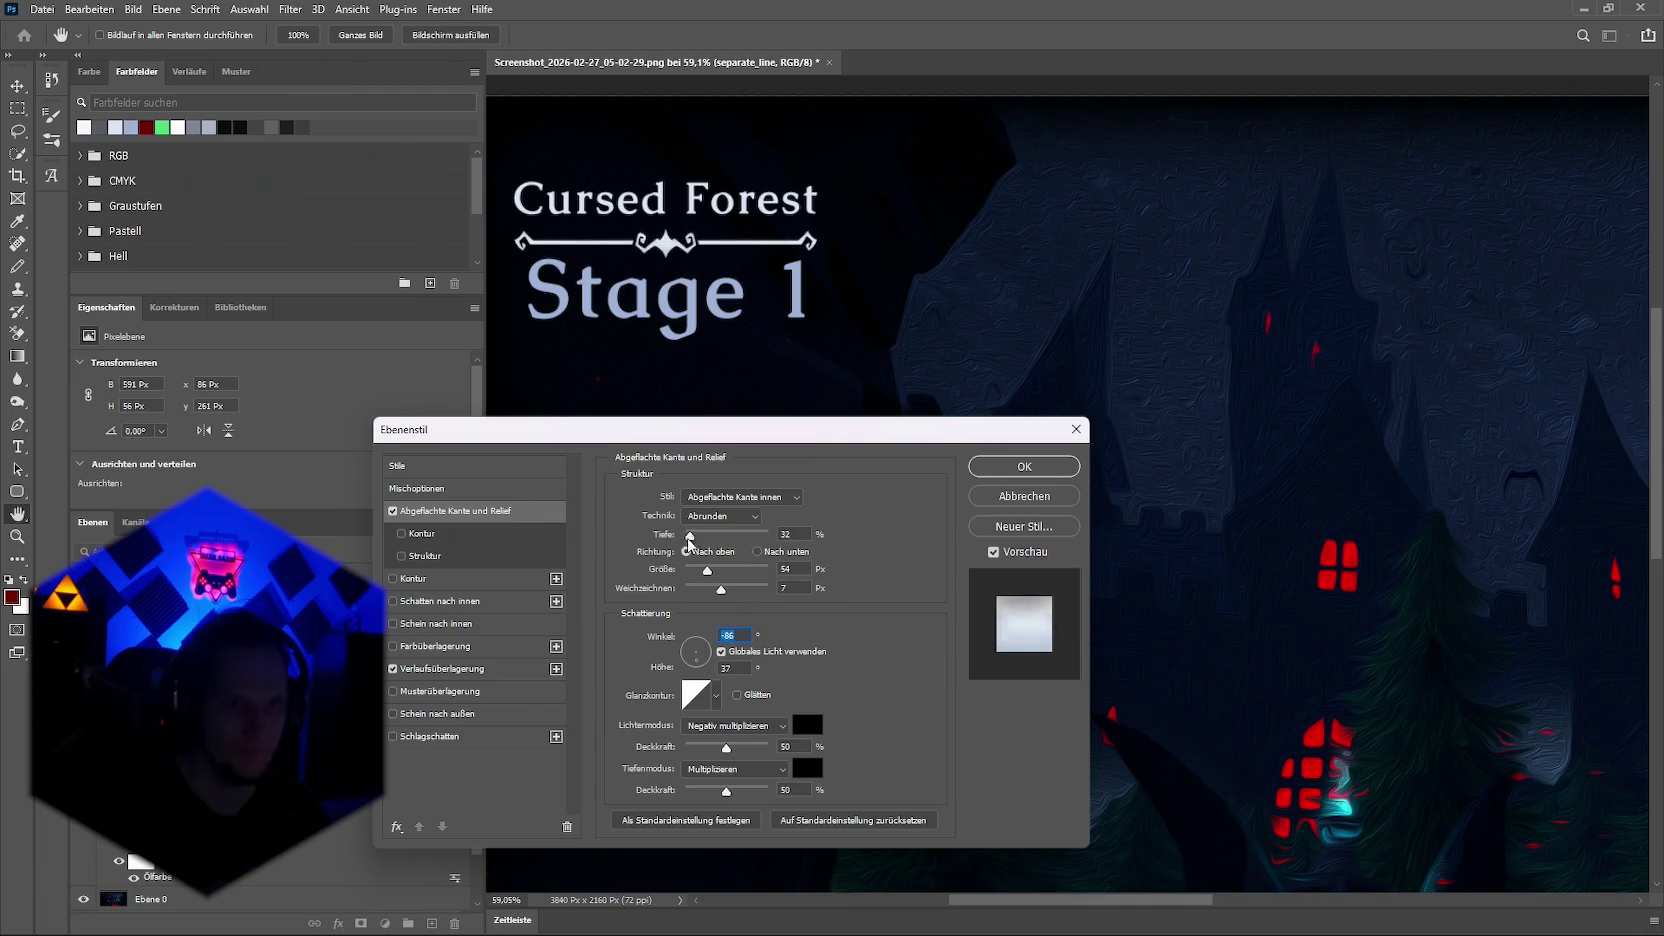
click(703, 543)
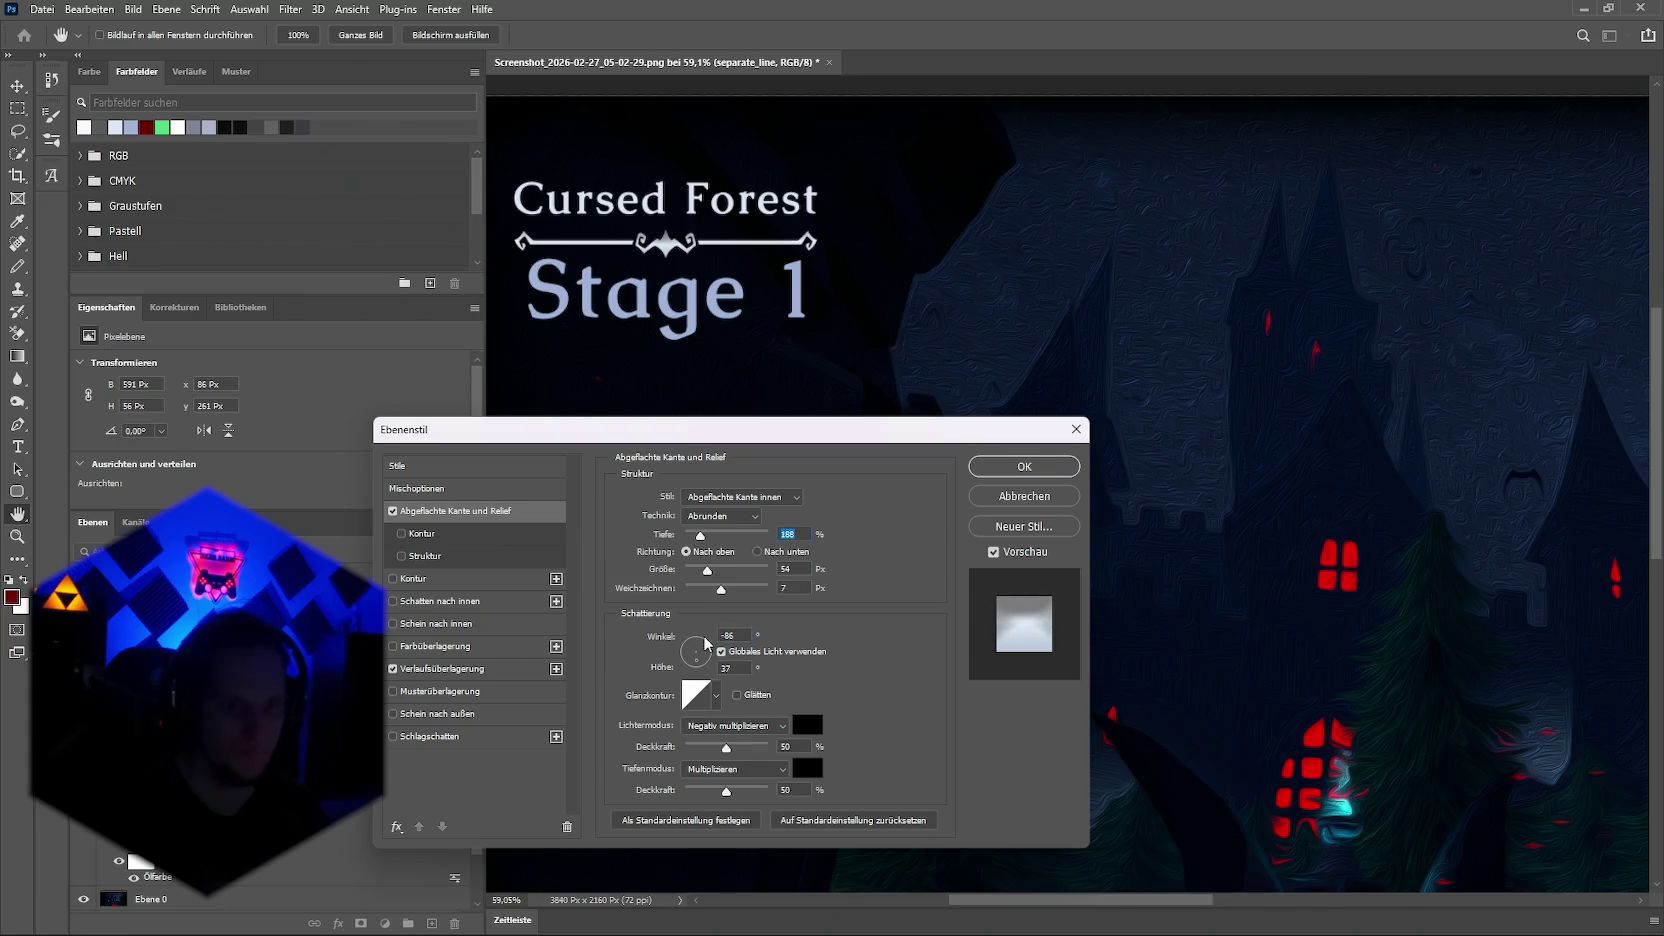
drag(707, 643, 697, 640)
click(735, 634)
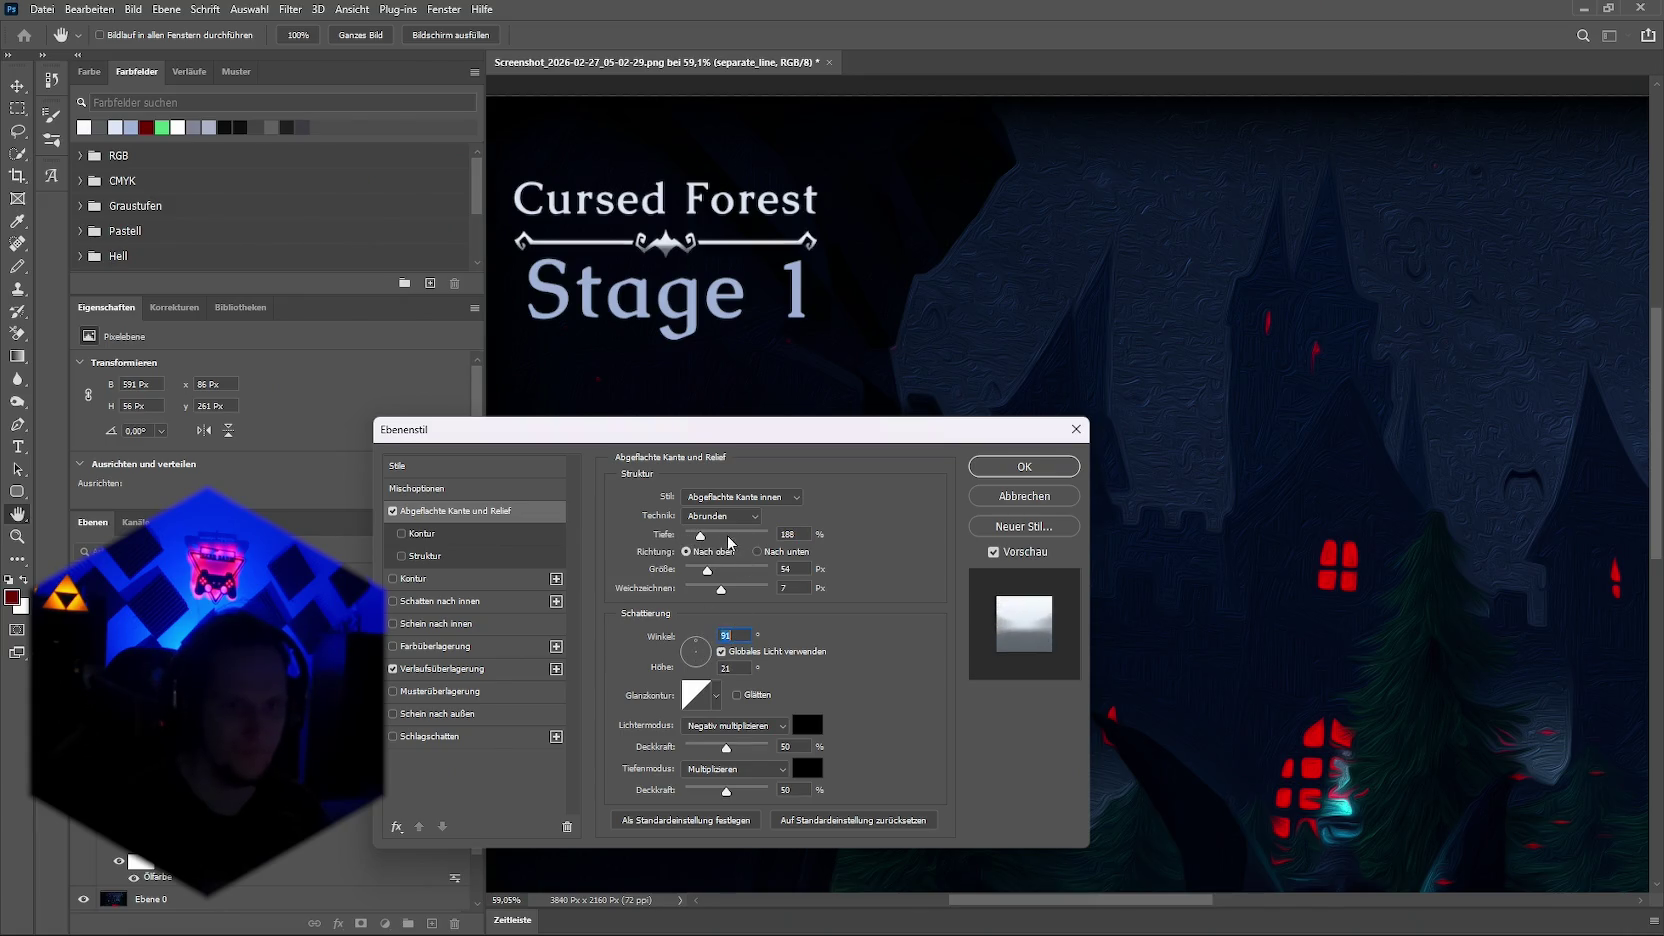
drag(703, 543, 692, 547)
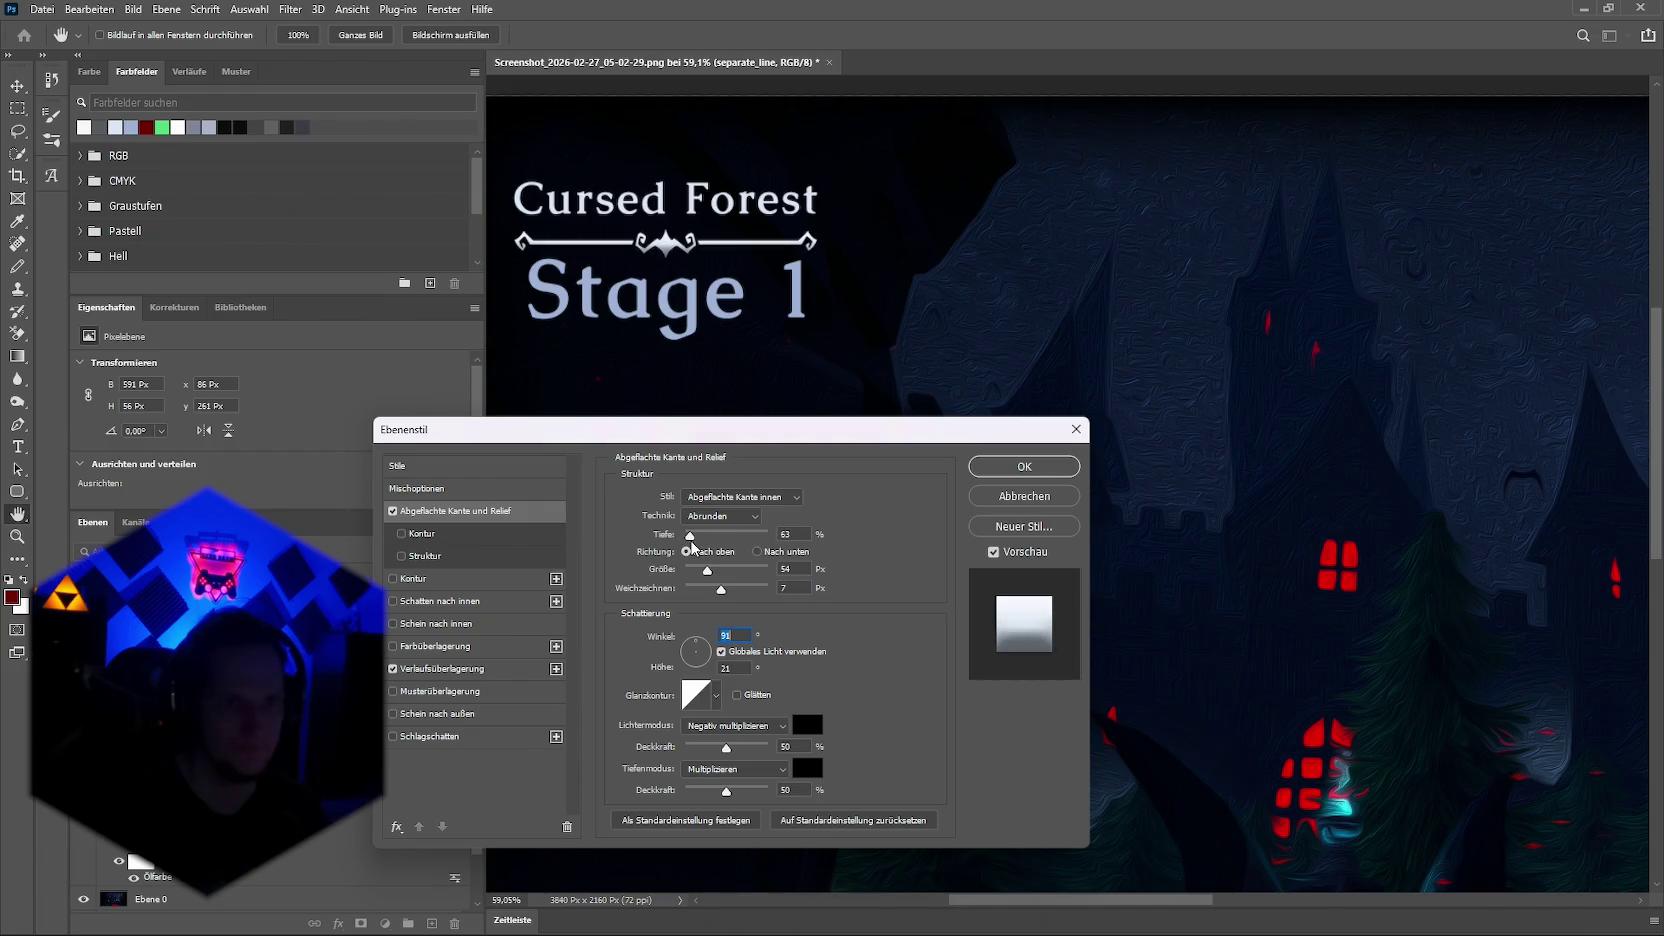
click(1028, 472)
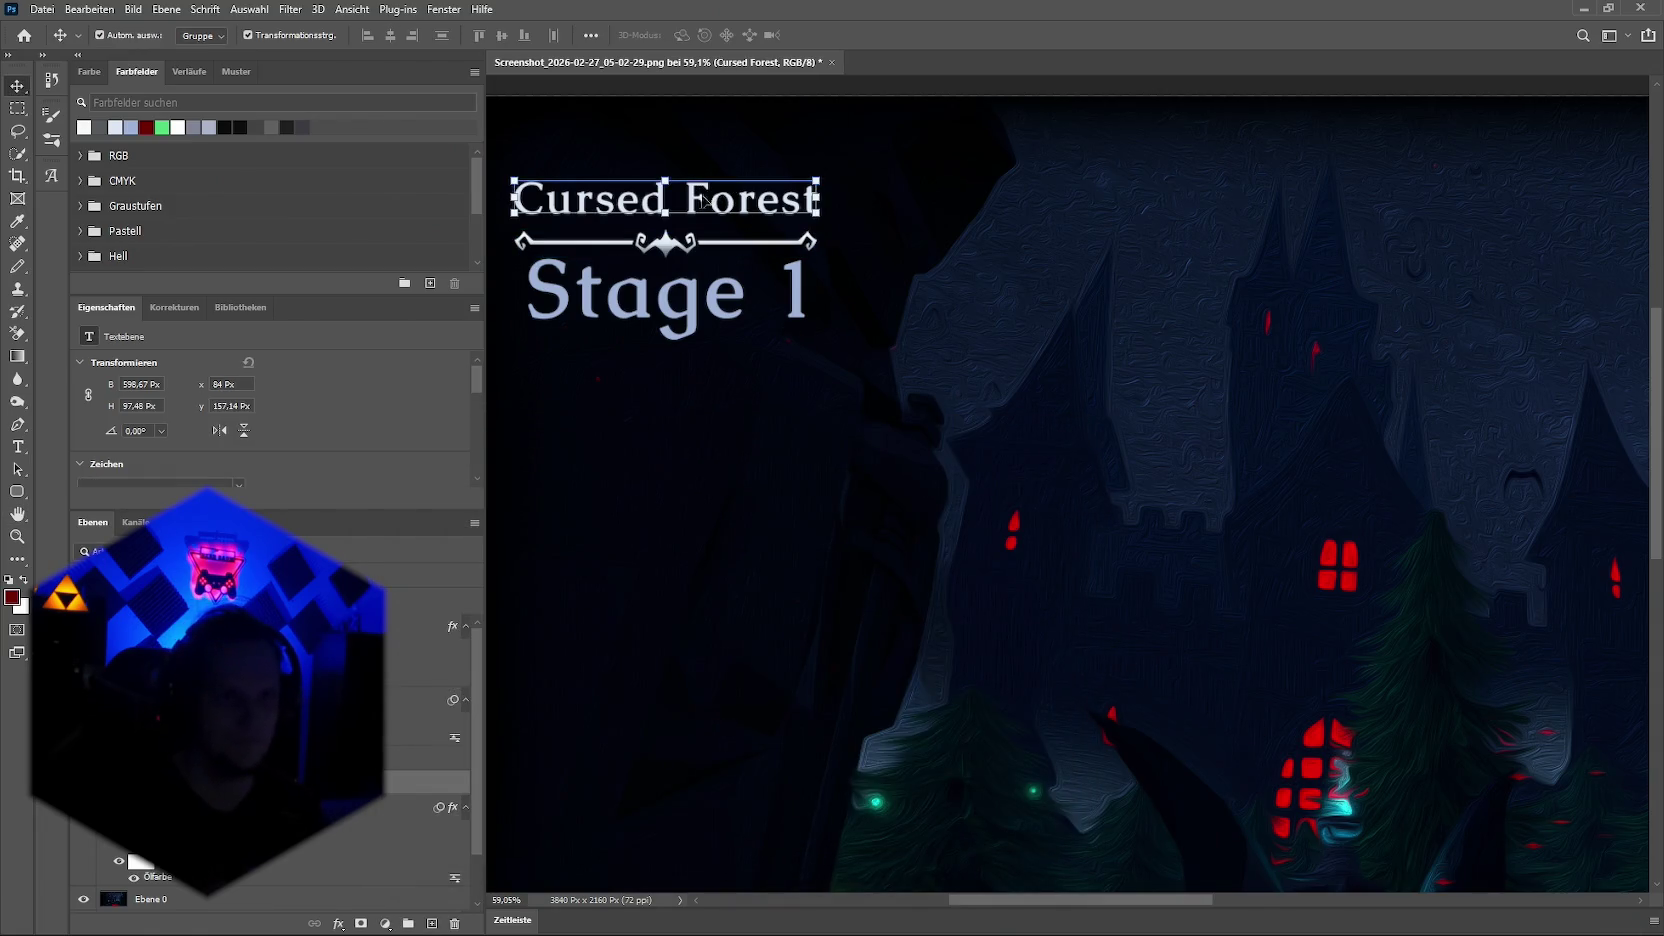
Step: Scale the Cursed Forest title to about 89%, centre-align it, and move it over the ornament
drag(818, 197, 689, 203)
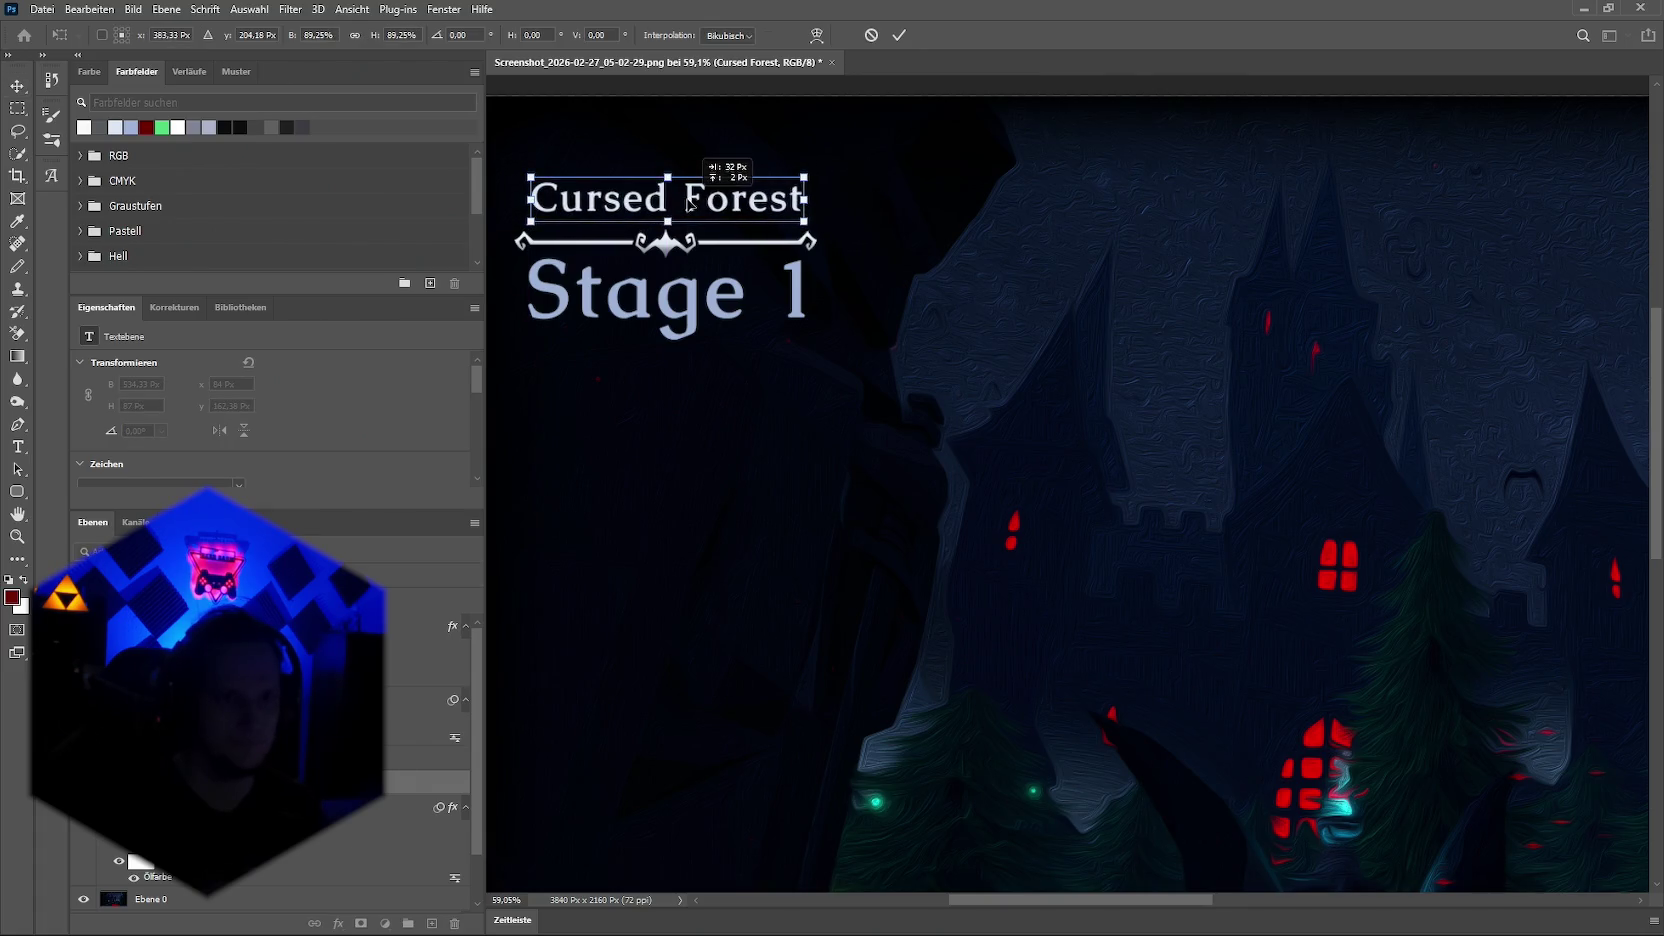
scroll(197, 427, down, 2)
scroll(197, 427, down, 2)
scroll(197, 427, down, 1)
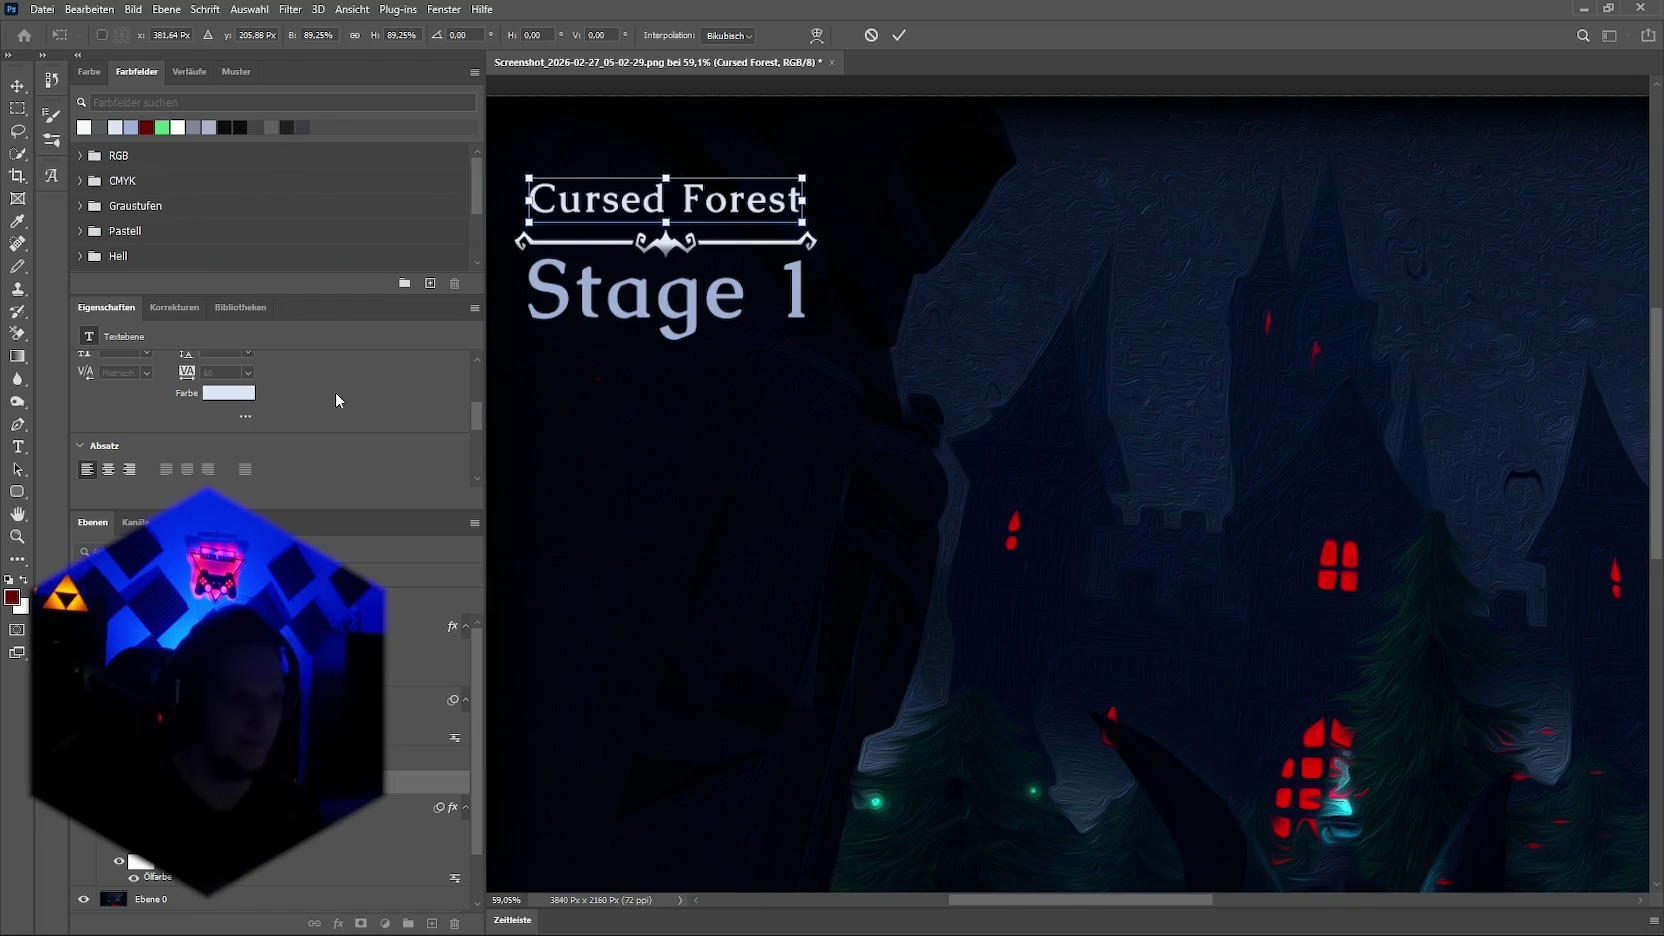
key(Return)
click(108, 469)
drag(537, 198, 688, 210)
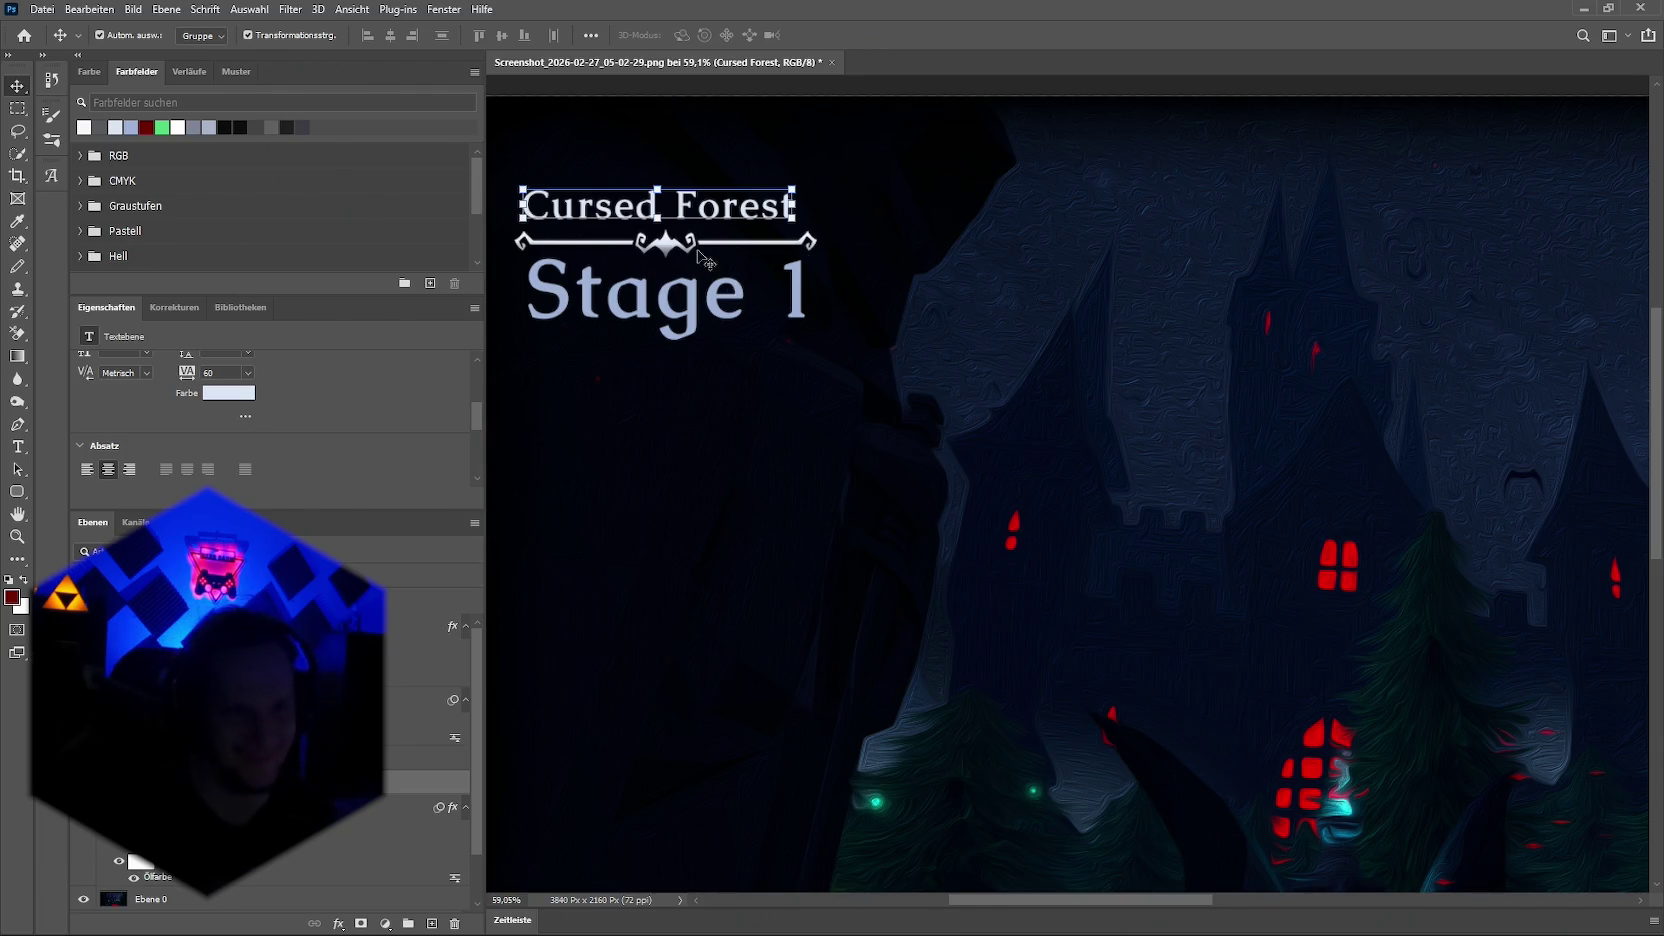
click(810, 256)
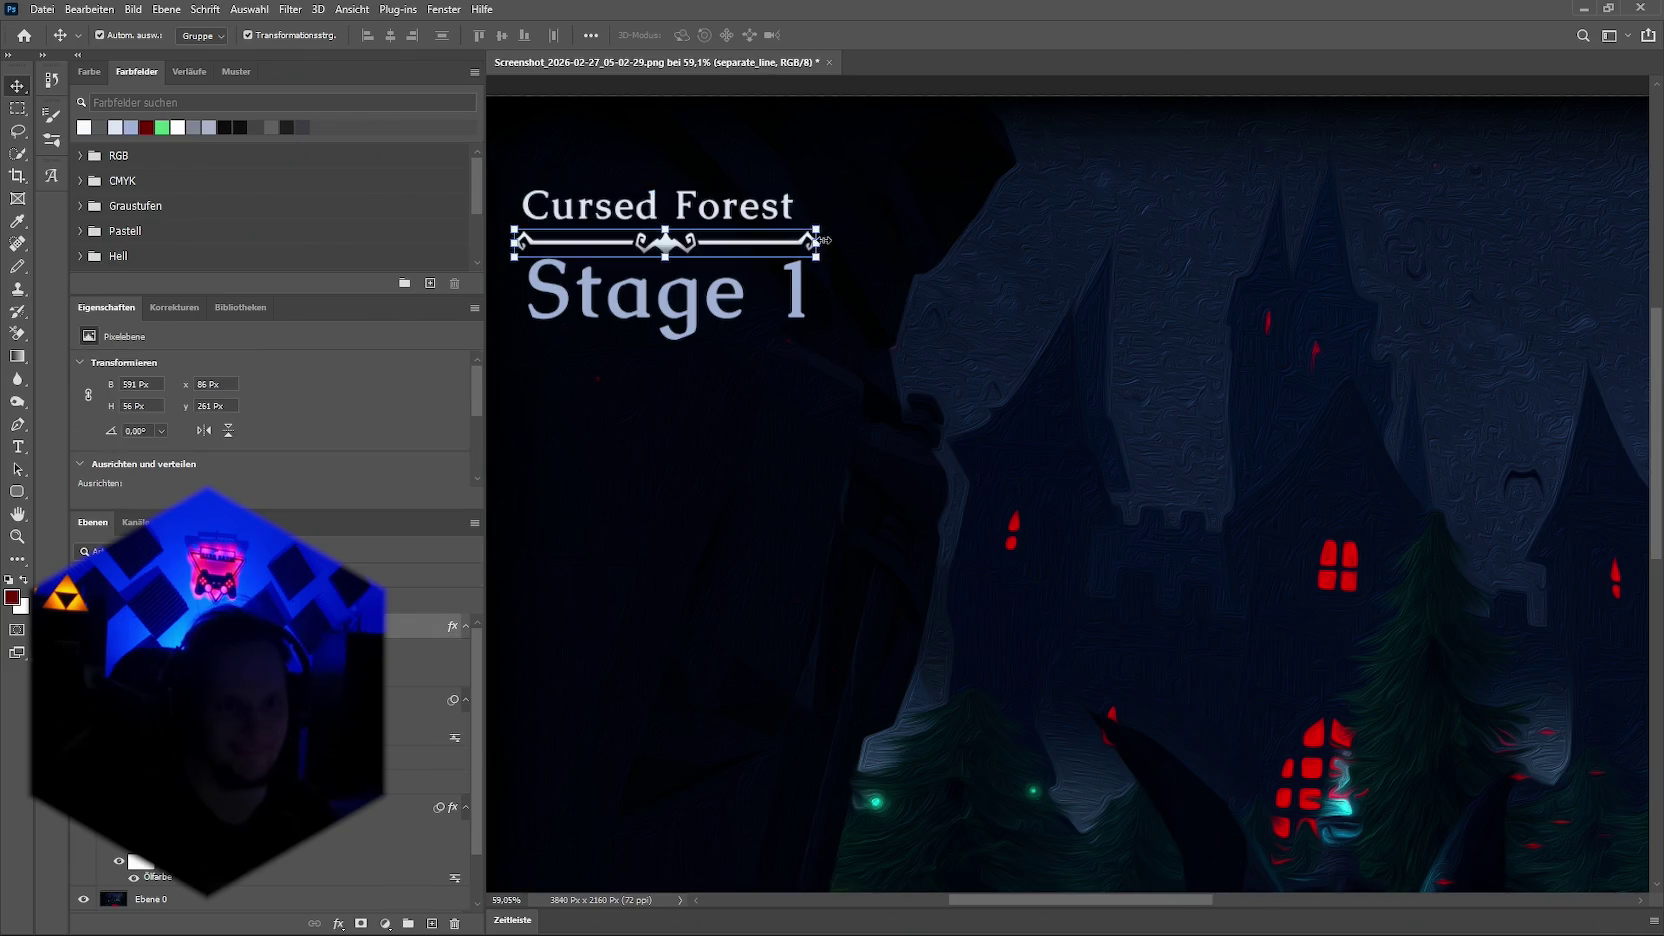
Step: Narrow the ornament line from its right end and shift it 10 px right
drag(816, 242, 810, 241)
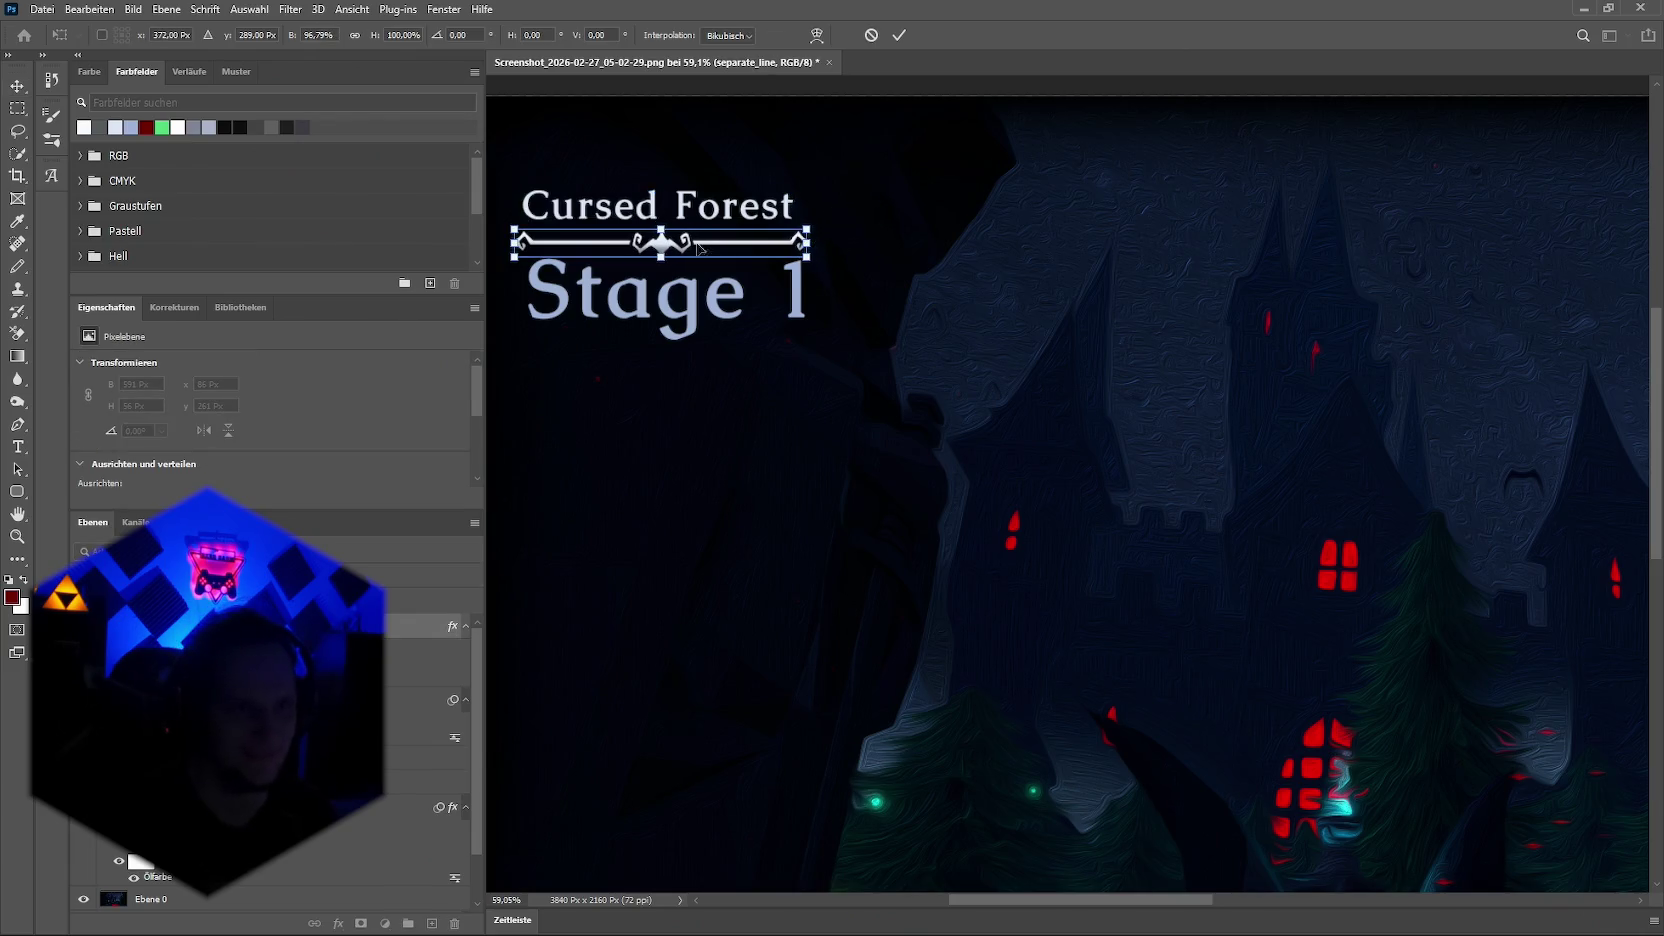
key(Return)
drag(663, 249, 670, 250)
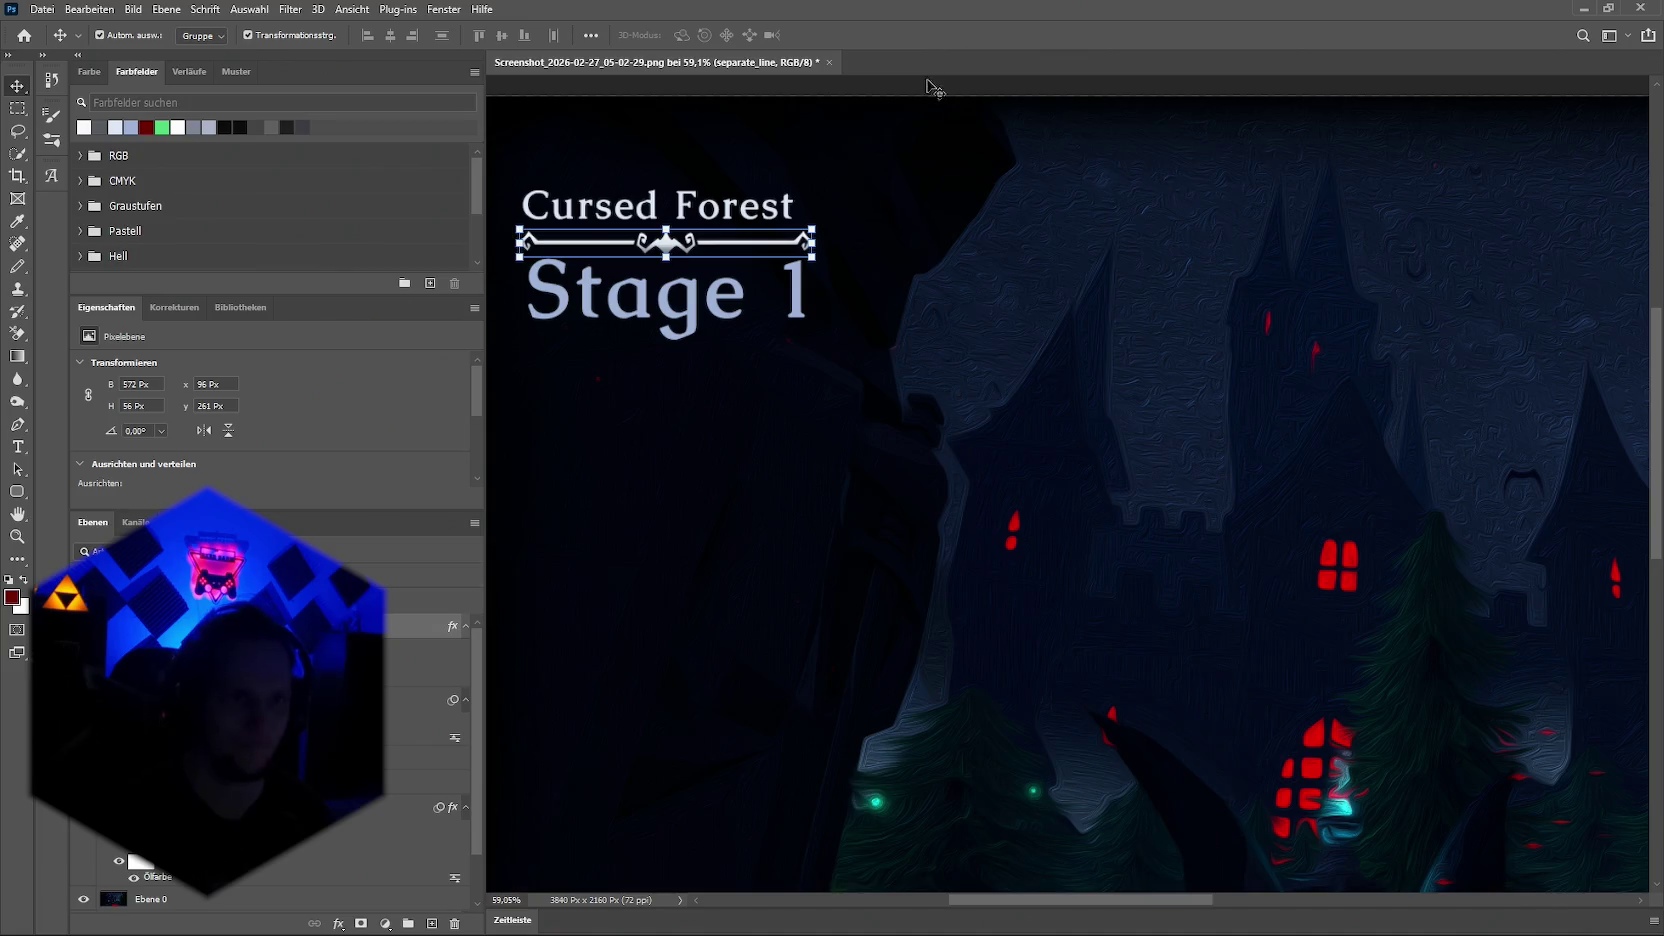
click(946, 149)
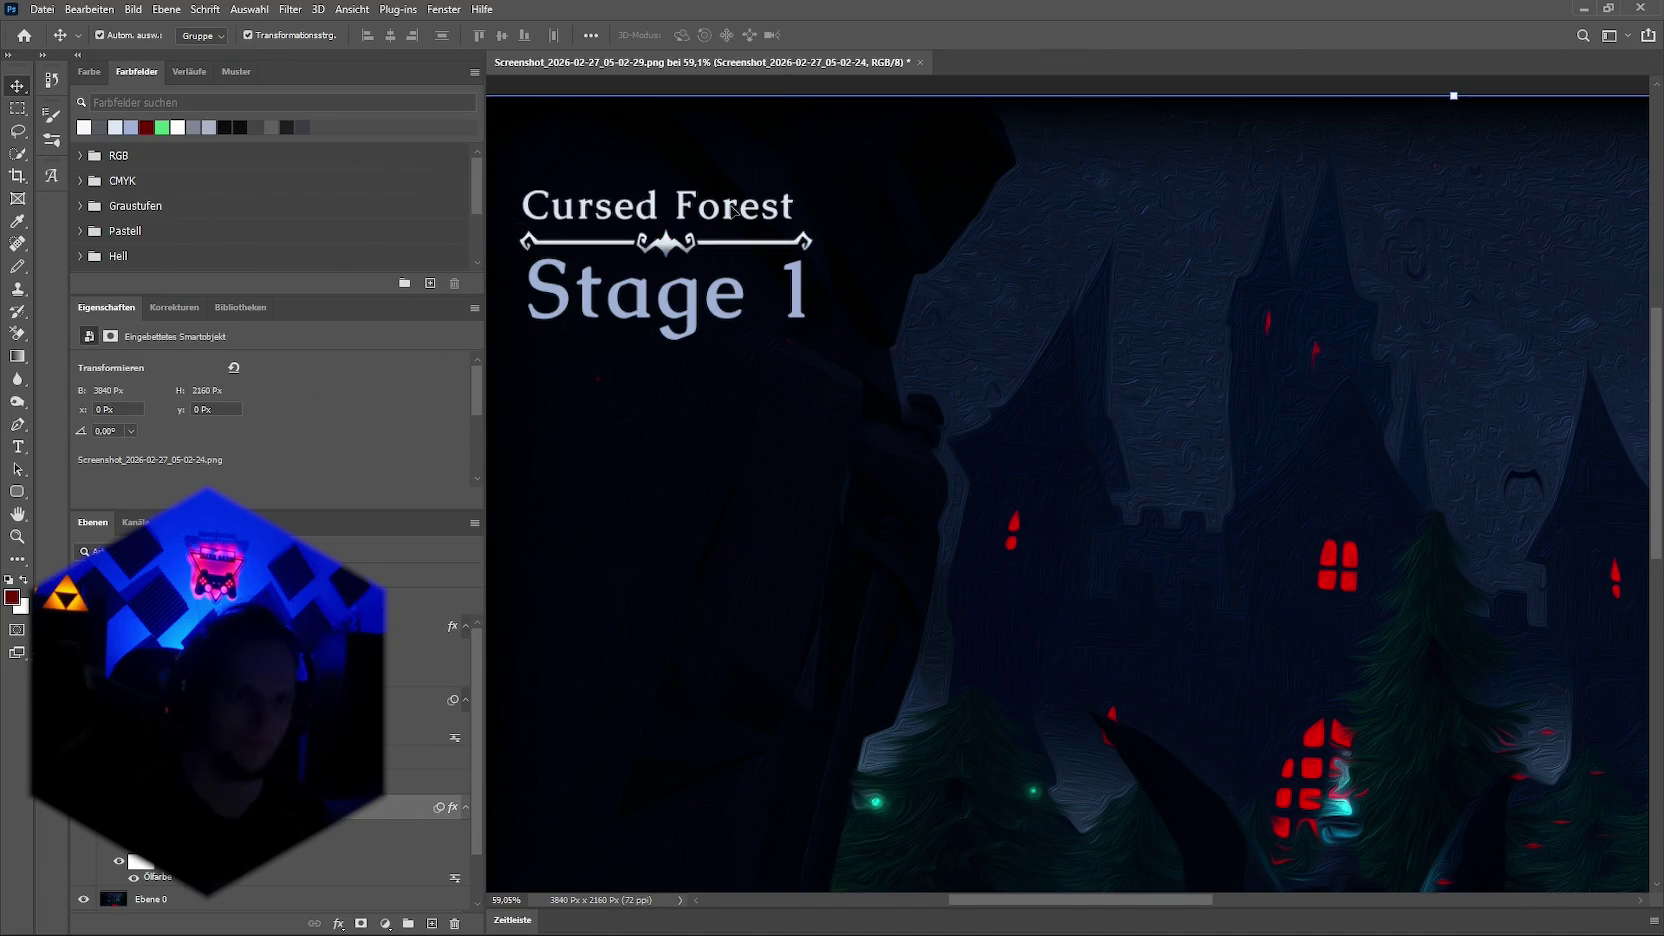
Step: Pull in the ornament's left end so the line is 560 px wide
click(531, 247)
key(ctrl+t)
drag(521, 243, 524, 243)
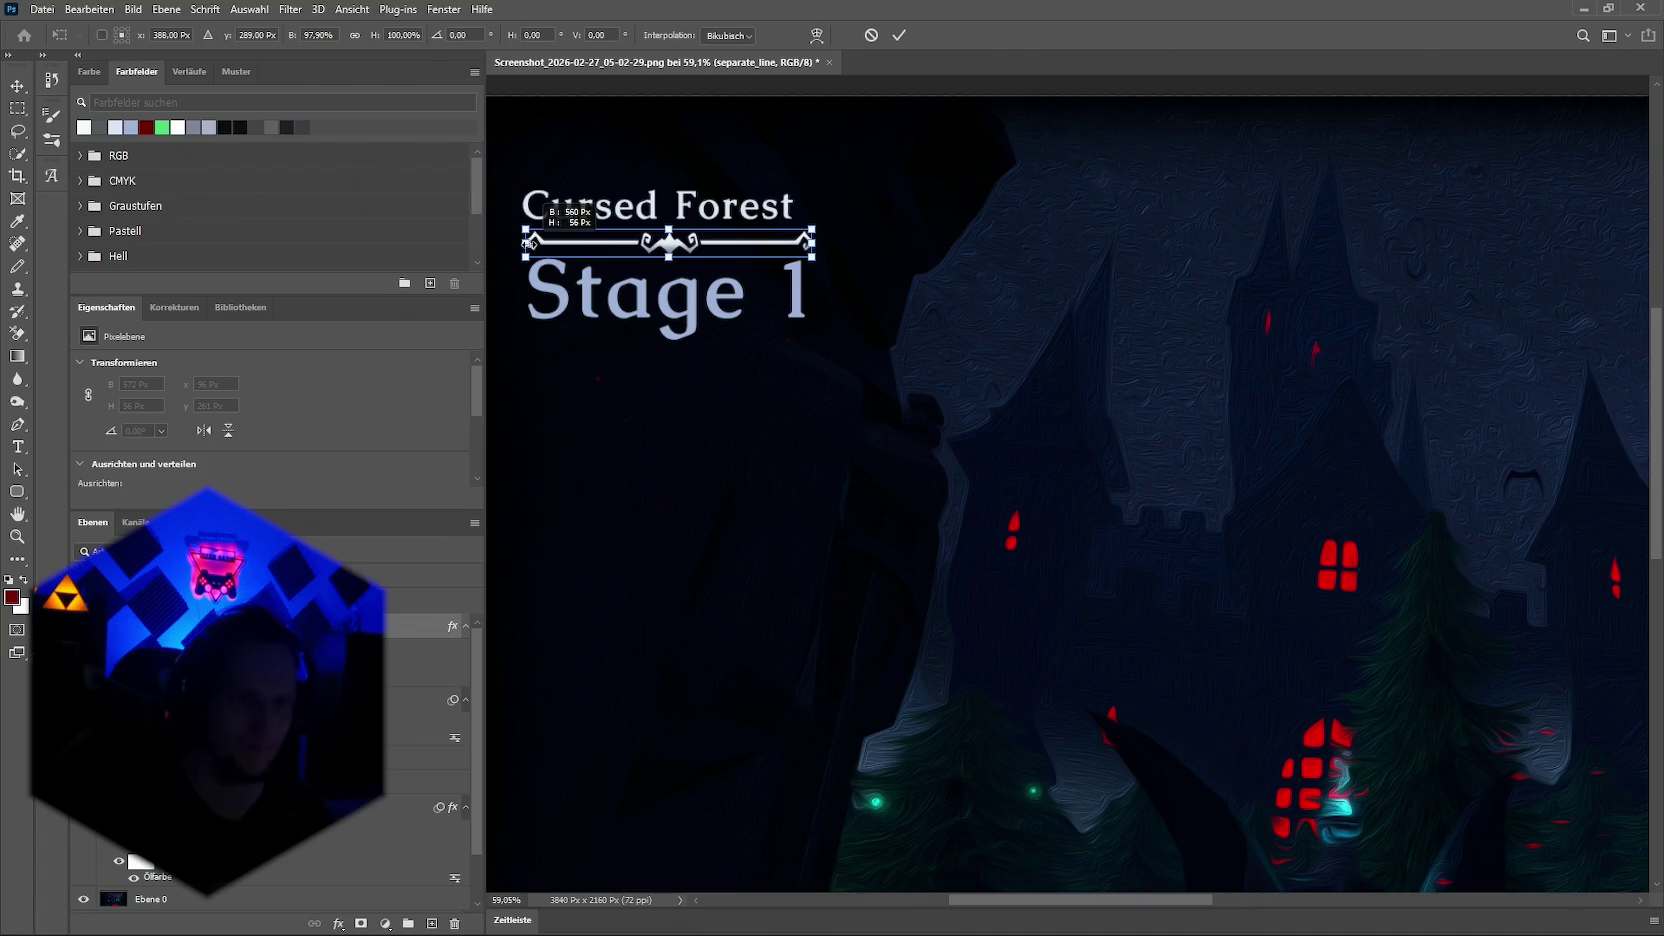
key(Return)
scroll(541, 272, up, 2)
scroll(541, 272, up, 3)
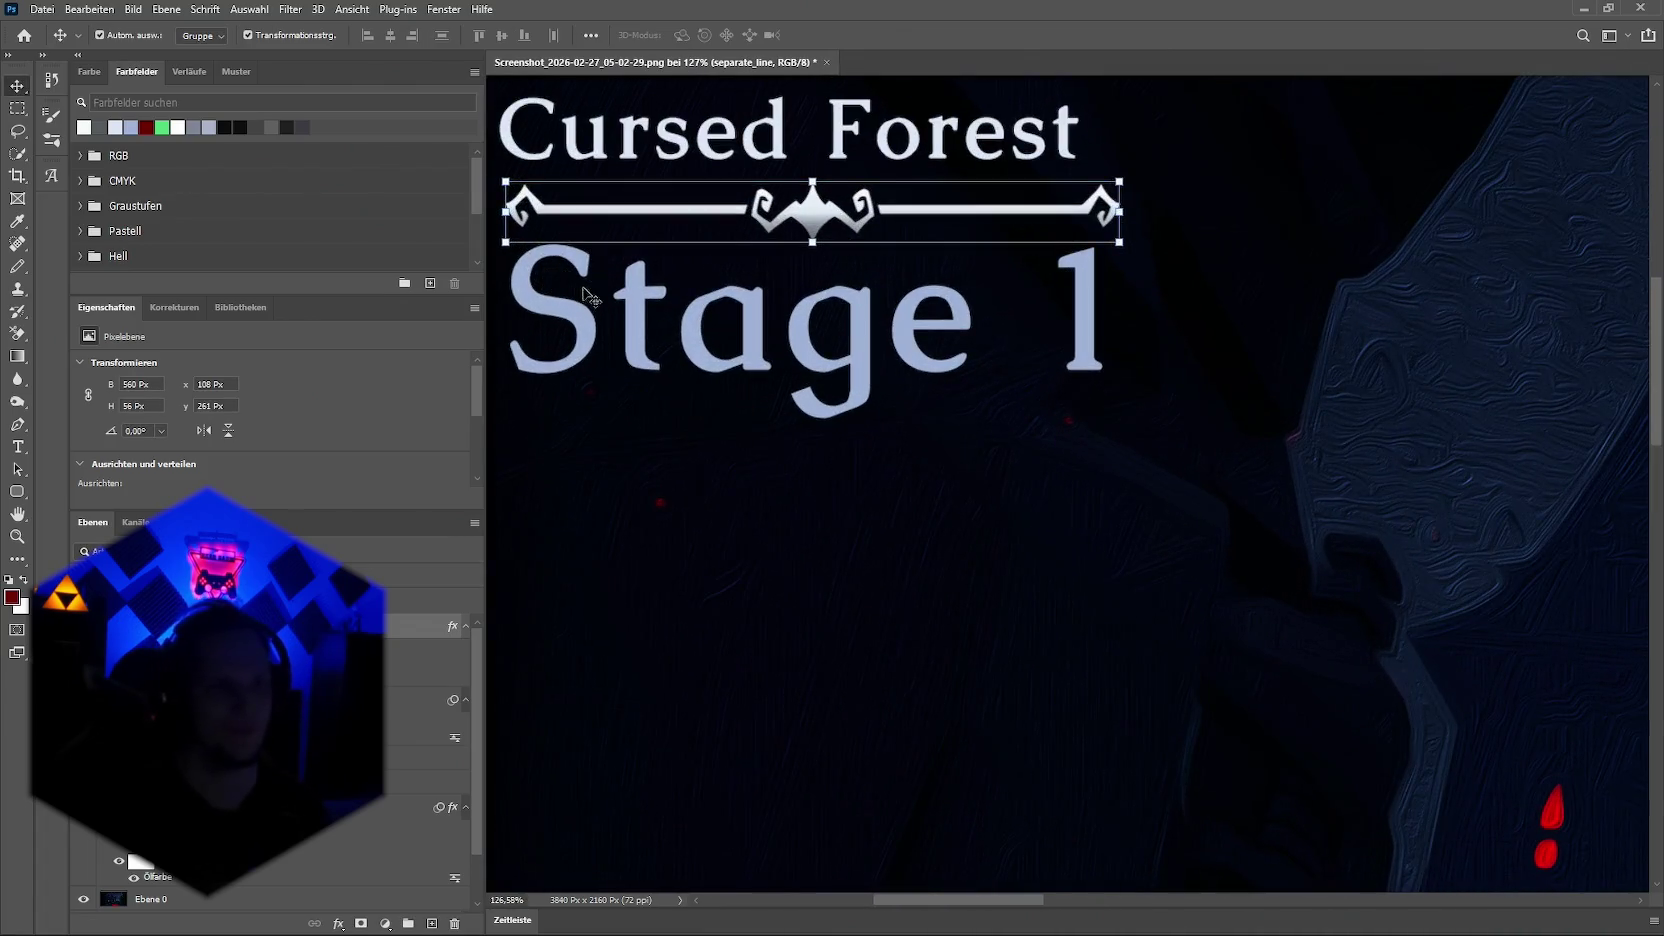
Step: Stretch a small slice of the ornament line leftward to fill its gap
key(m)
drag(646, 195, 657, 231)
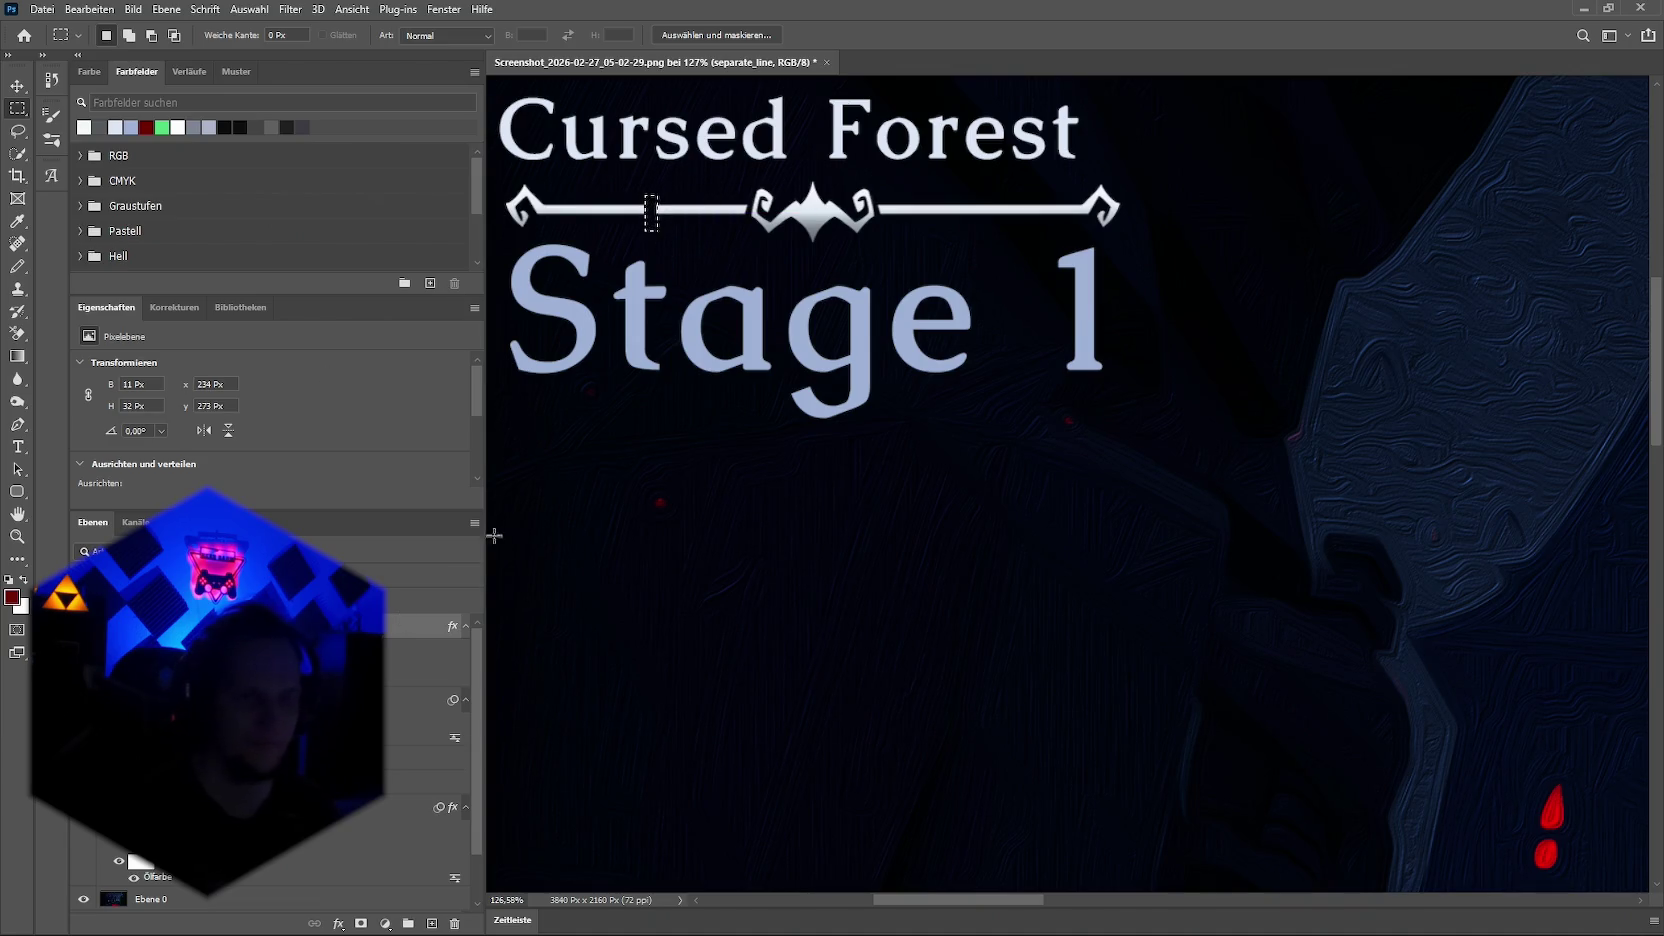
click(18, 87)
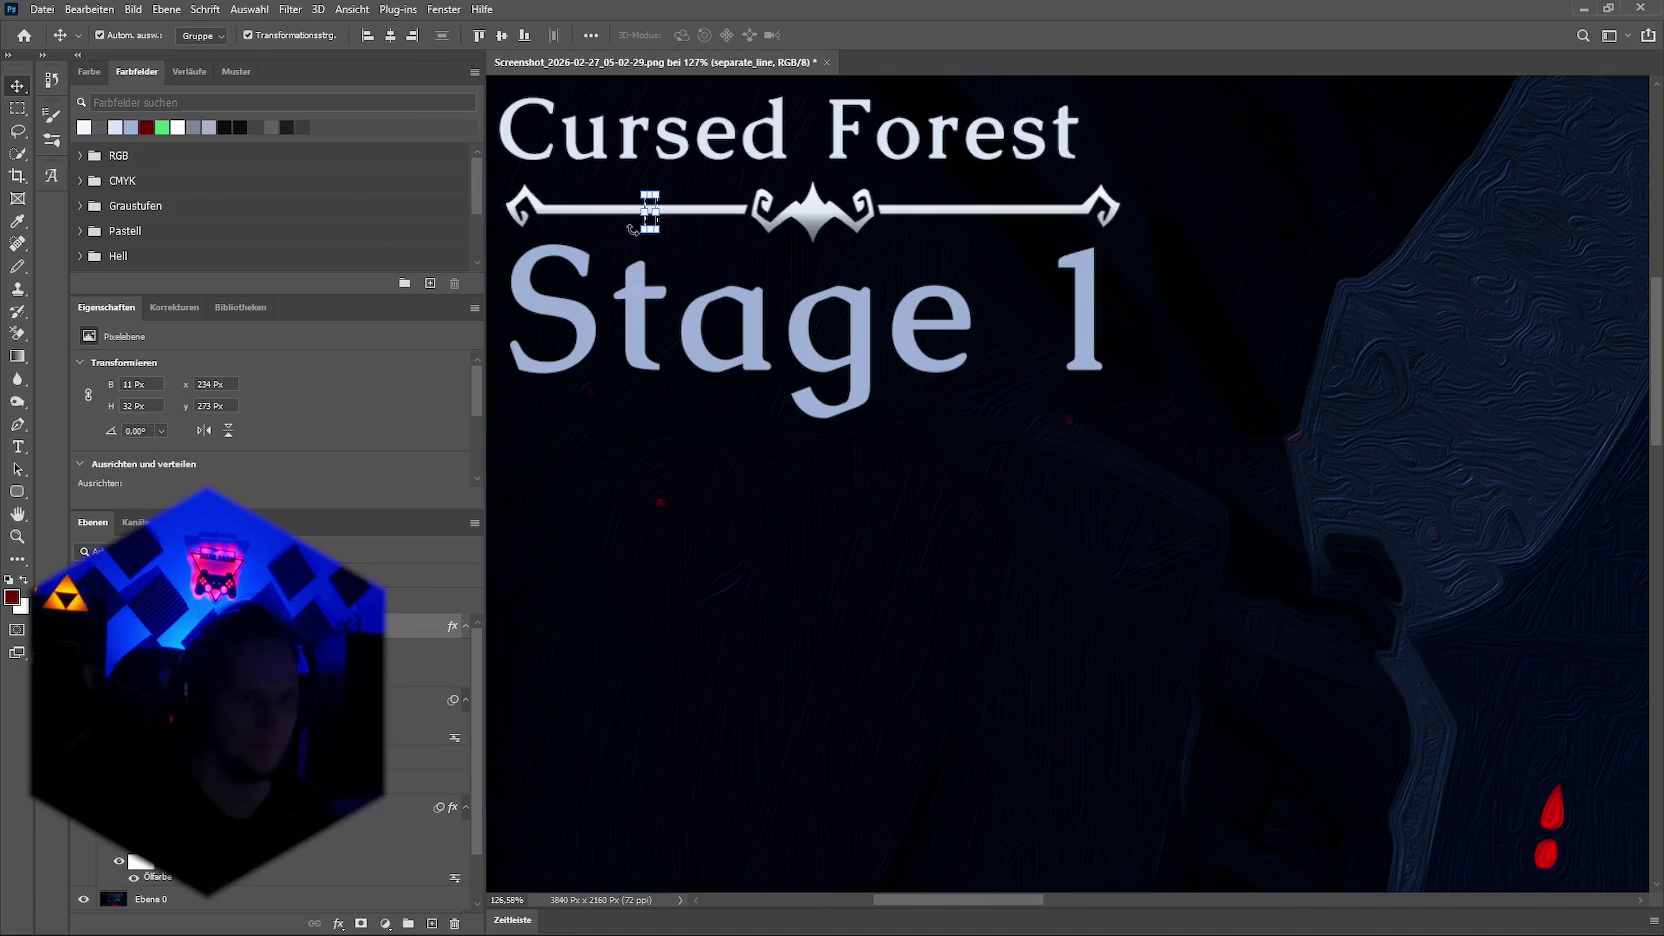
key(ctrl+t)
drag(641, 211, 500, 211)
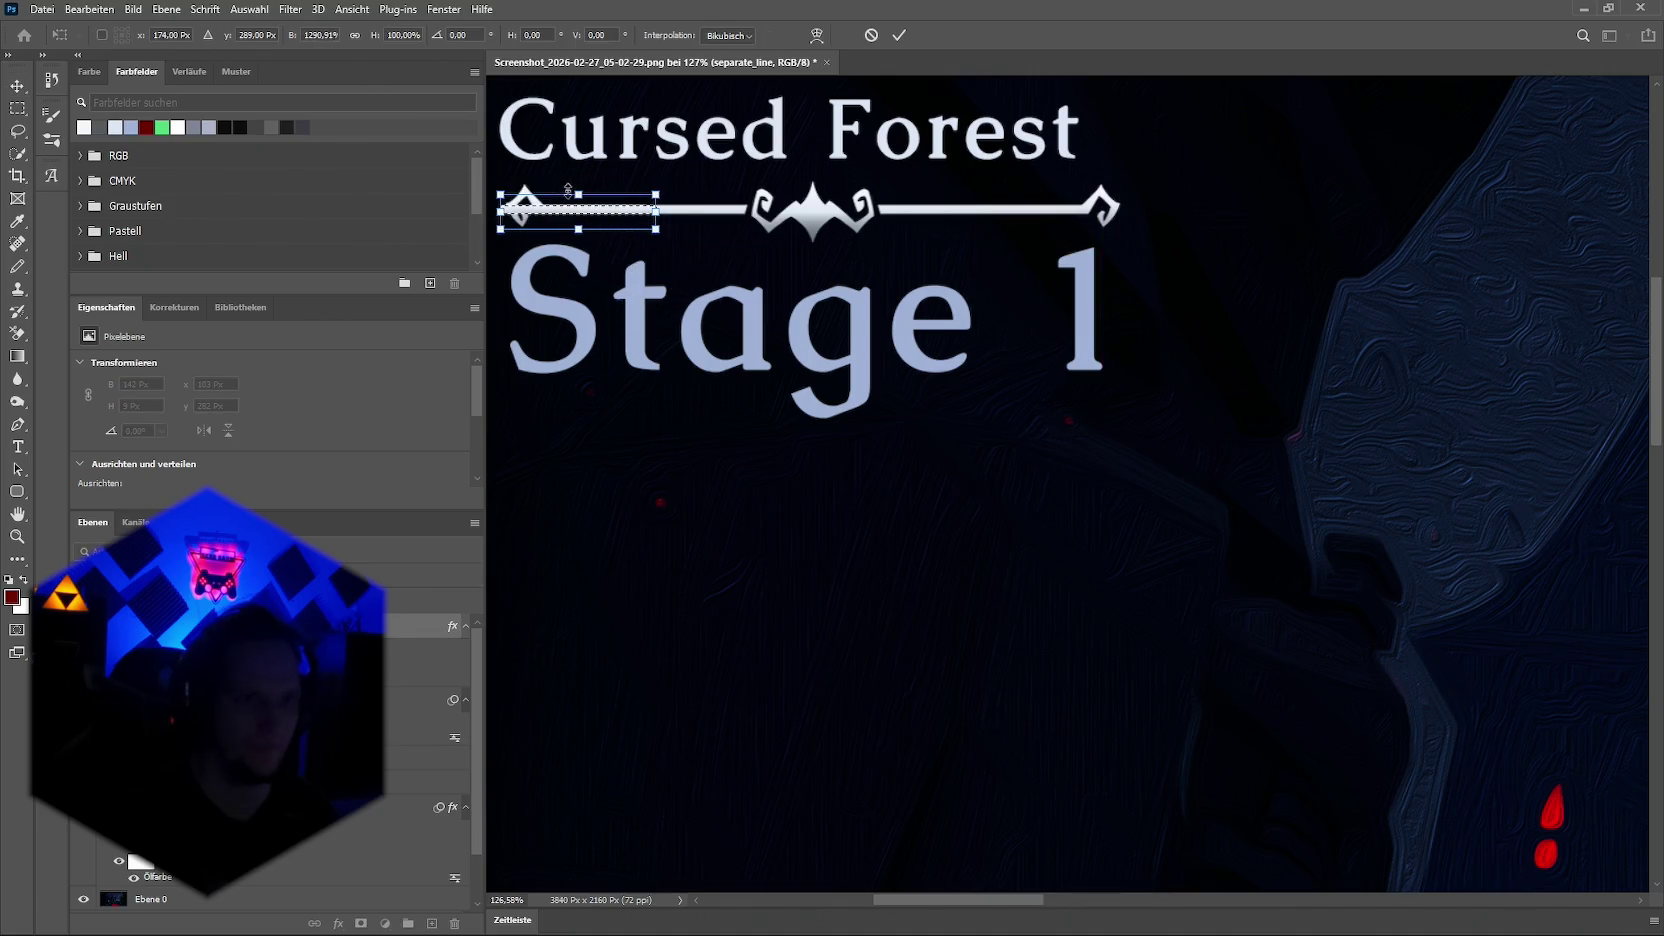
key(Return)
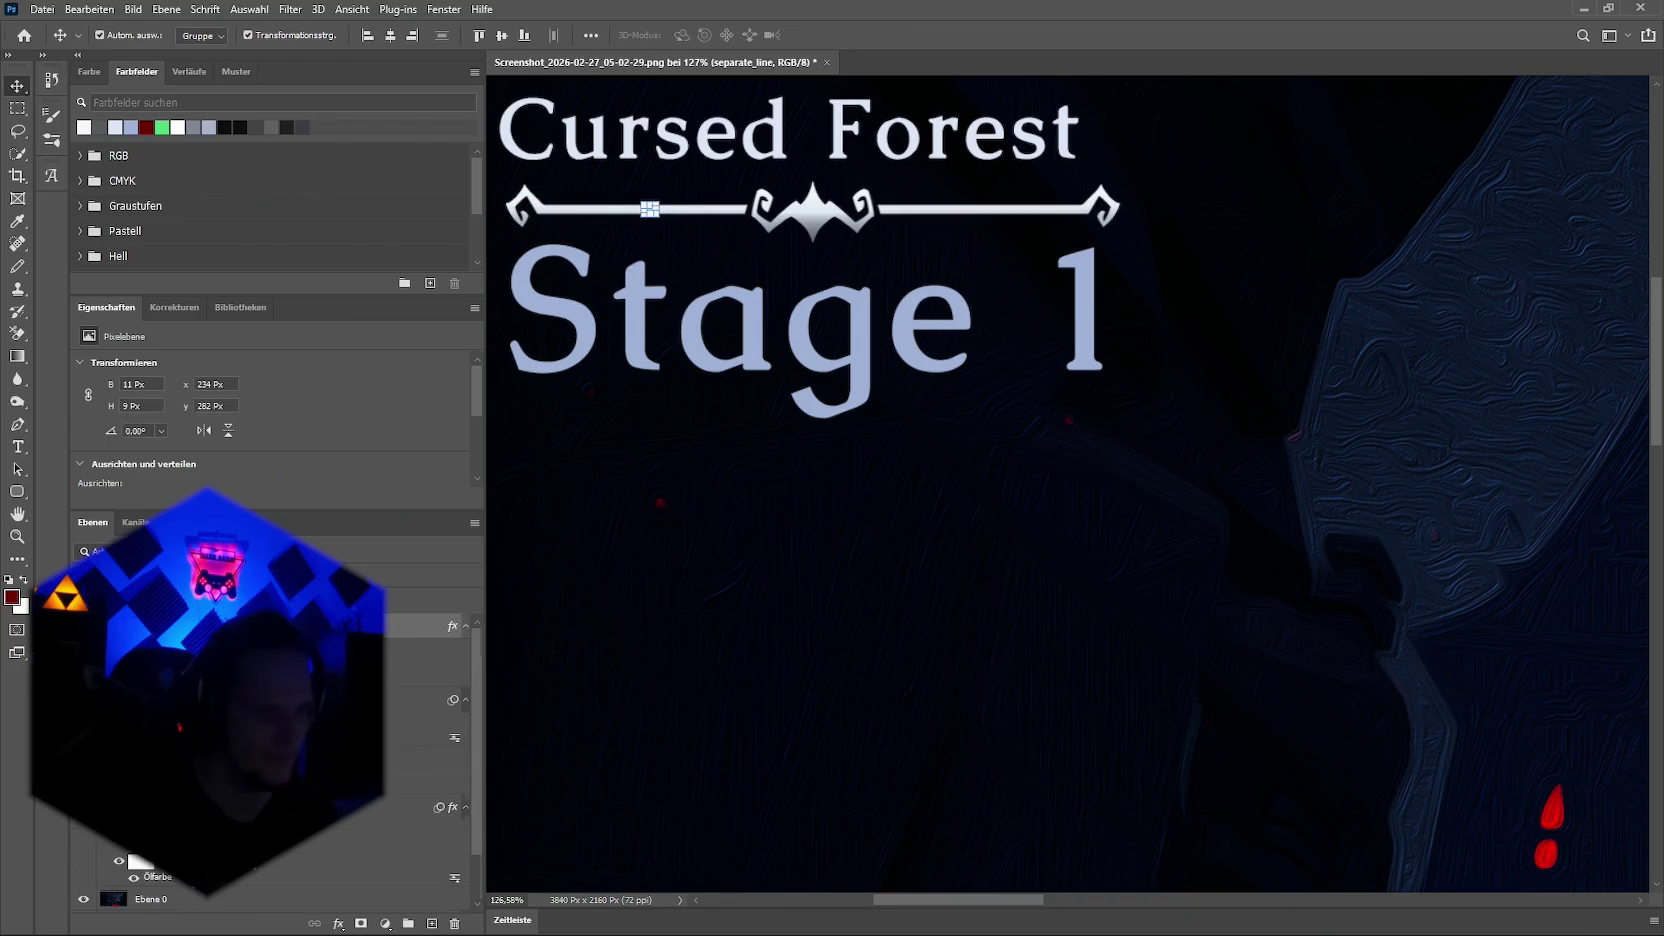
key(ctrl+comma)
key(ctrl+comma)
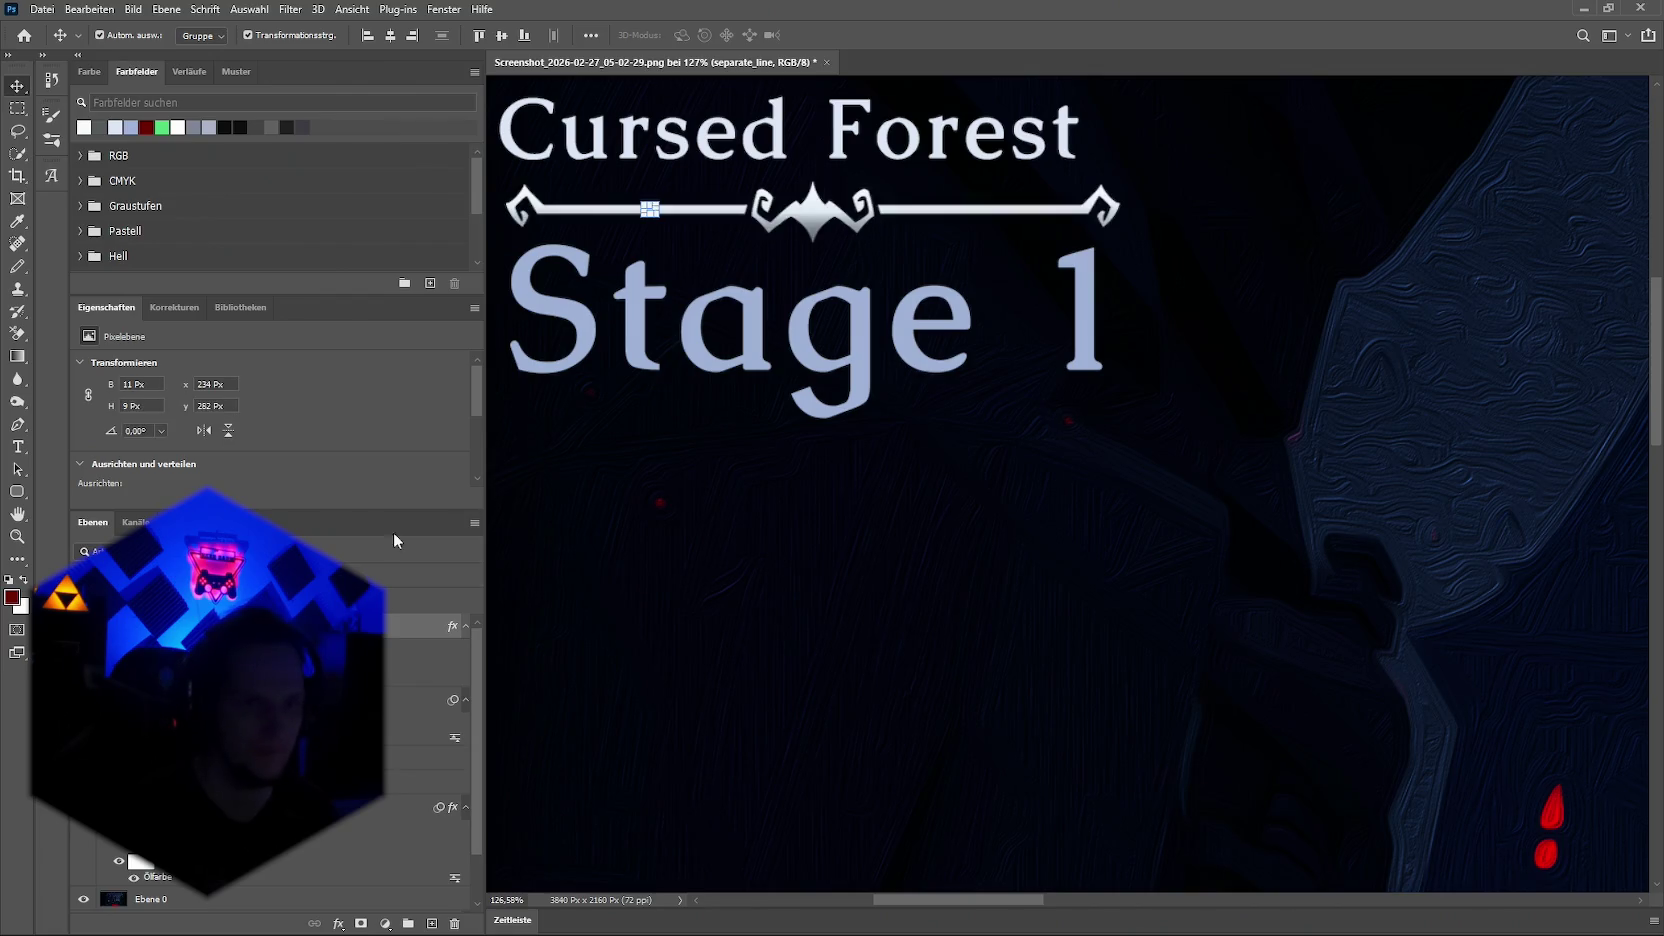
Step: Copy the ornament's left end scroll to layer Ebene 1 and widen it to 148 × 40 px
key(m)
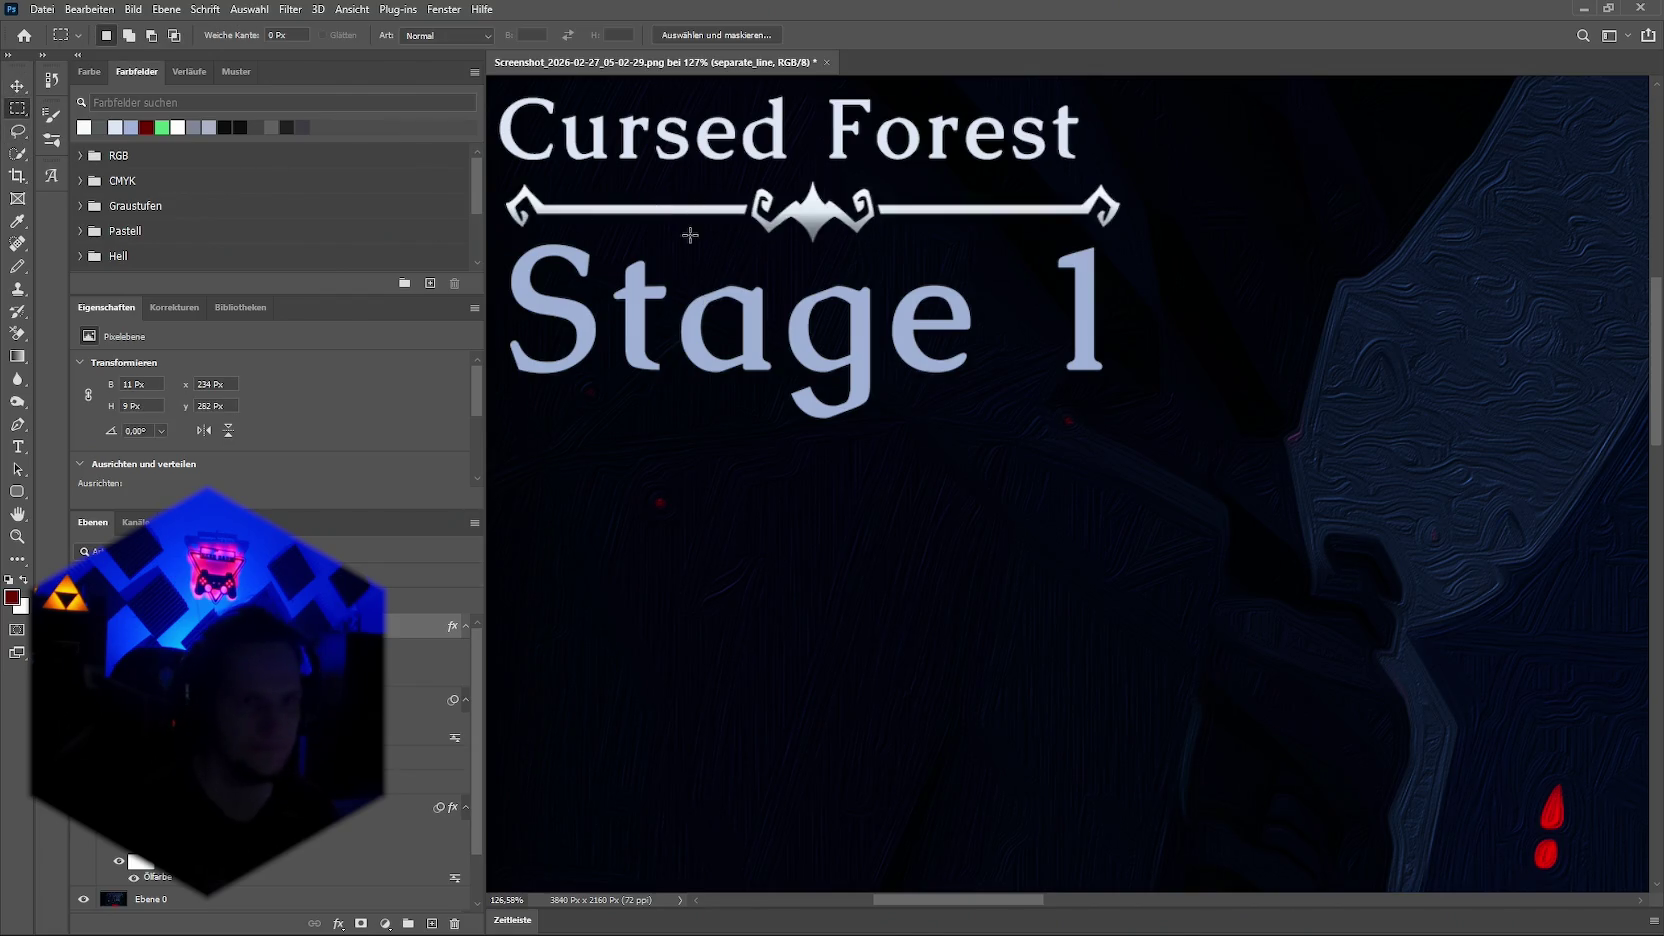
drag(502, 179, 634, 232)
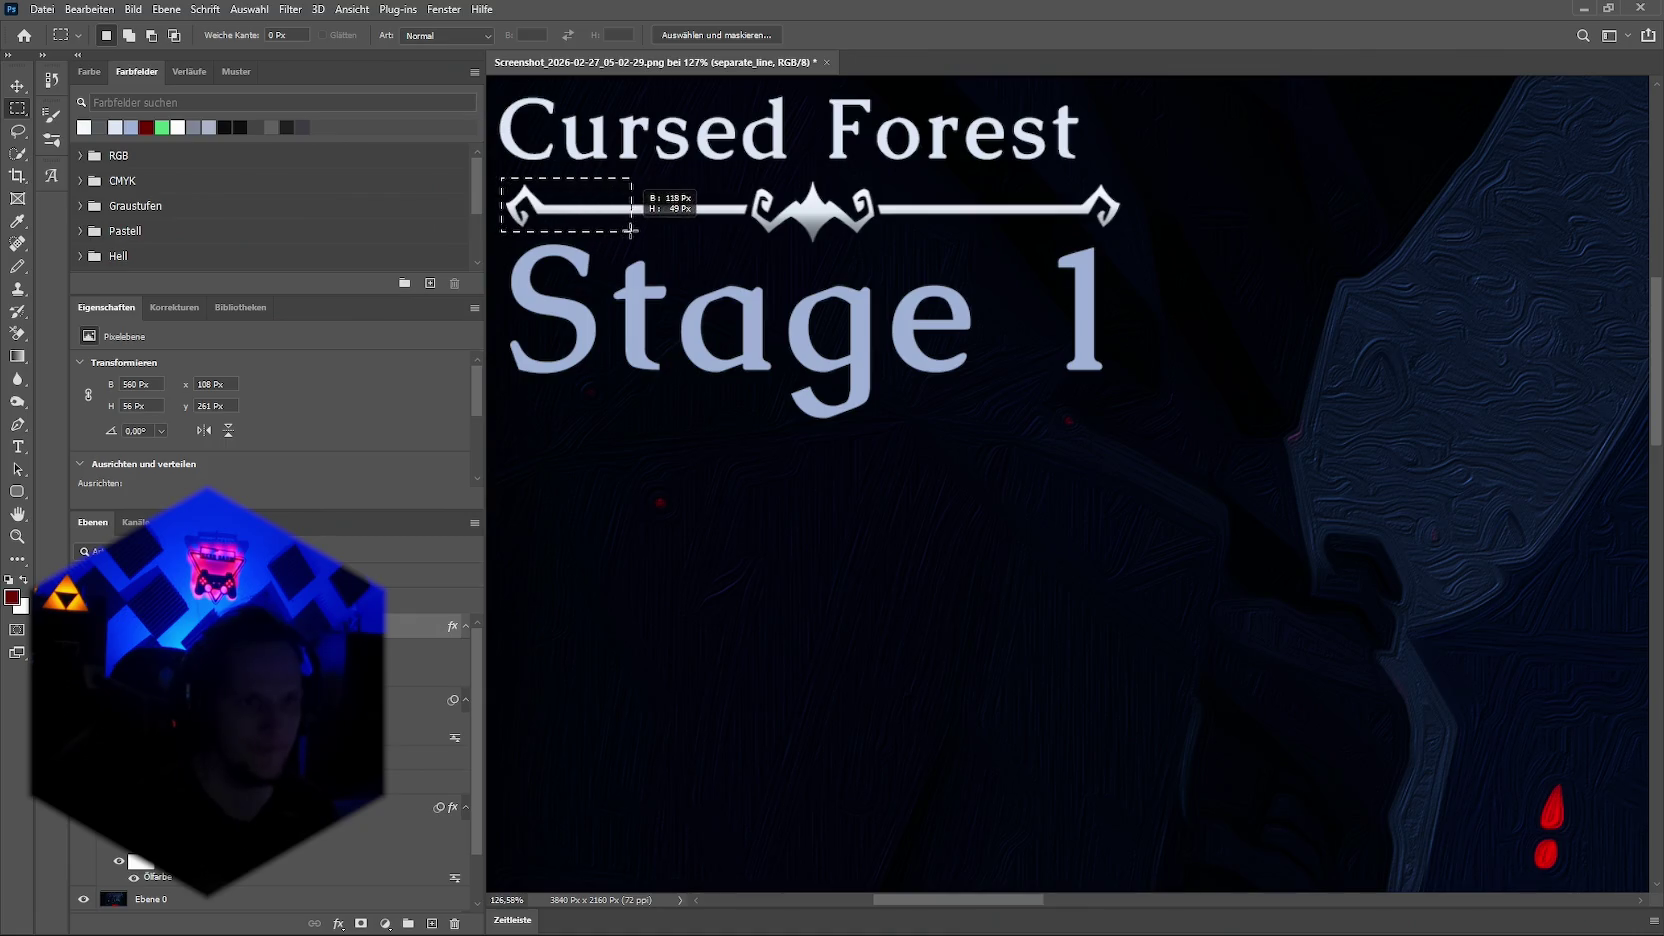
key(ctrl+j)
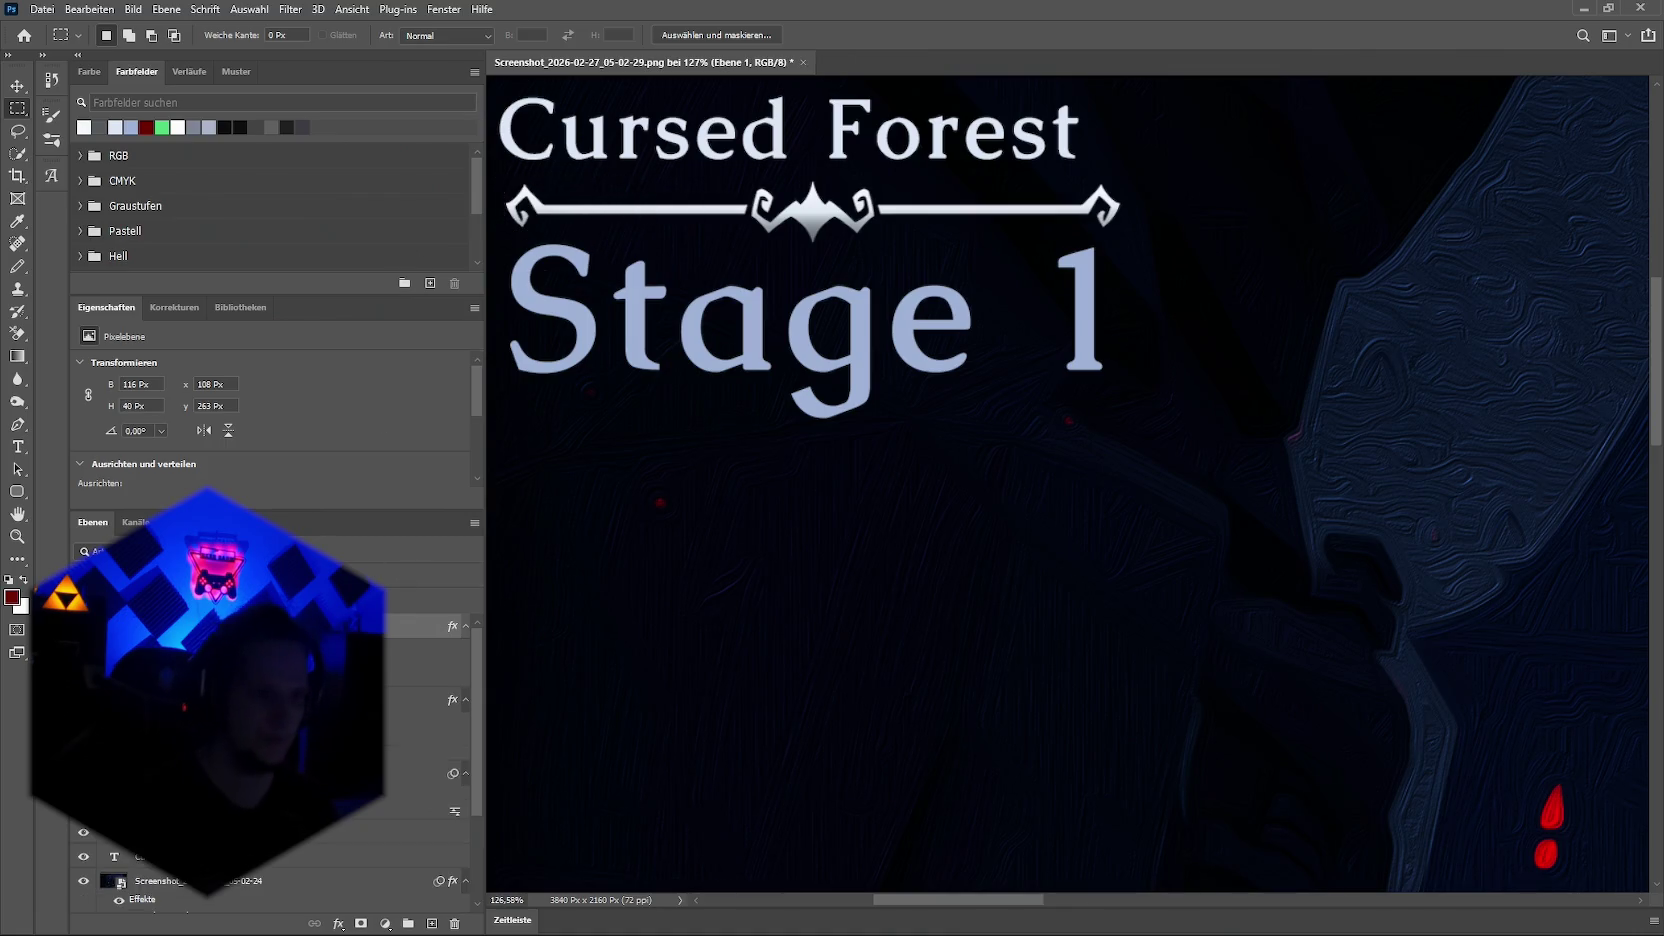
key(v)
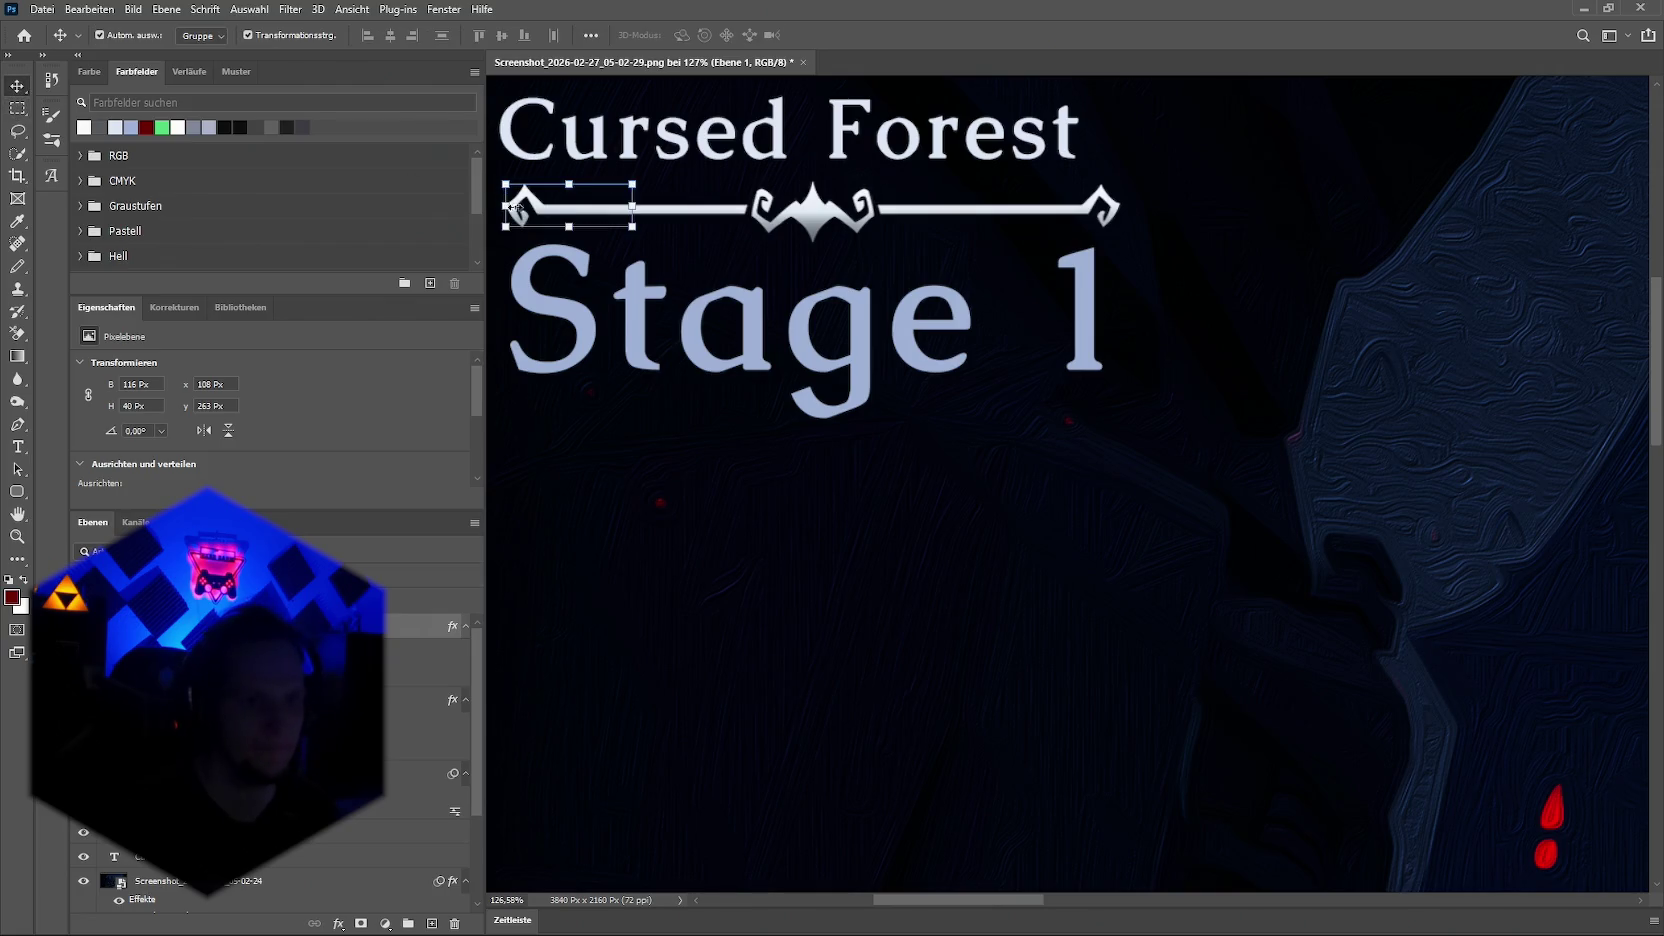
scroll(583, 430, down, 2)
scroll(560, 400, down, 2)
drag(535, 283, 512, 283)
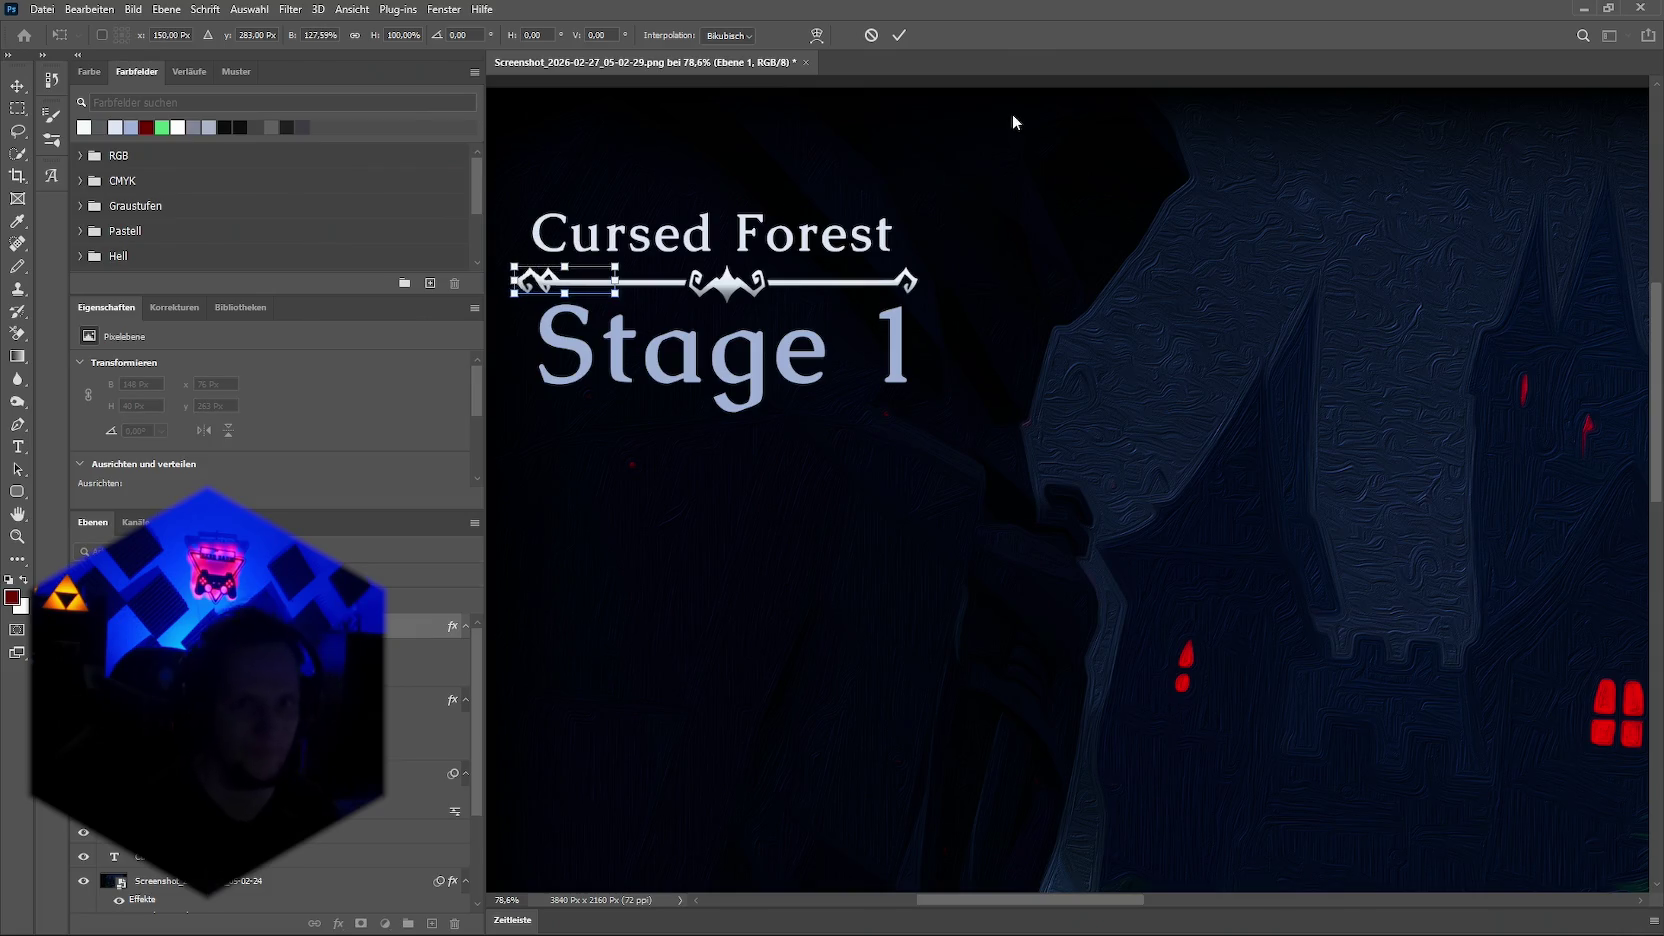
key(Return)
scroll(531, 292, up, 4)
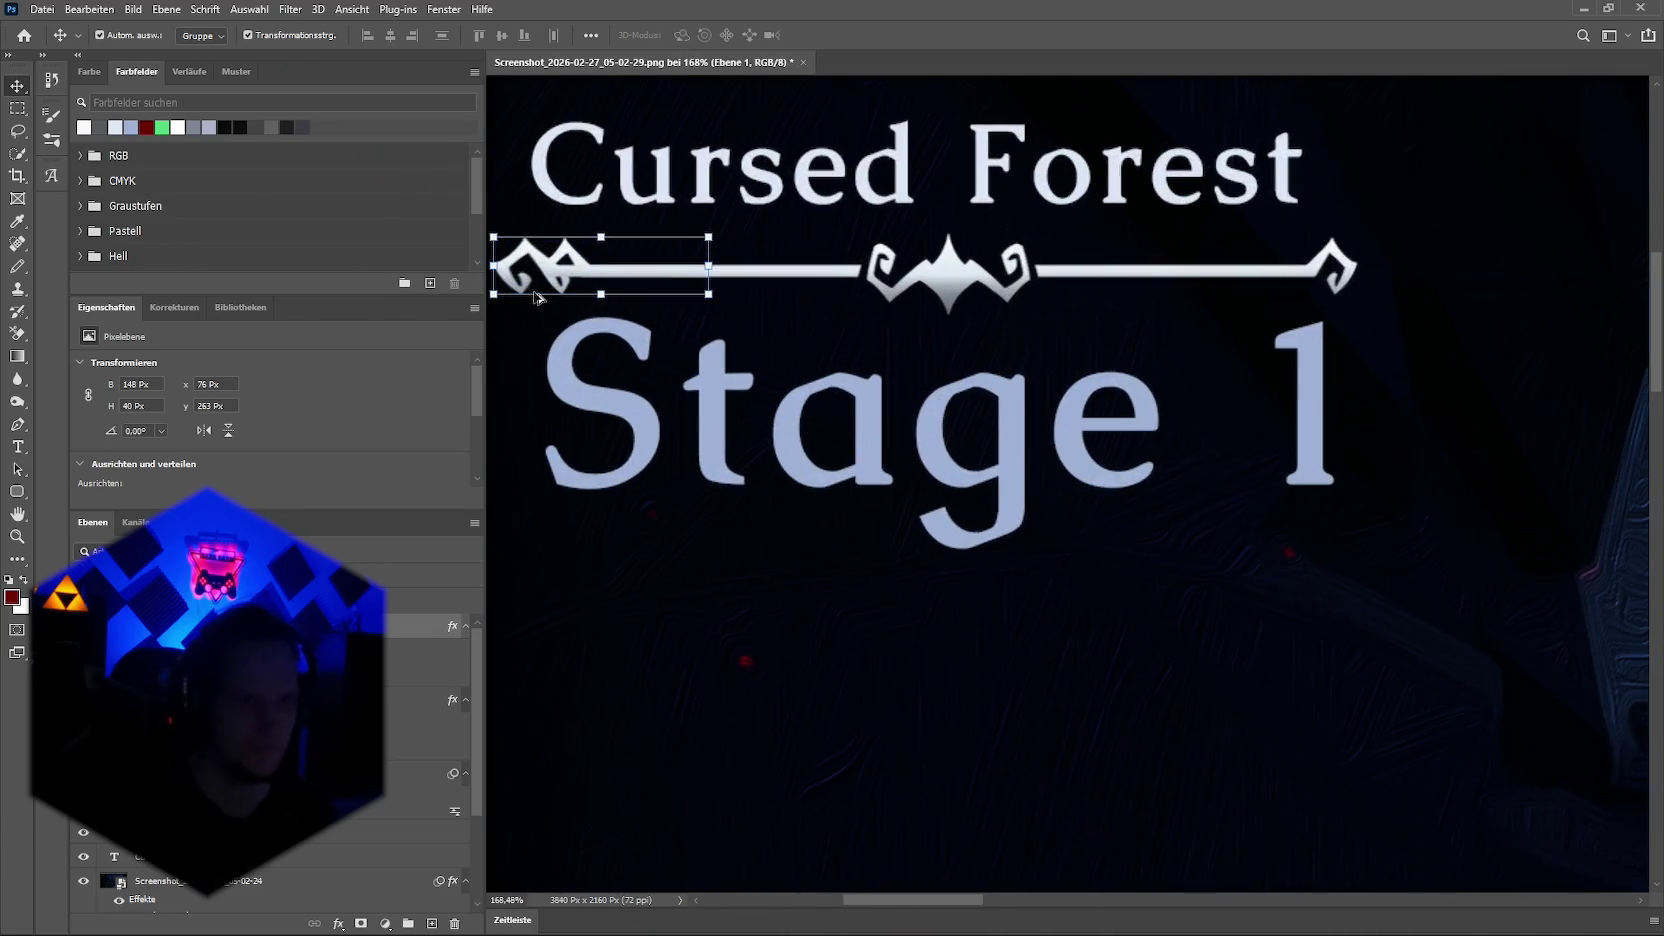
click(545, 272)
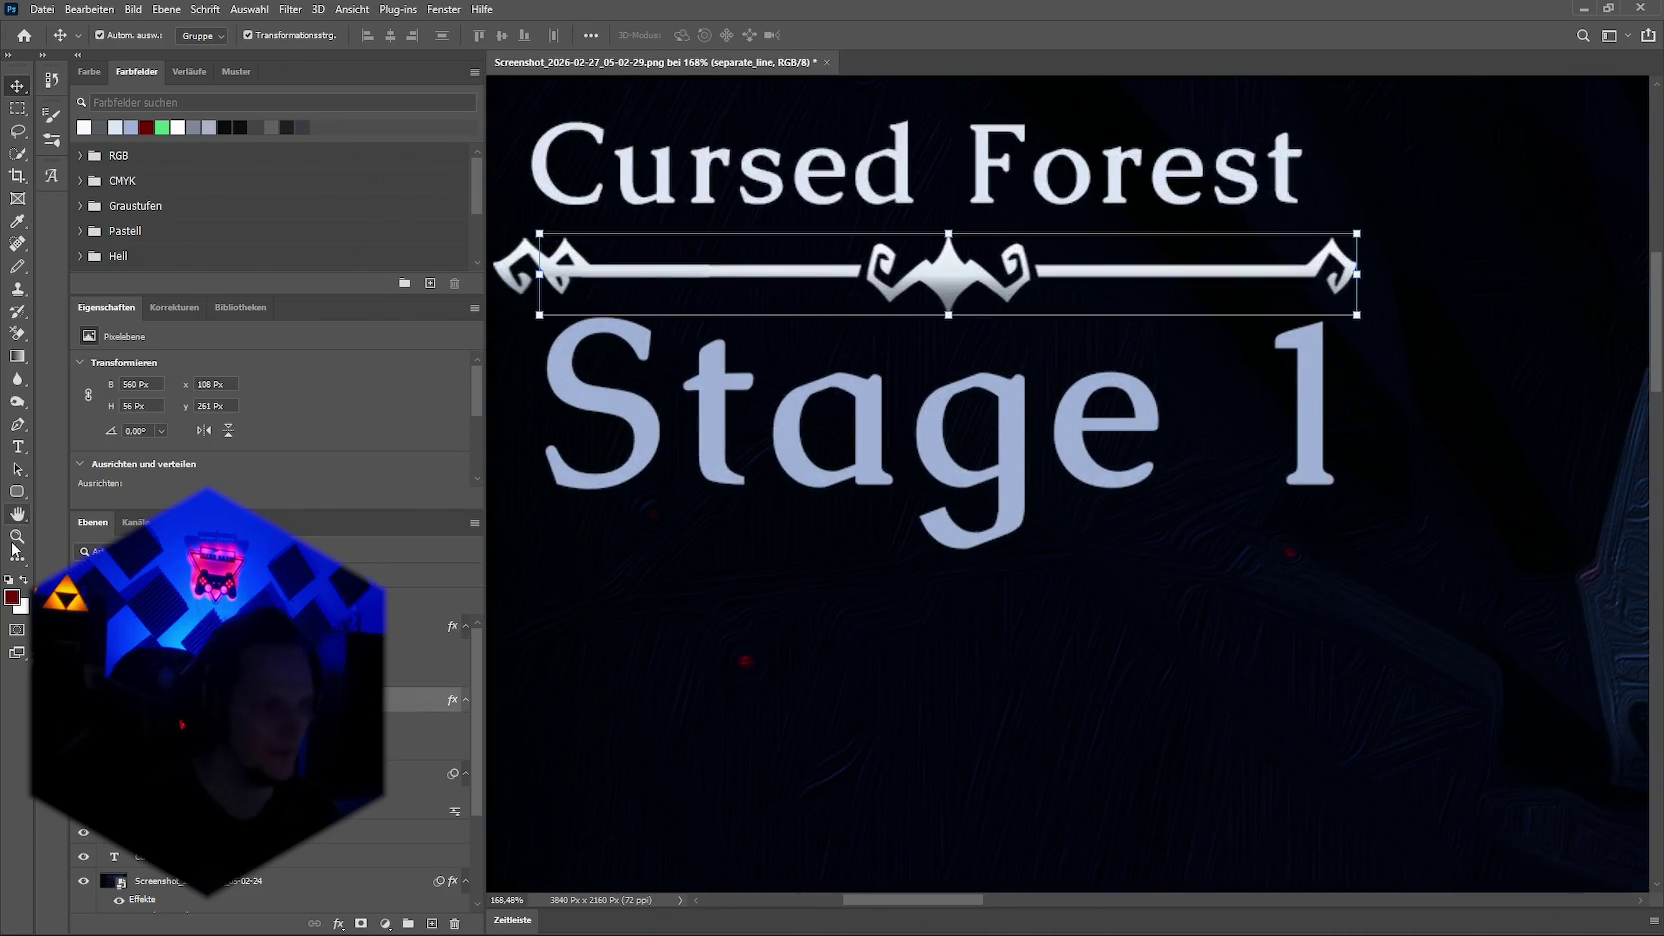
key(e)
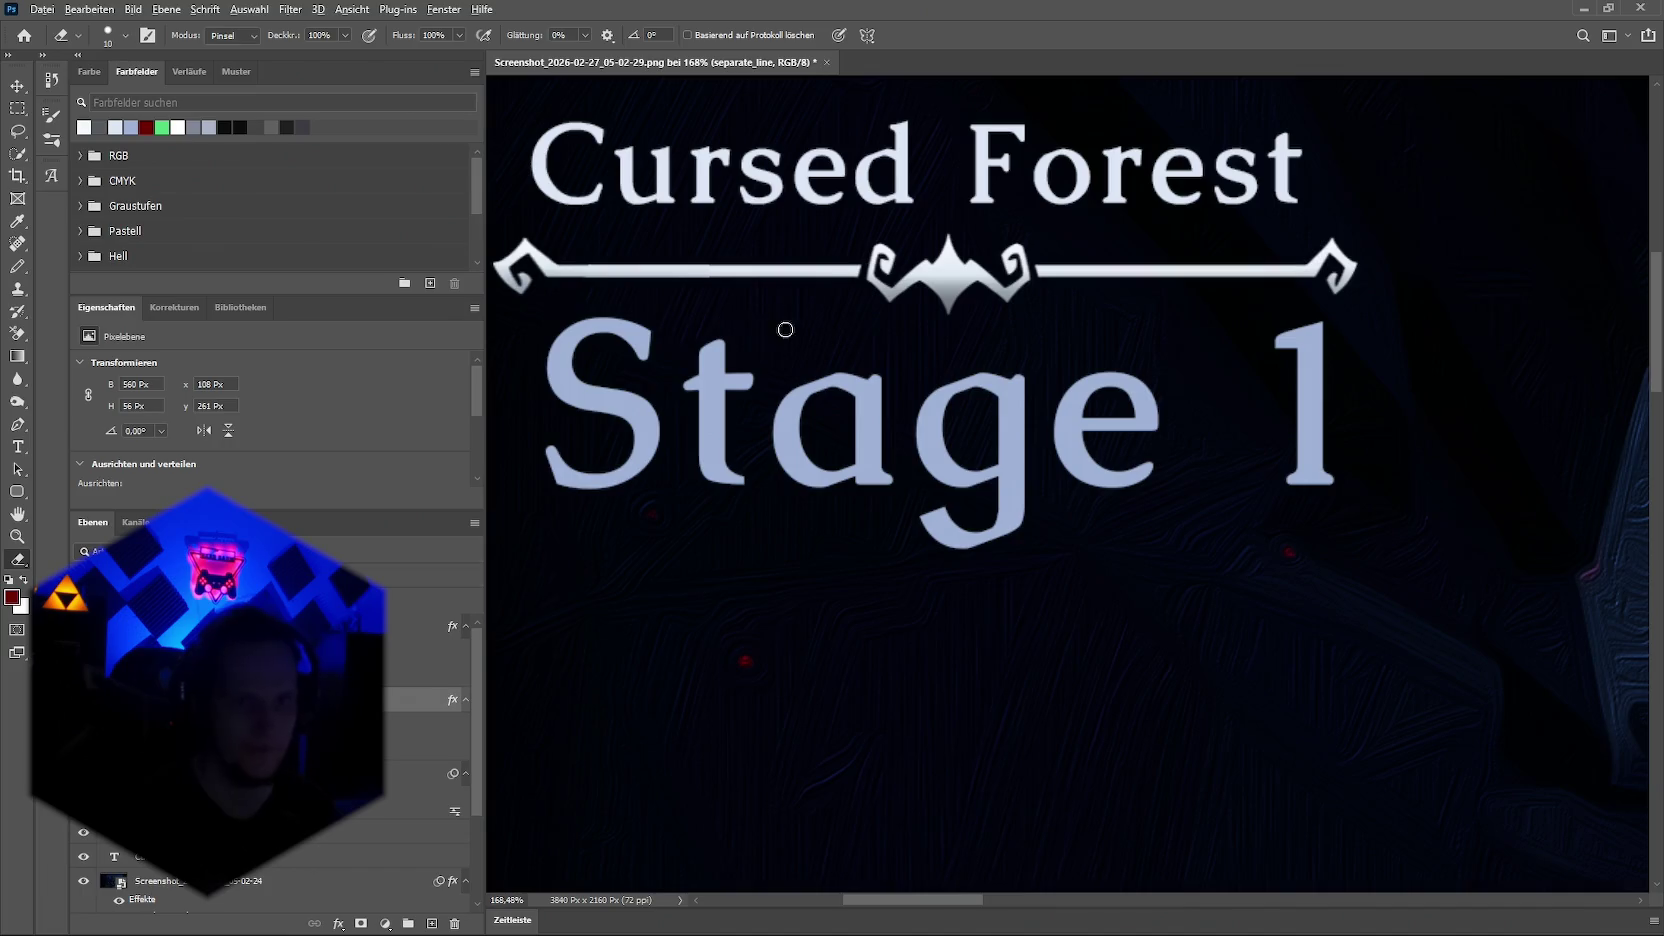
Step: Nudge the Cursed Forest title about 3 px right and 1 px down above the divider
scroll(785, 329, down, 2)
scroll(820, 350, down, 1)
scroll(1080, 435, down, 1)
scroll(977, 411, down, 1)
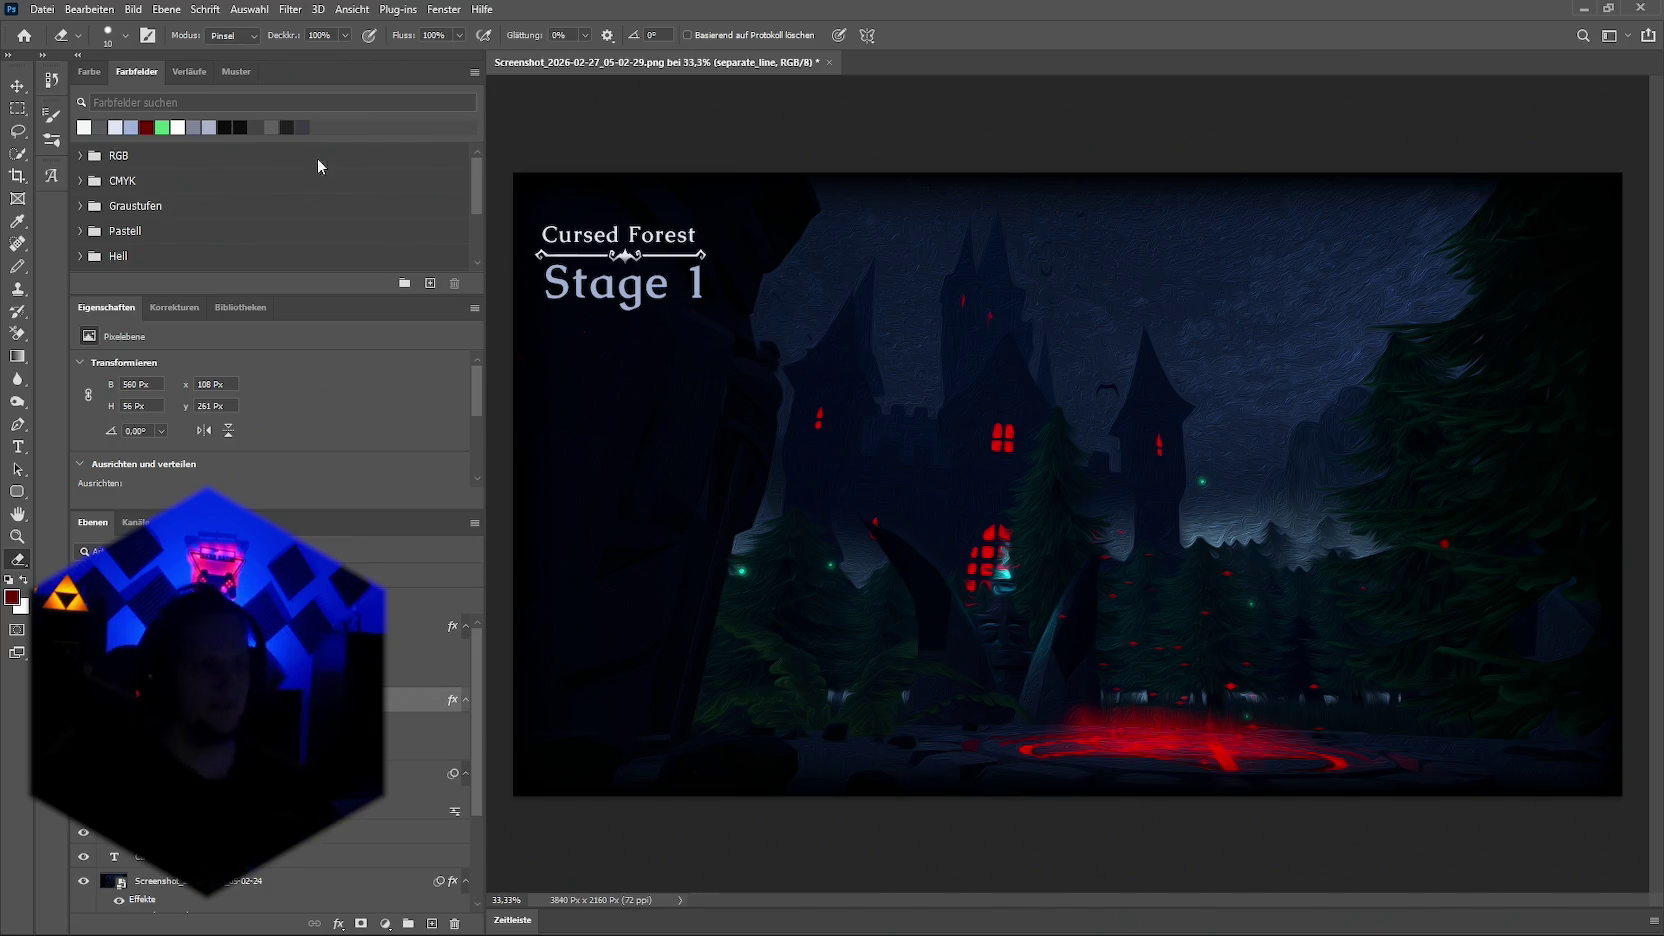
key(v)
scroll(620, 245, up, 2)
scroll(760, 238, up, 2)
drag(762, 238, 733, 231)
scroll(668, 288, down, 1)
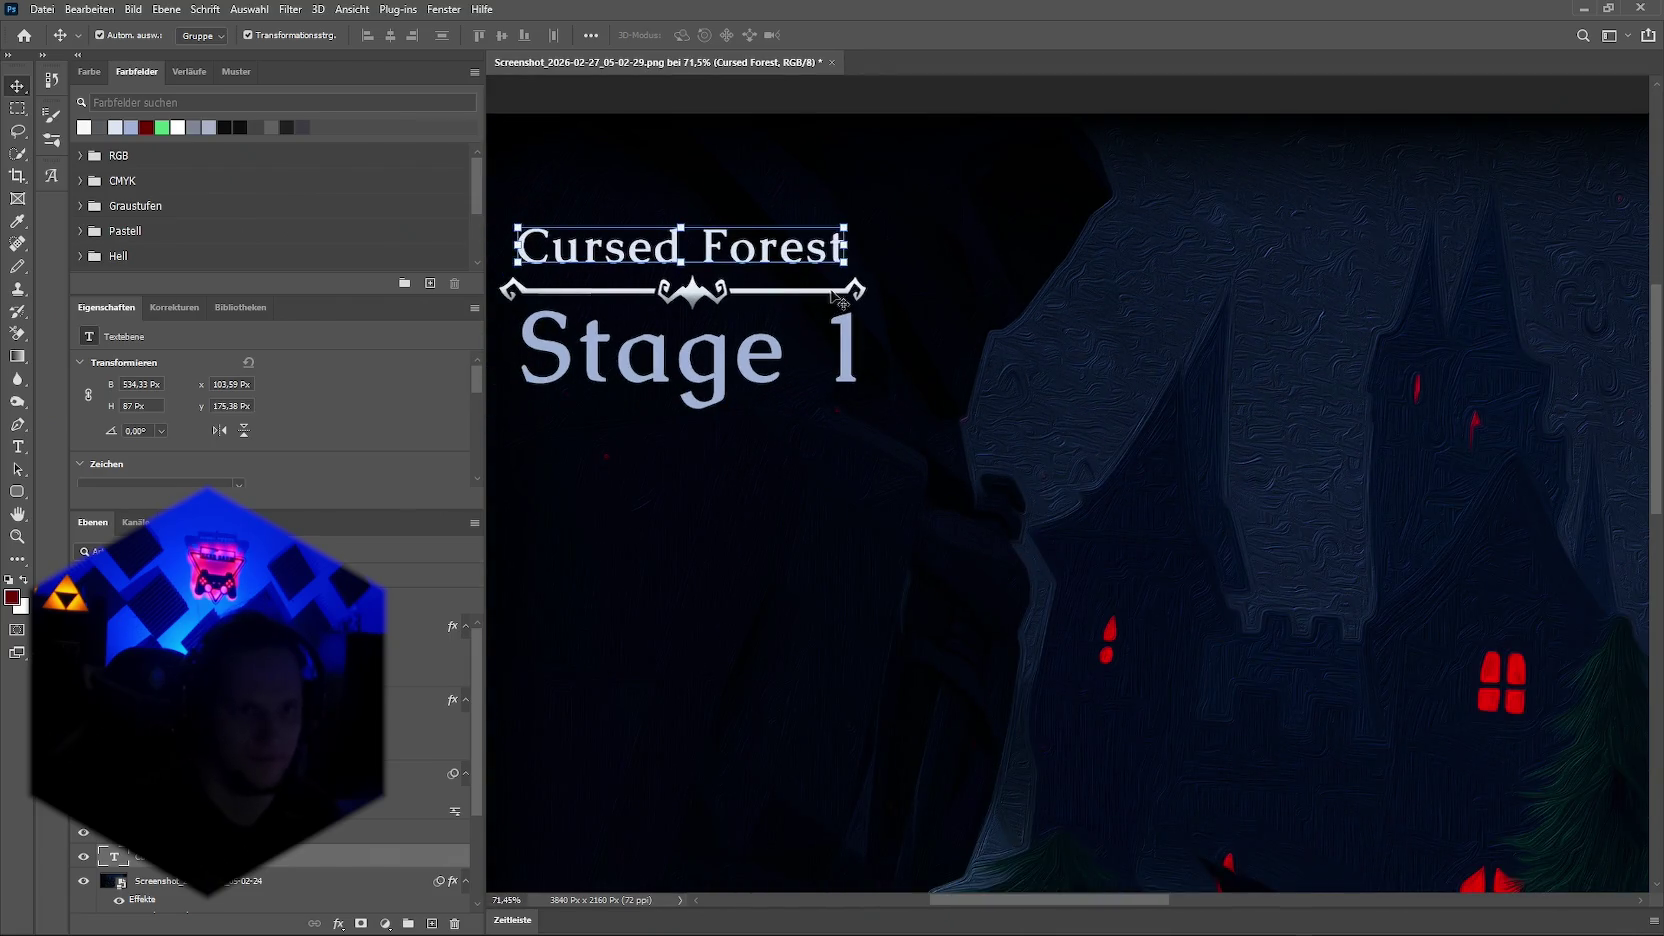
scroll(538, 295, up, 1)
click(536, 288)
scroll(534, 300, down, 1)
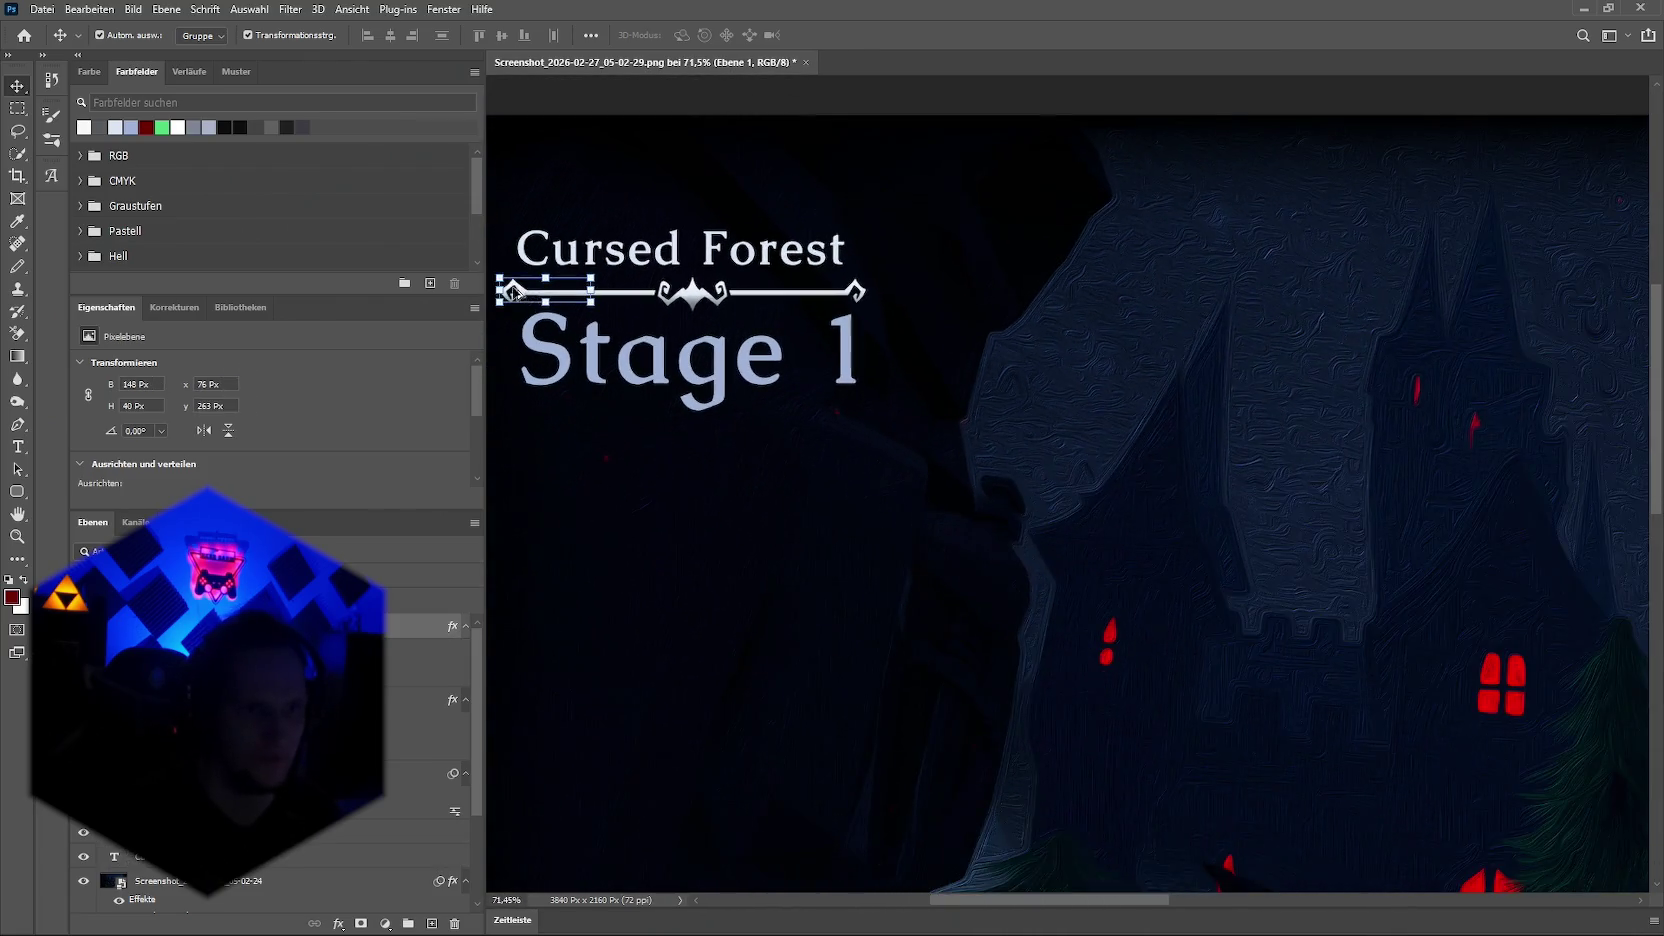
Step: Widen the Ebene 1 end scroll leftward to about 157 px and fit the image in view
scroll(532, 315, up, 1)
scroll(532, 318, up, 1)
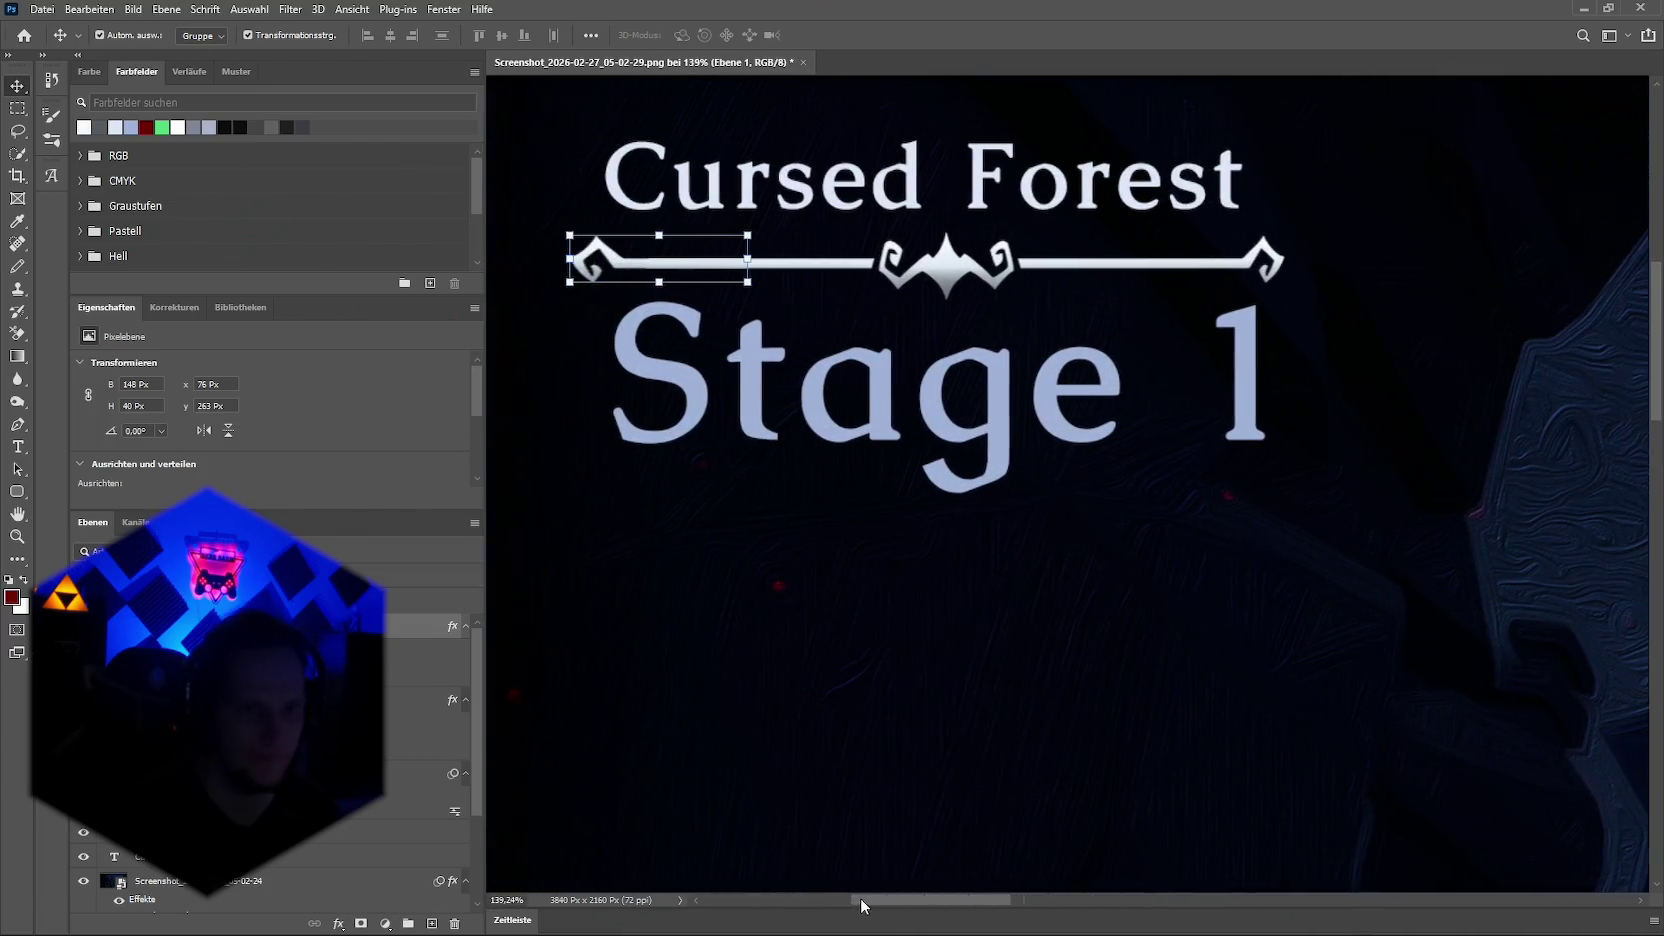
drag(871, 898, 834, 898)
drag(733, 260, 720, 260)
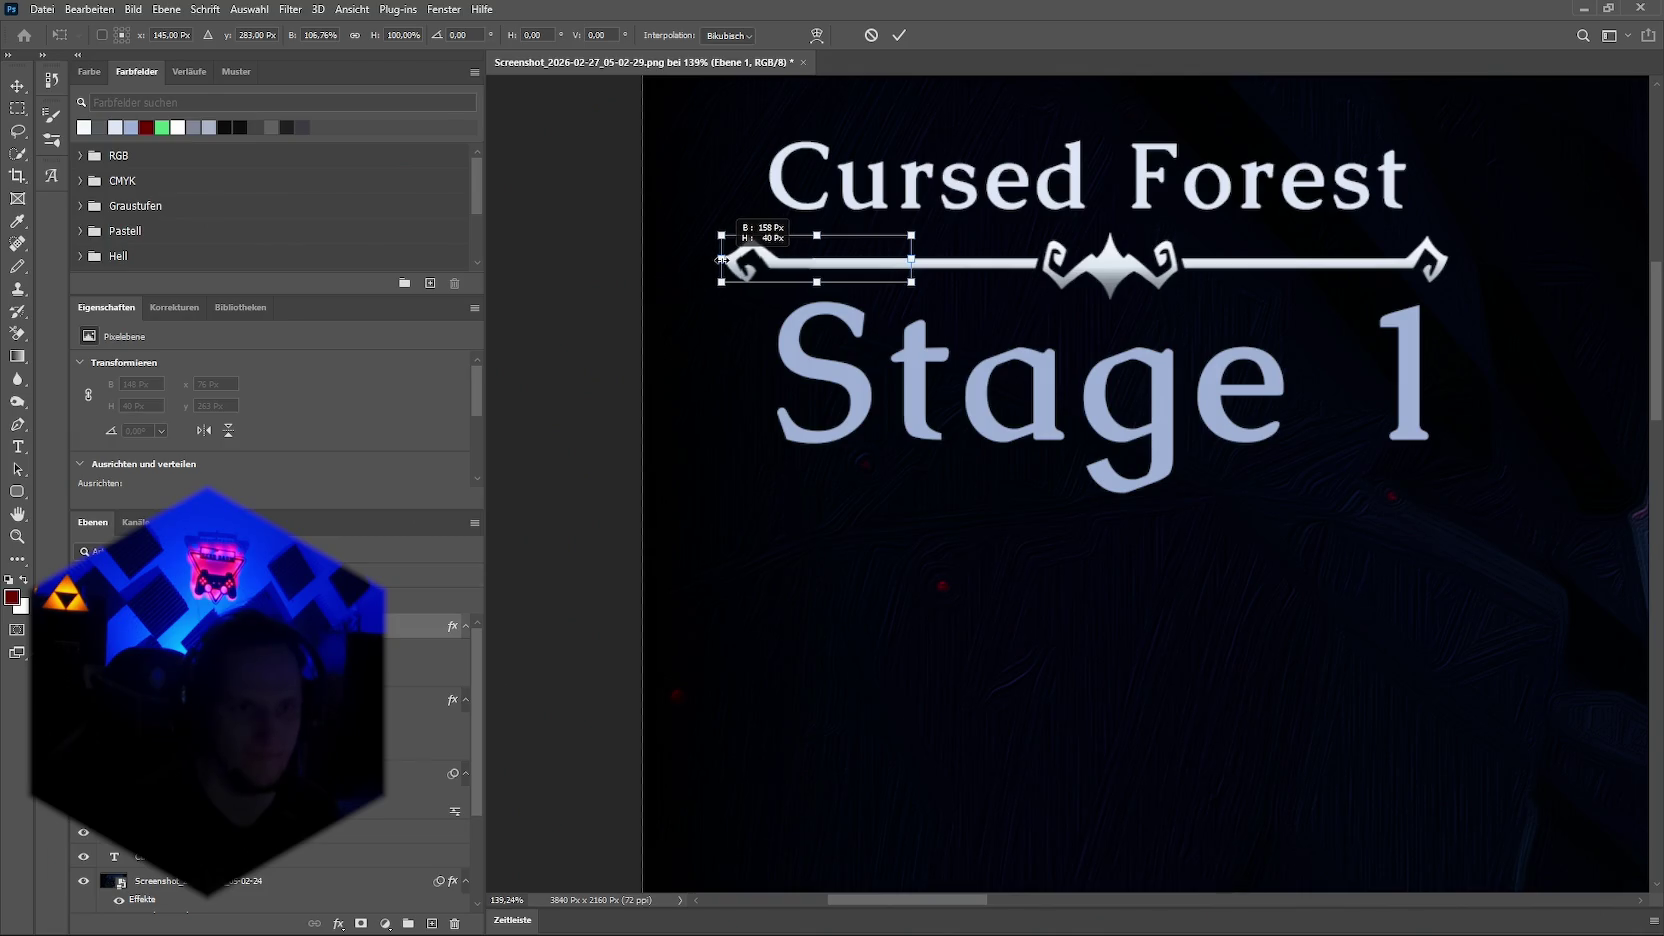
key(Return)
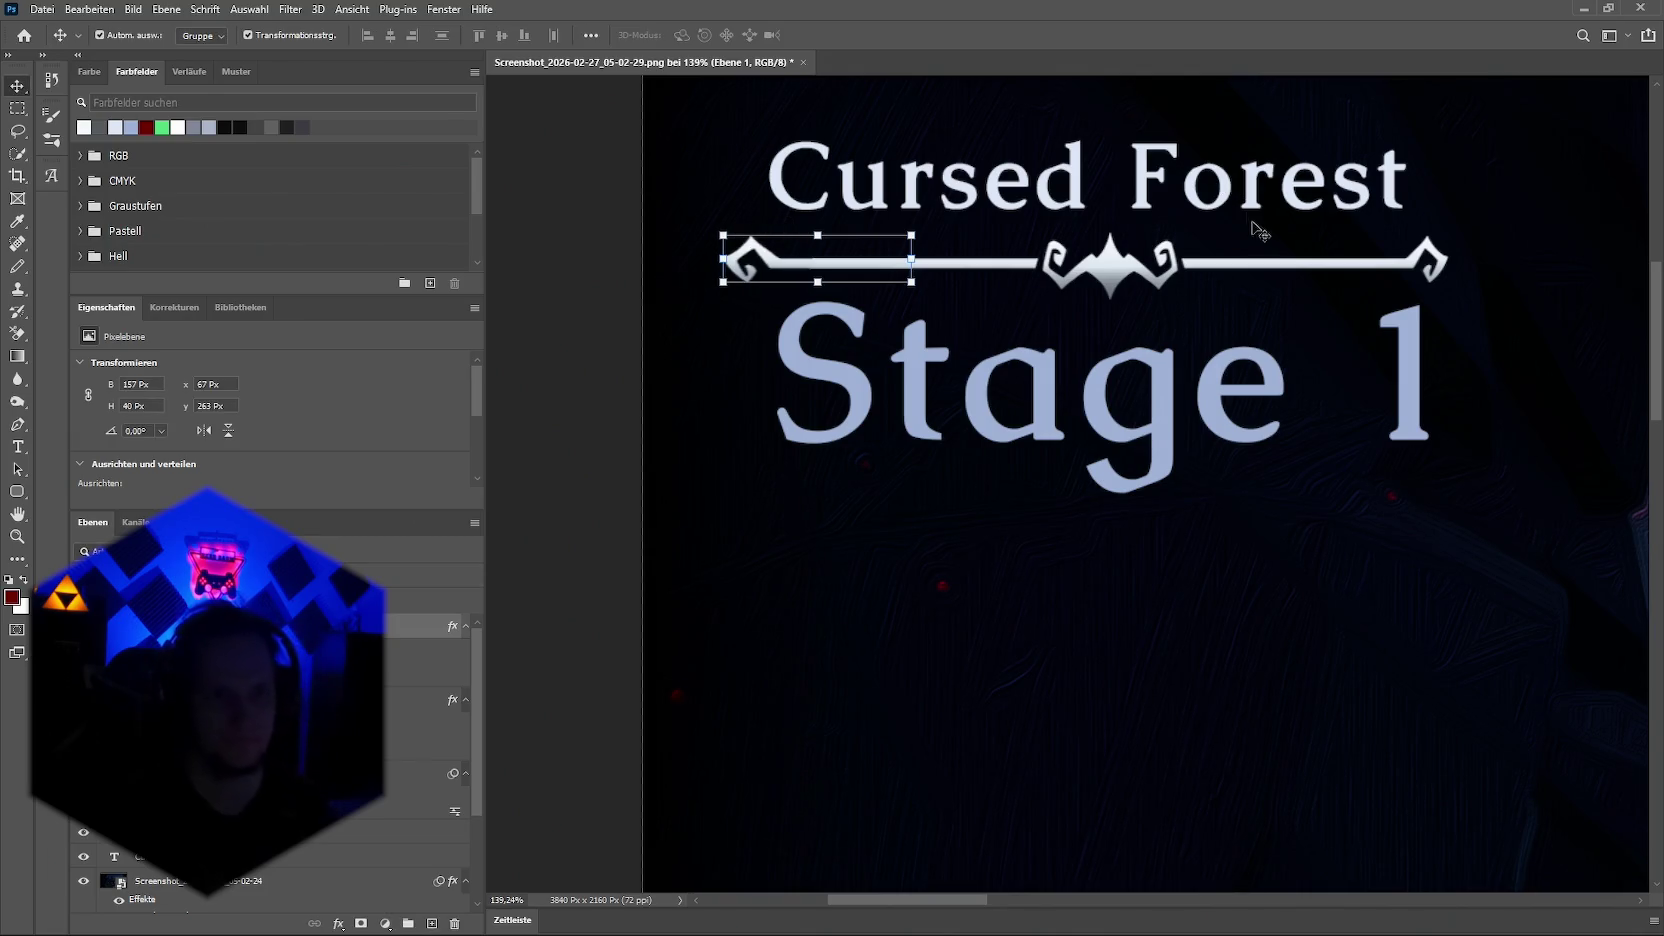
key(ctrl+minus)
key(ctrl+minus)
key(ctrl+minus)
key(ctrl+minus)
click(1214, 140)
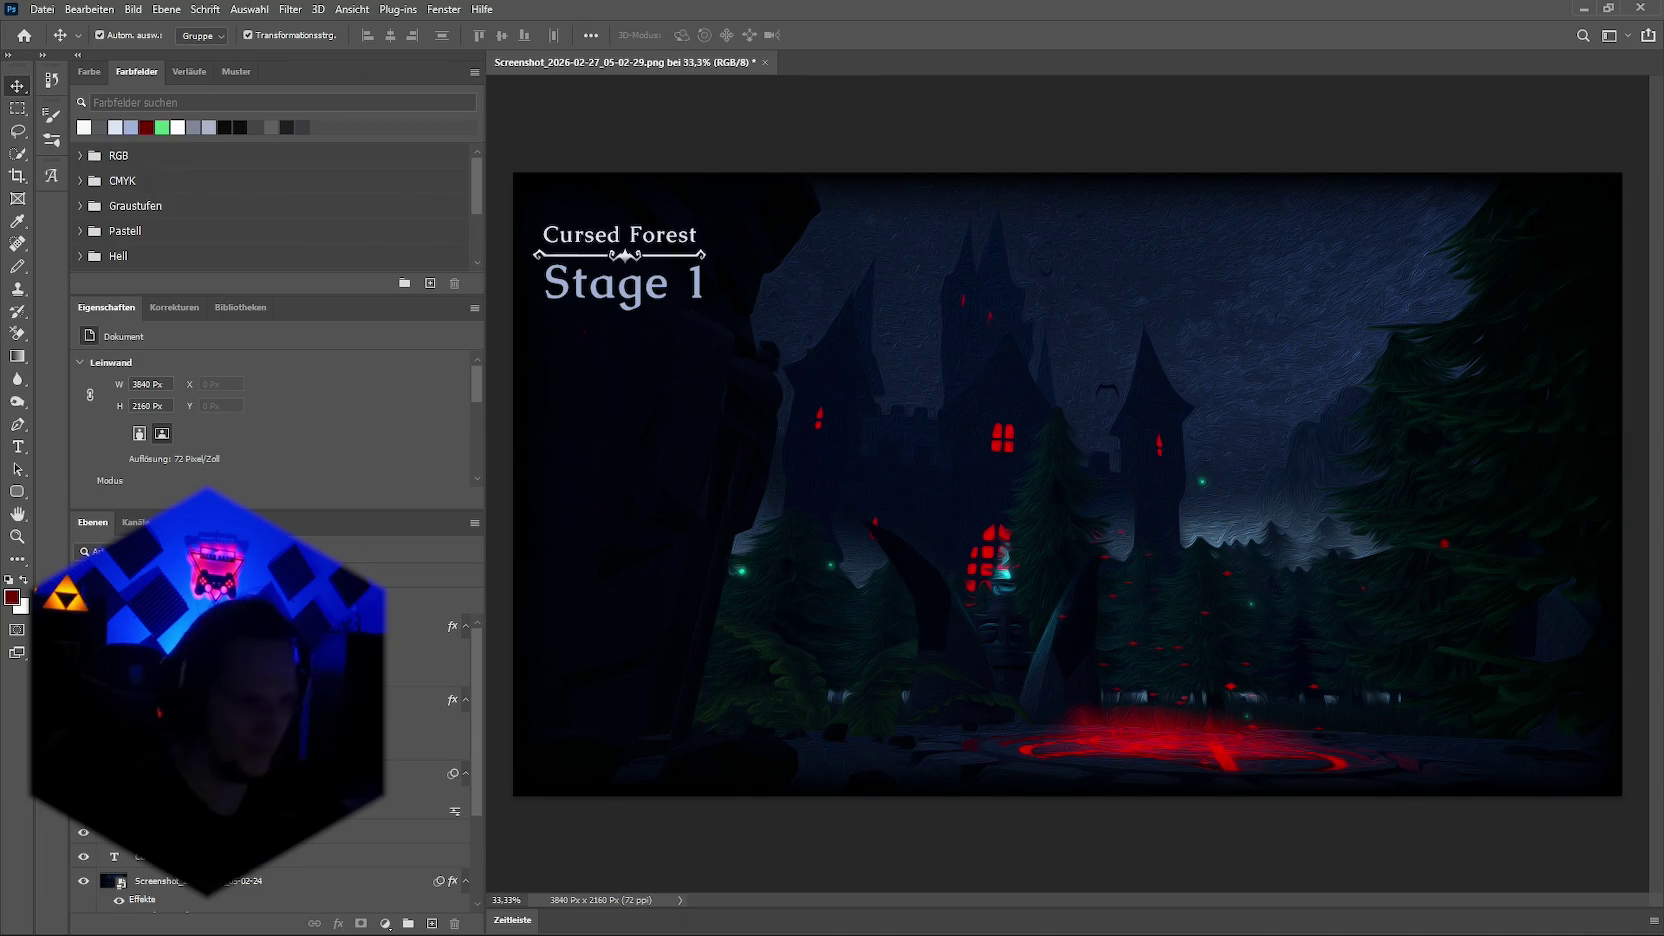
Step: Select the lower castle screenshot layer and open its Ölfarbe smart filter settings
key(alt+bracketright)
scroll(270, 760, down, 3)
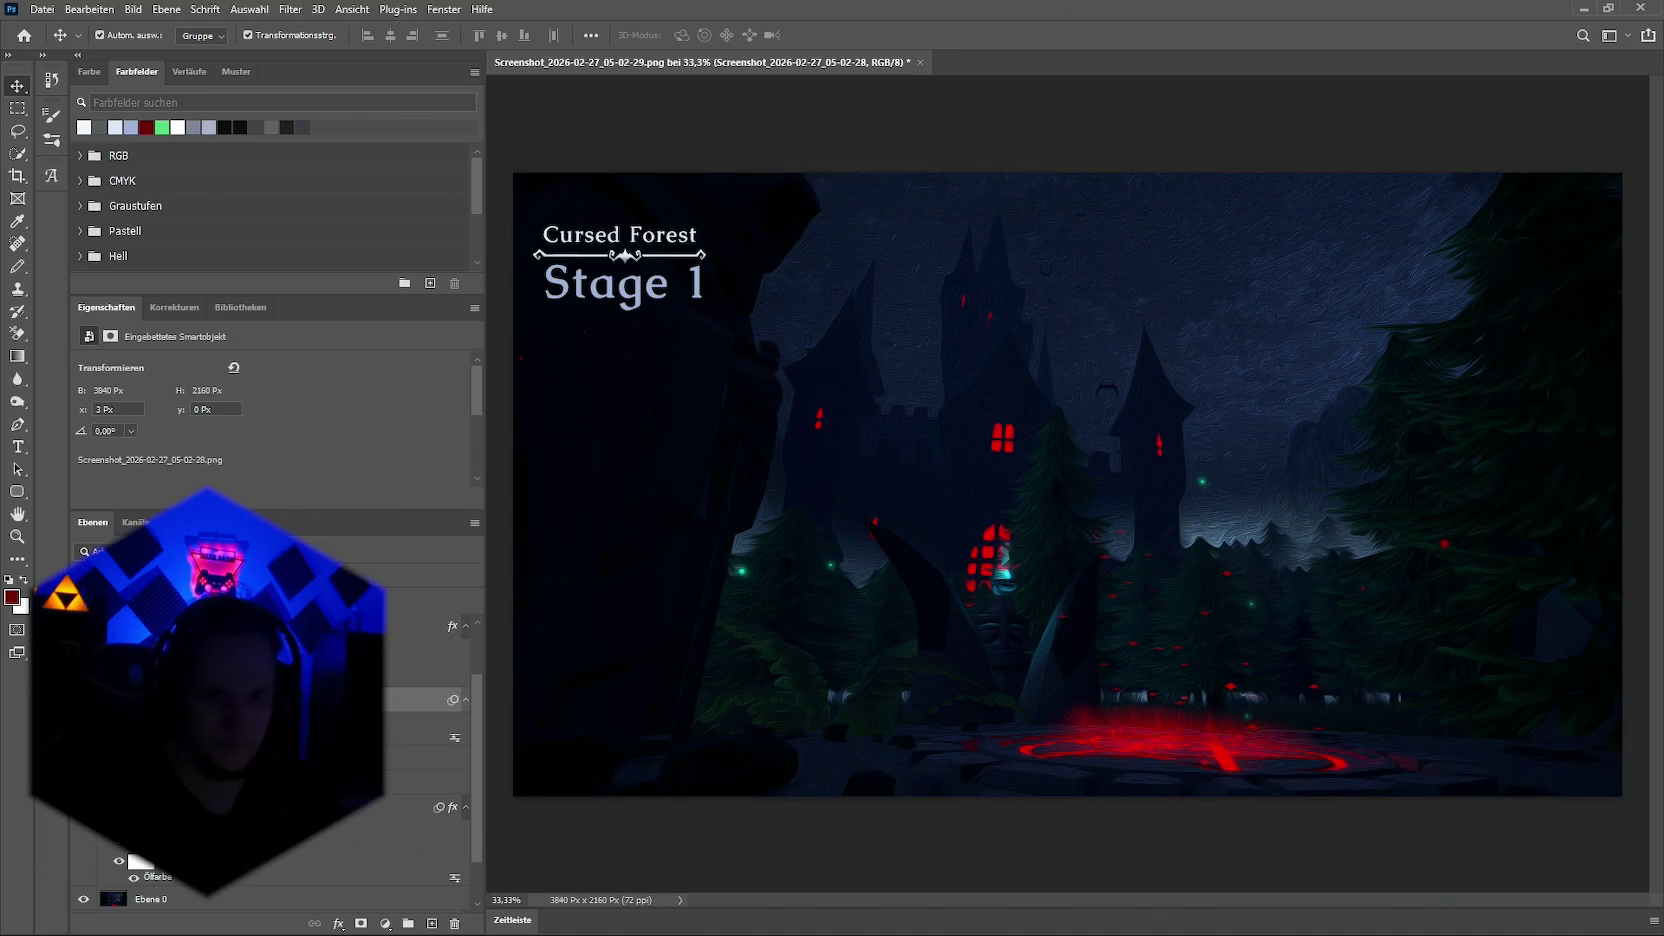
key(alt+bracketleft)
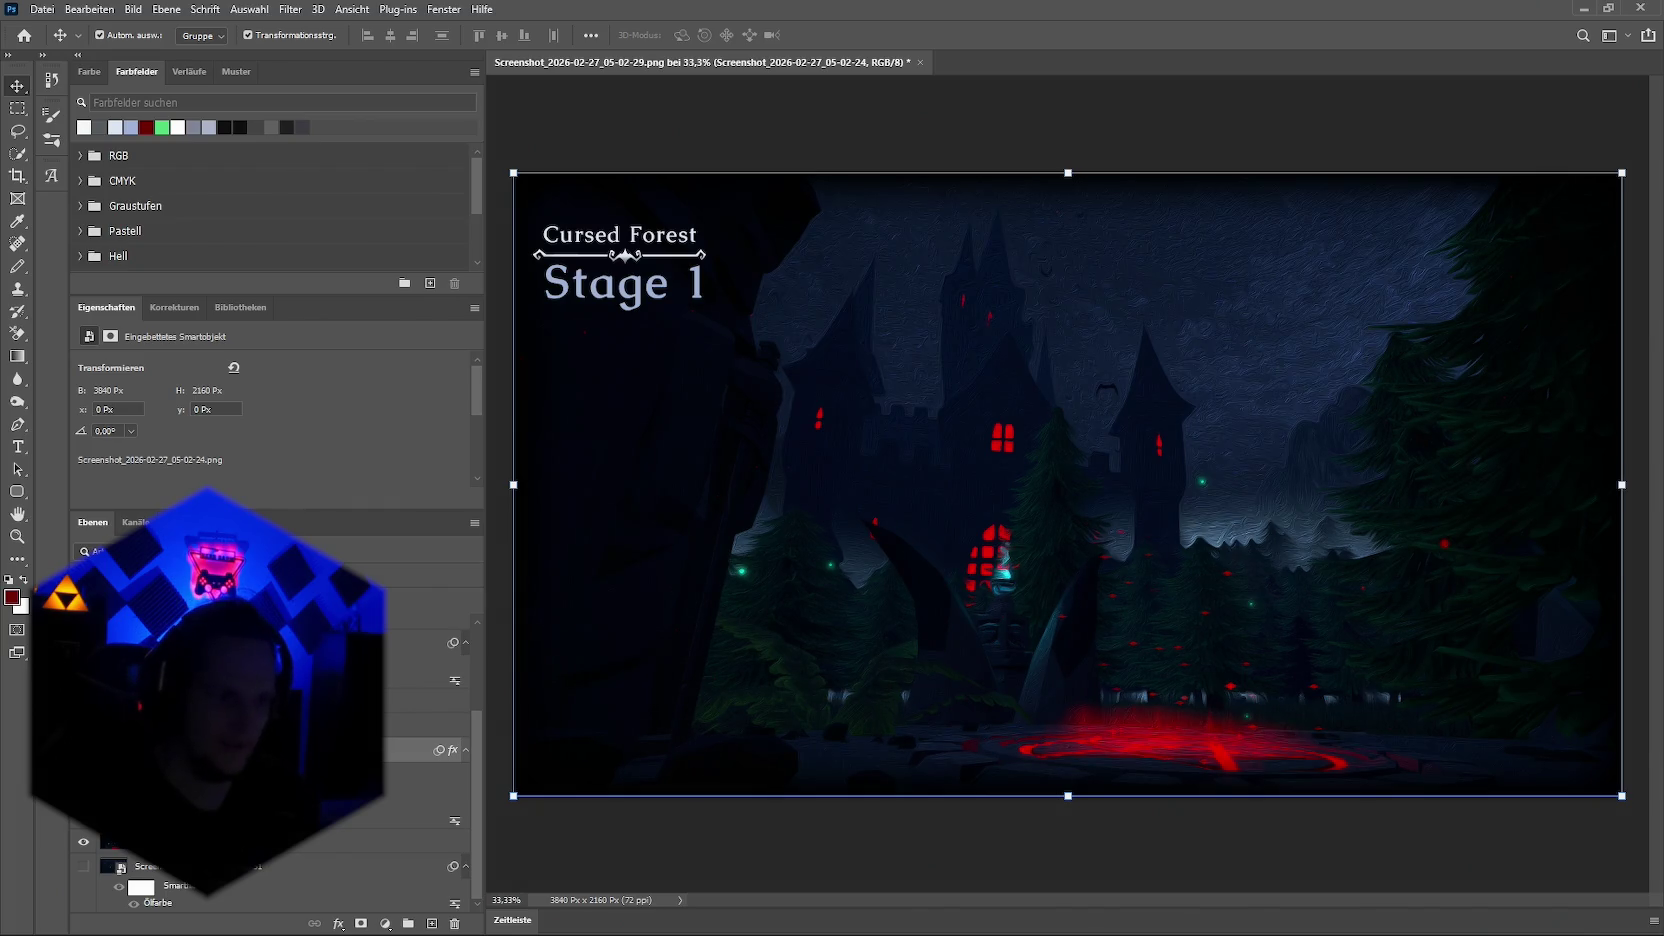
double_click(158, 902)
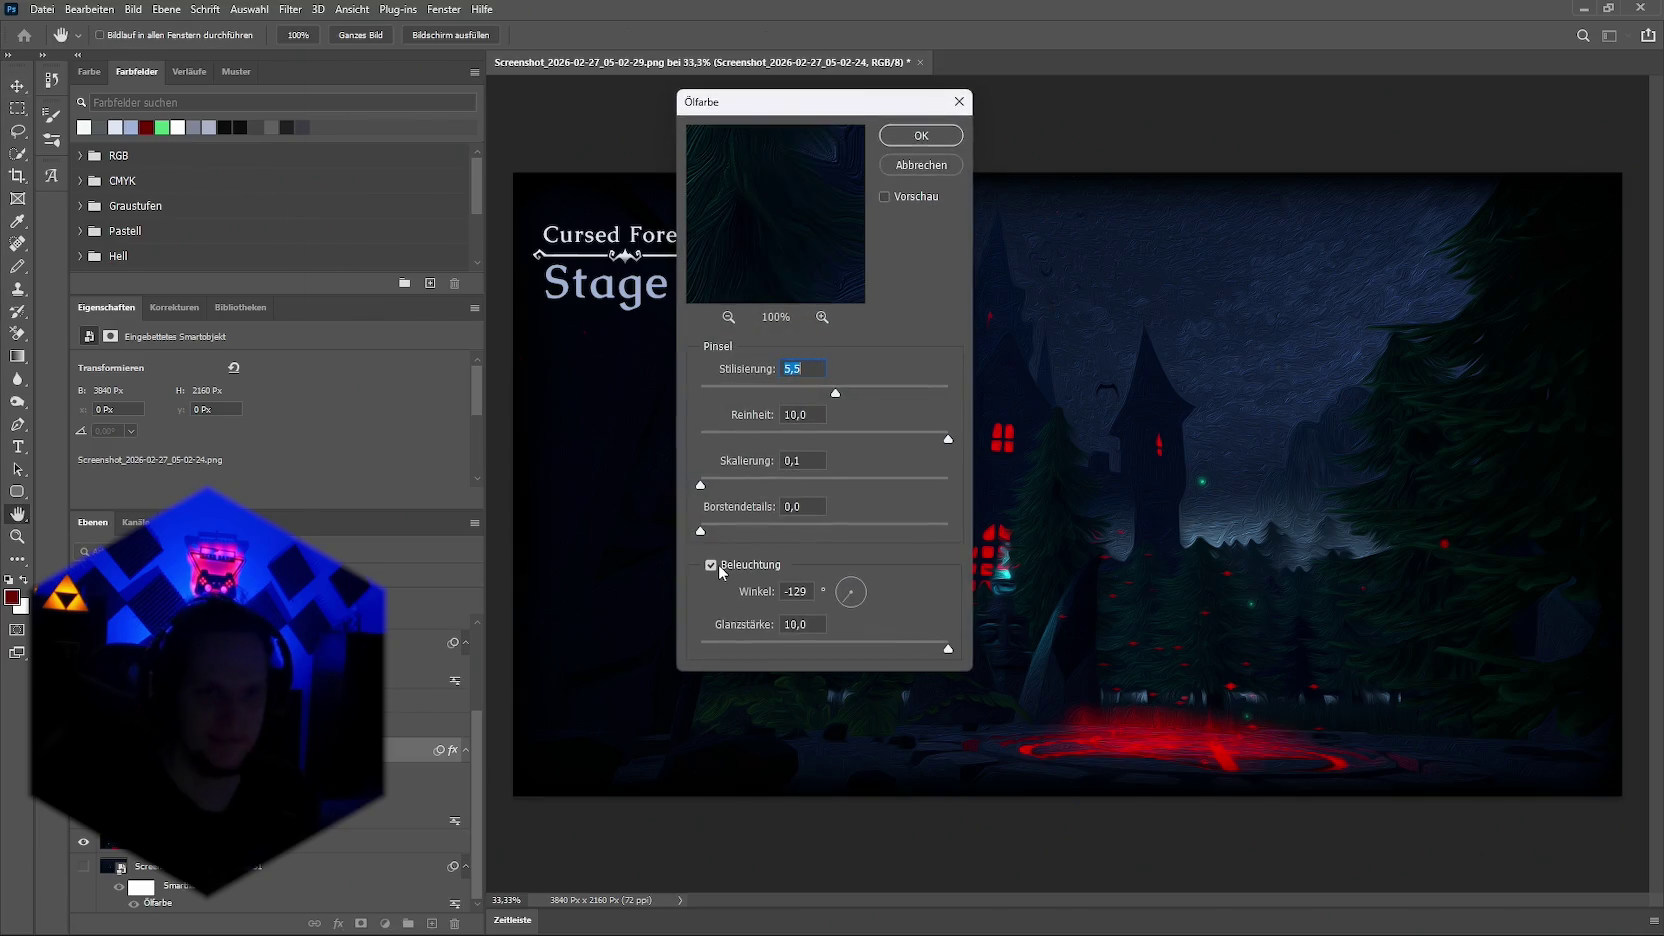
Step: Try stronger oil-paint stylization with cleanliness 10 and reduced gloss, then apply
mouse_move(831, 393)
mouse_down()
mouse_move(719, 395)
mouse_move(863, 393)
mouse_up()
click(728, 317)
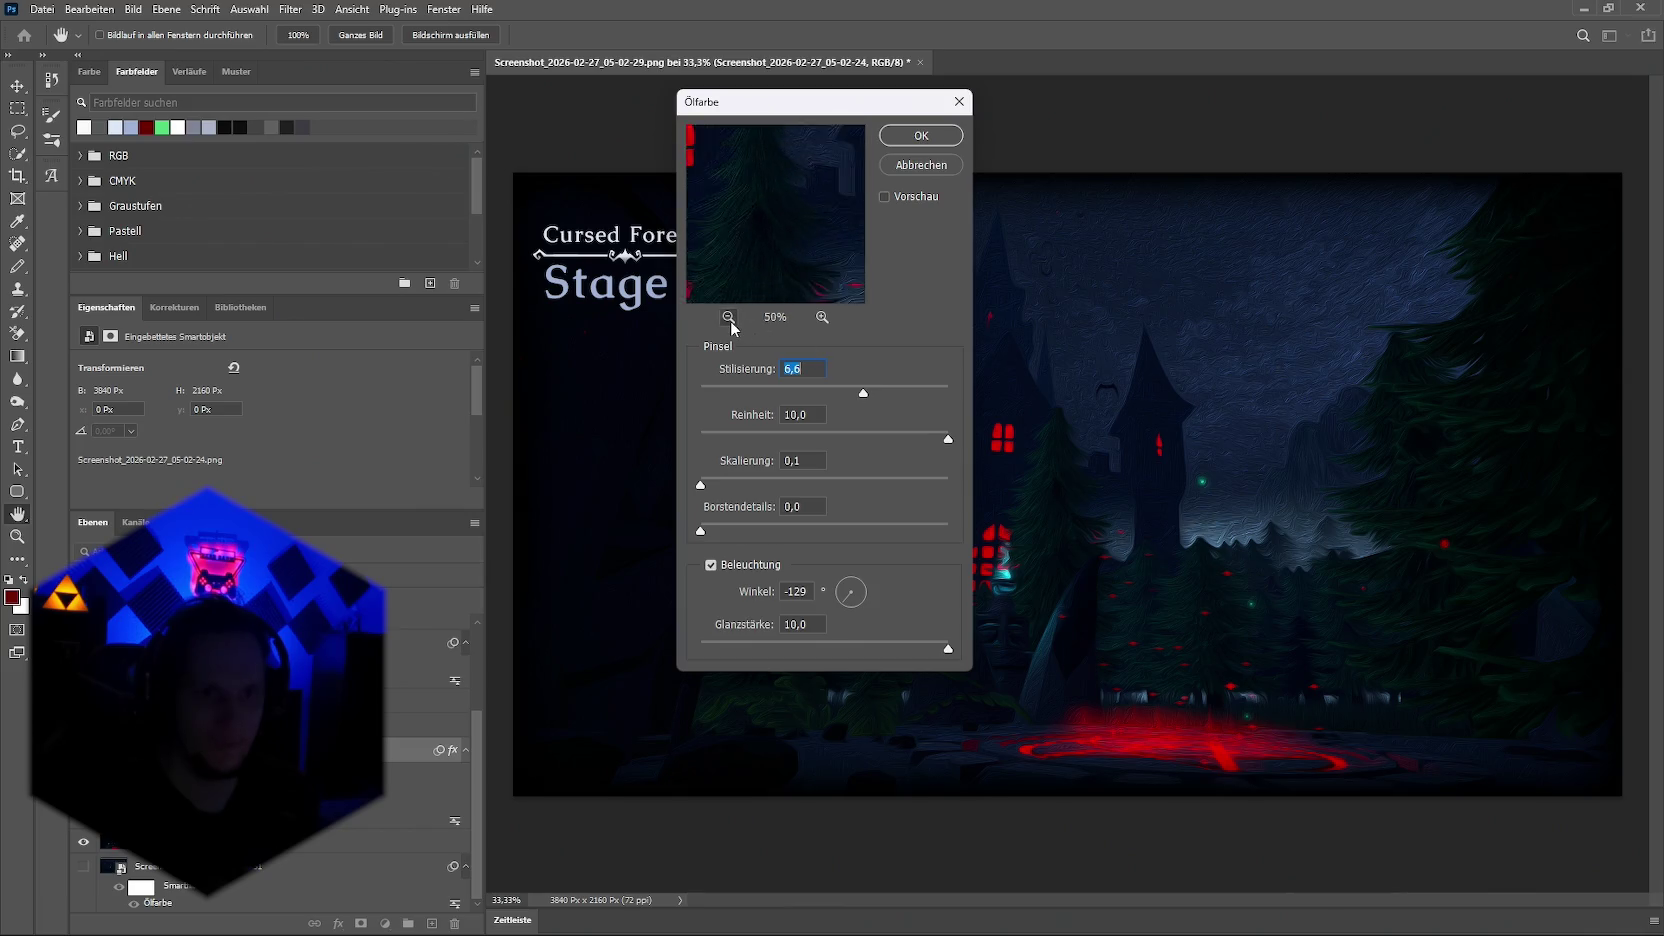
click(728, 317)
click(822, 317)
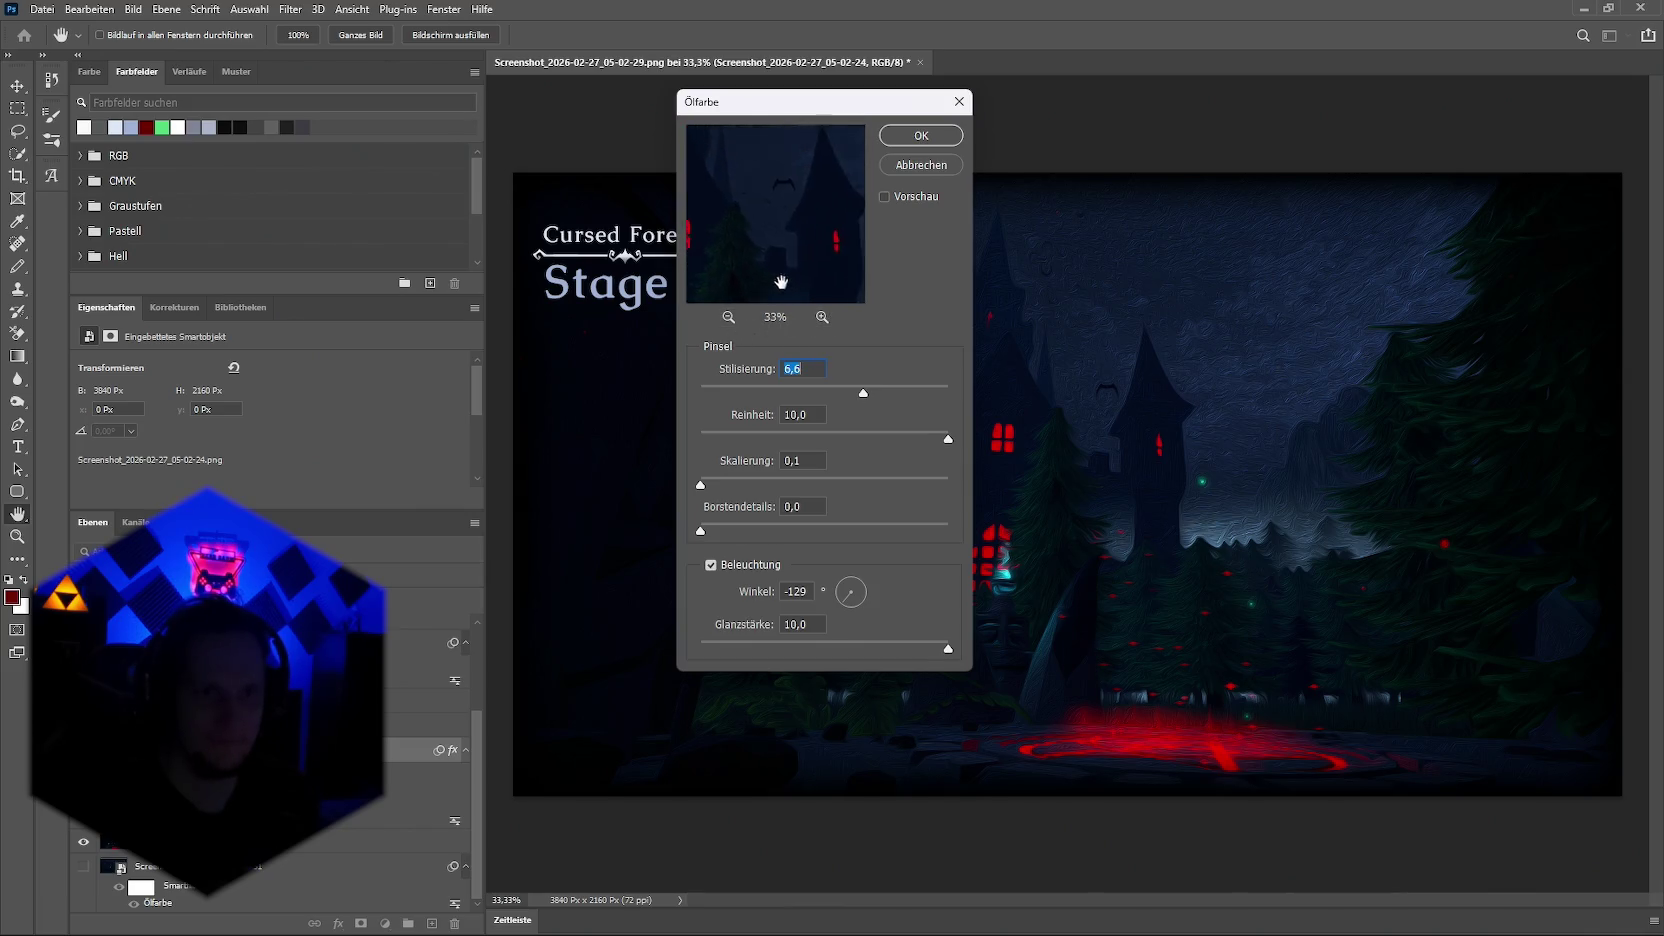
drag(864, 401, 793, 402)
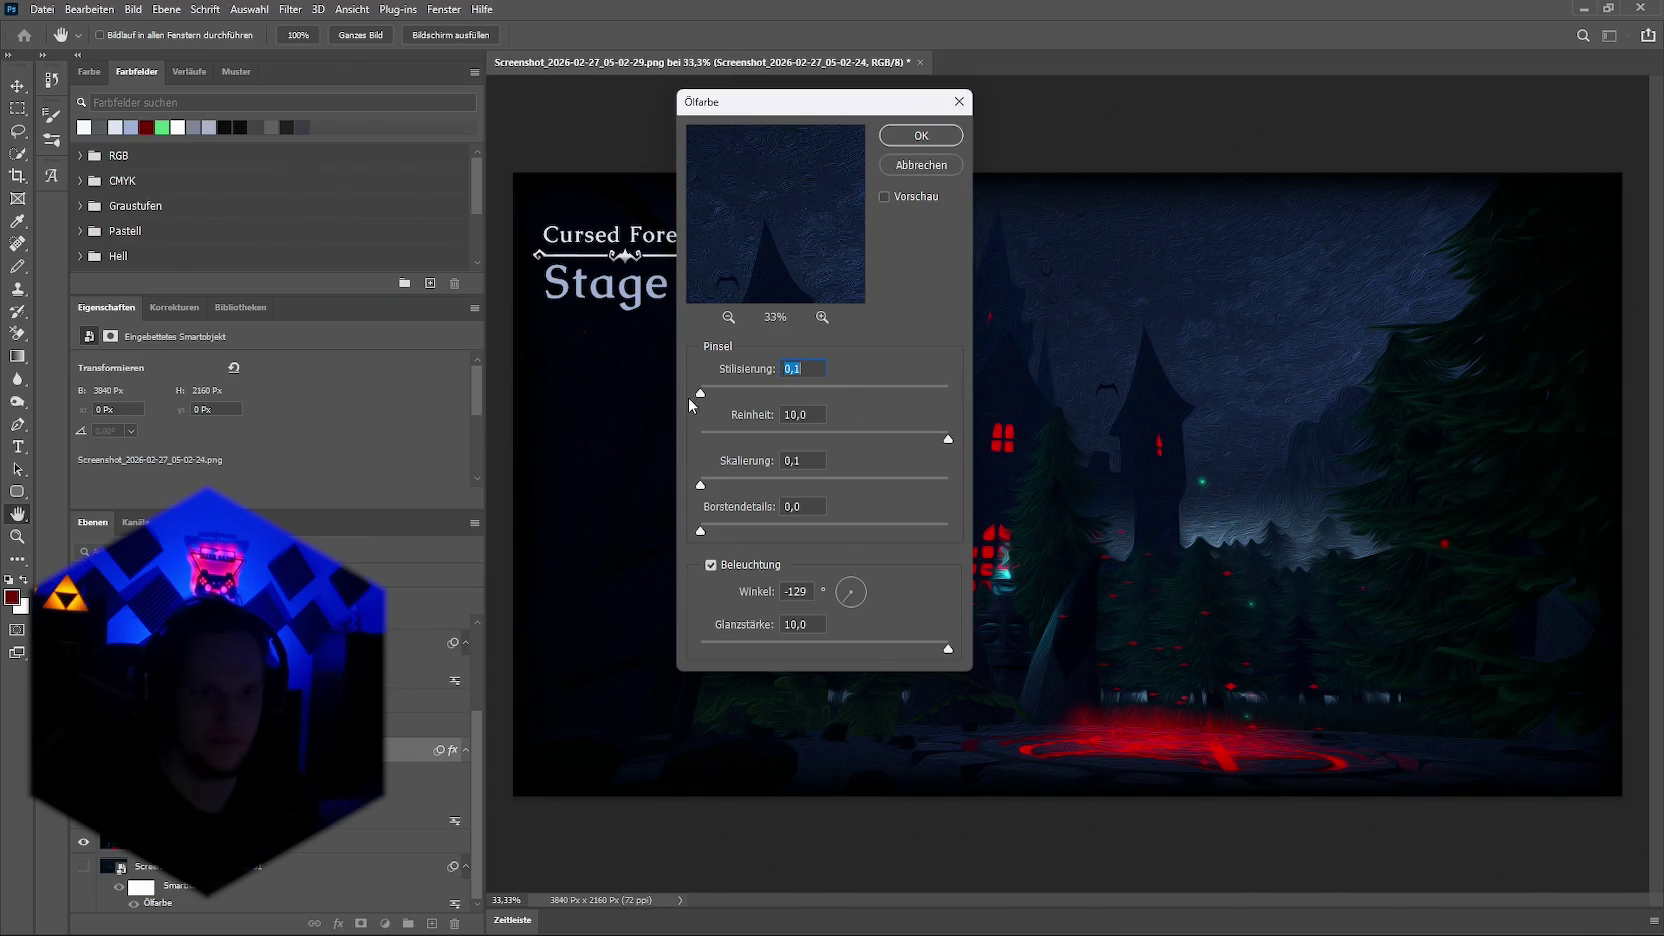
mouse_move(700, 394)
mouse_down()
mouse_move(948, 393)
mouse_move(834, 440)
mouse_up()
text(10)
drag(941, 645, 861, 649)
click(921, 135)
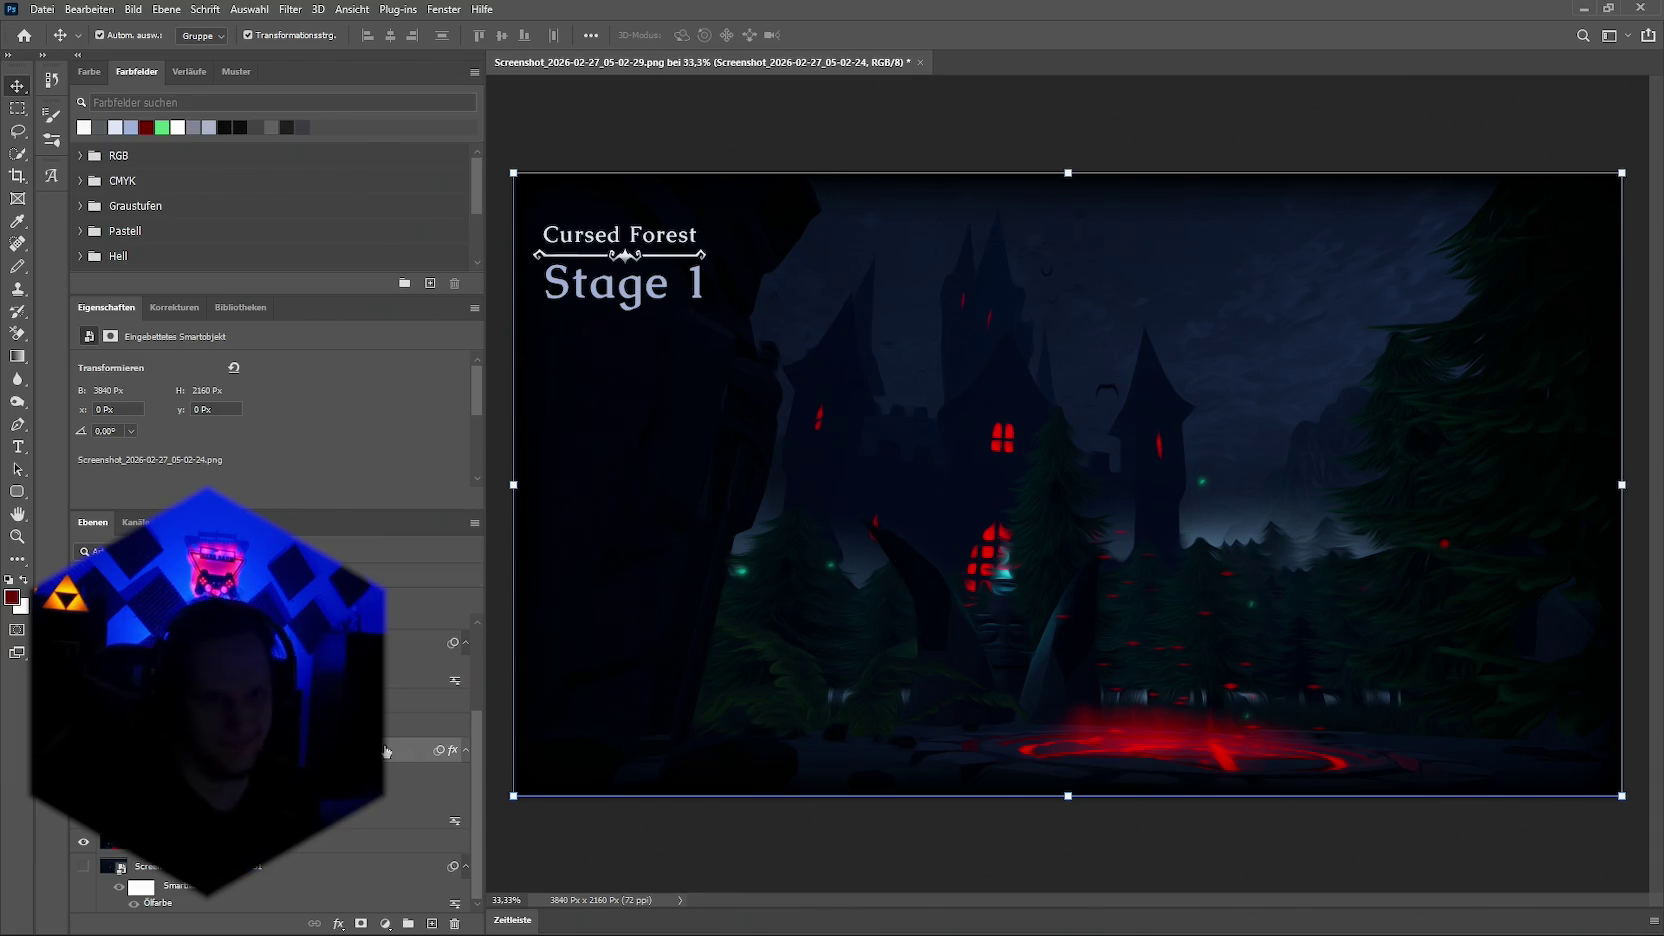
Step: Reapply the Oil Paint filter with cleanliness 8.0 and stylization at its 0.1 minimum
key(ctrl+alt+f)
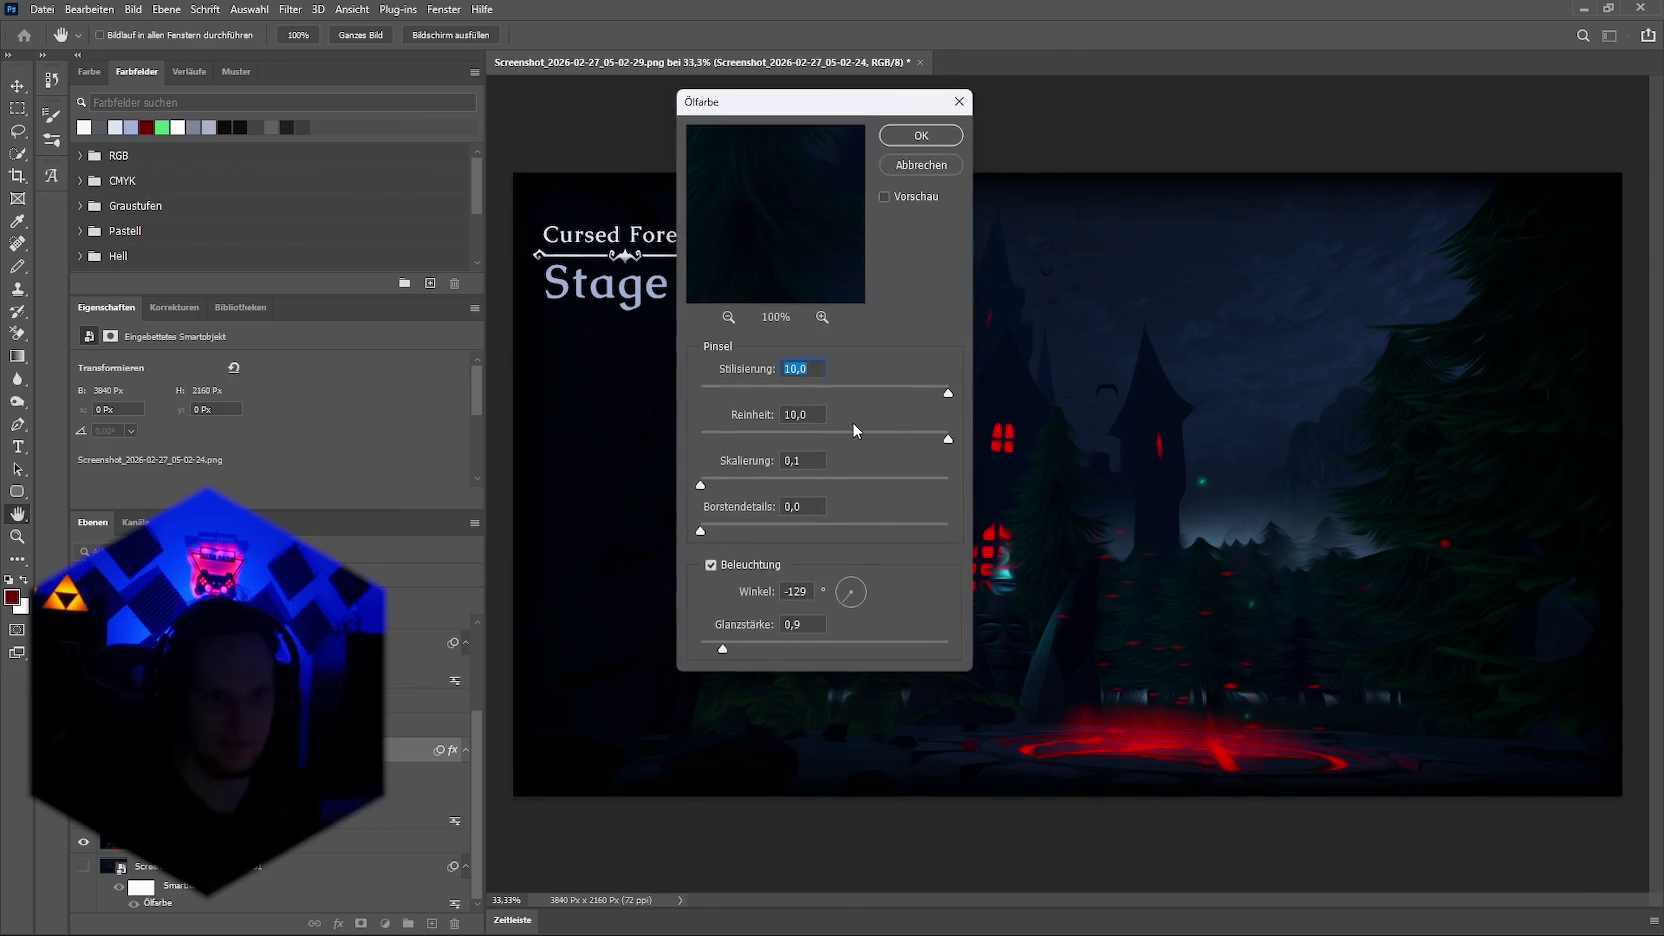
click(711, 565)
click(711, 565)
drag(948, 440, 899, 441)
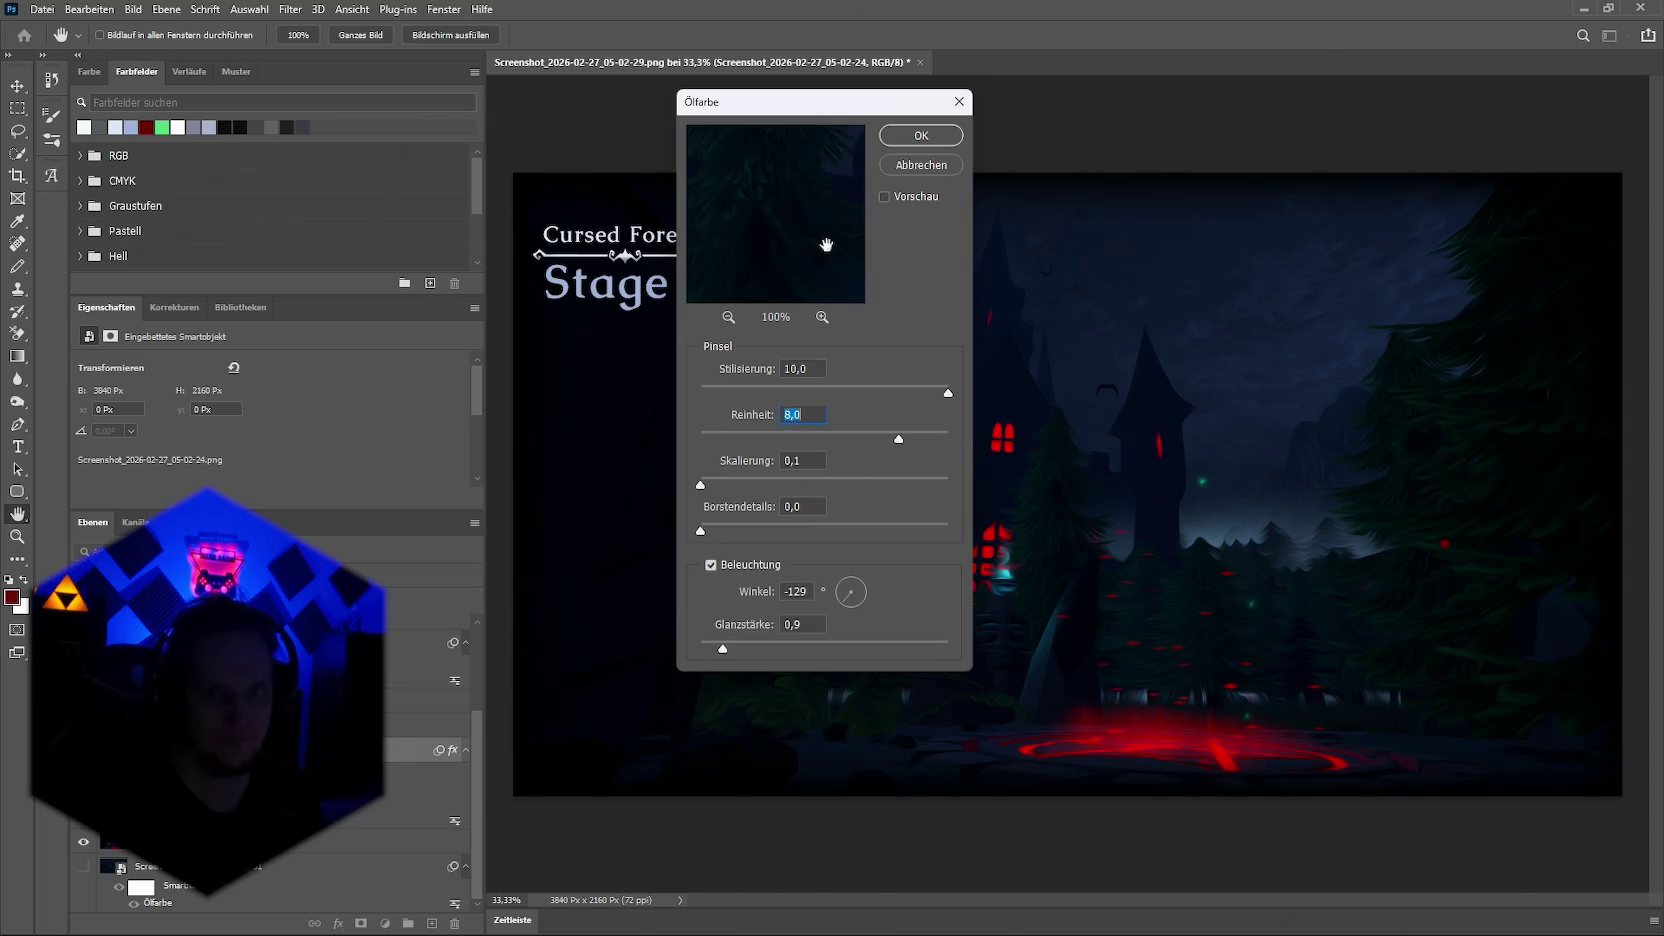
drag(760, 136, 790, 232)
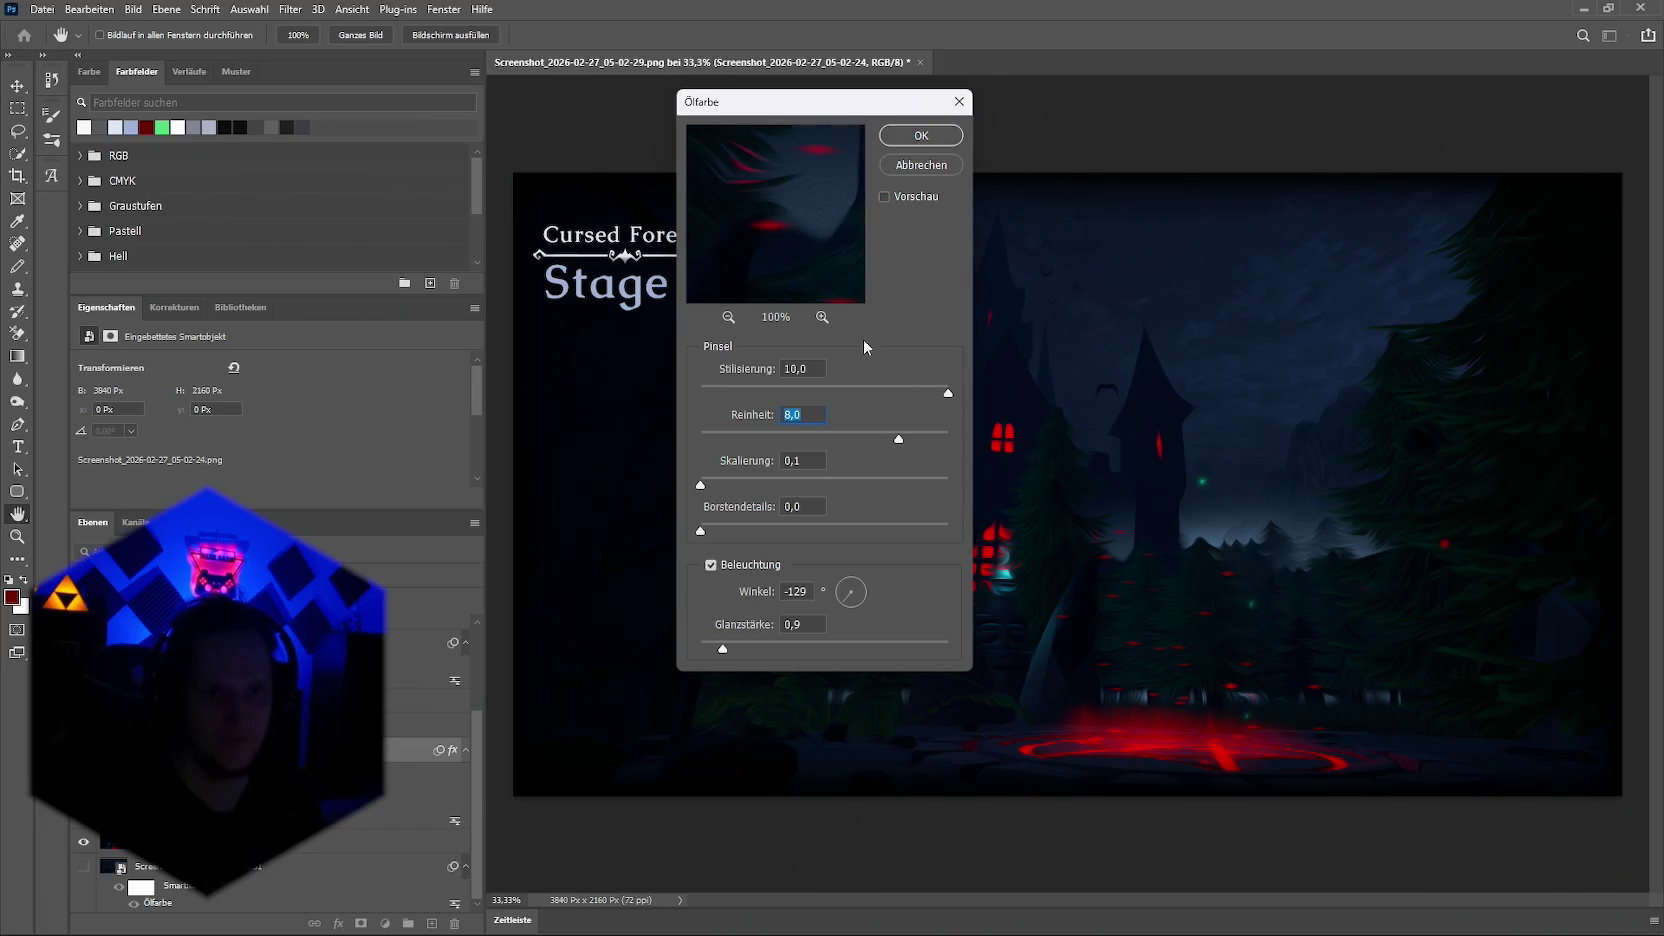
drag(948, 393, 869, 394)
drag(772, 395, 702, 390)
drag(823, 203, 790, 230)
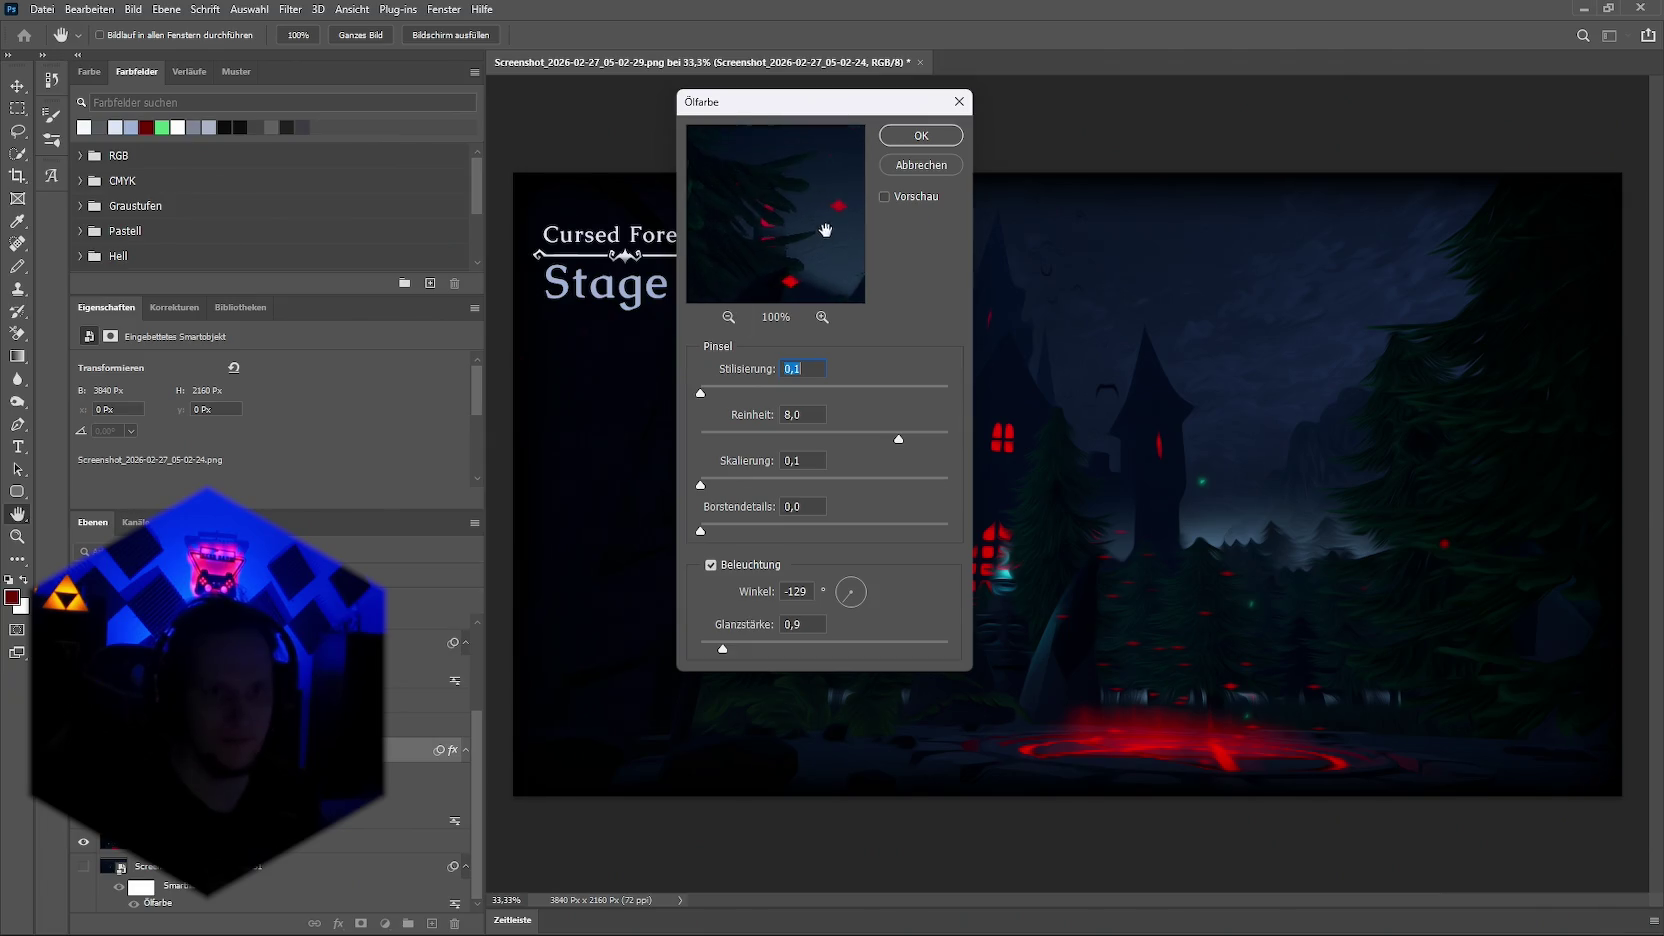
click(729, 317)
click(729, 317)
mouse_move(820, 240)
mouse_down()
mouse_move(857, 209)
mouse_move(847, 250)
mouse_up()
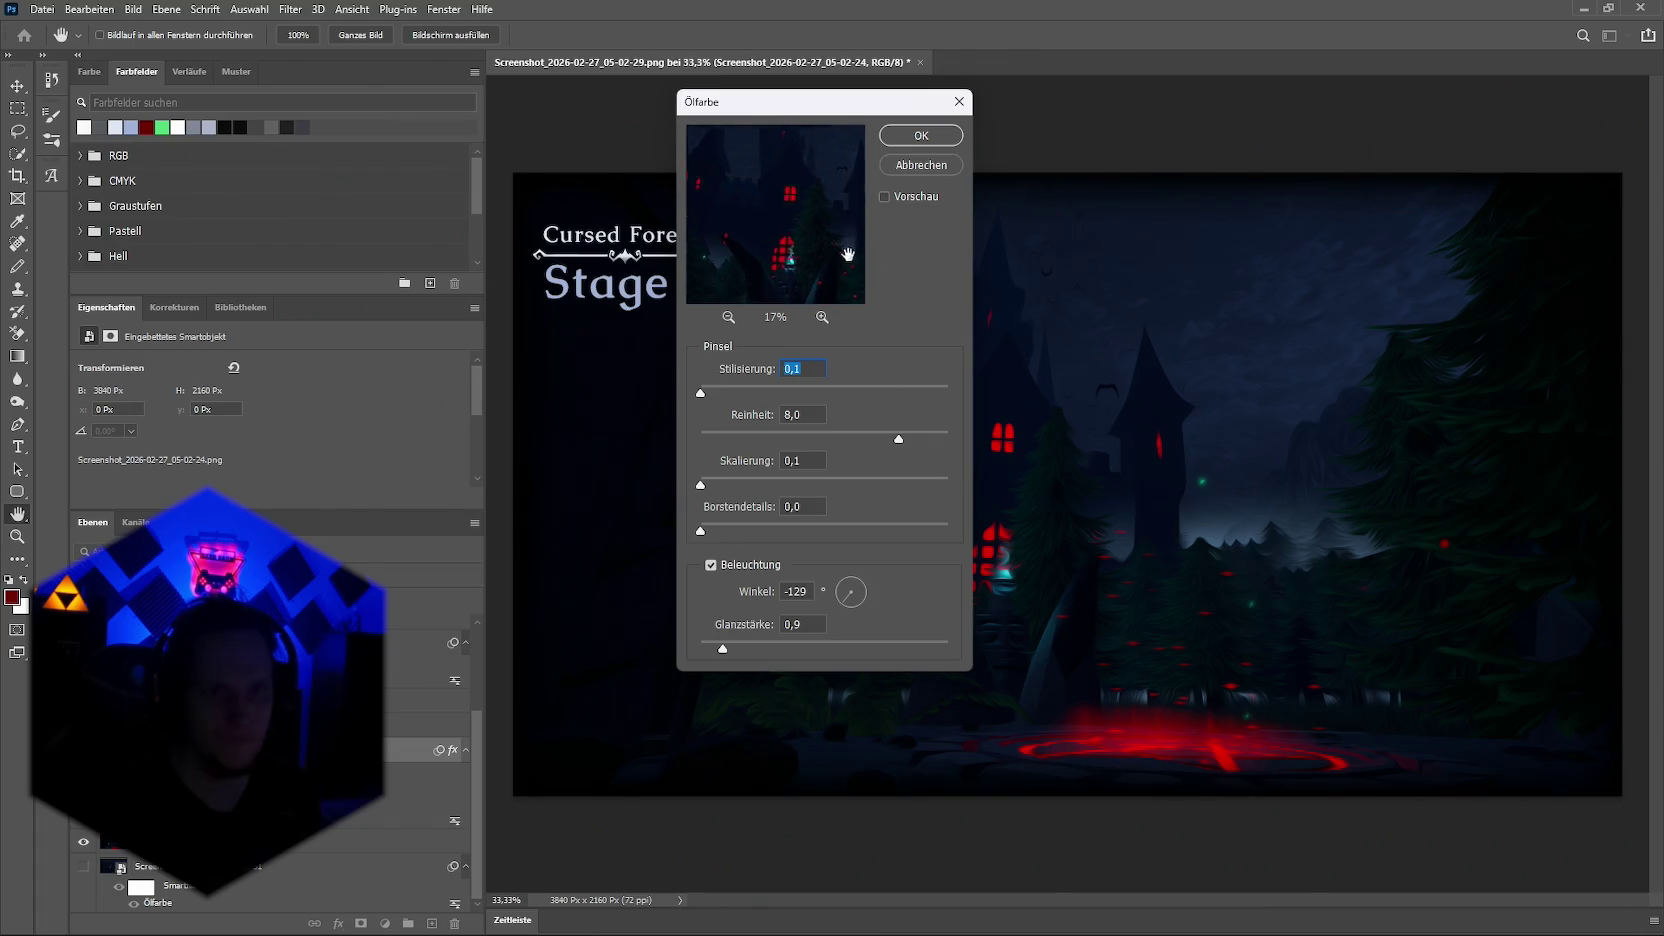
click(915, 137)
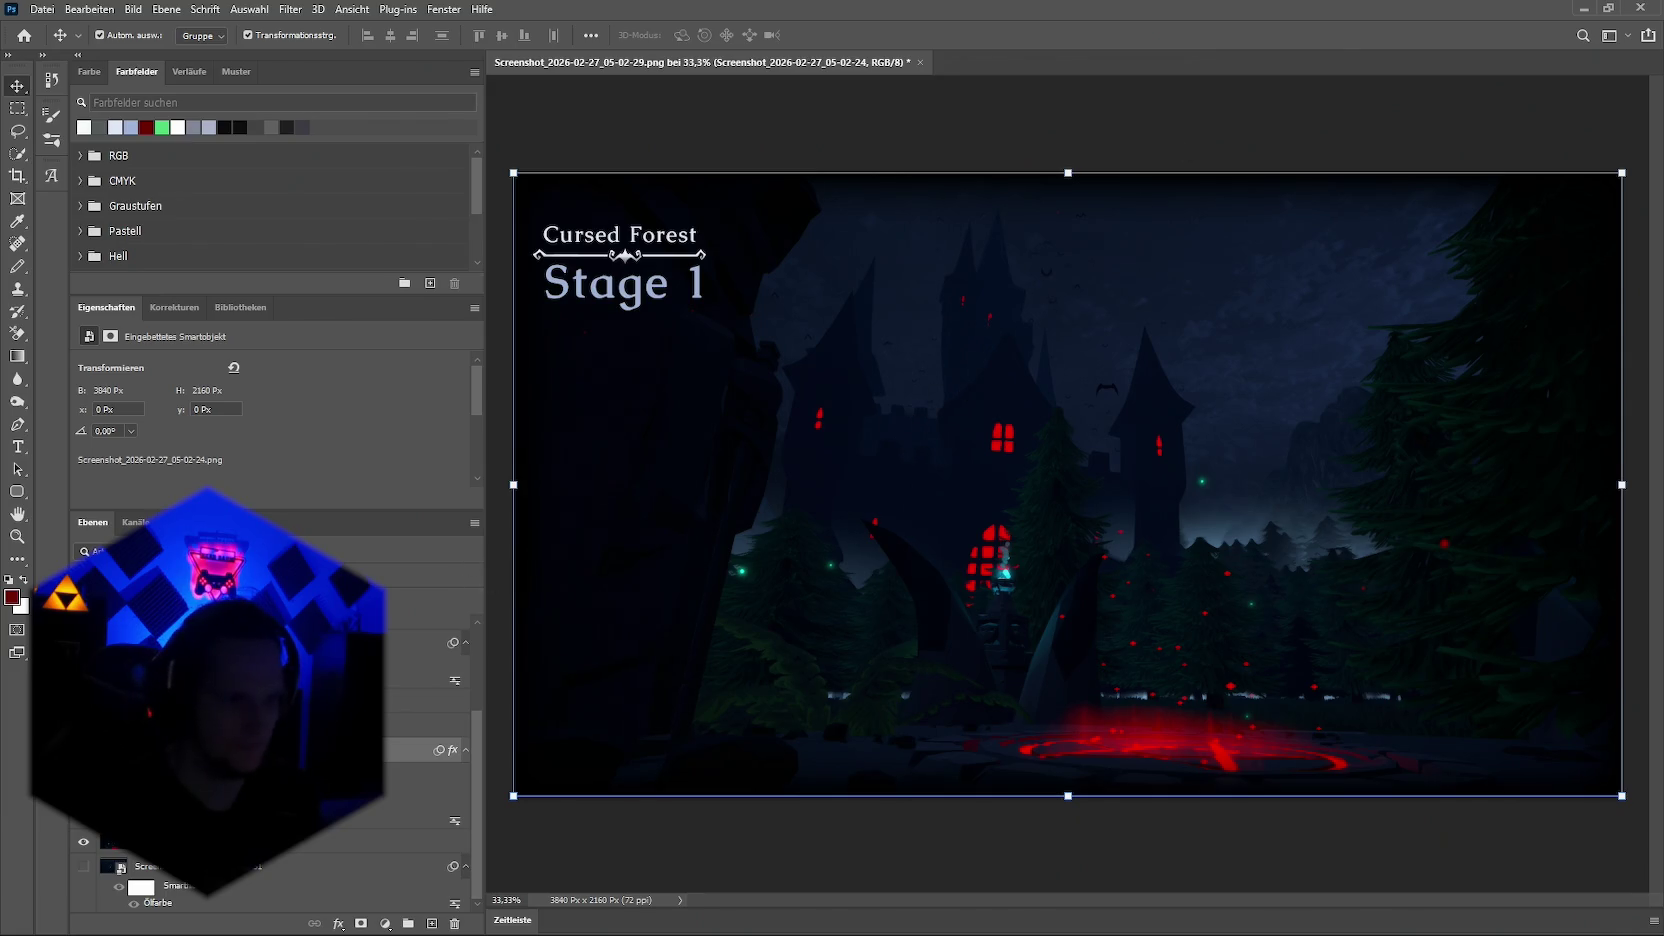
Step: Reapply the Oil Paint filter with stylization near maximum and cleanliness 0.0
double_click(158, 902)
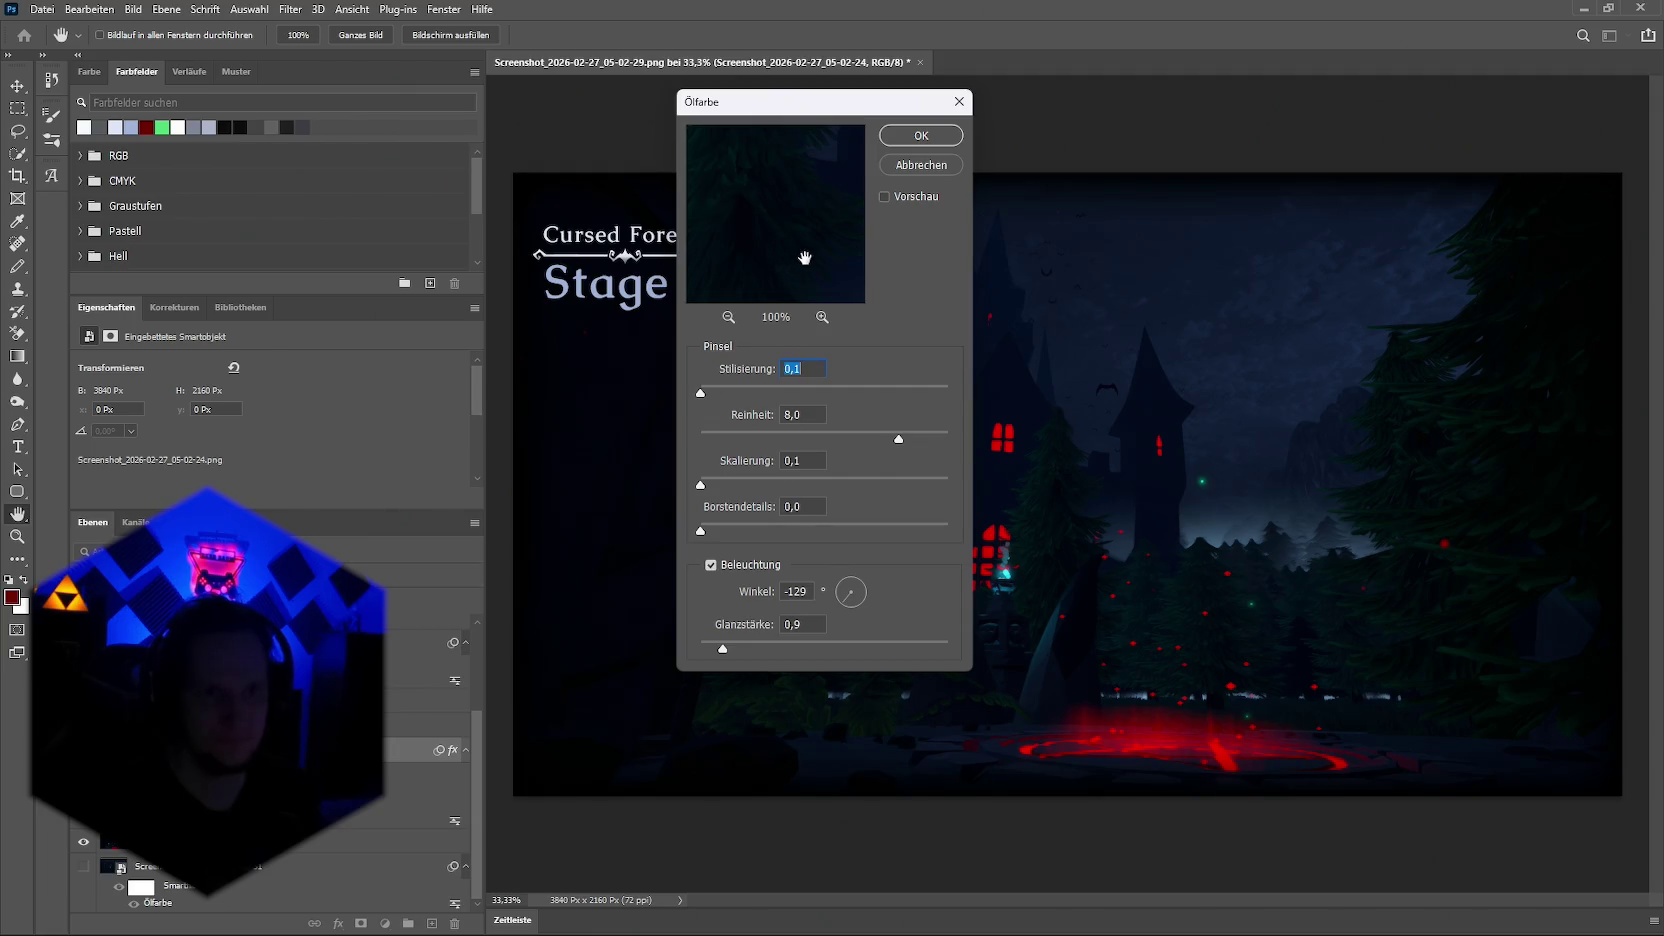
drag(773, 238, 802, 194)
click(751, 393)
drag(800, 392, 781, 391)
drag(866, 443, 718, 448)
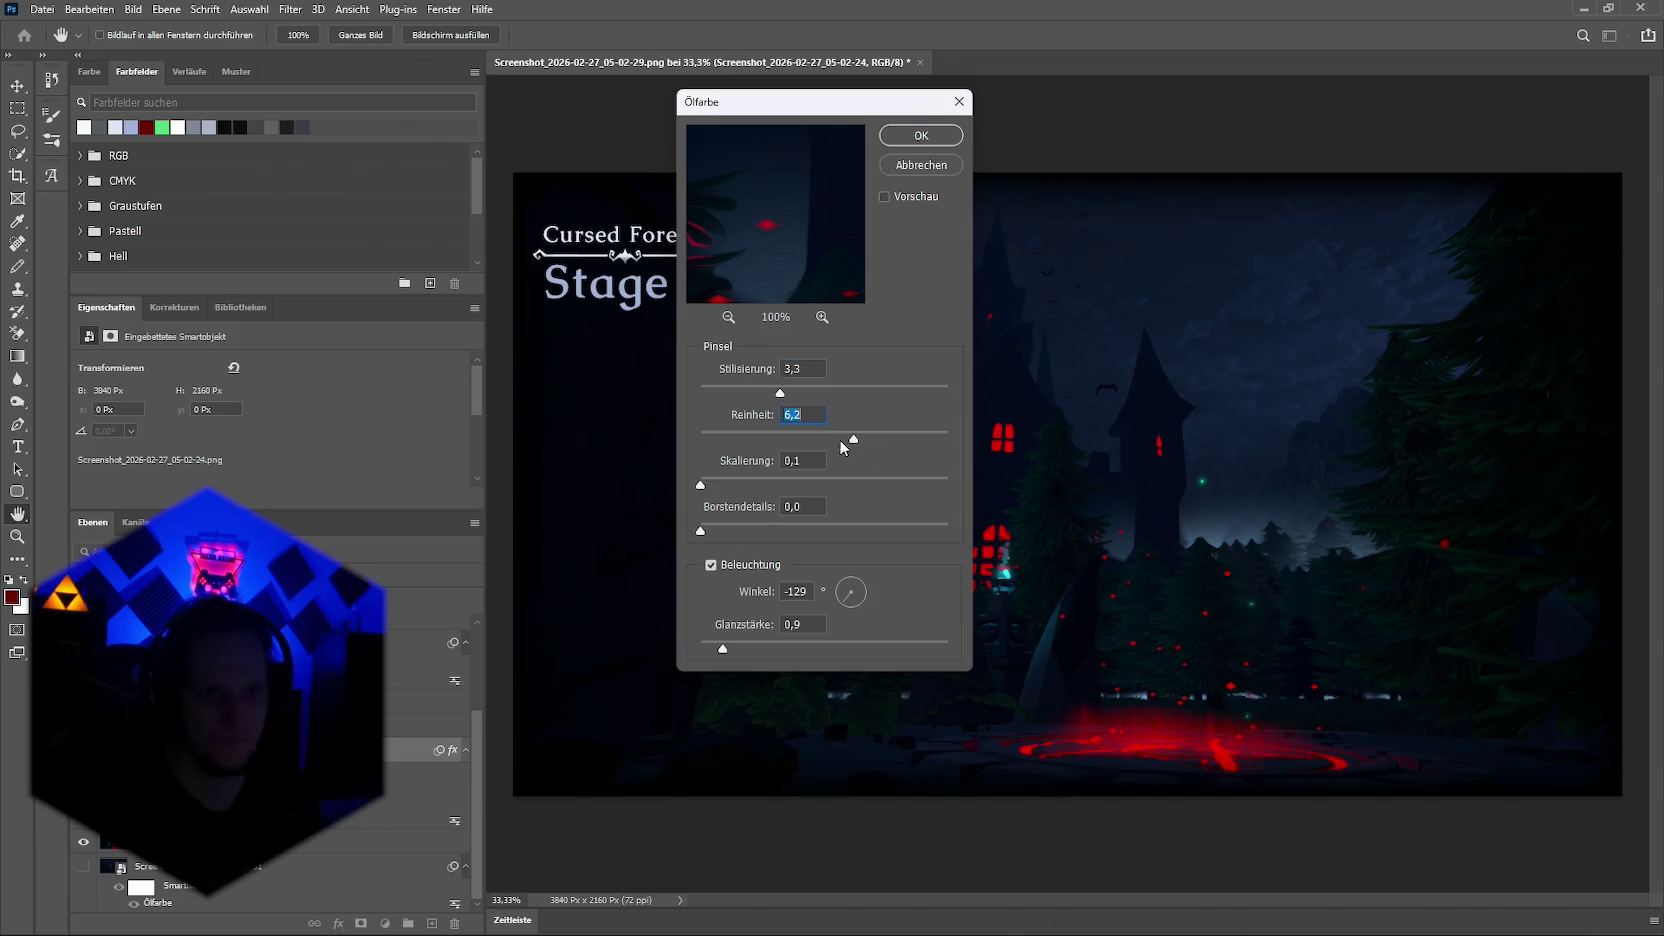
drag(780, 392, 942, 390)
drag(724, 440, 694, 445)
click(890, 142)
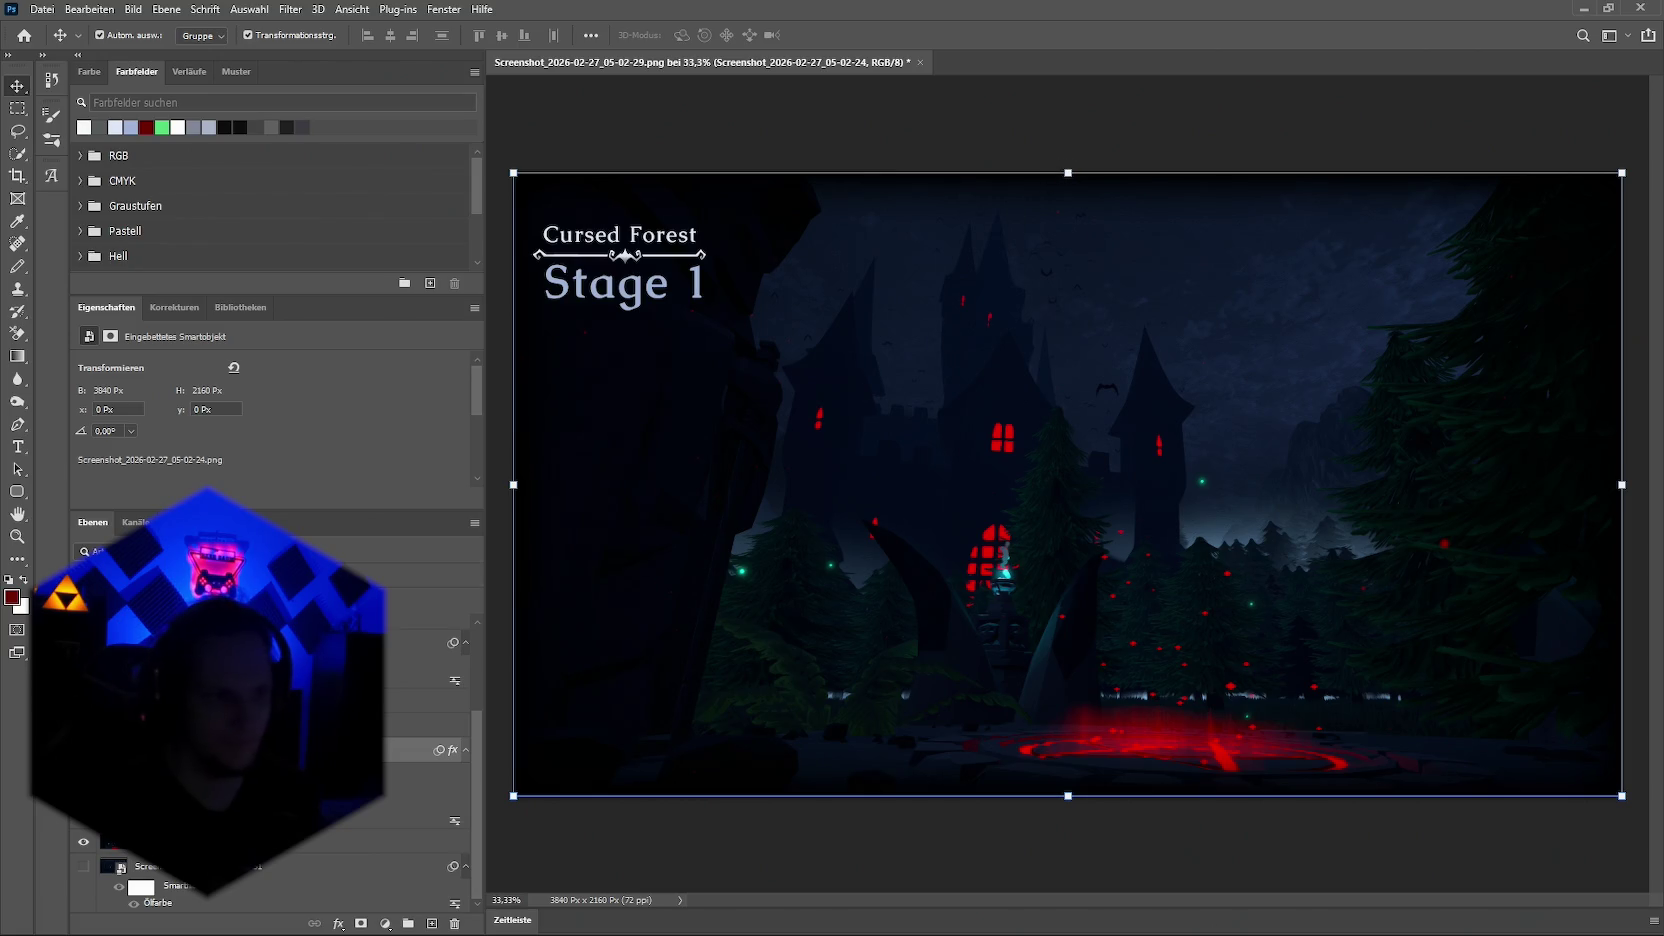
Step: Apply stylization 10, brush scale 9.1, bristle detail 0 and gloss 10, then hide the filter
key(ctrl+alt+f)
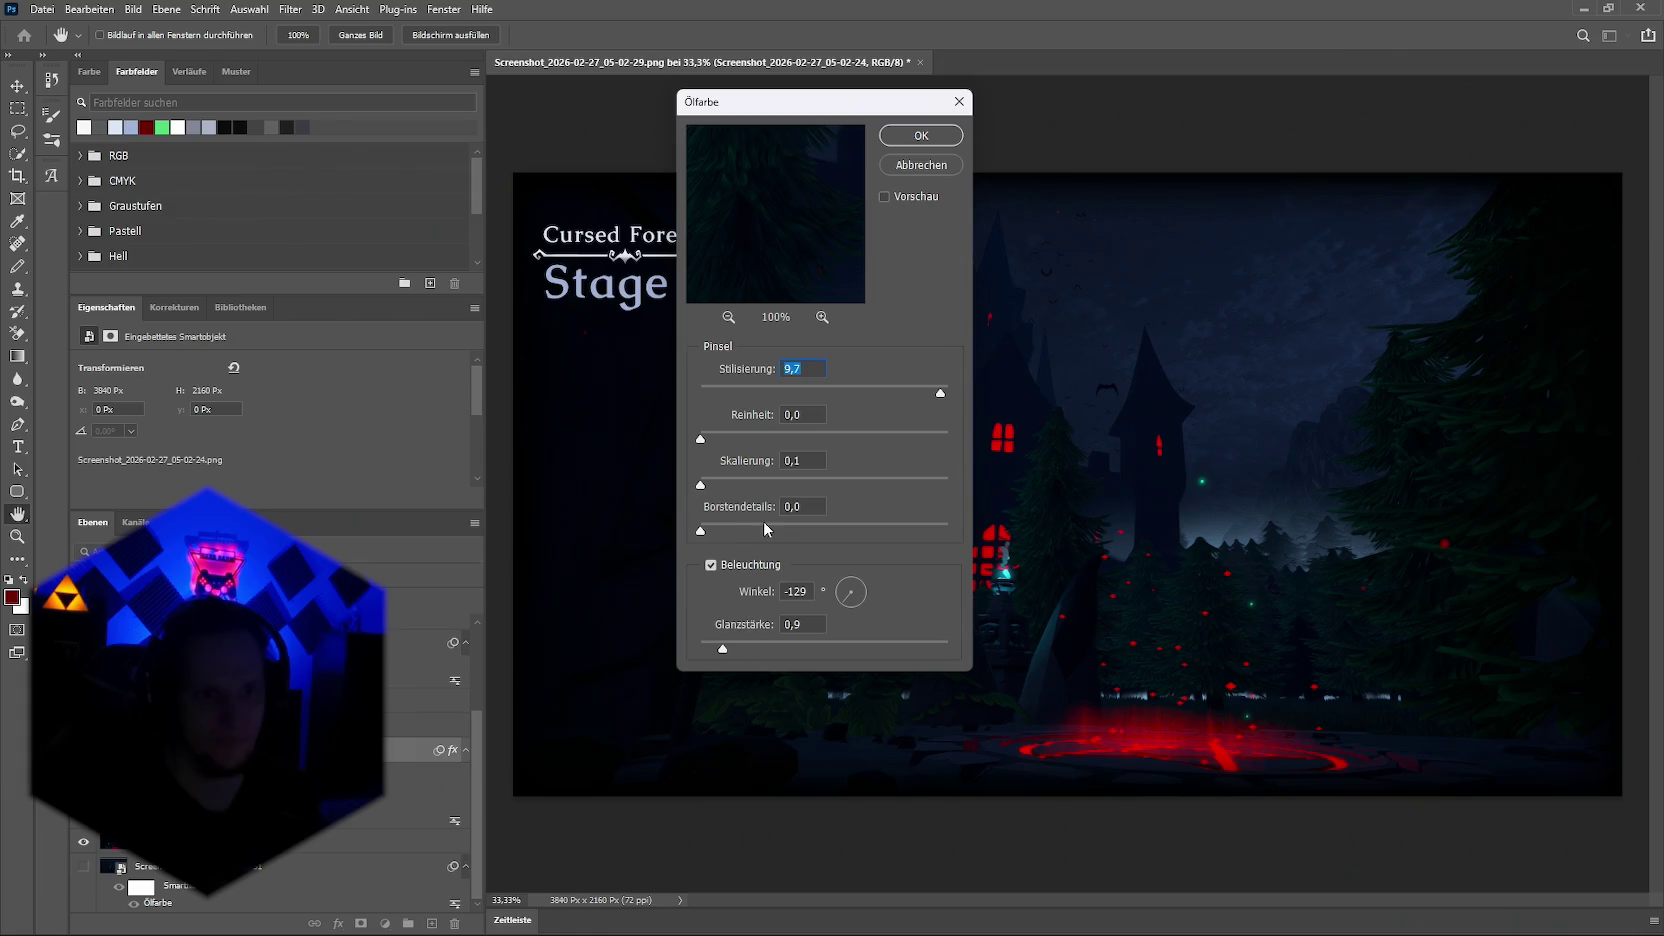
click(728, 317)
key(Down)
key(Down)
key(Down)
drag(776, 172, 733, 183)
key(Up)
drag(708, 474, 906, 462)
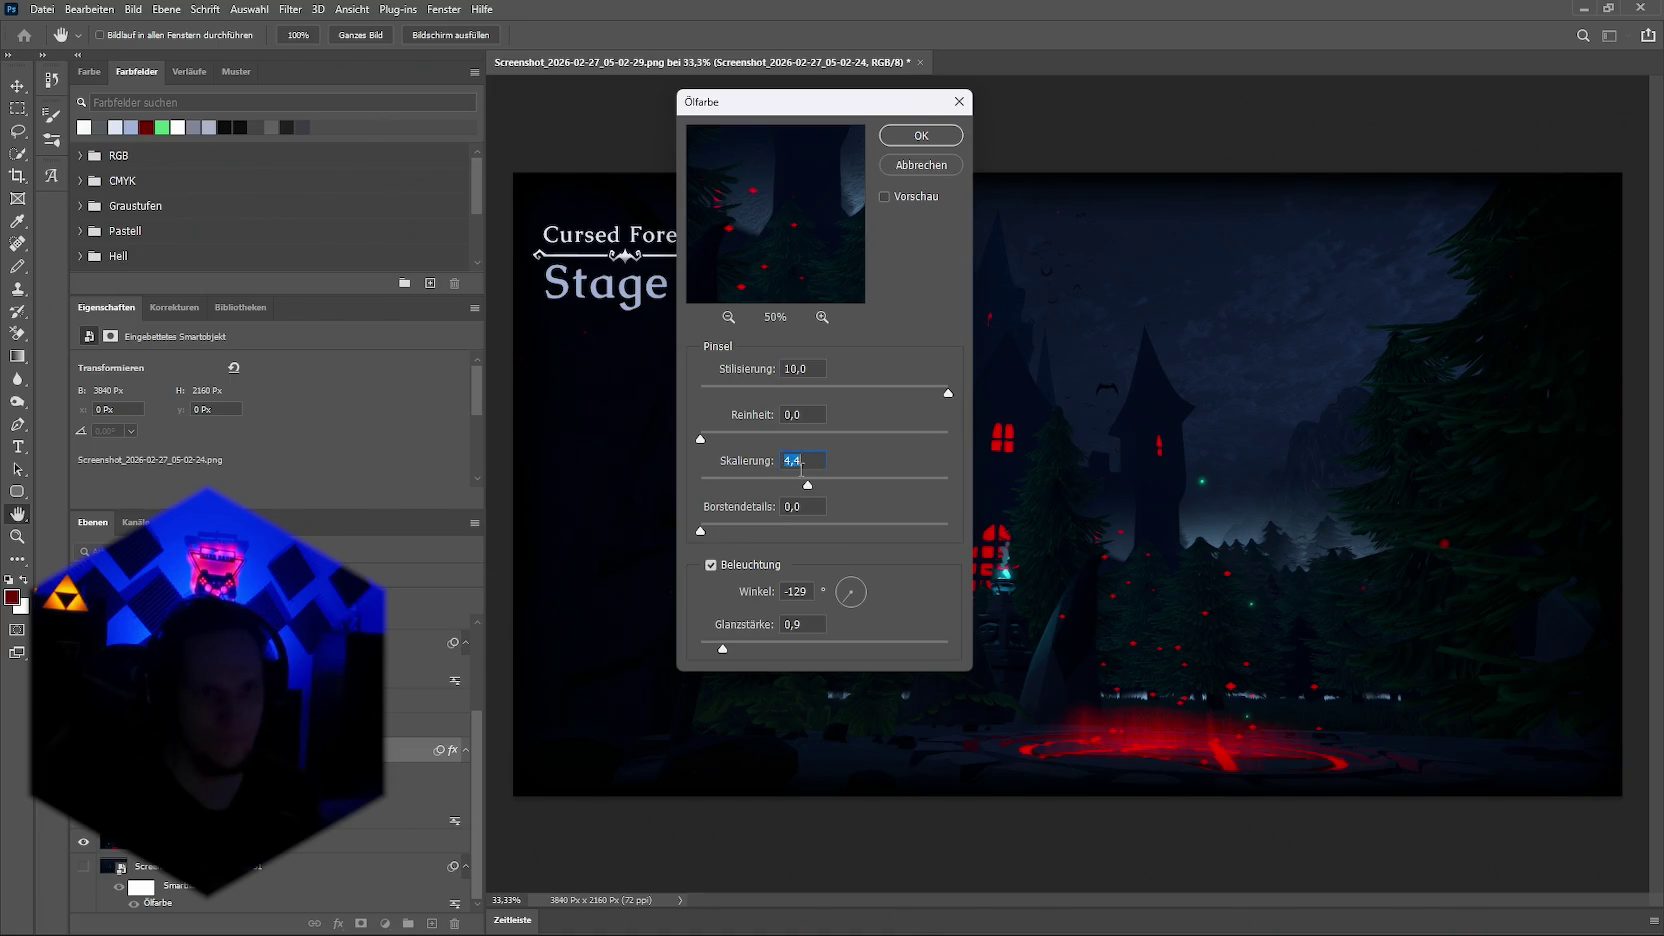
mouse_move(808, 484)
mouse_down()
mouse_move(928, 482)
mouse_move(672, 469)
mouse_move(888, 437)
mouse_move(695, 440)
mouse_up()
key(shift+Down)
key(shift+Down)
key(shift+Down)
drag(724, 646, 955, 648)
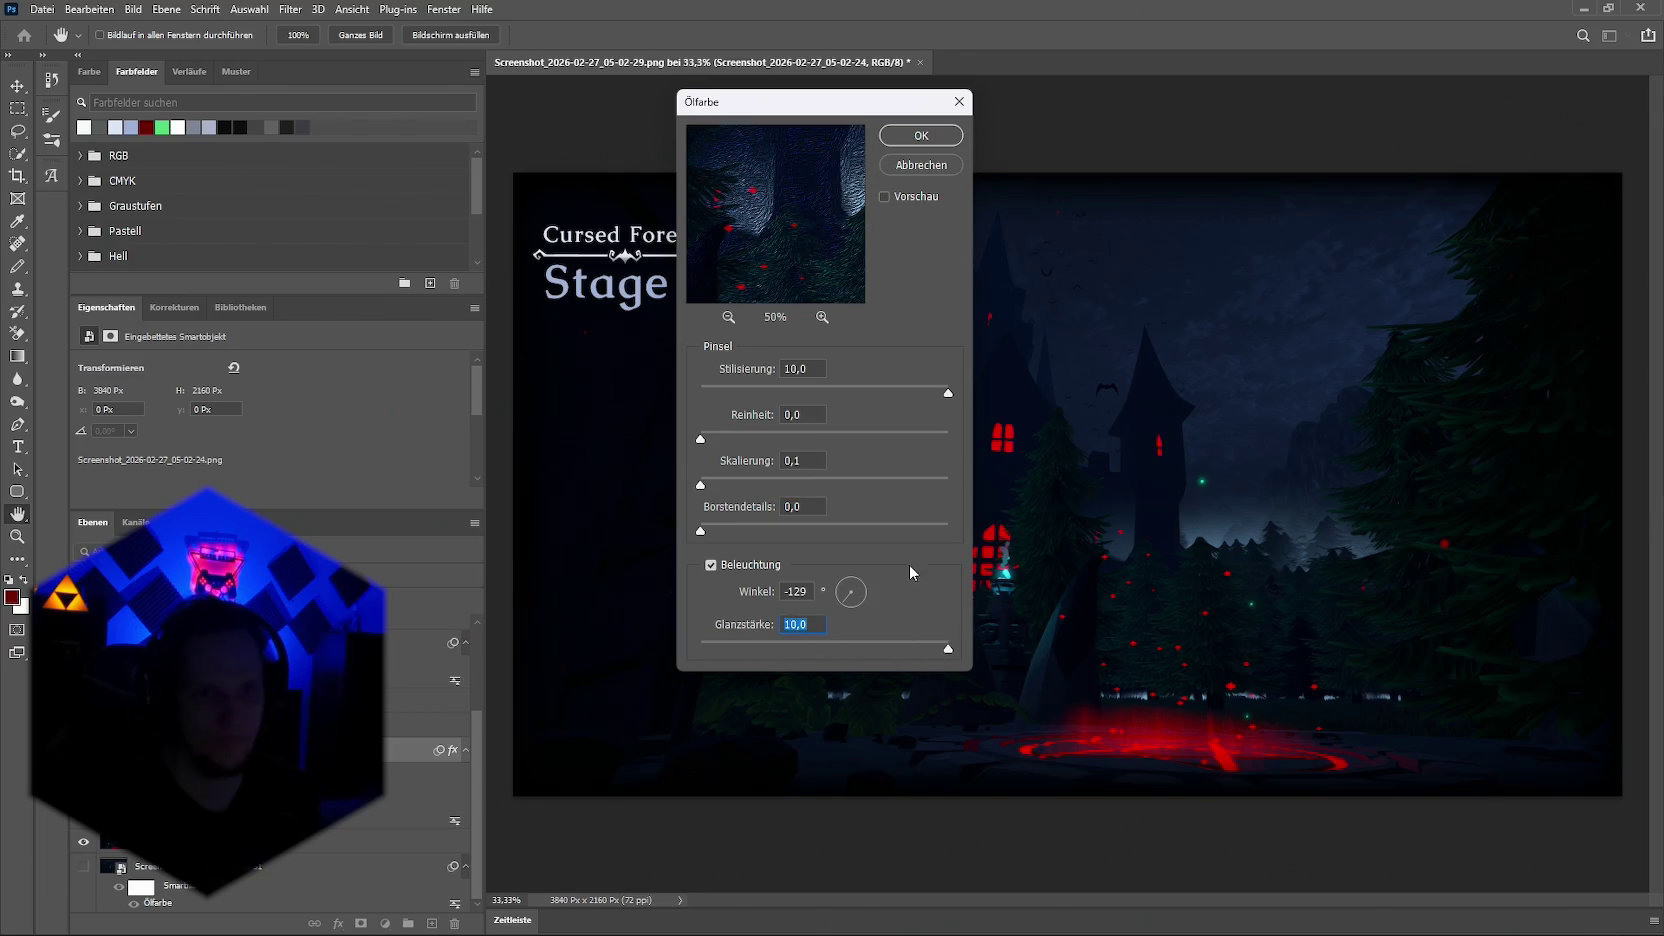
click(919, 138)
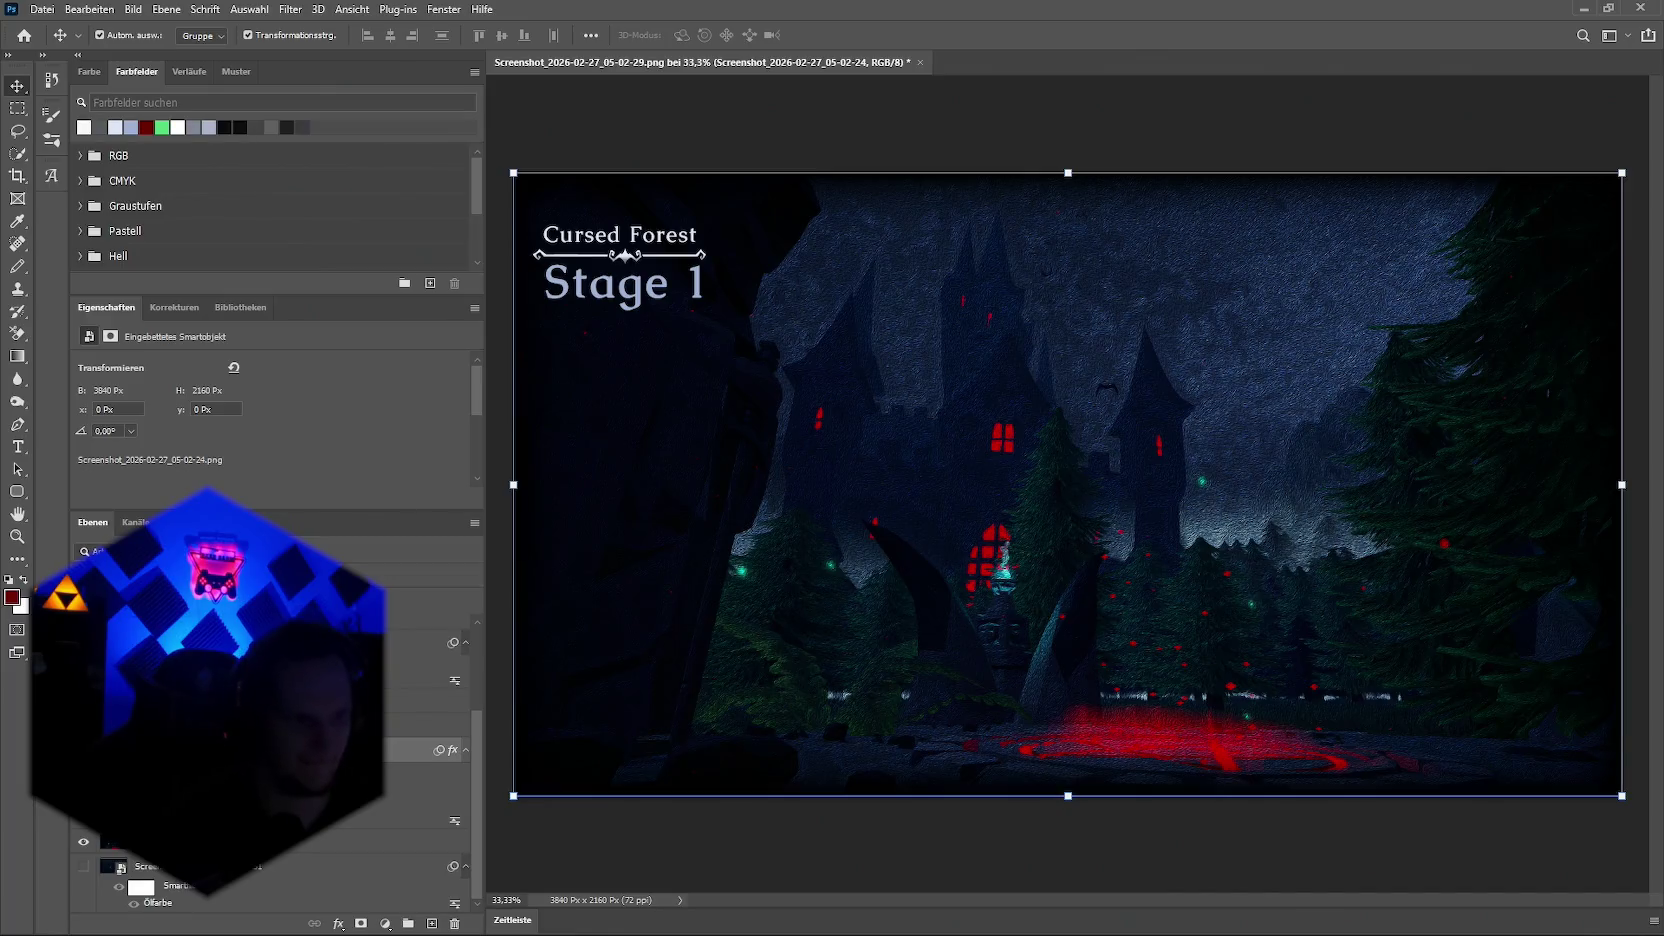
click(133, 903)
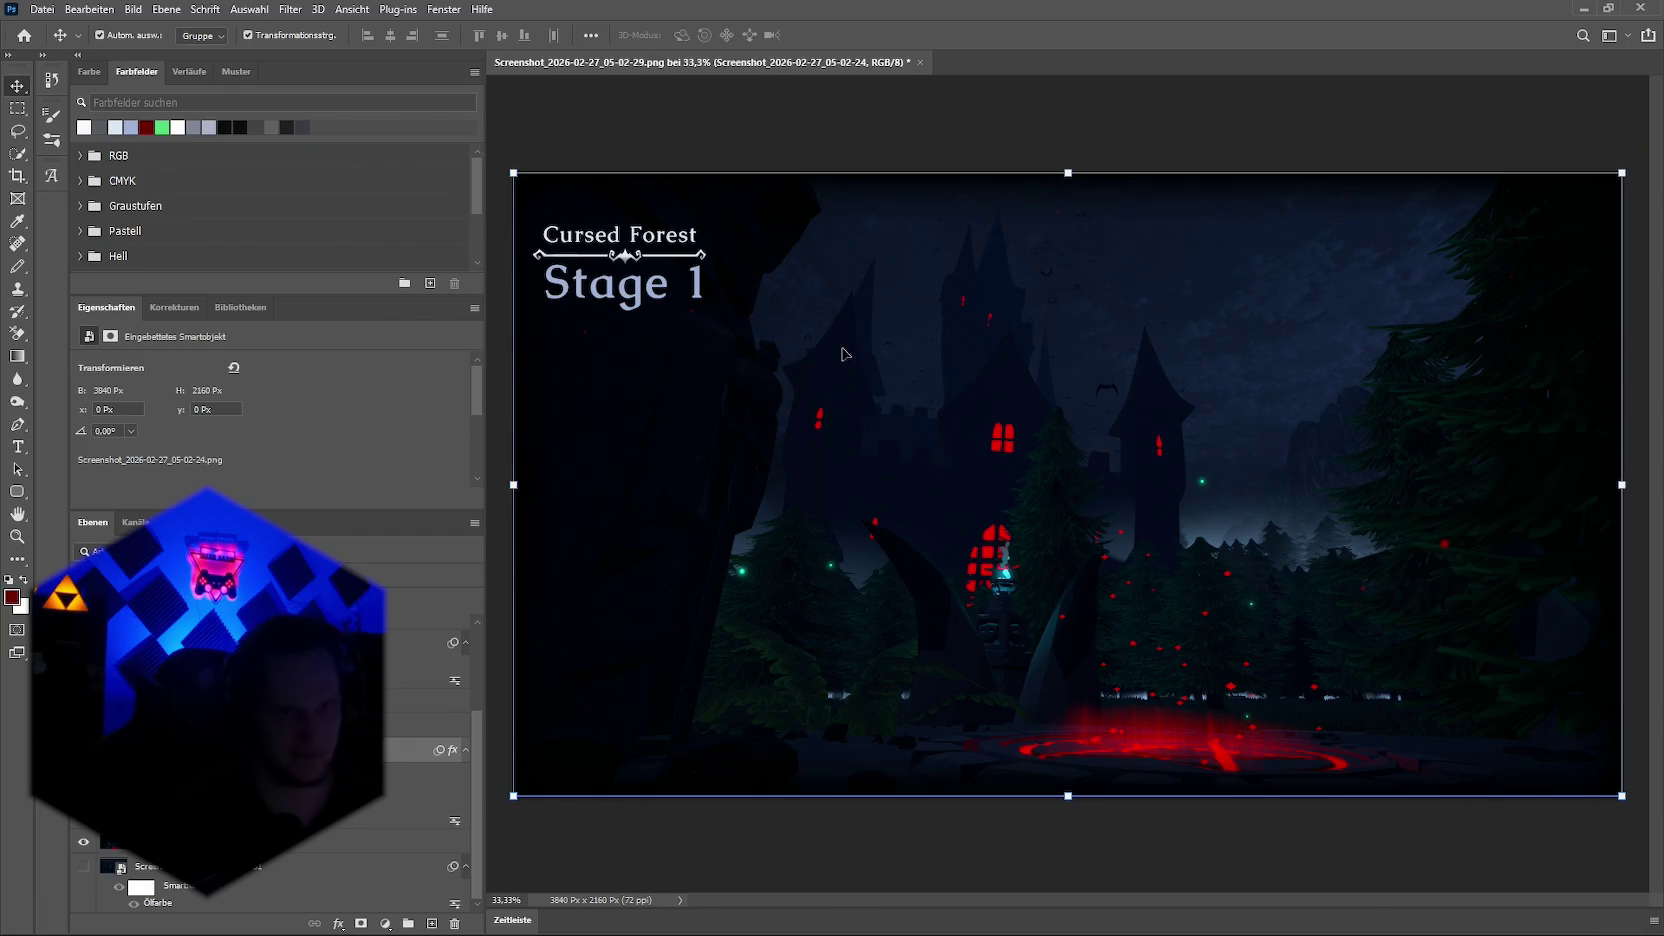
Step: Try the Emboss (Relief) filter on the castle scene at 87 px height, then cancel it
click(290, 9)
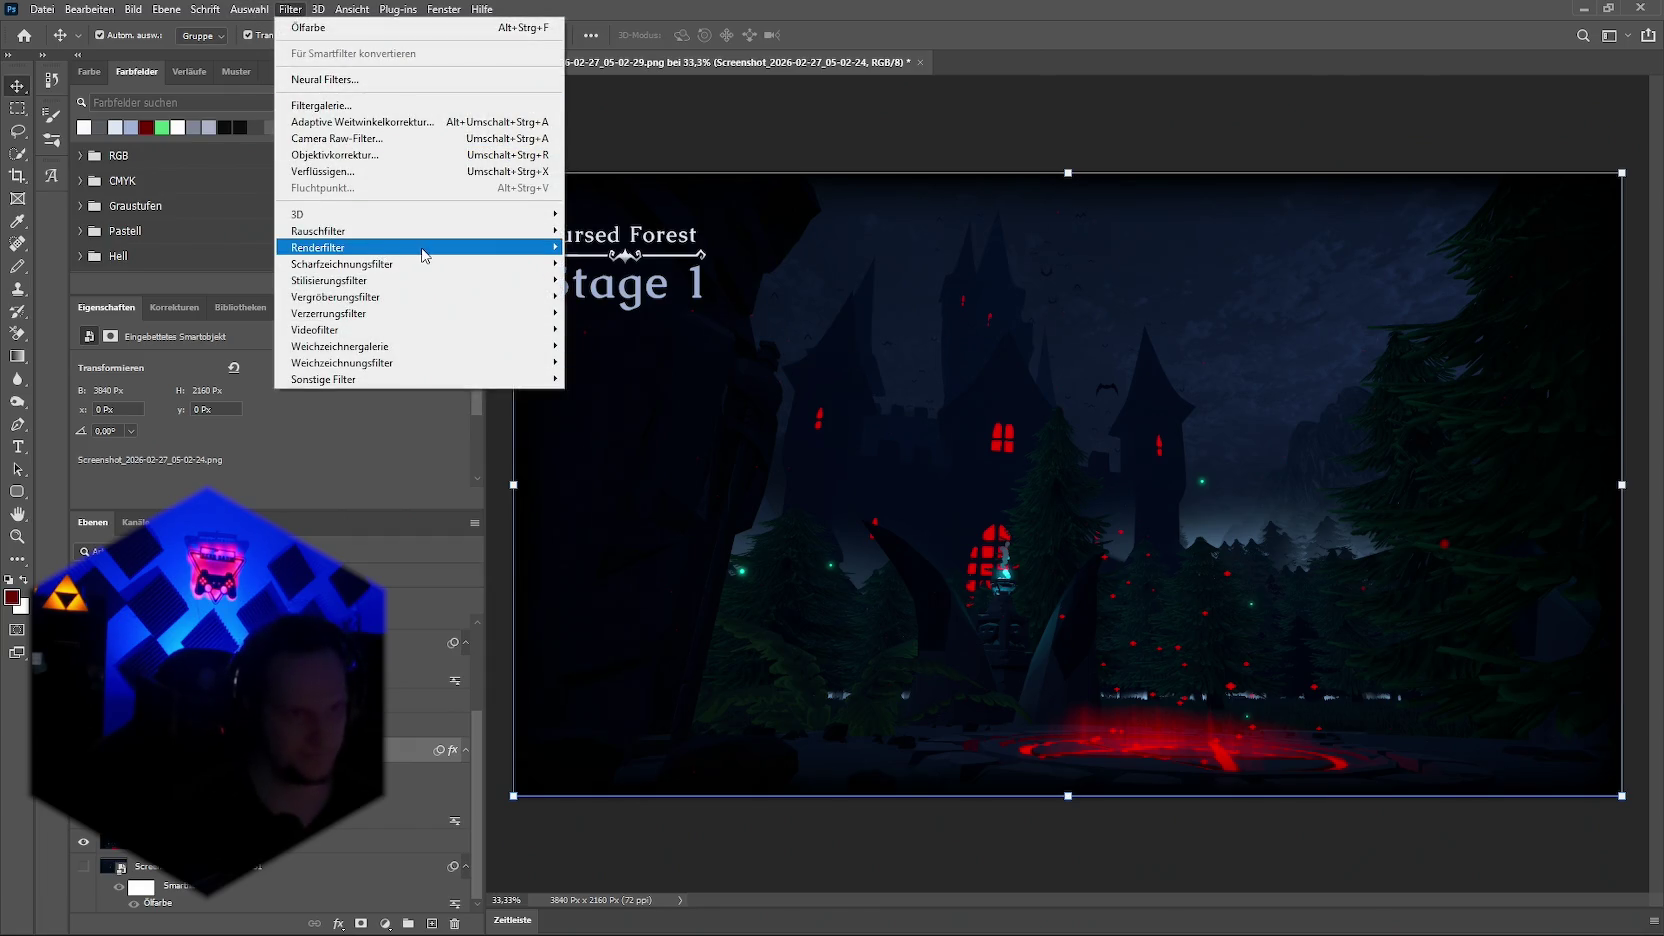
mouse_move(330, 279)
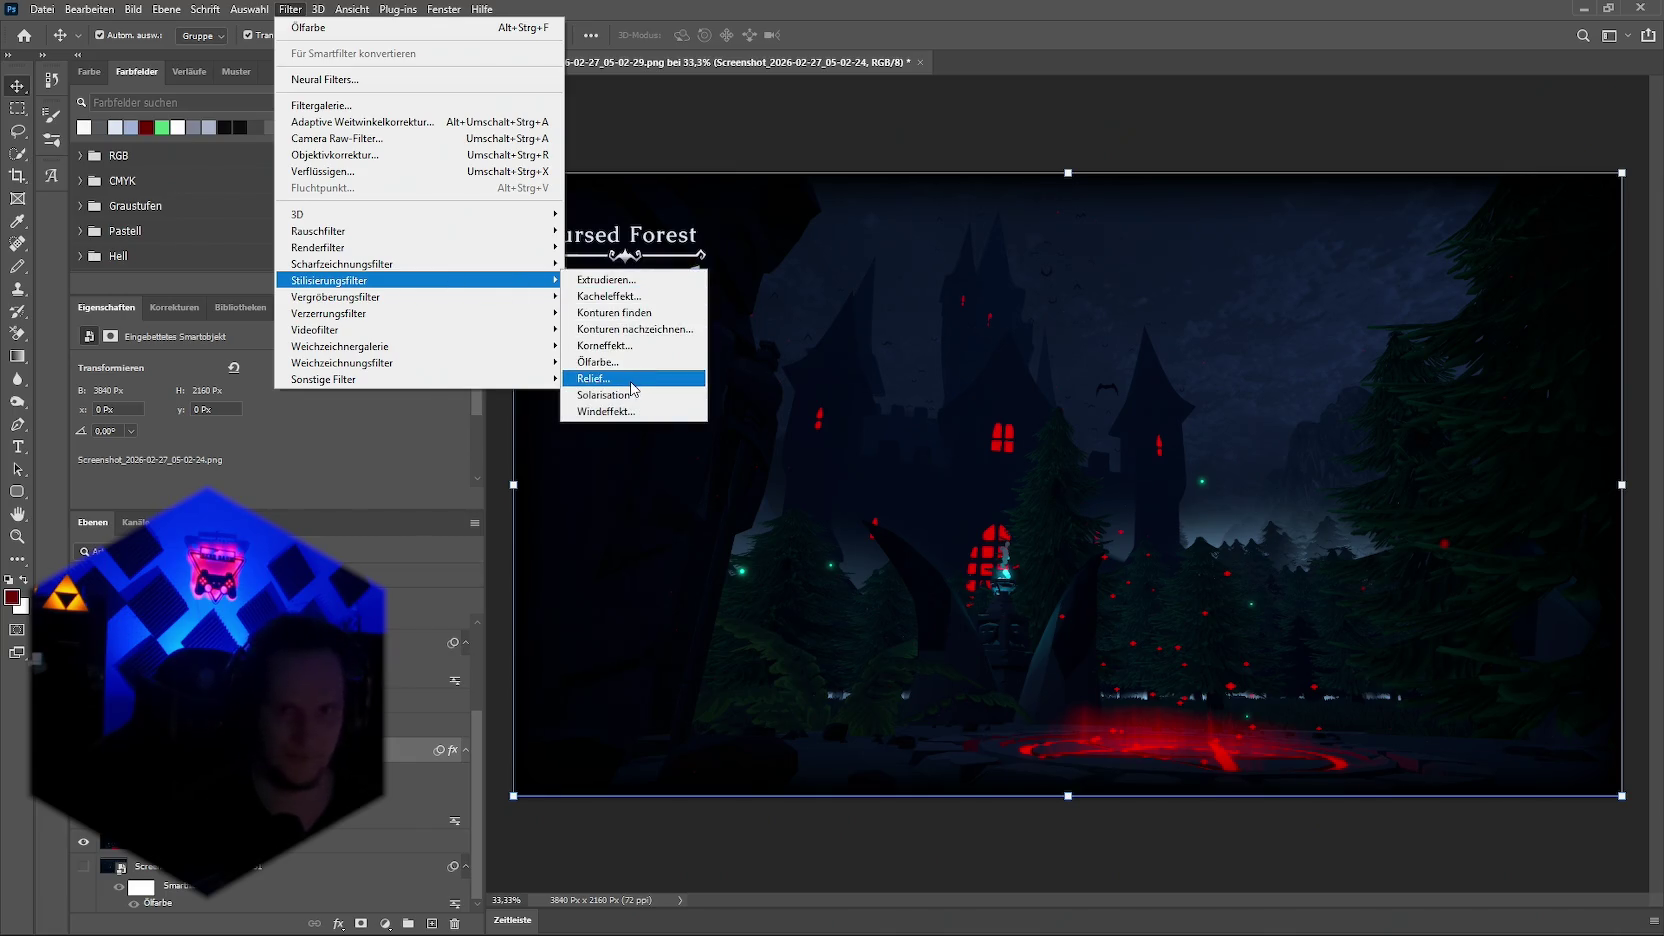
click(632, 389)
drag(727, 478, 923, 479)
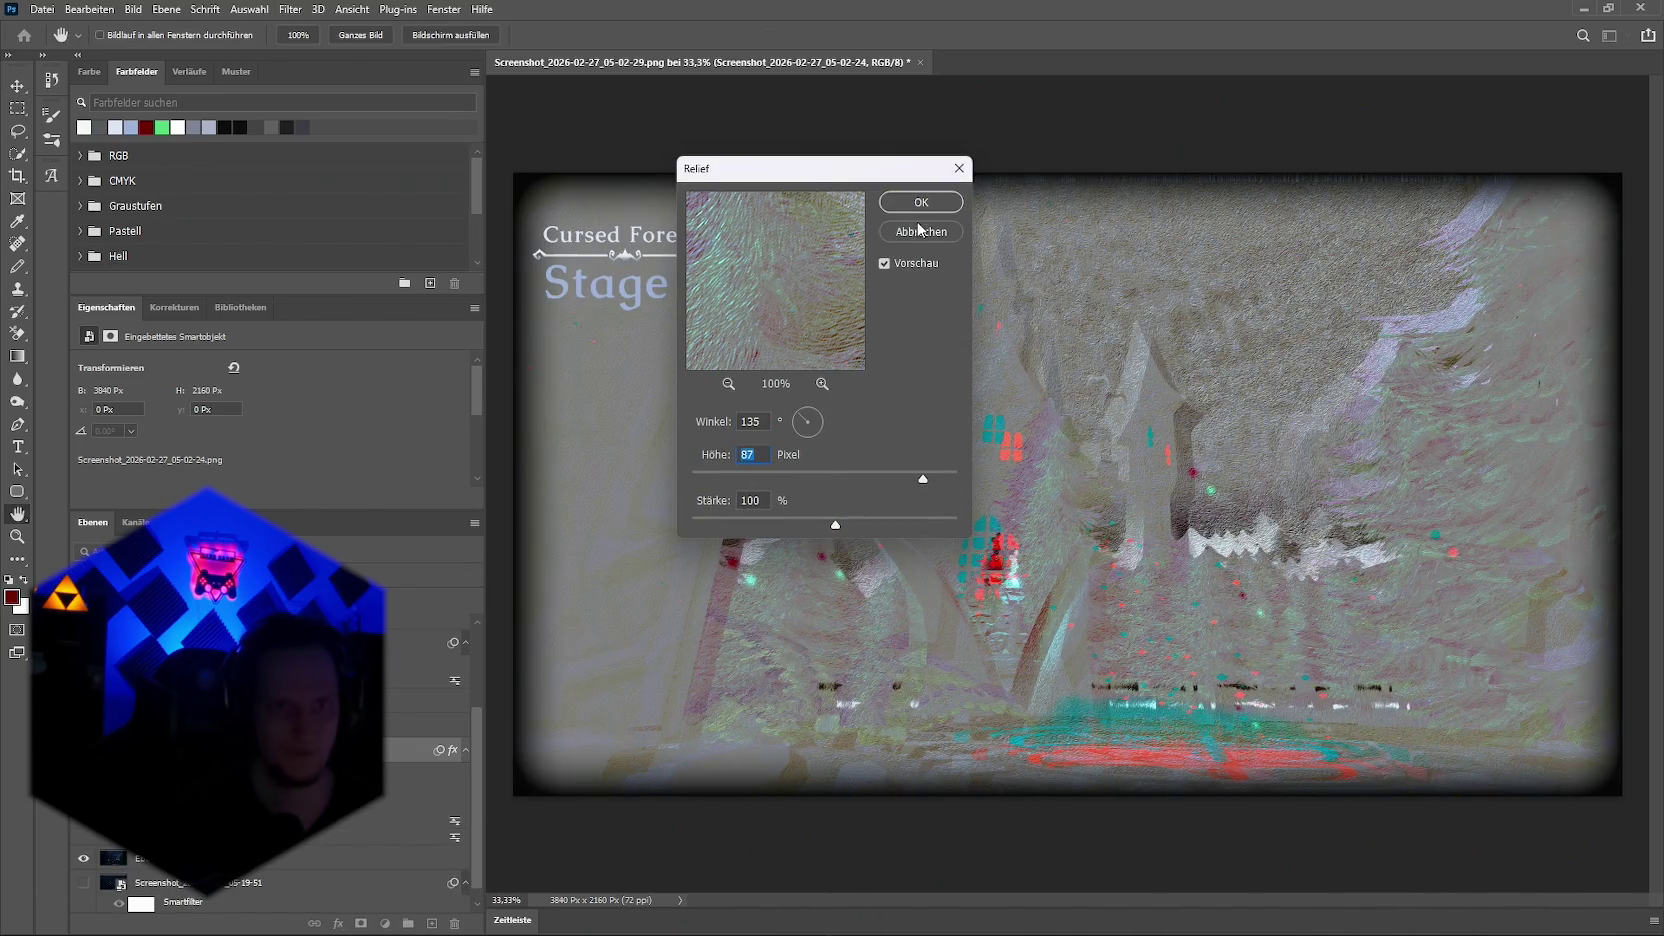
click(919, 229)
Step: Apply the Wind filter (method Wind, direction right) to the castle scene layer
click(290, 9)
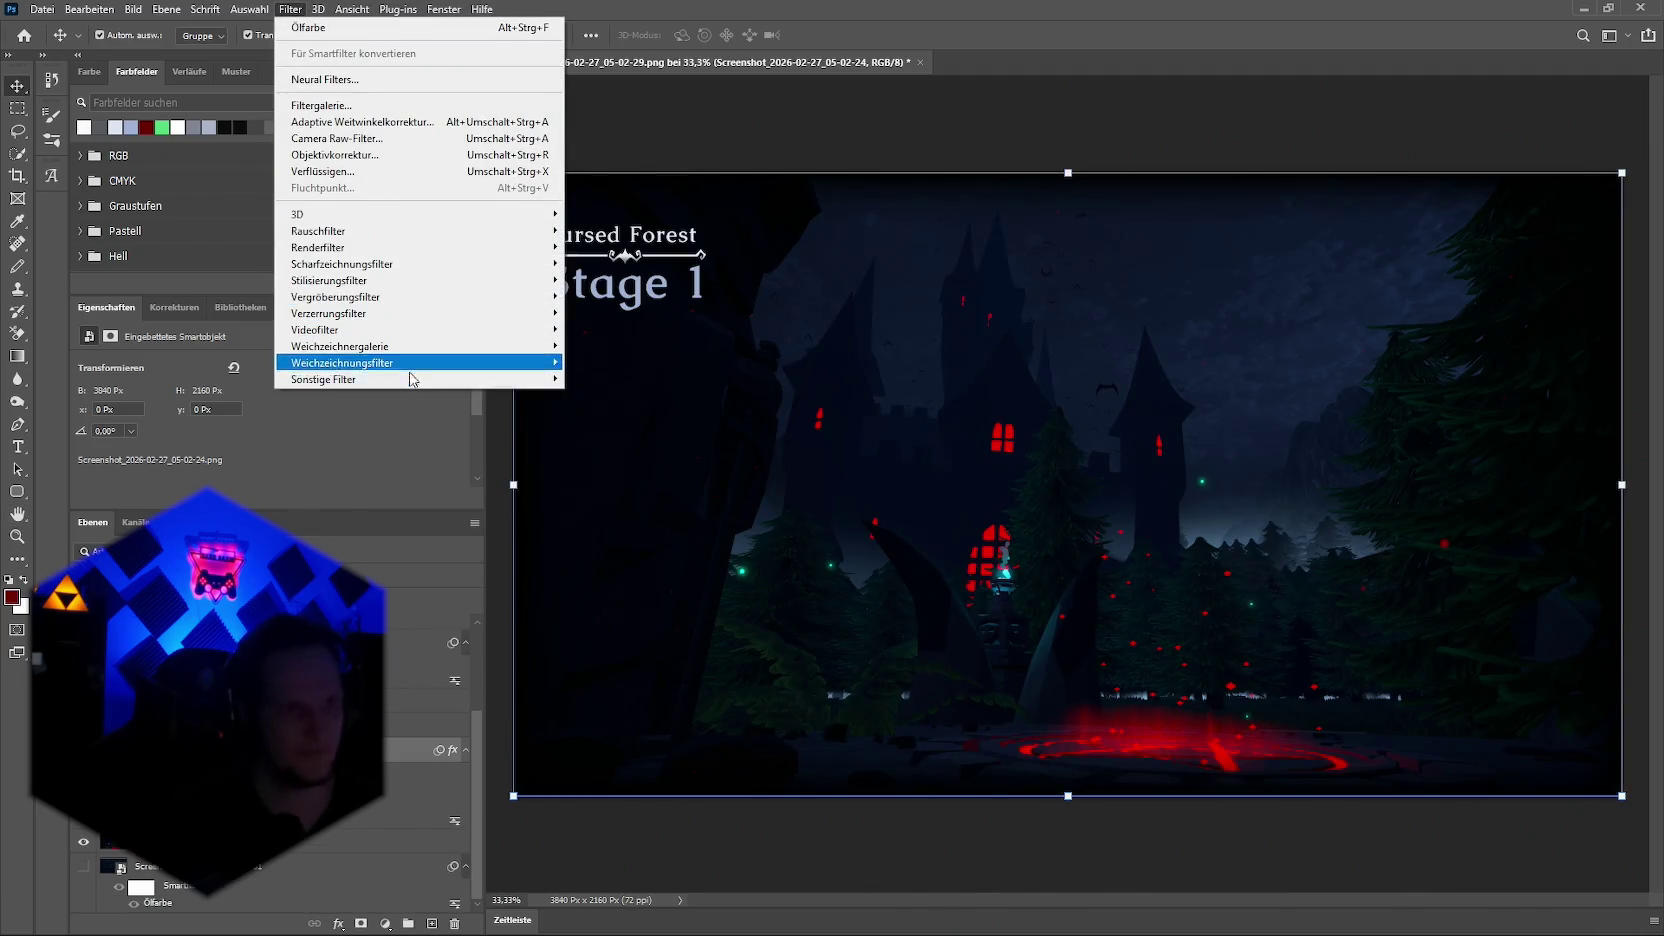
mouse_move(329, 279)
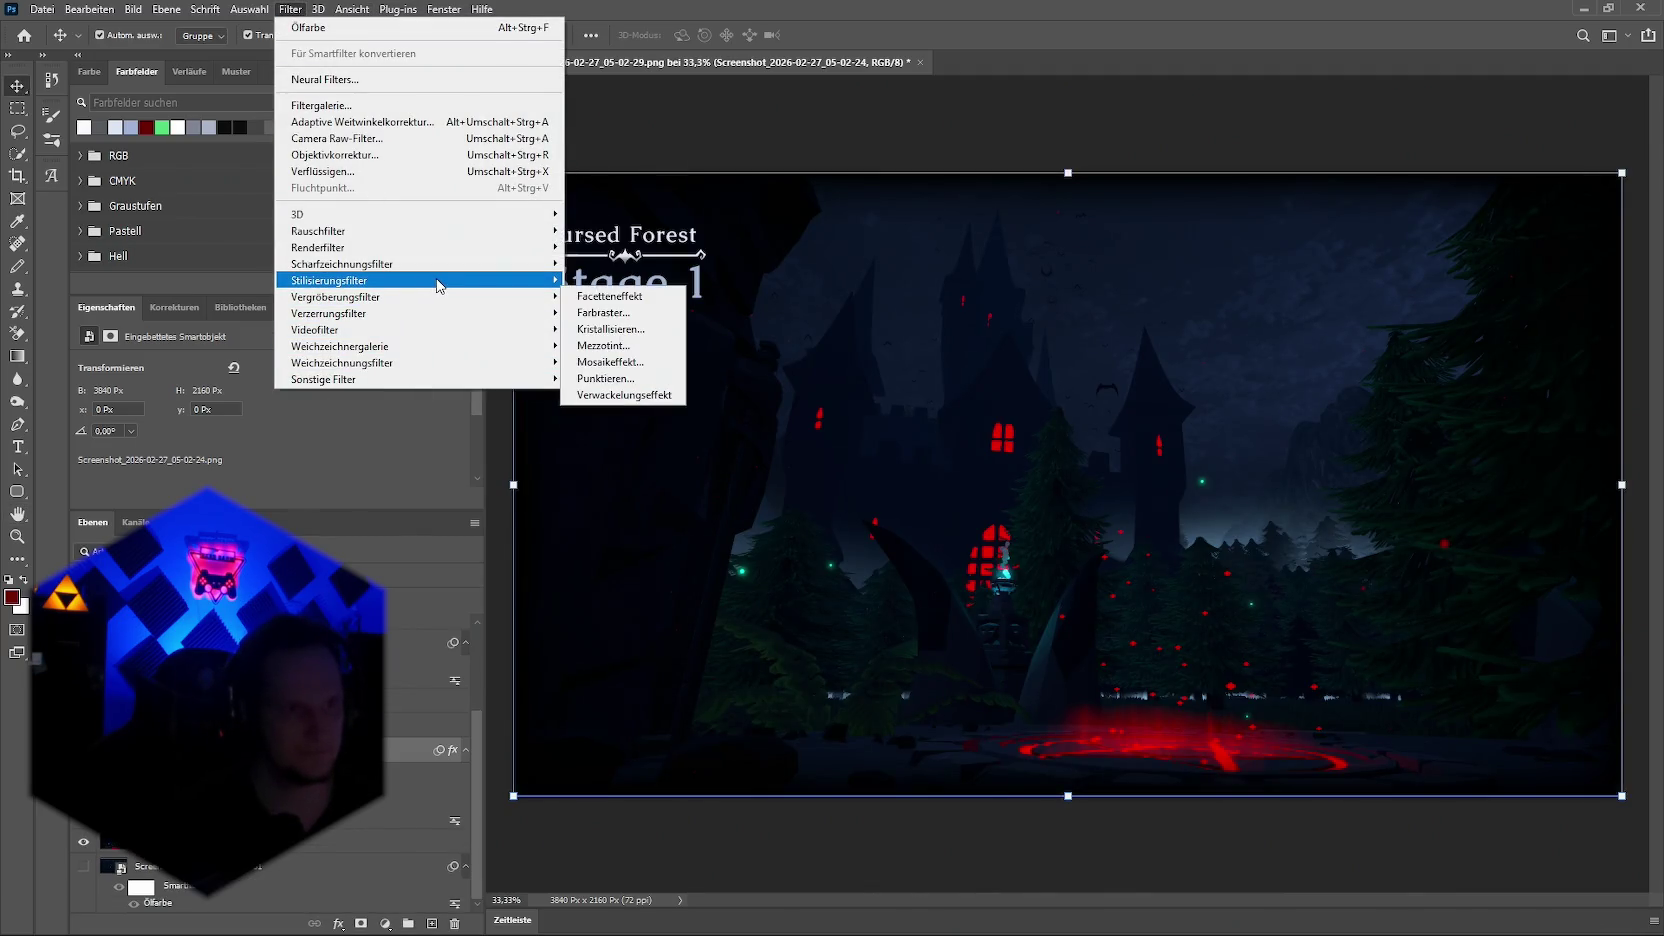
click(616, 414)
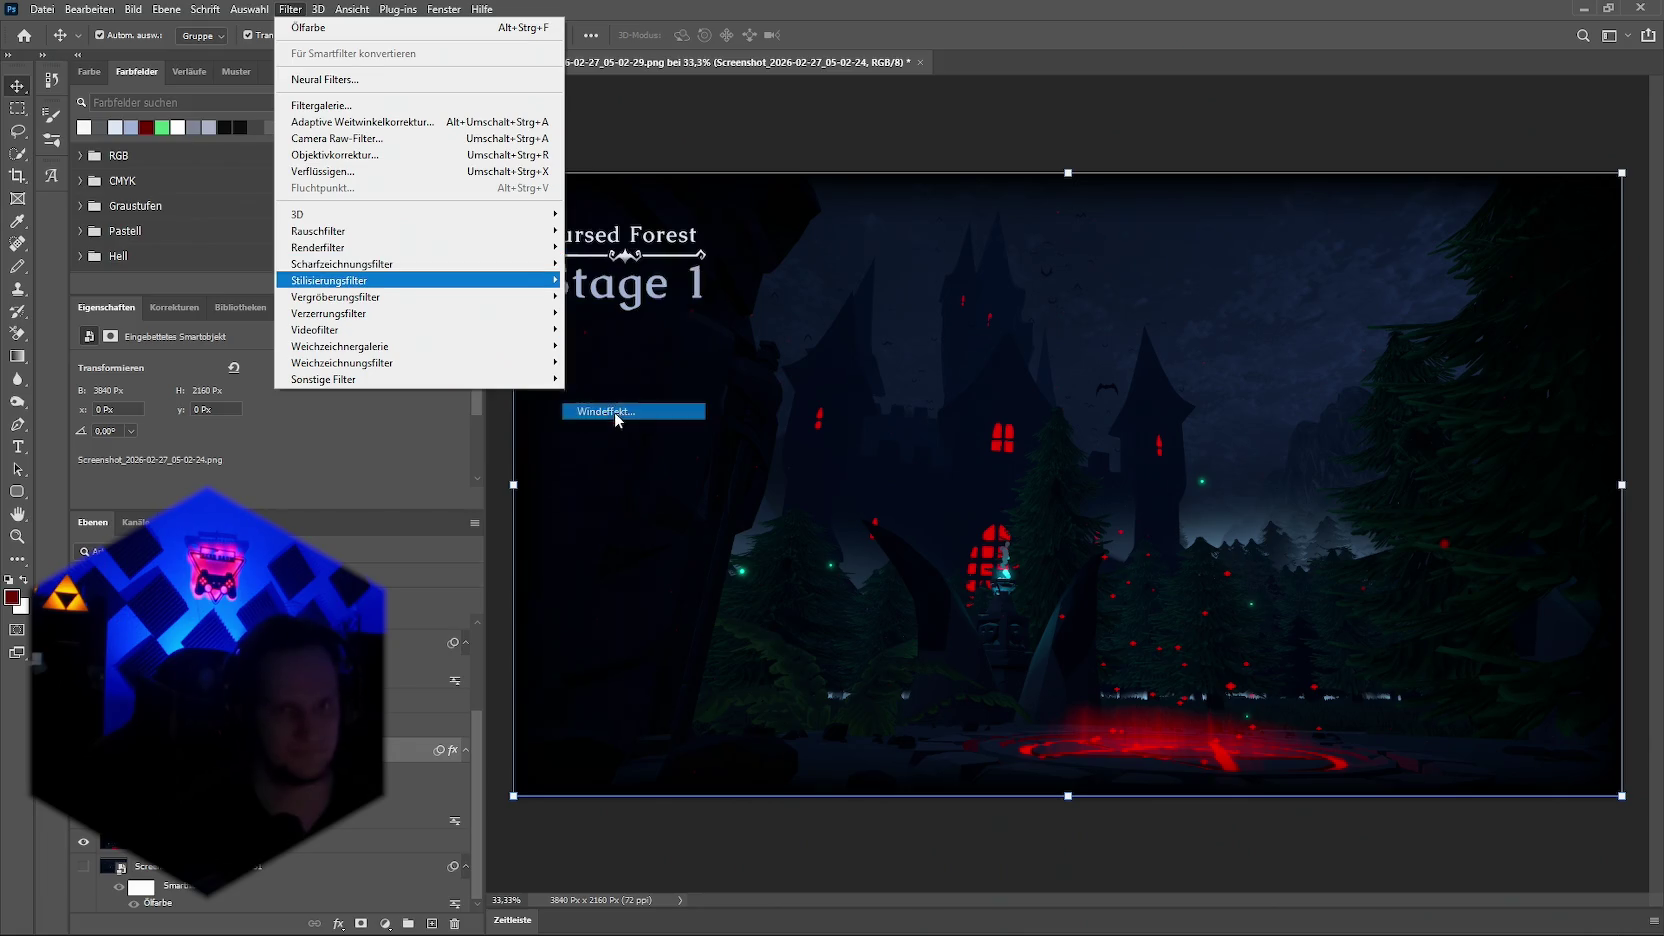
drag(826, 449, 794, 447)
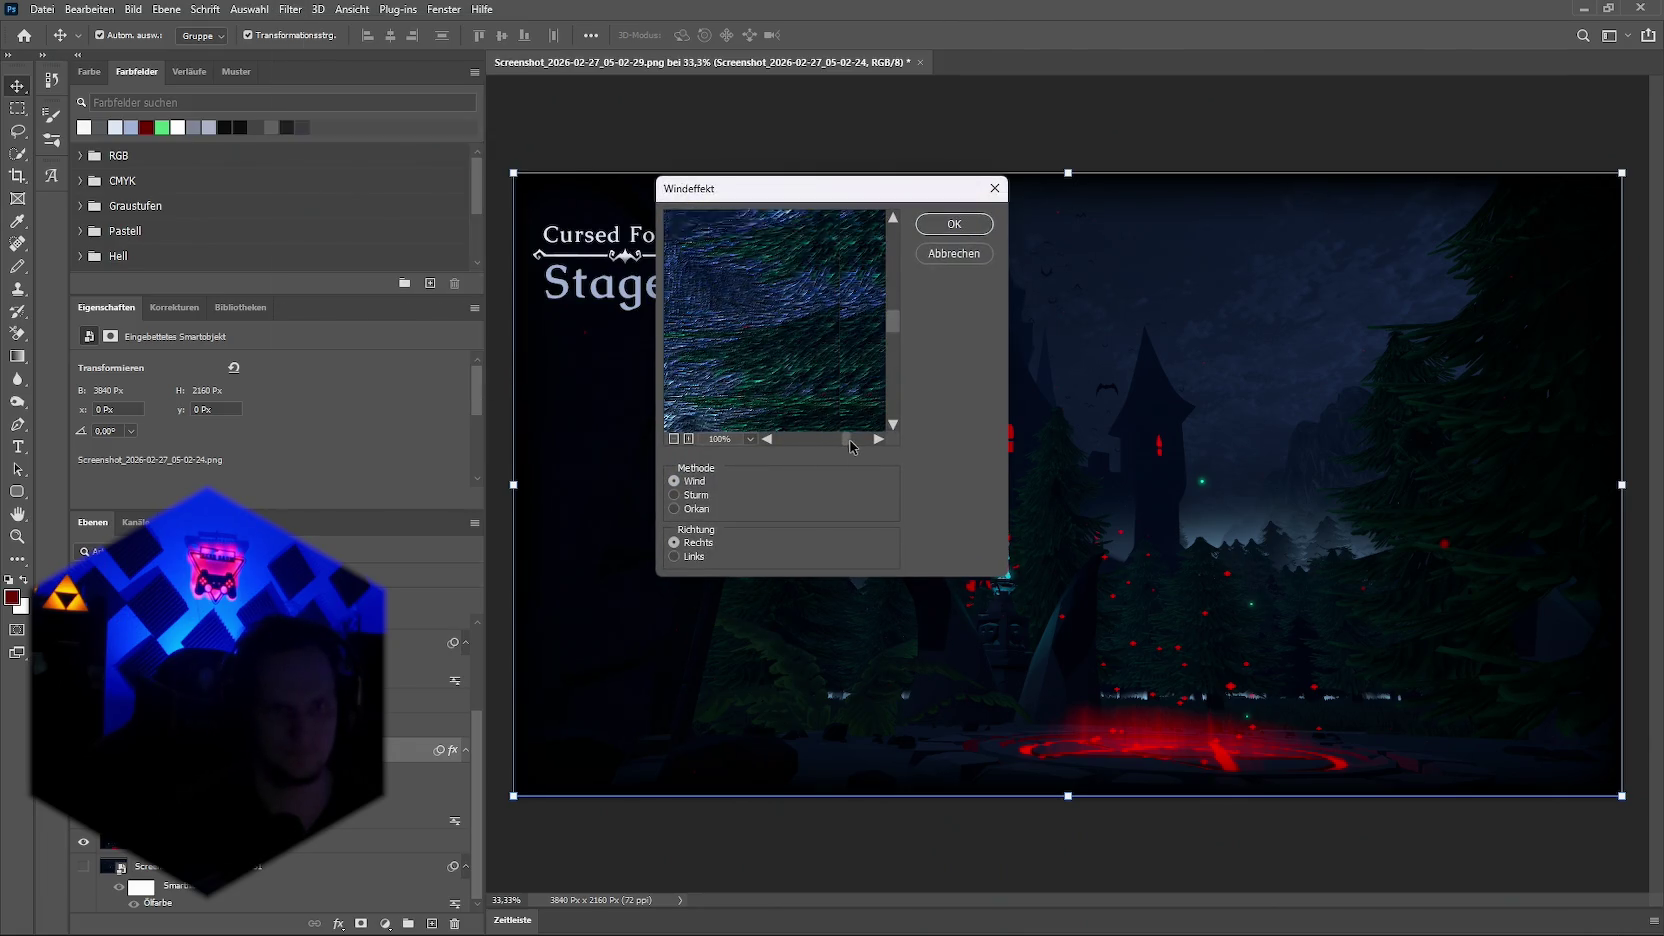
click(953, 225)
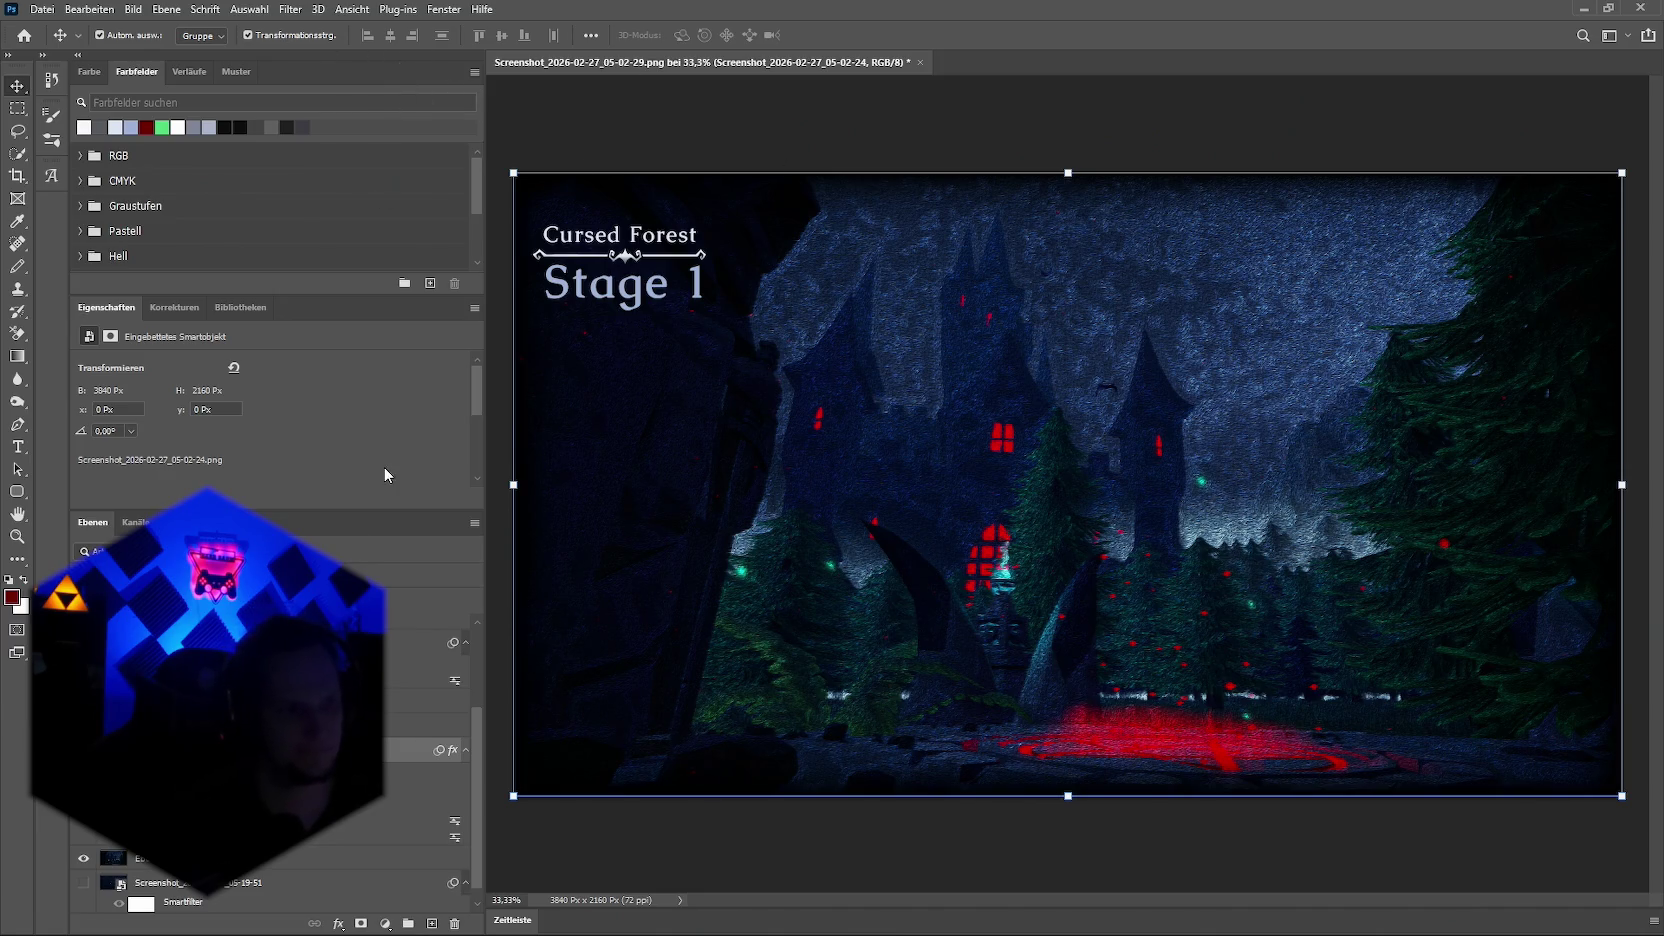
click(338, 923)
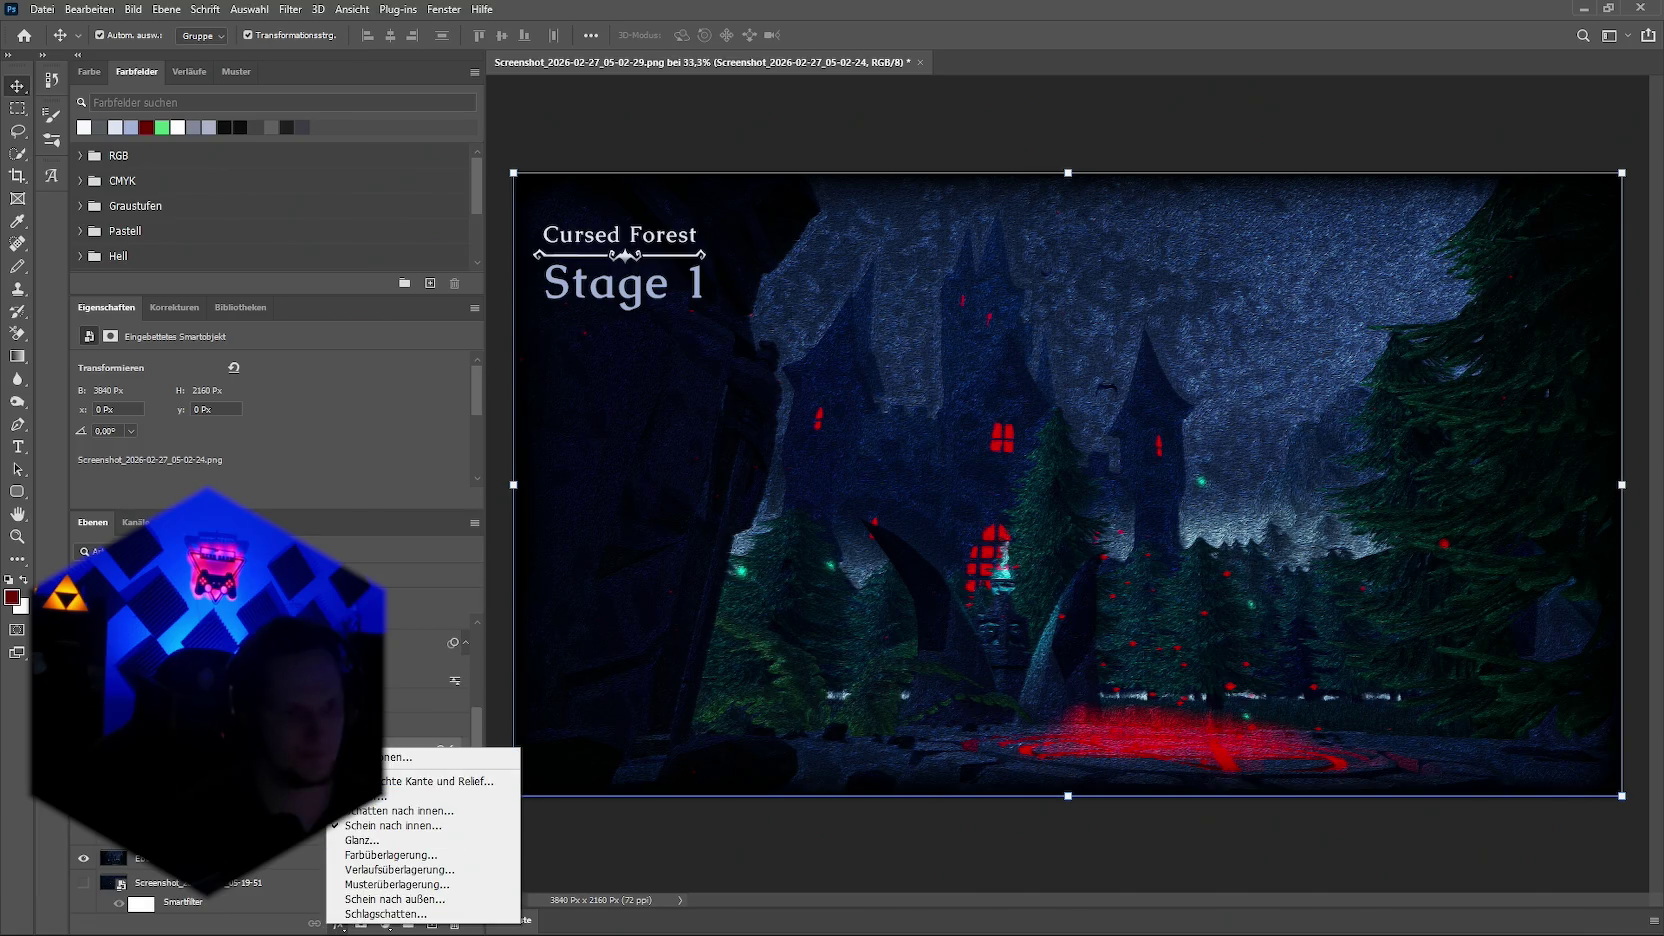
key(Escape)
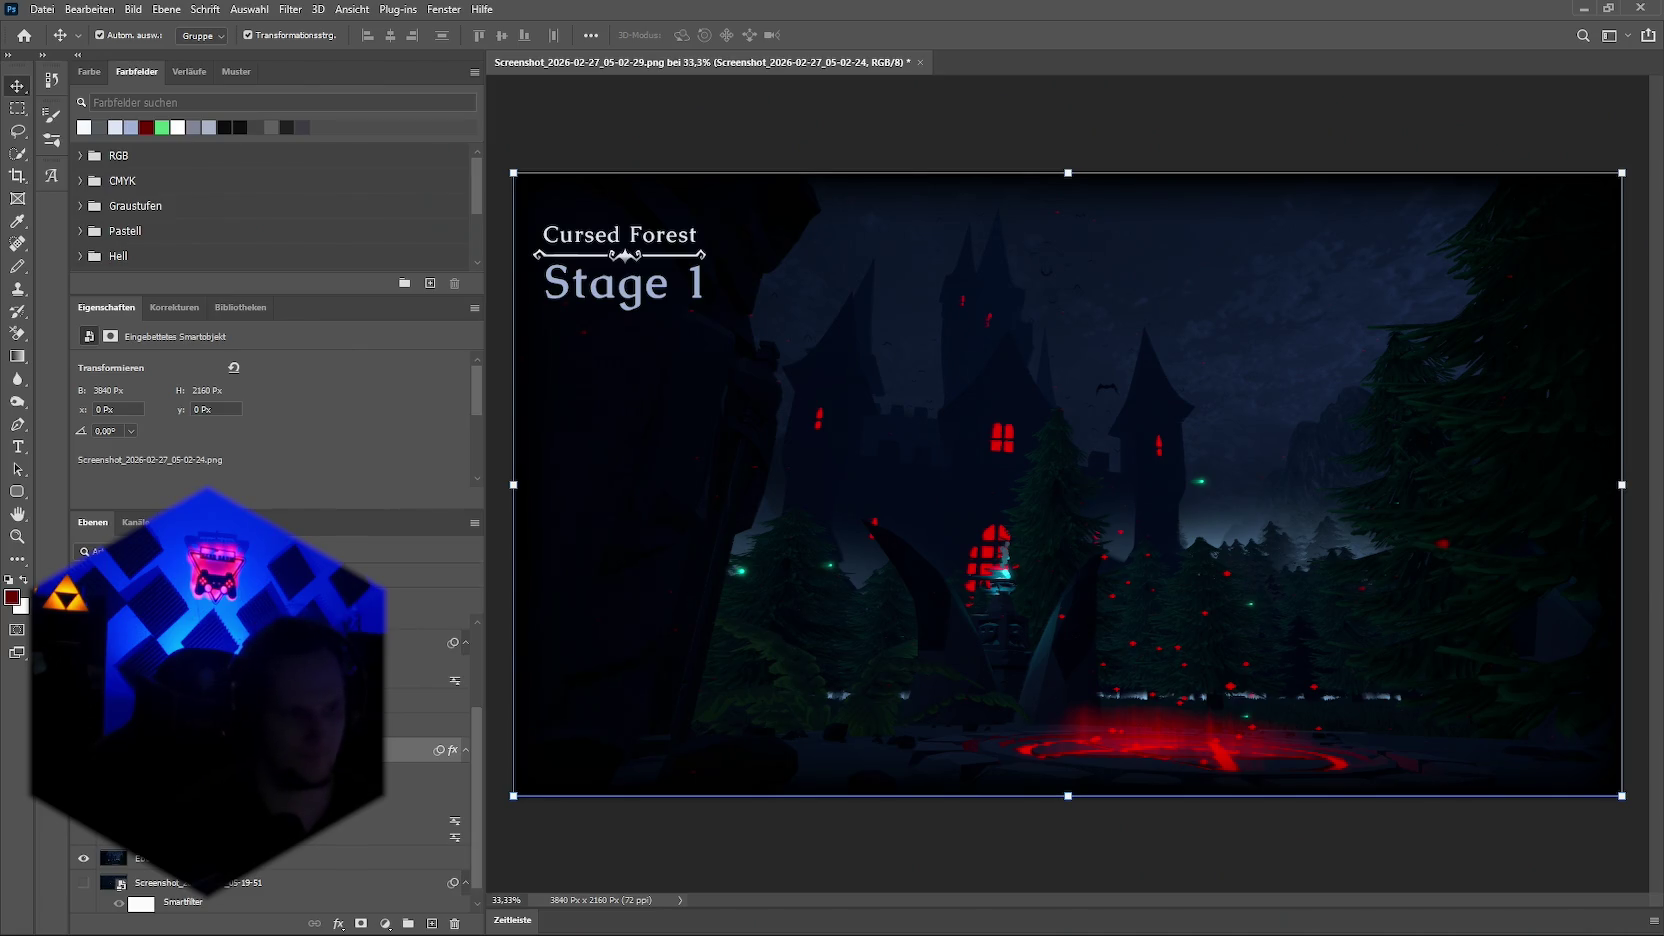
Step: Review the Oil Paint smart filter with full-image preview and keep its settings
click(849, 374)
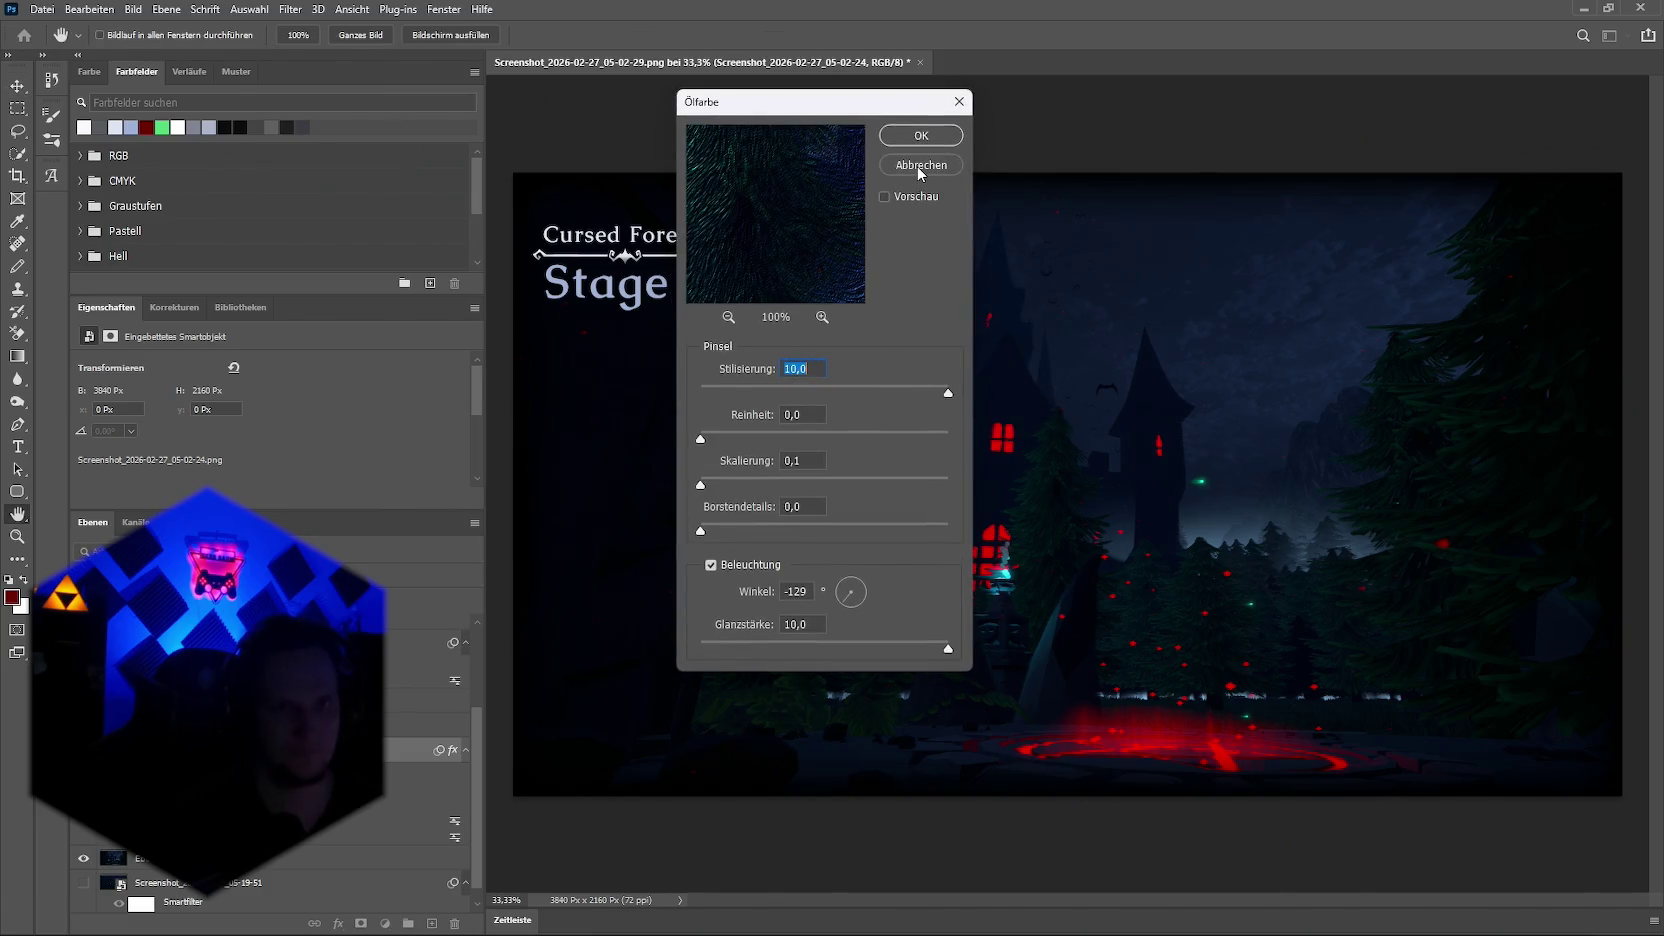
click(885, 197)
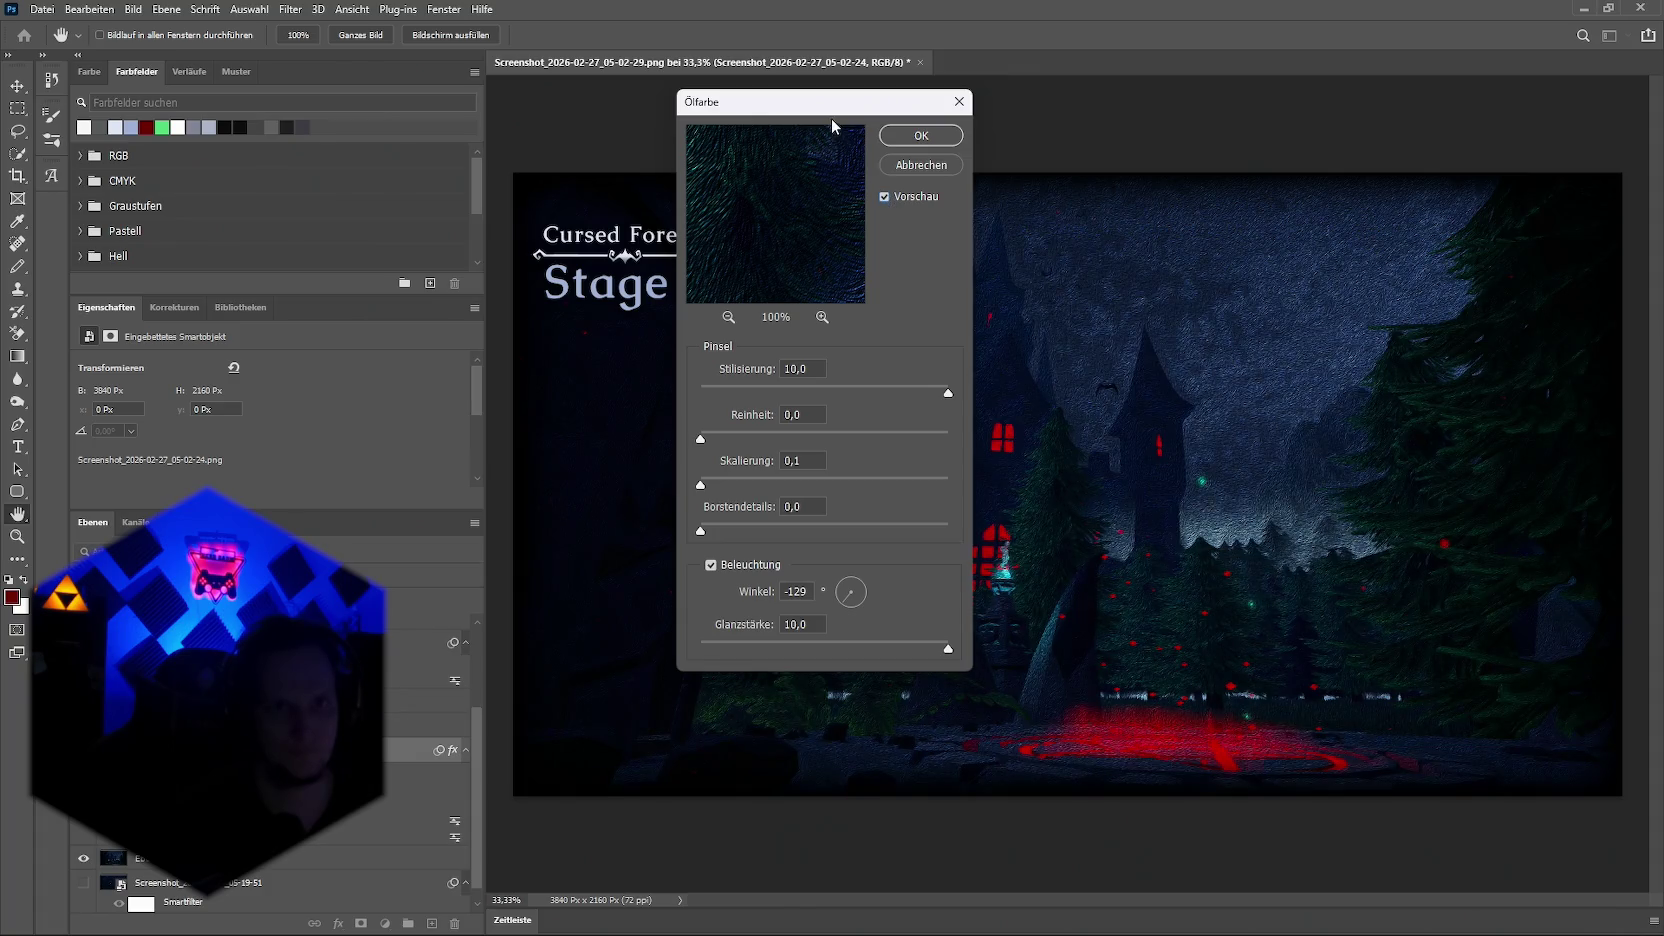
drag(800, 110, 380, 80)
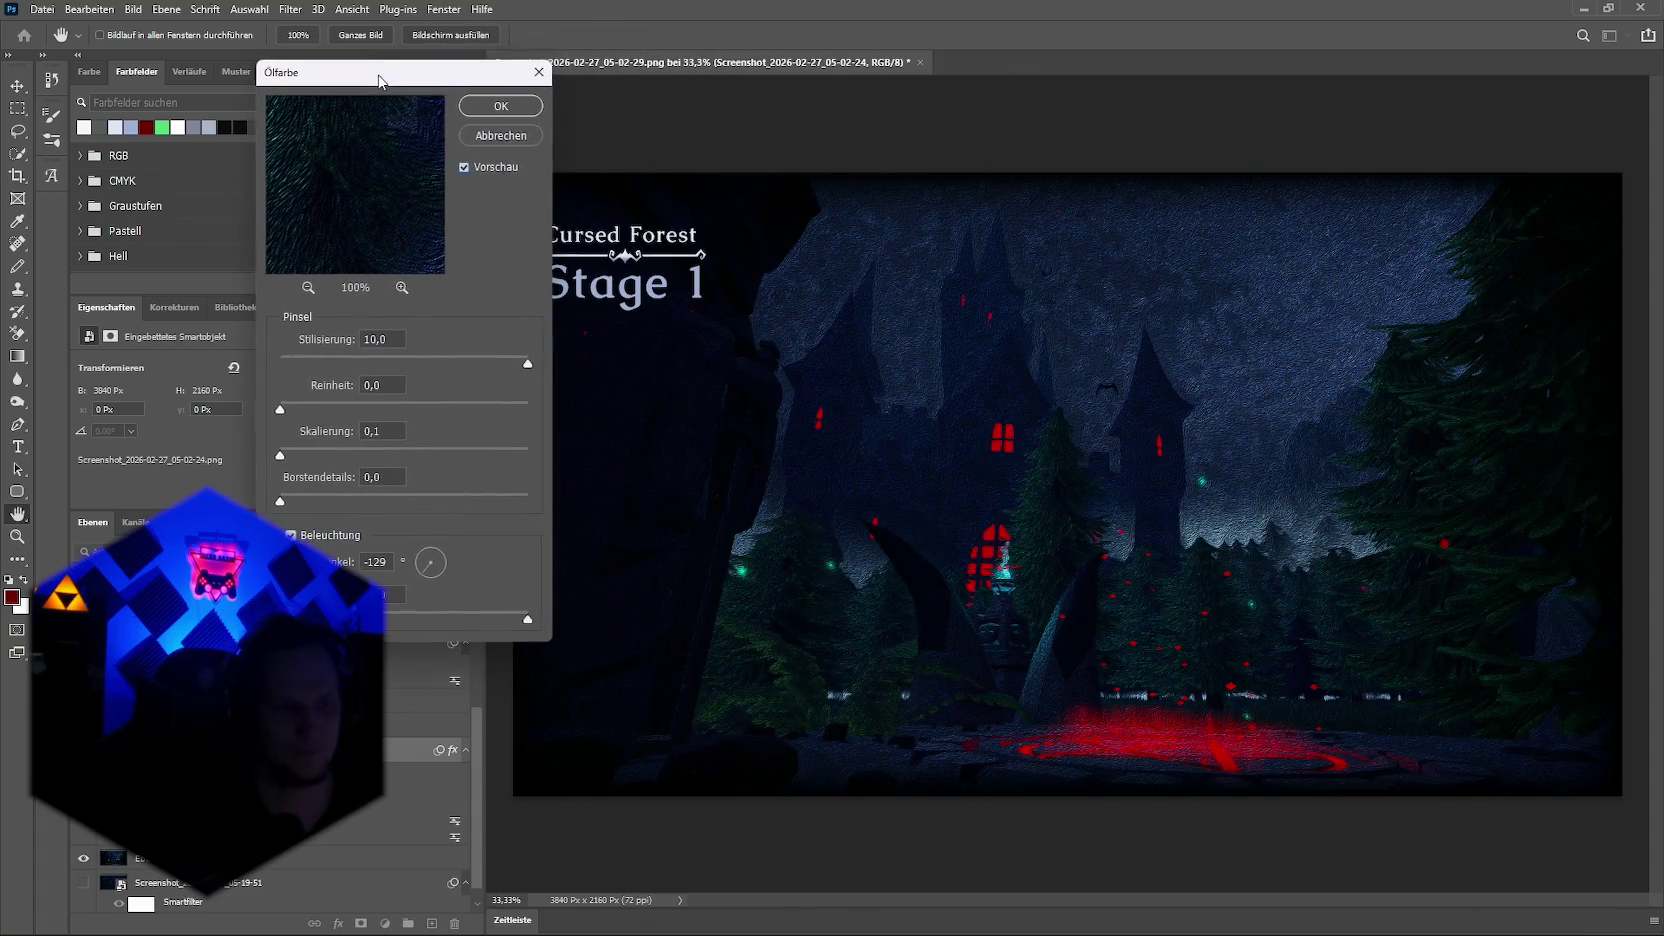
click(498, 106)
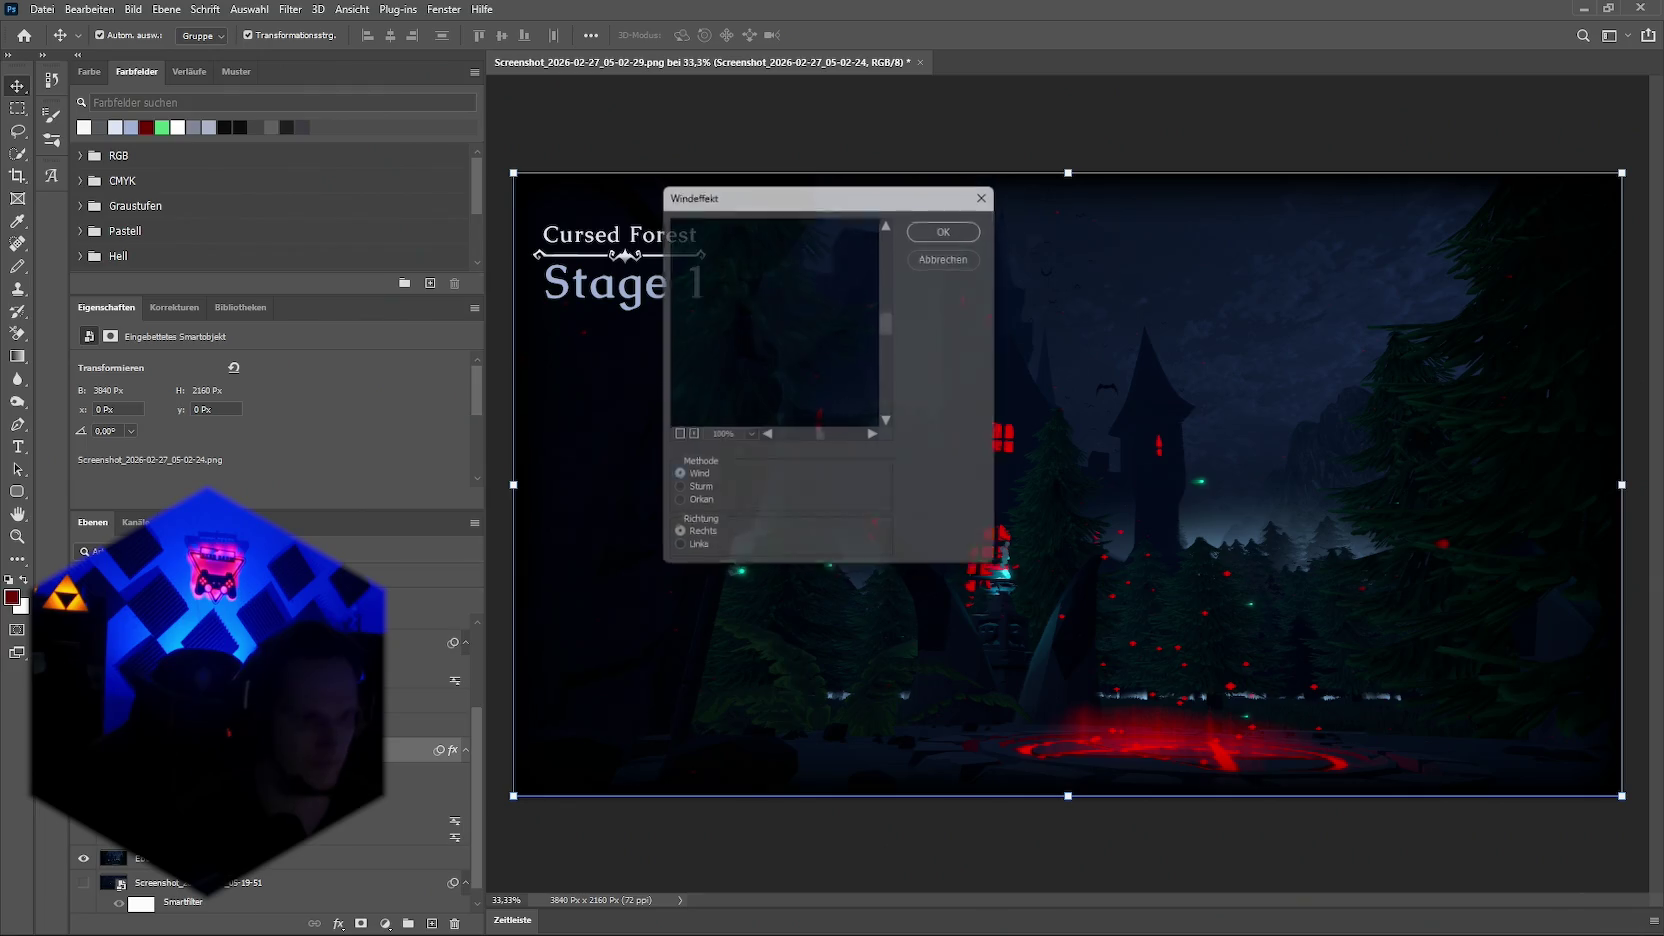
Step: Leave the Wind settings unchanged, then deactivate the layer's smart filters
drag(790, 190, 424, 136)
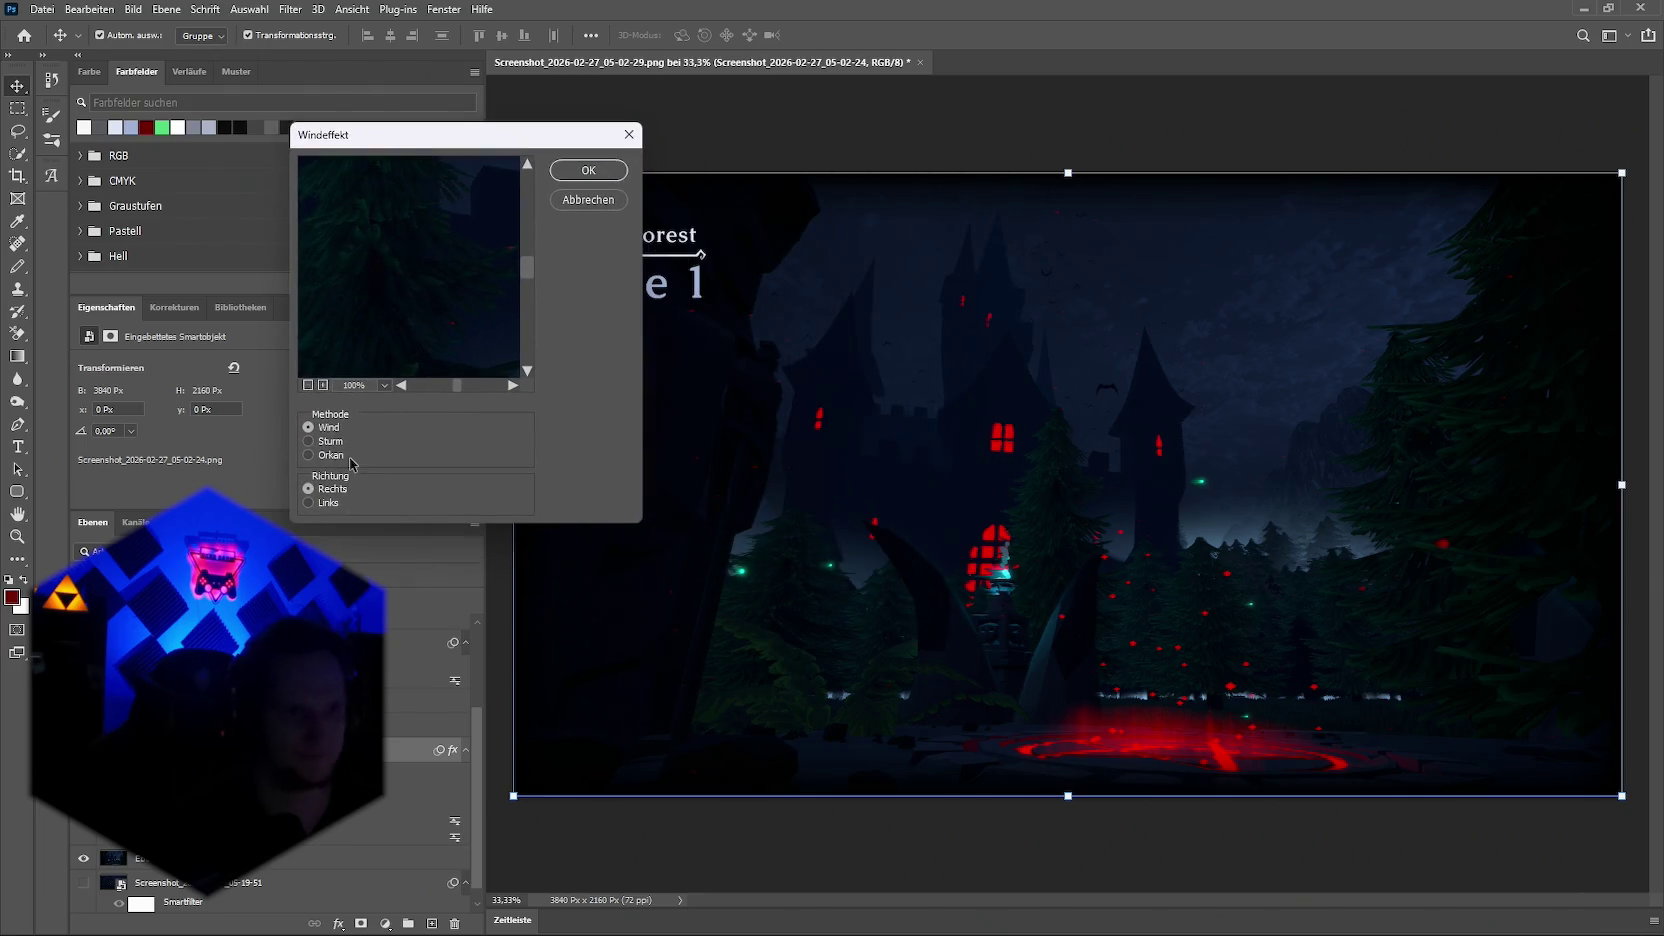
click(310, 456)
click(587, 200)
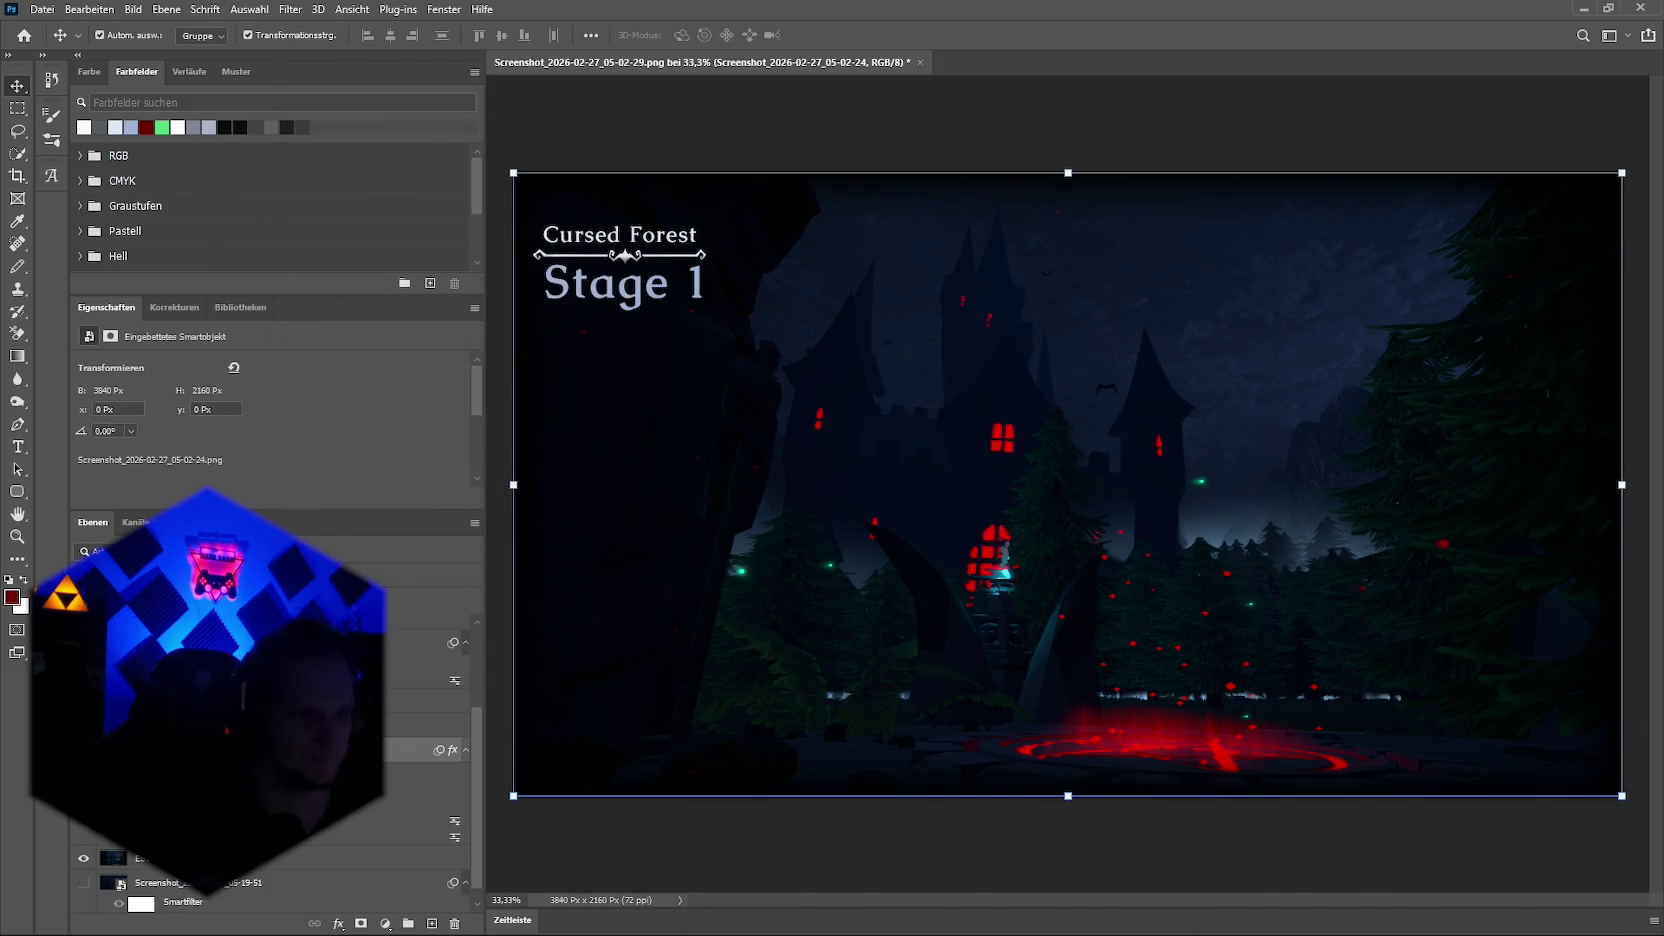
key(ctrl+alt+f)
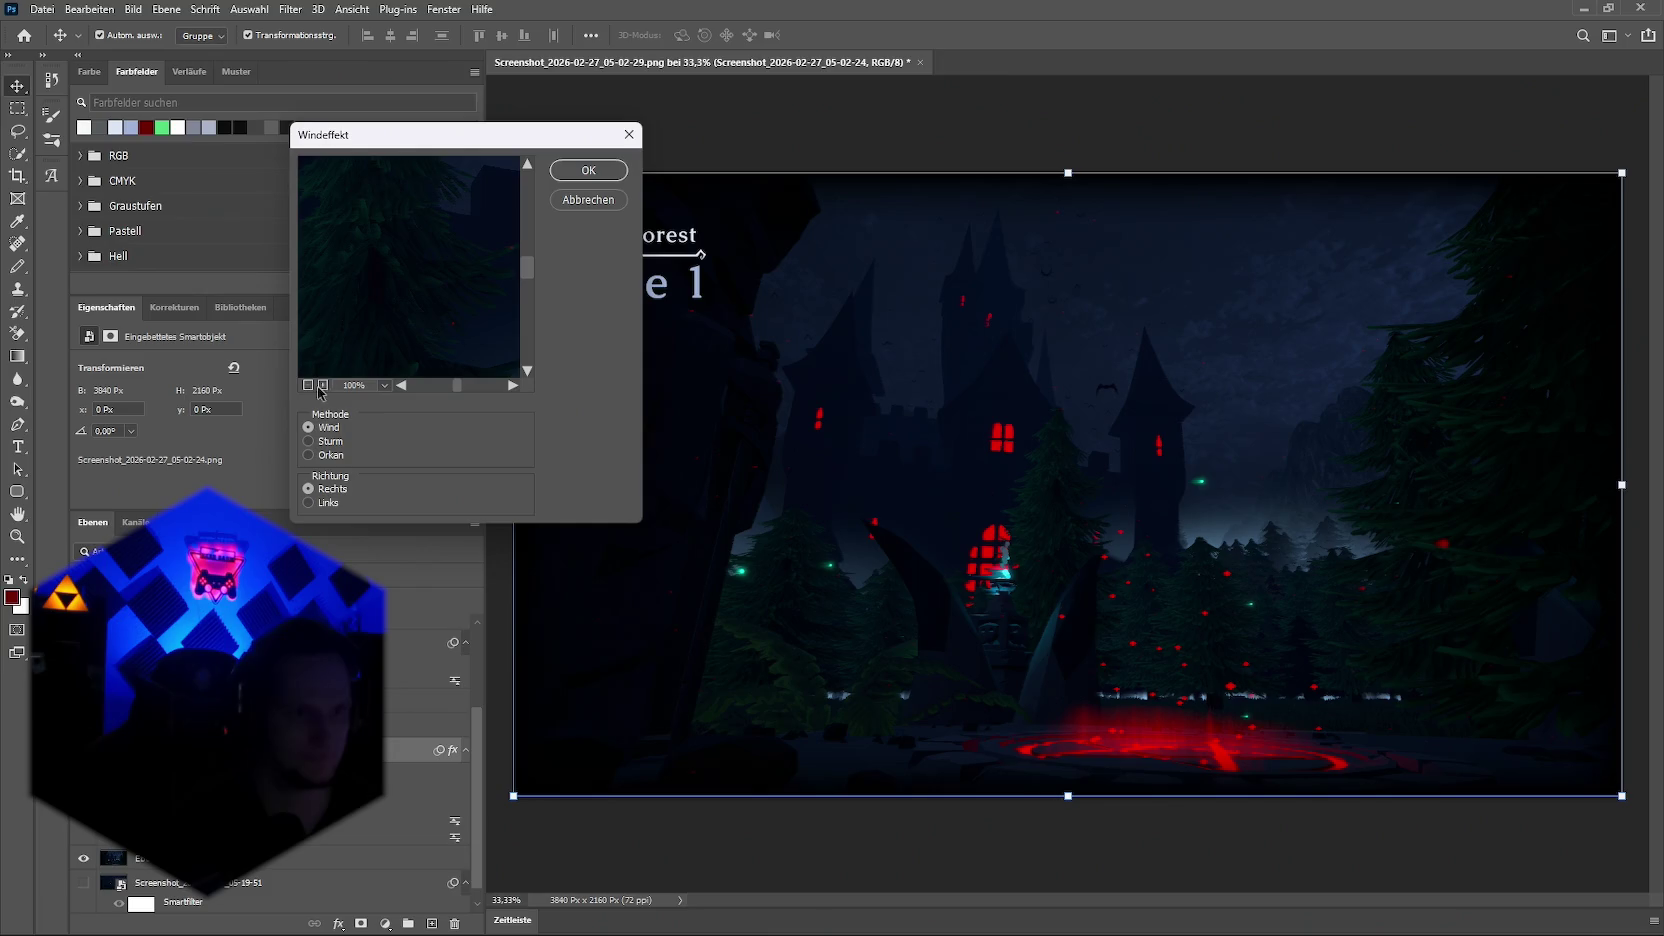
click(565, 205)
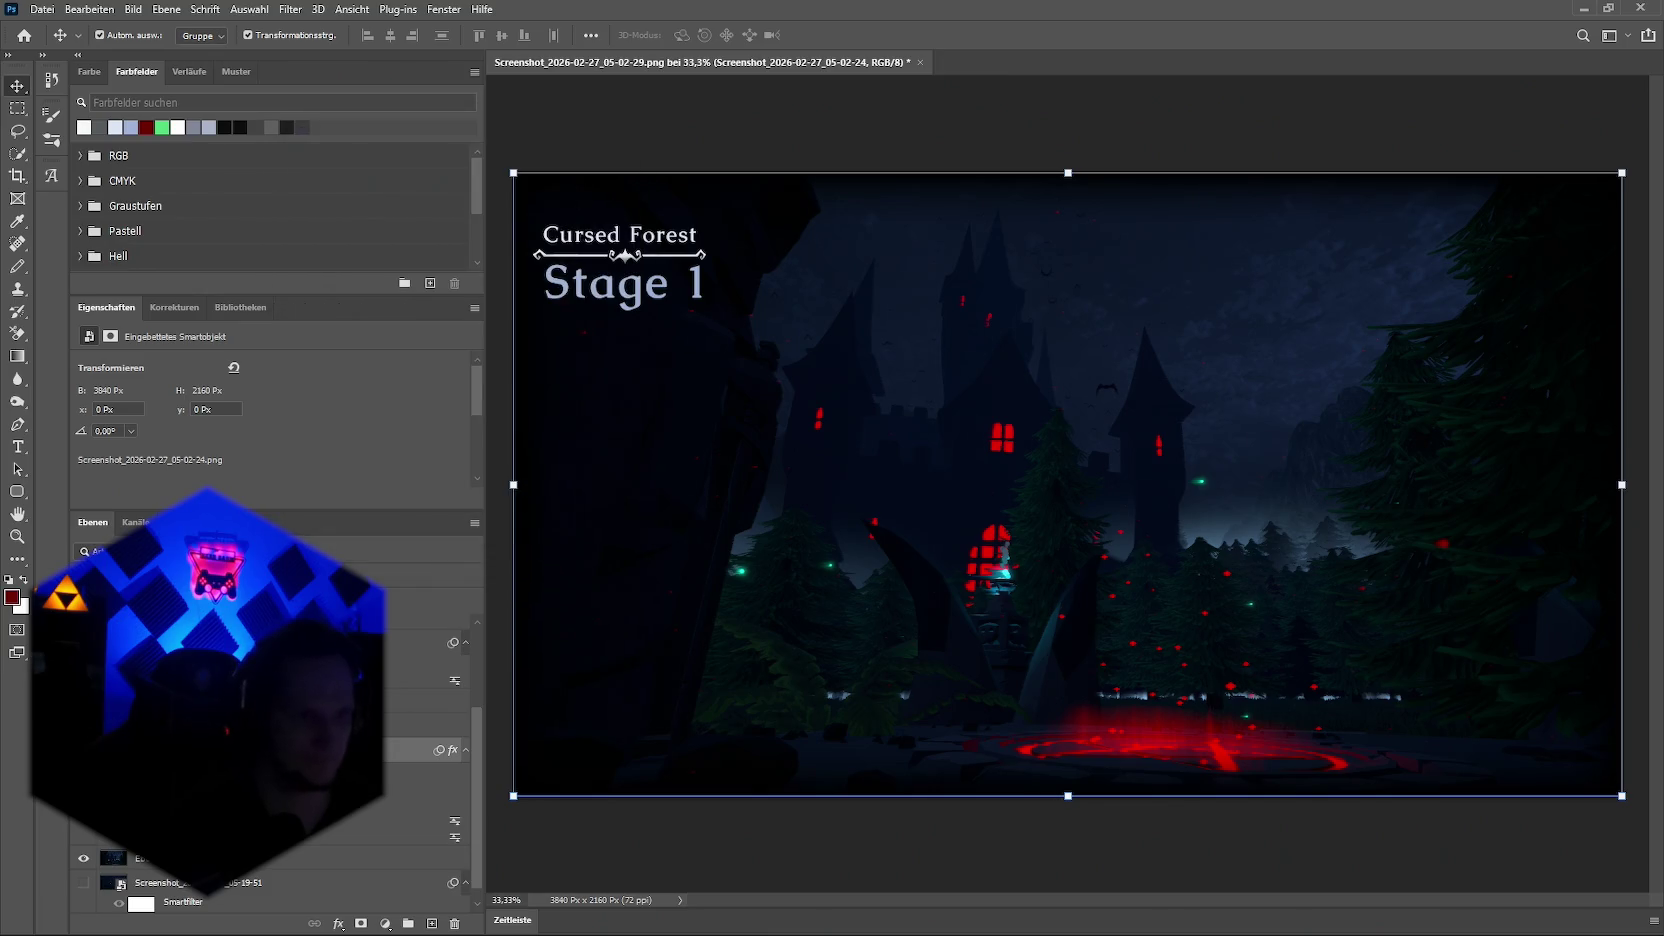
right_click(164, 896)
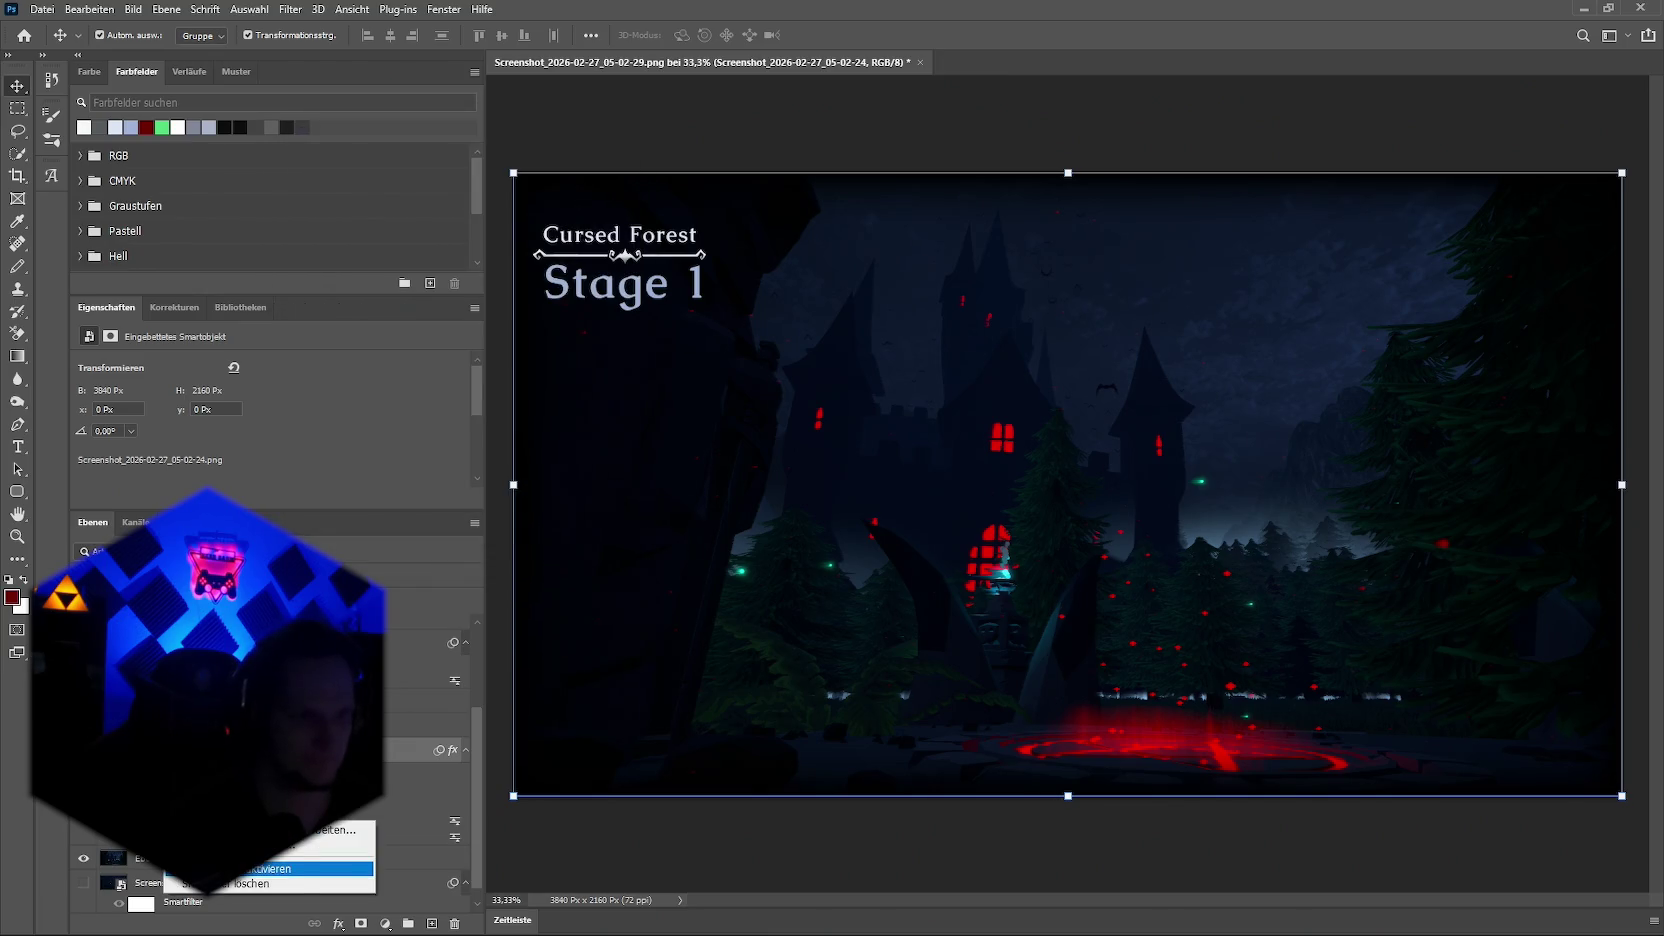
click(300, 868)
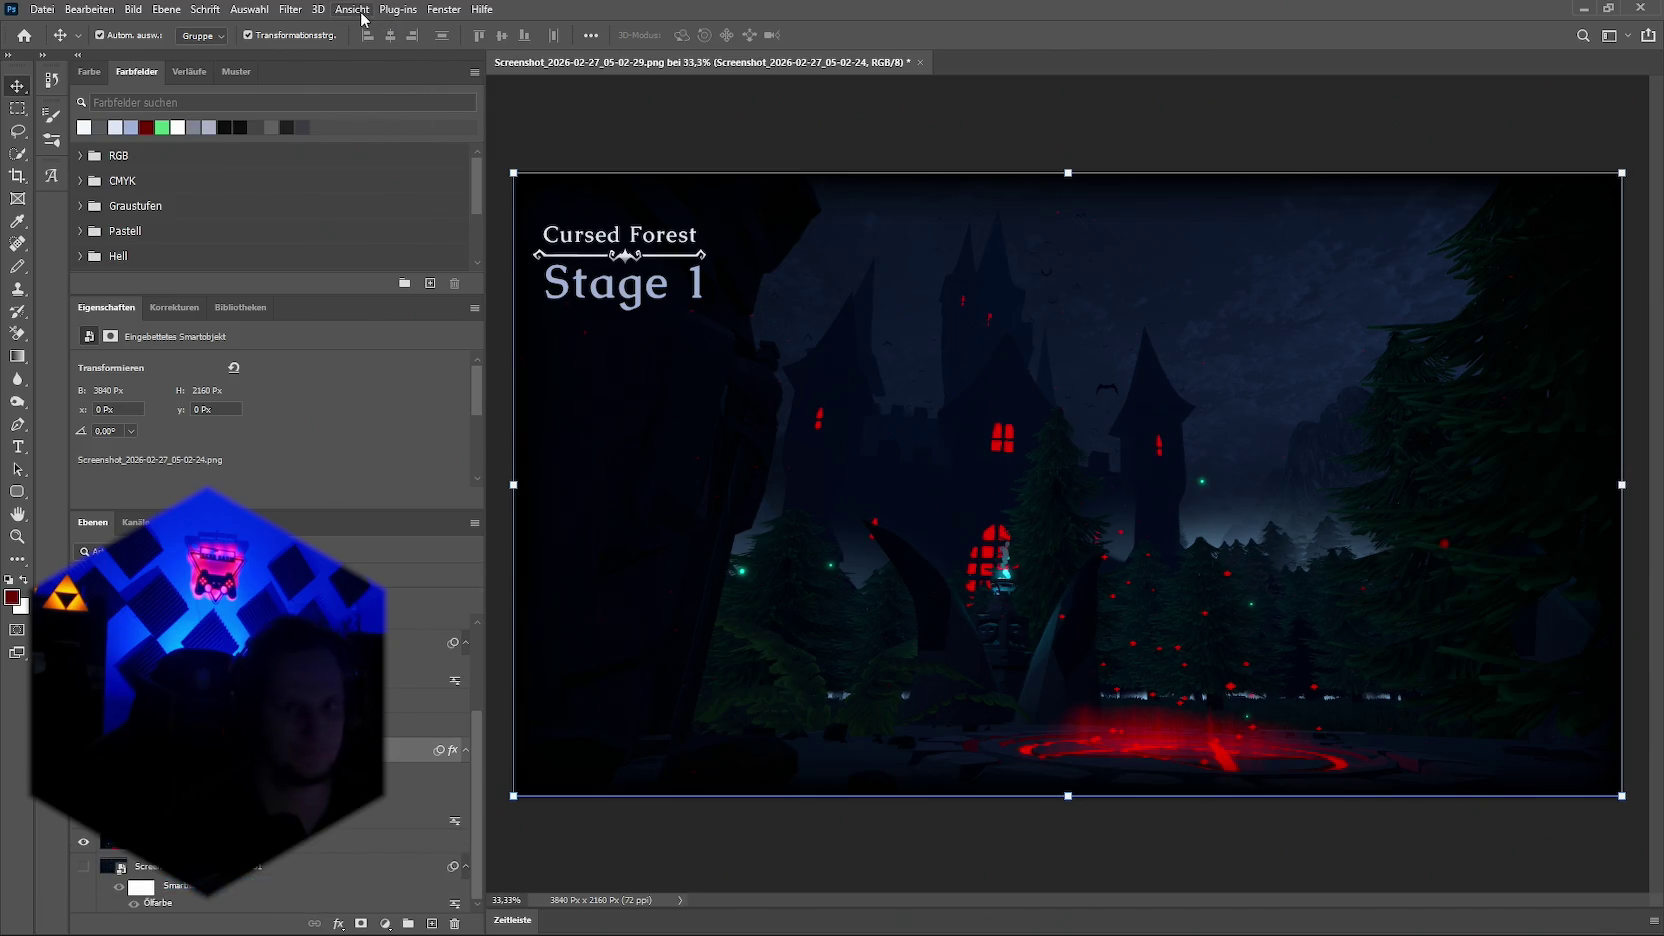
Step: Retry the Emboss filter on the castle scene and discard it
click(298, 10)
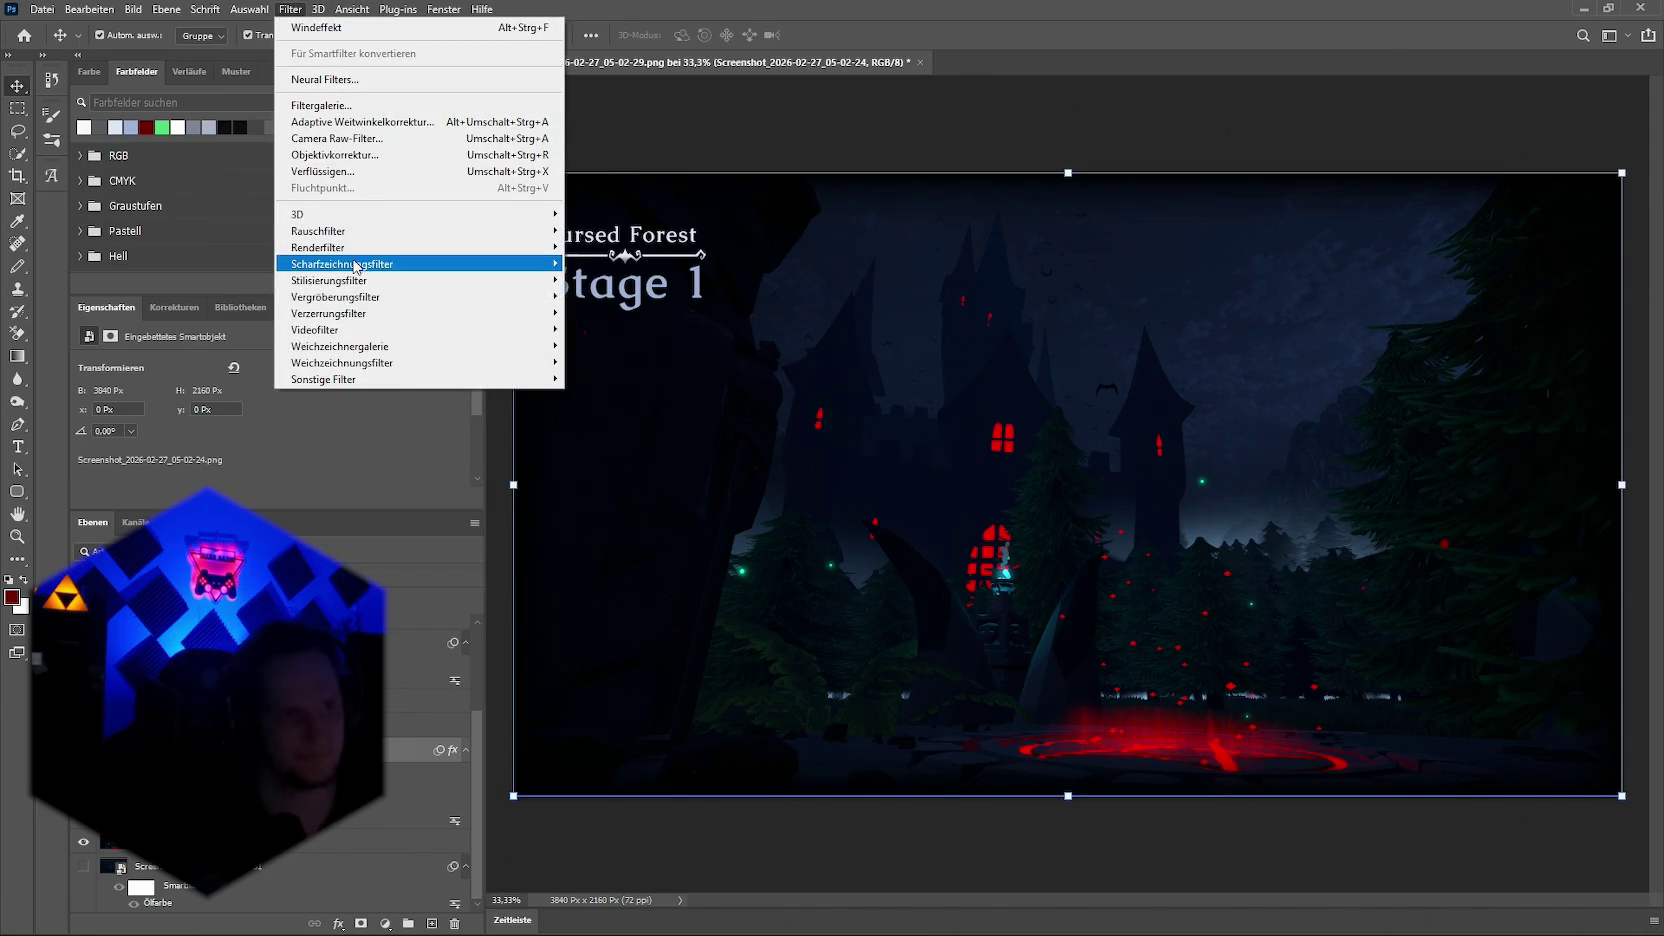
mouse_move(329, 279)
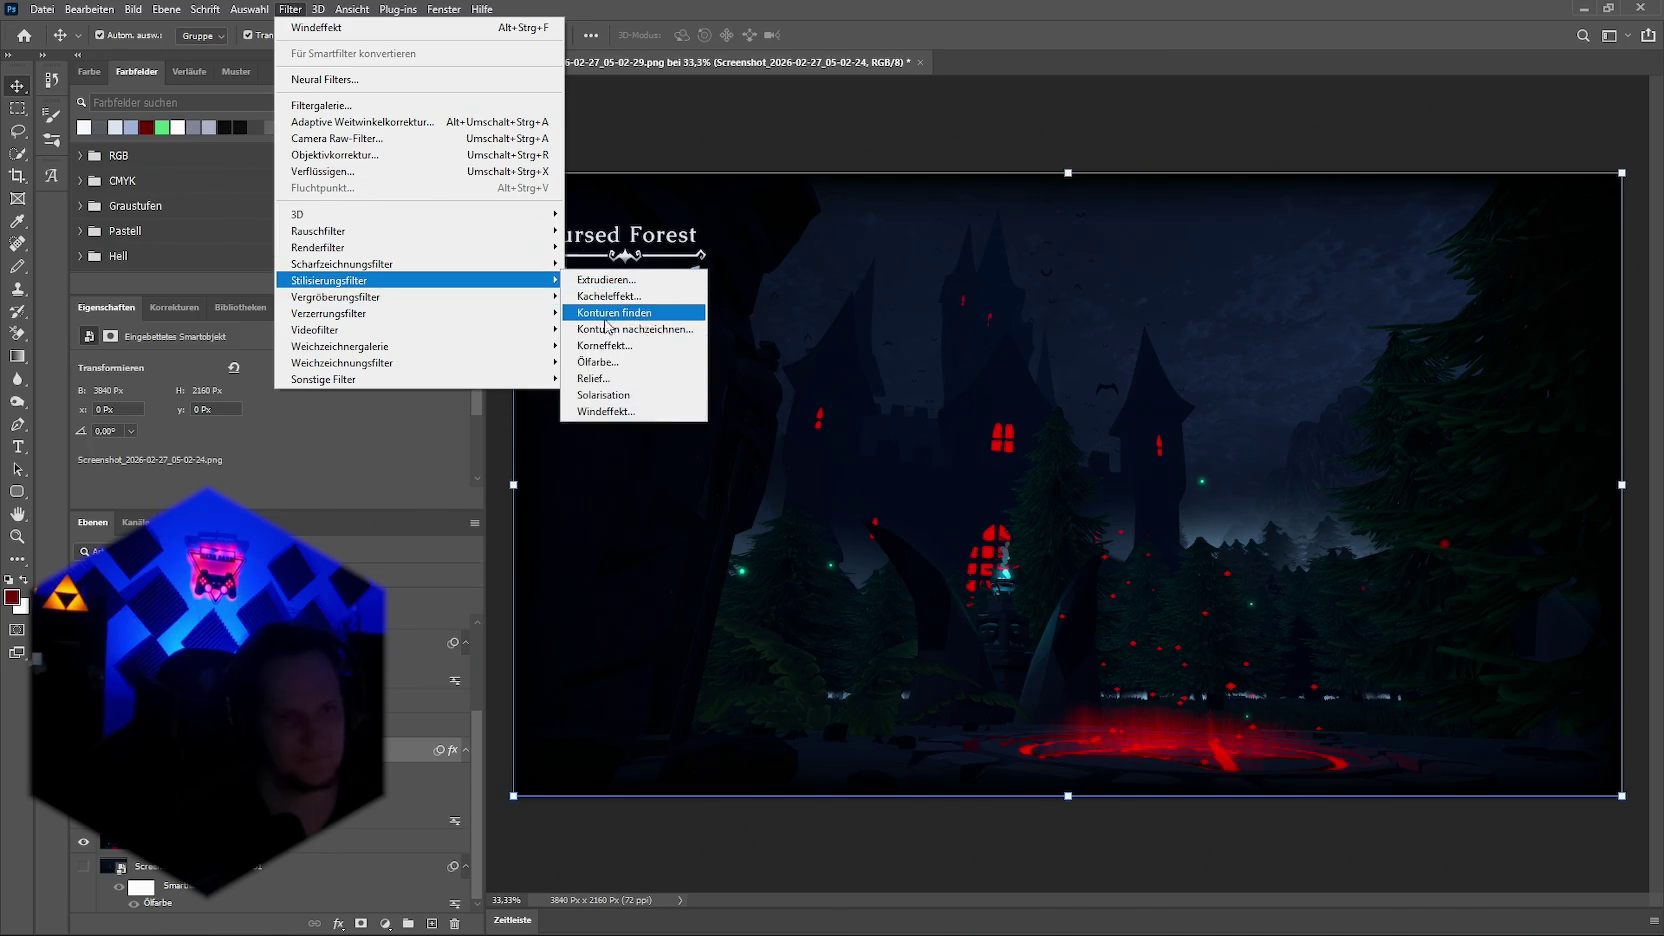
click(622, 380)
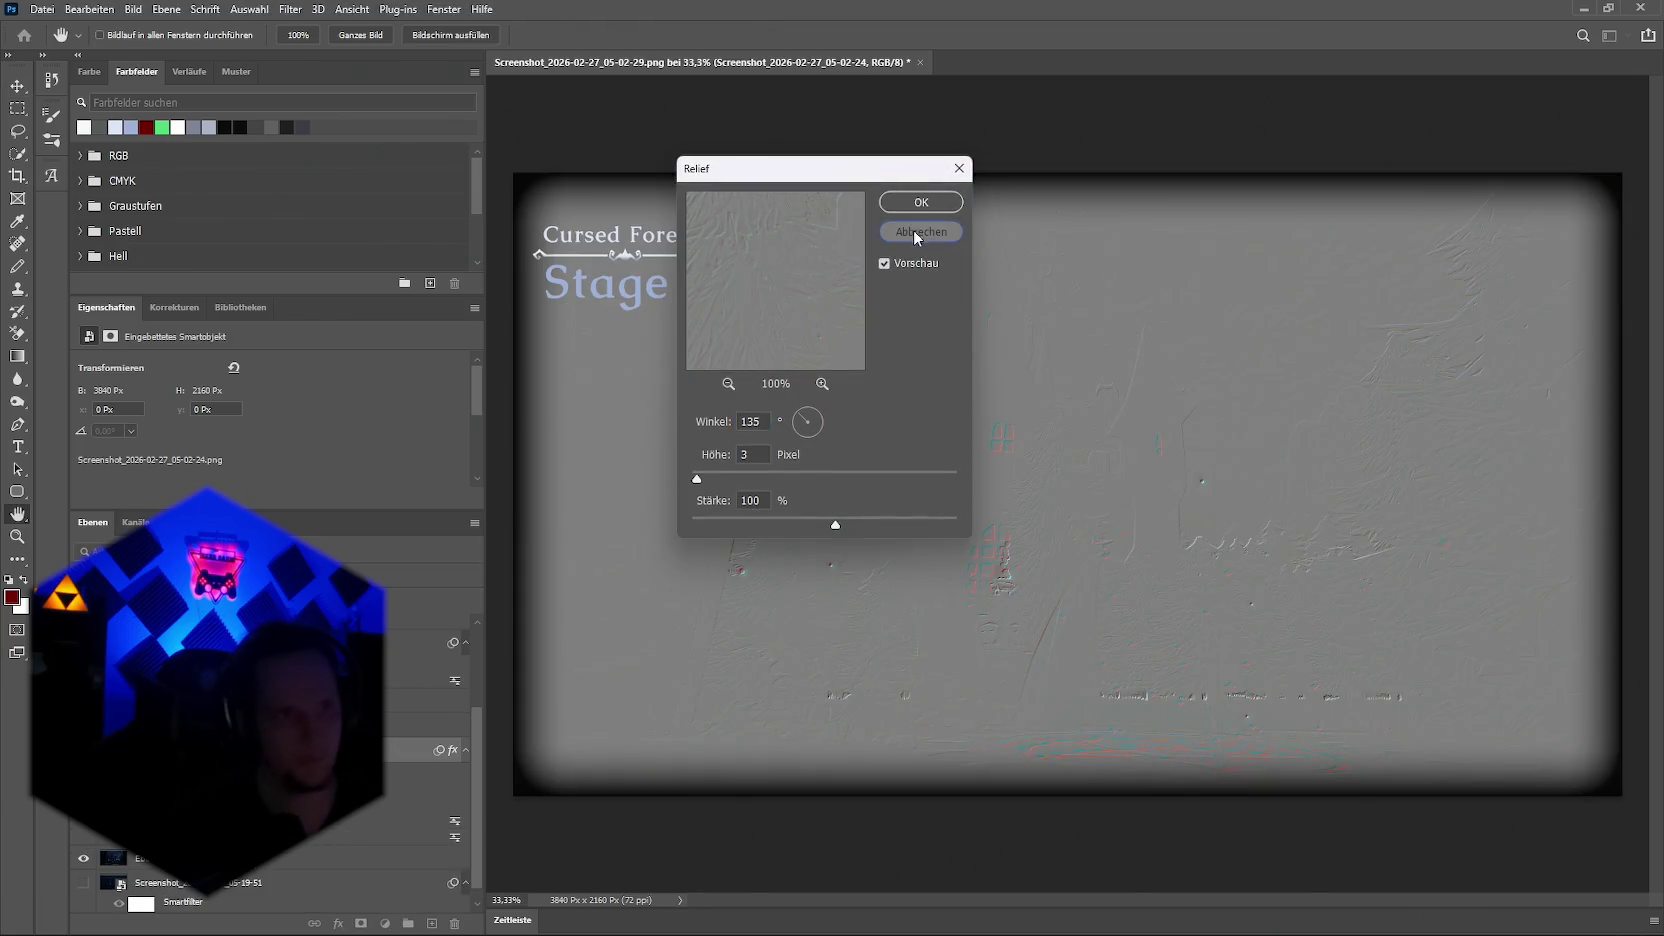
click(916, 230)
Step: Switch from Photoshop to the Chrome window showing the image search
click(352, 9)
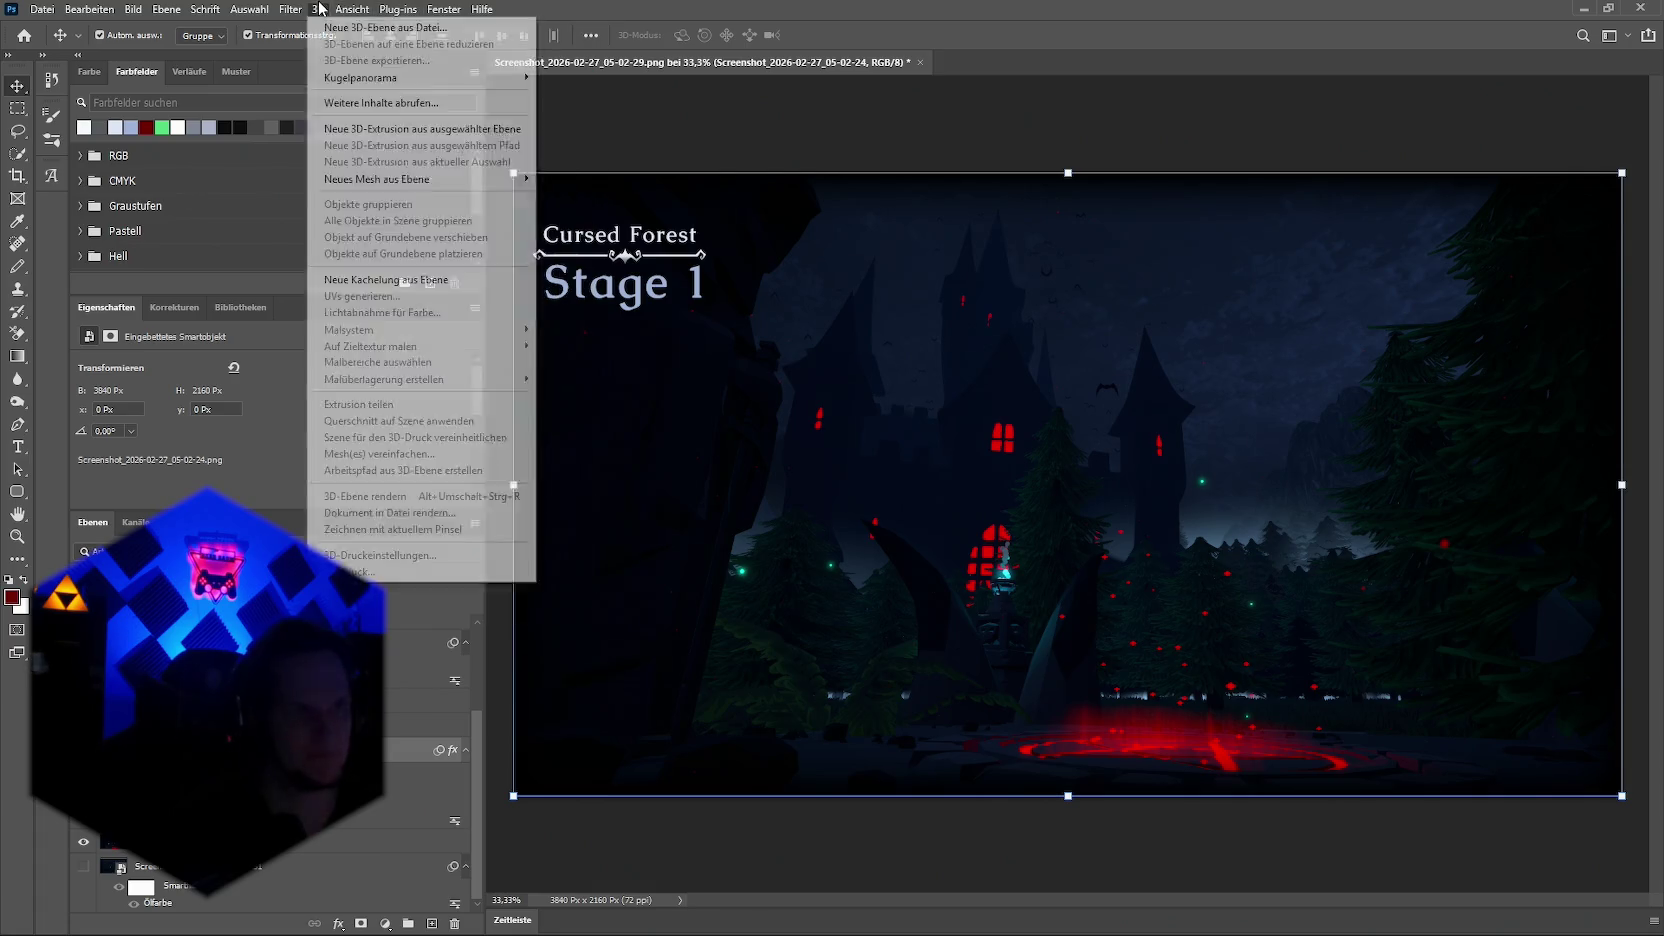
mouse_move(318, 230)
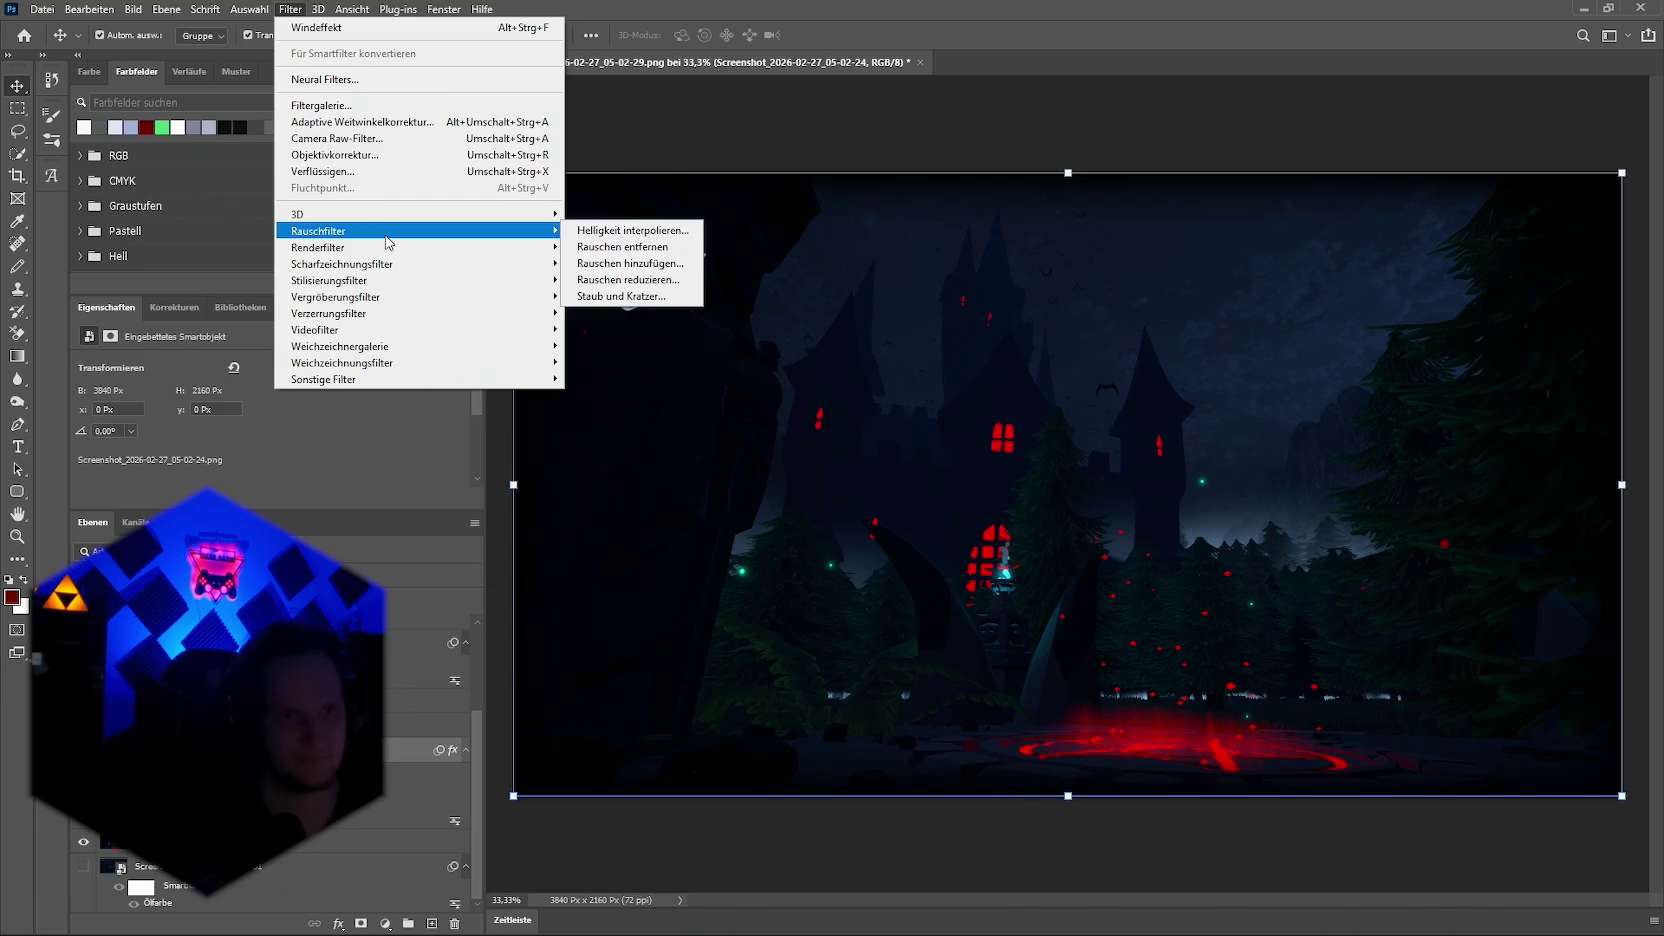
click(949, 915)
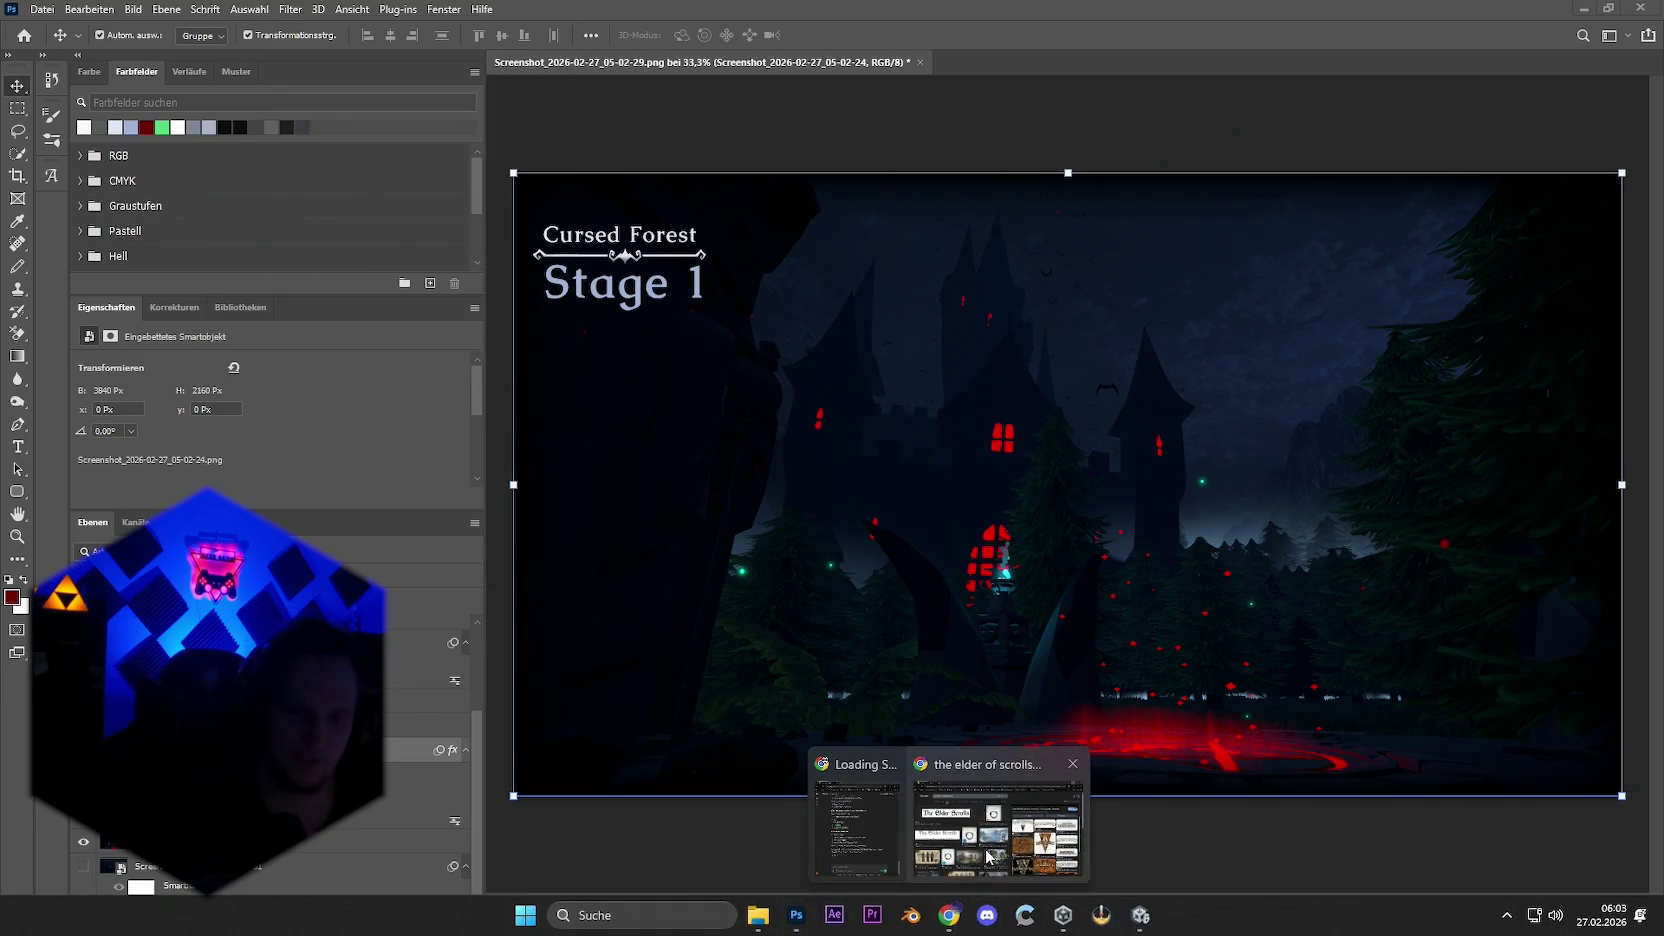
click(1000, 800)
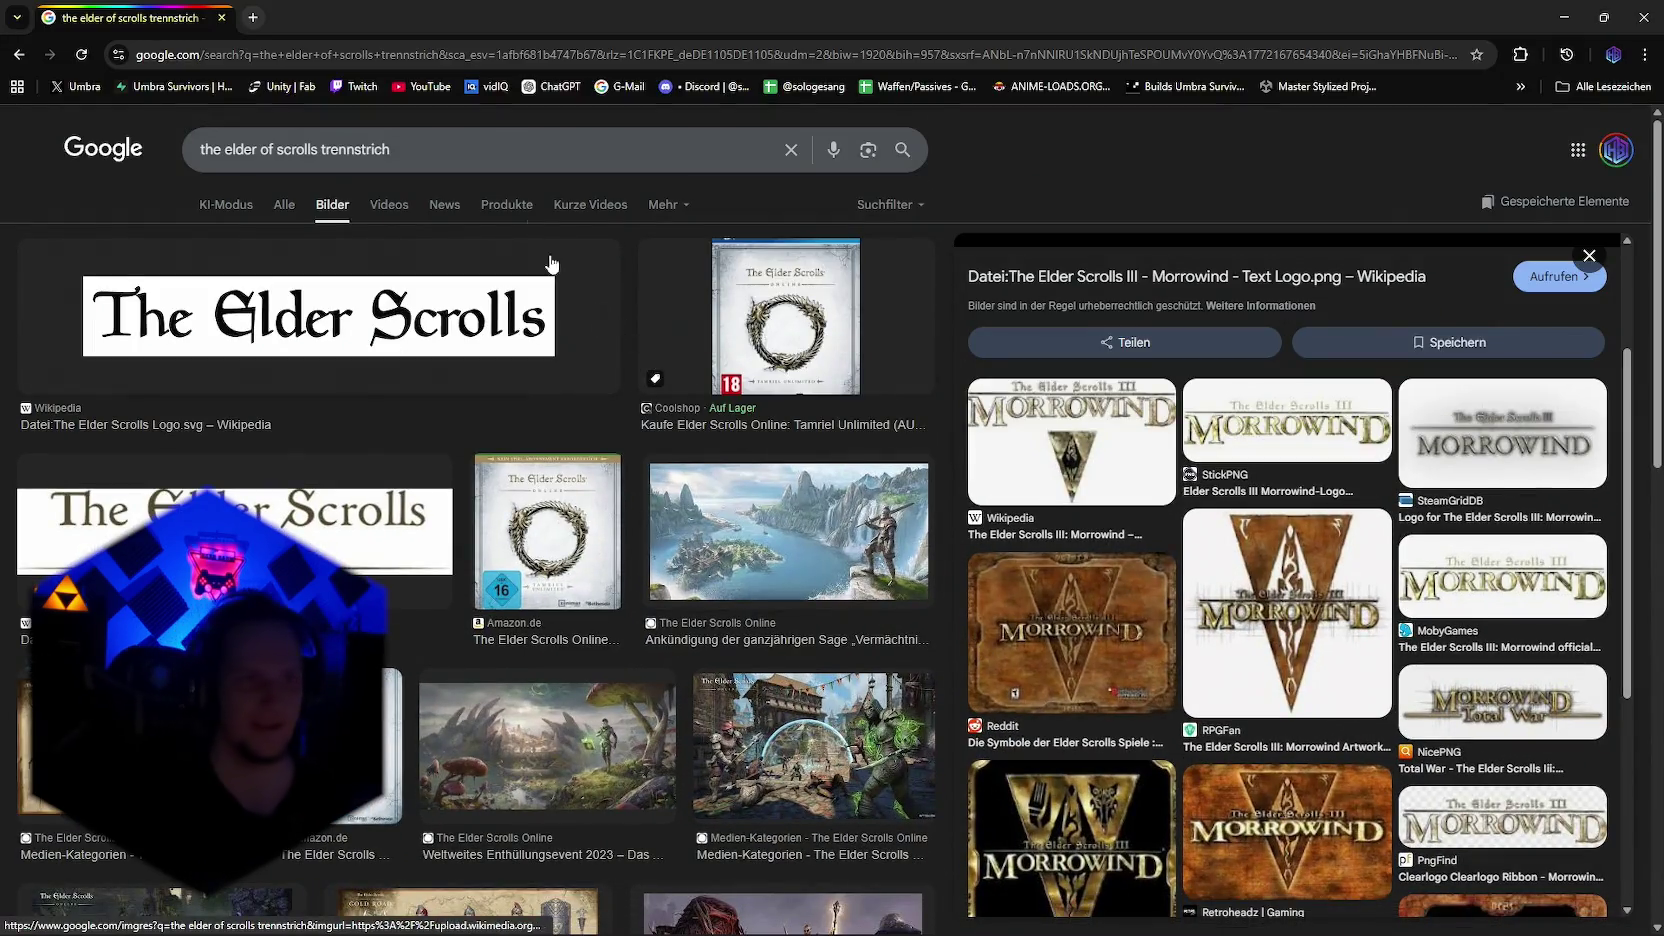
Step: Search Google Images for 'loading screen oblivion'
triple_click(464, 147)
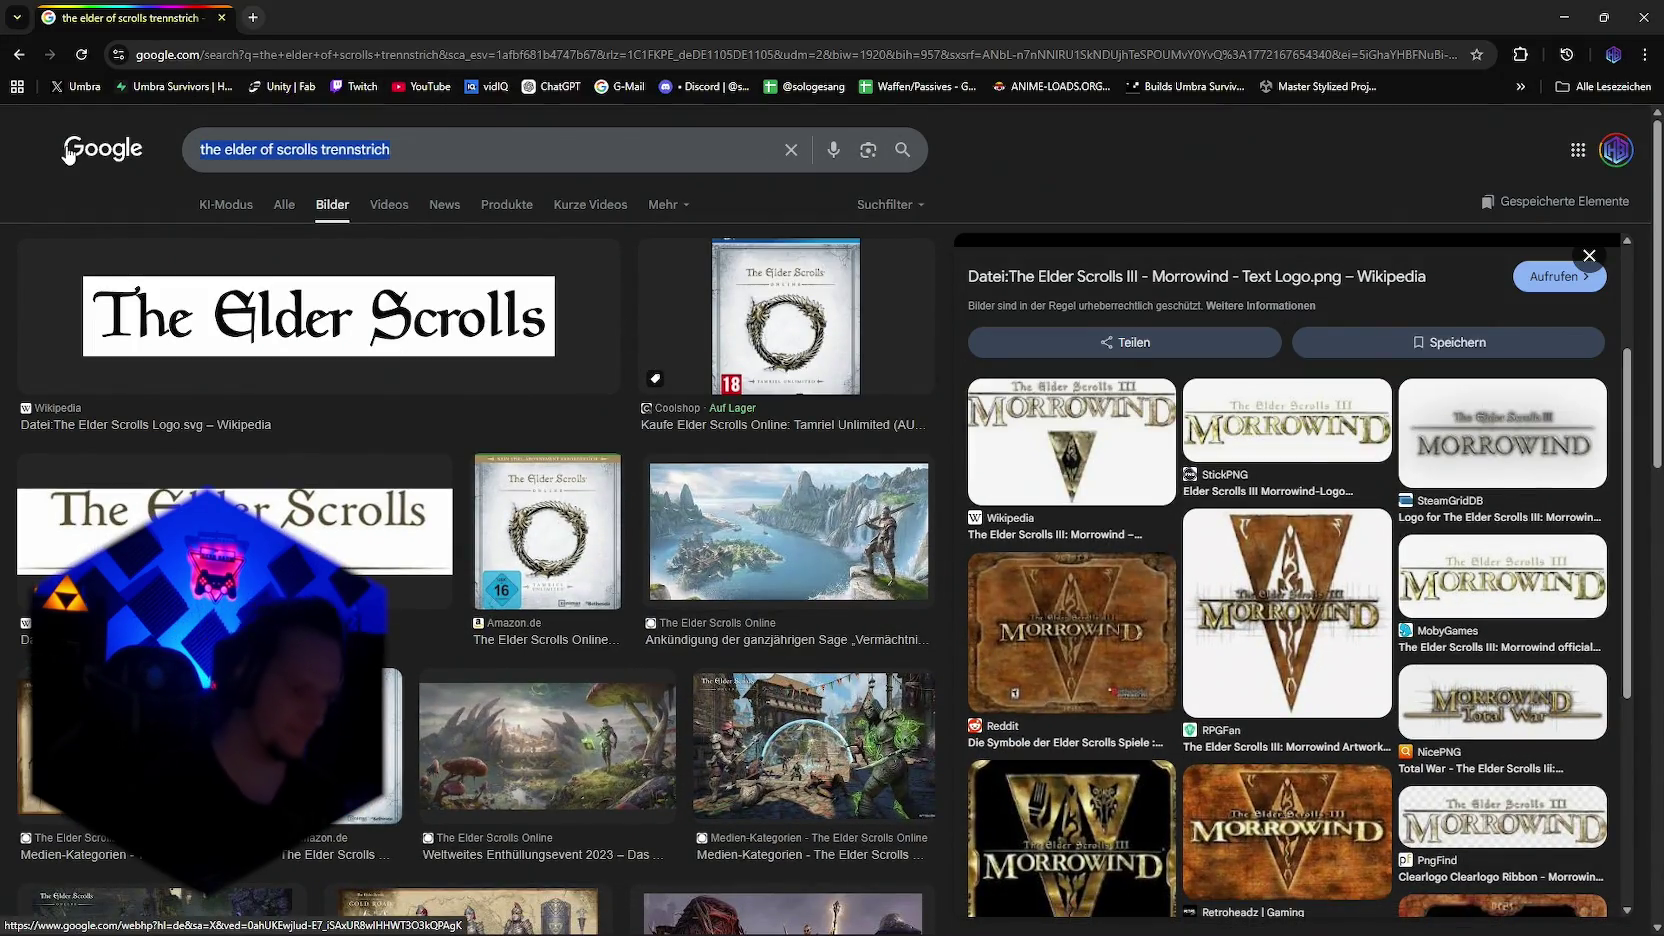
text(loading scre)
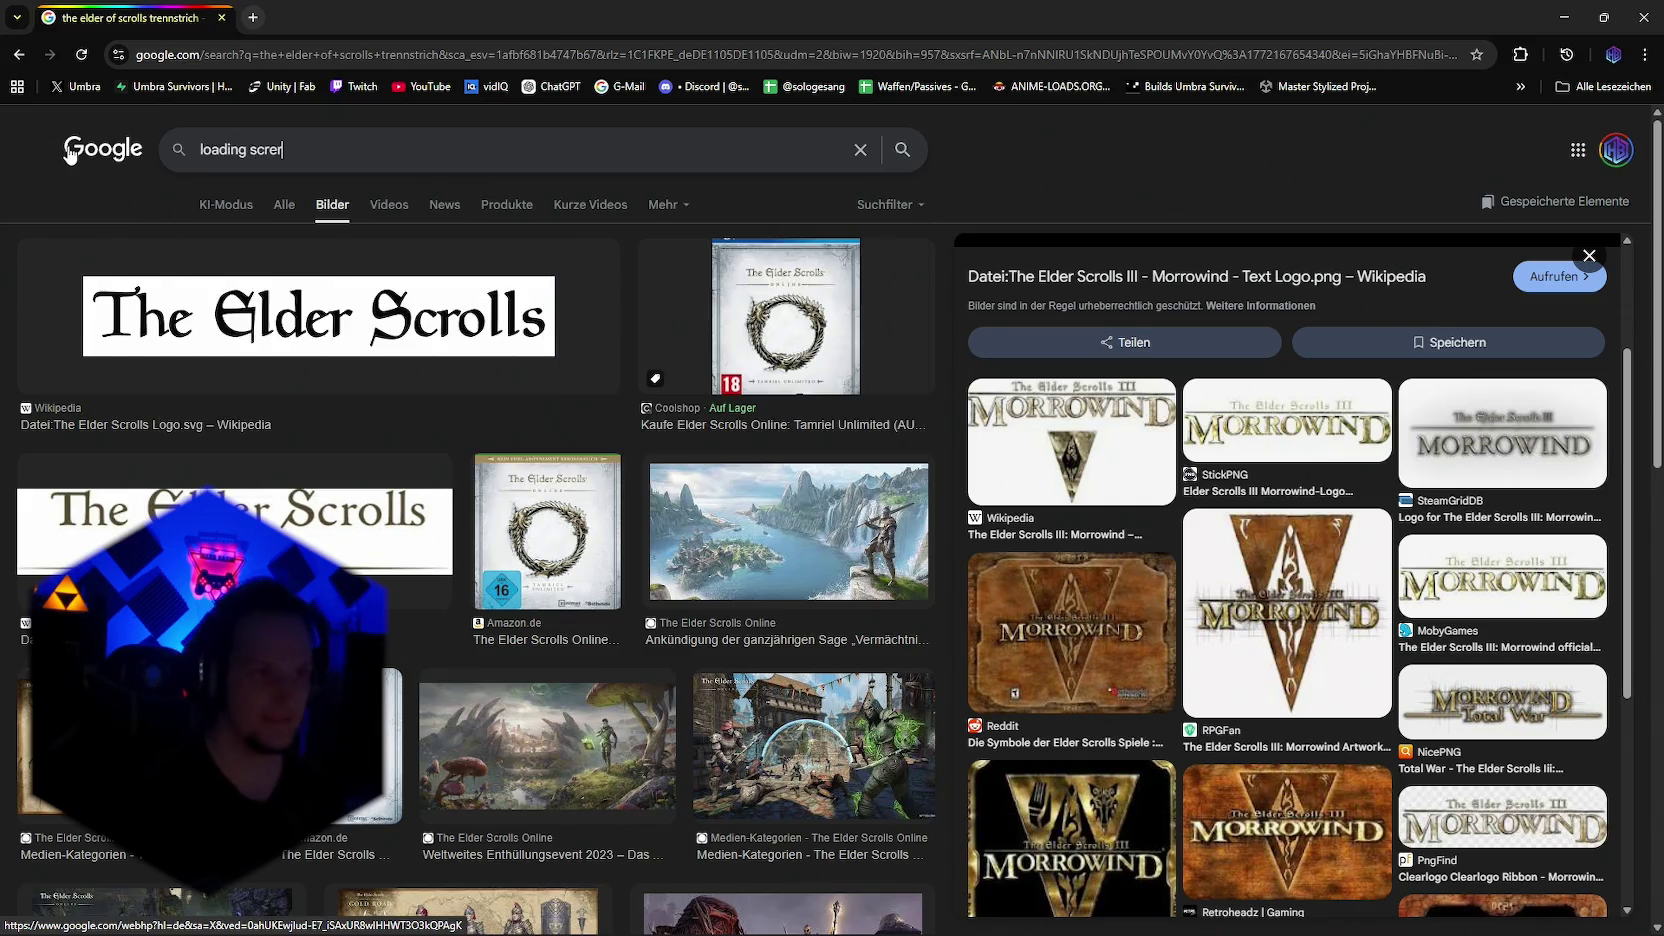
key(BackSpace)
text(n oblivion)
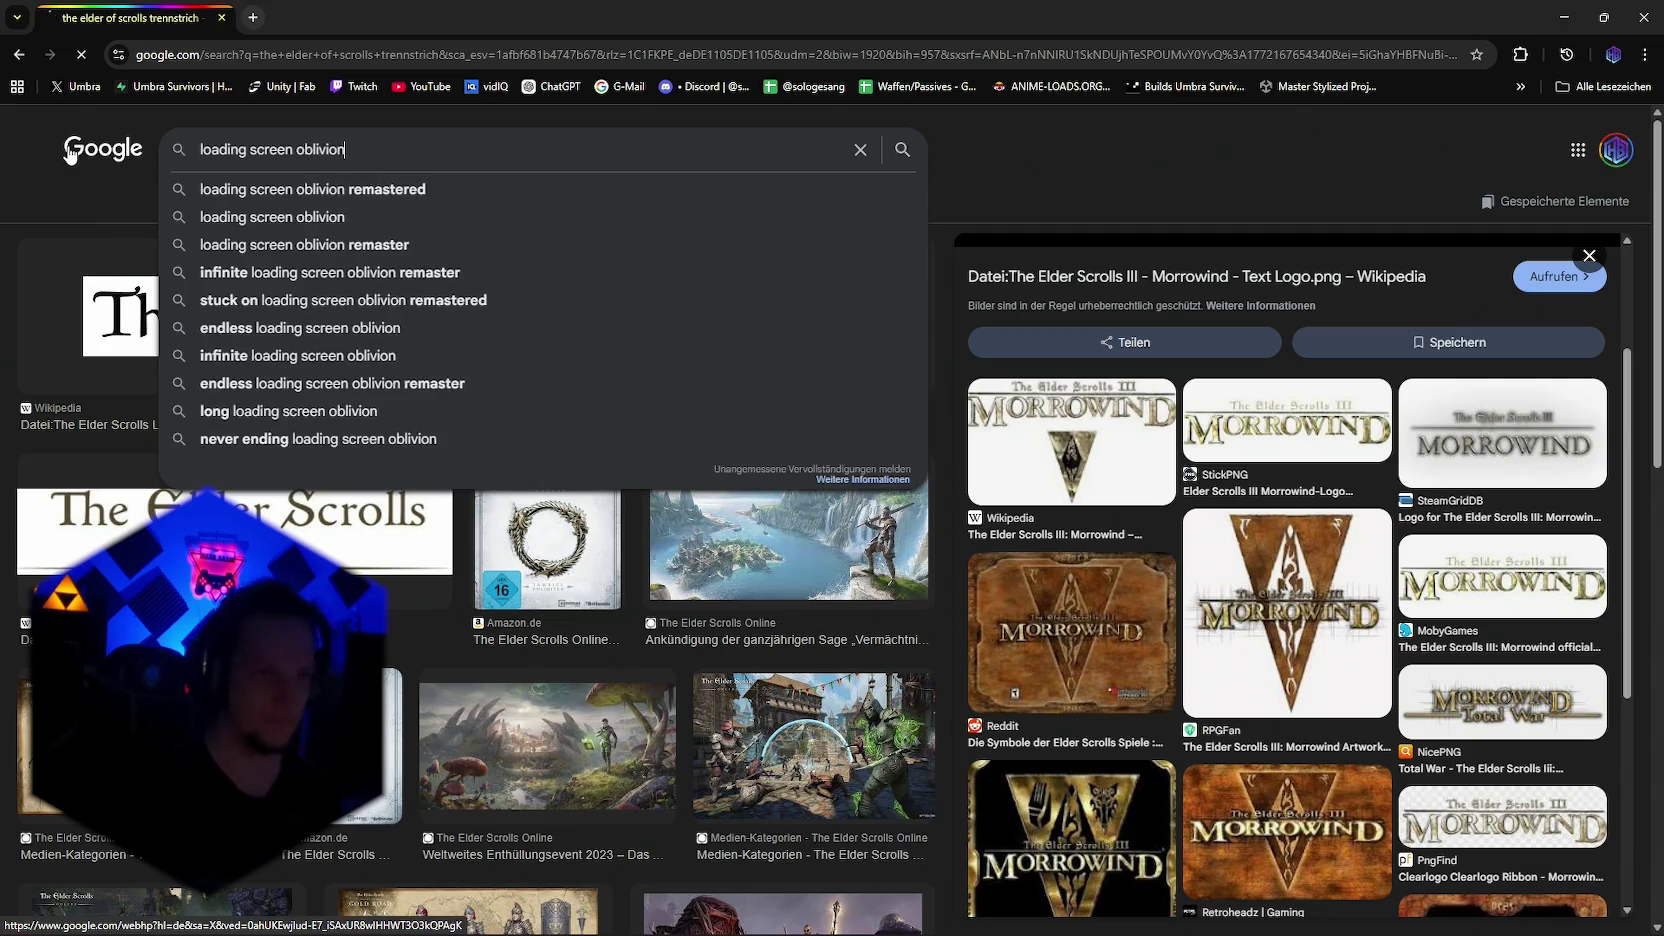
key(Return)
Step: Preview the Fandom, Reddit, Shrine of Kynareth and Nexus Mods Oblivion Crisis loading screens
click(743, 410)
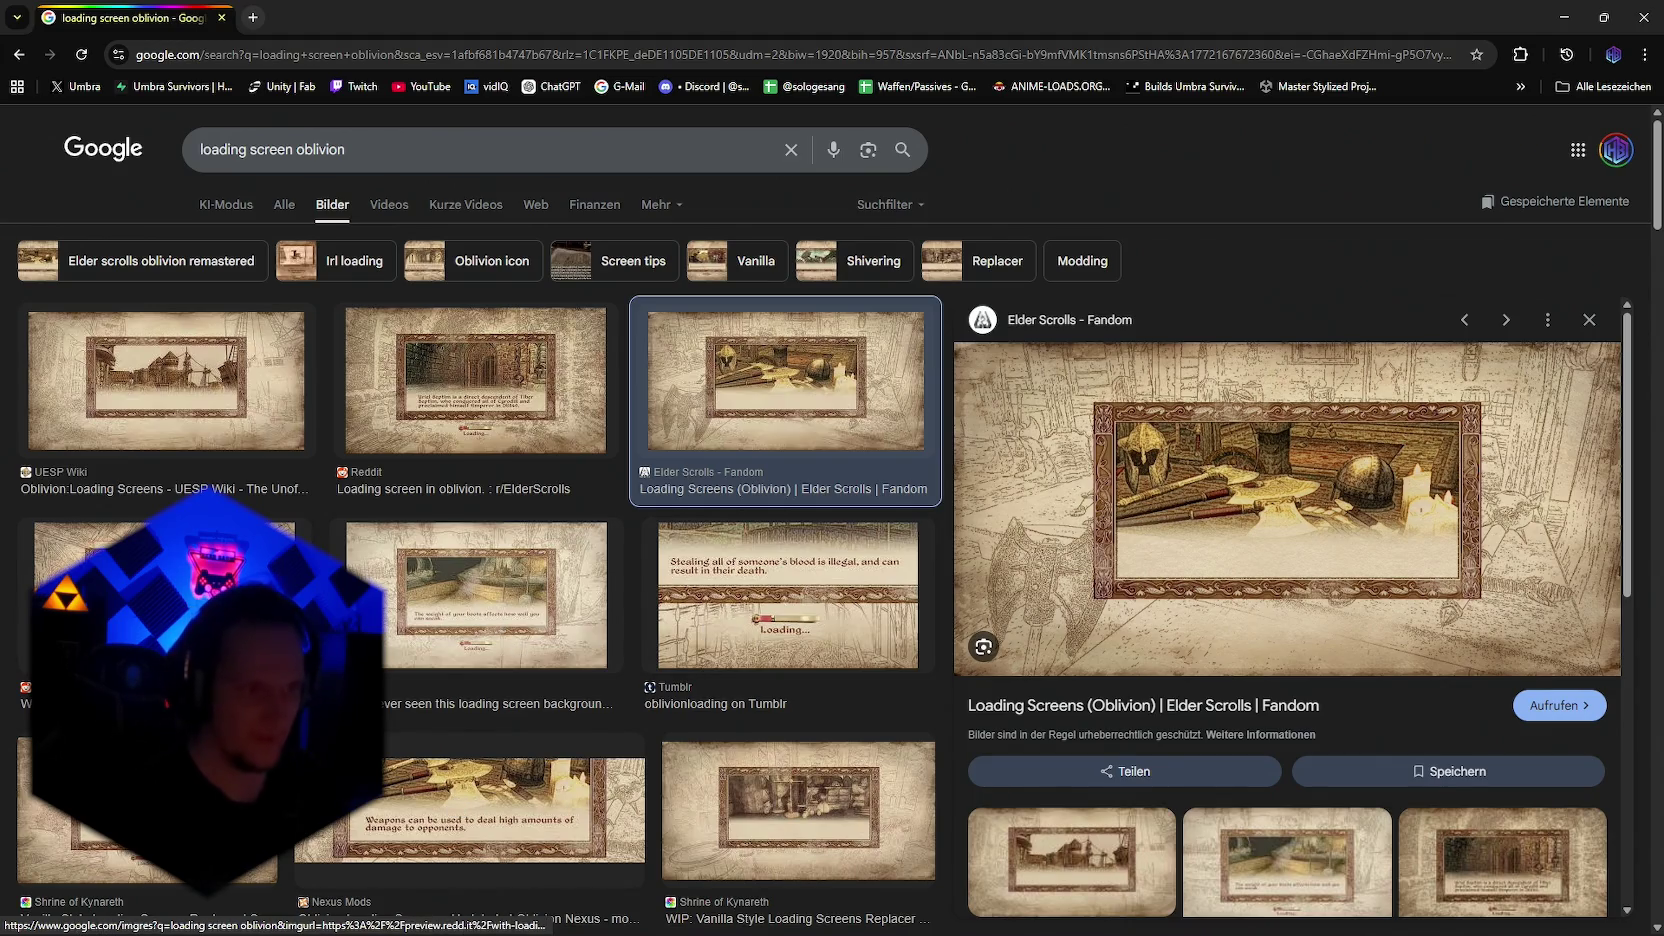
click(165, 600)
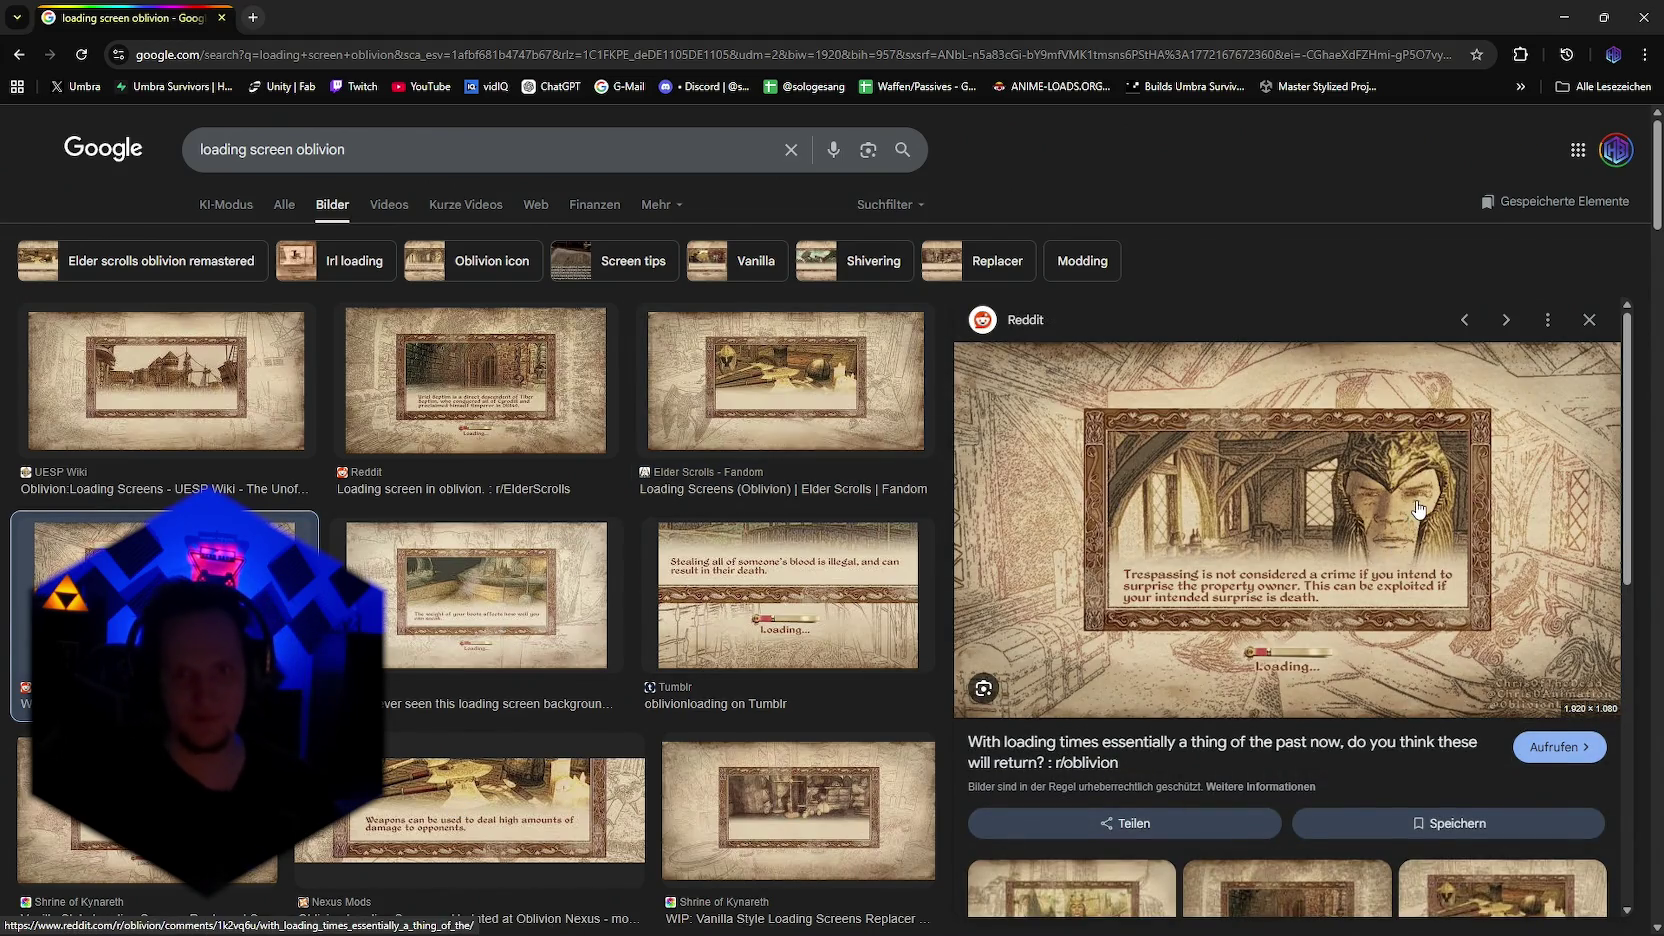
scroll(481, 748, down, 7)
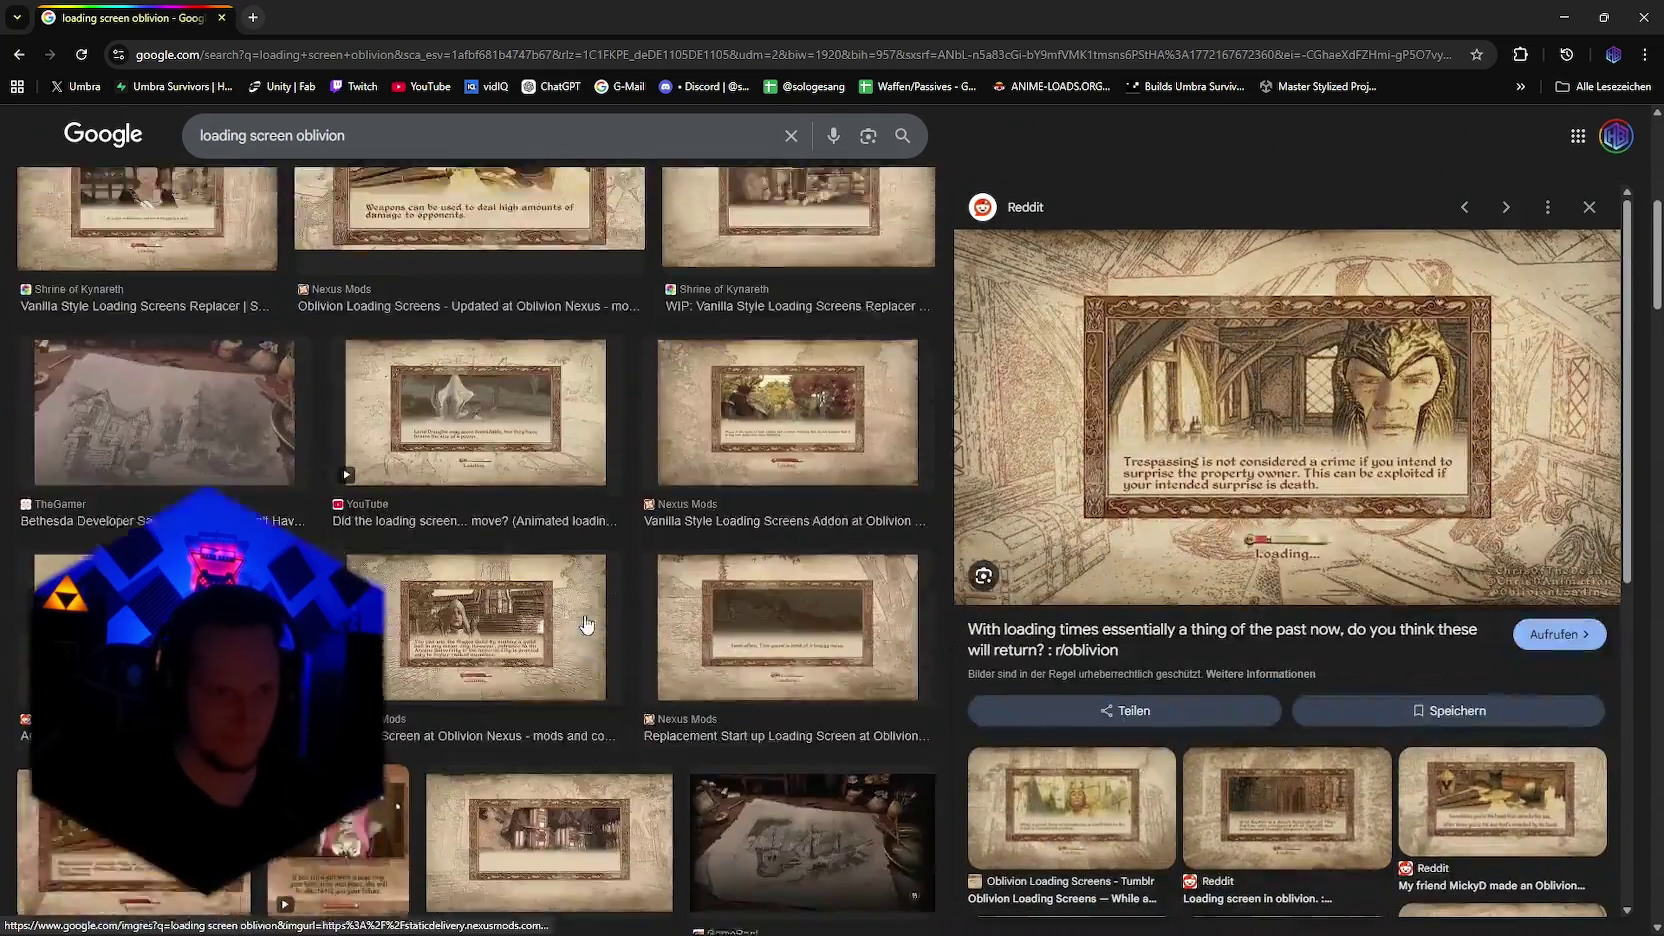
click(548, 757)
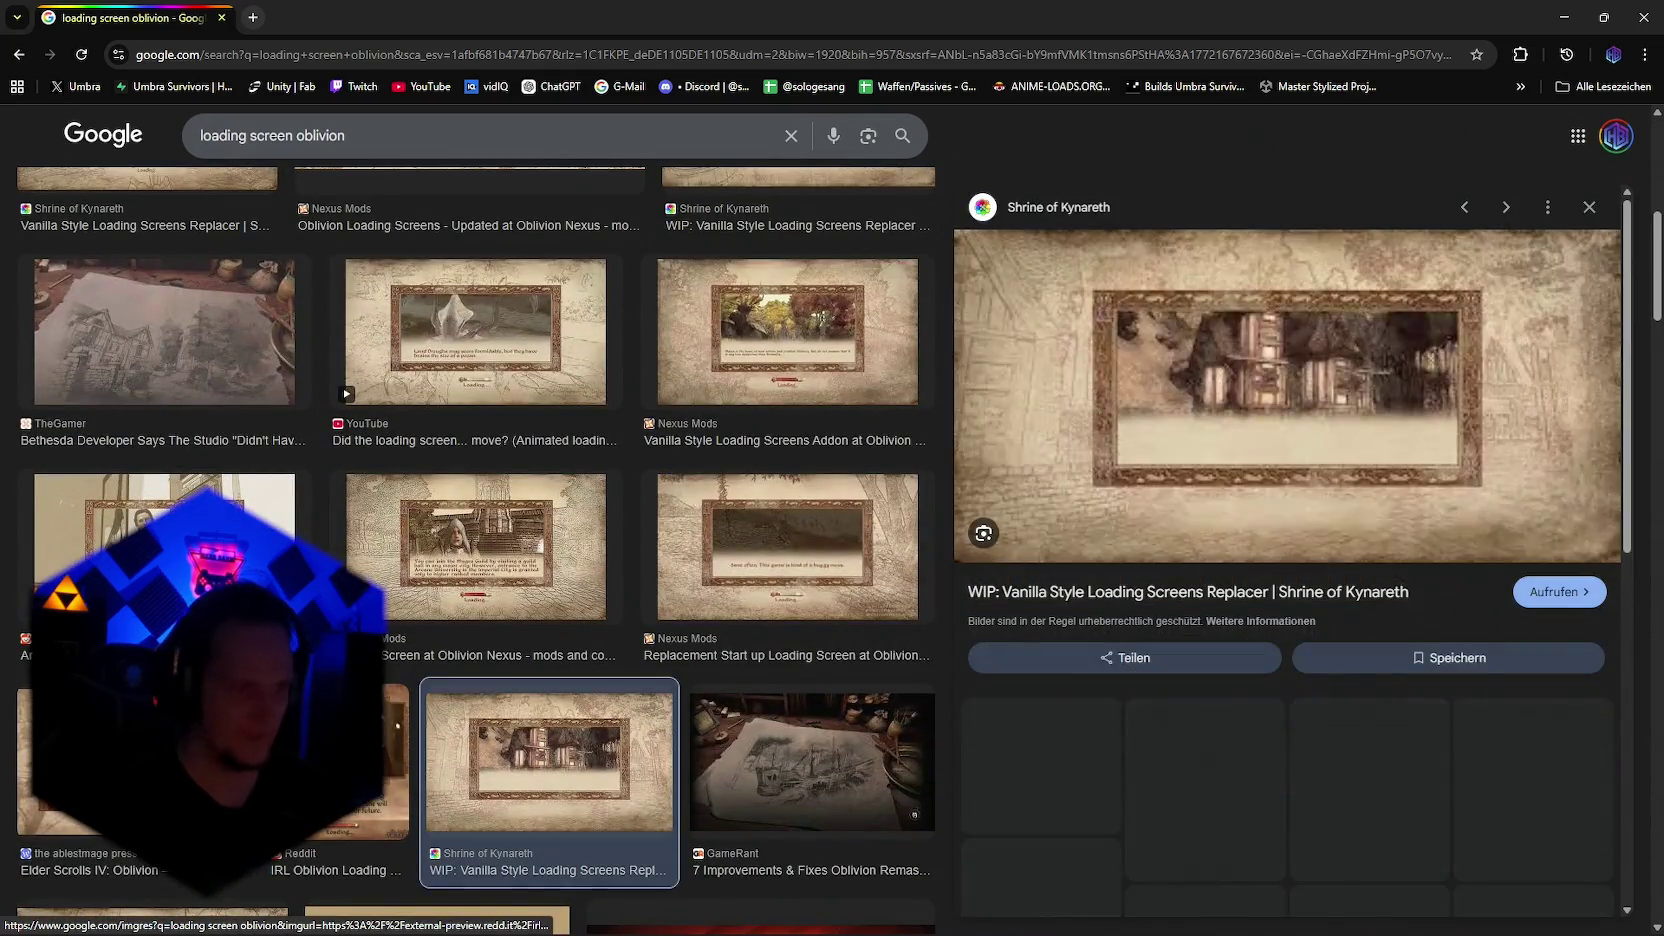
scroll(680, 640, down, 3)
scroll(686, 645, down, 5)
click(316, 324)
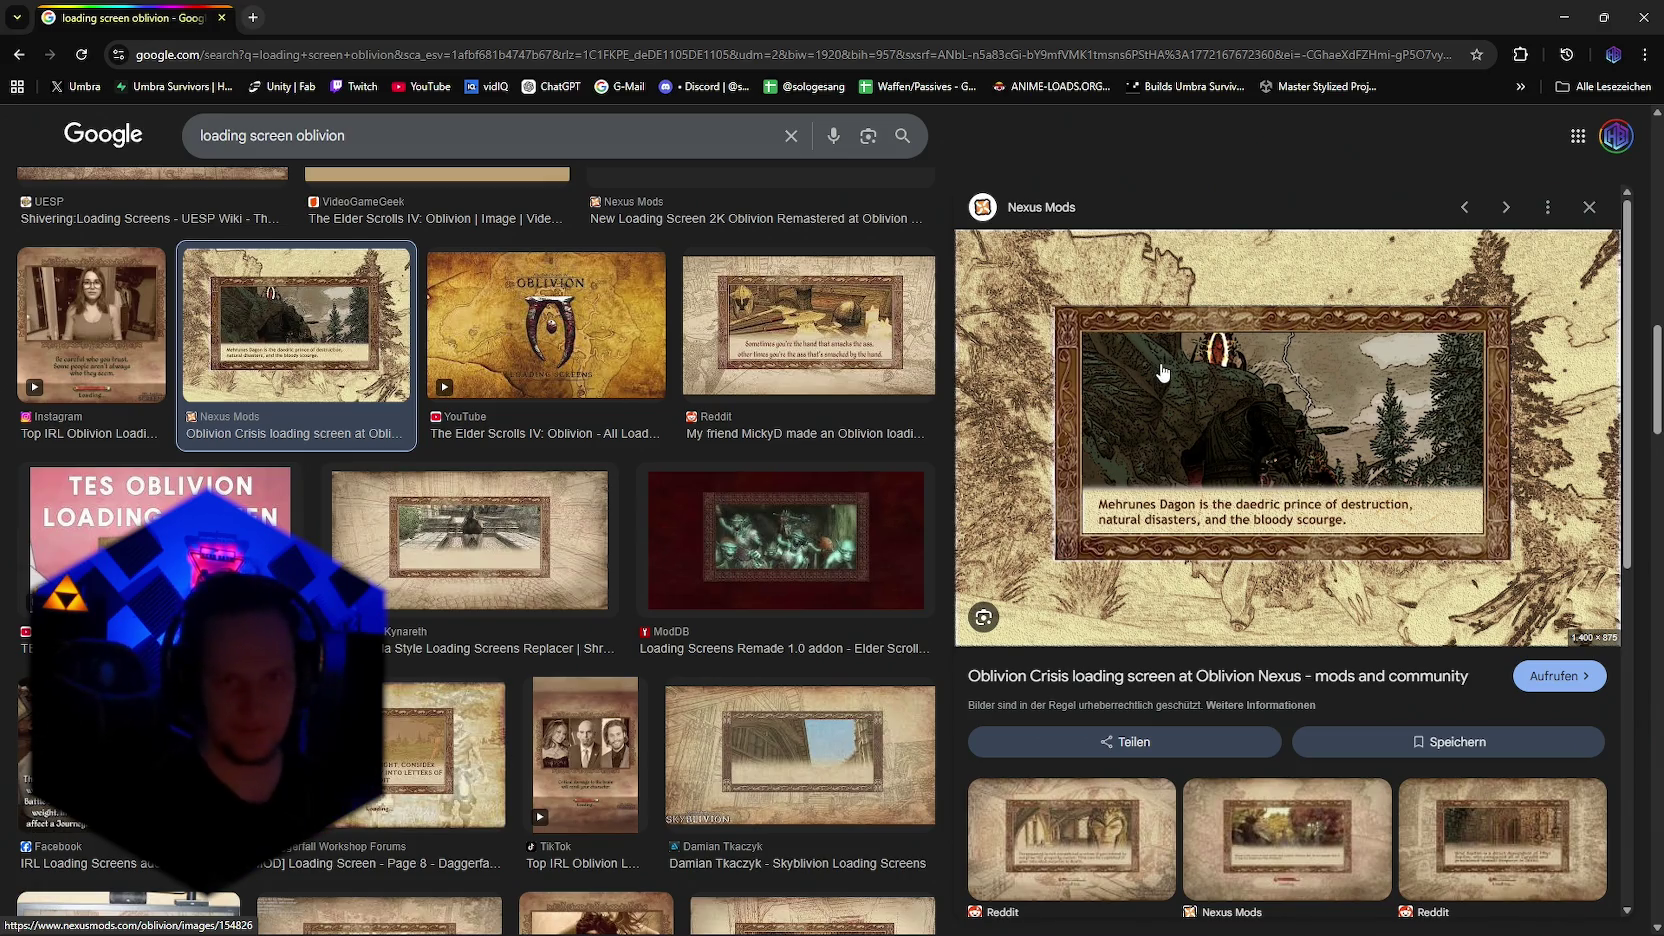
scroll(585, 542, down, 1)
scroll(585, 542, up, 3)
scroll(631, 612, up, 2)
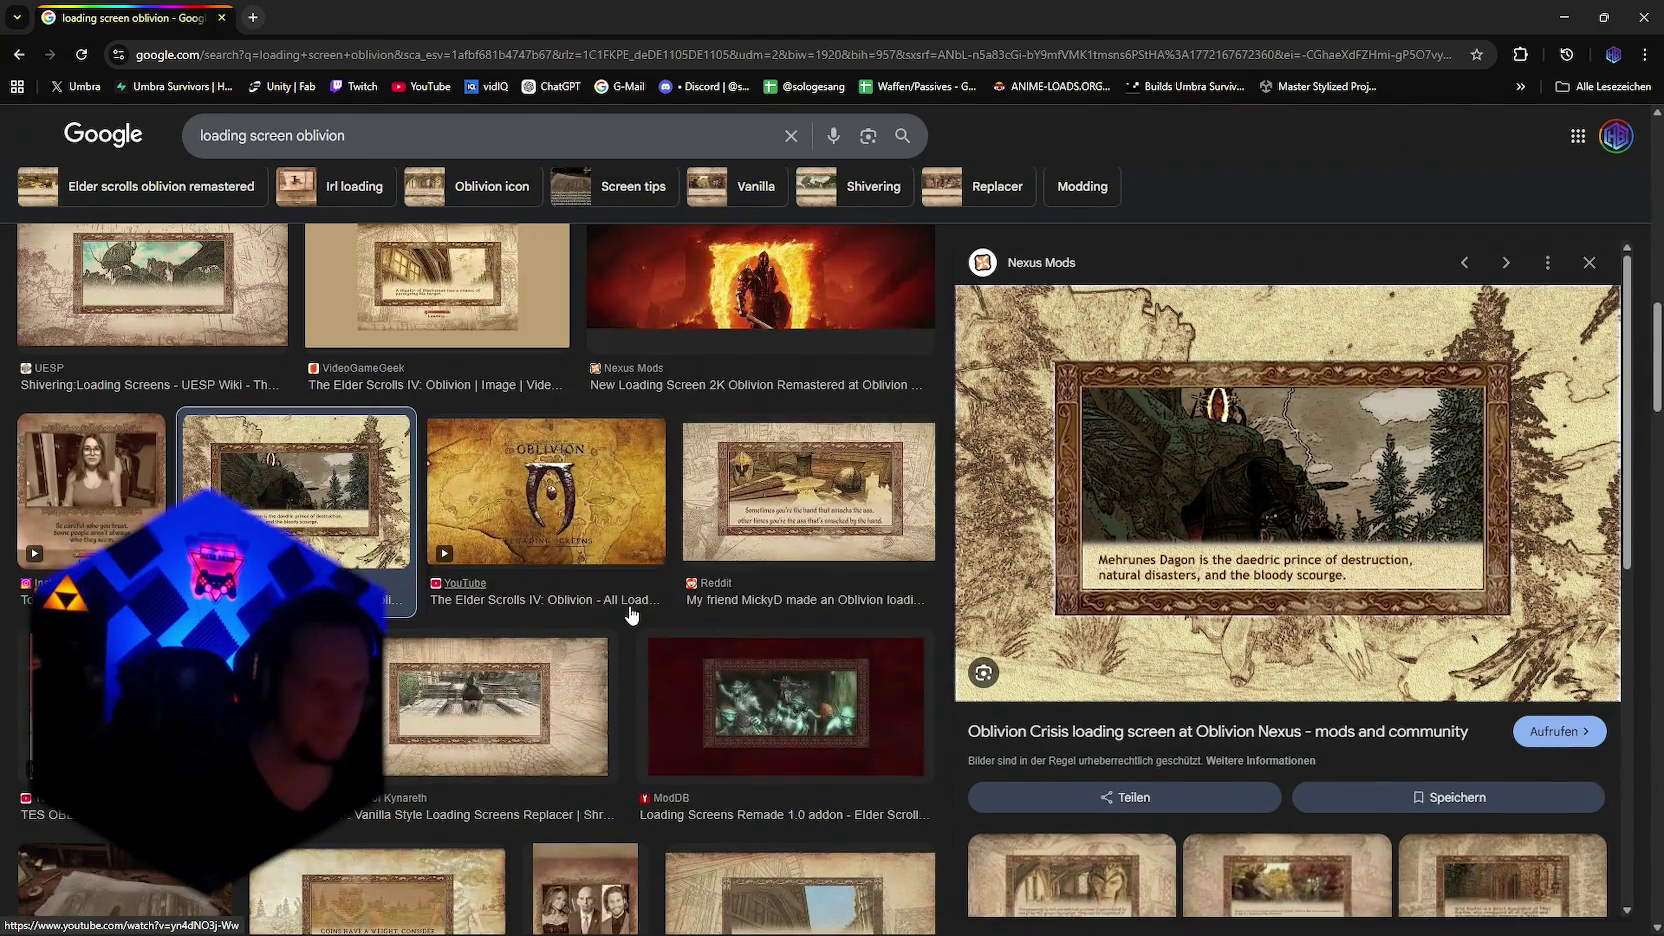
scroll(631, 612, up, 2)
Step: Extend the query to 'loading screen oblivion remasterd' and search again
click(381, 148)
text(remasterd)
key(Return)
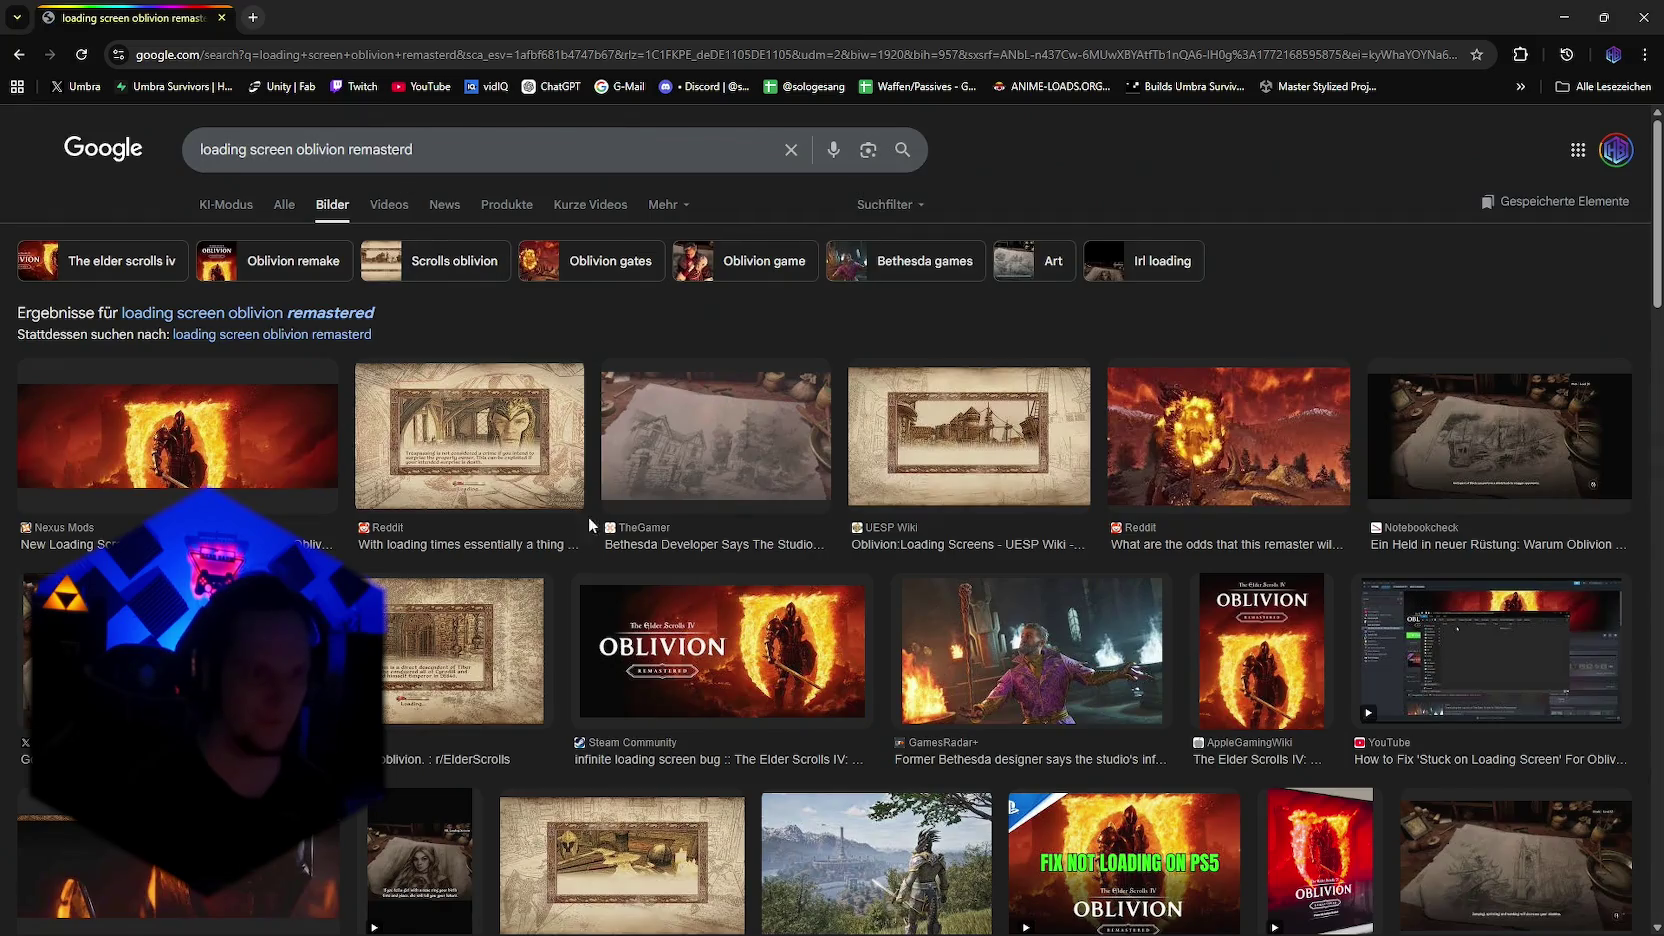
Step: Preview the Notebookcheck, TikTok and Facebook sketch-style loading screen results
scroll(1237, 513, down, 2)
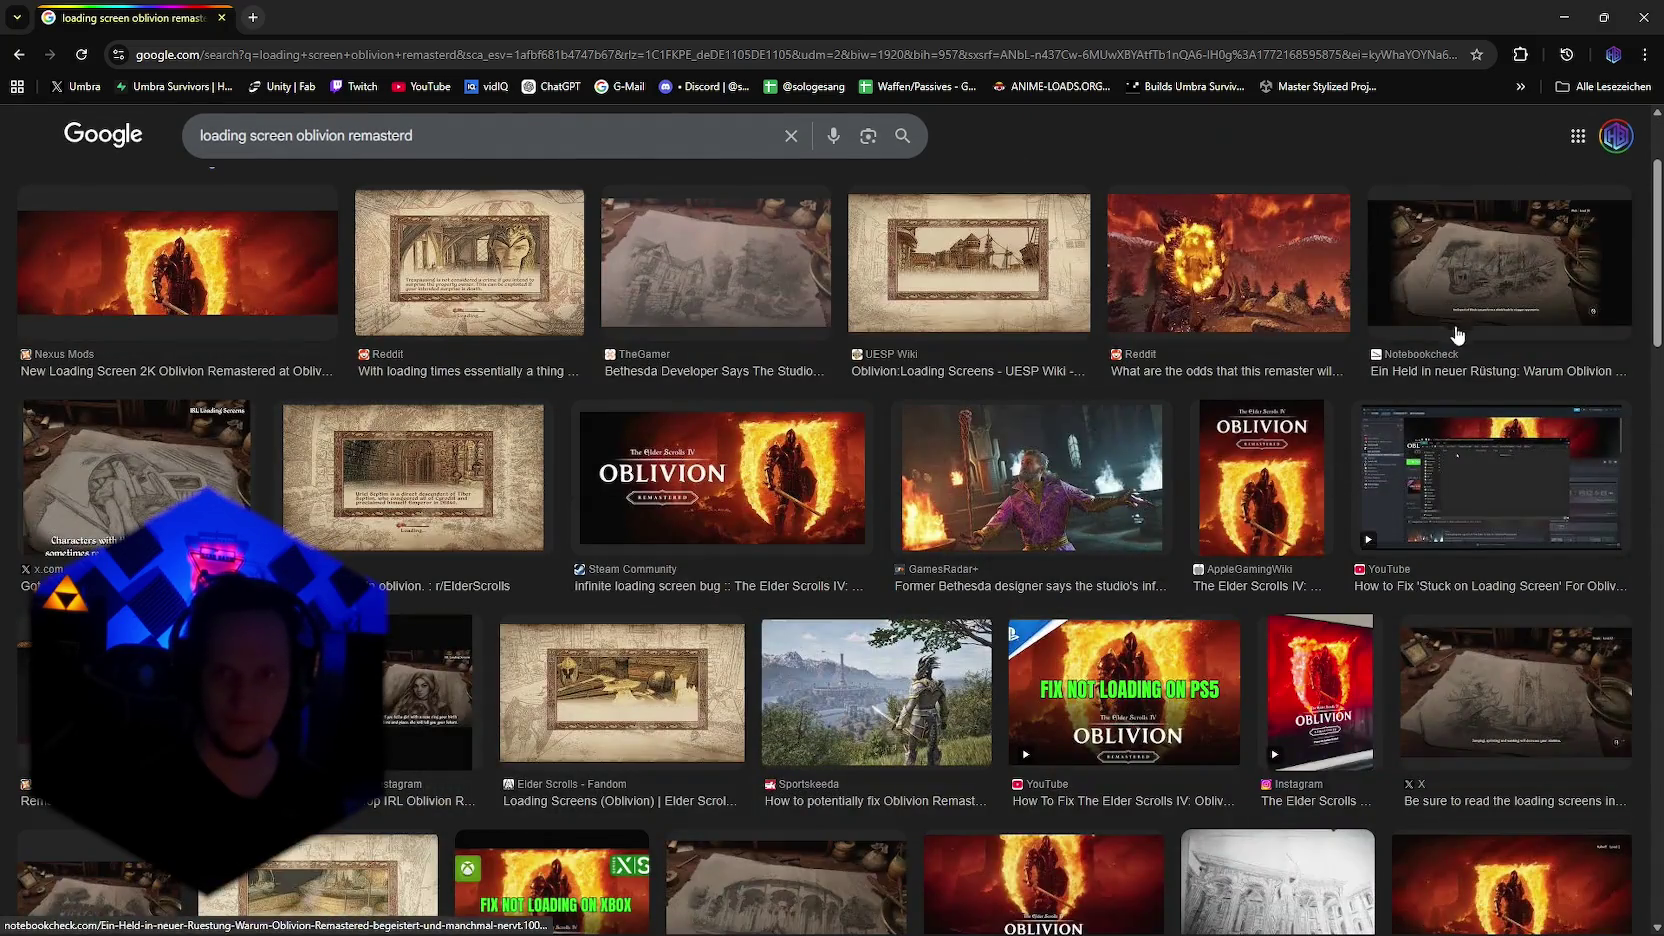
click(1456, 334)
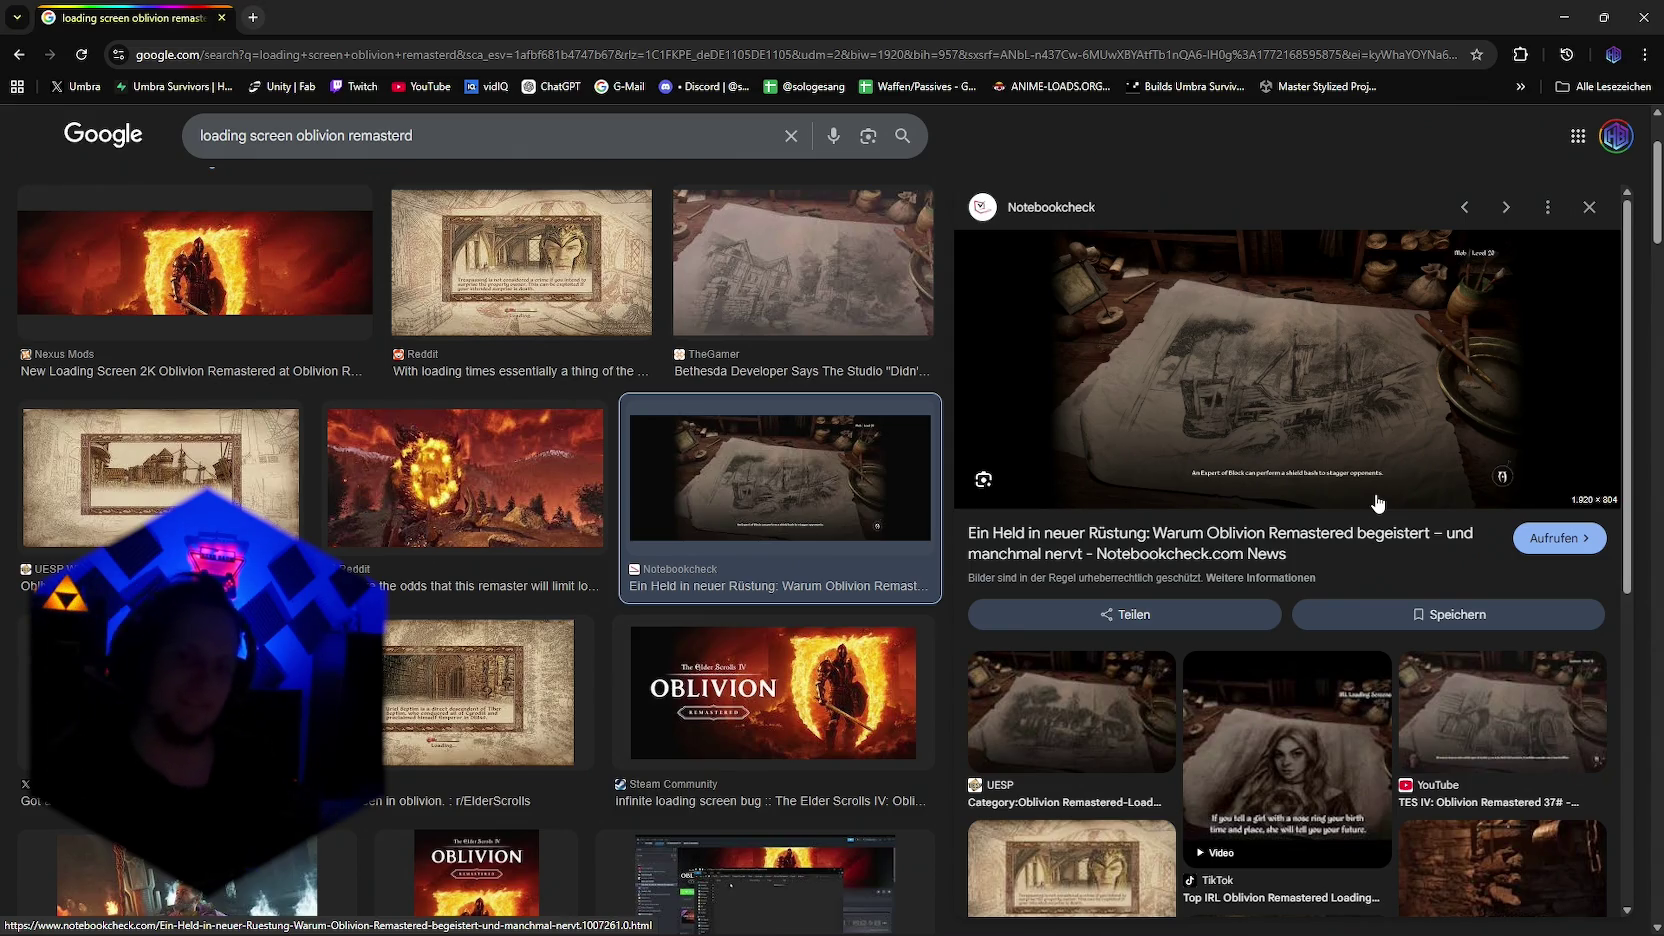
click(1290, 710)
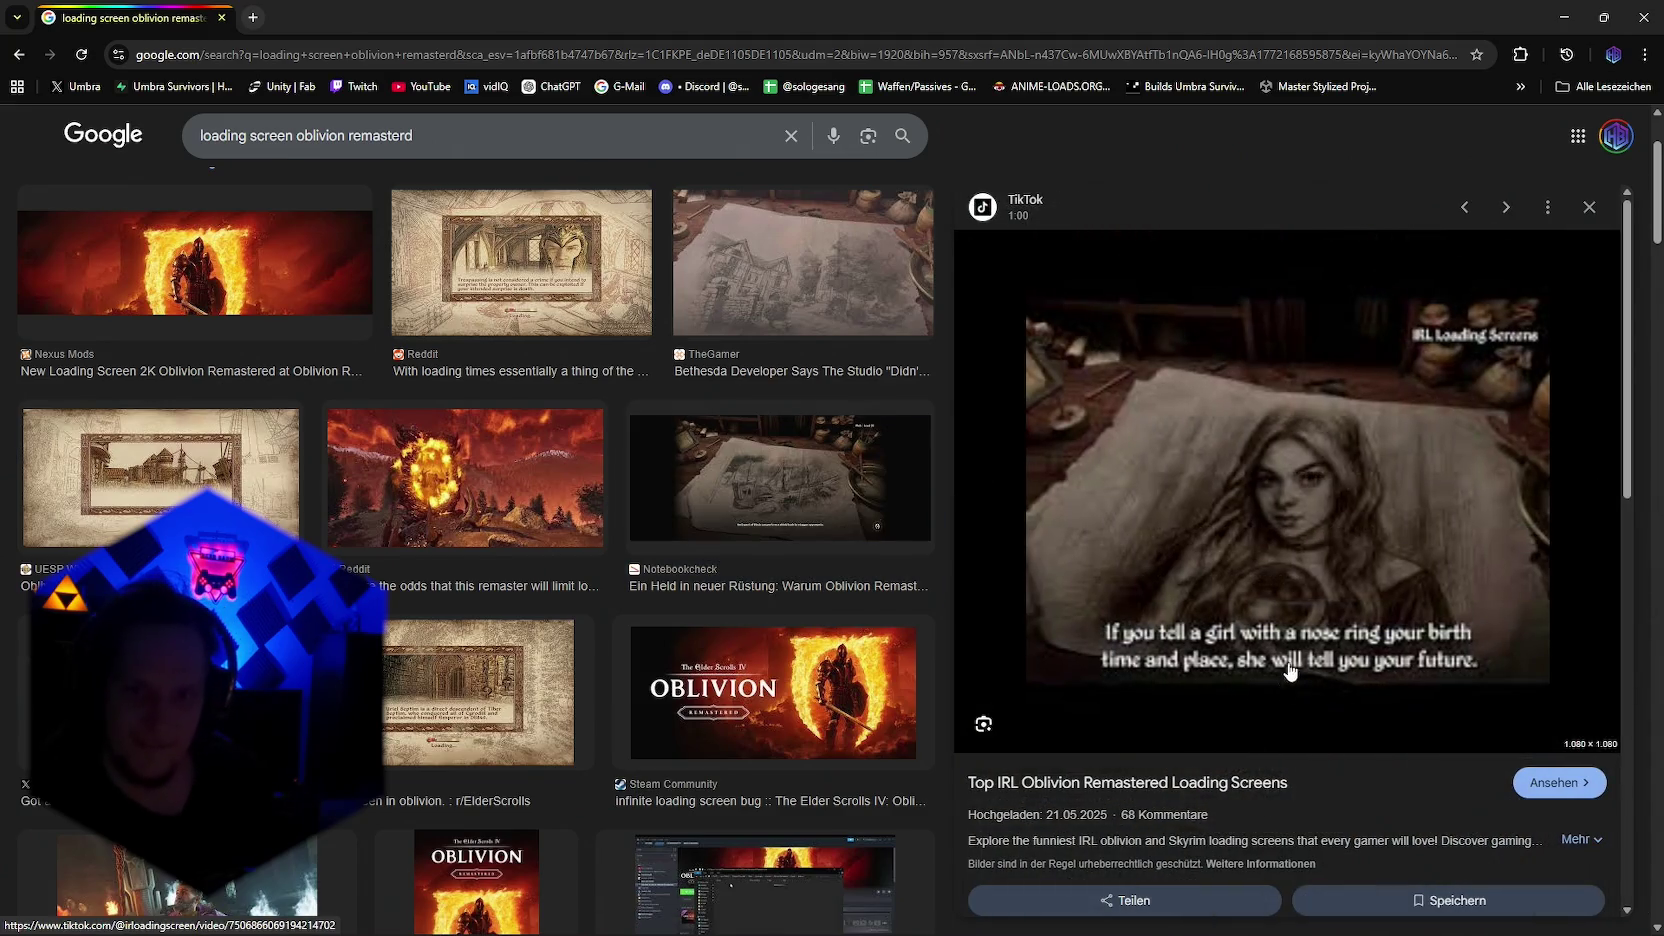
scroll(1294, 567, down, 2)
scroll(1290, 567, down, 4)
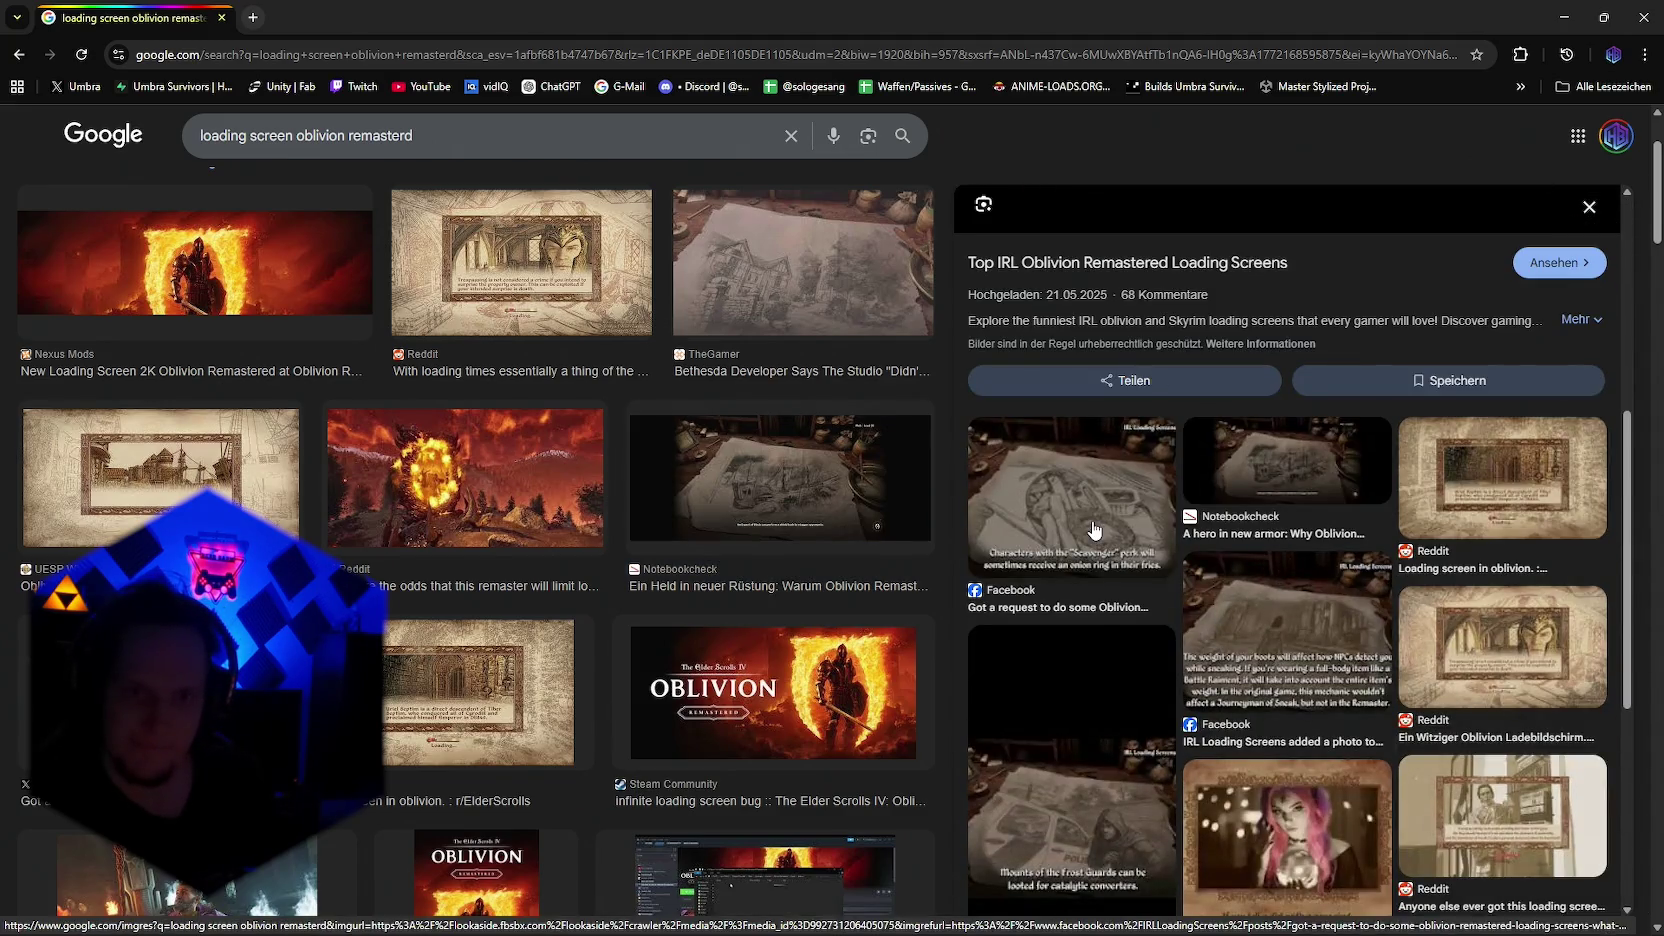
click(1165, 552)
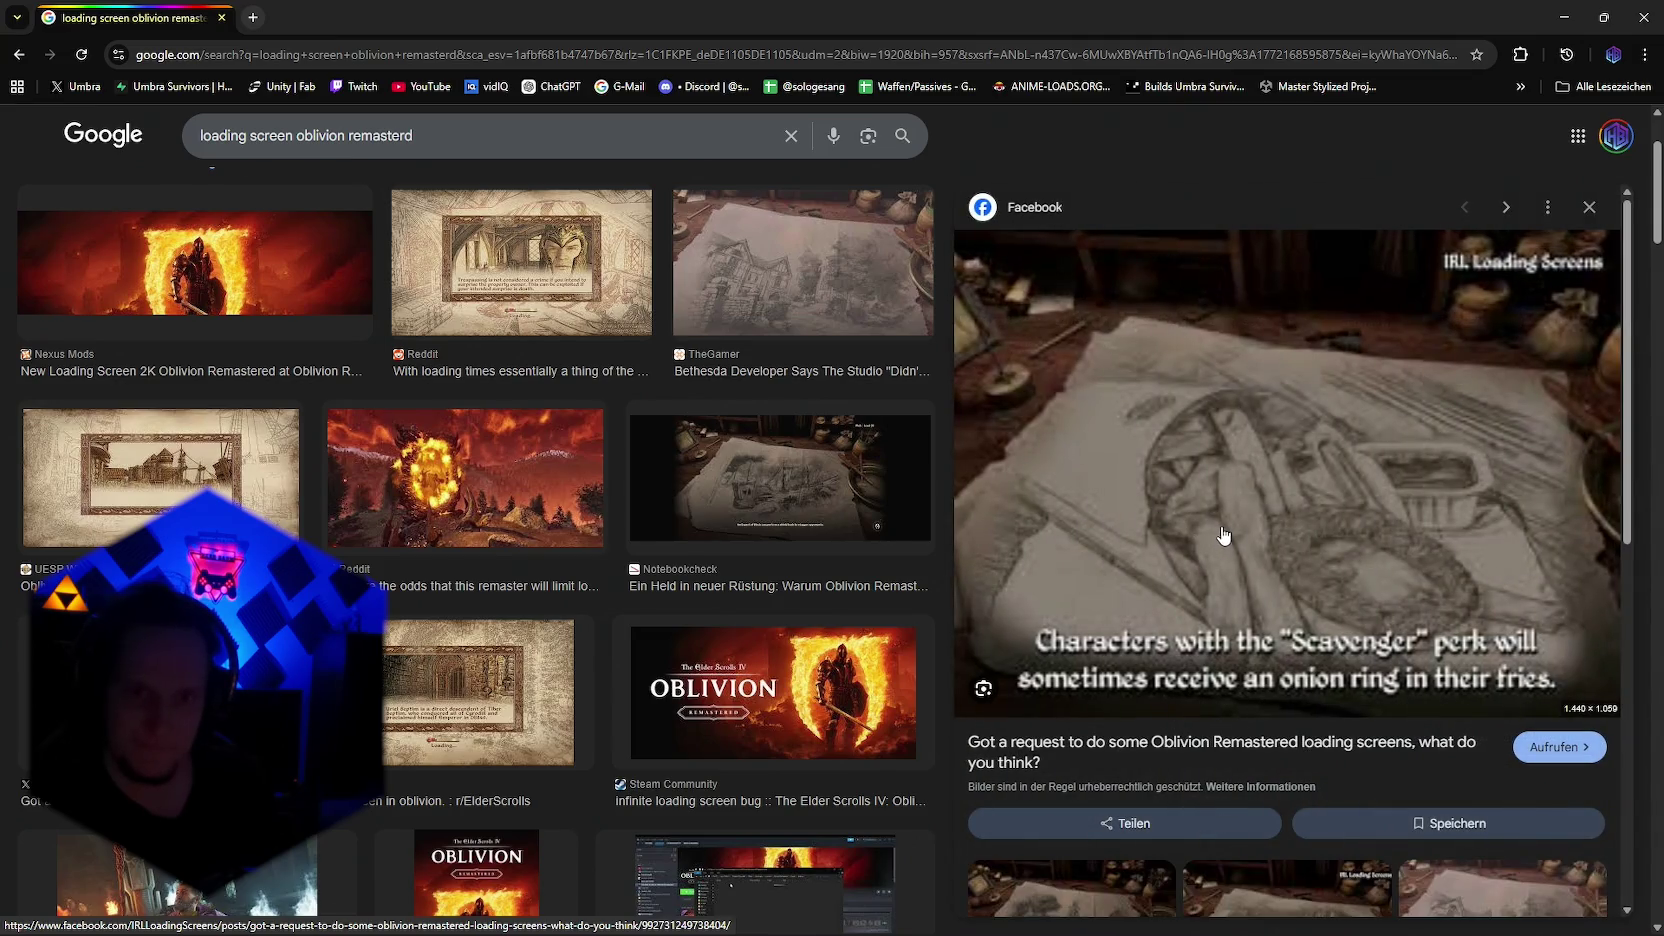
Step: Preview the Eurogamer and TheGamer sketched town loading screens, then return to Photoshop
scroll(1222, 535, down, 5)
scroll(1215, 530, down, 2)
scroll(780, 515, down, 3)
scroll(780, 515, down, 2)
scroll(600, 515, down, 2)
scroll(424, 514, up, 2)
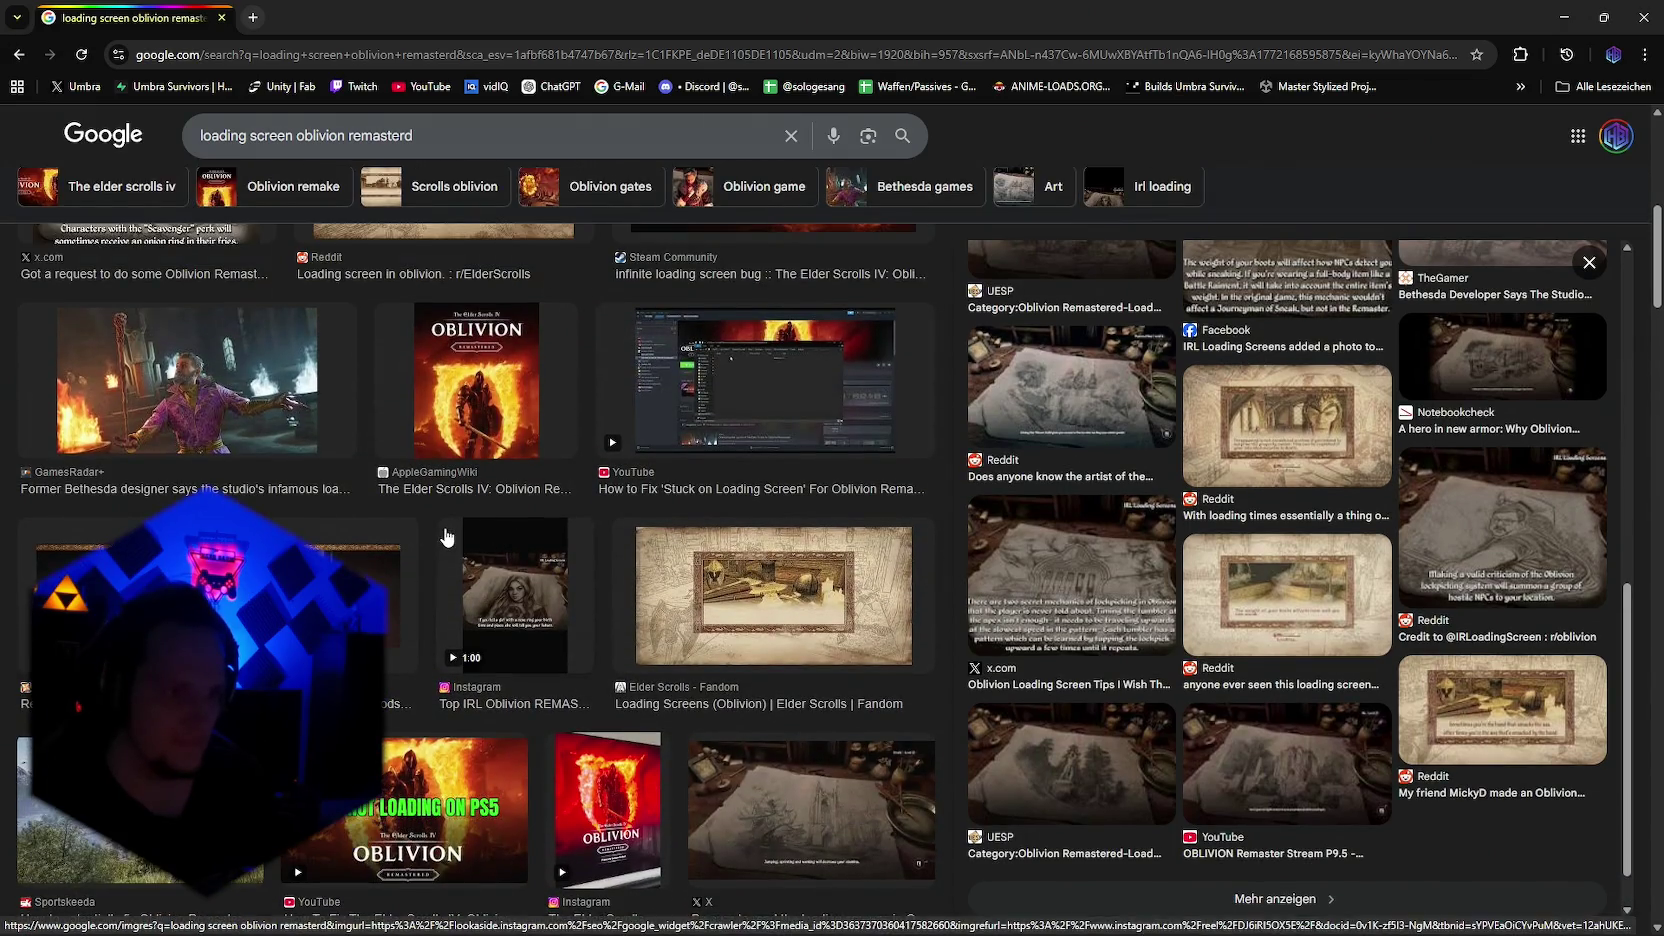
scroll(446, 537, down, 3)
scroll(450, 536, down, 1)
scroll(450, 537, down, 3)
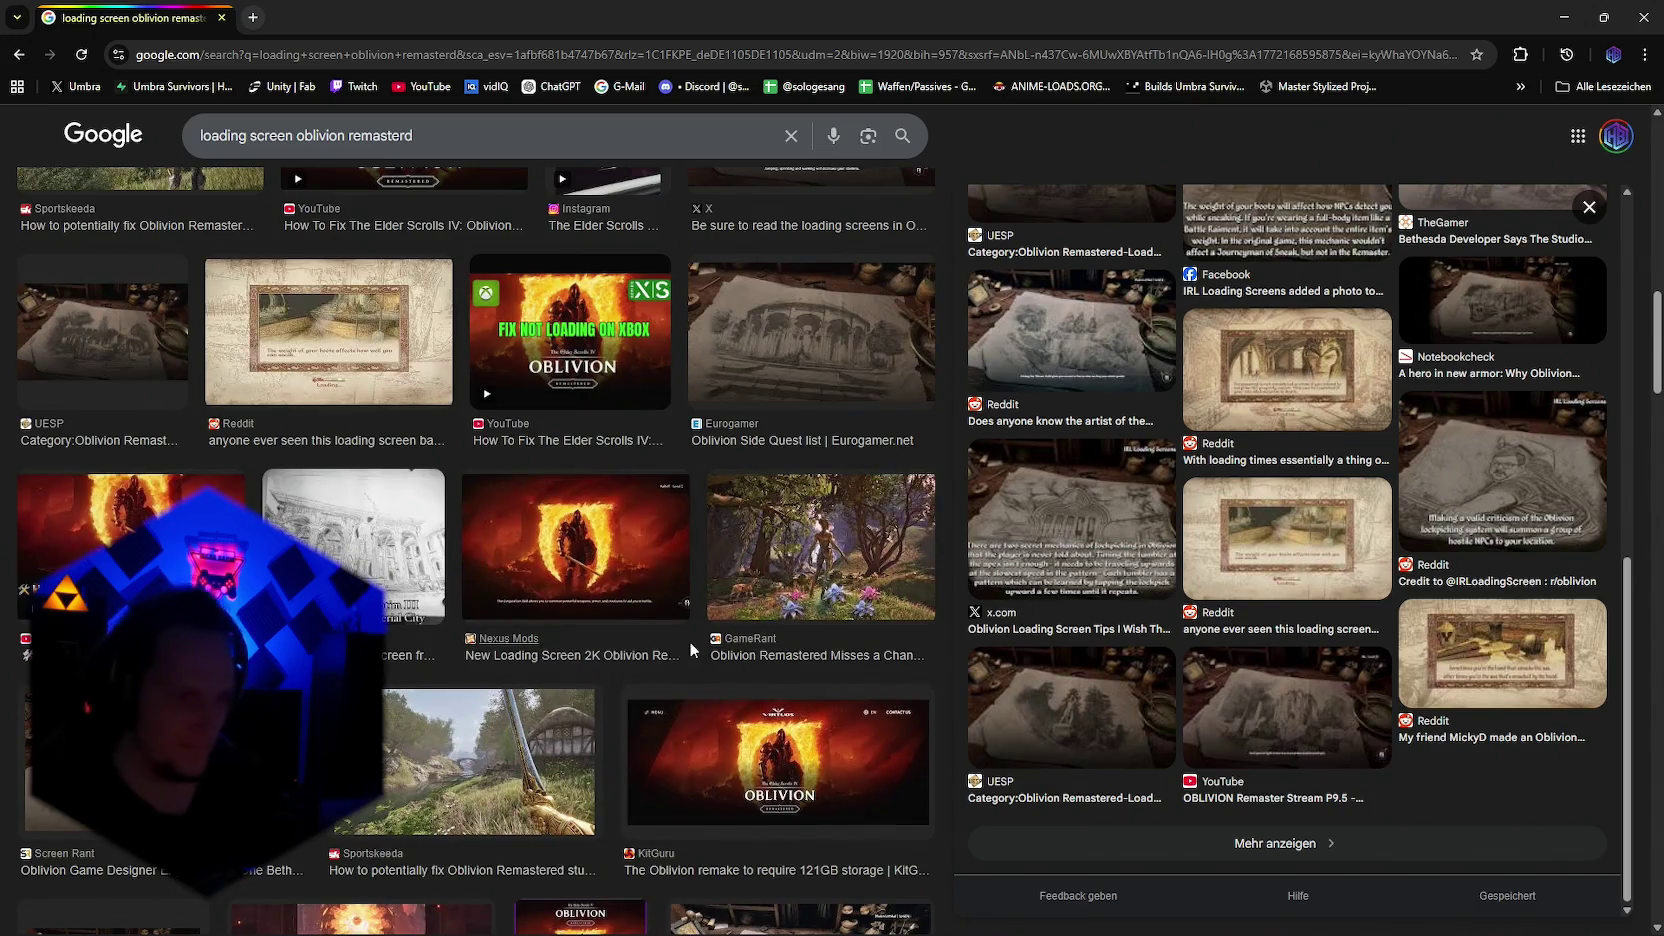
scroll(710, 600, down, 3)
scroll(660, 610, up, 4)
scroll(760, 650, up, 2)
click(838, 705)
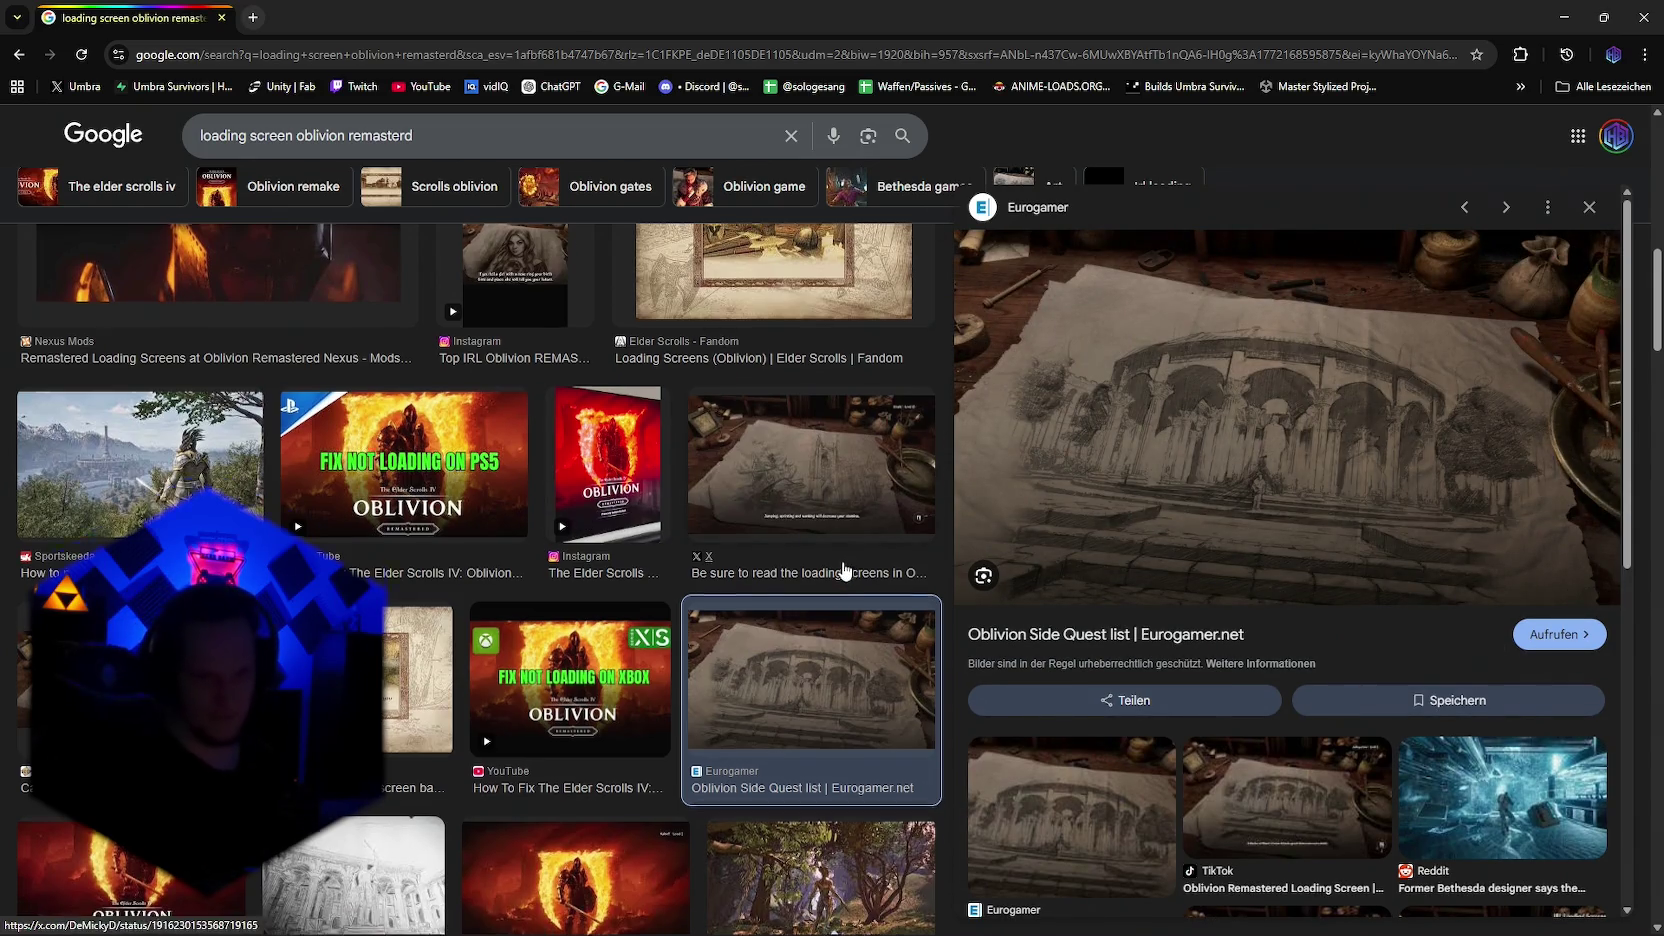
scroll(846, 568, up, 3)
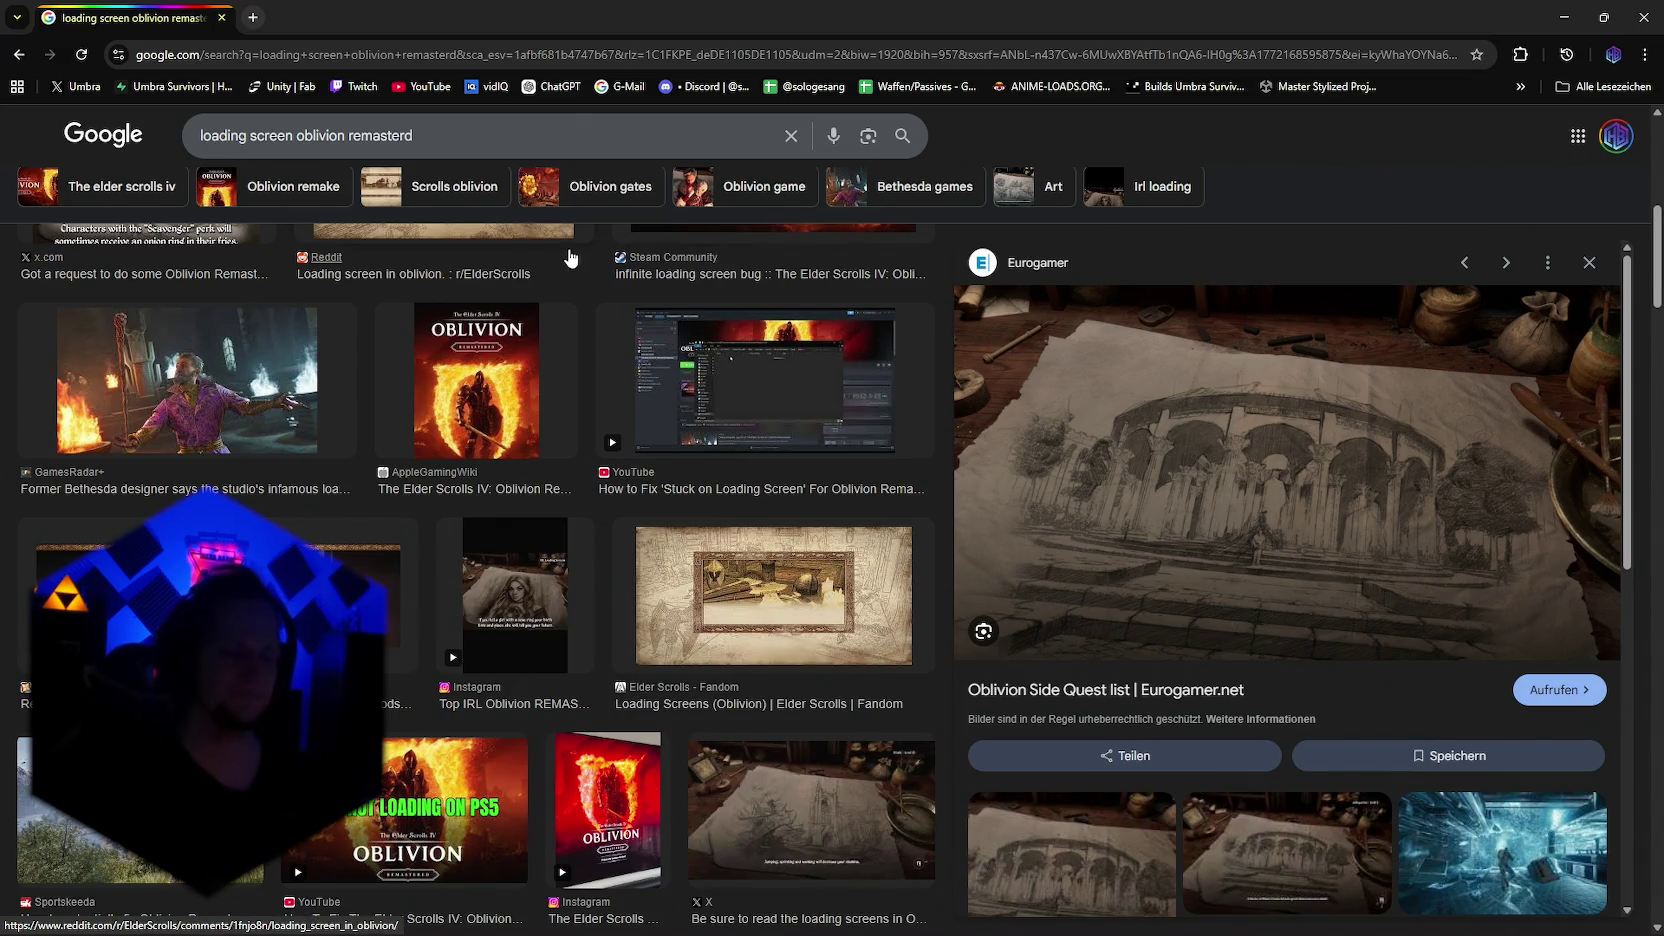
scroll(513, 611, up, 5)
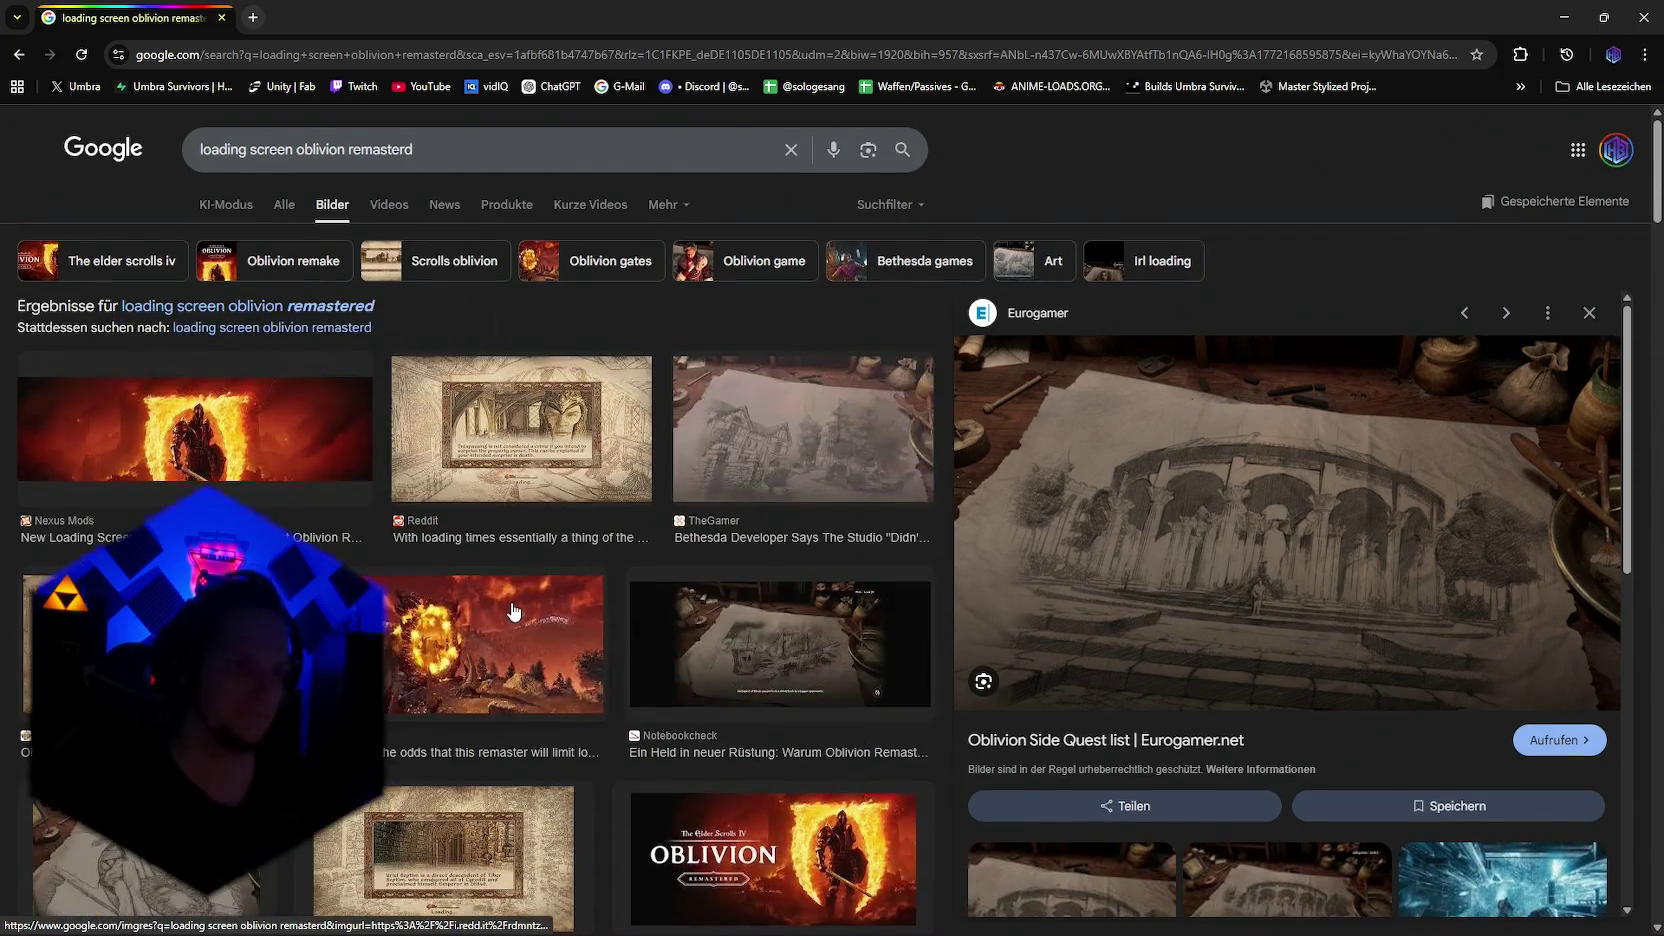
click(823, 456)
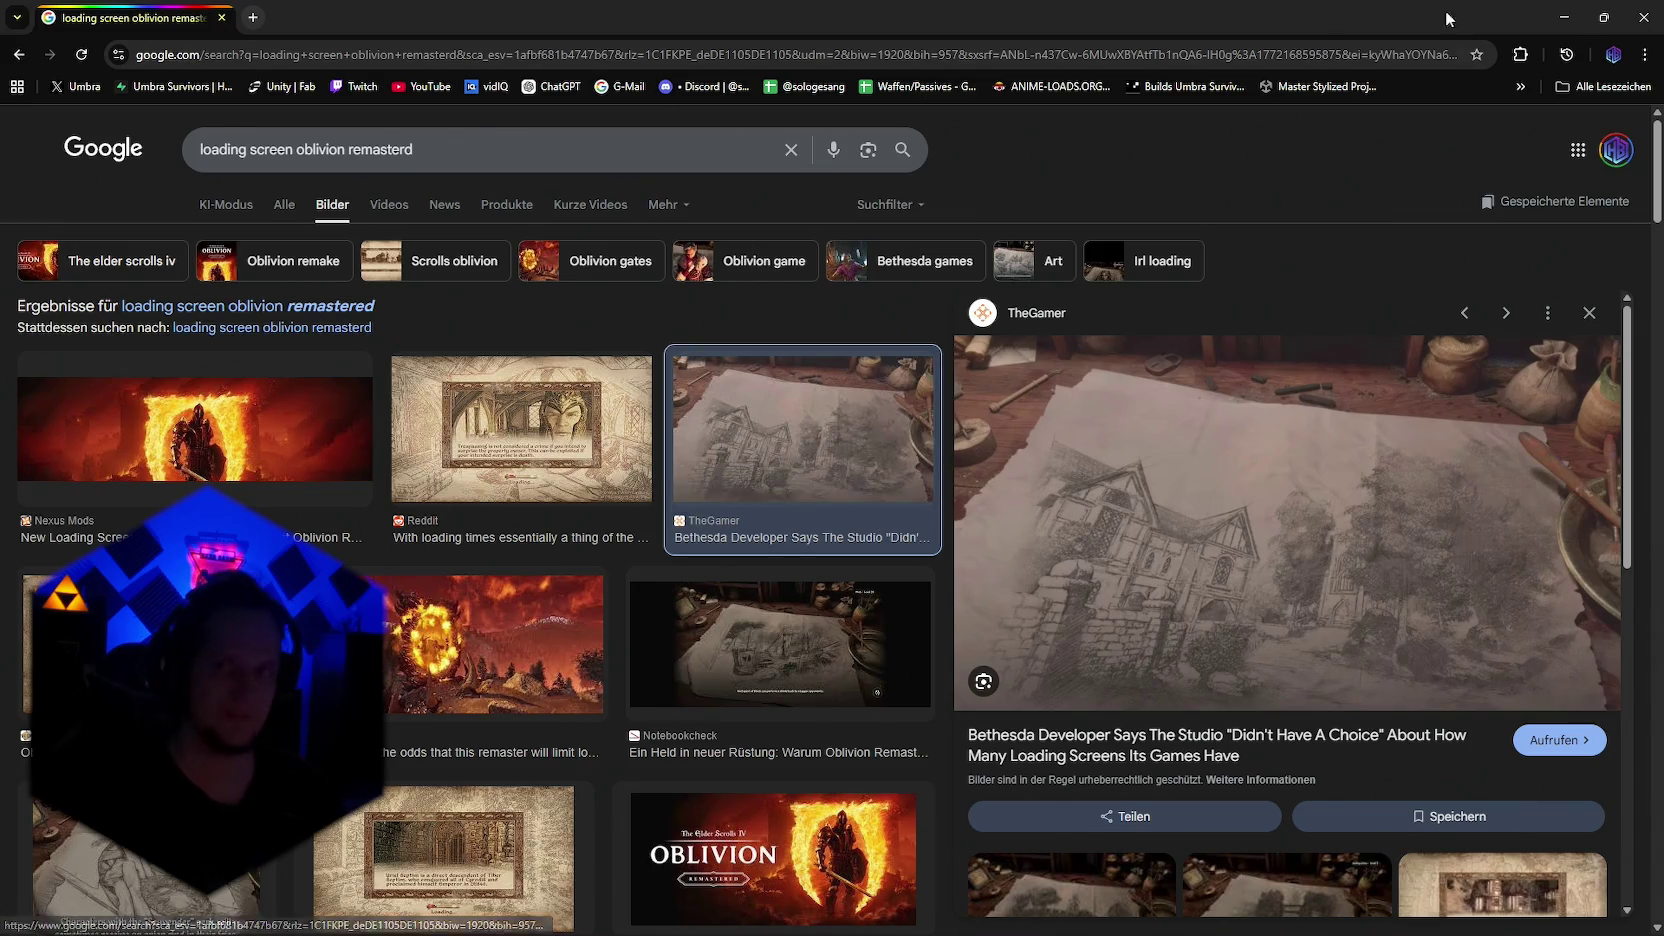
click(1565, 17)
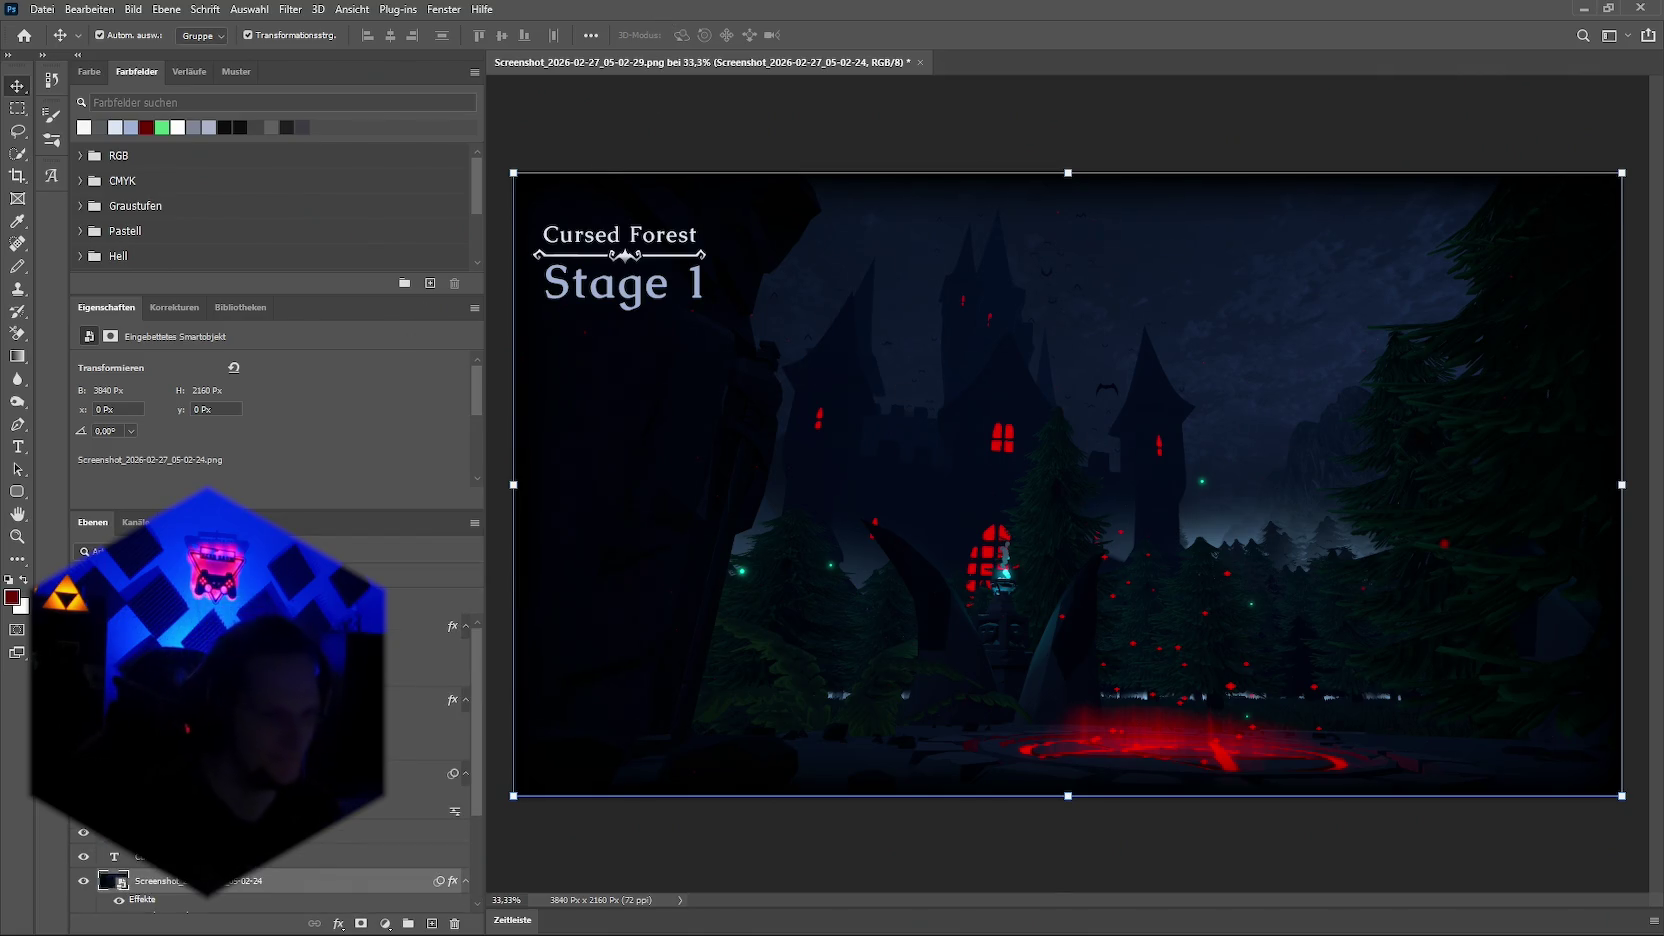
Step: Scale the title, separator and Stage 1 layers to about 108% and move them up
click(625, 255)
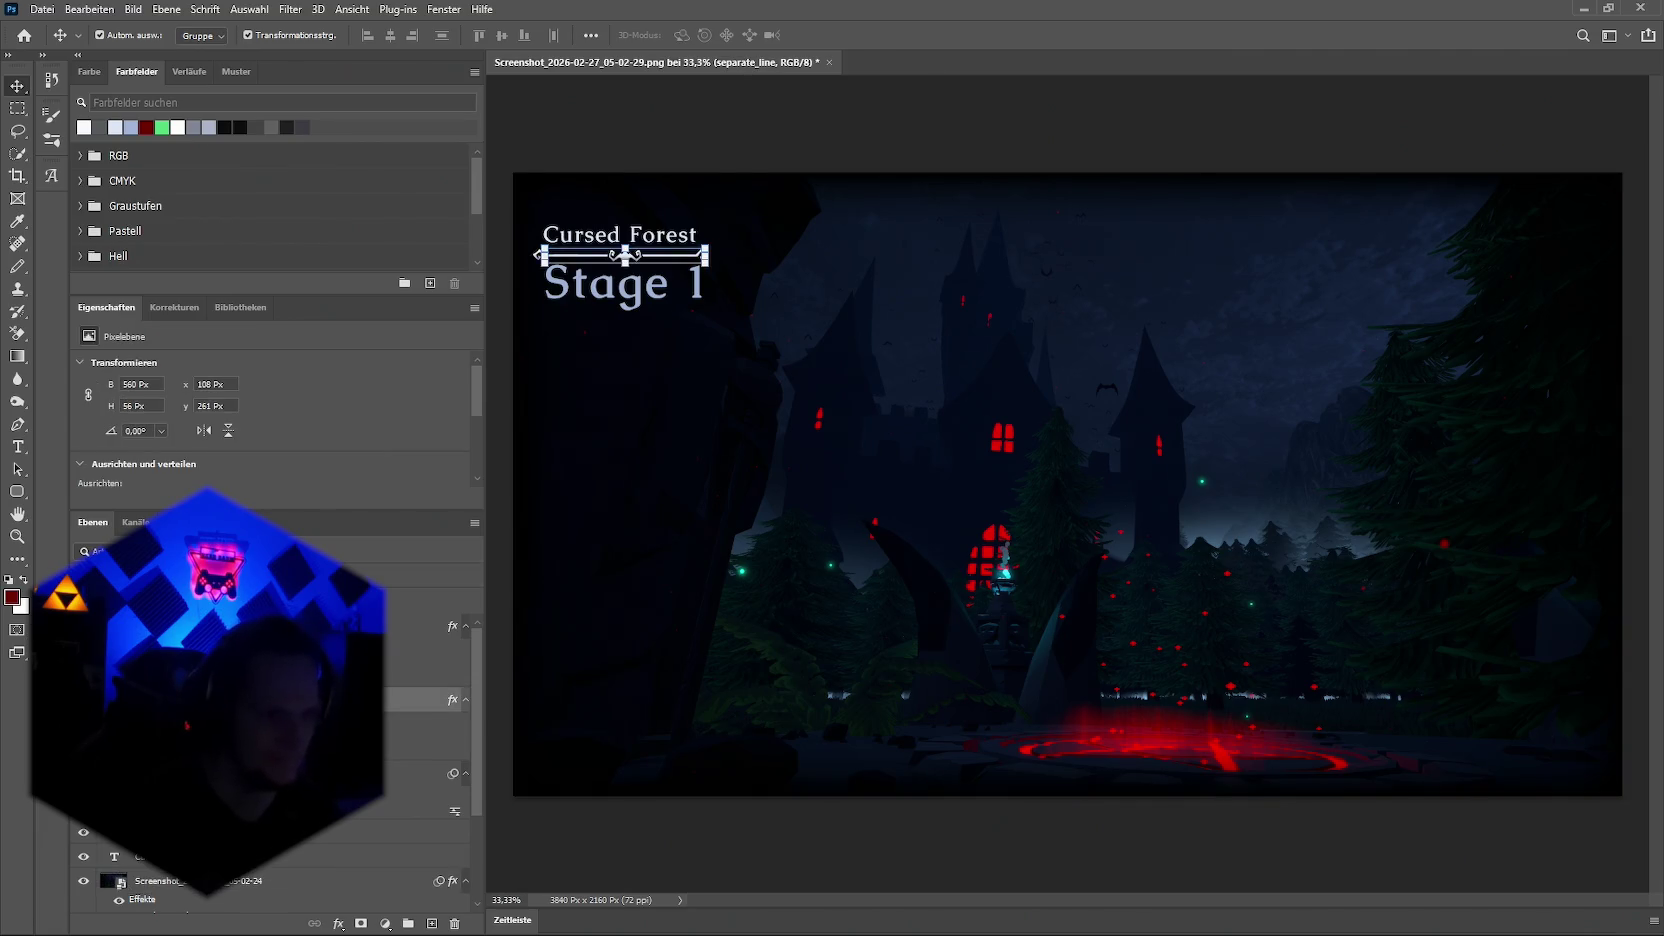
ctrl+click(160, 627)
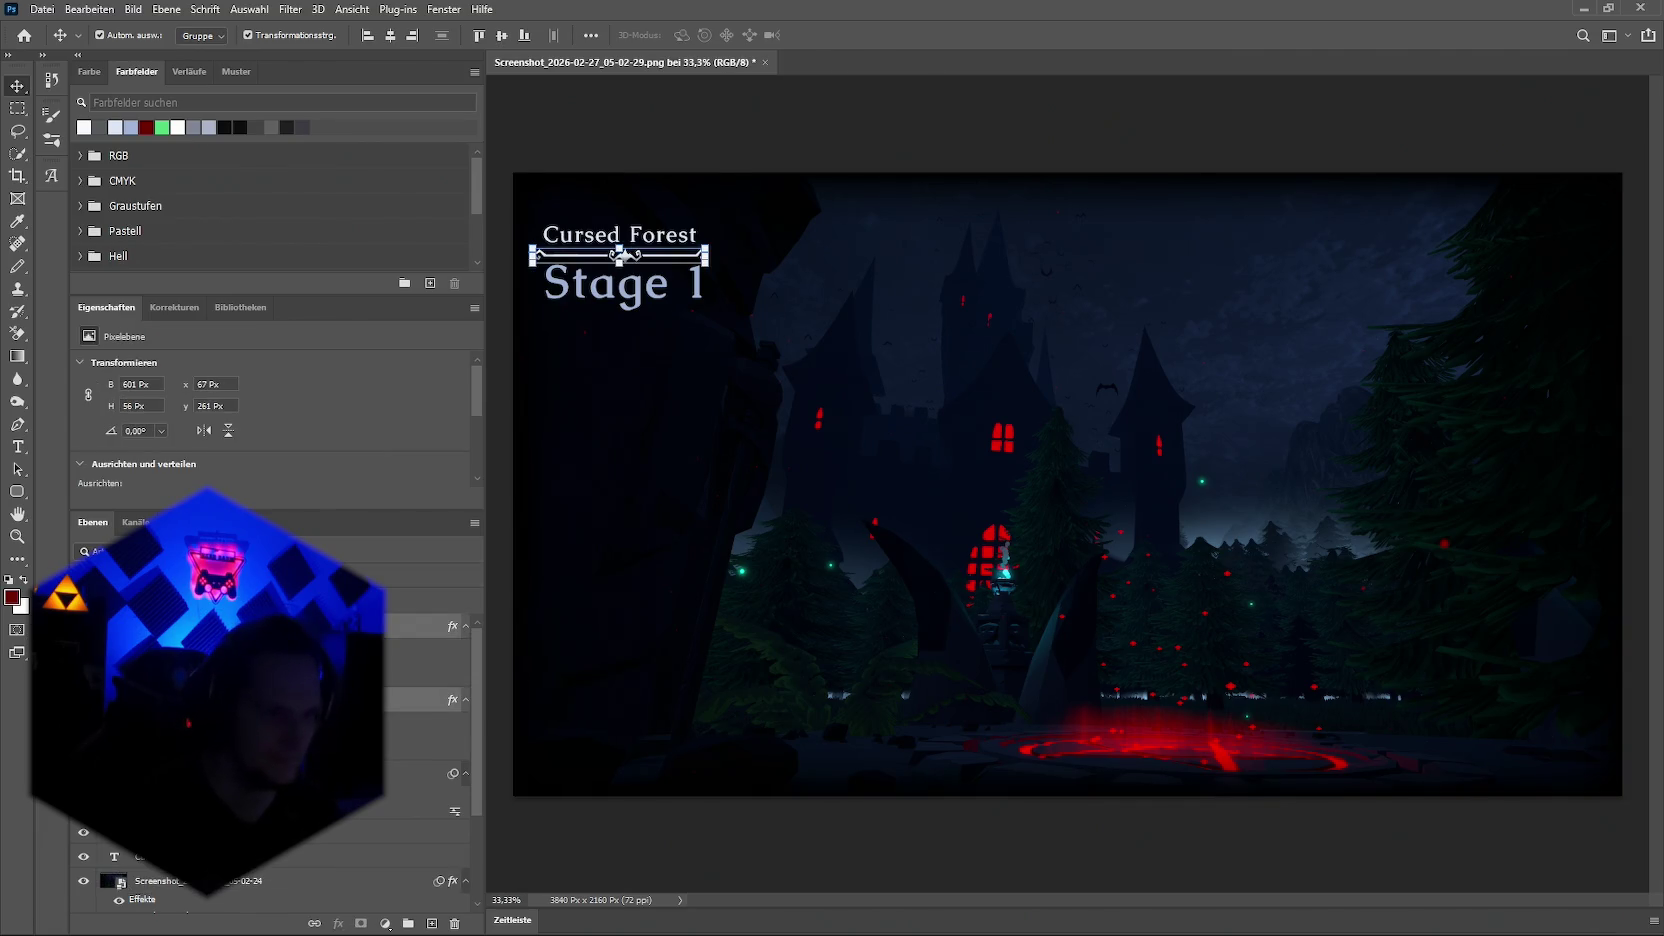
right_click(160, 627)
click(388, 926)
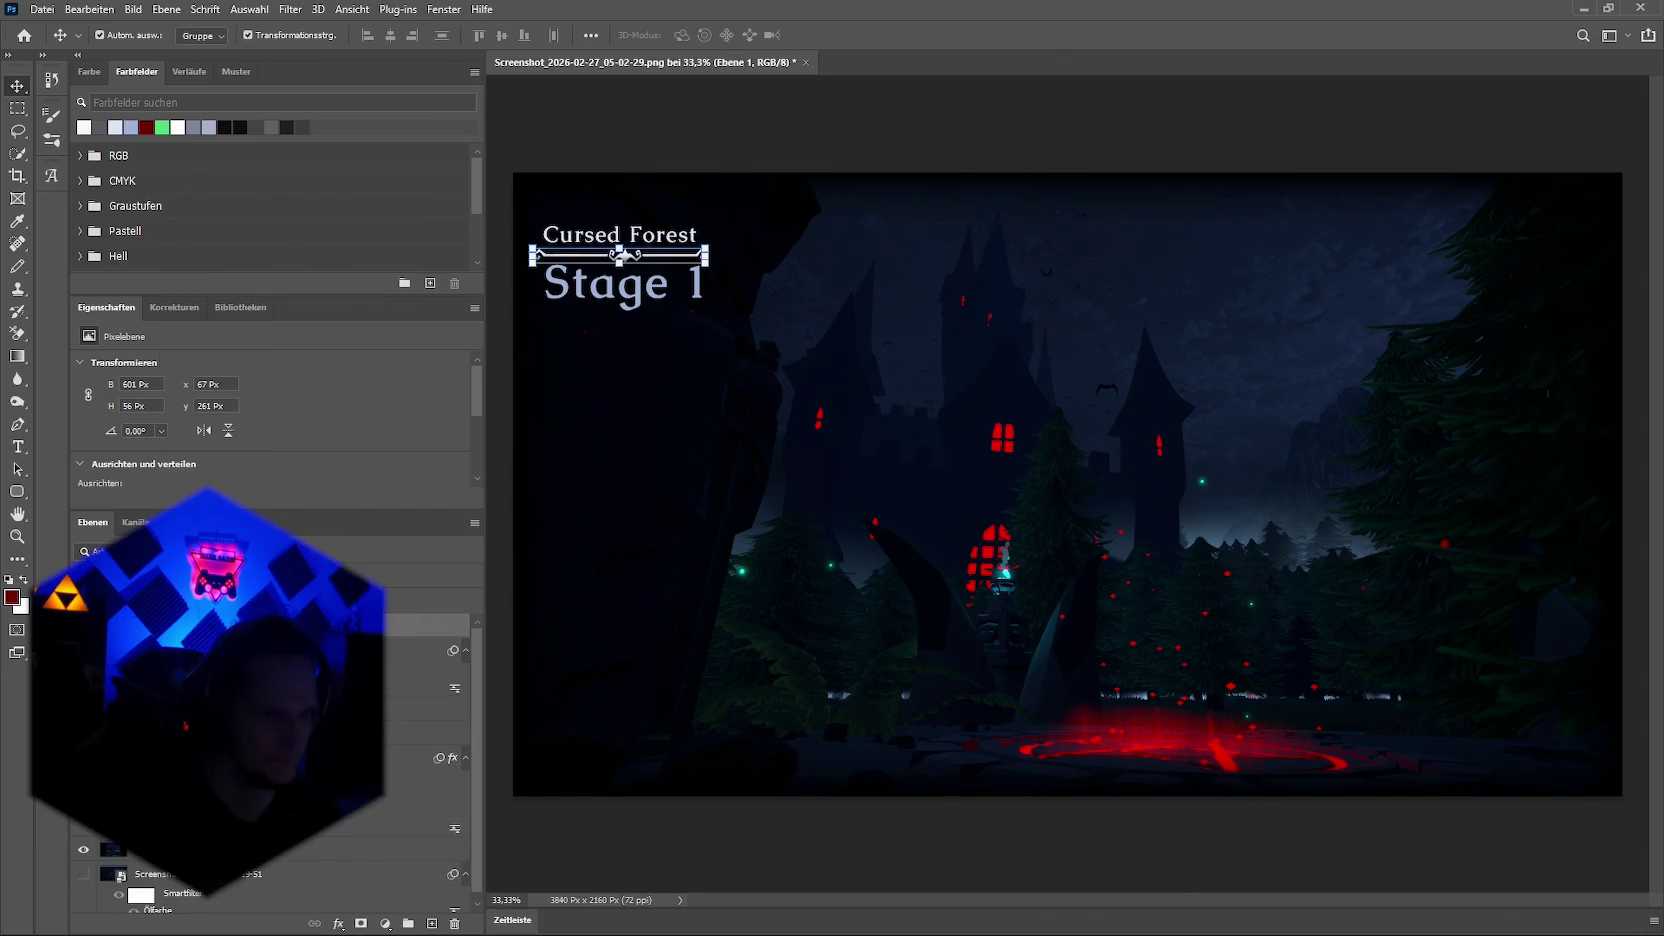
ctrl+click(200, 708)
ctrl+click(200, 733)
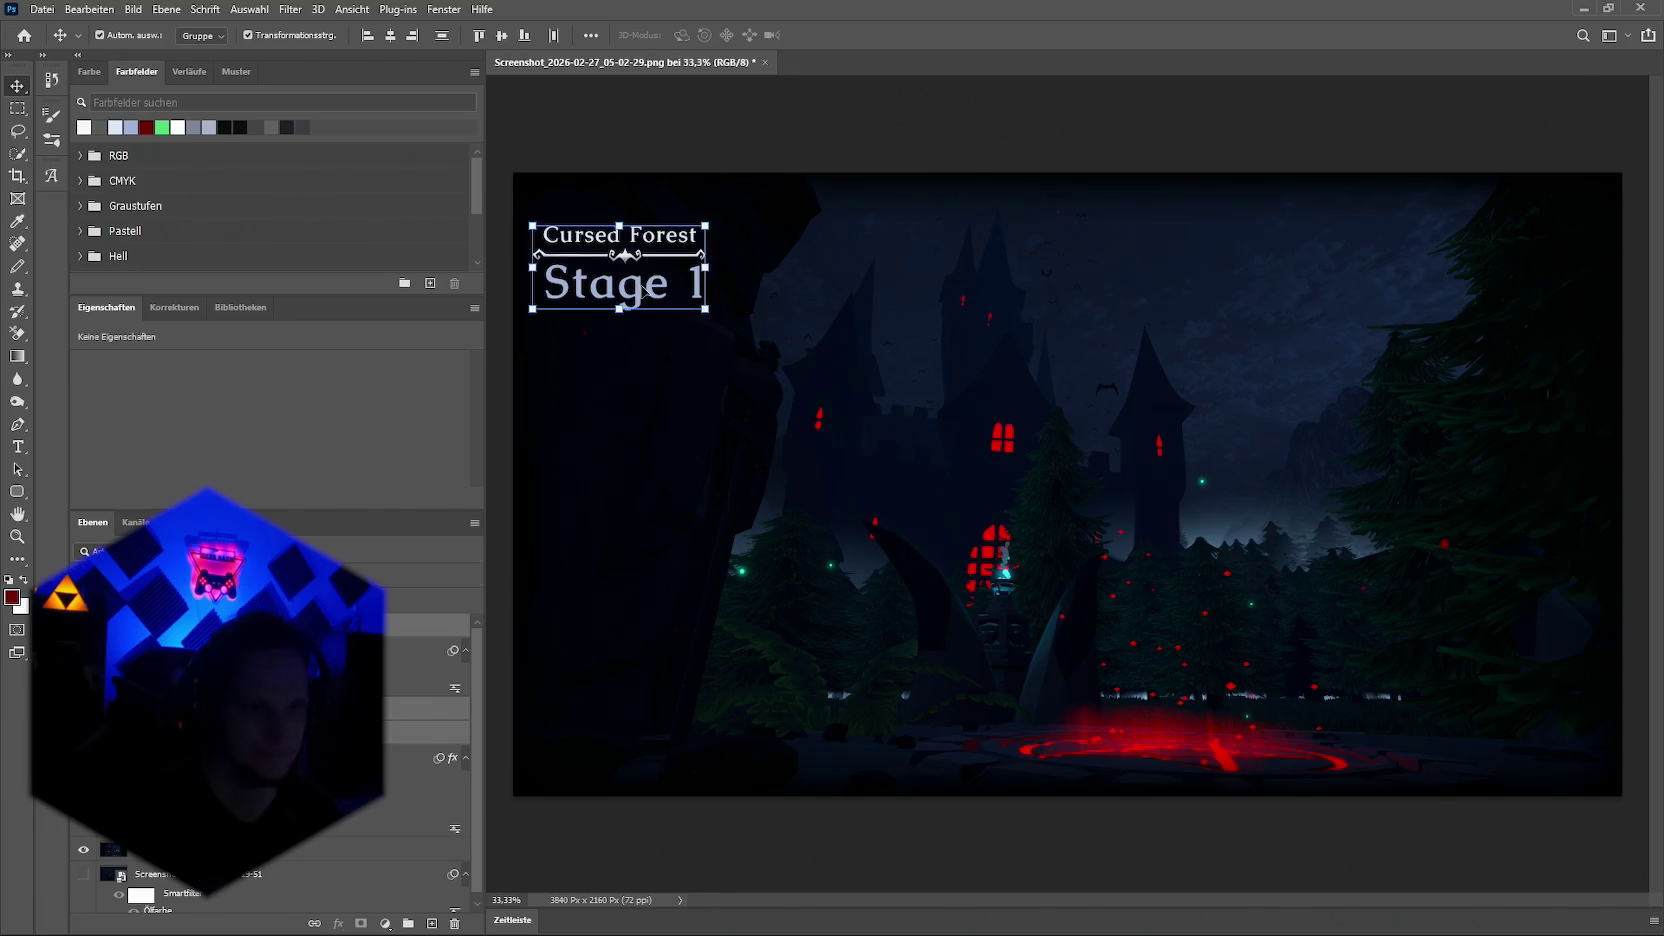
mouse_move(706, 266)
mouse_down()
mouse_move(721, 266)
mouse_move(655, 275)
mouse_up()
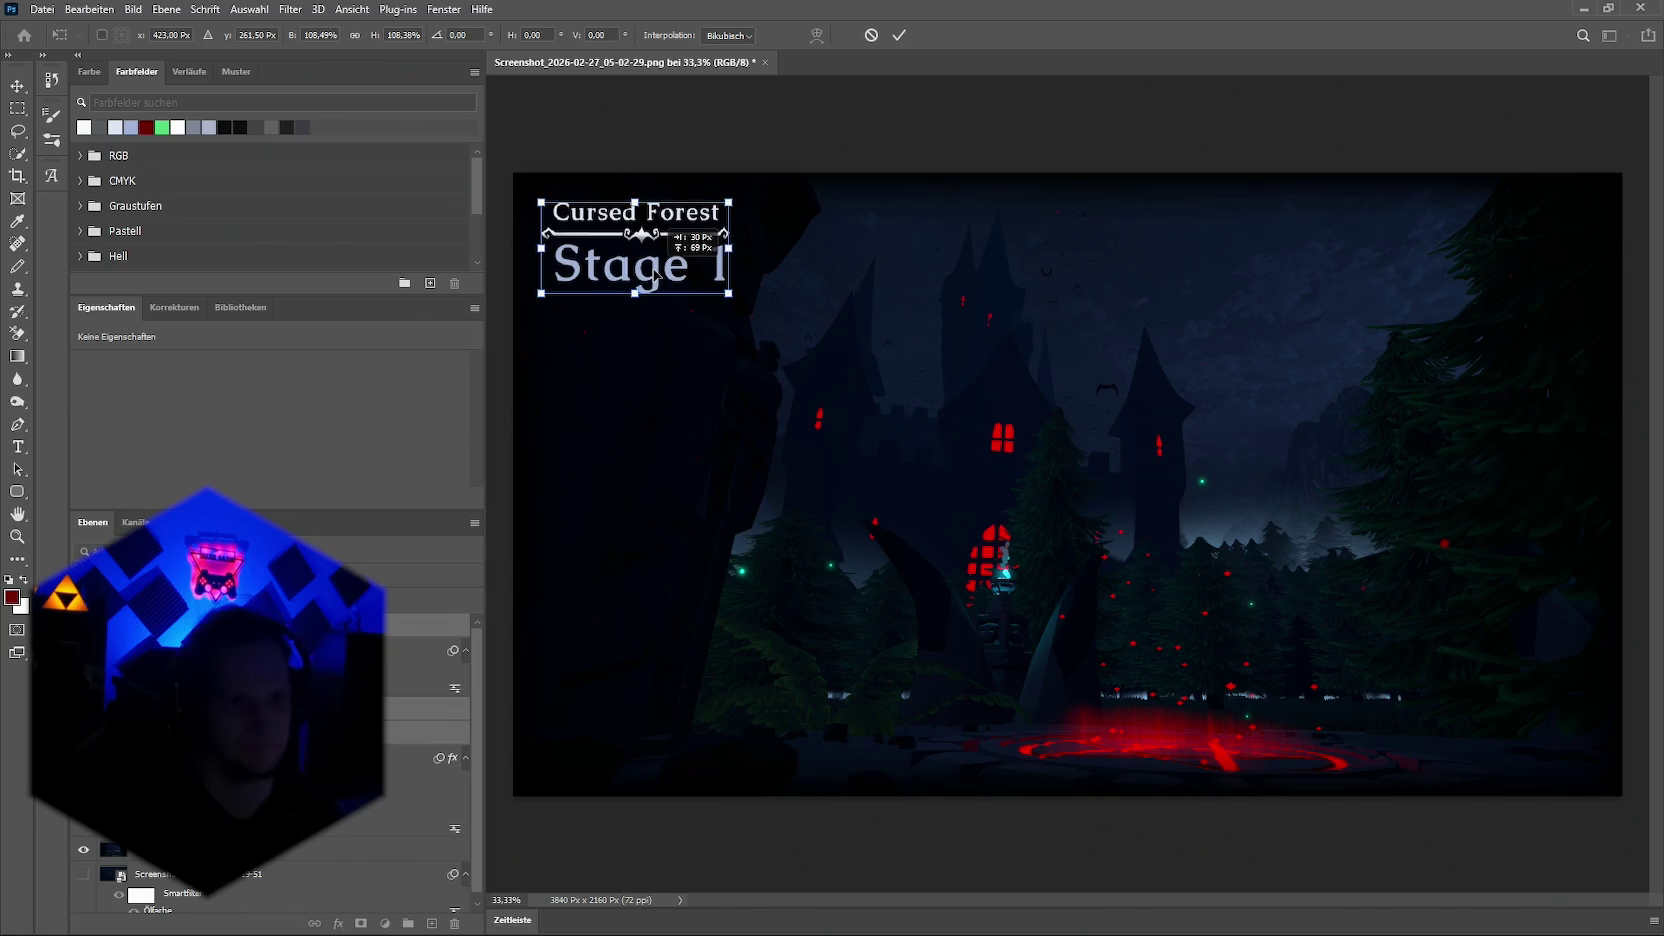
key(Return)
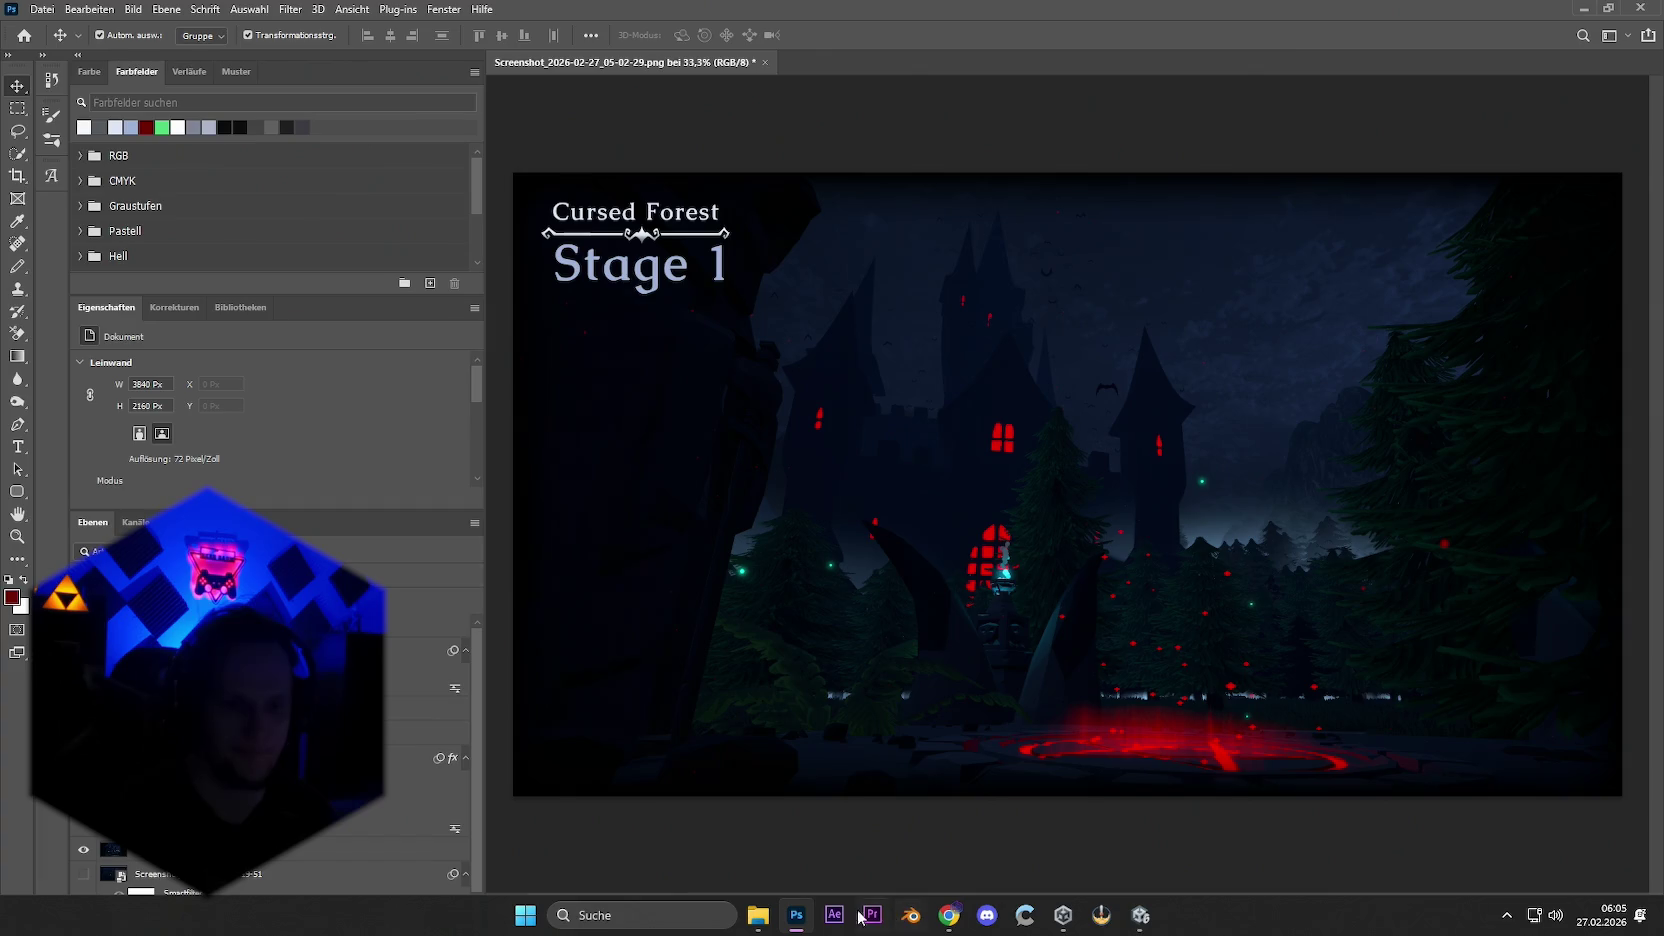
Step: Save the image as a PSD, then minimize Photoshop and start Unity's play mode
click(1140, 915)
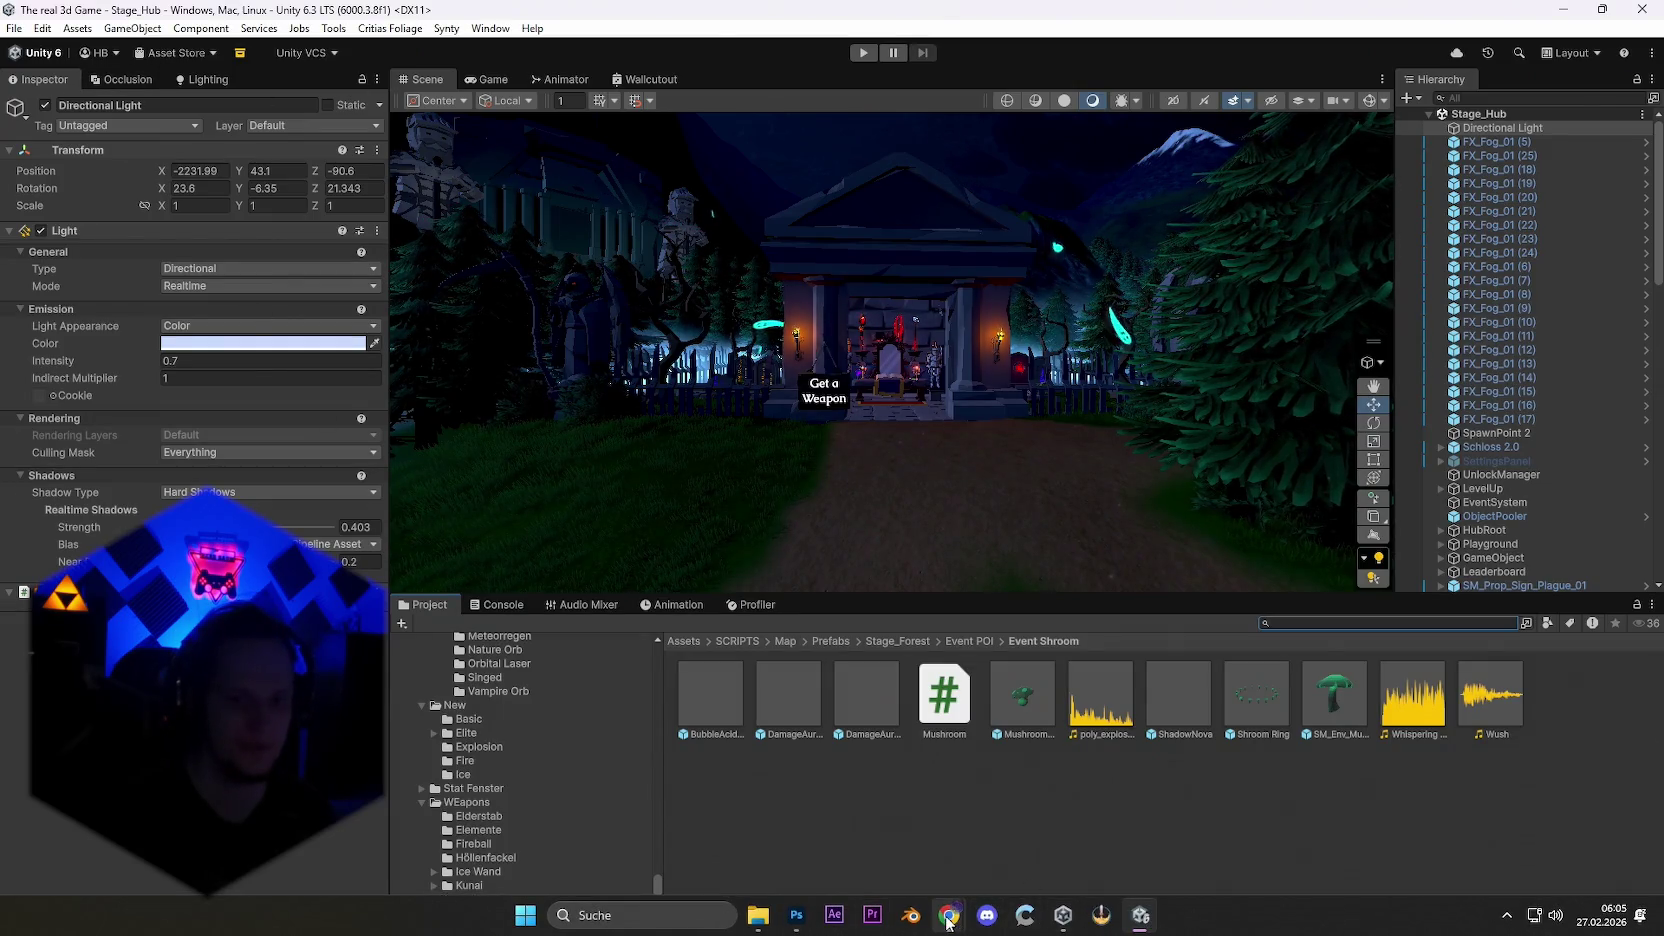
click(796, 915)
click(43, 9)
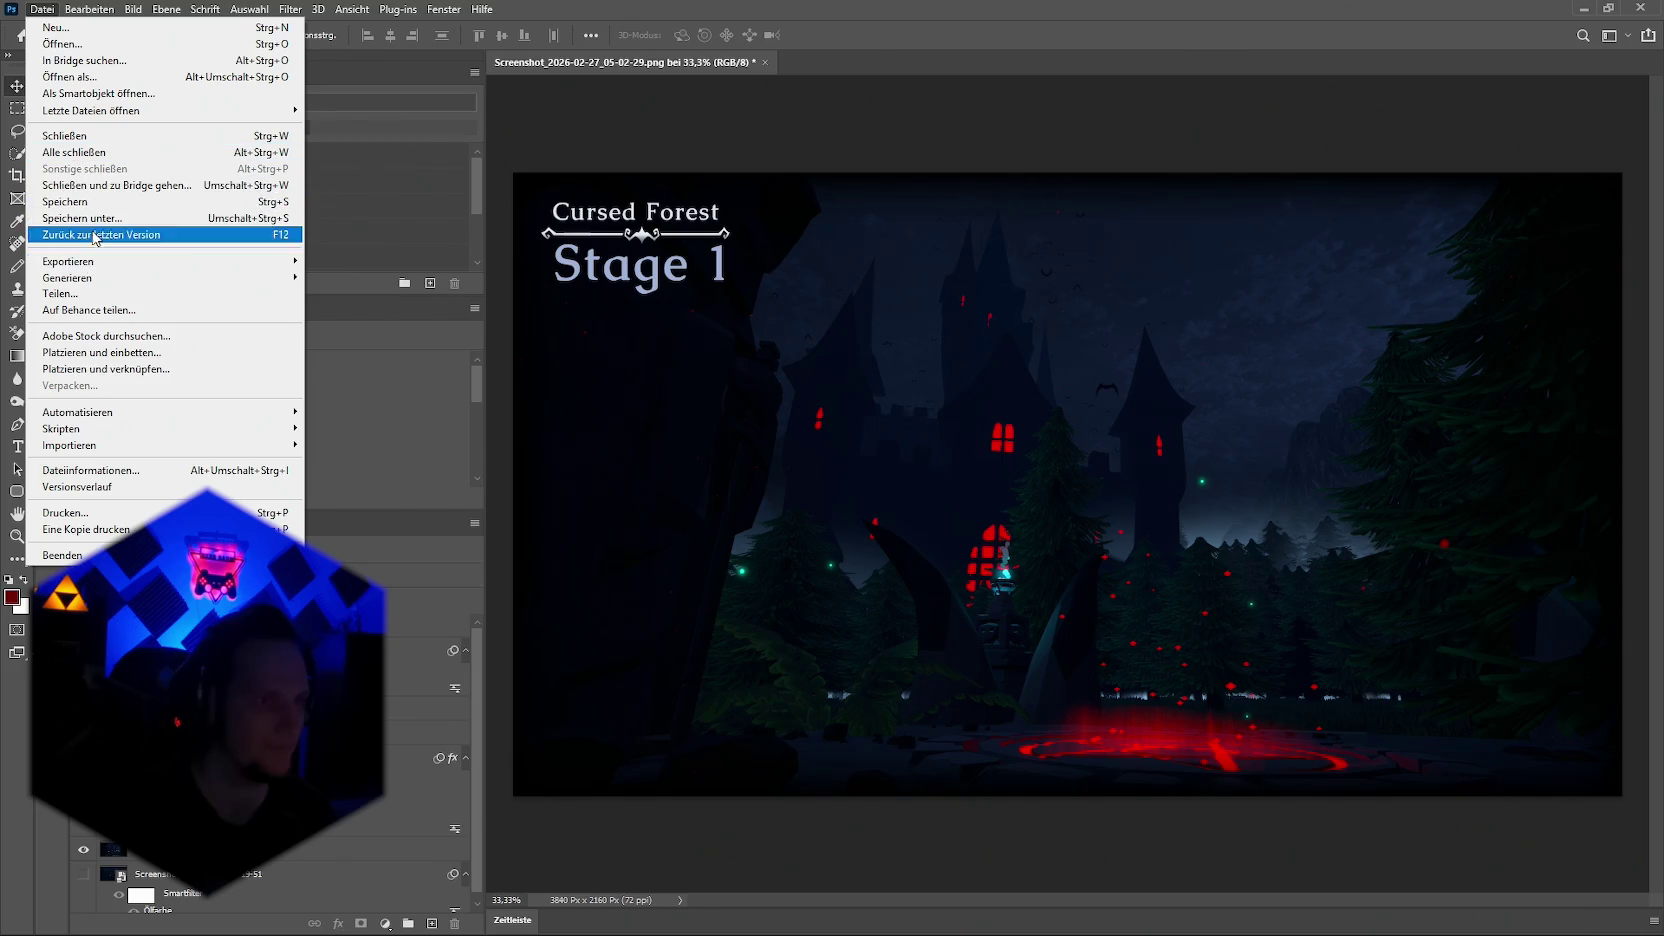
click(80, 218)
click(815, 668)
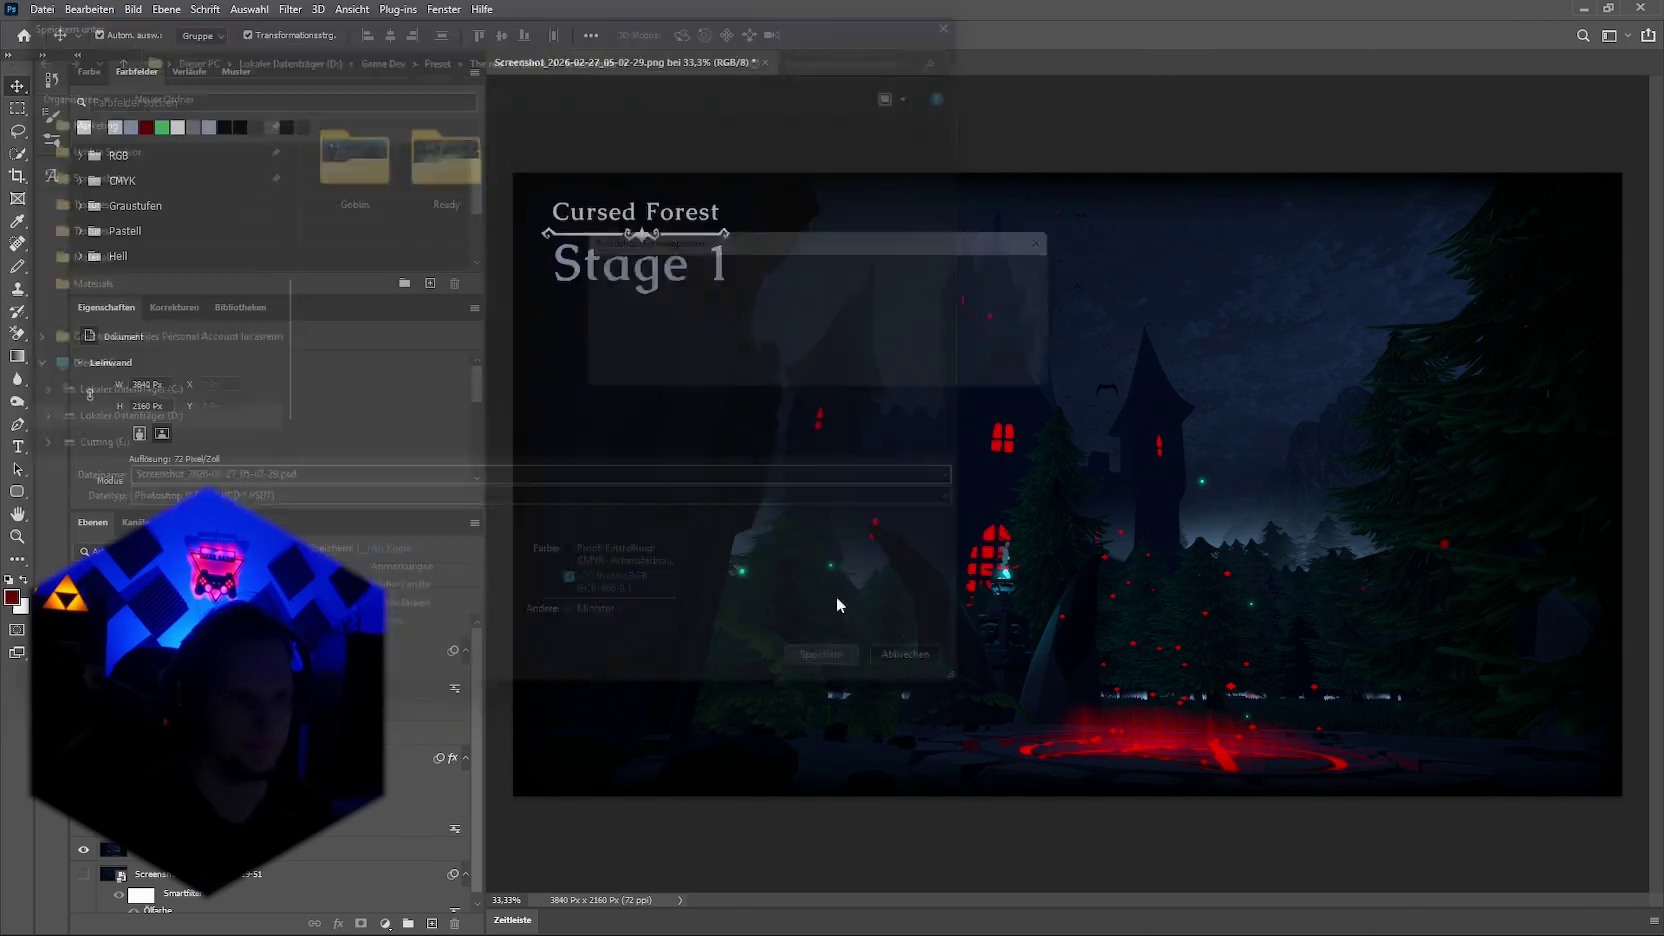
click(1052, 270)
click(1585, 9)
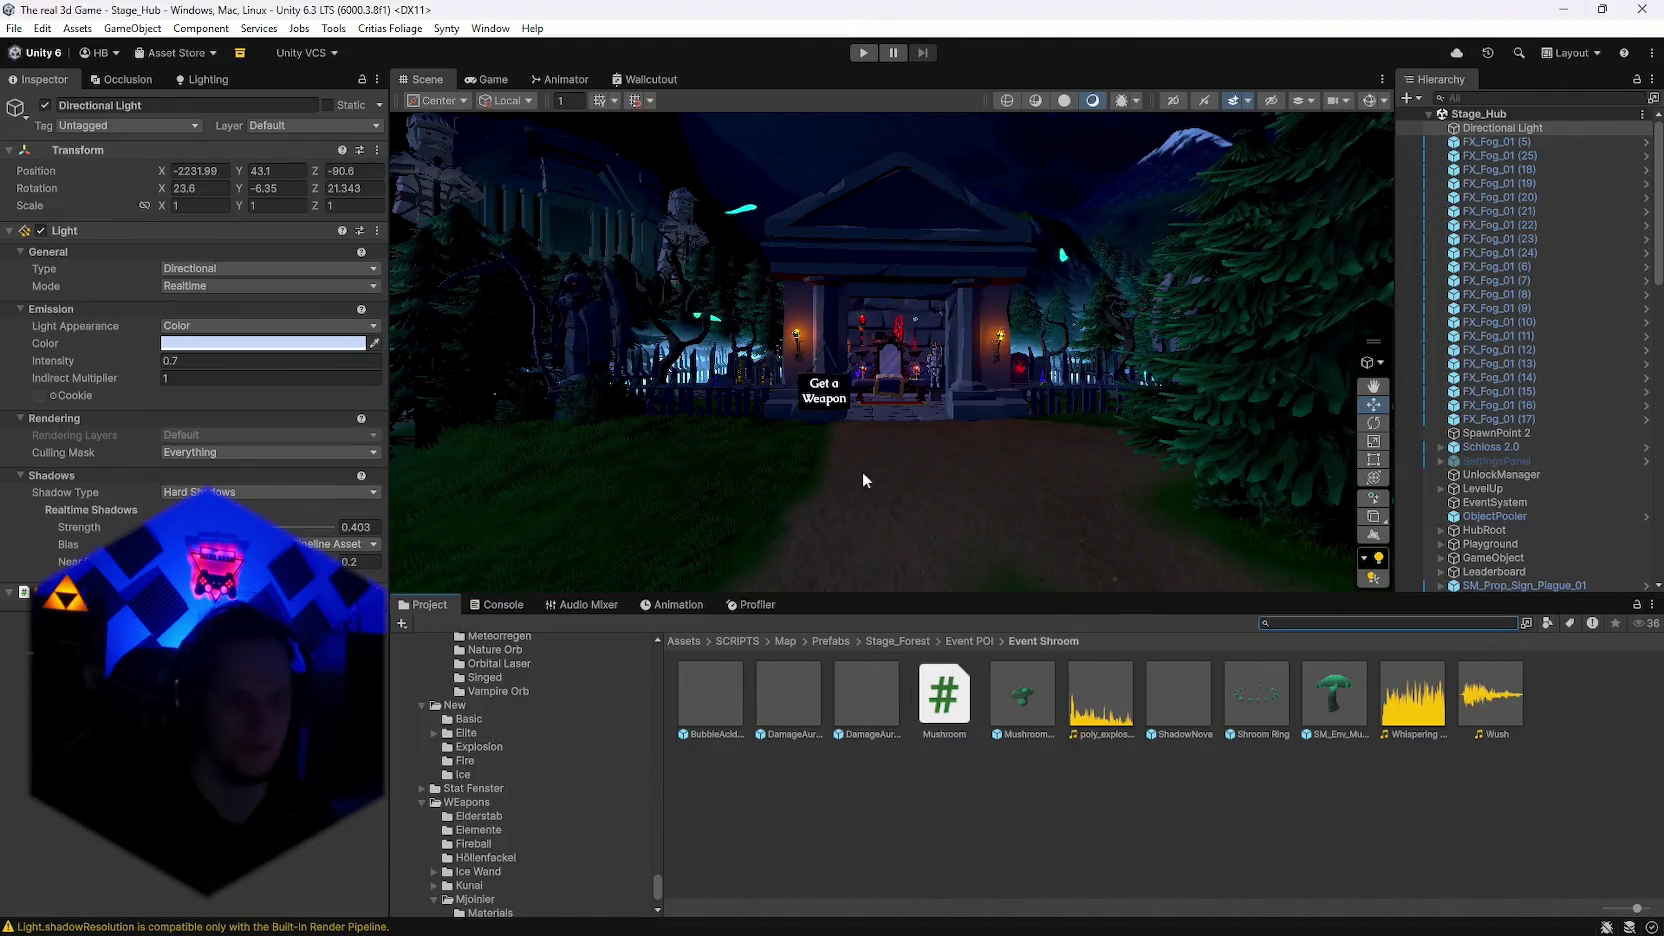
click(867, 54)
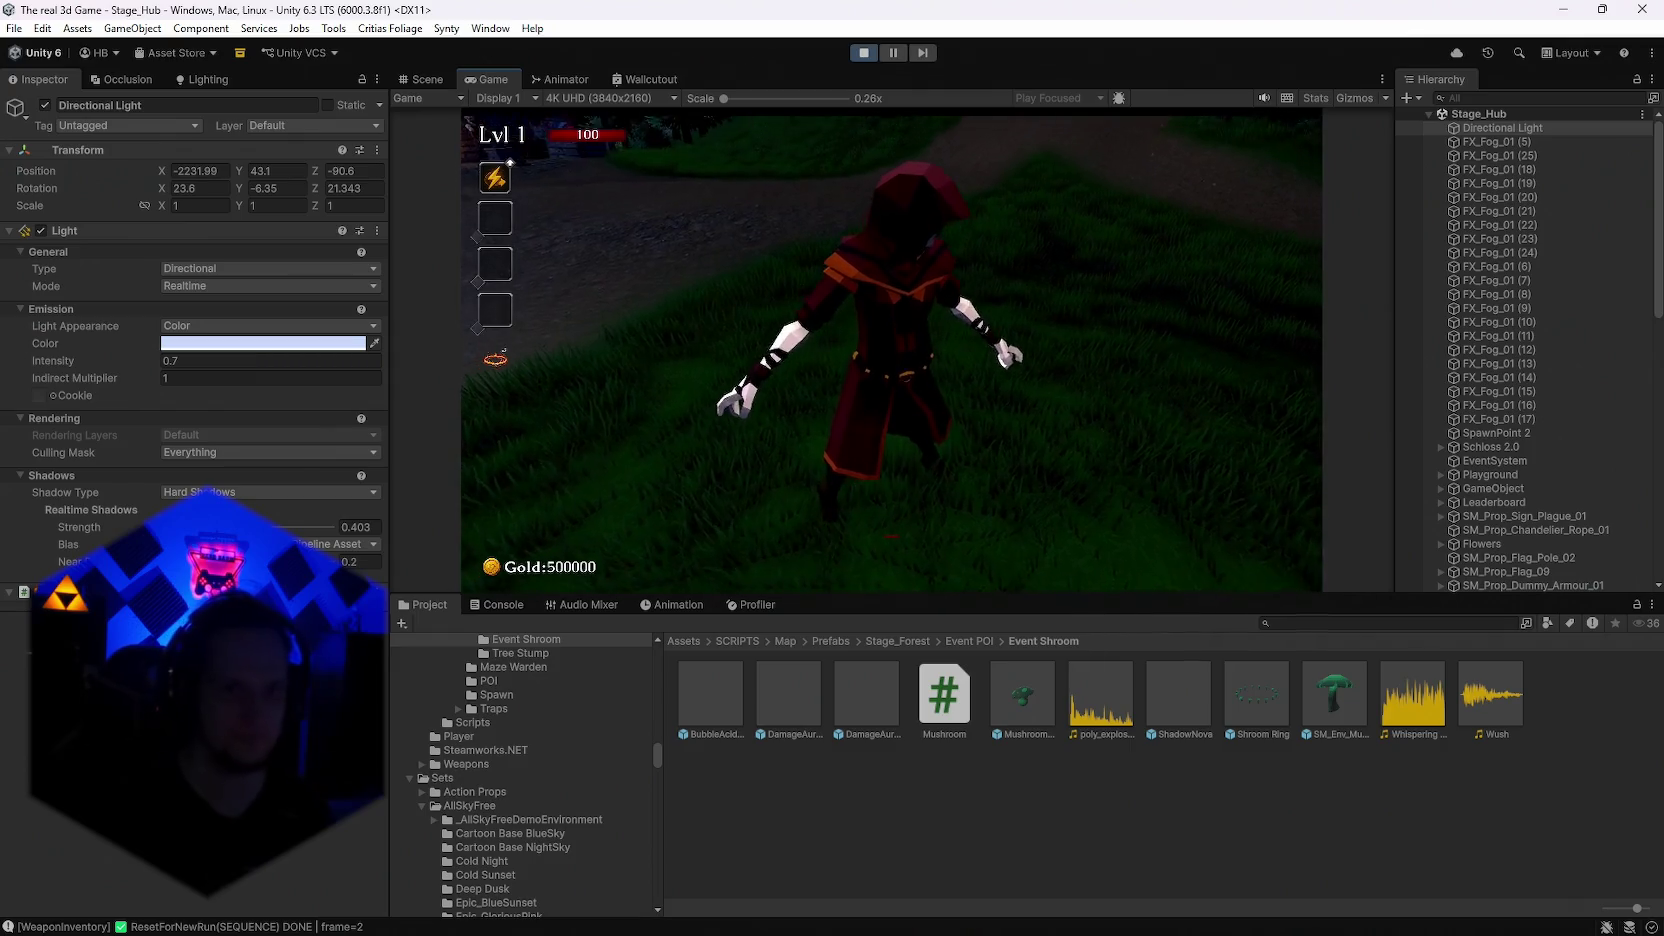
Step: Pause the game and set the Game view resolution to Full HD
key(w)
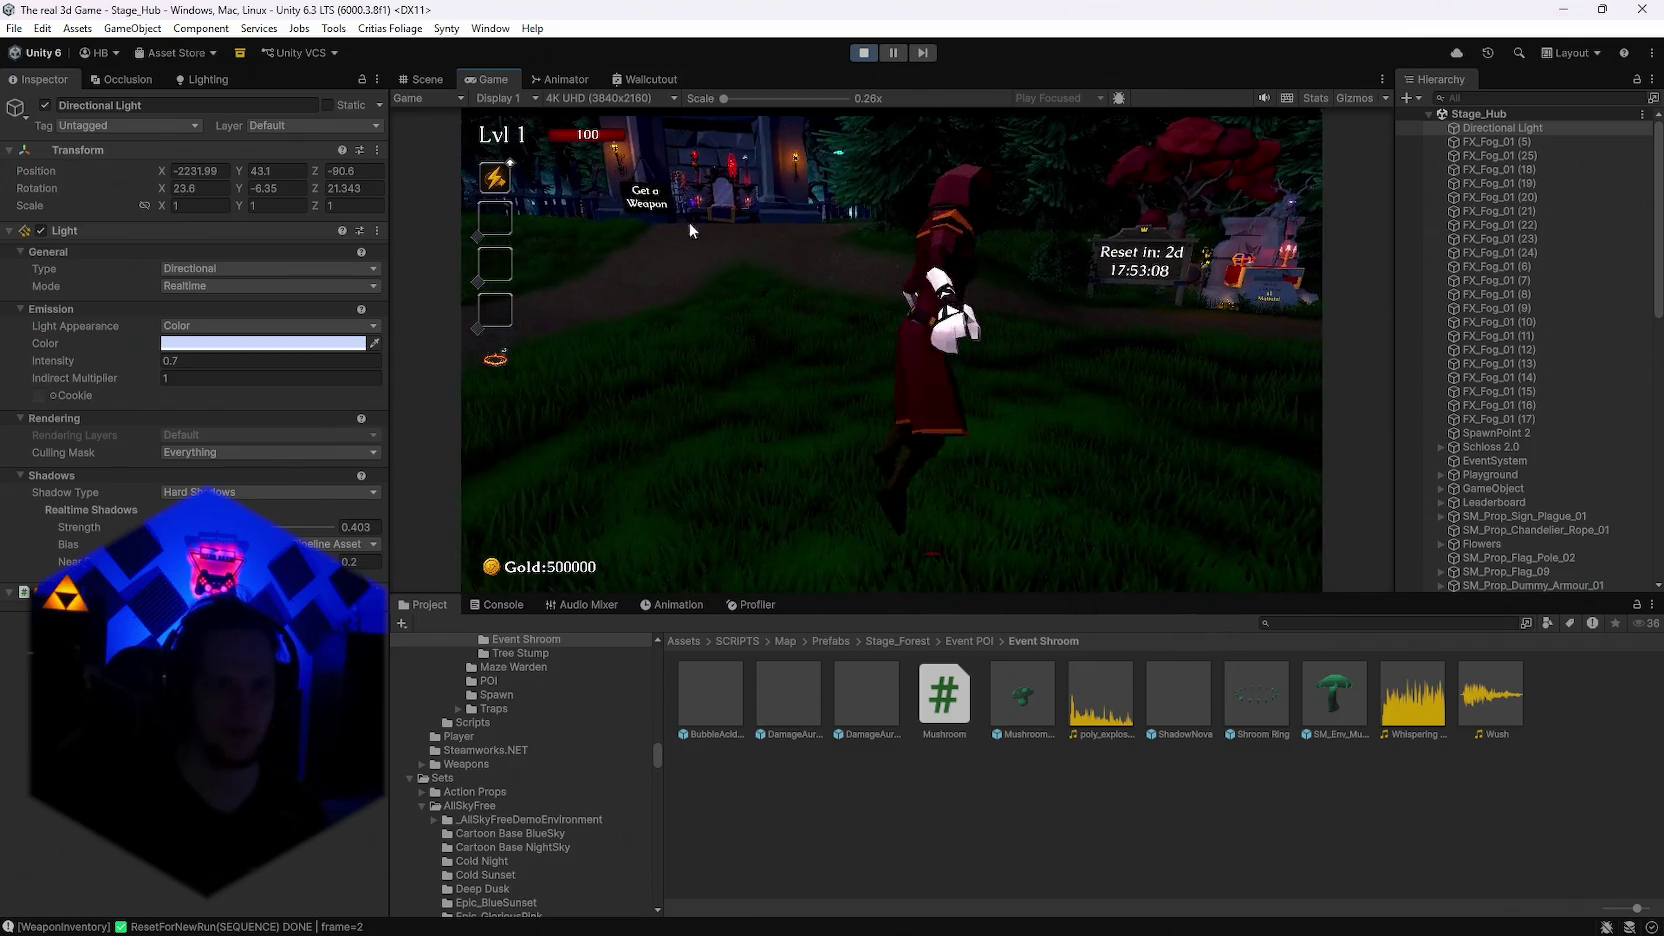
key(Escape)
click(644, 97)
click(630, 201)
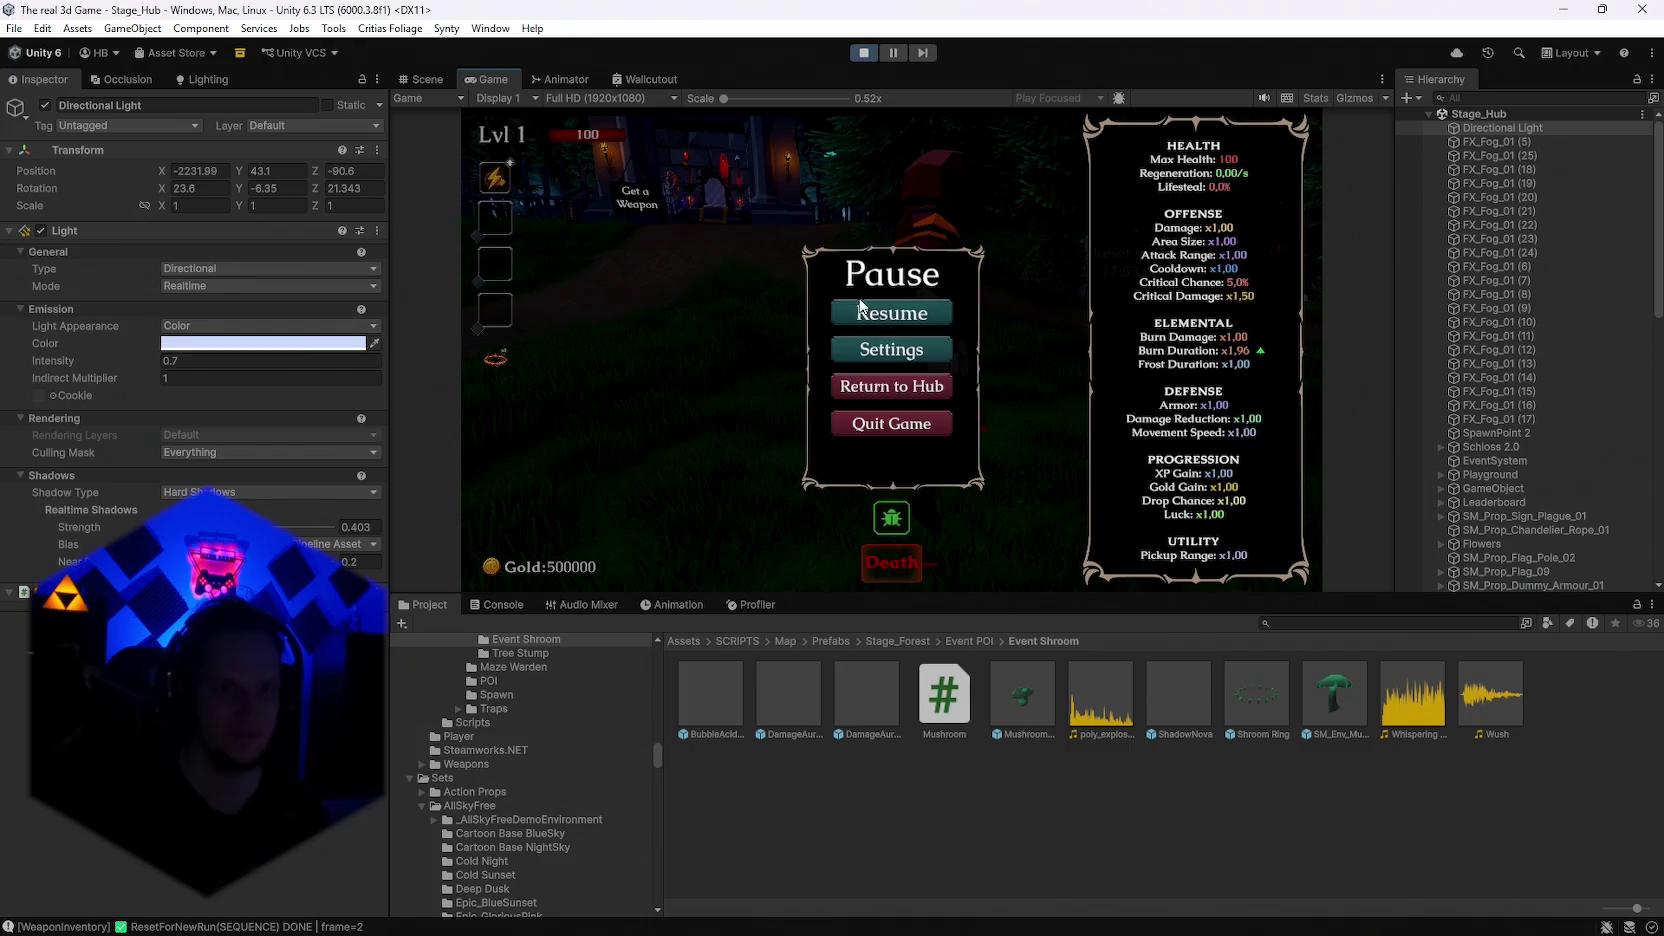
click(932, 313)
Step: Walk to the Start Run sign, start the run and pick a card for Stage 1
key(w)
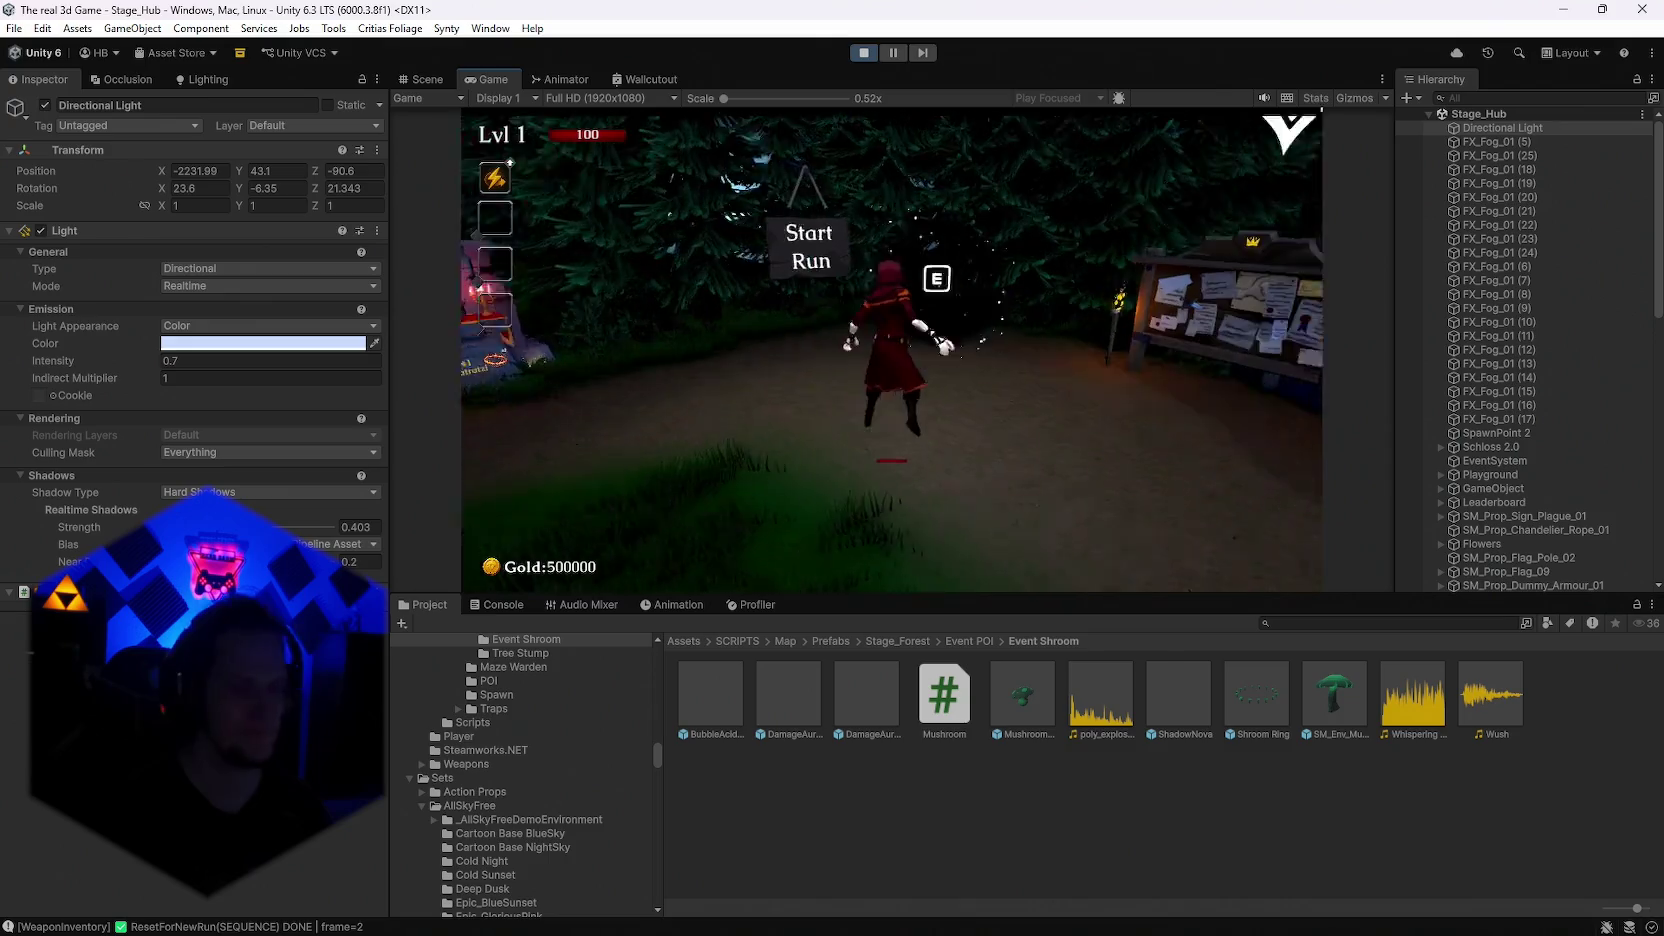
key(e)
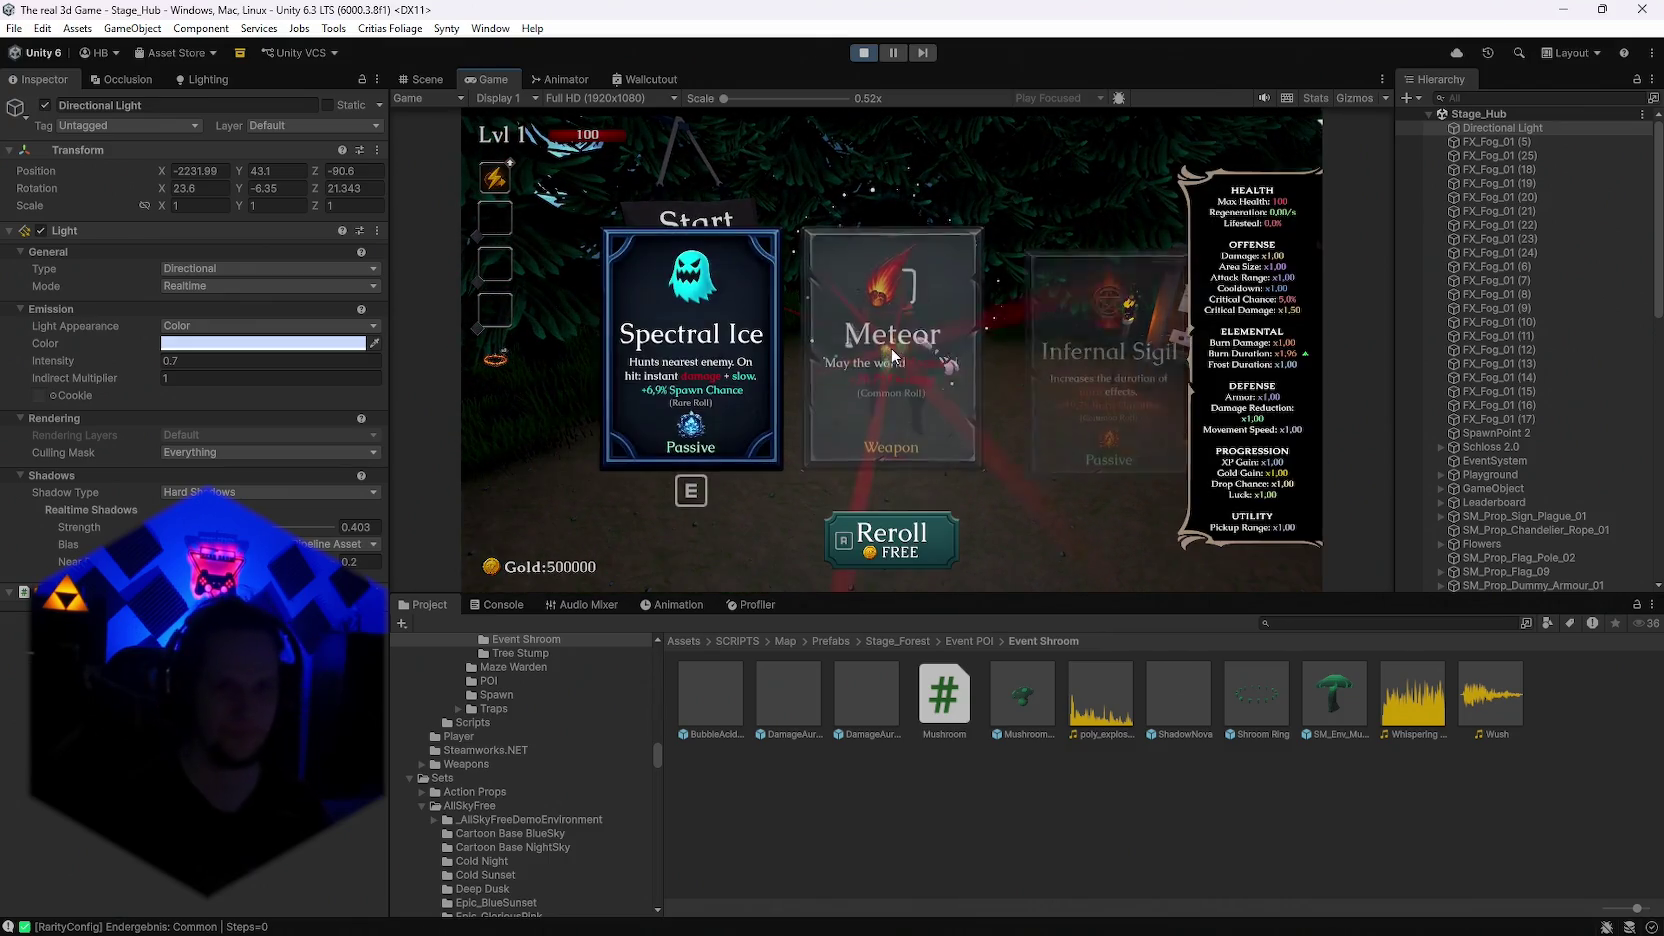
click(893, 355)
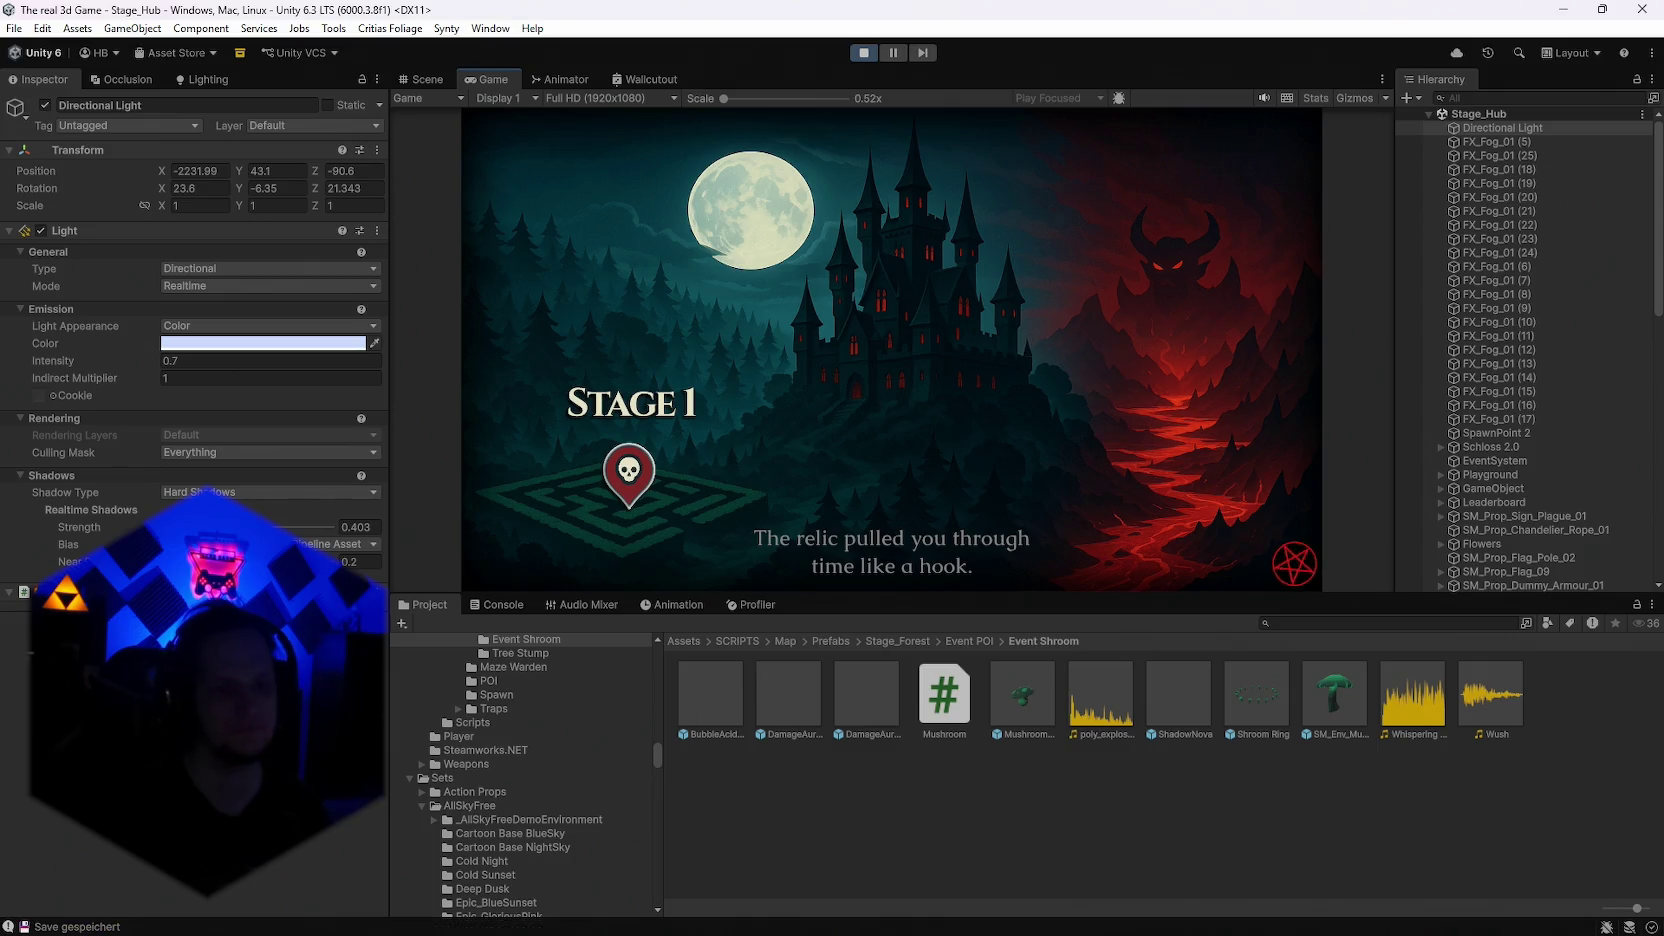
Step: Screenshot the Stage 1 loading screen area of the Game view with Win+Shift+S
key(super+shift+s)
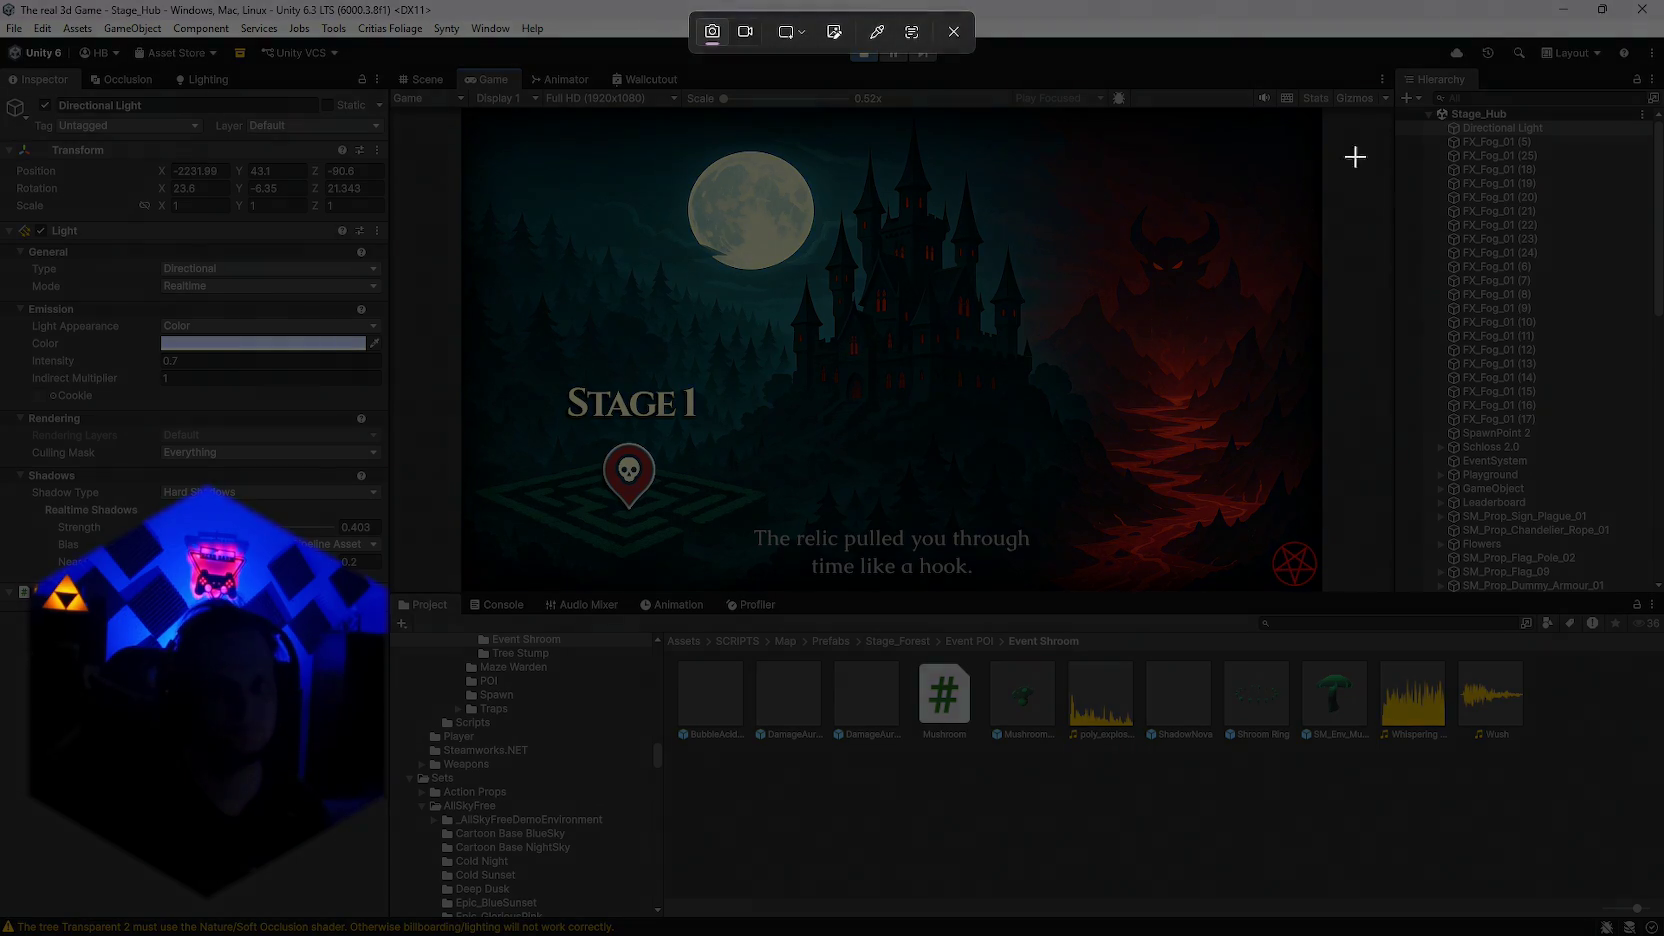
drag(1323, 105, 462, 593)
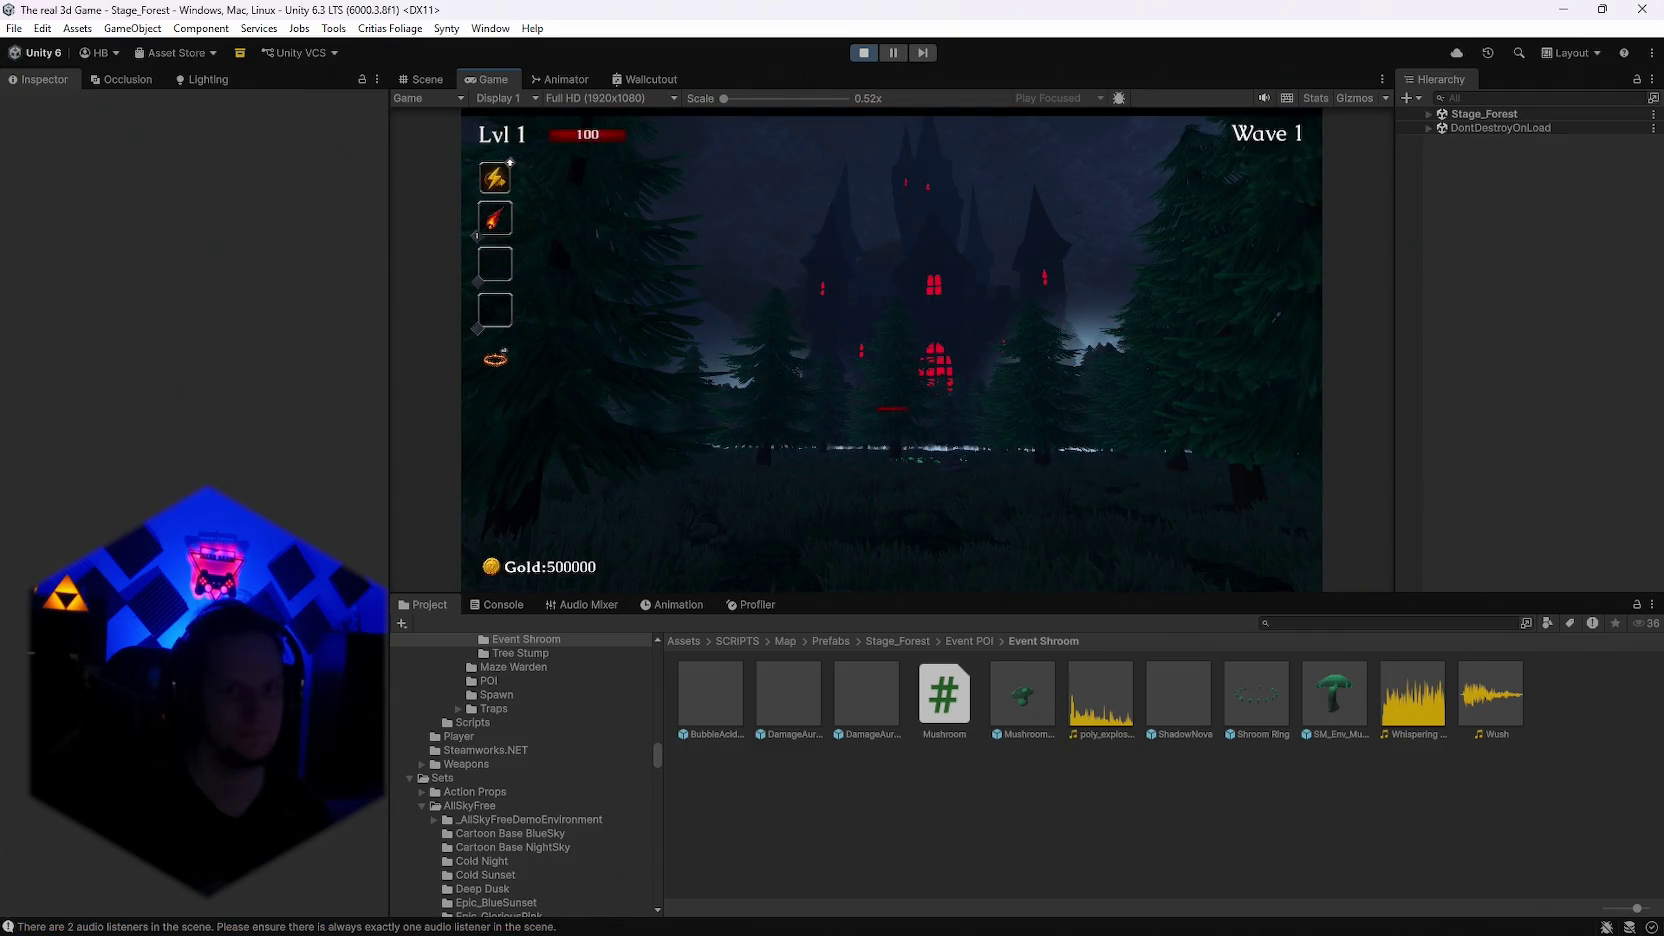
key(alt+Tab)
key(alt+Tab)
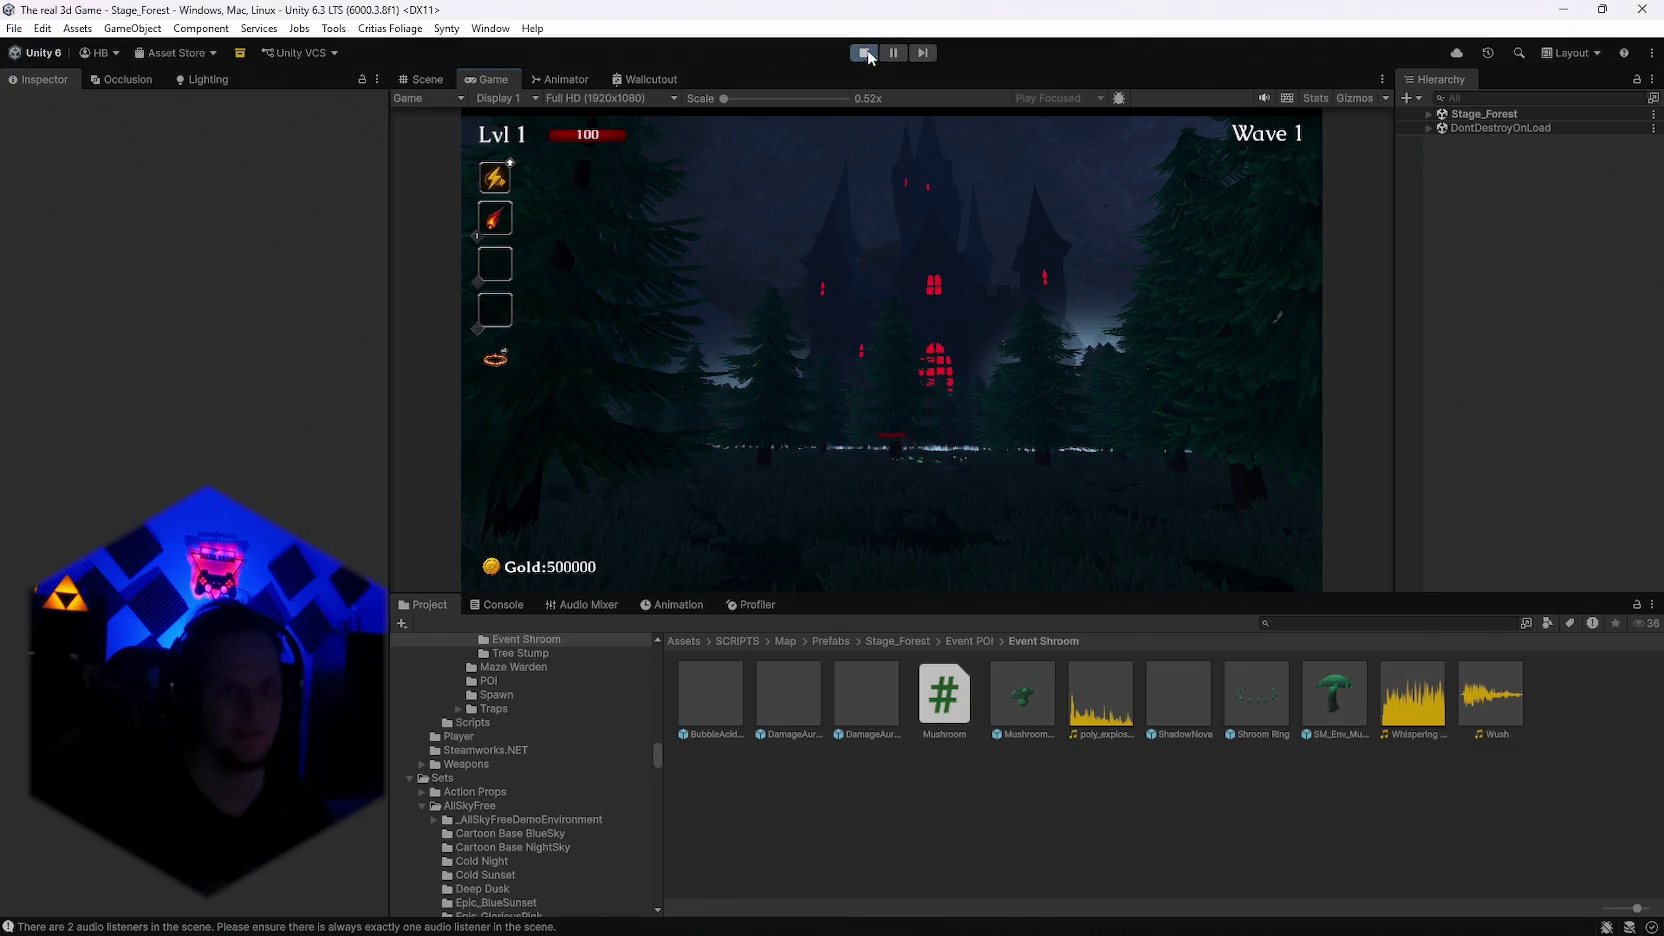
key(alt+Tab)
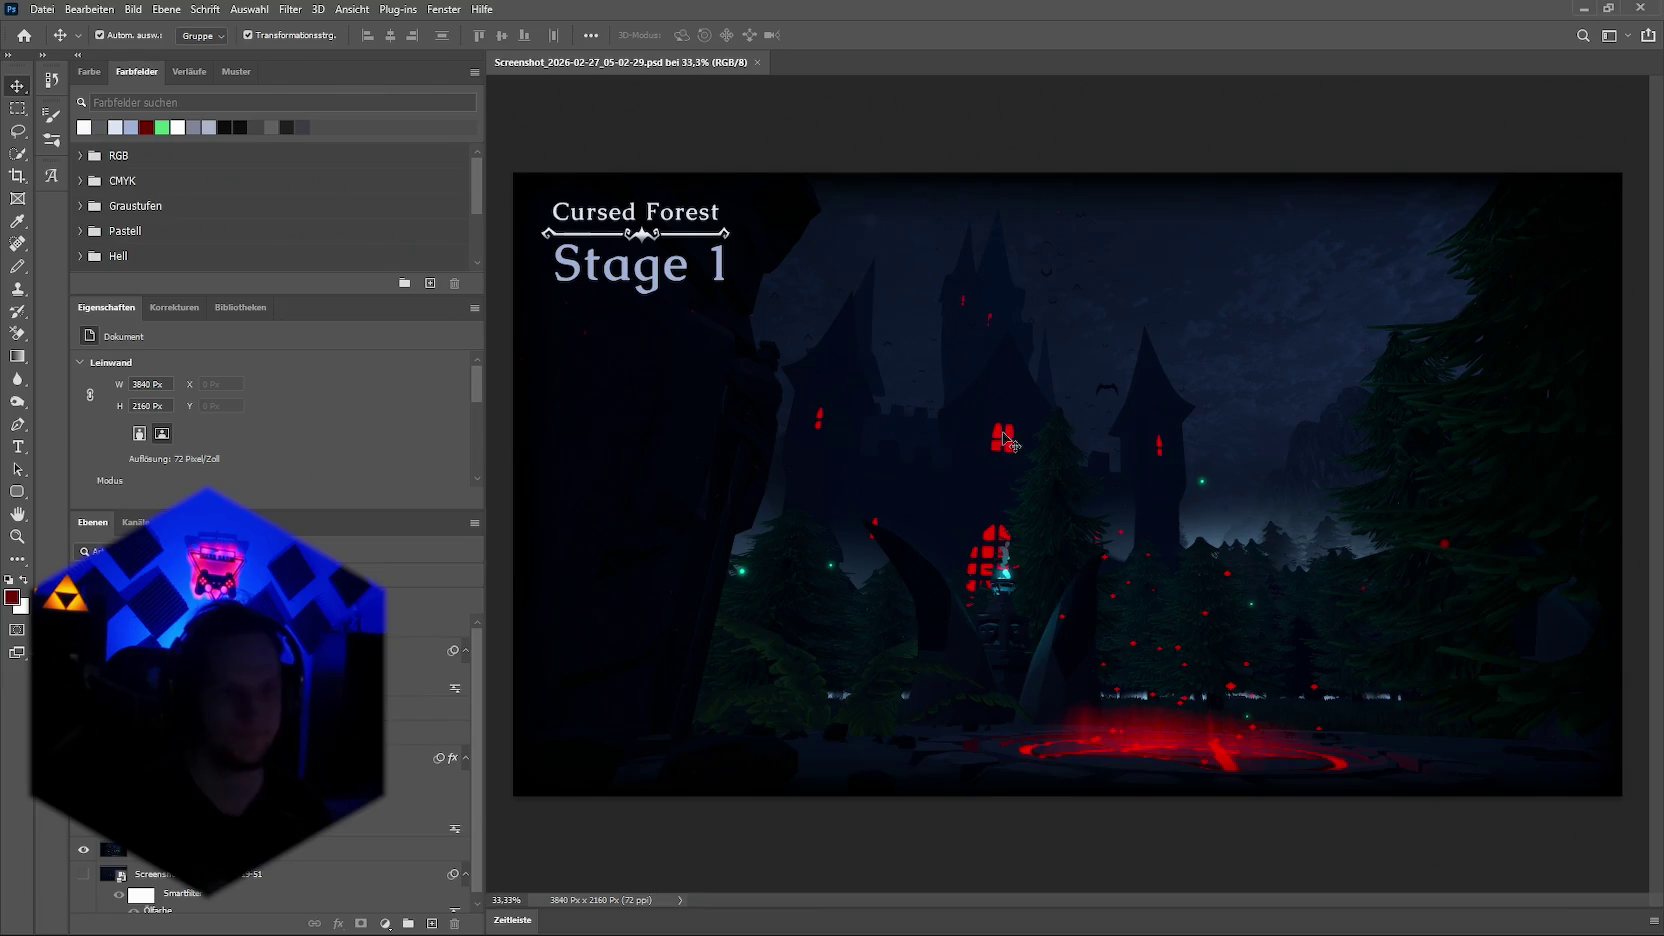
Step: Paste the screenshot as a new layer, stretch it over the canvas and marquee the bottom strip
key(ctrl+v)
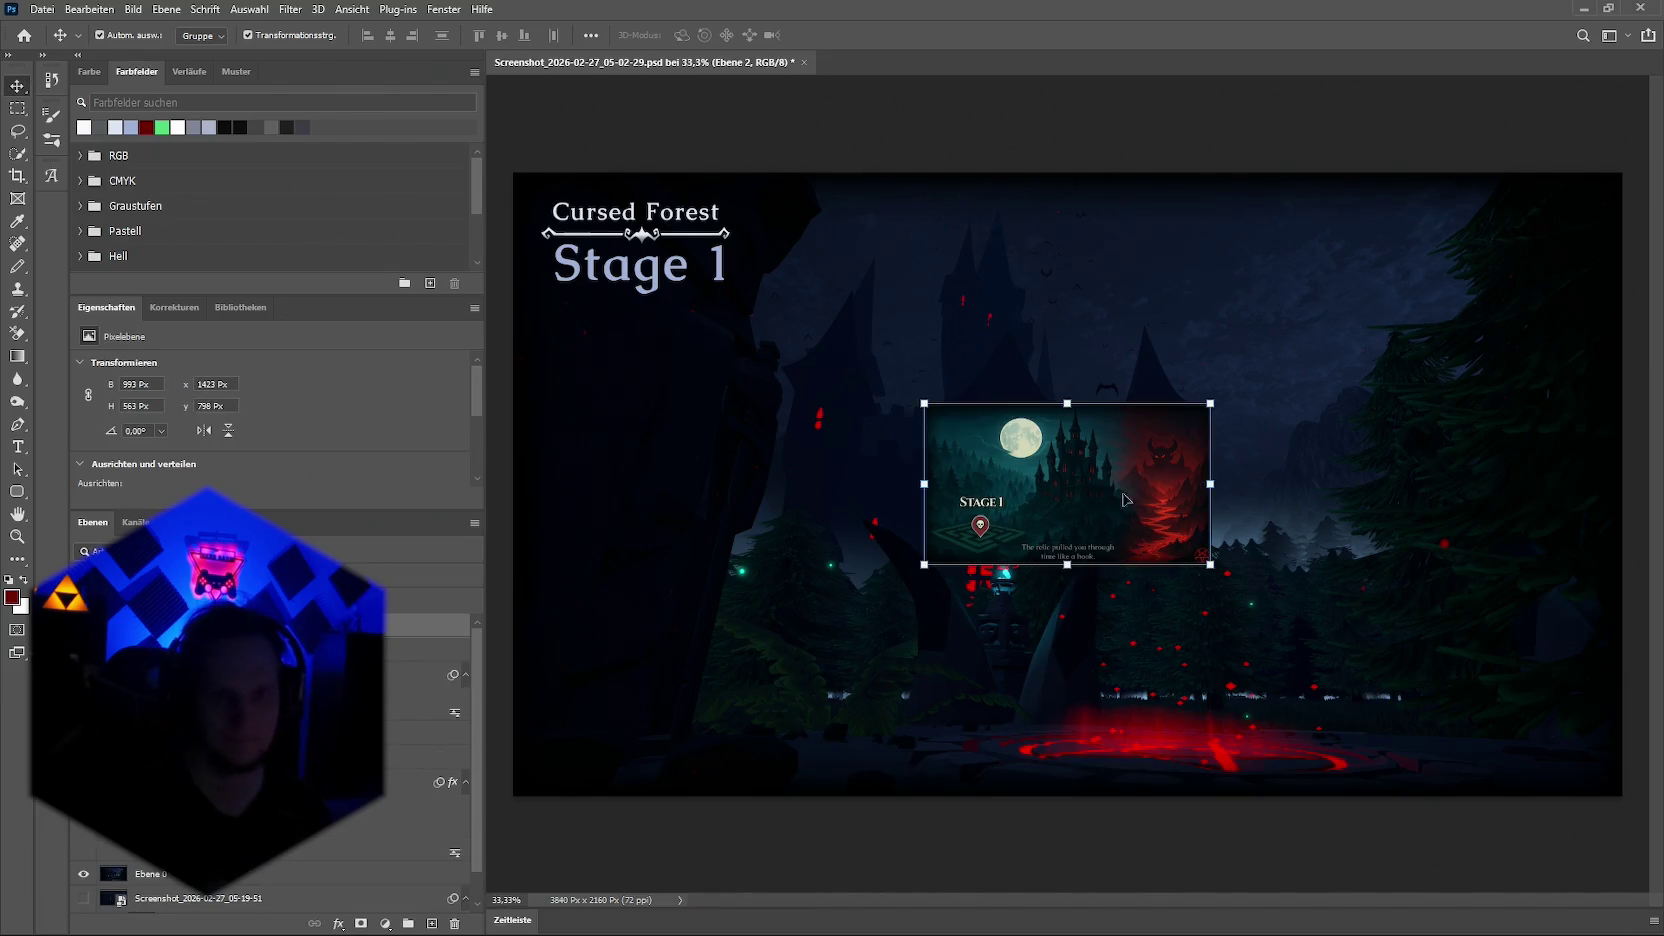
drag(1069, 404, 1068, 175)
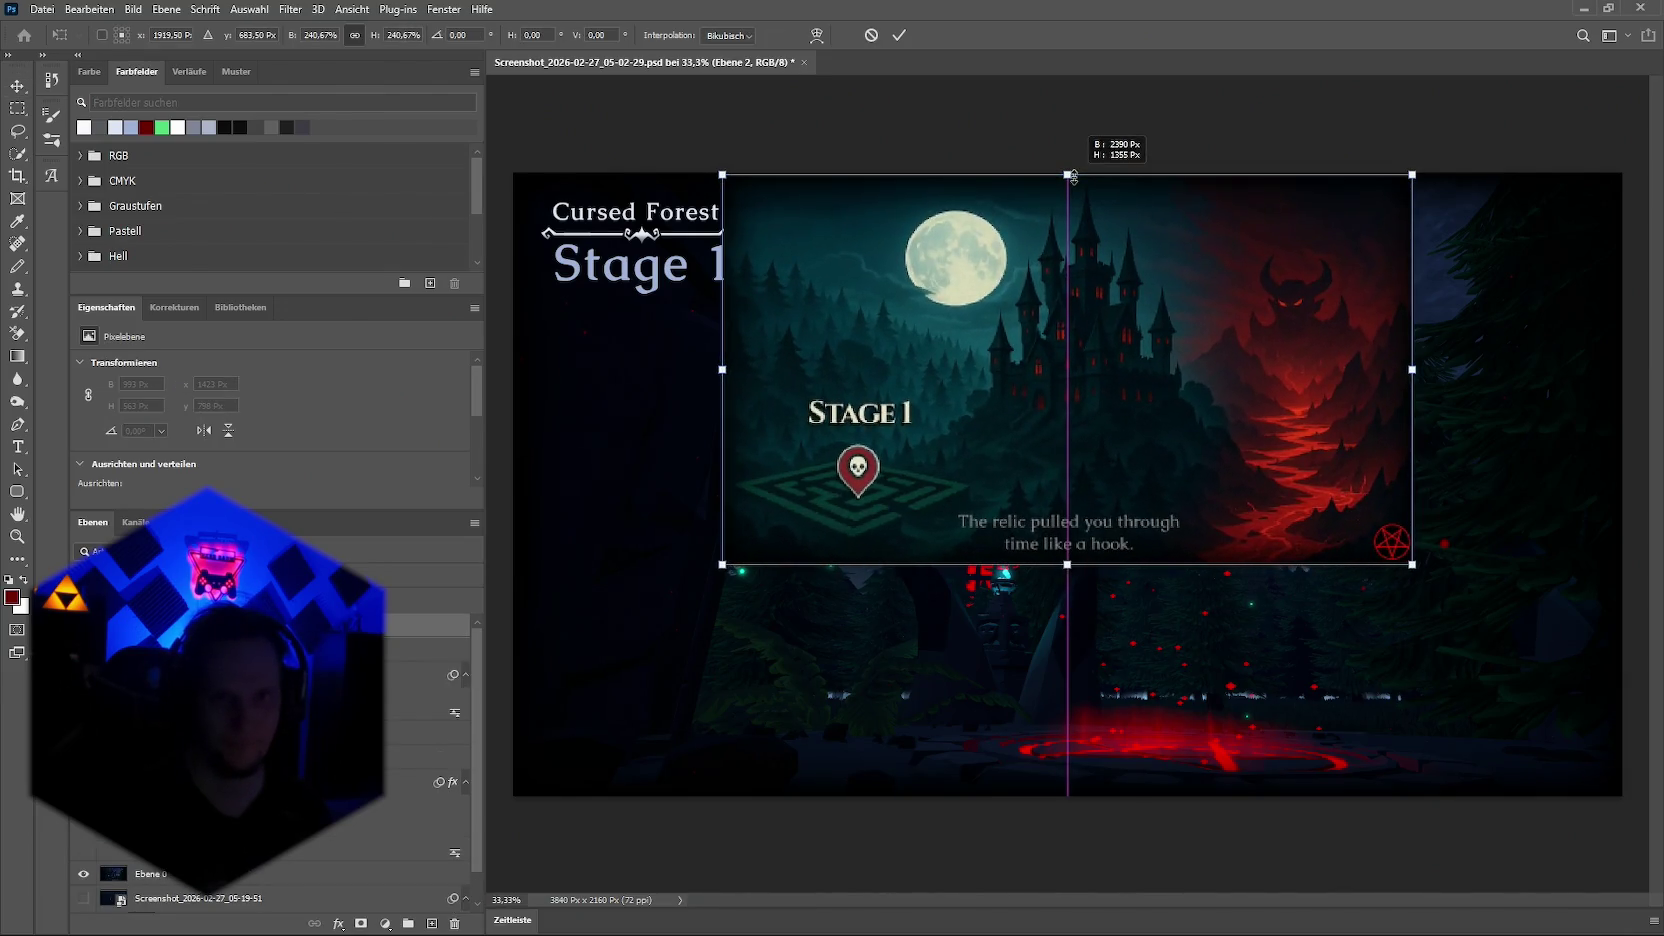
drag(1066, 566, 1067, 792)
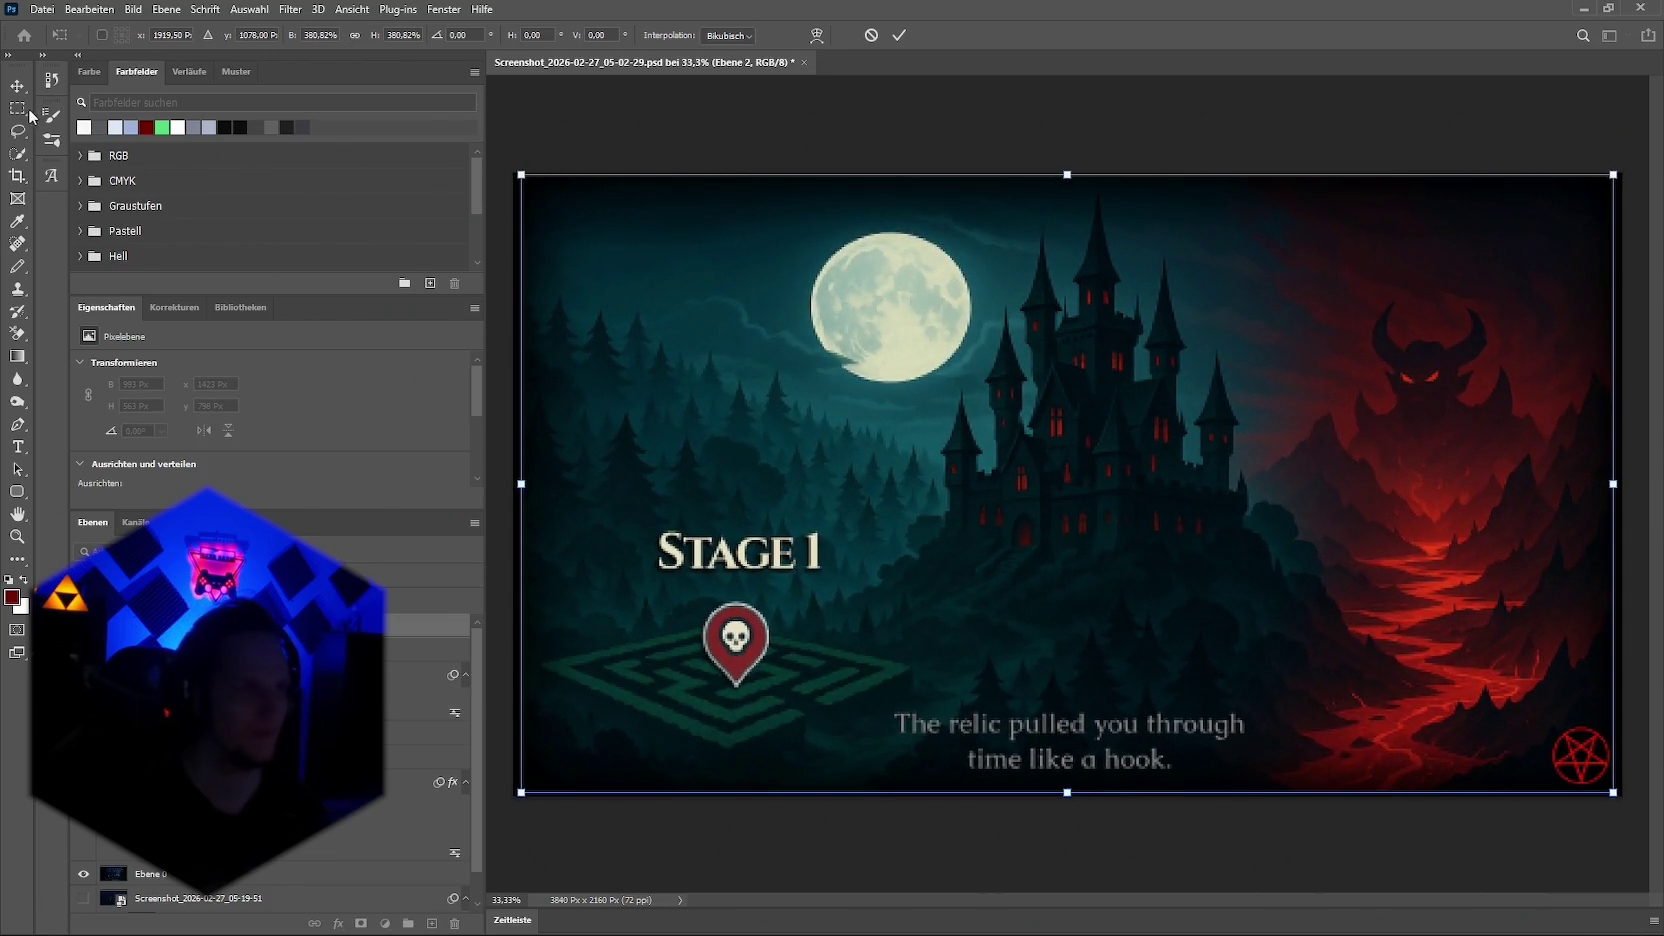
key(Return)
drag(516, 691, 1620, 848)
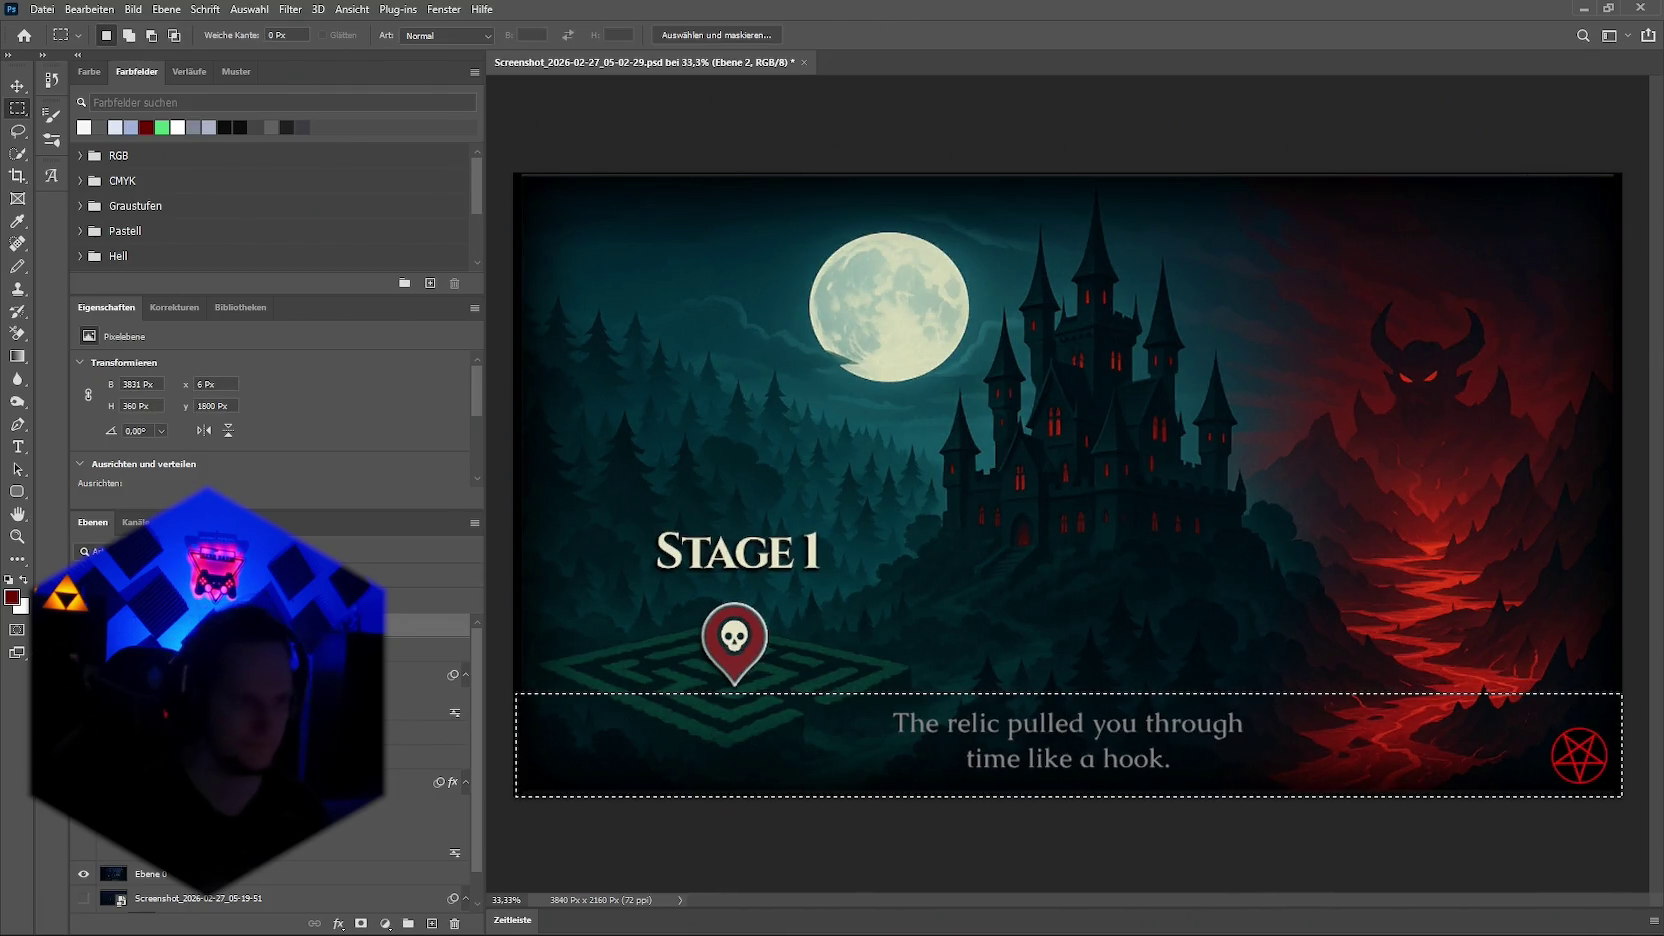
Step: Invert the selection and delete everything above the caption banner, then deselect
right_click(182, 675)
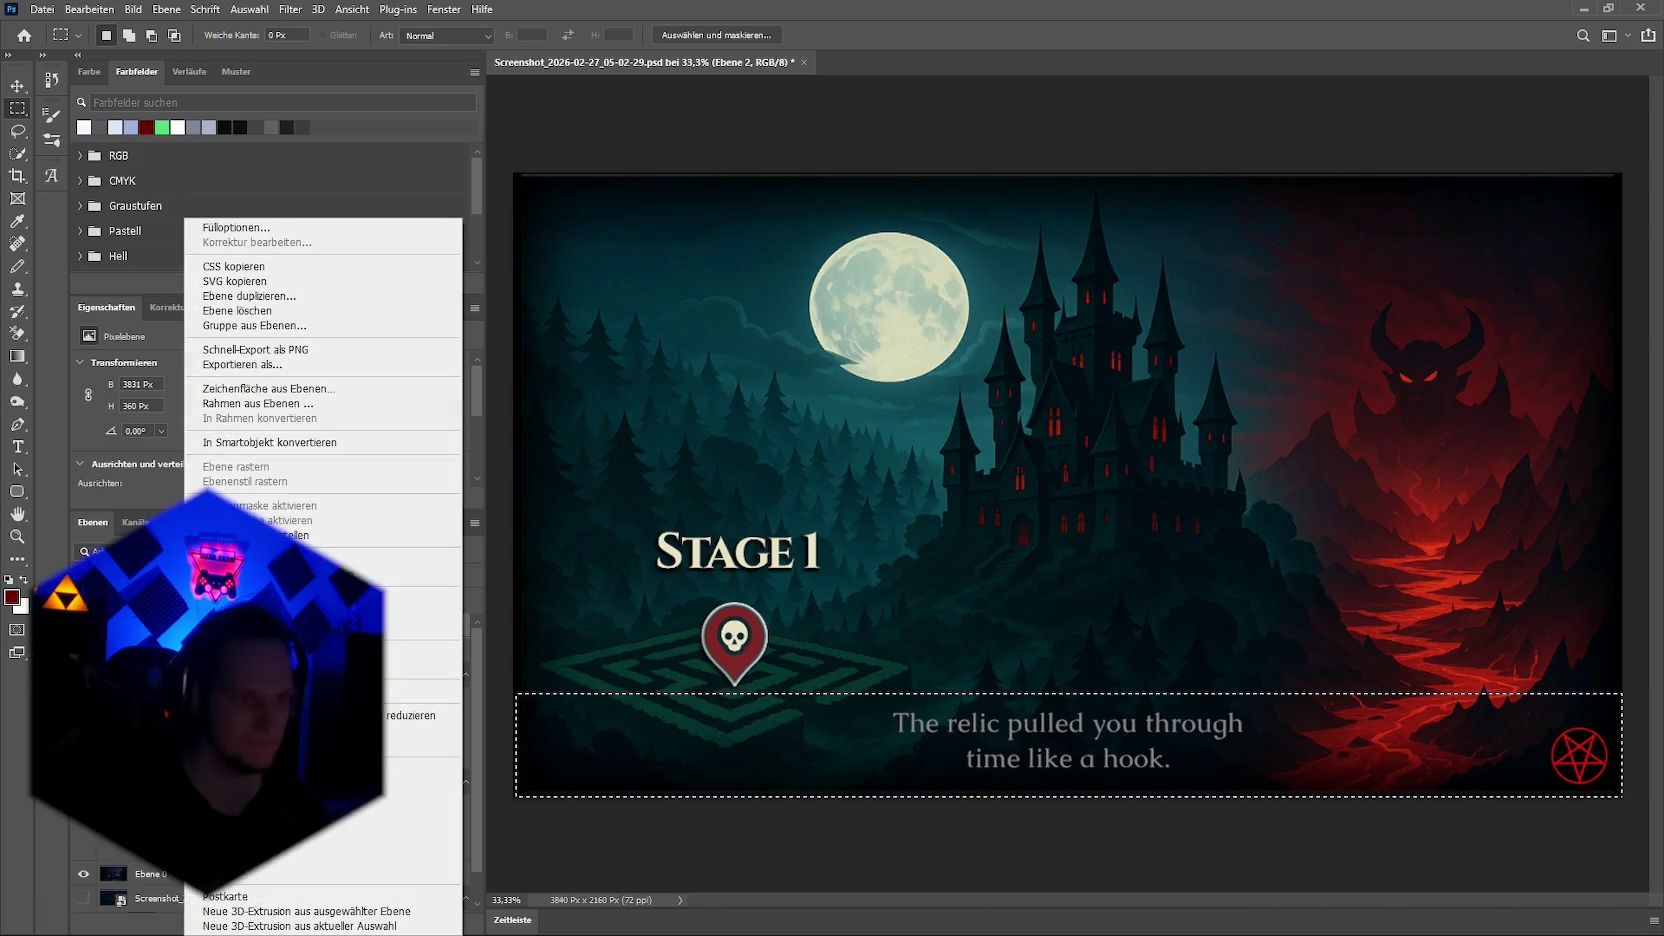
right_click(899, 731)
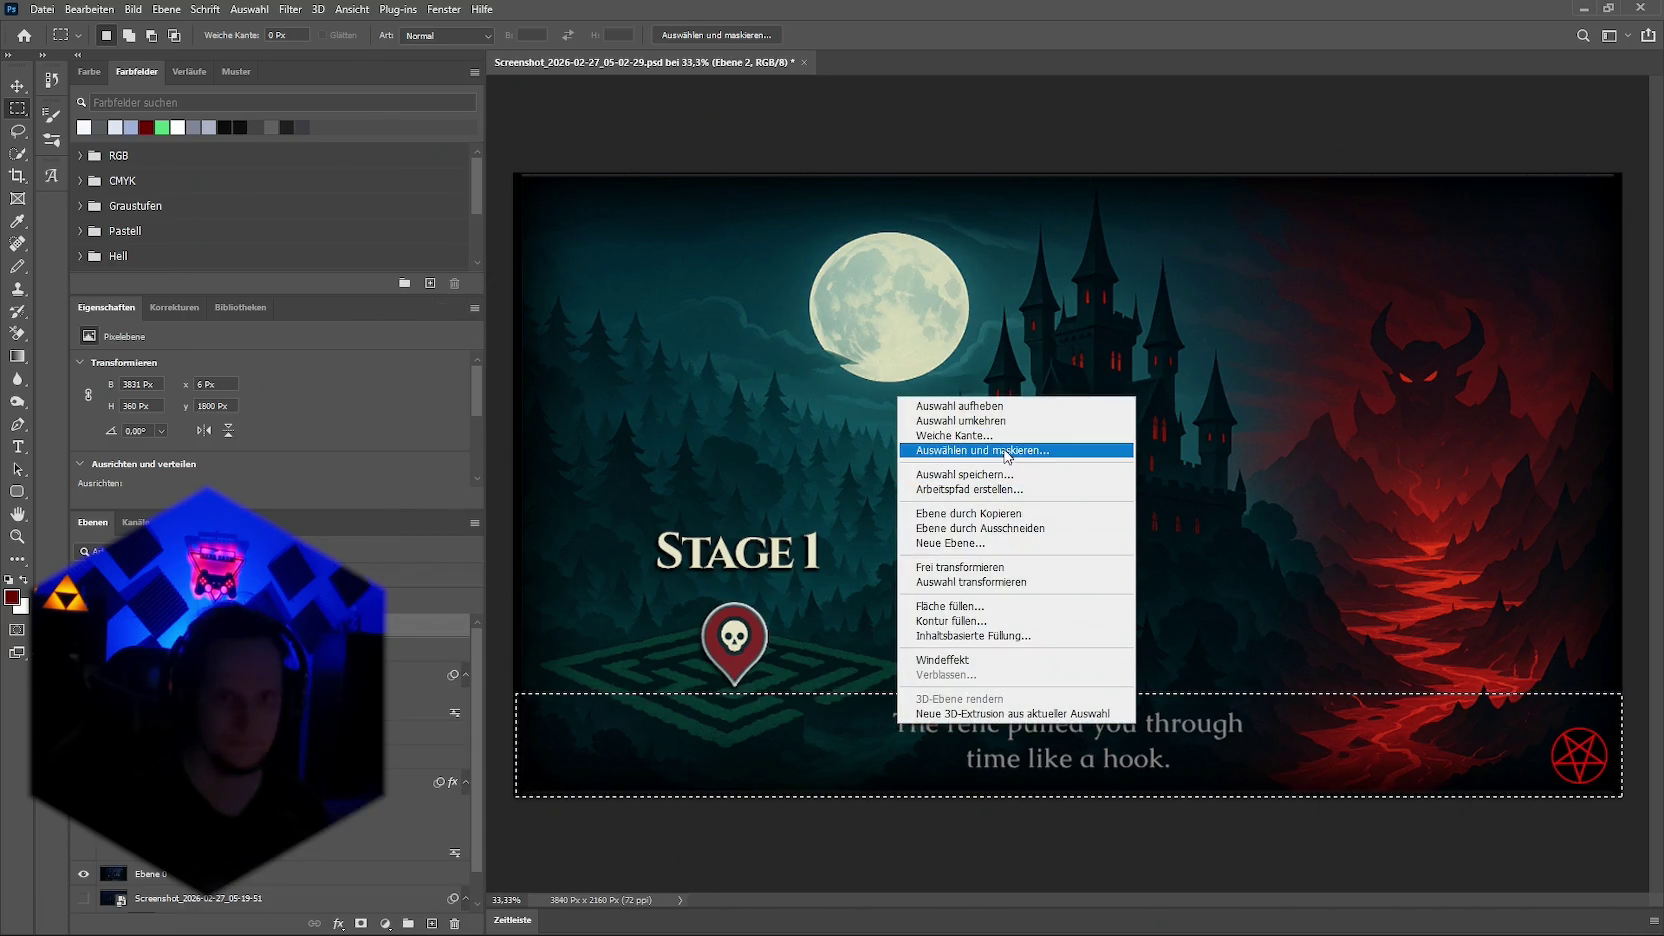
click(1003, 421)
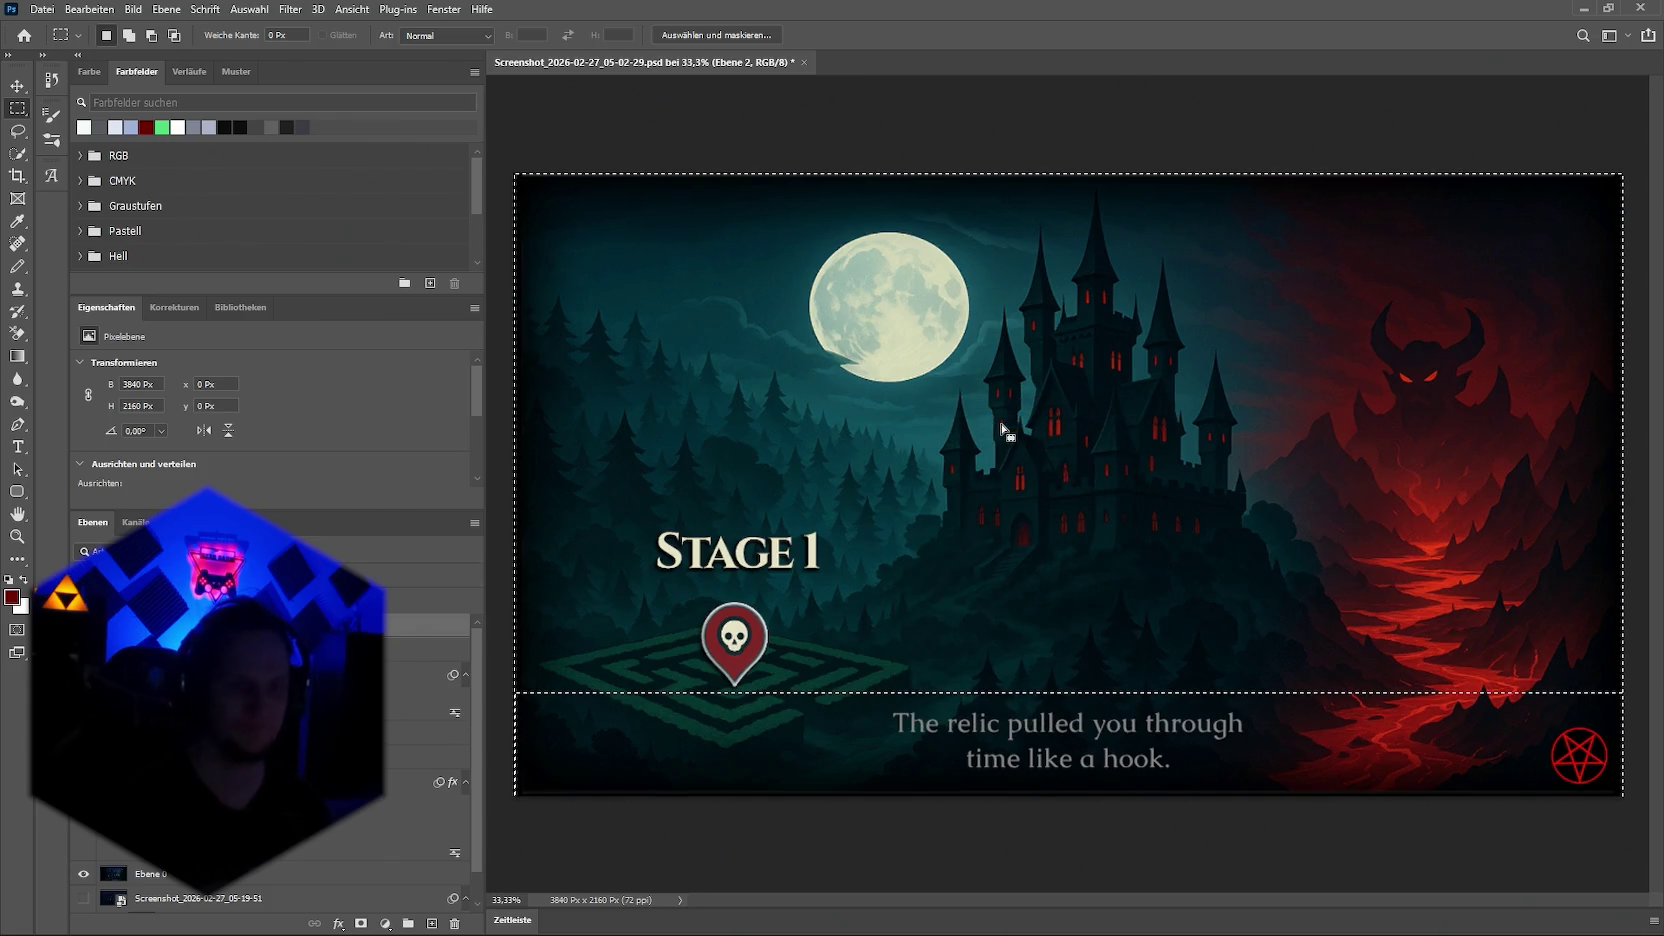
key(Delete)
key(ctrl+d)
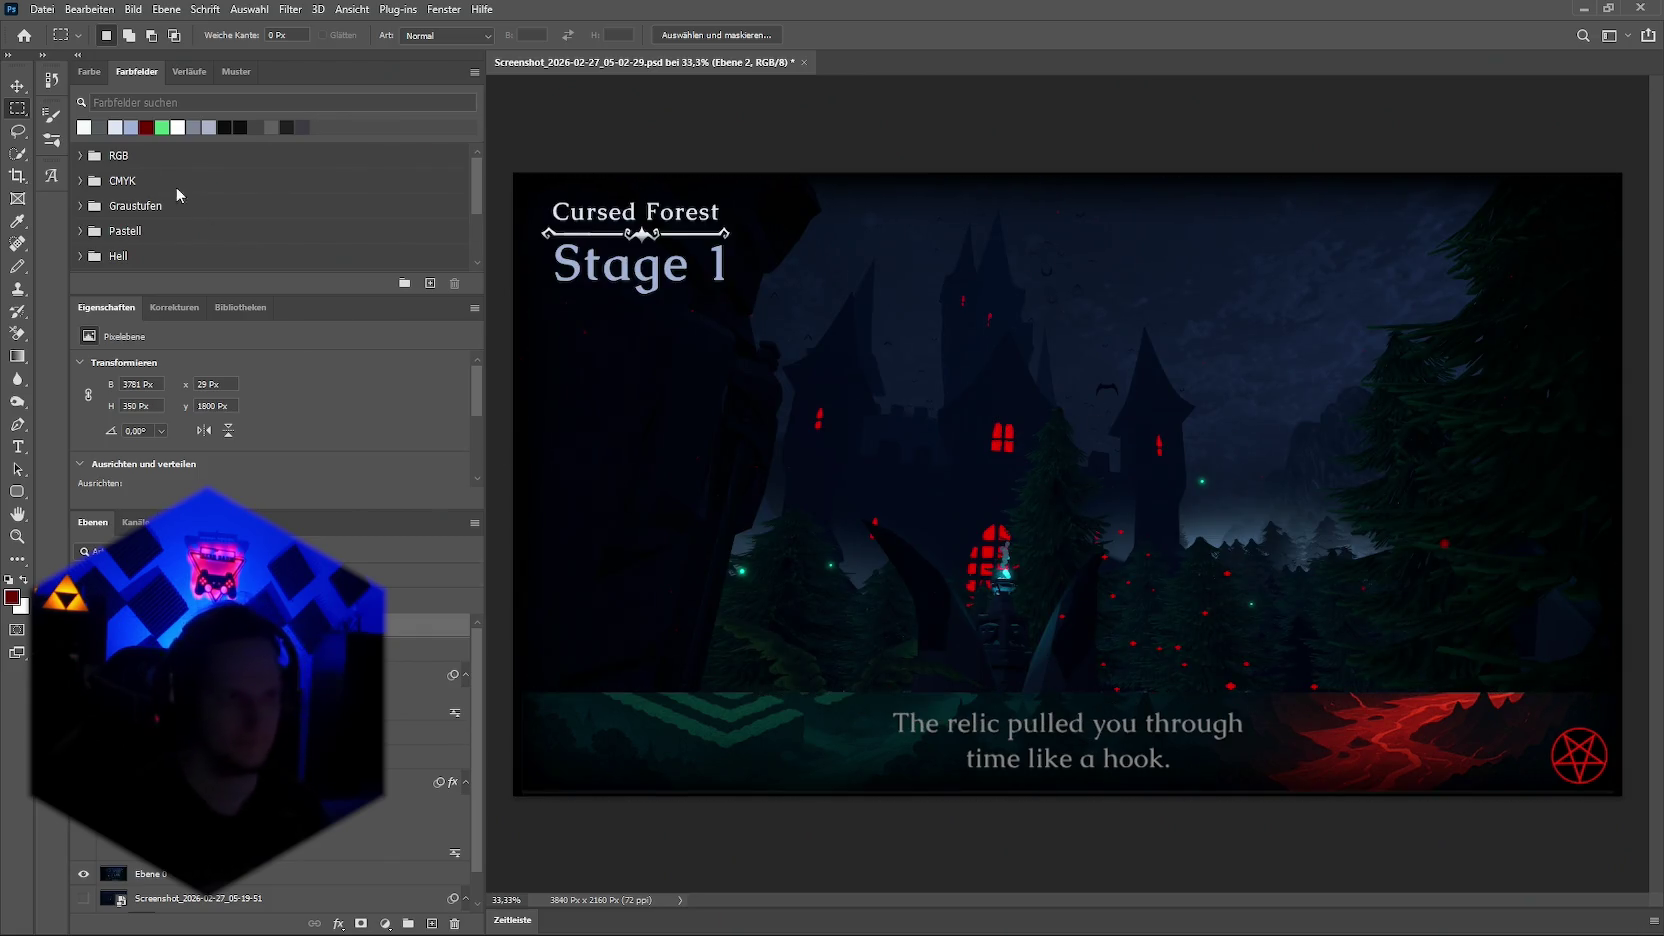
Step: Stretch the caption banner to both canvas edges and move it below the game screenshot
key(v)
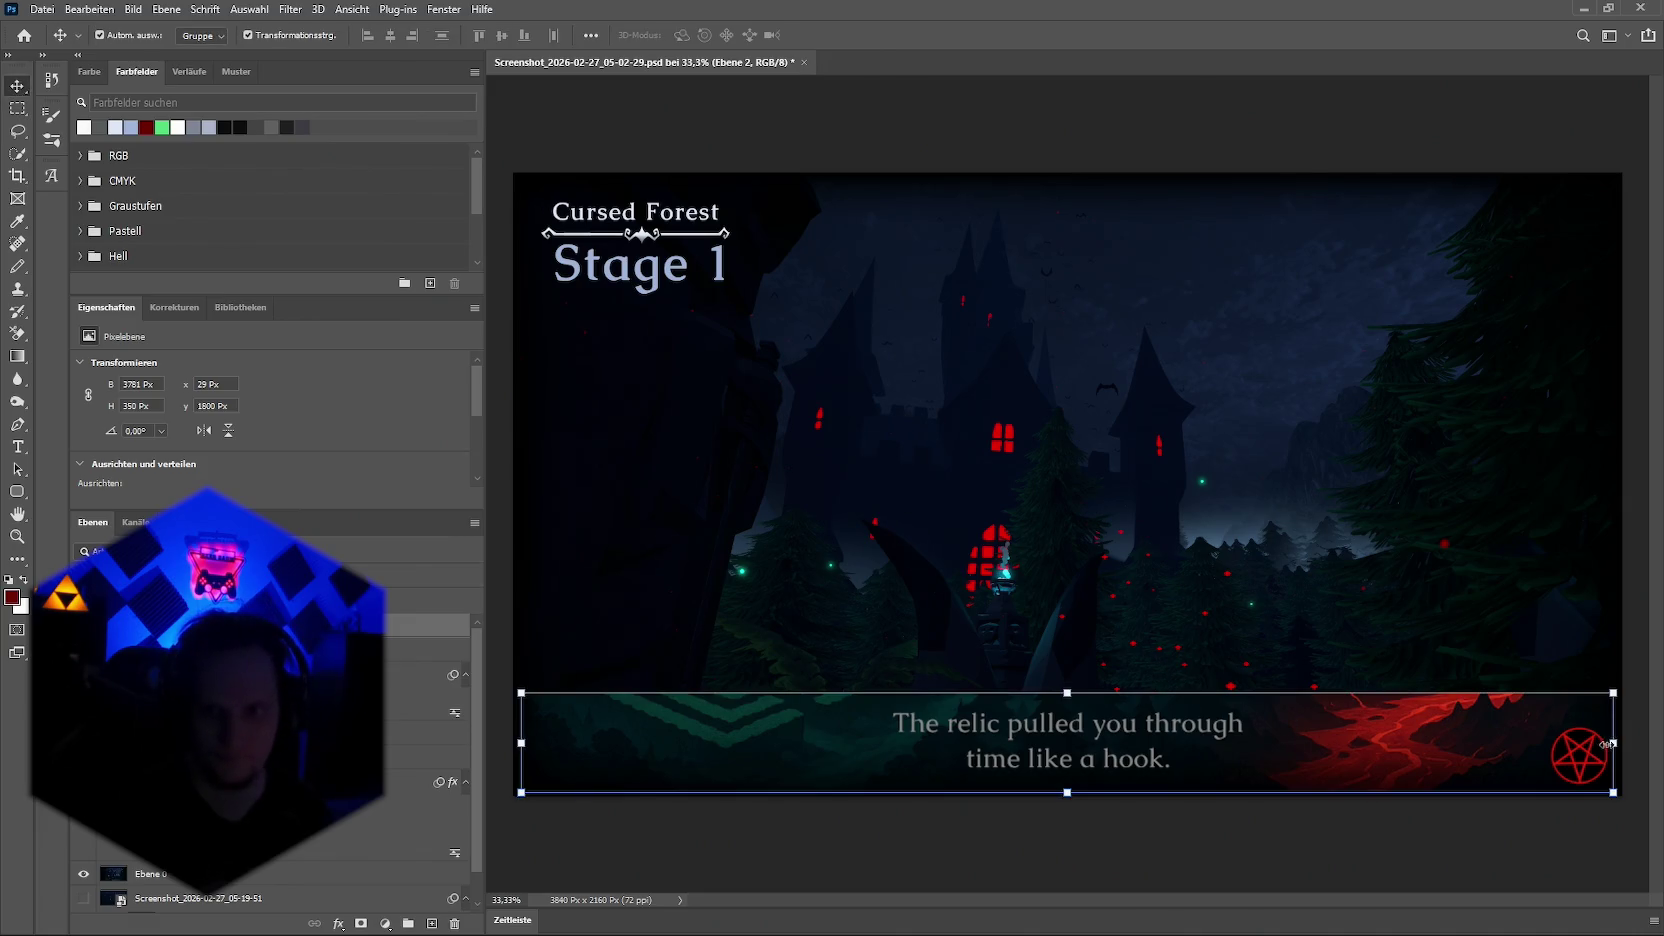
click(1612, 743)
drag(1612, 743, 1628, 753)
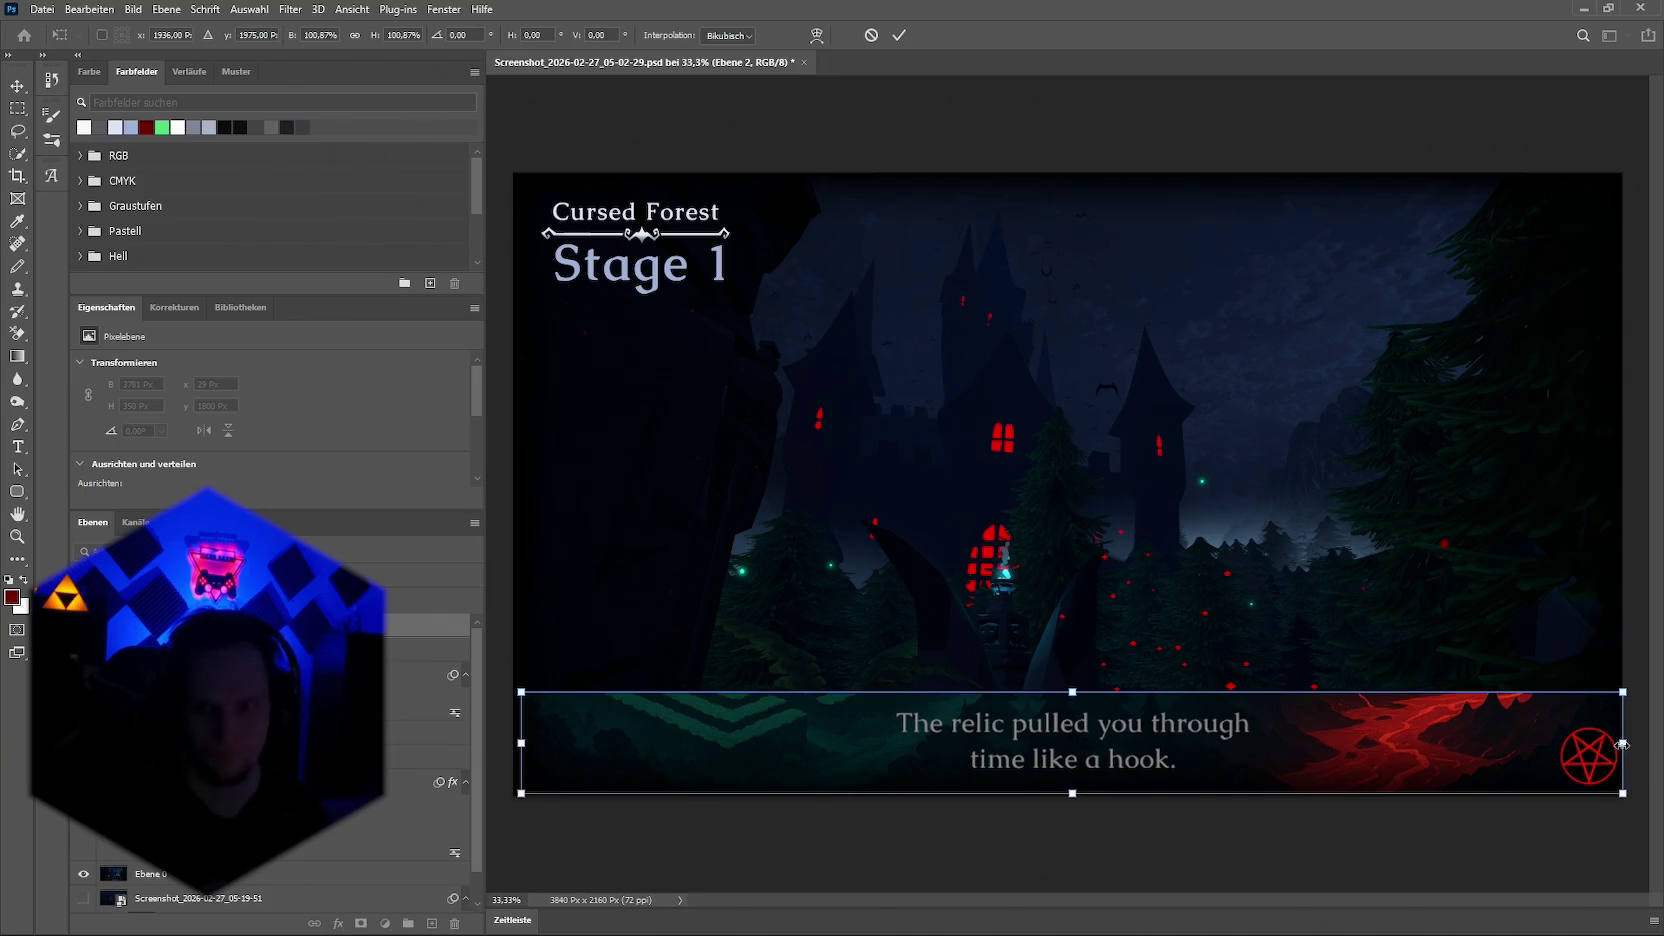
drag(521, 743, 515, 743)
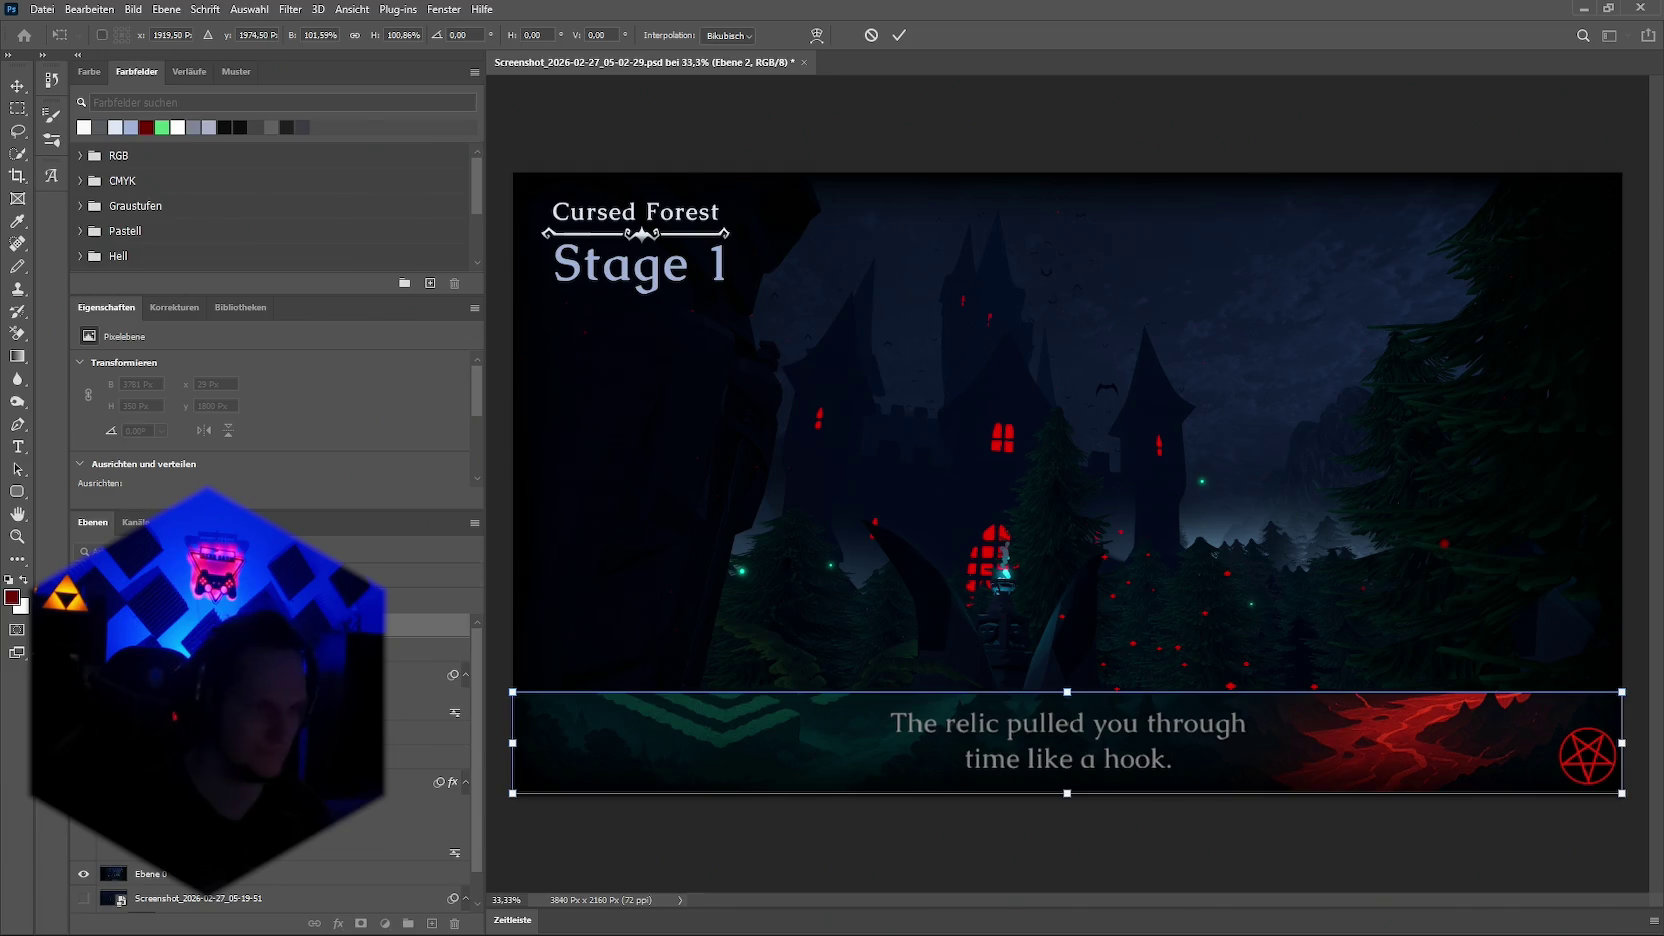
key(Return)
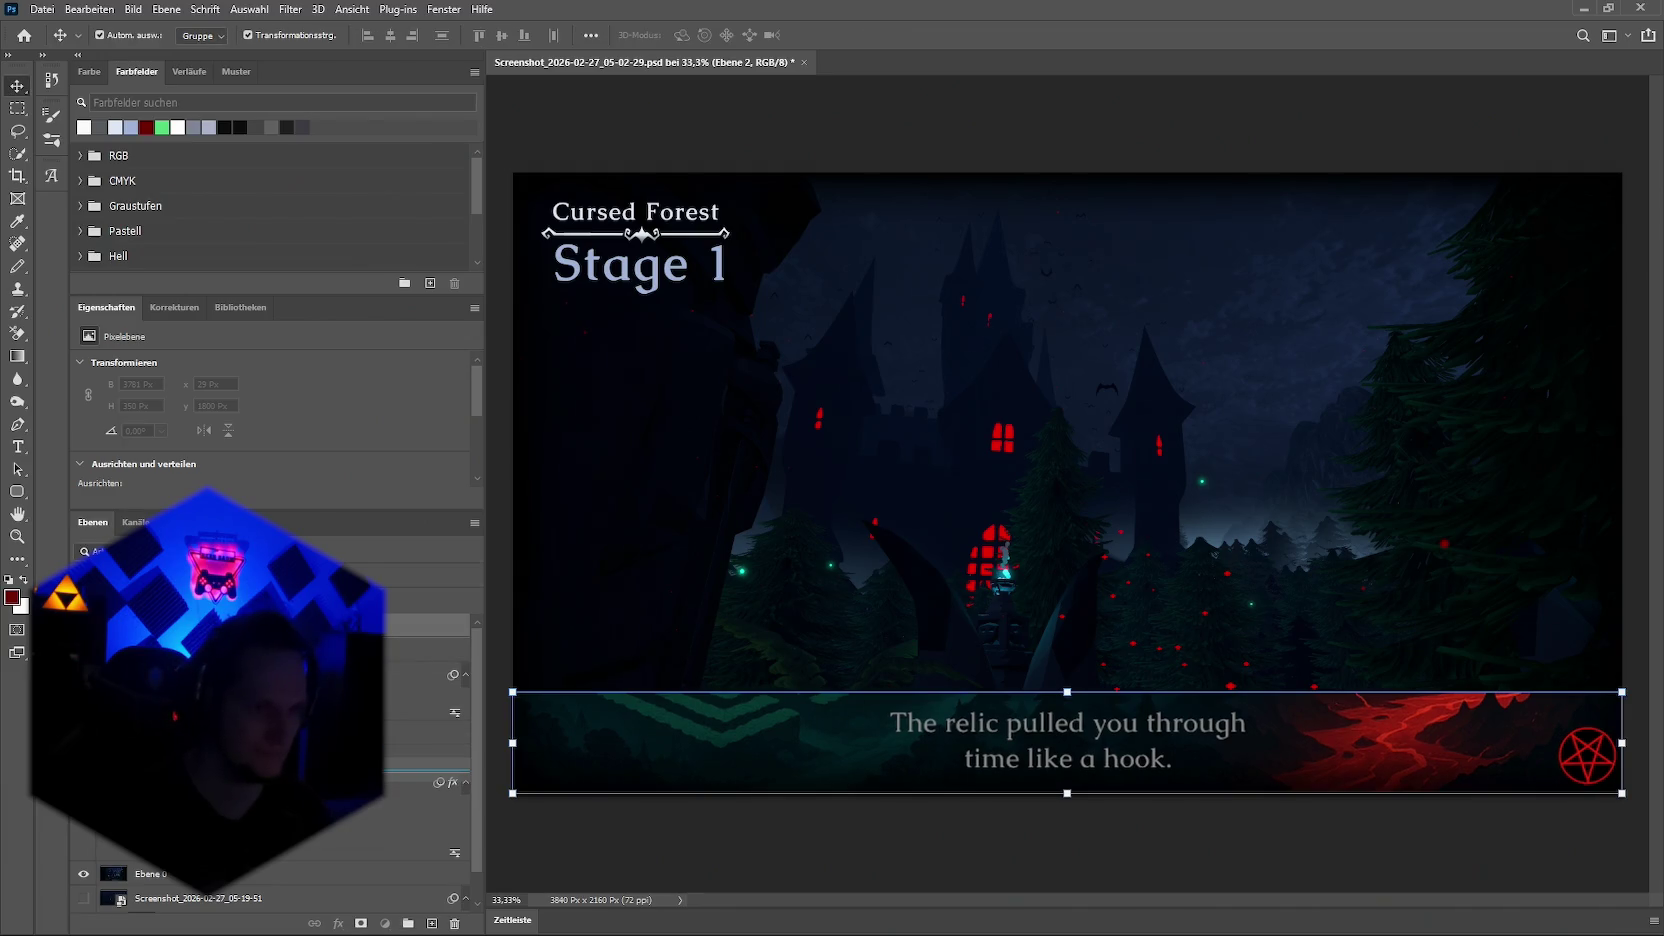
drag(420, 770, 420, 760)
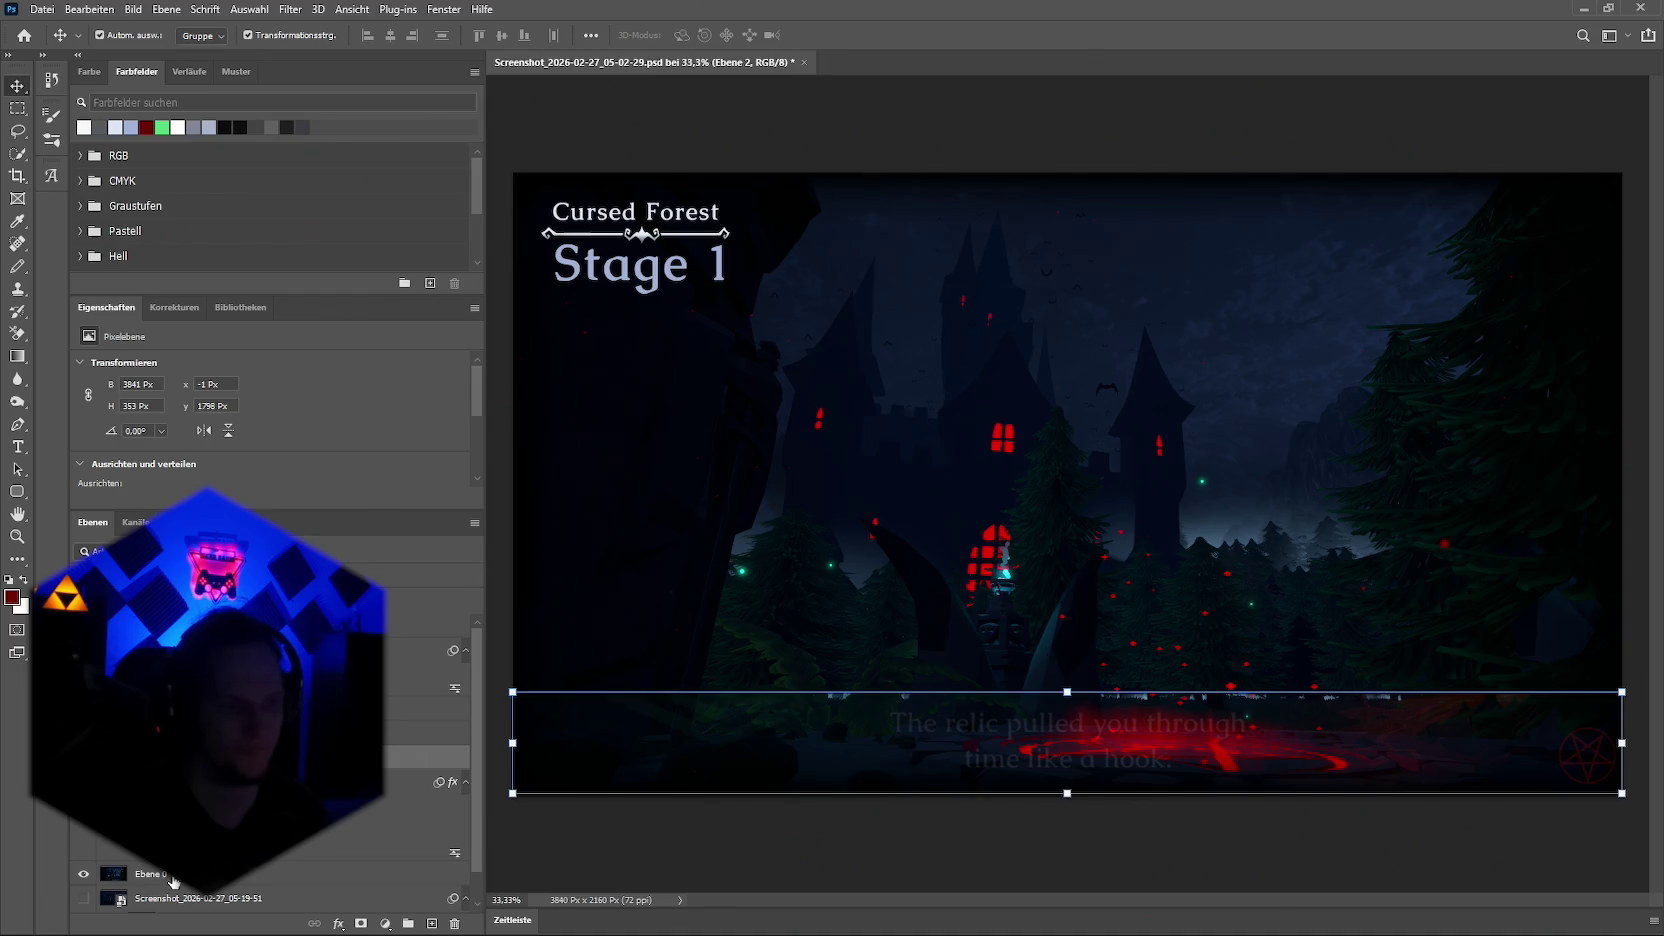
Step: Select the game screenshot layer and open its Layer Style dialog
key(alt+bracketright)
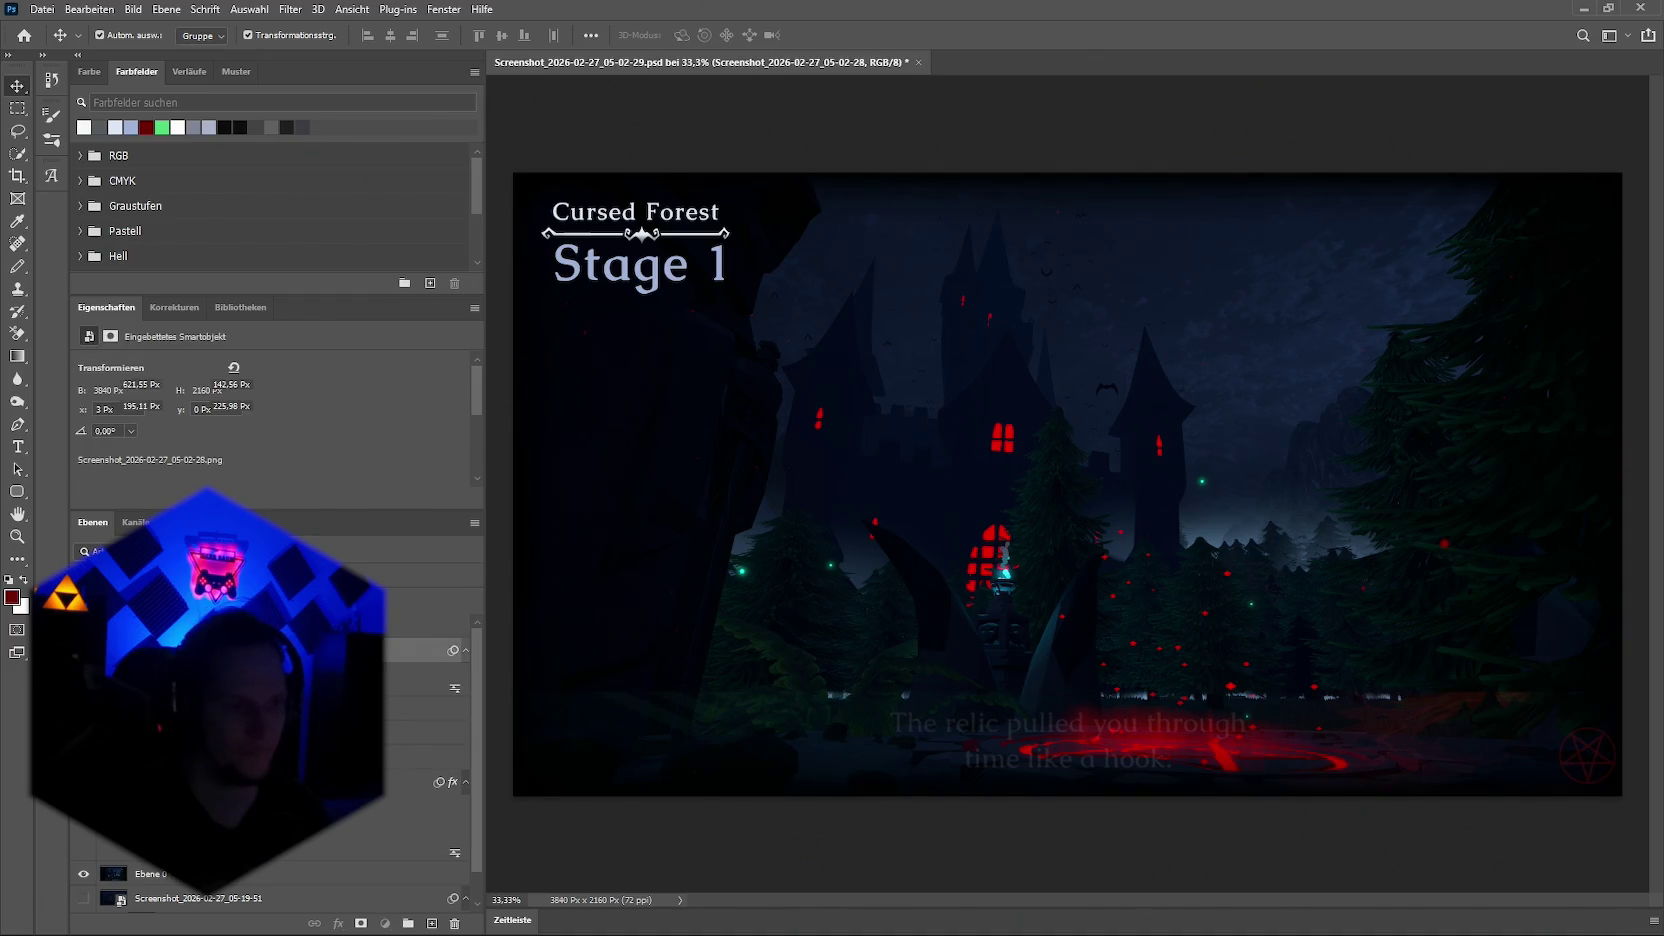
key(alt+bracketright)
key(alt+bracketleft)
click(338, 923)
click(400, 764)
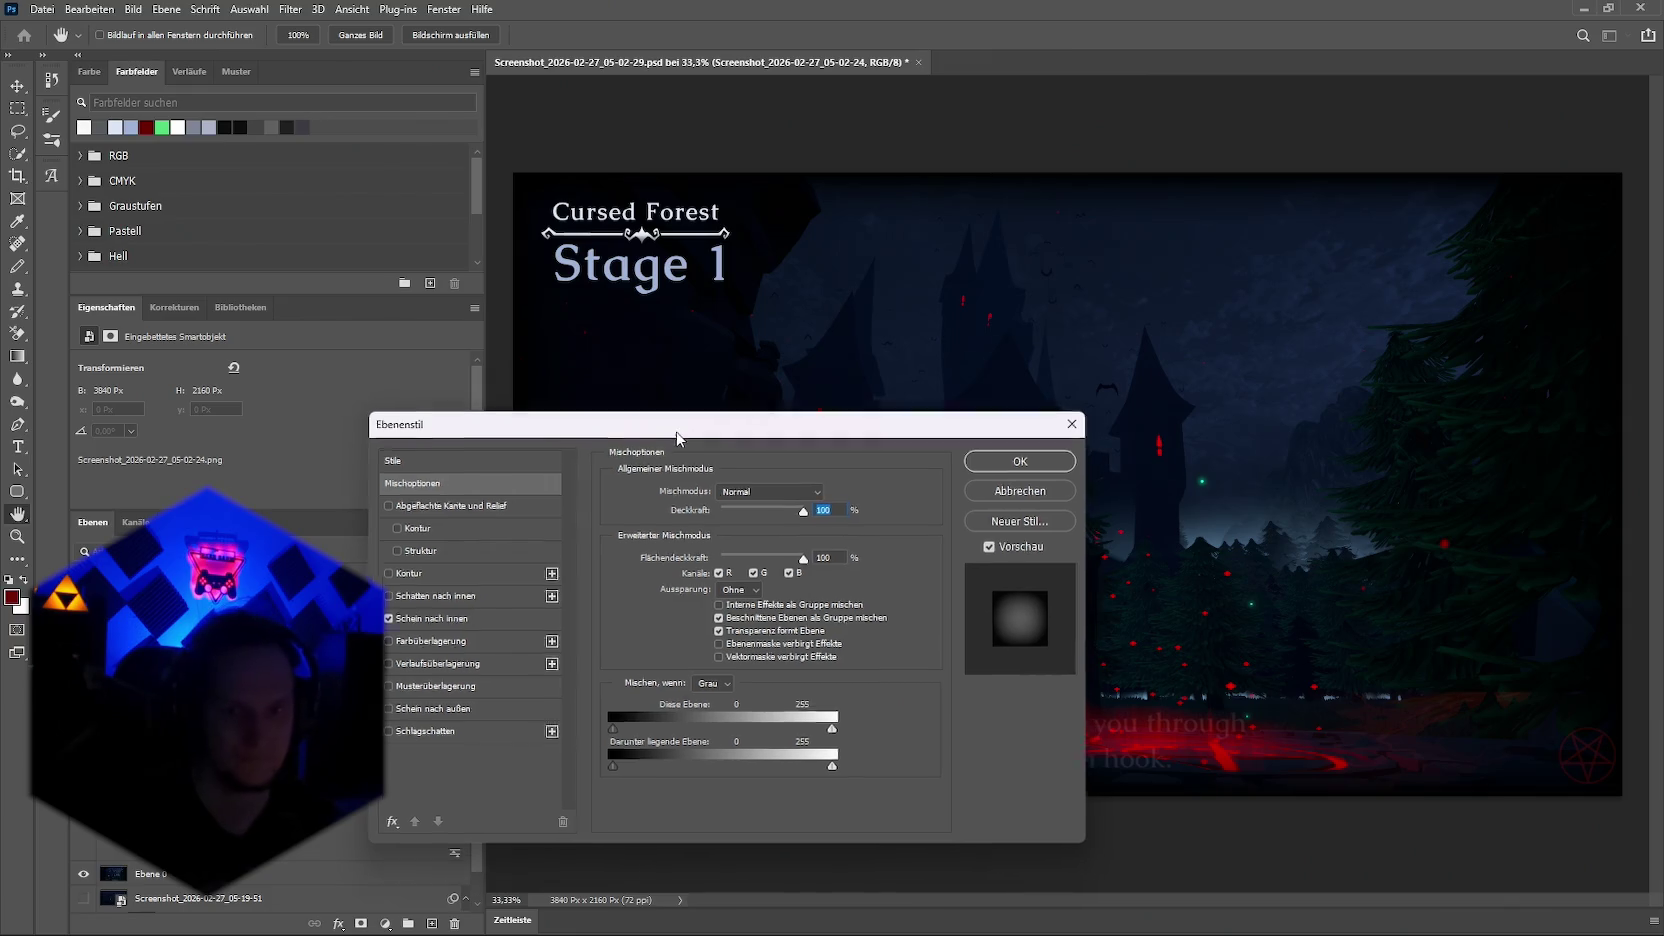
drag(675, 440, 520, 116)
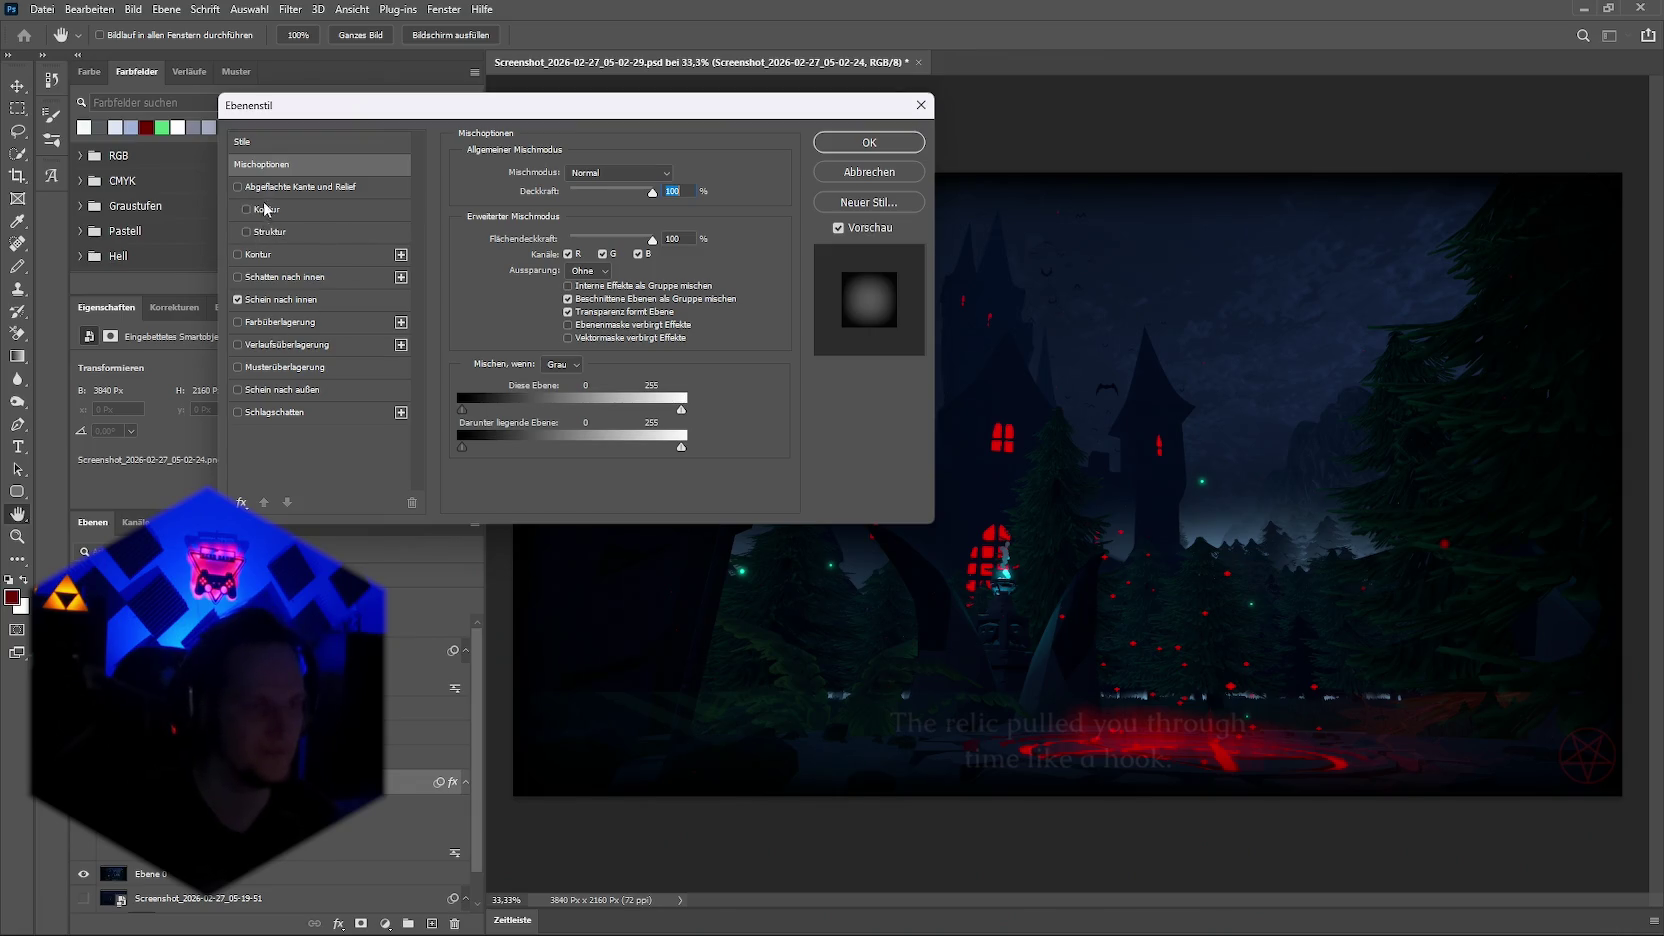
Step: Set Inner Glow to 95% opacity, 199 px from the edges, with a chosen contour and 48% range
click(275, 302)
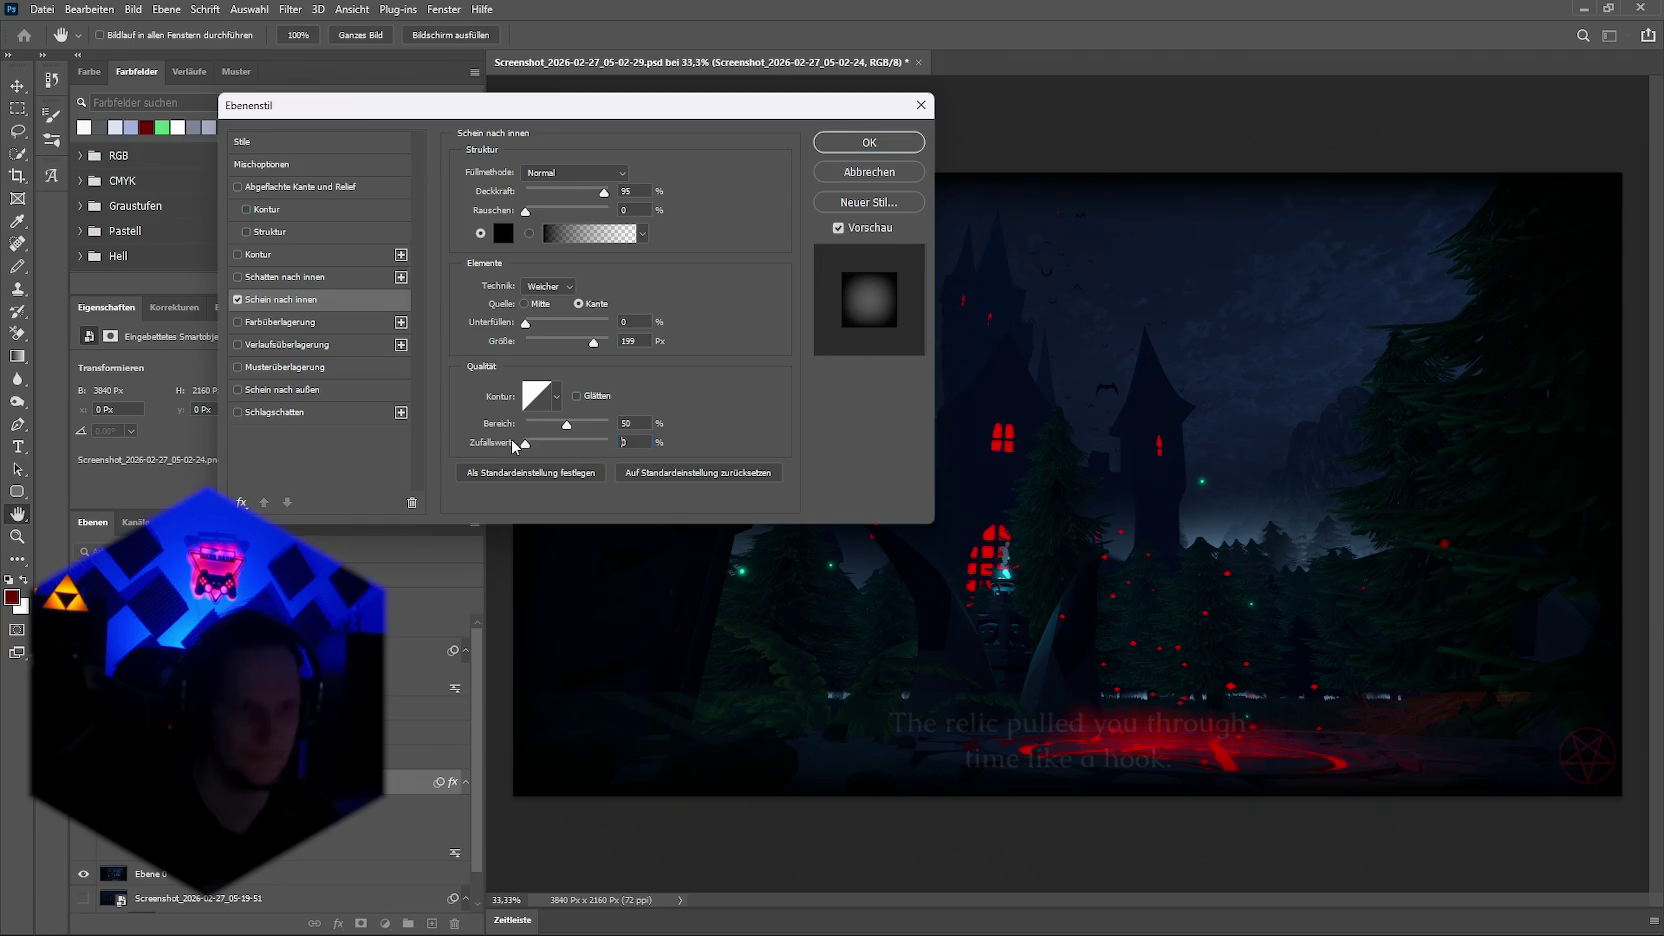
drag(567, 428, 517, 437)
click(557, 398)
click(507, 463)
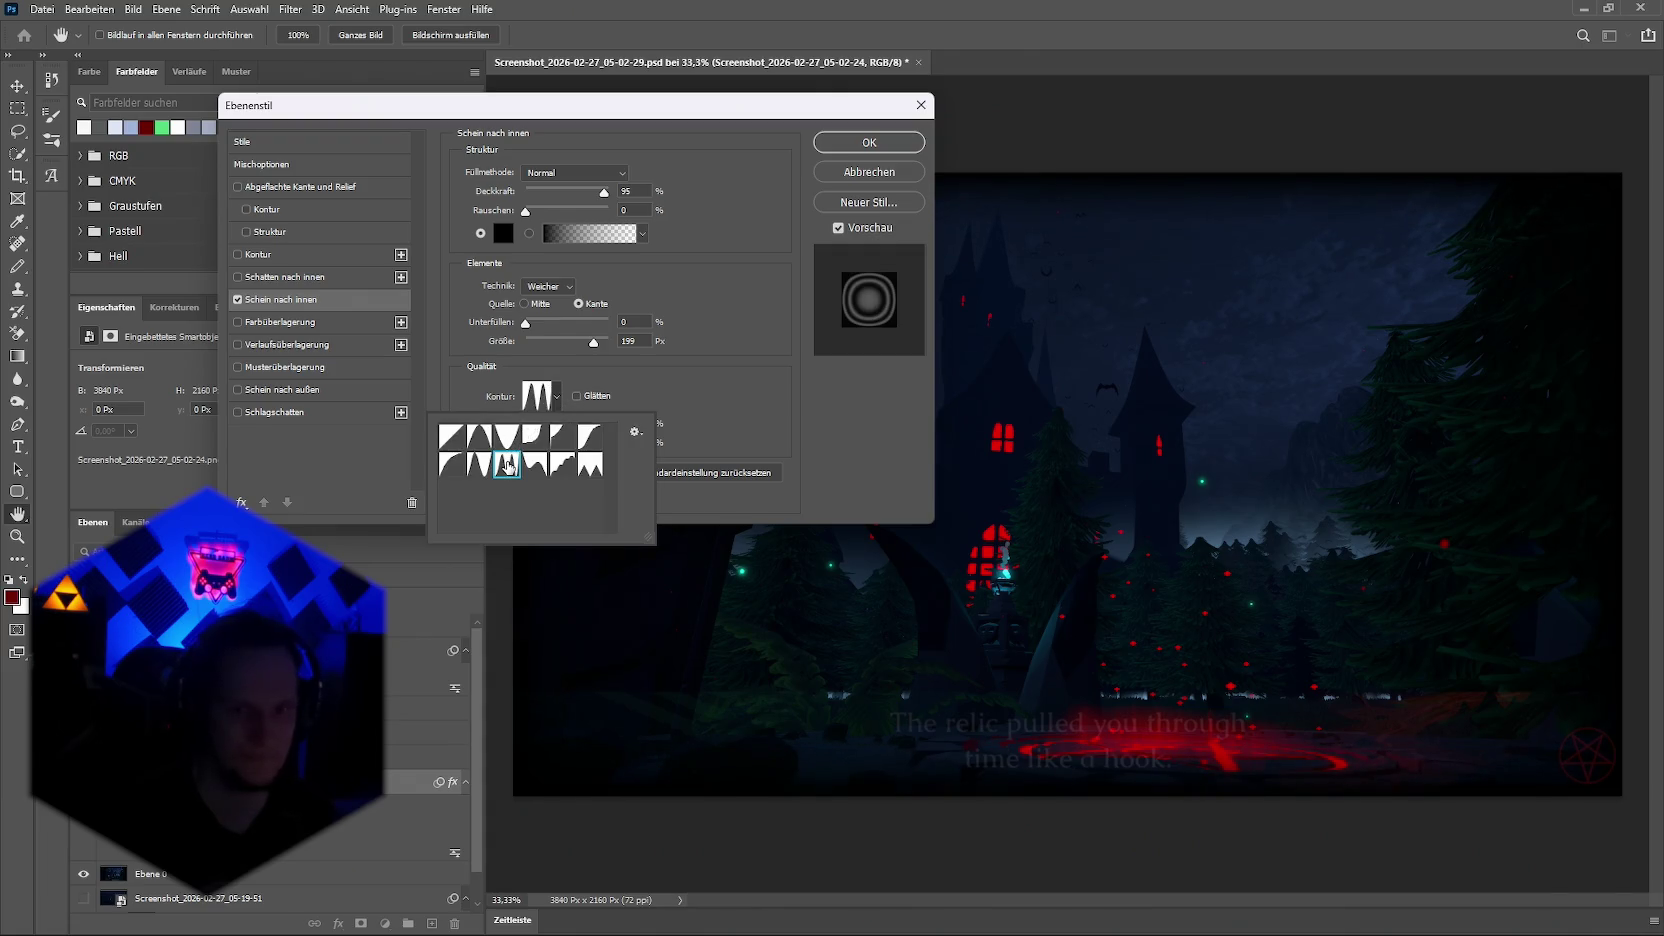
click(451, 464)
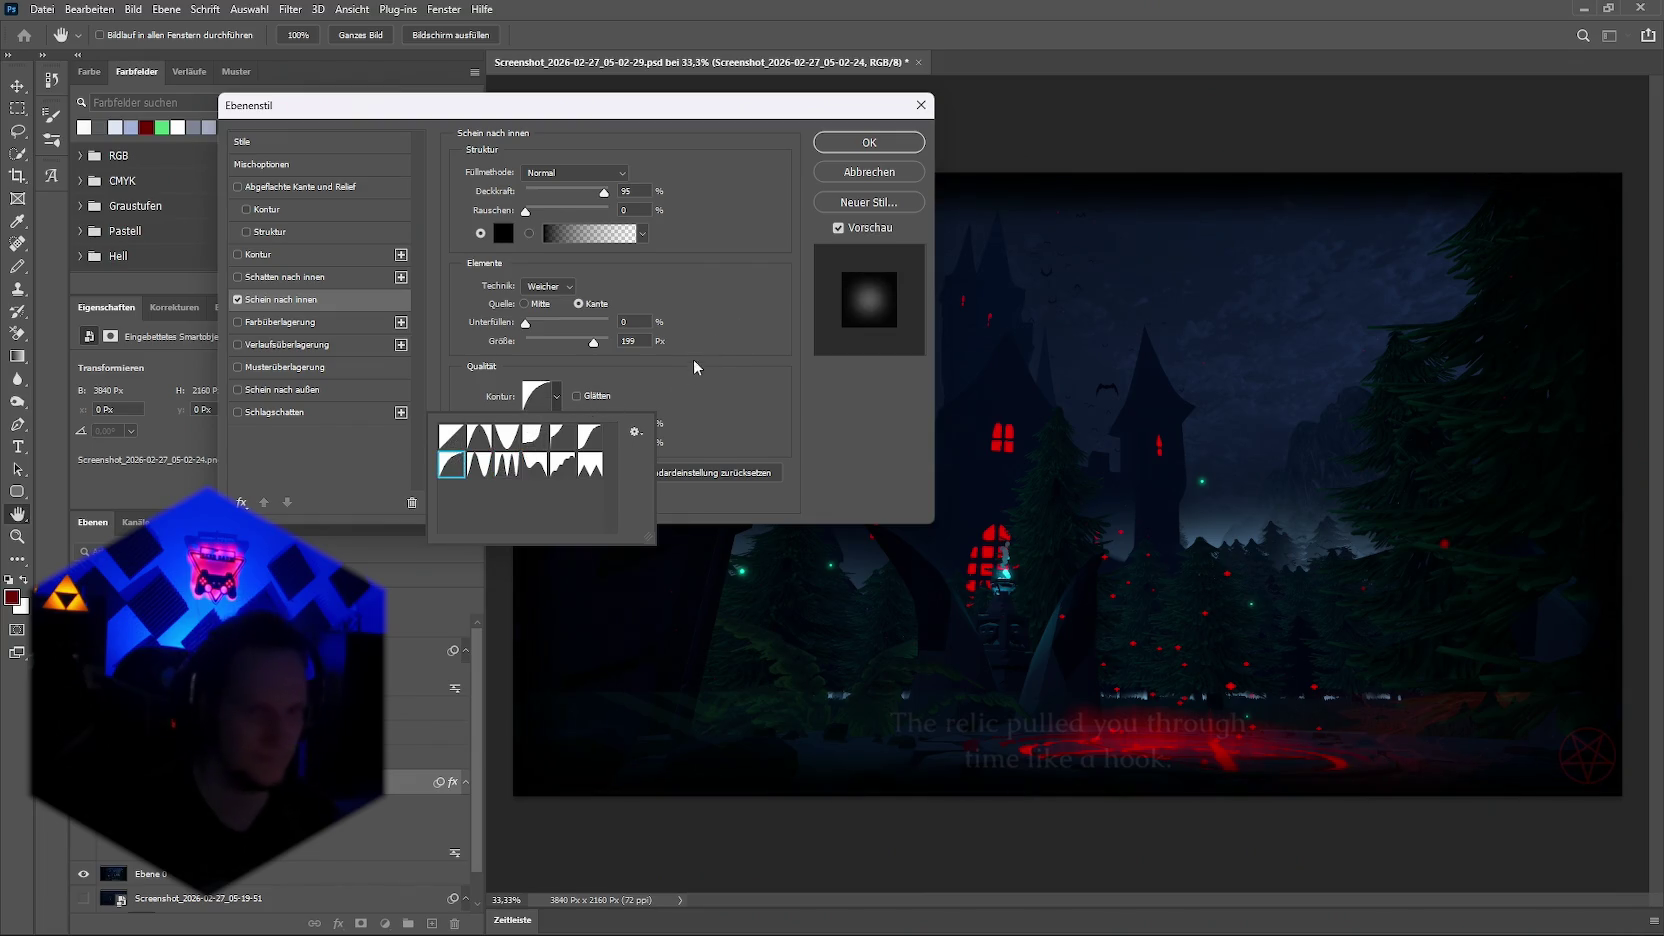
click(663, 369)
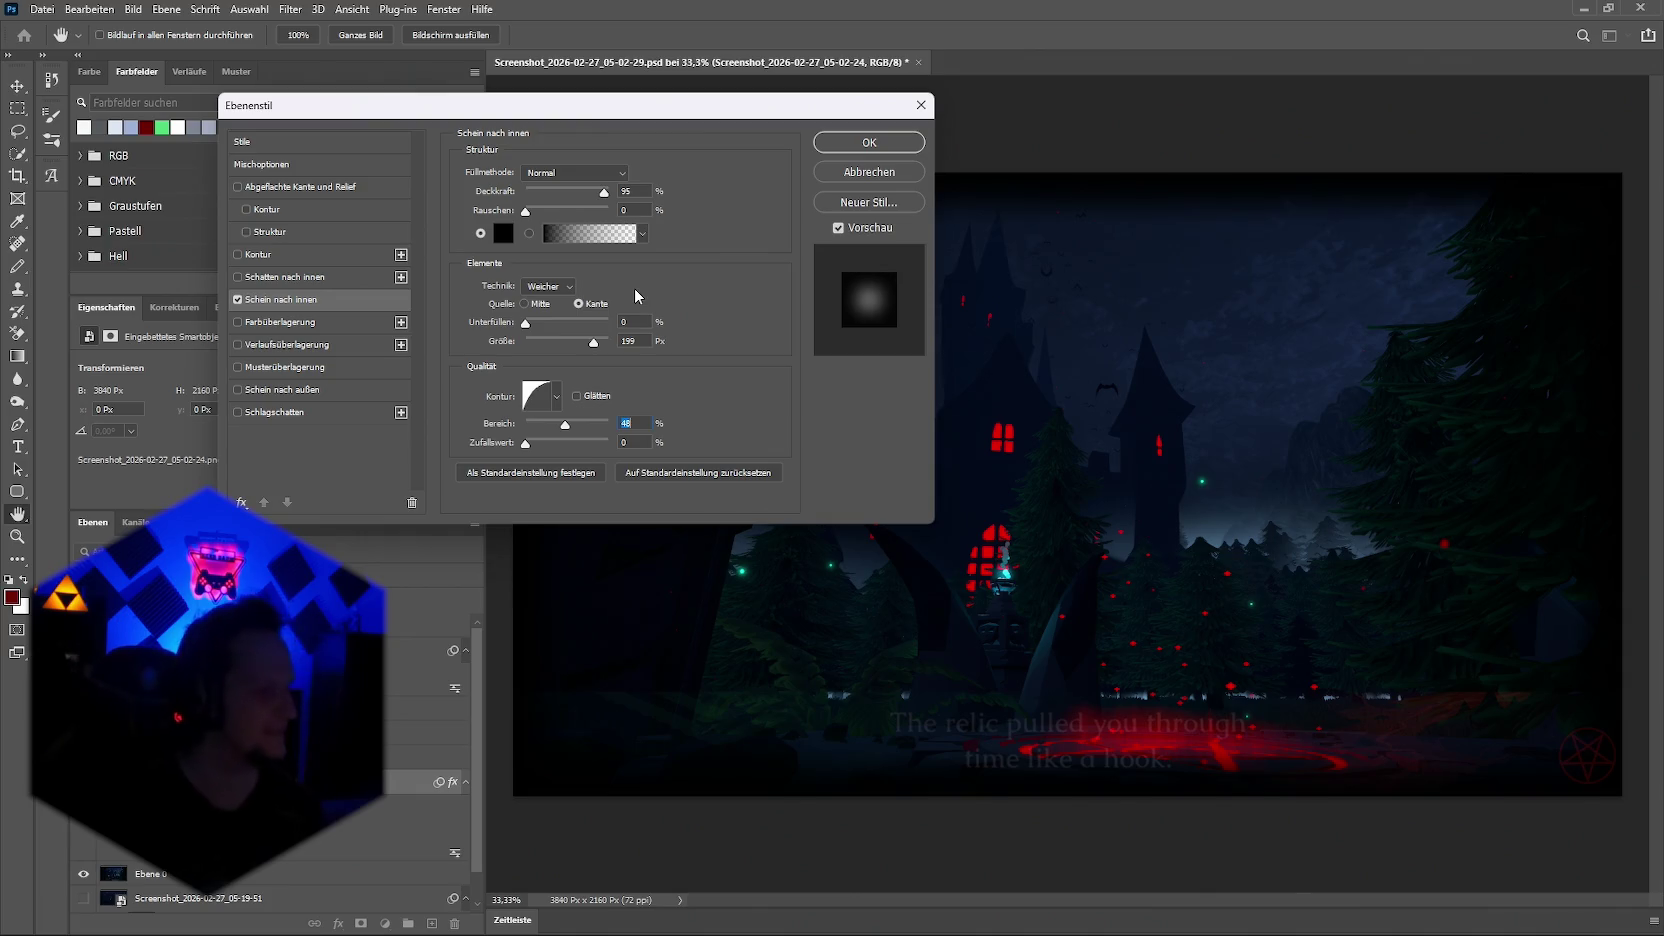
Step: Move the Layer Style dialog to the top-left, clear of the image
mouse_move(602, 110)
mouse_down()
mouse_move(418, 87)
mouse_move(450, 83)
mouse_move(458, 58)
mouse_up()
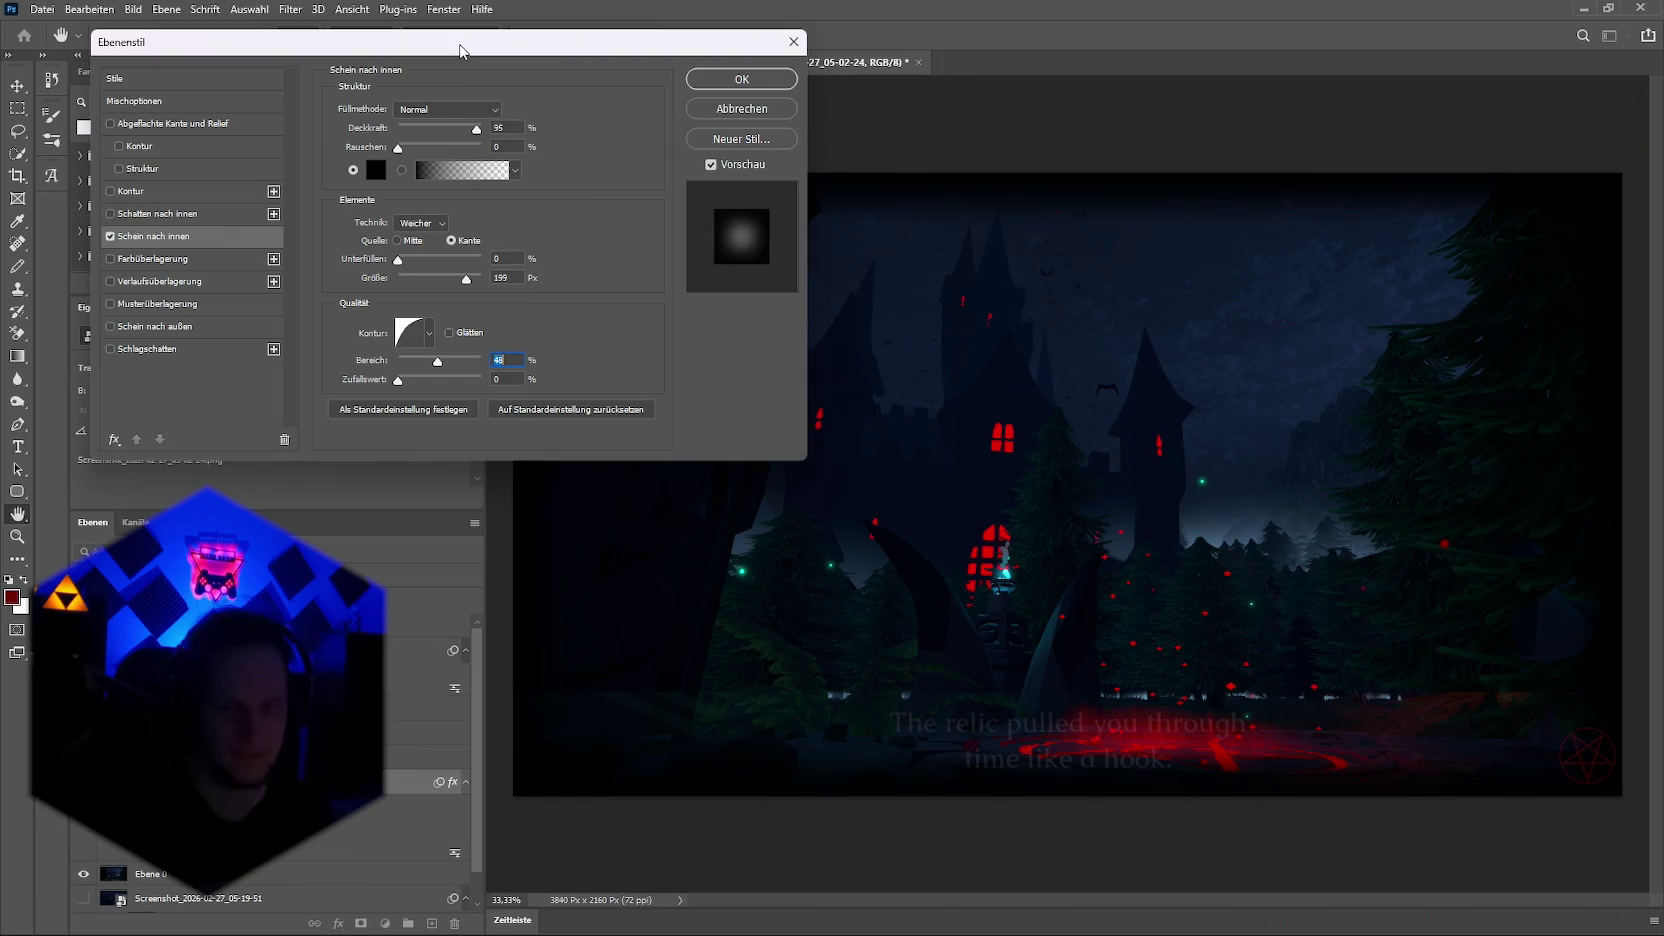
mouse_move(461, 47)
mouse_down()
mouse_move(363, 43)
mouse_move(403, 44)
mouse_up()
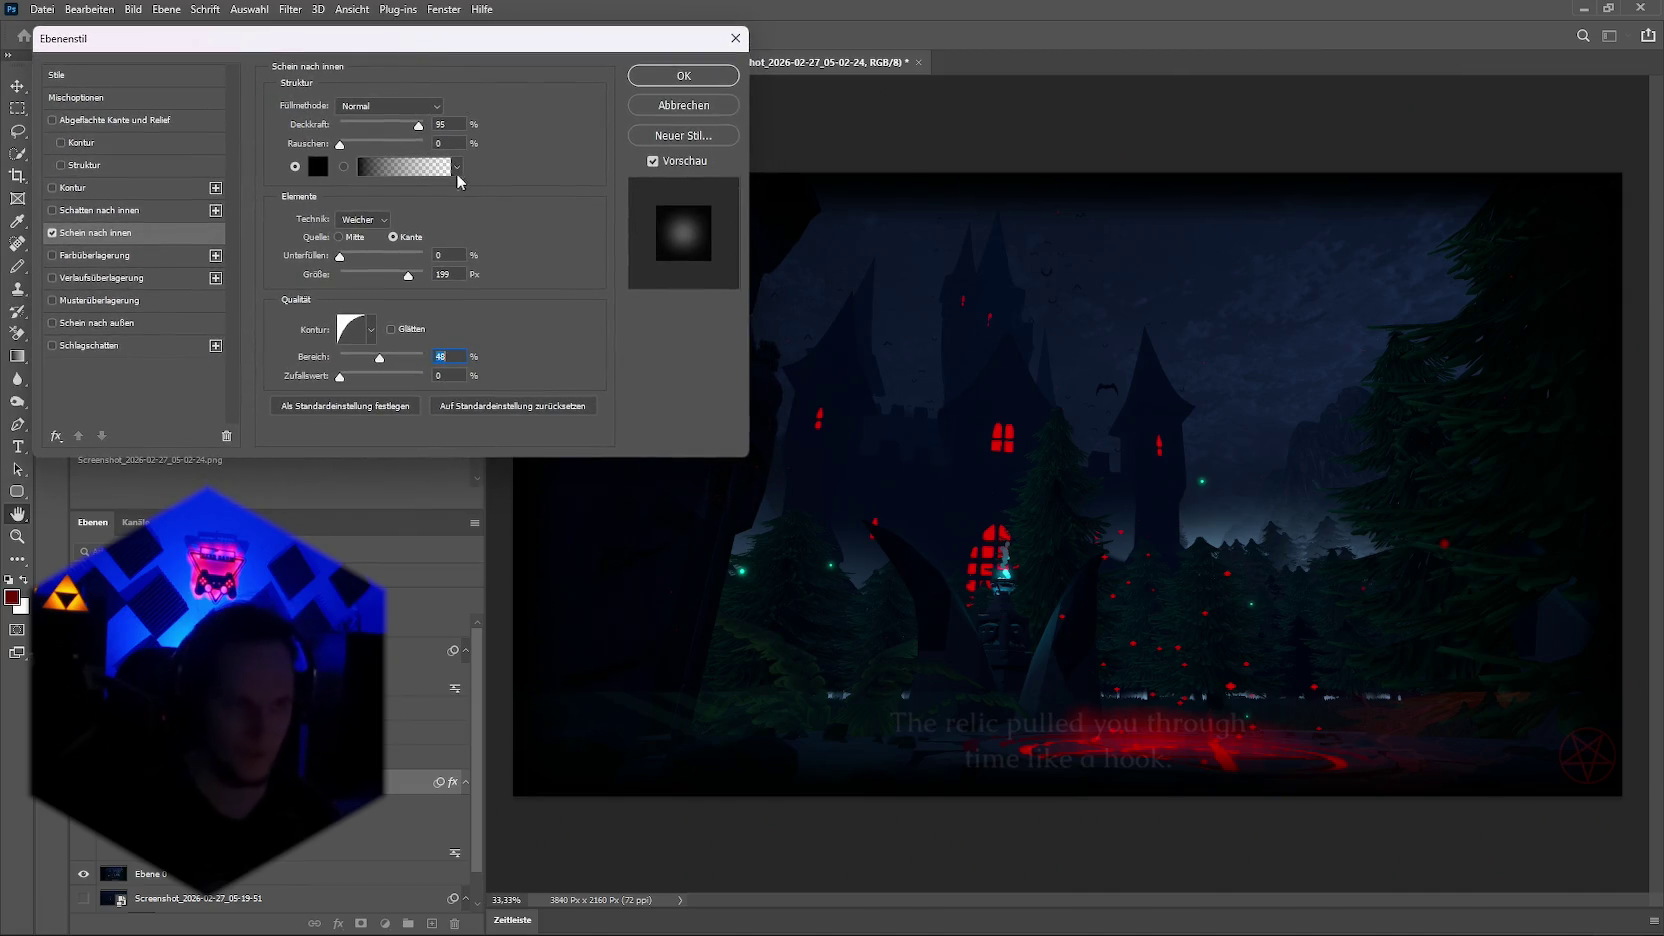
drag(416, 50, 387, 33)
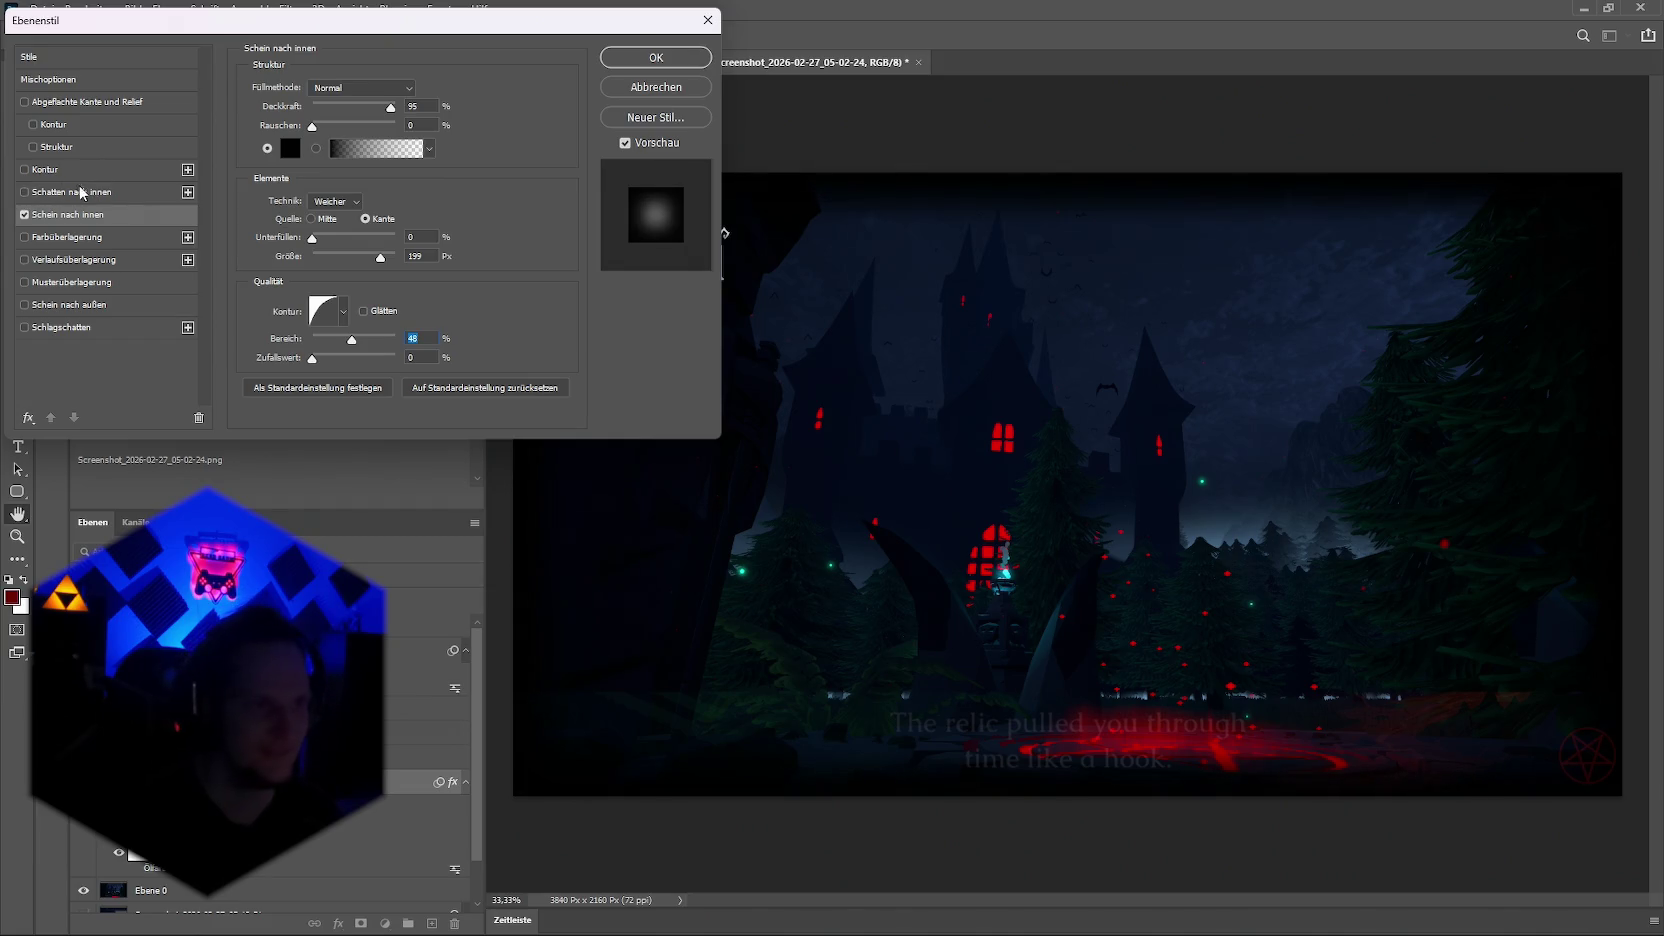
Step: Try a leaf Pattern Overlay, remove it again, and commit the inner glow
click(25, 284)
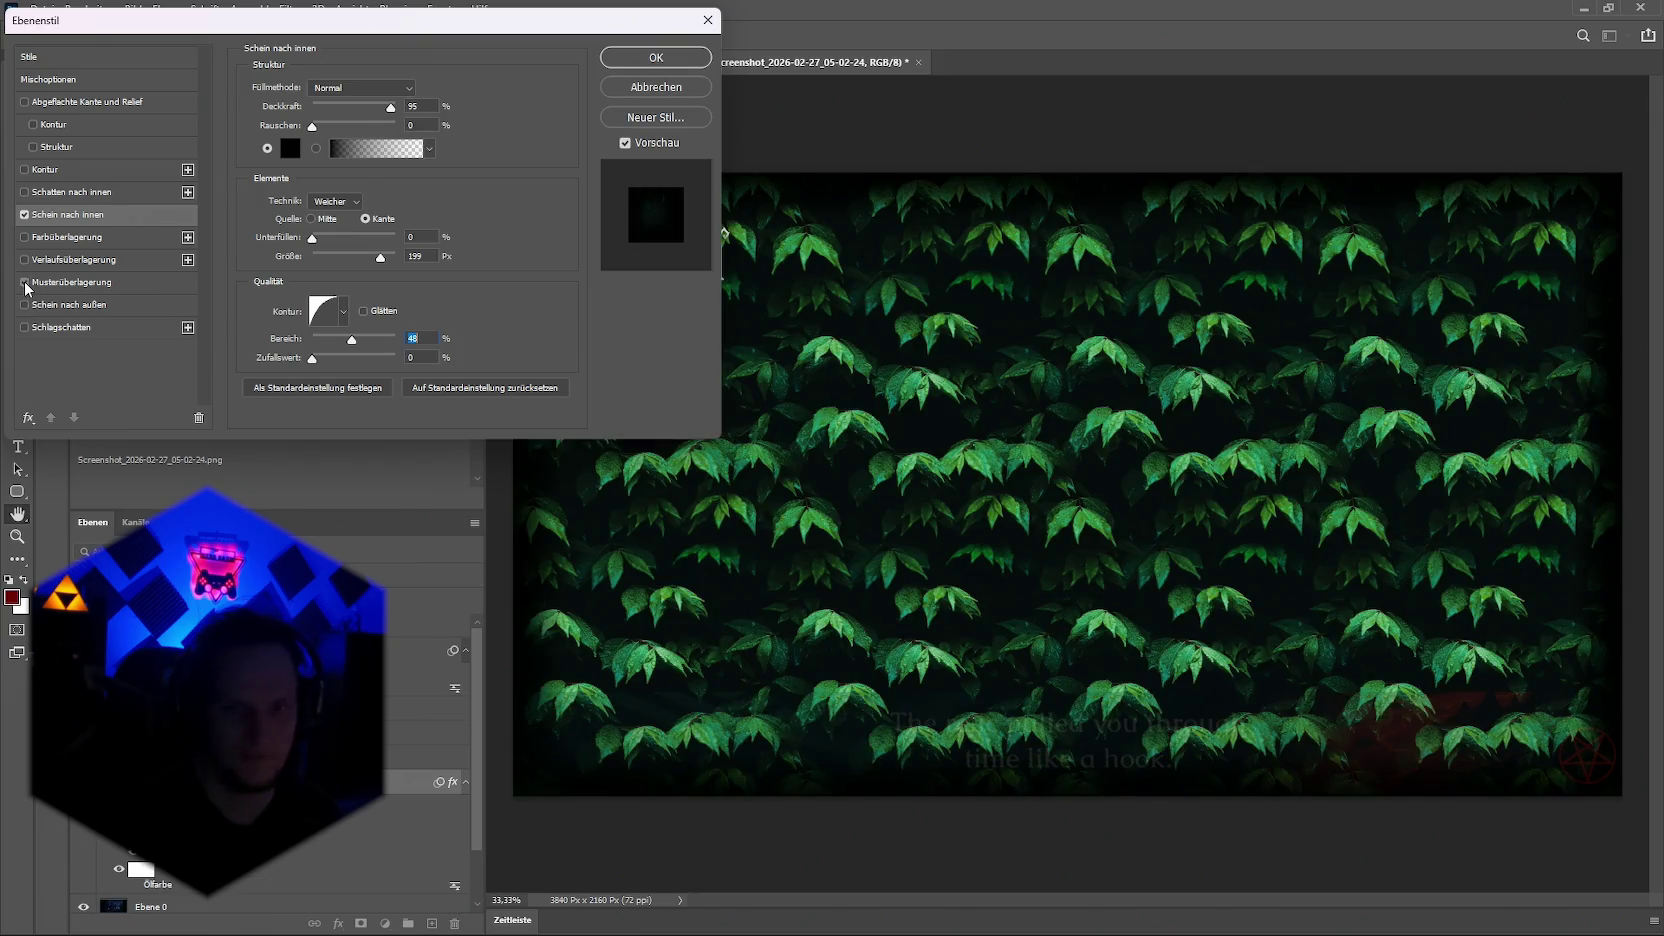
click(25, 283)
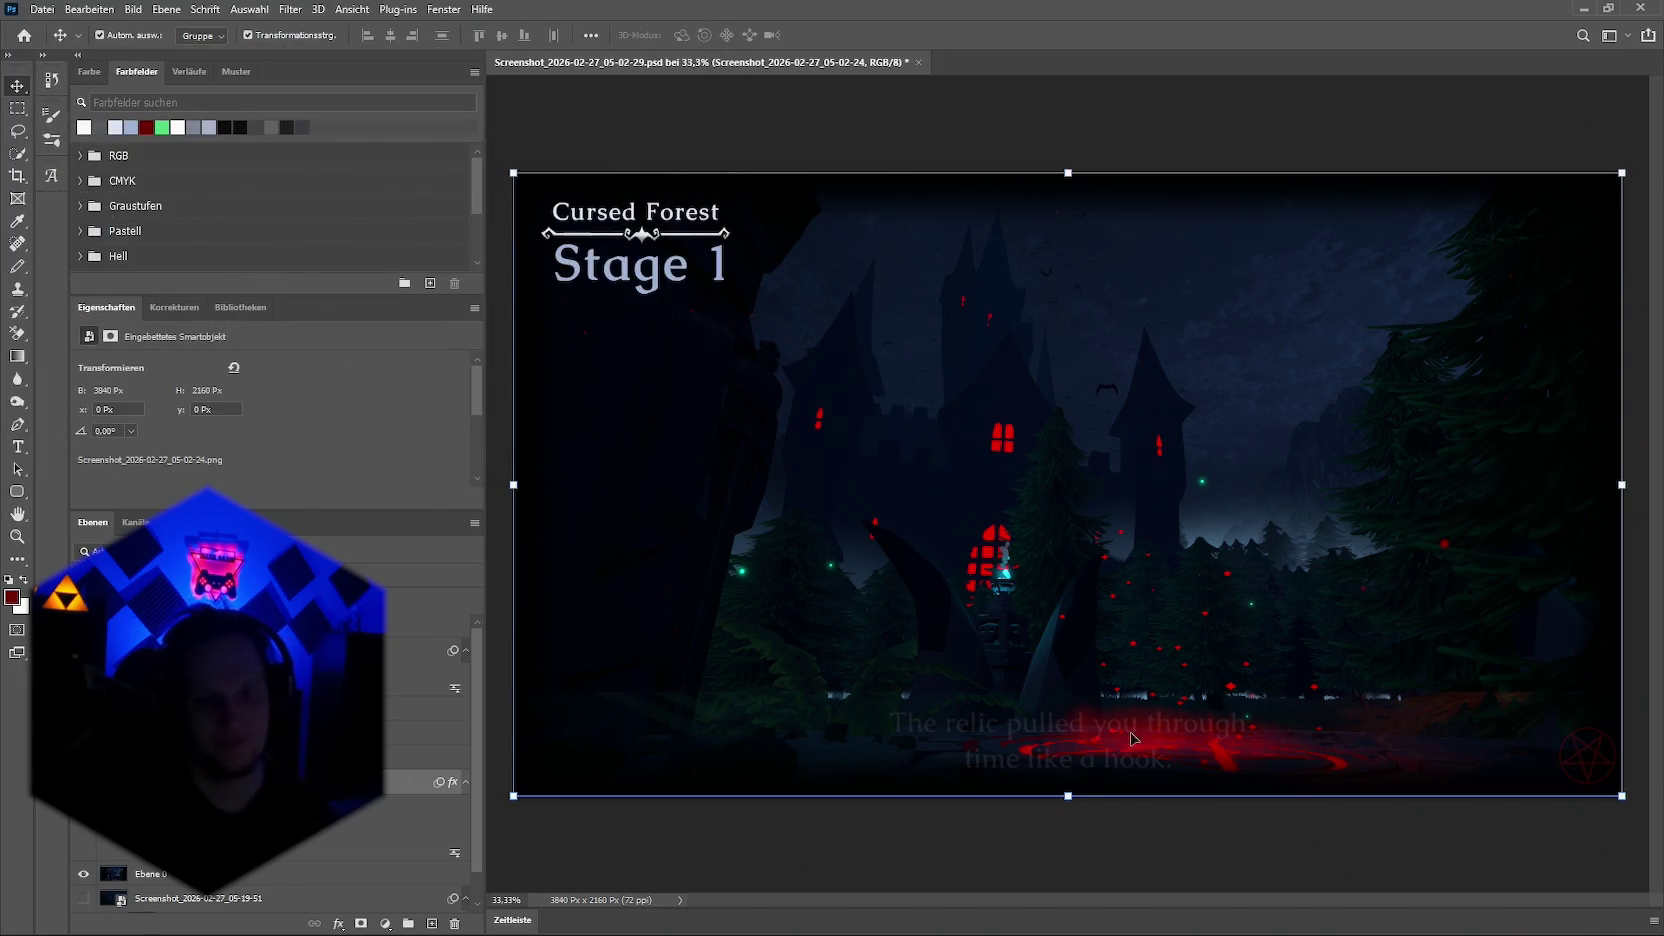
click(1068, 796)
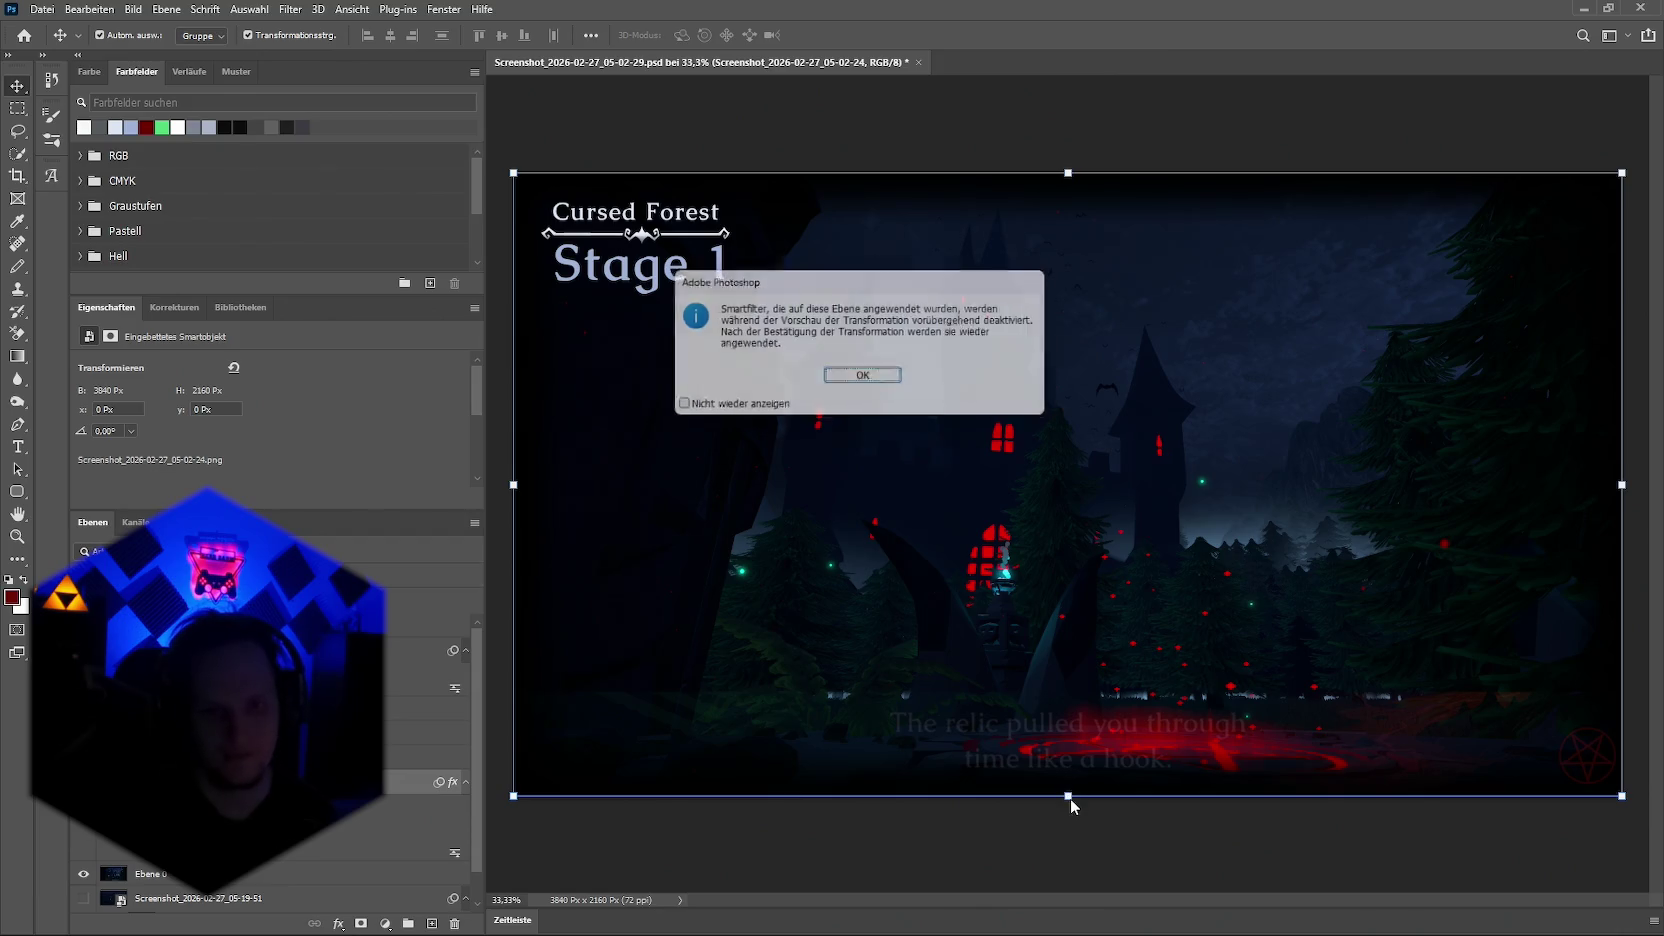
Step: Shrink the castle image slightly with Free Transform and commit it
click(864, 388)
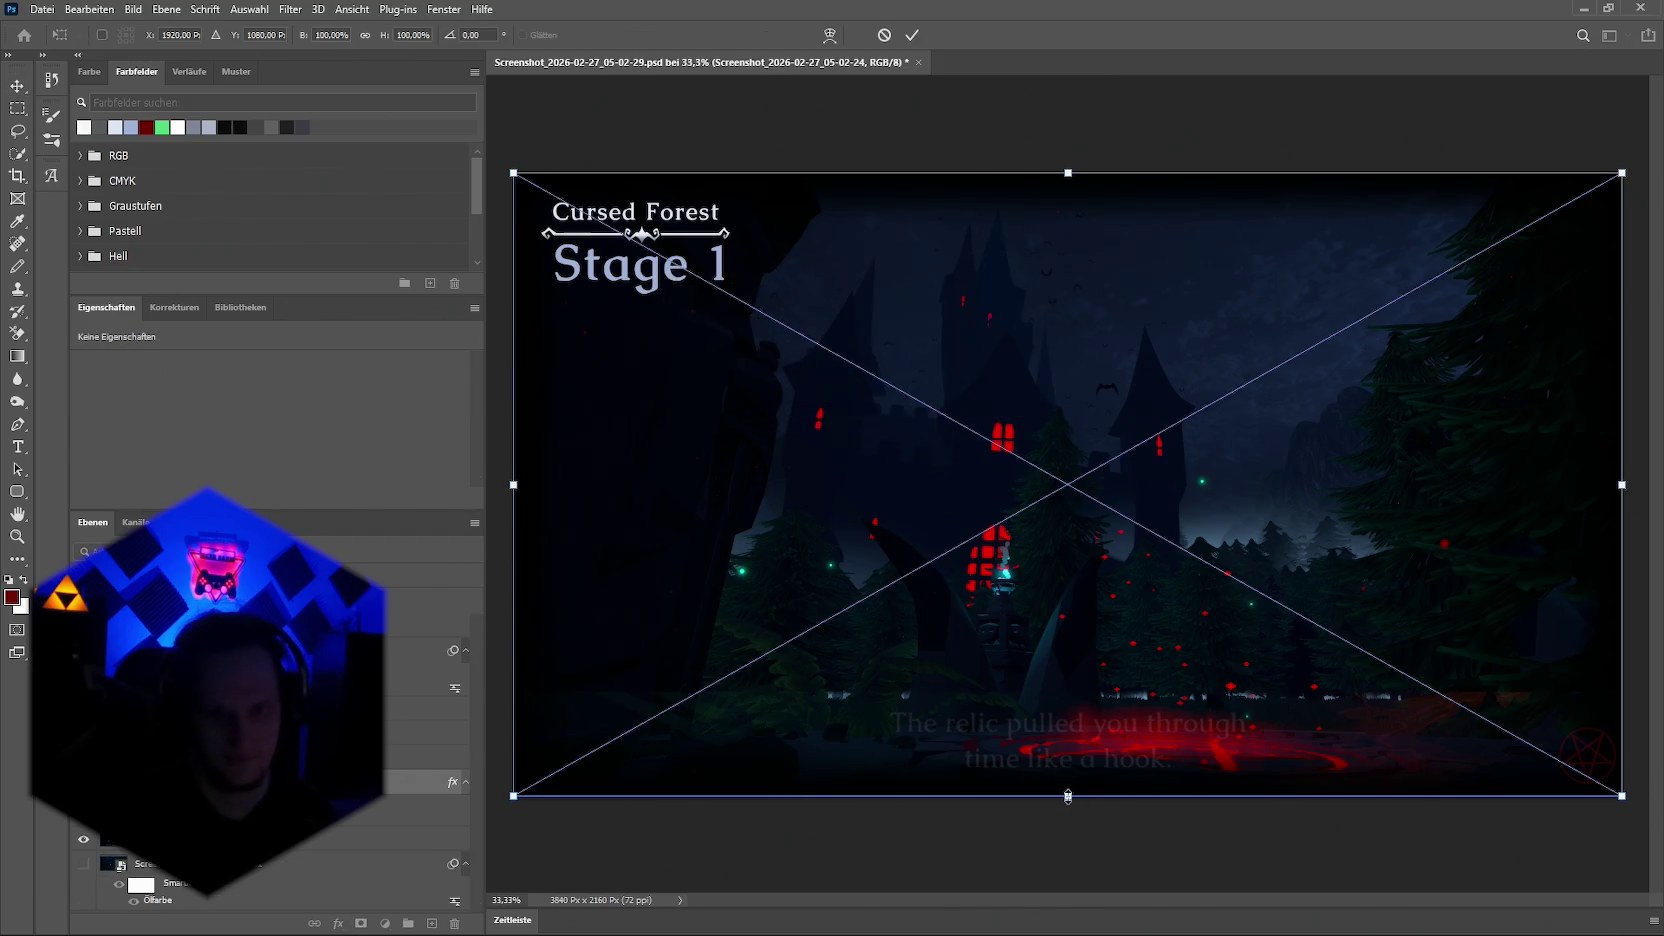
drag(1068, 796, 1066, 712)
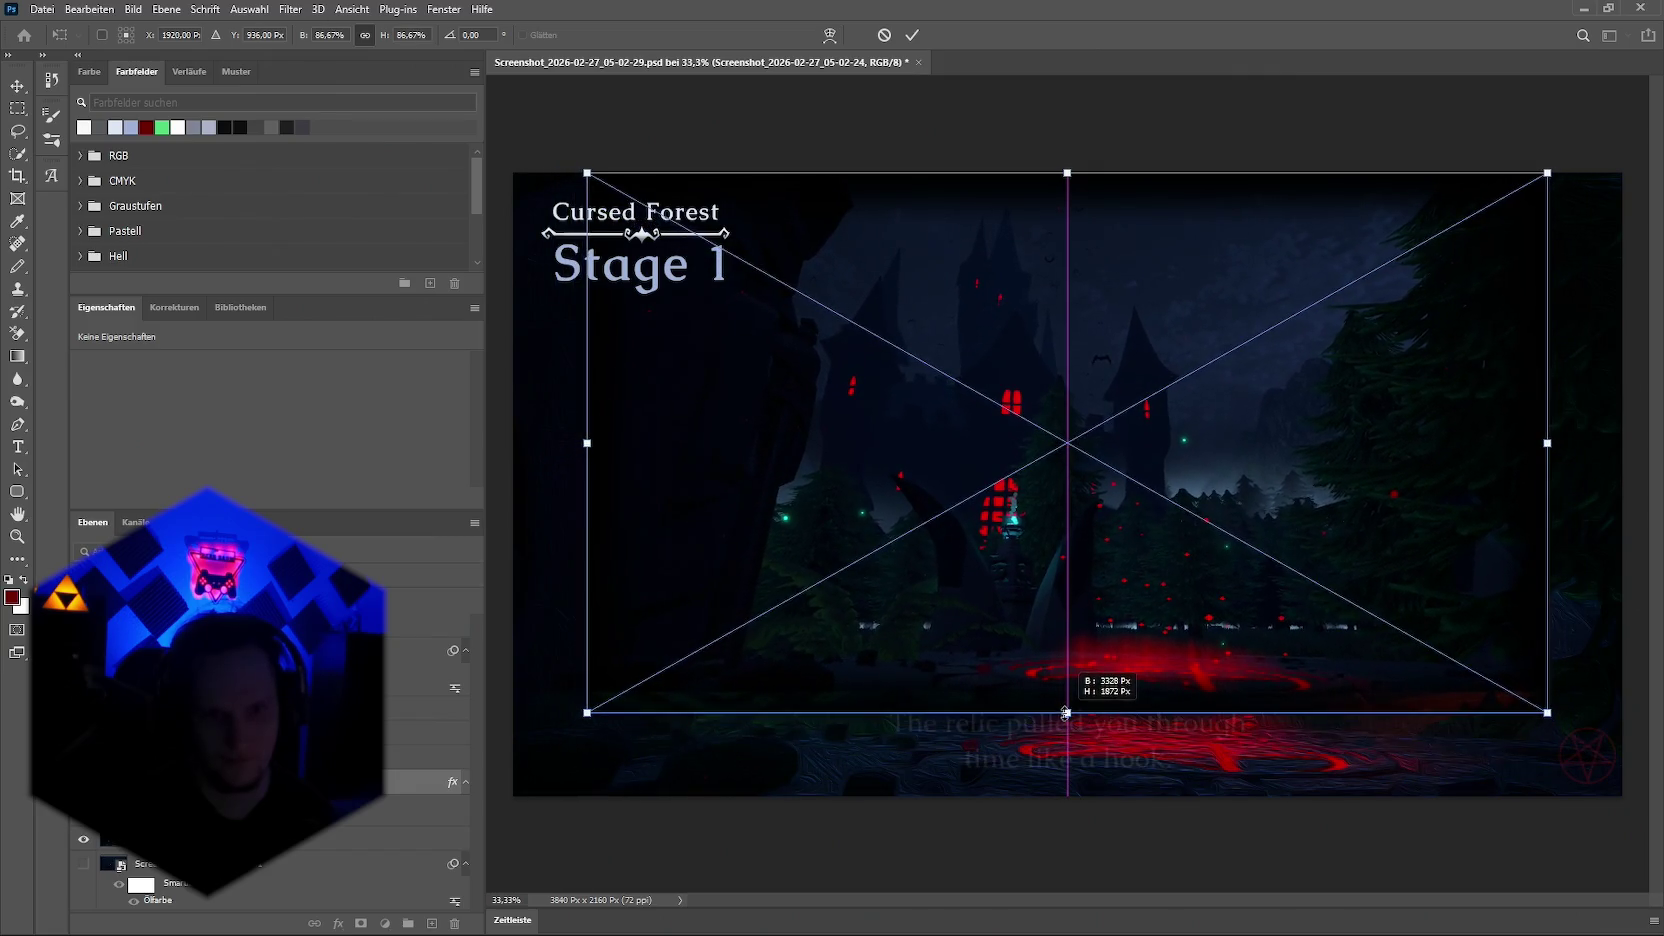
drag(1066, 712, 1066, 712)
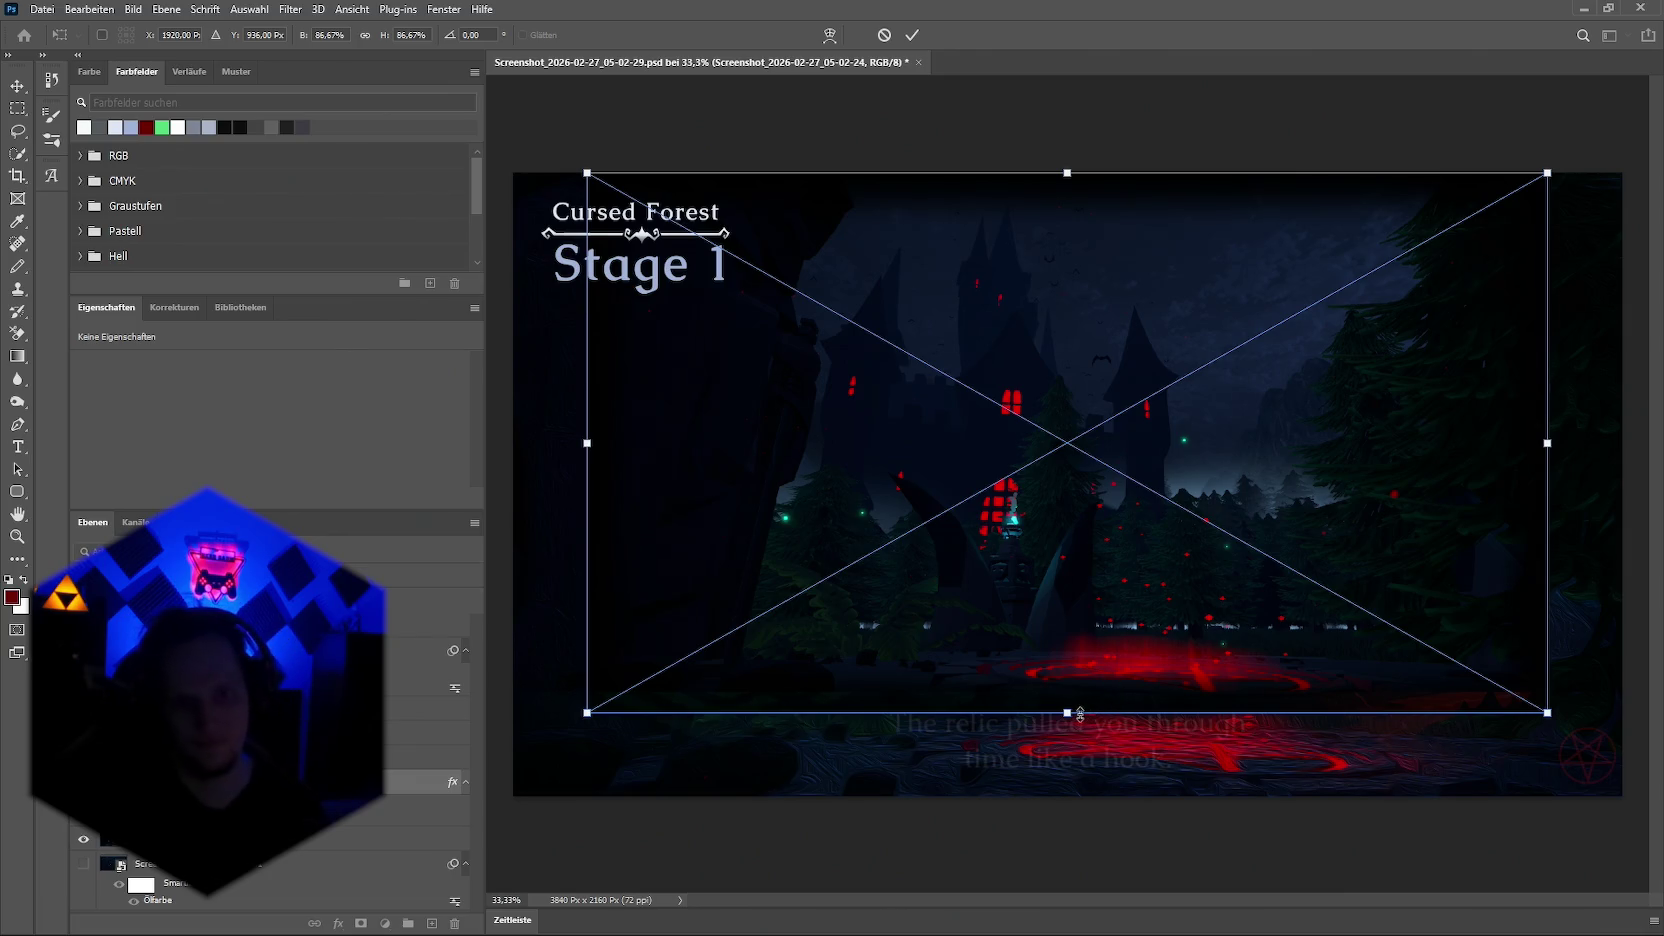
drag(1065, 713, 1065, 710)
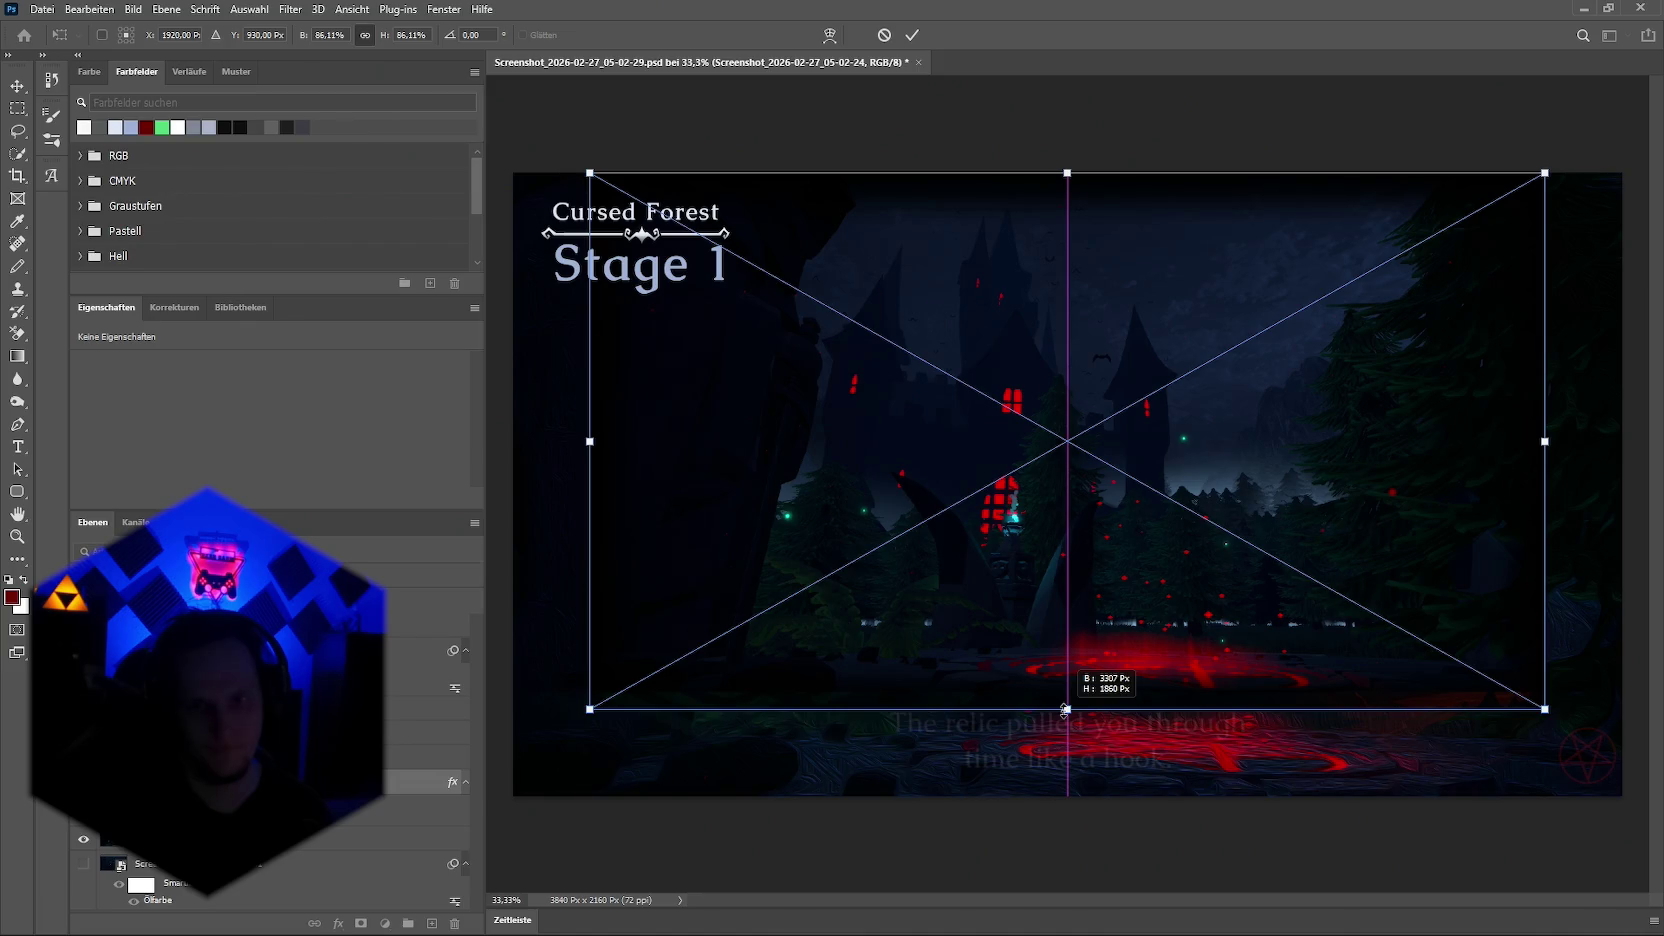
drag(1065, 710, 1065, 710)
key(Return)
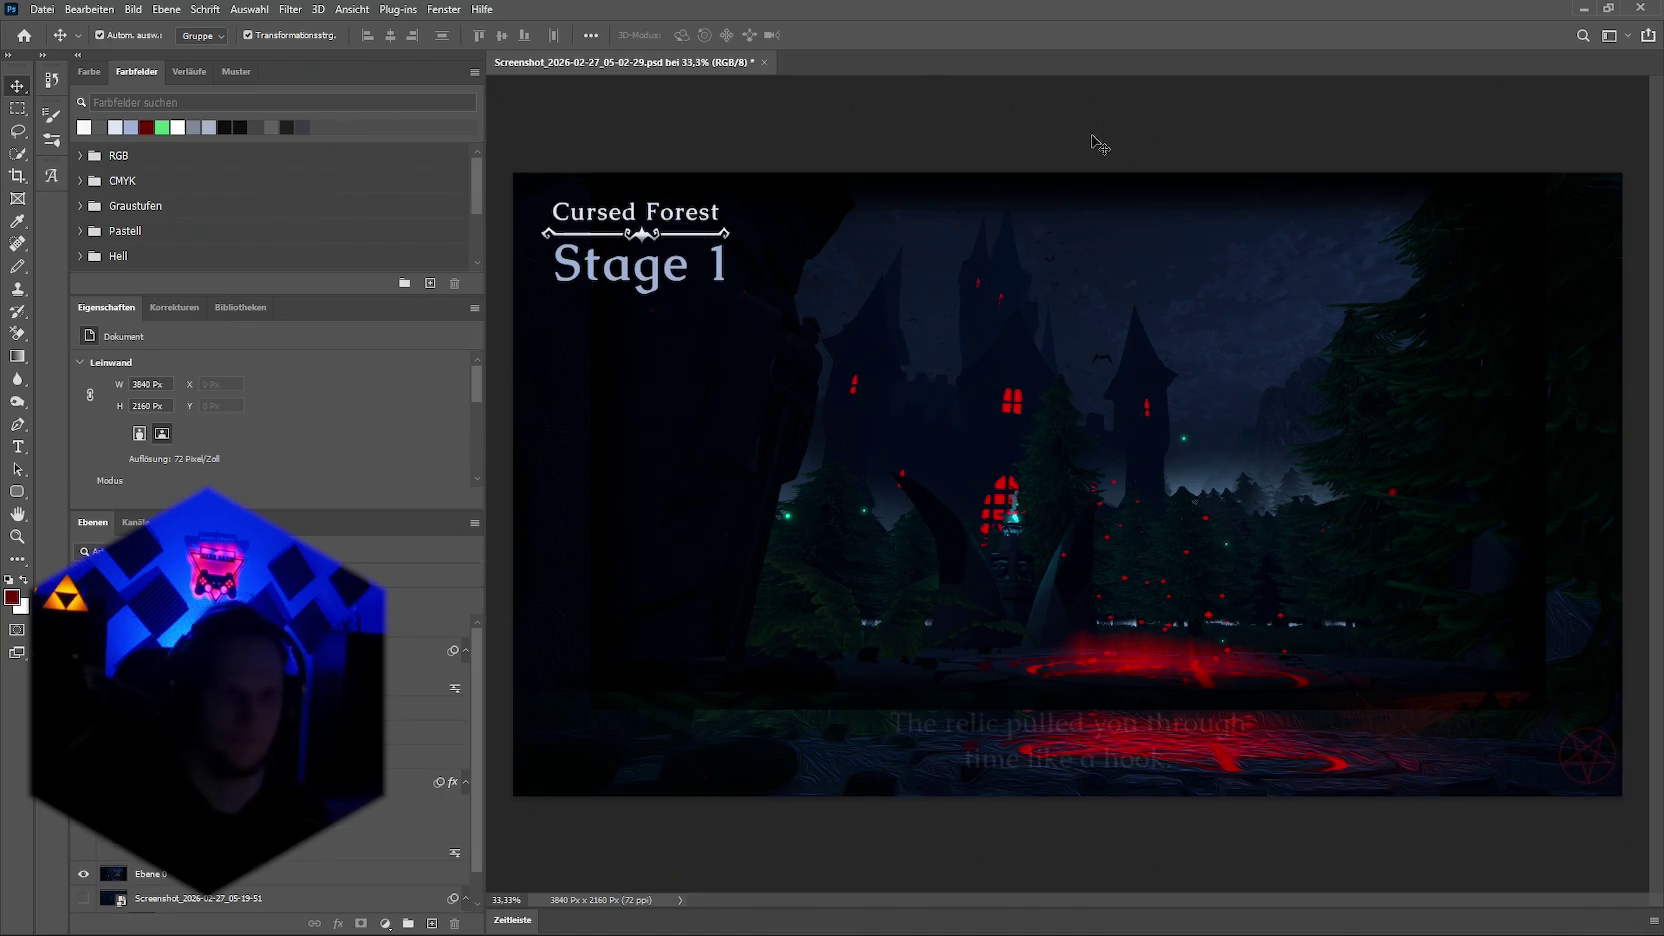
Step: Rescale the castle image to about 99%, roughly 3805 × 2140 px, and commit
click(977, 495)
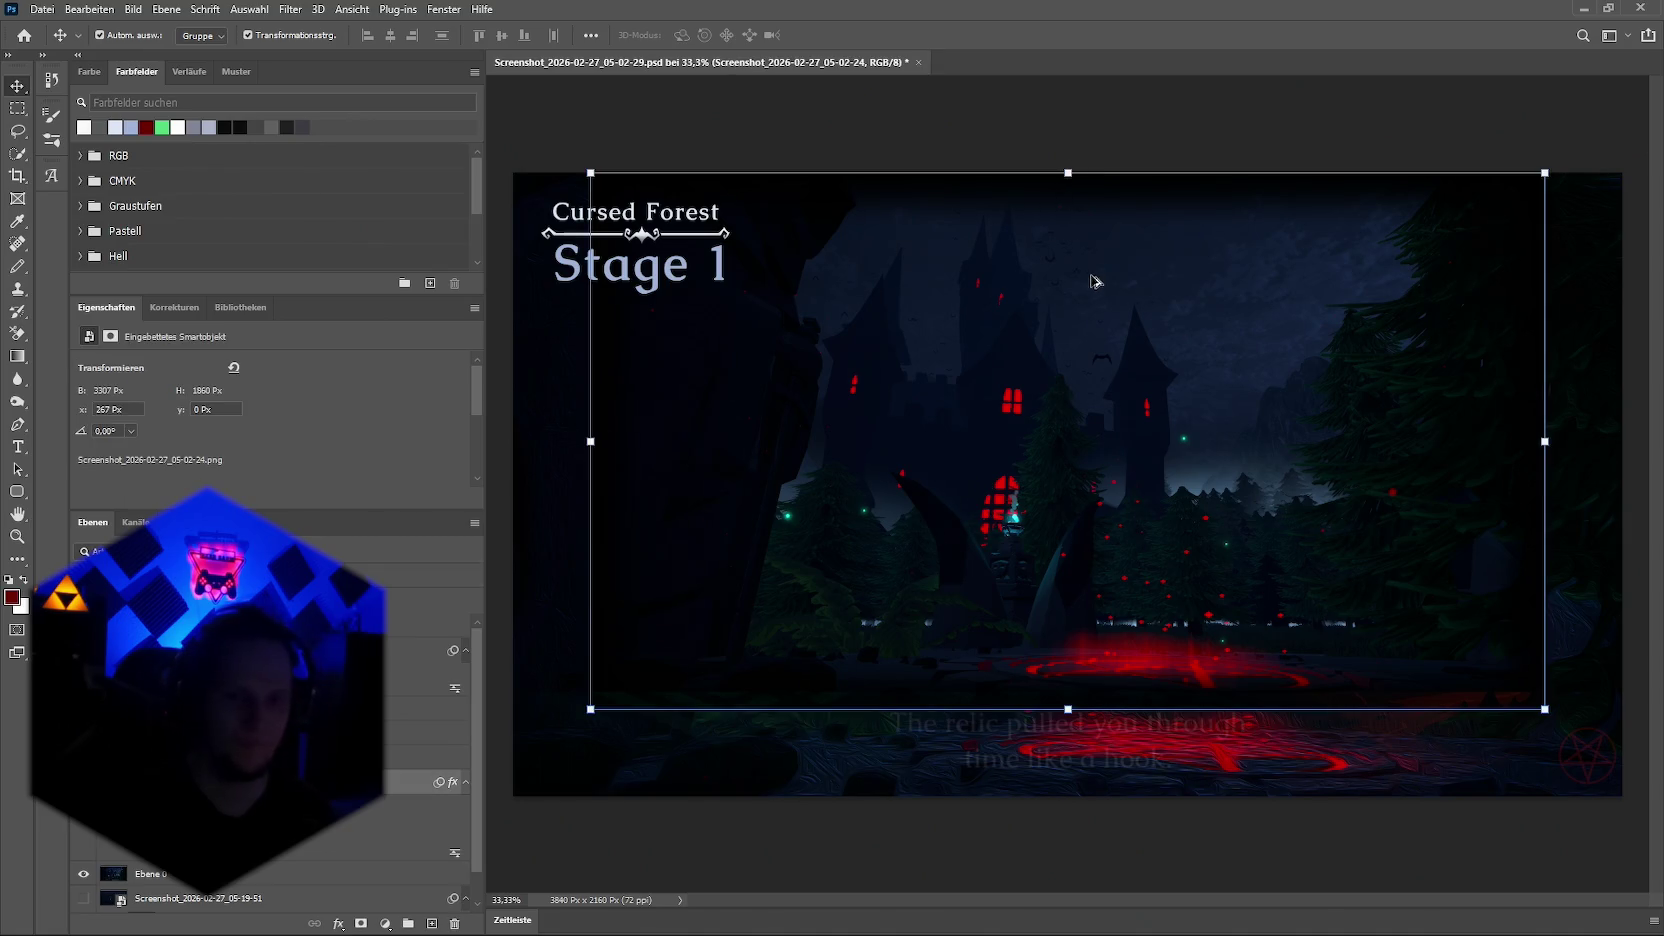
scroll(1070, 300, down, 3)
click(1068, 320)
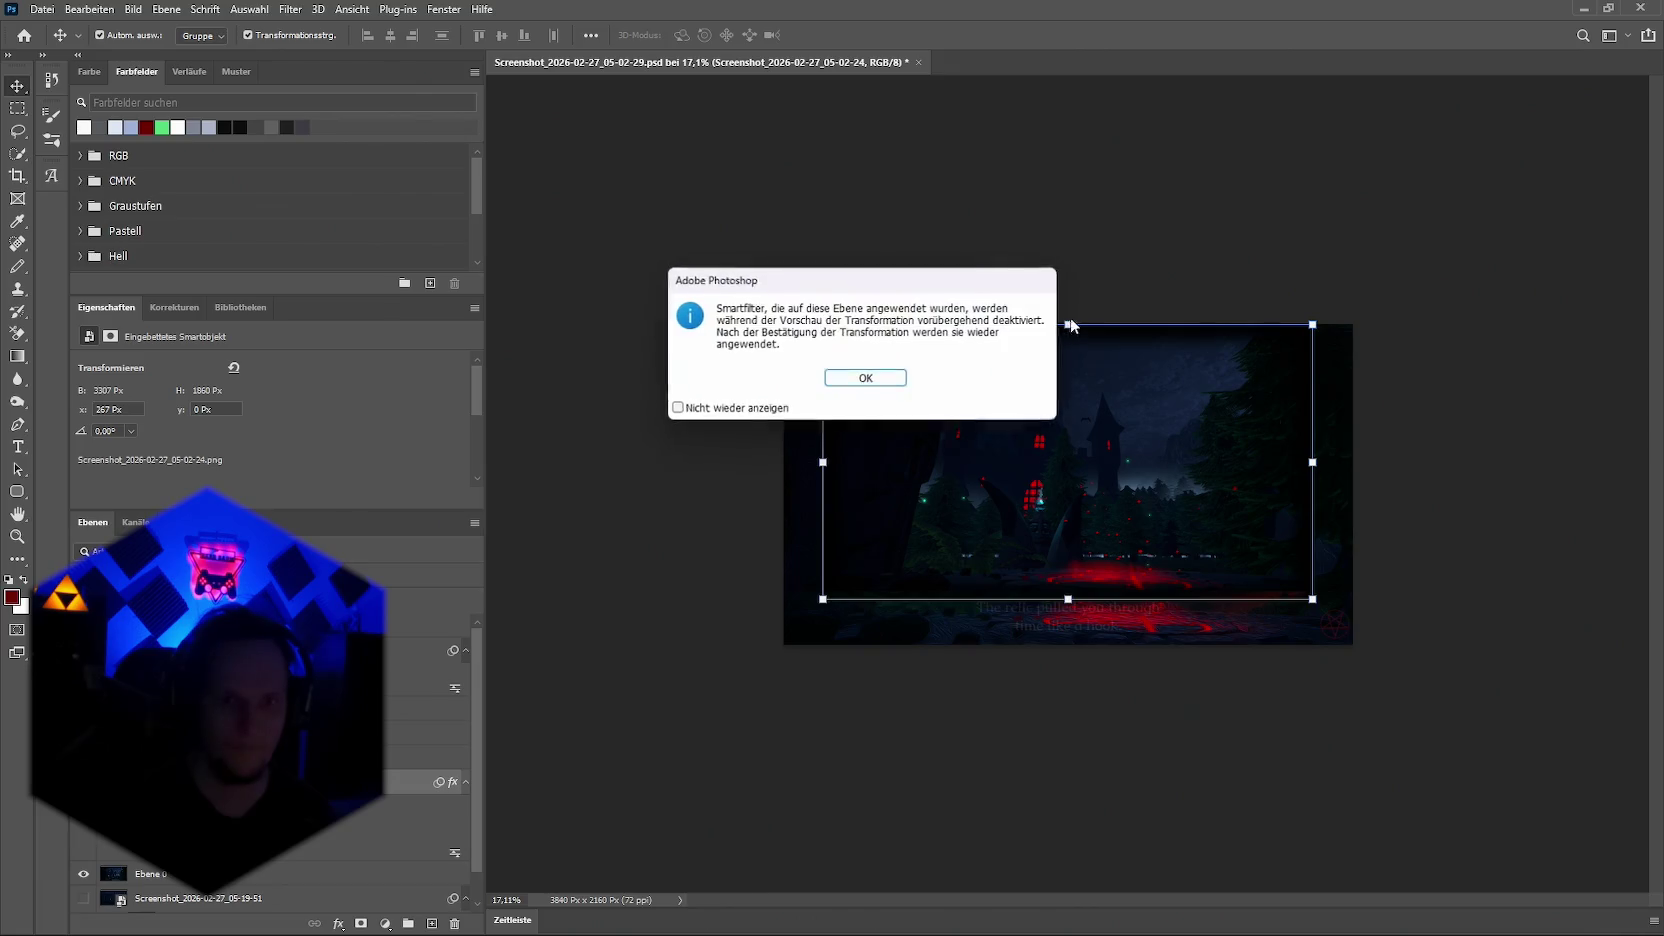
click(862, 378)
drag(1068, 320, 1071, 268)
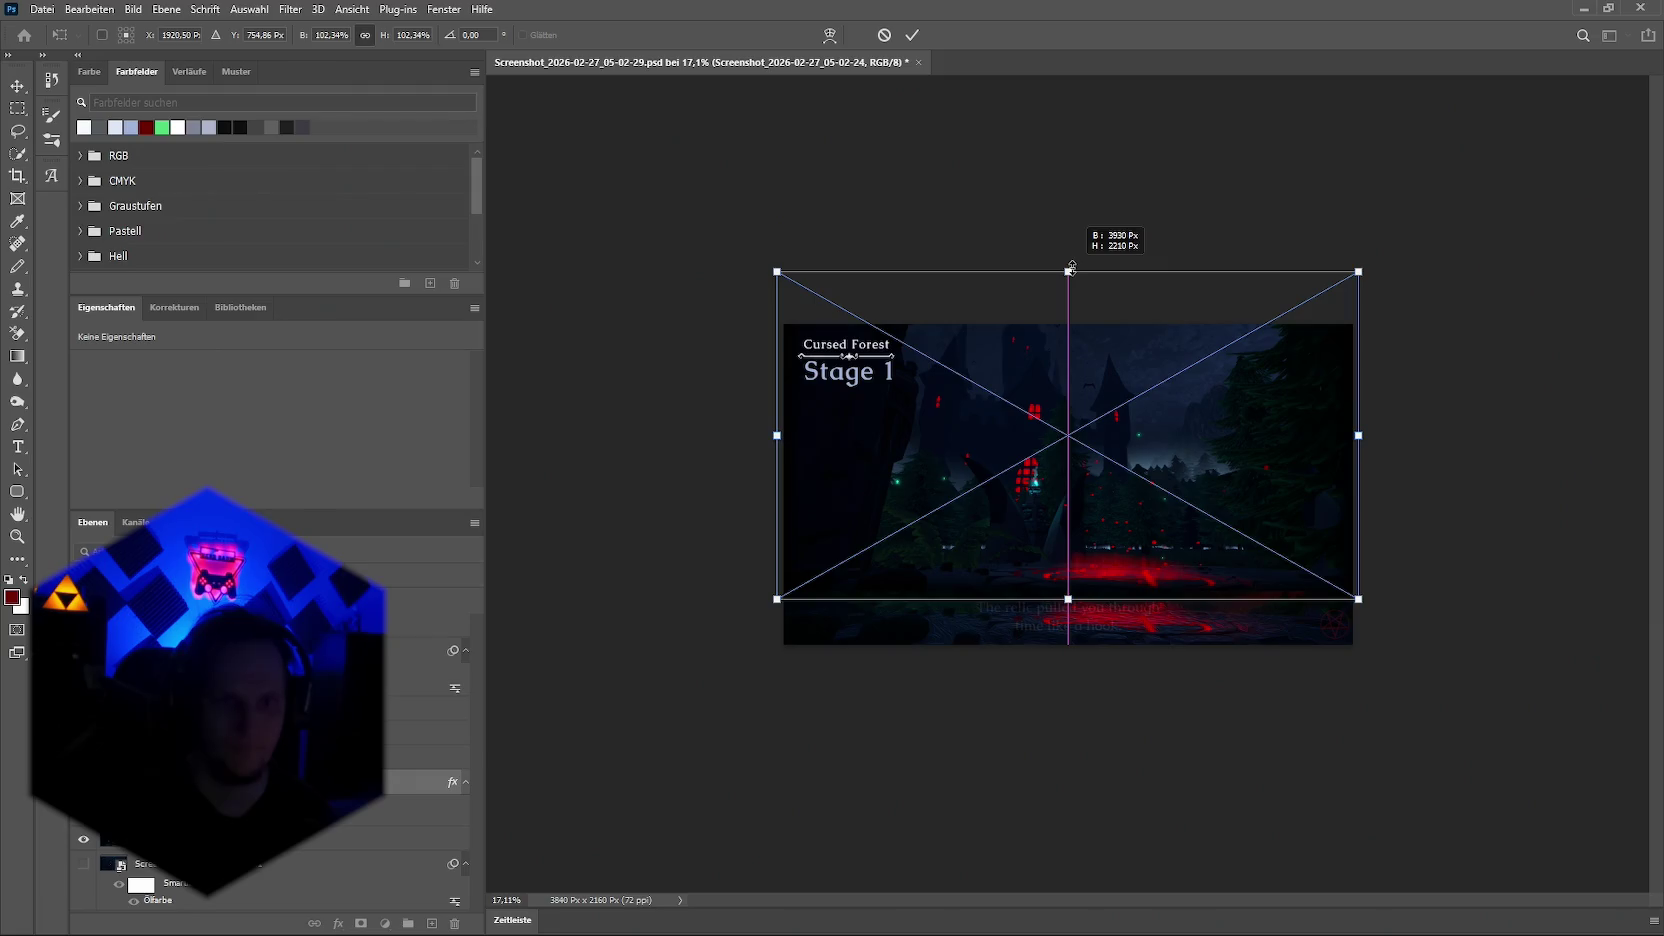
drag(1071, 268, 1068, 277)
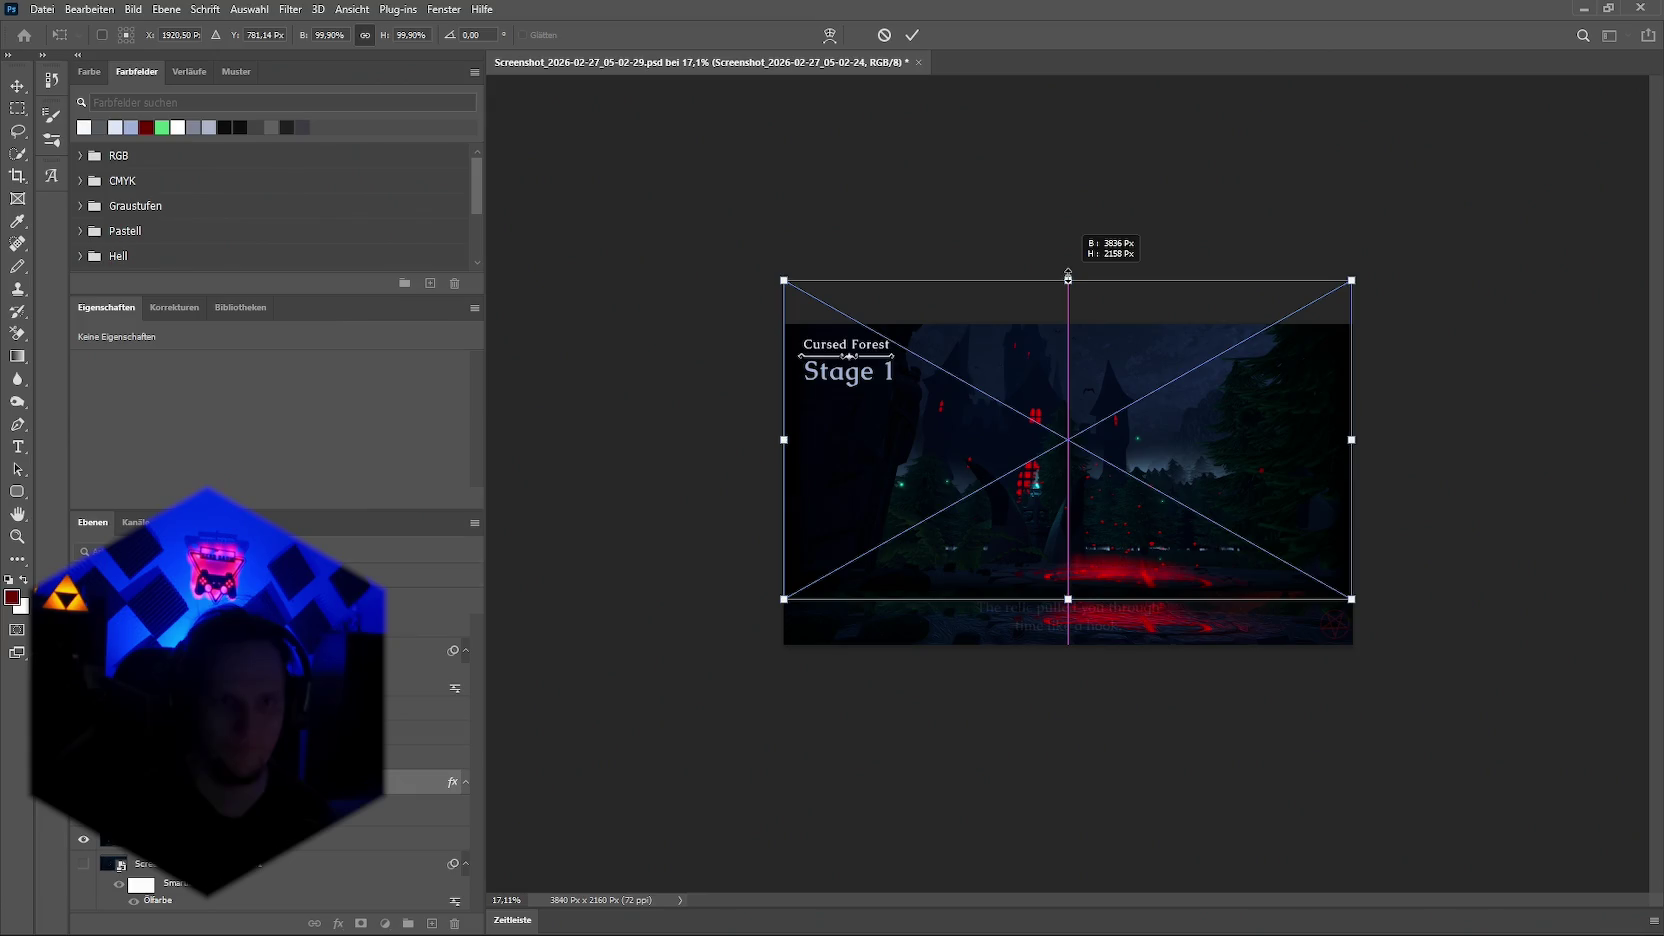
drag(1068, 274, 1067, 277)
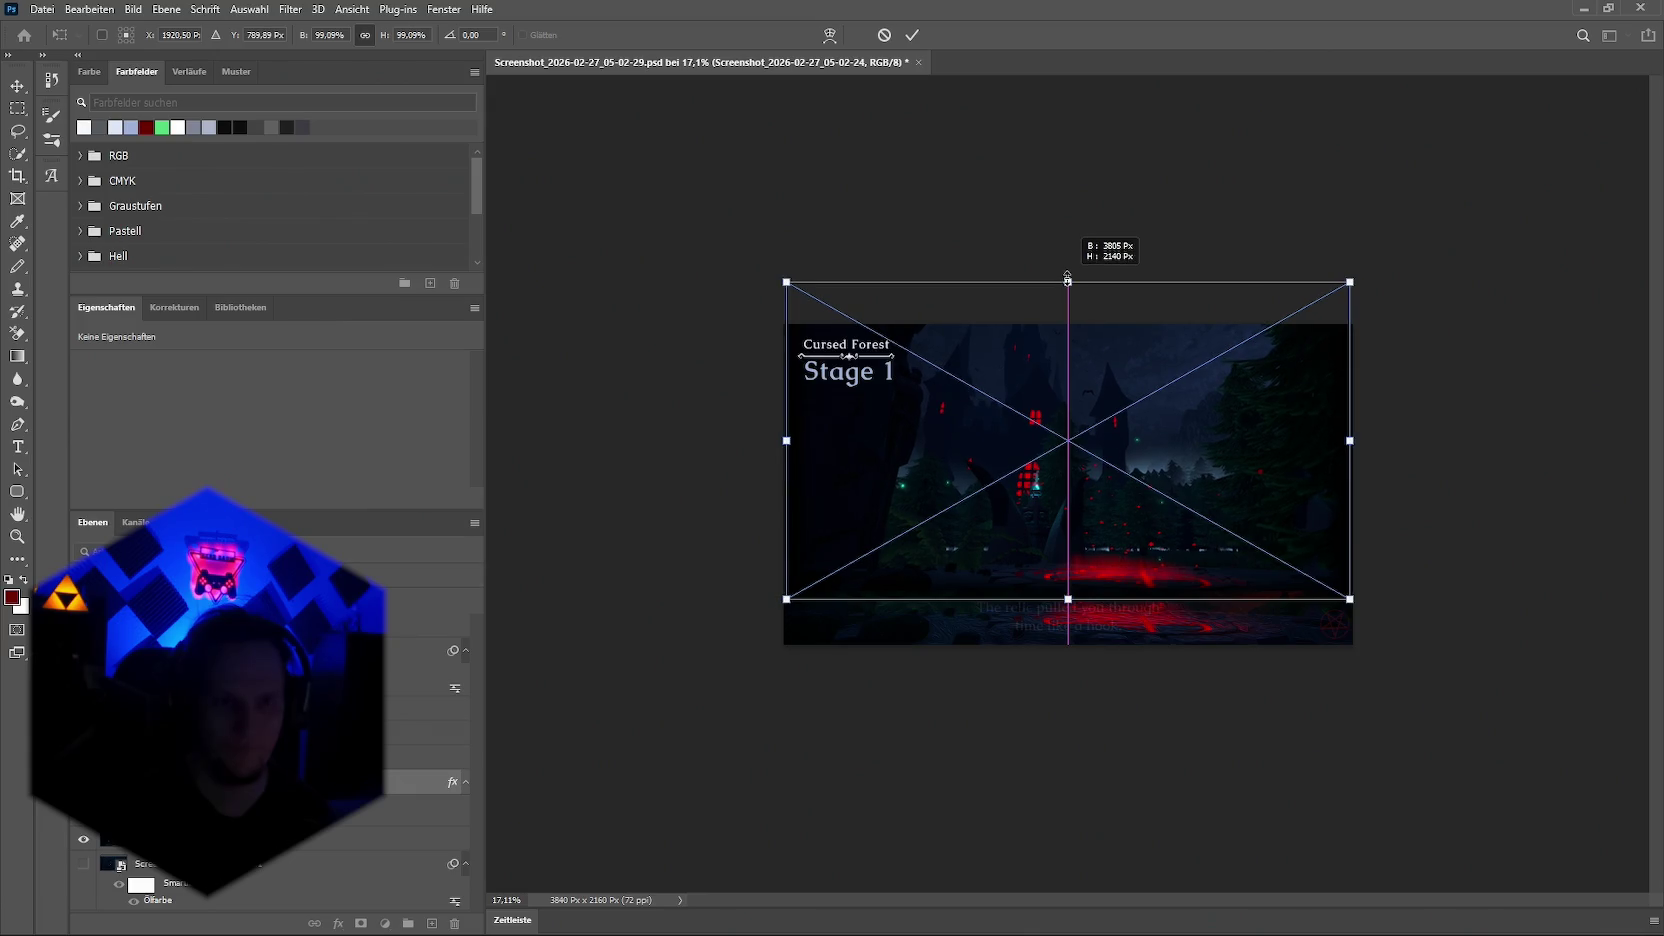
key(Return)
alt+scroll(1175, 460, up, 1)
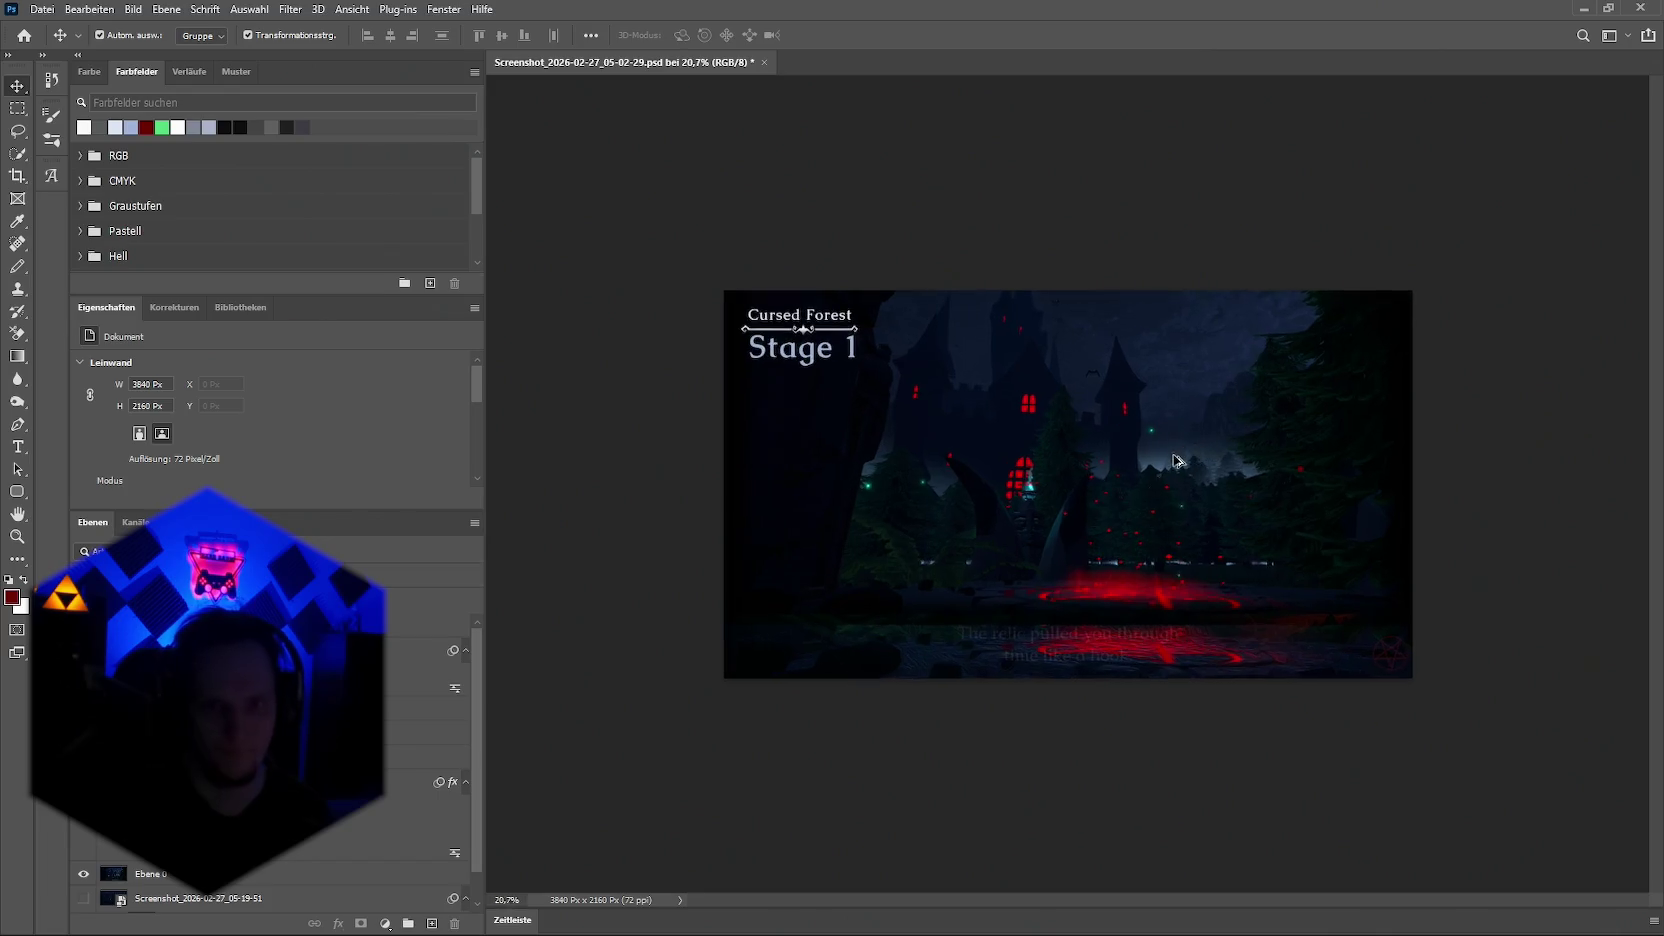
alt+scroll(1175, 460, up, 1)
Step: Hide the bottom caption strip layer
click(877, 735)
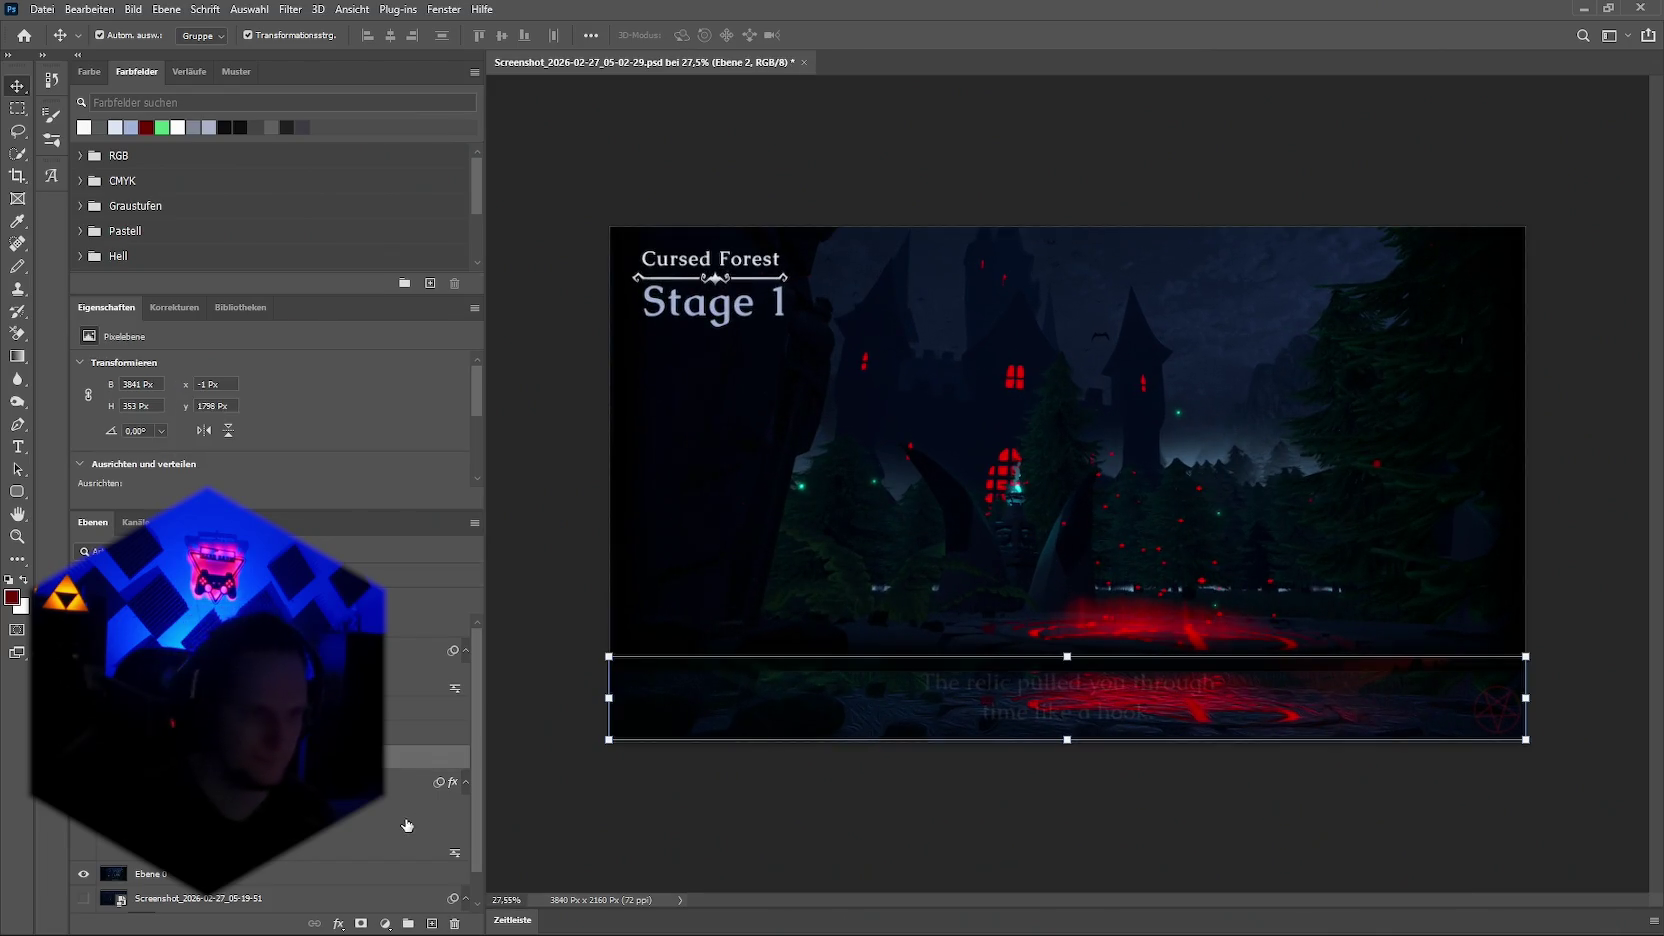
click(335, 927)
click(668, 824)
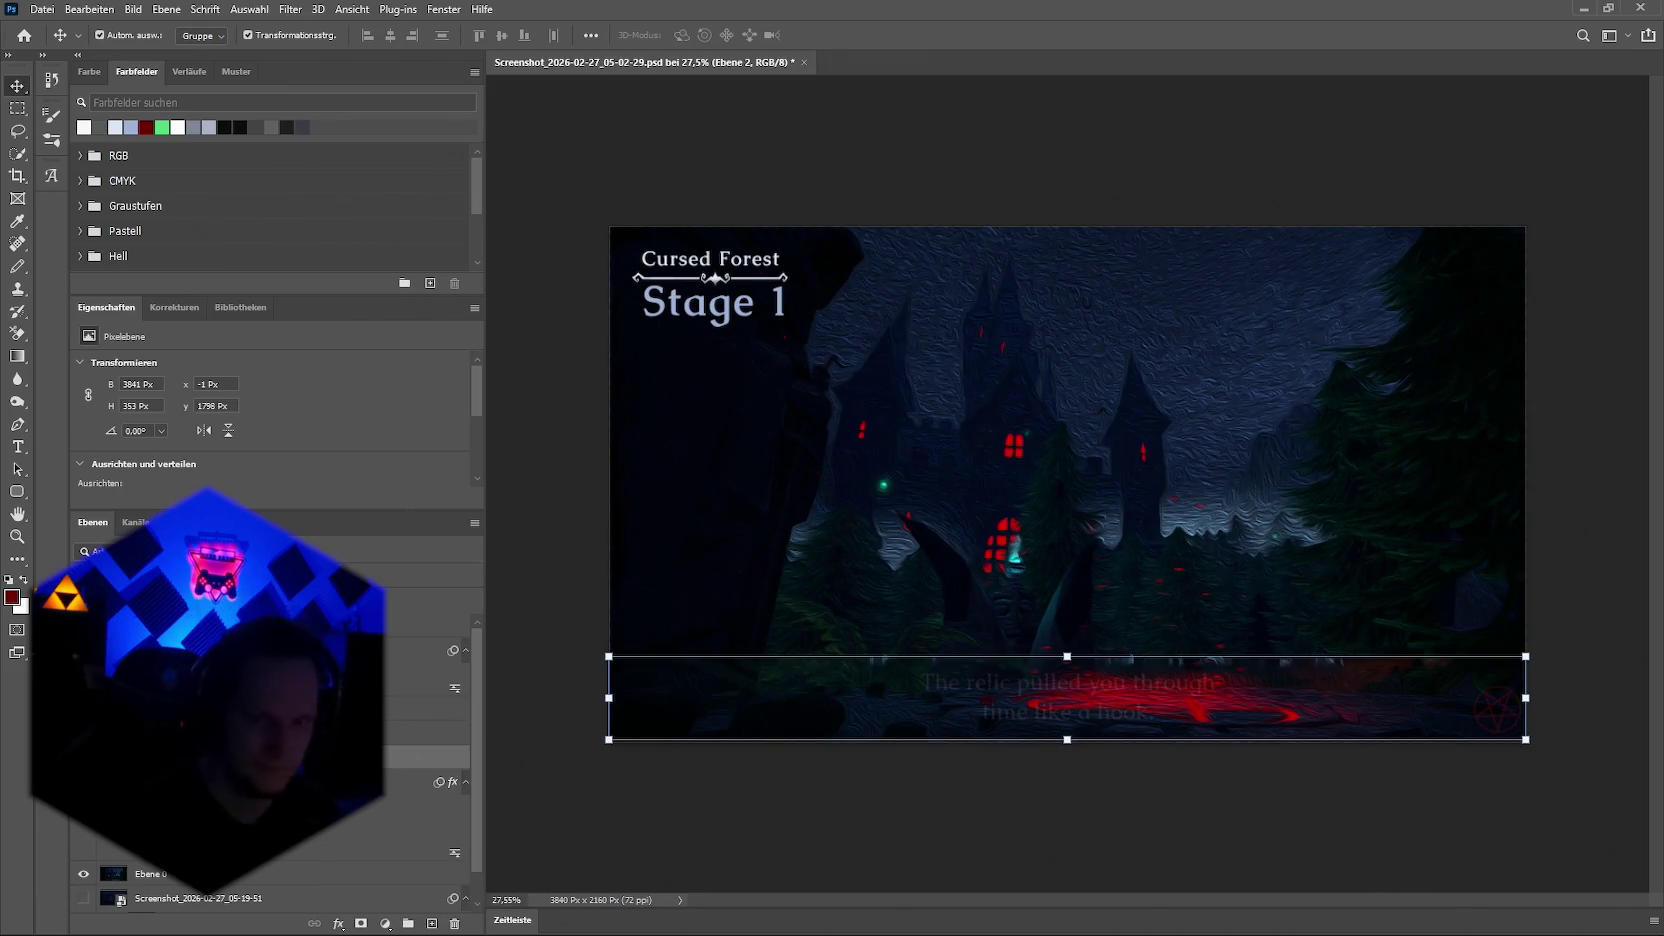
click(84, 855)
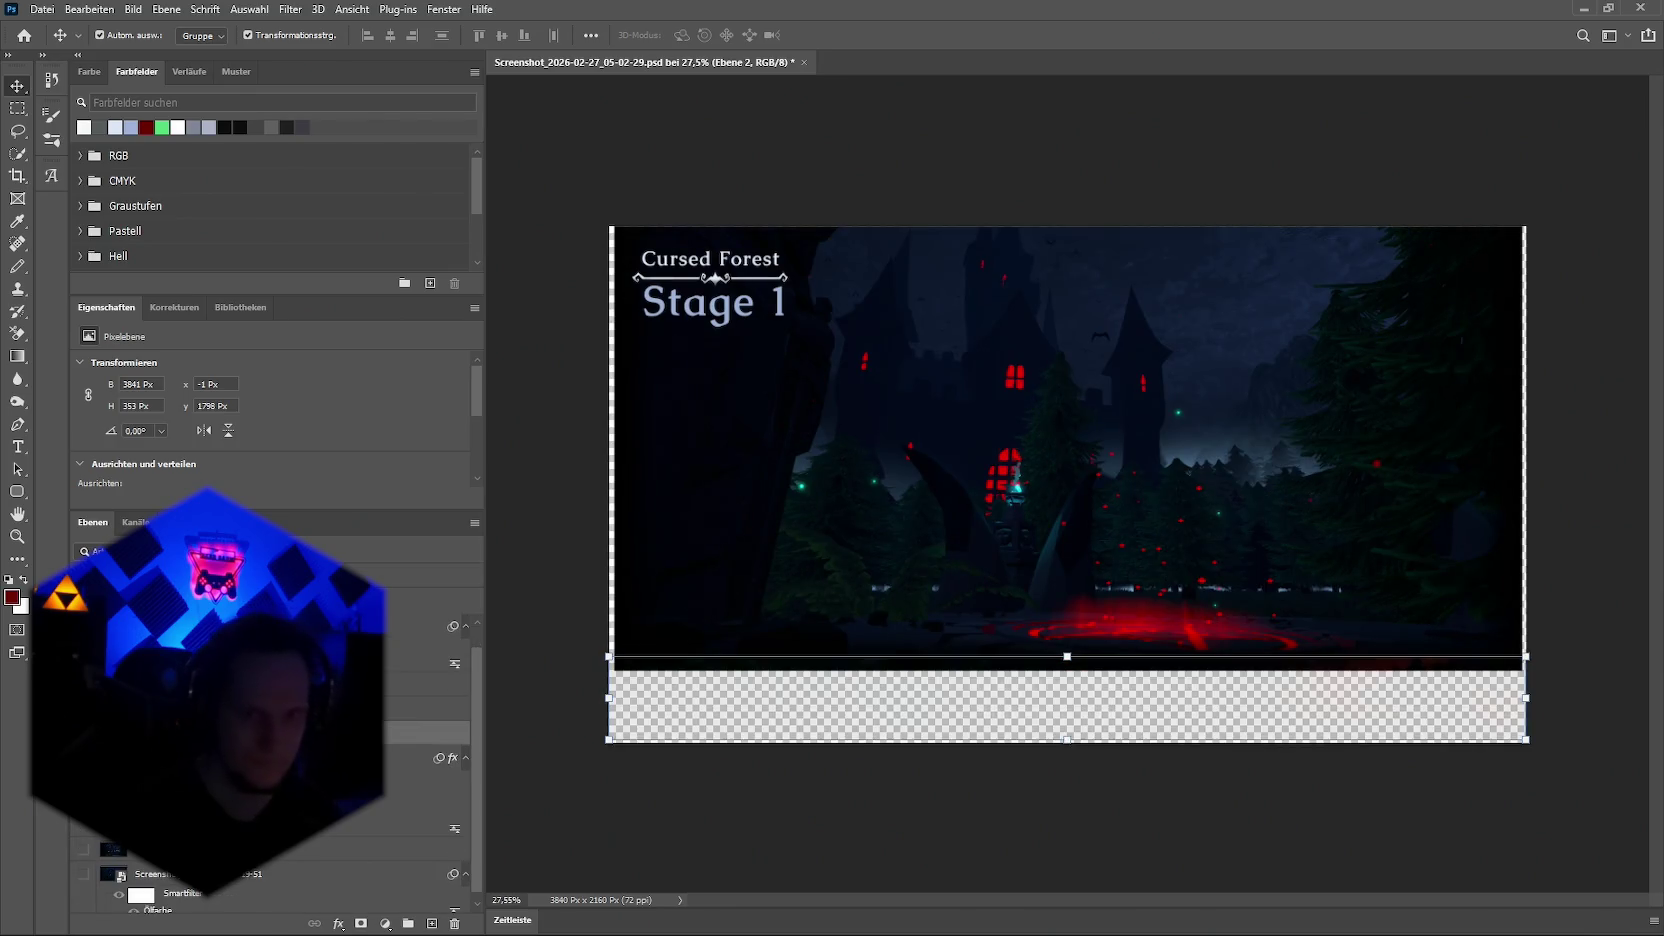
Step: Stretch the castle image to the canvas's right edge, then undo that width change
click(775, 460)
click(1520, 414)
click(676, 409)
click(889, 385)
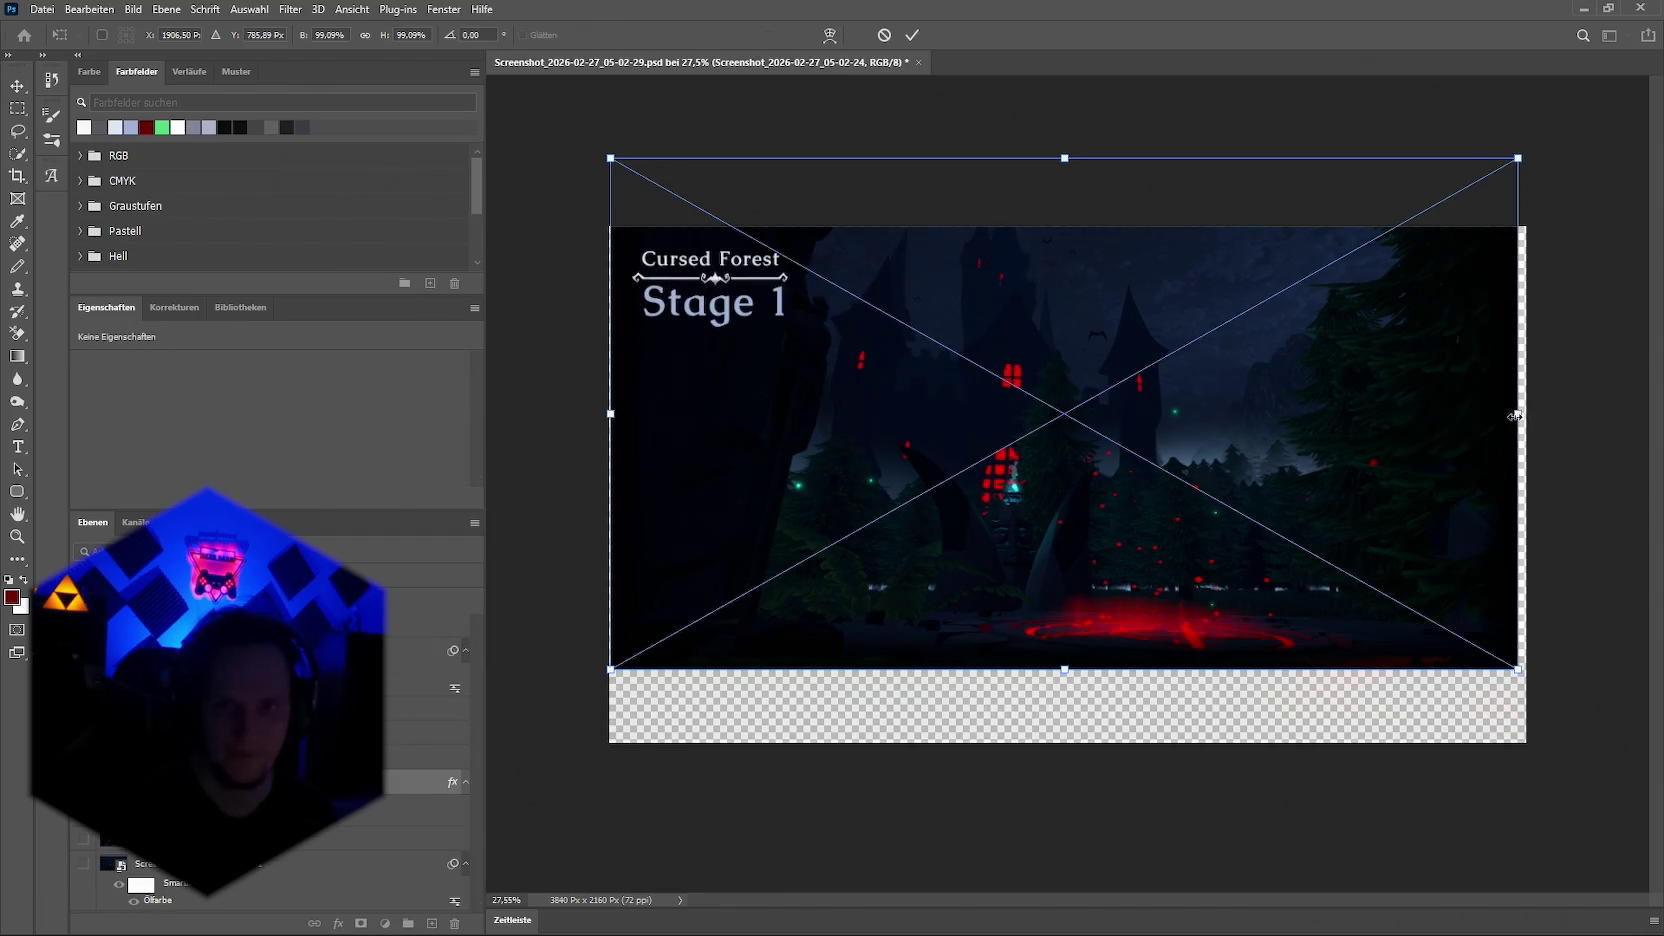
drag(1516, 415, 1527, 413)
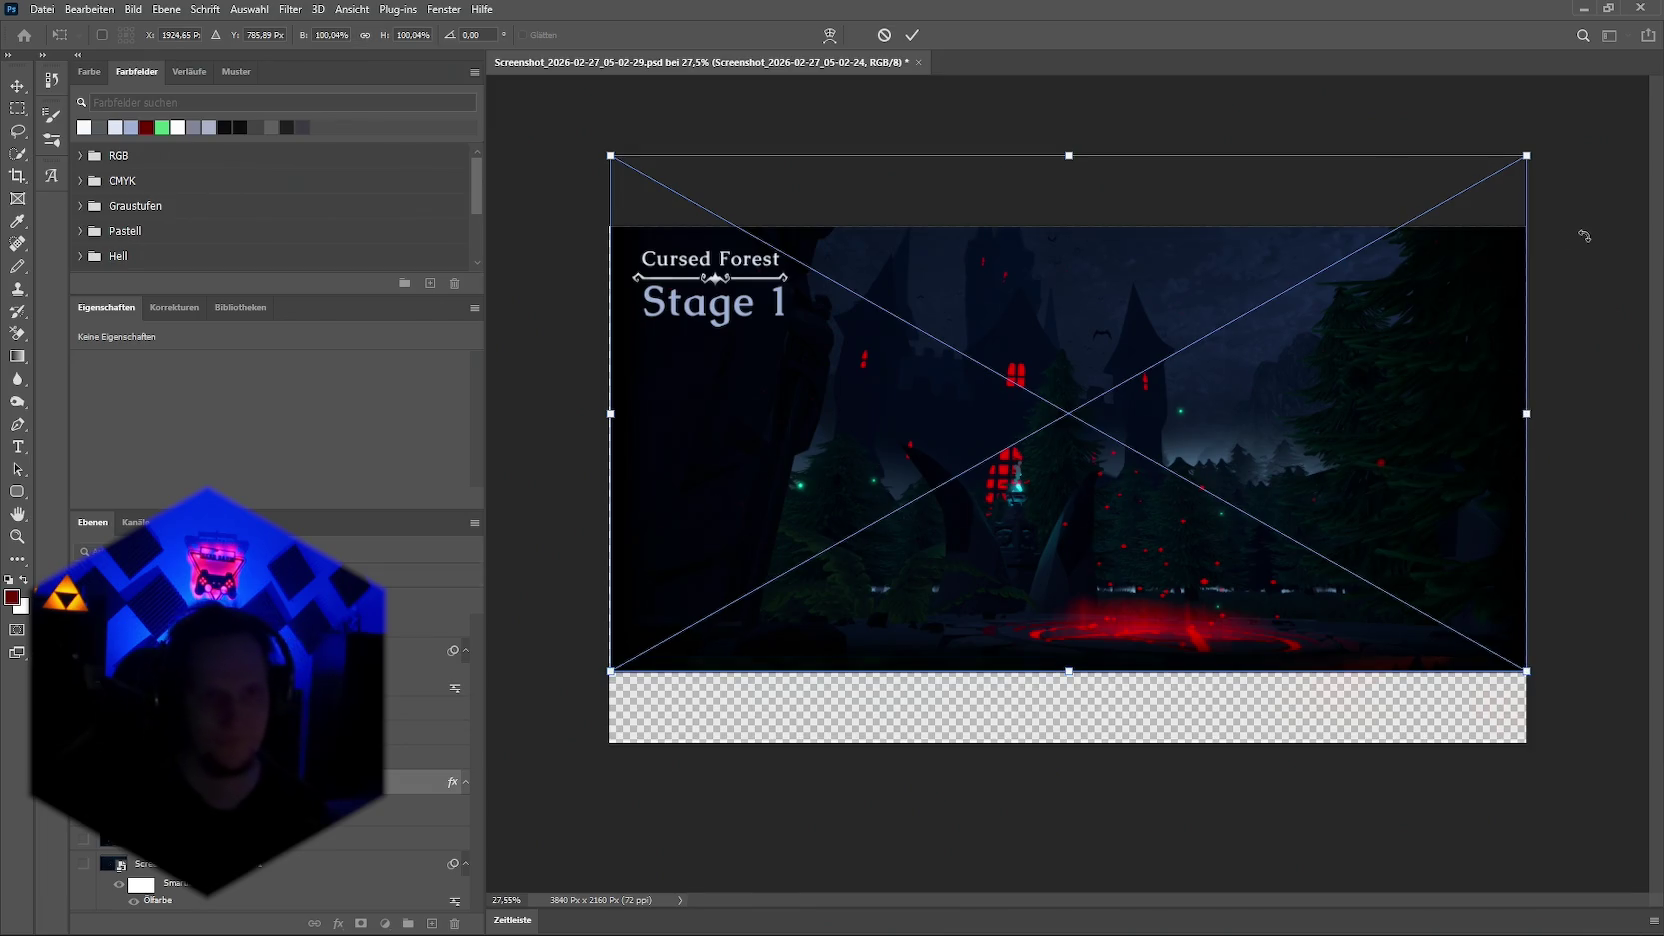
key(Return)
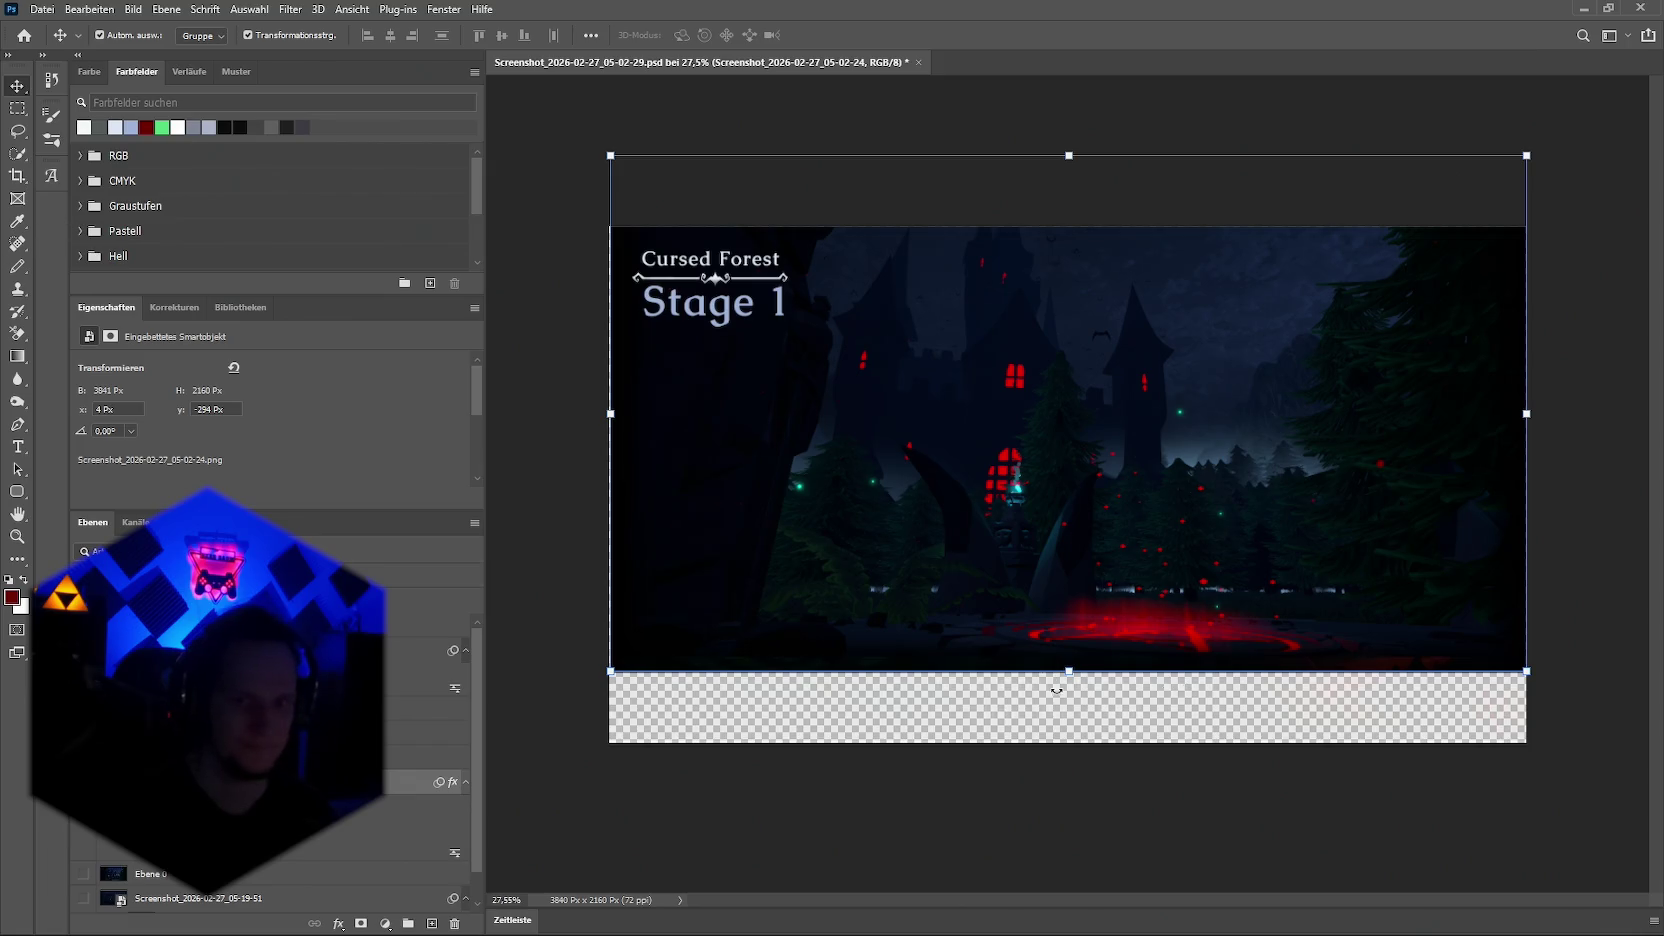
key(ctrl+z)
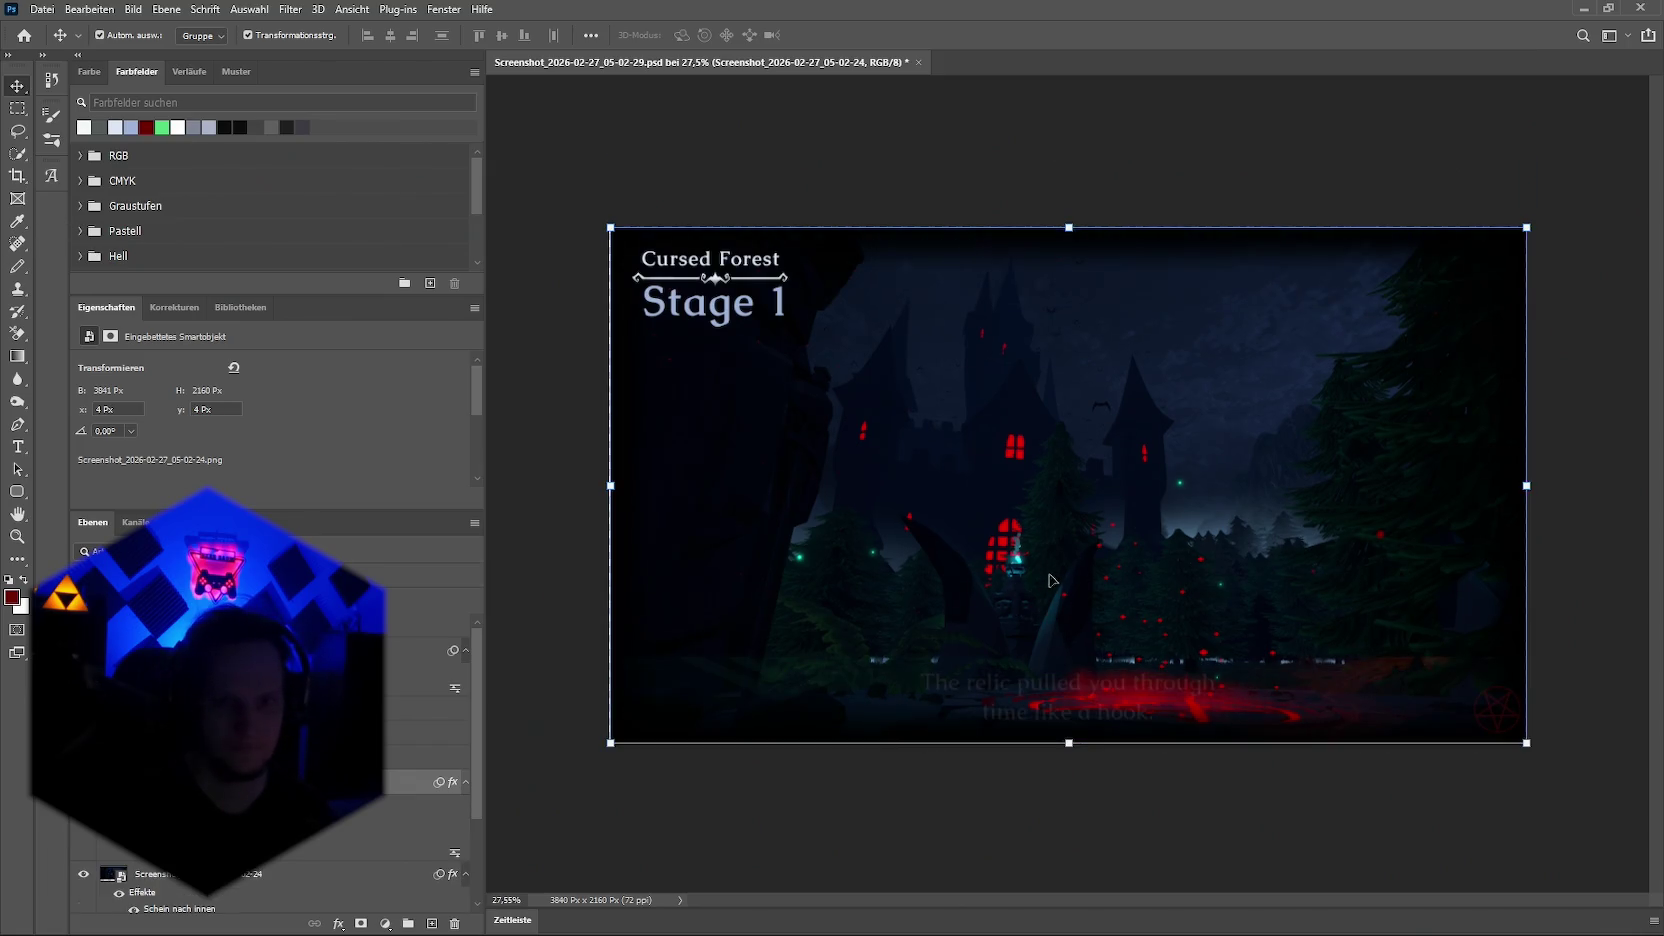
scroll(270, 760, down, 2)
Step: Move the castle image layer up about 70 px, to a 294 px vertical offset
click(138, 897)
click(138, 897)
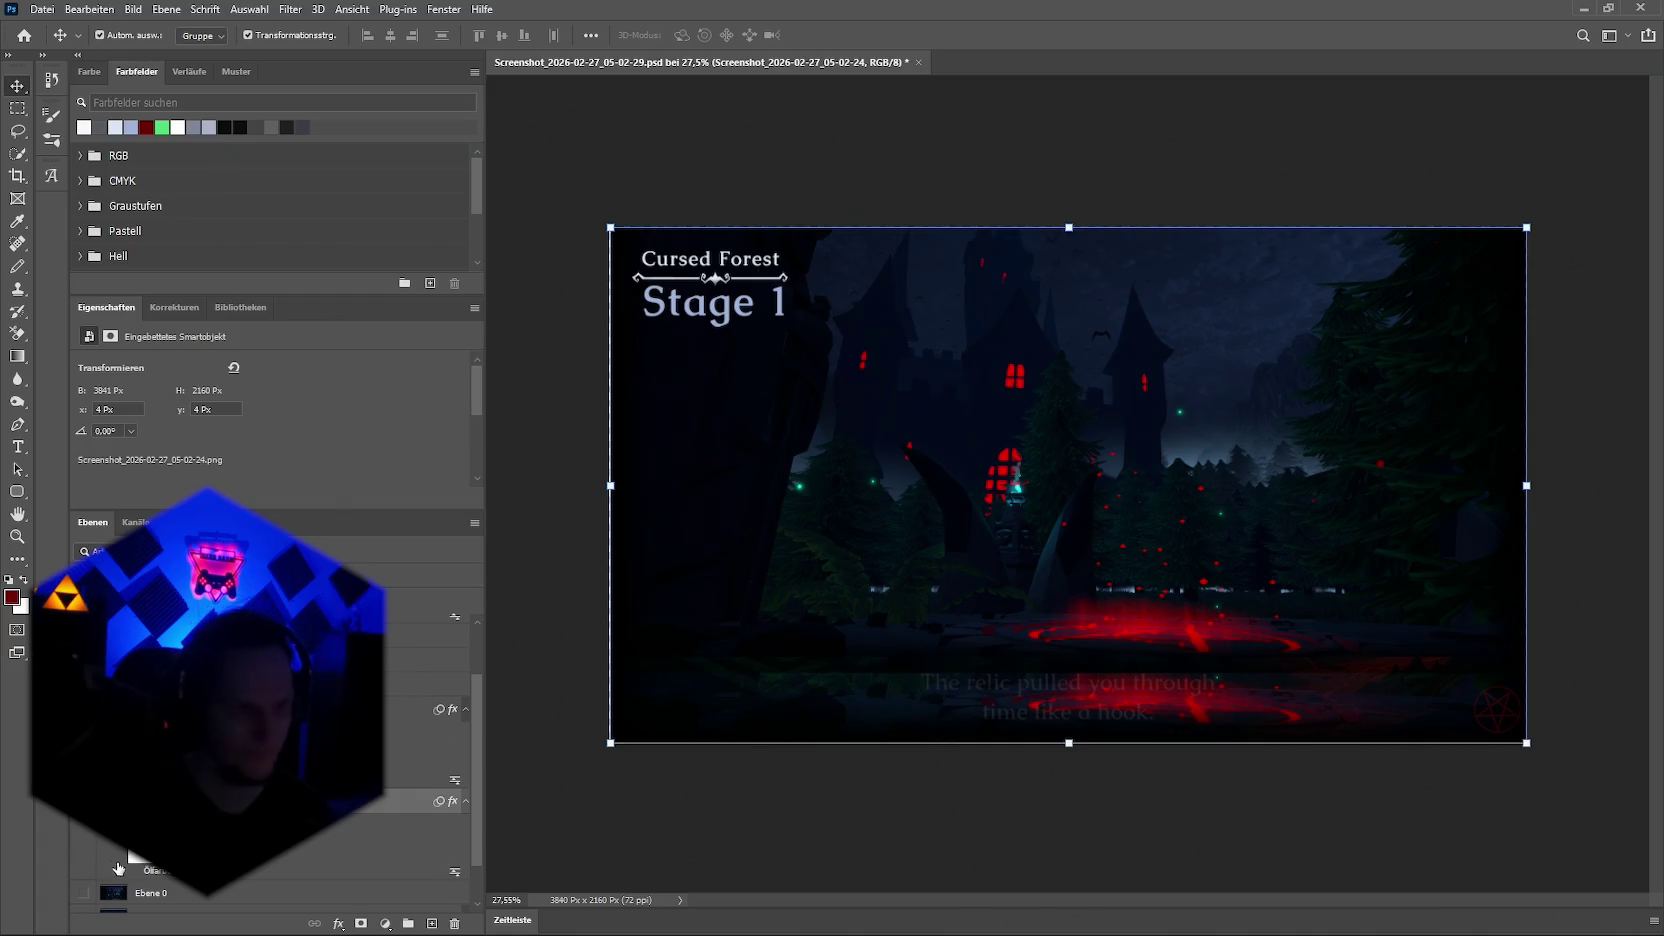
click(338, 923)
click(430, 755)
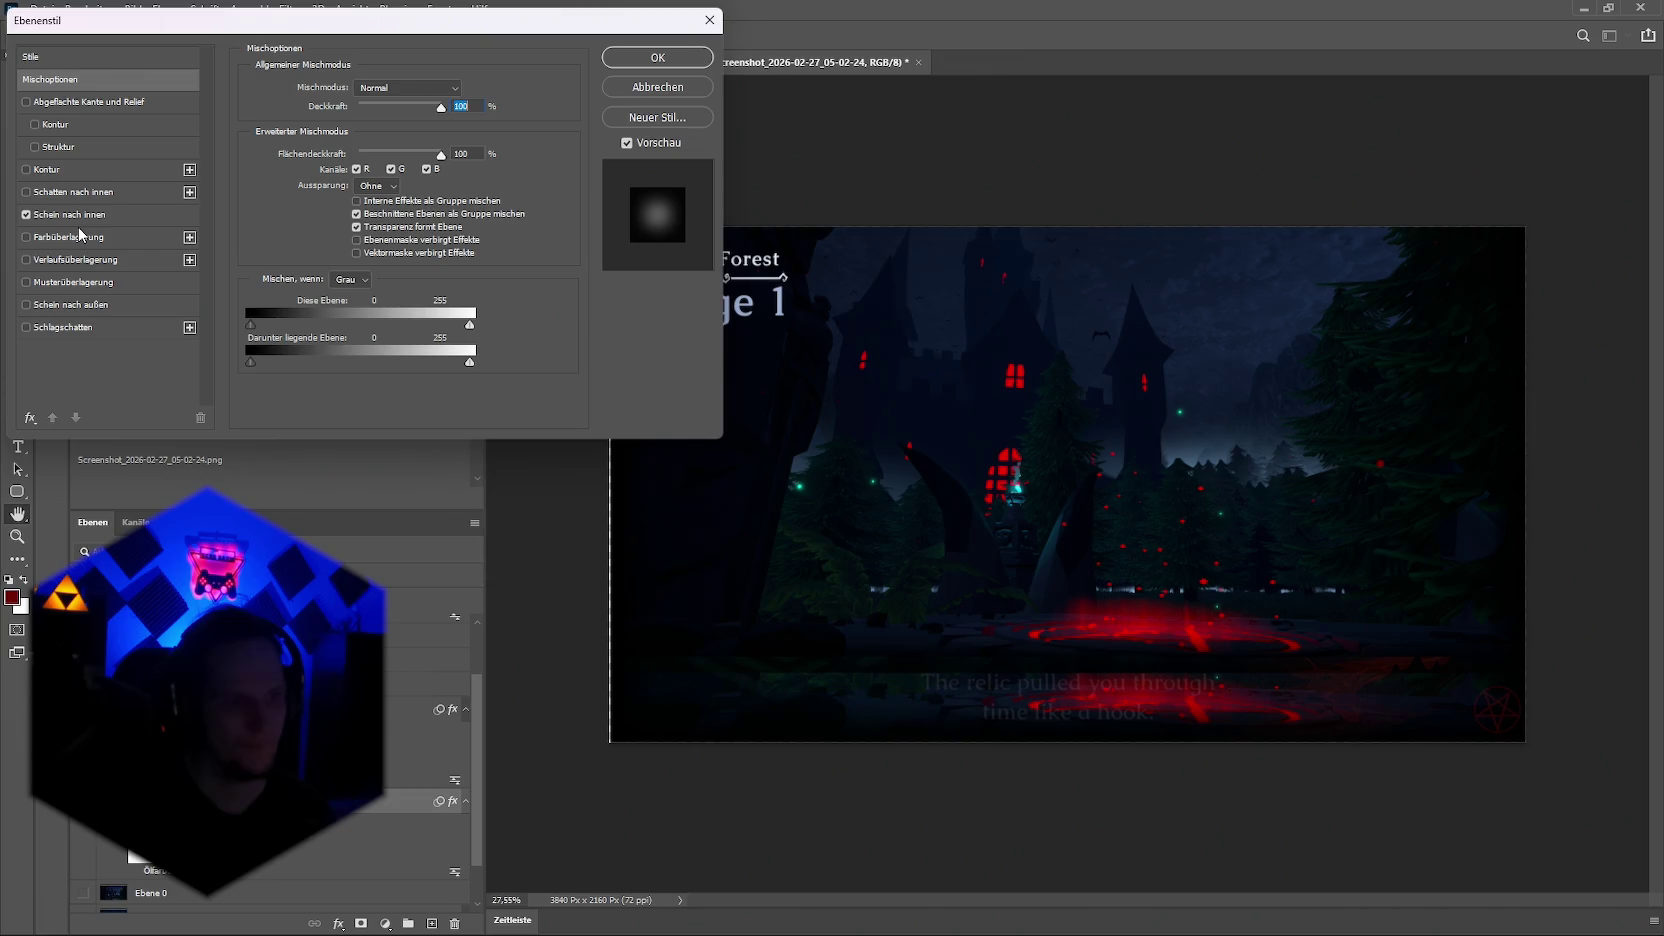
key(Return)
key(v)
drag(586, 720, 586, 650)
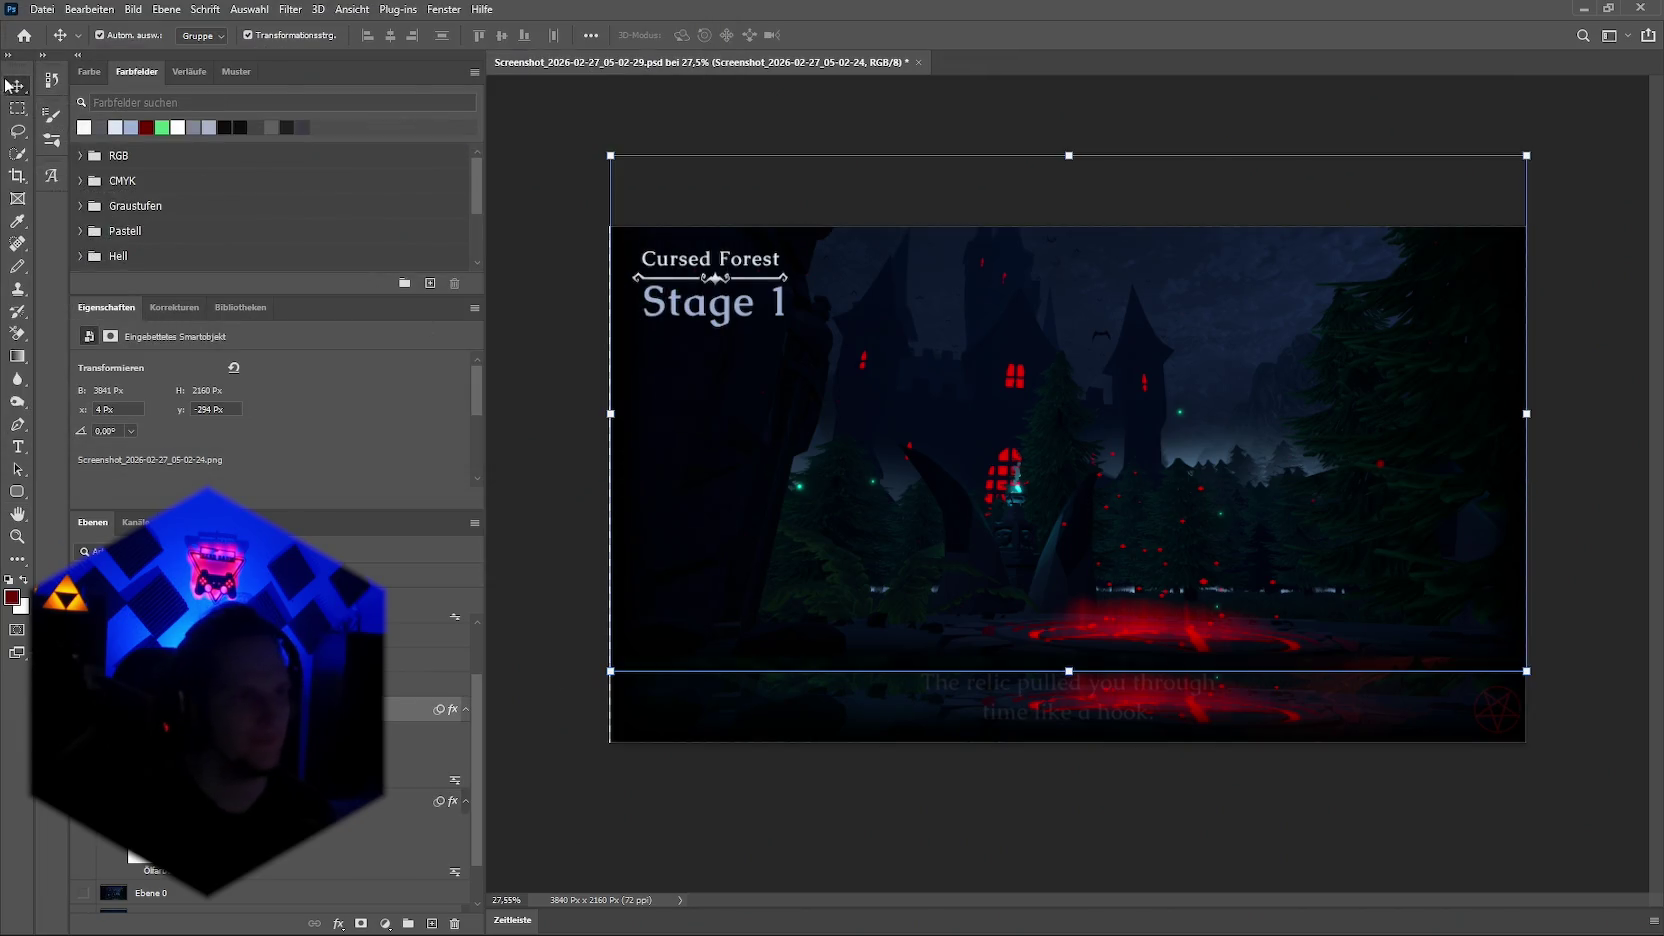
click(17, 108)
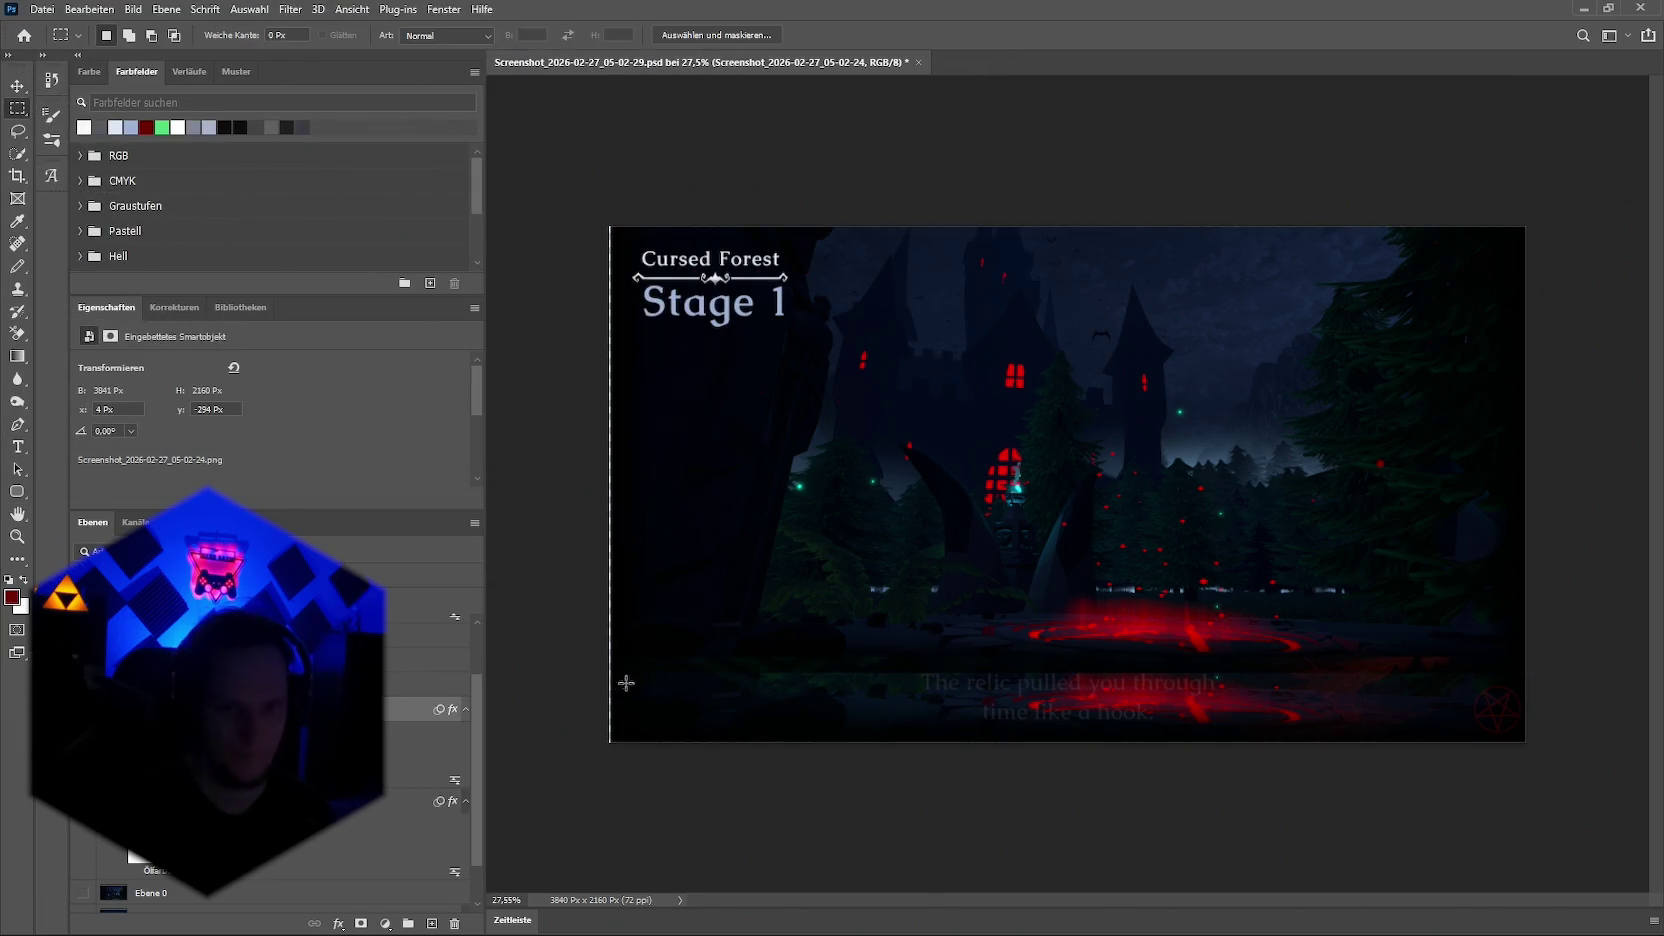
drag(612, 666, 1541, 832)
click(132, 10)
mouse_move(88, 9)
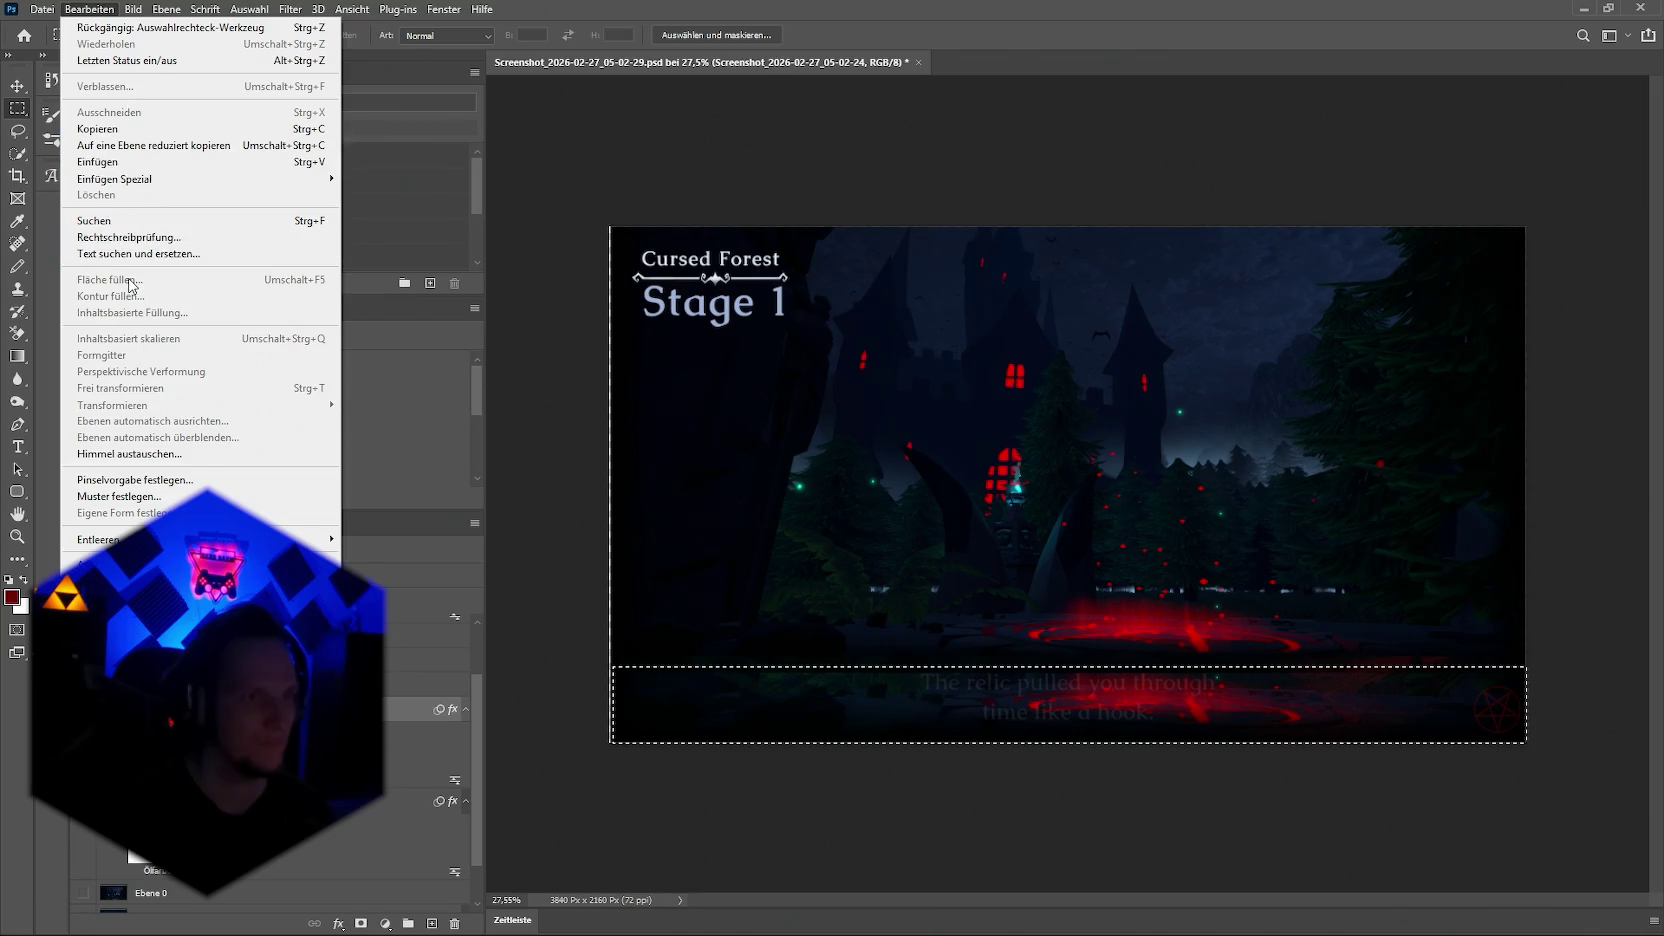
click(790, 550)
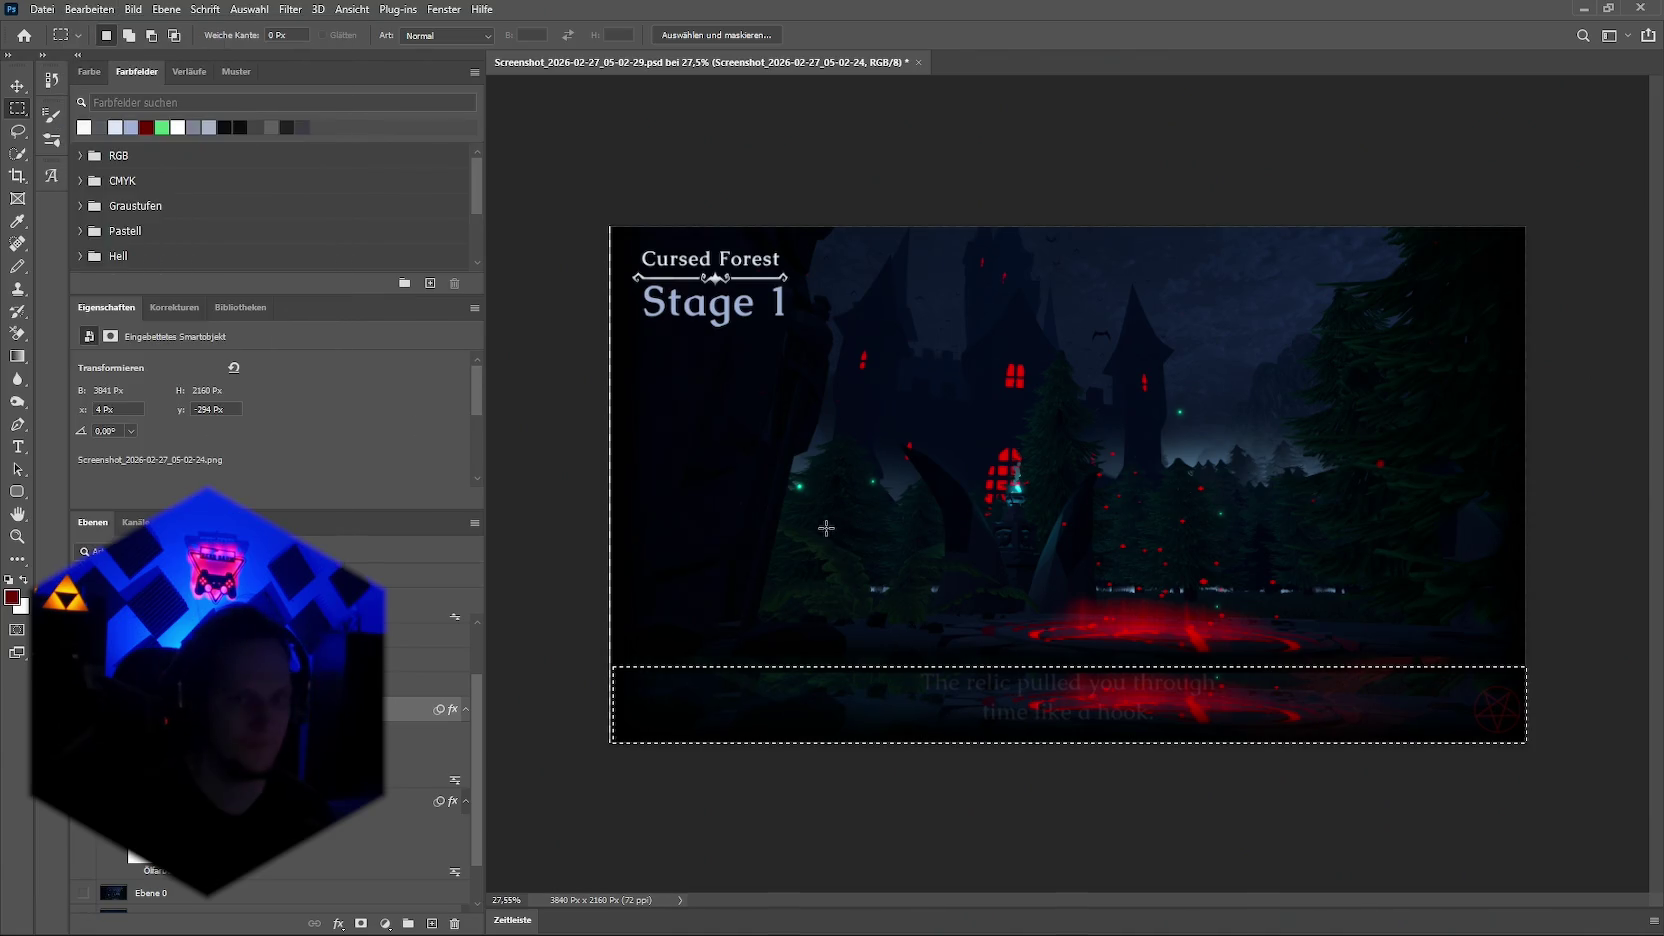
drag(784, 480, 907, 559)
click(96, 9)
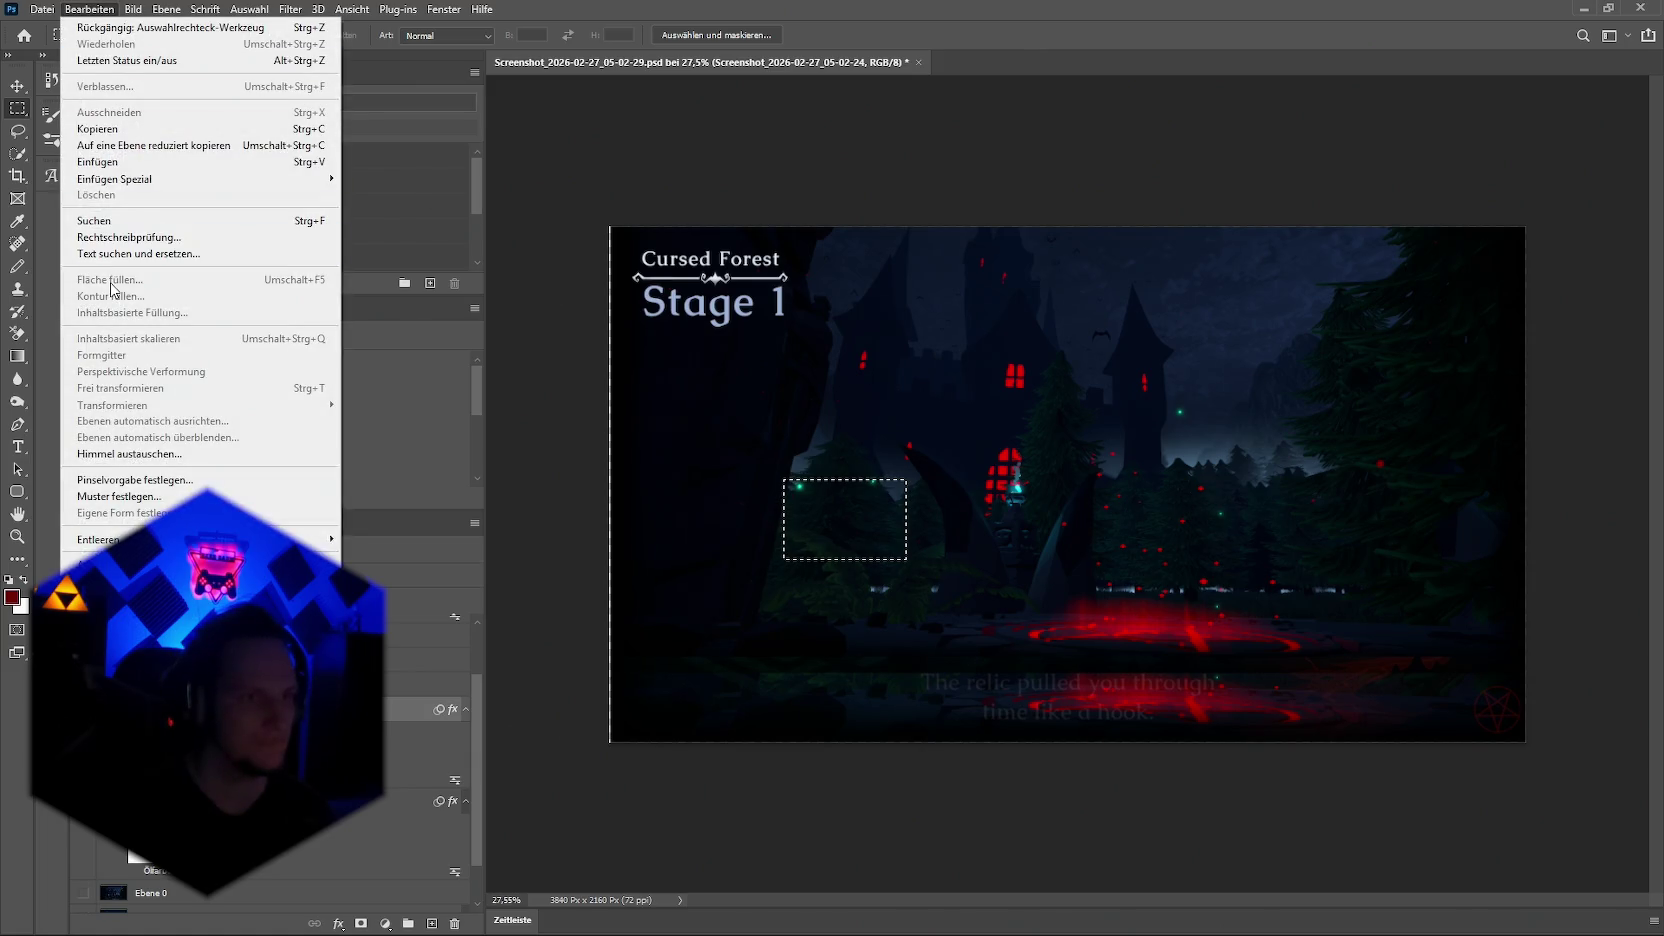
key(Escape)
click(1007, 539)
mouse_move(613, 669)
mouse_down()
mouse_move(1070, 757)
mouse_move(1525, 780)
mouse_up()
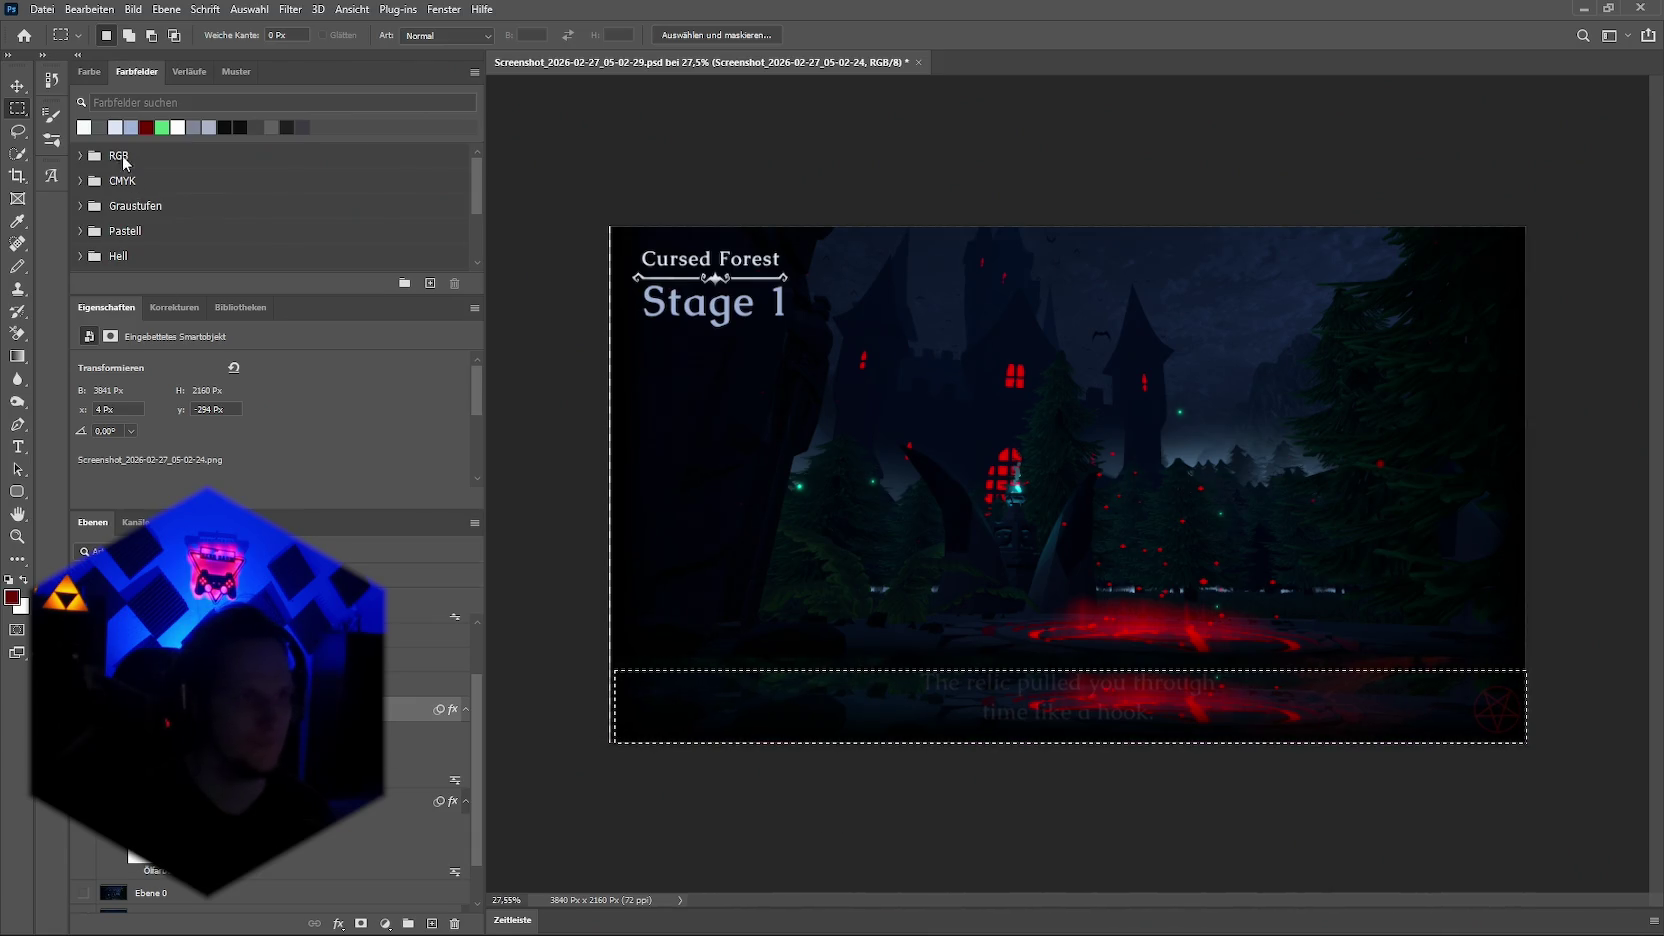
click(124, 12)
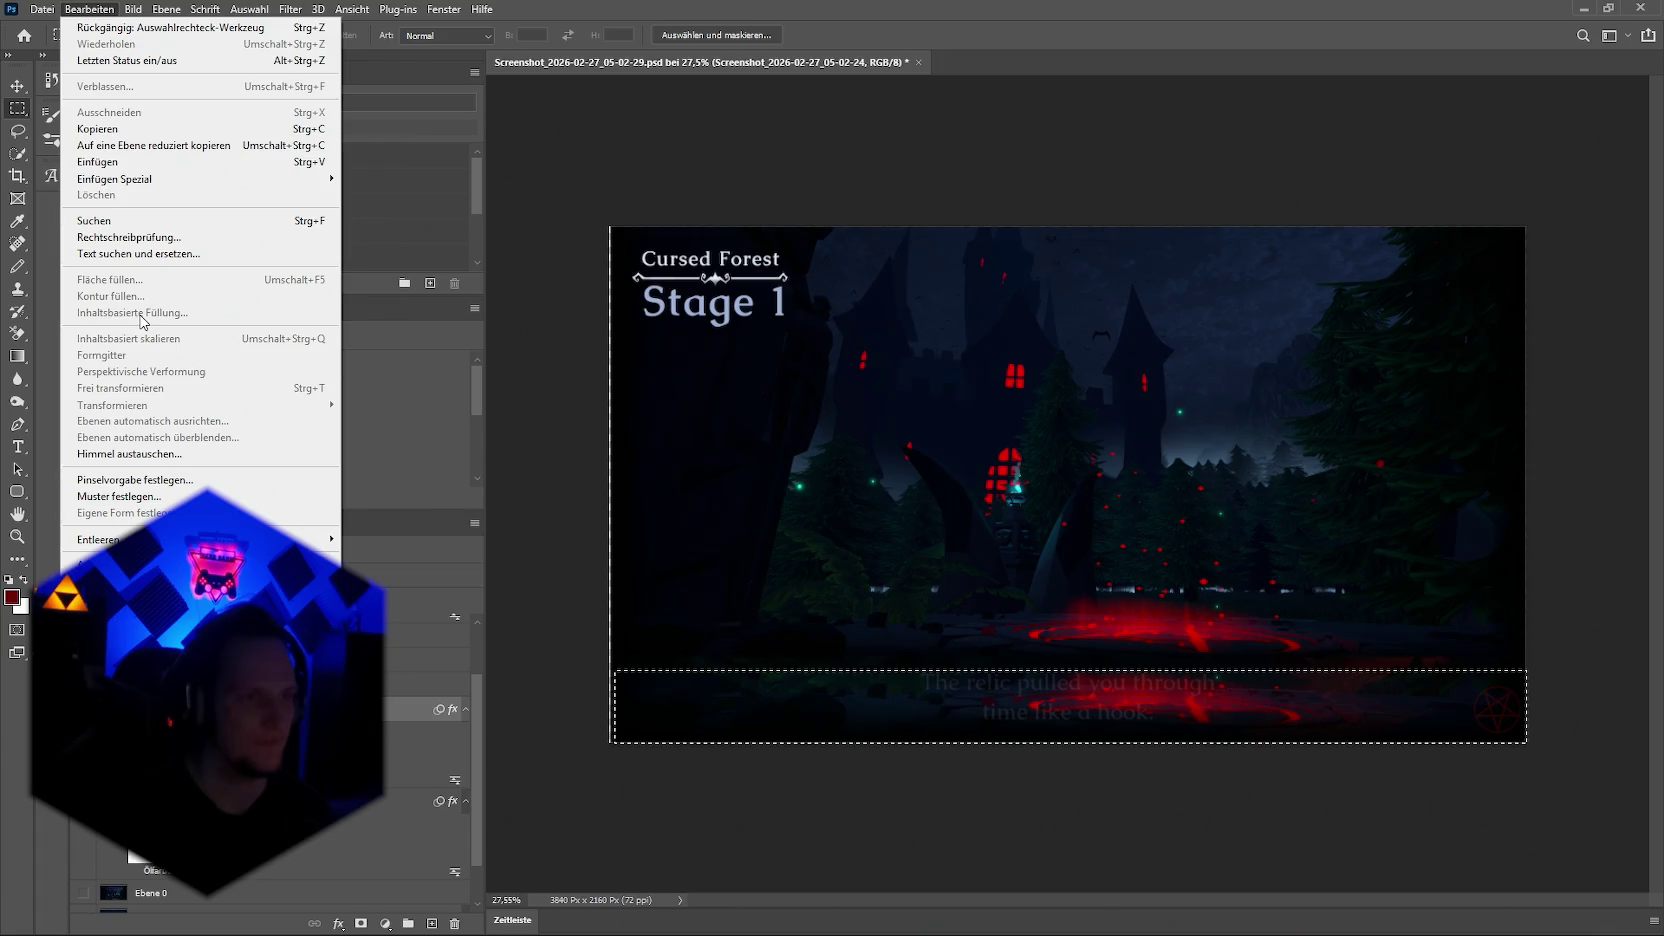
key(ctrl+d)
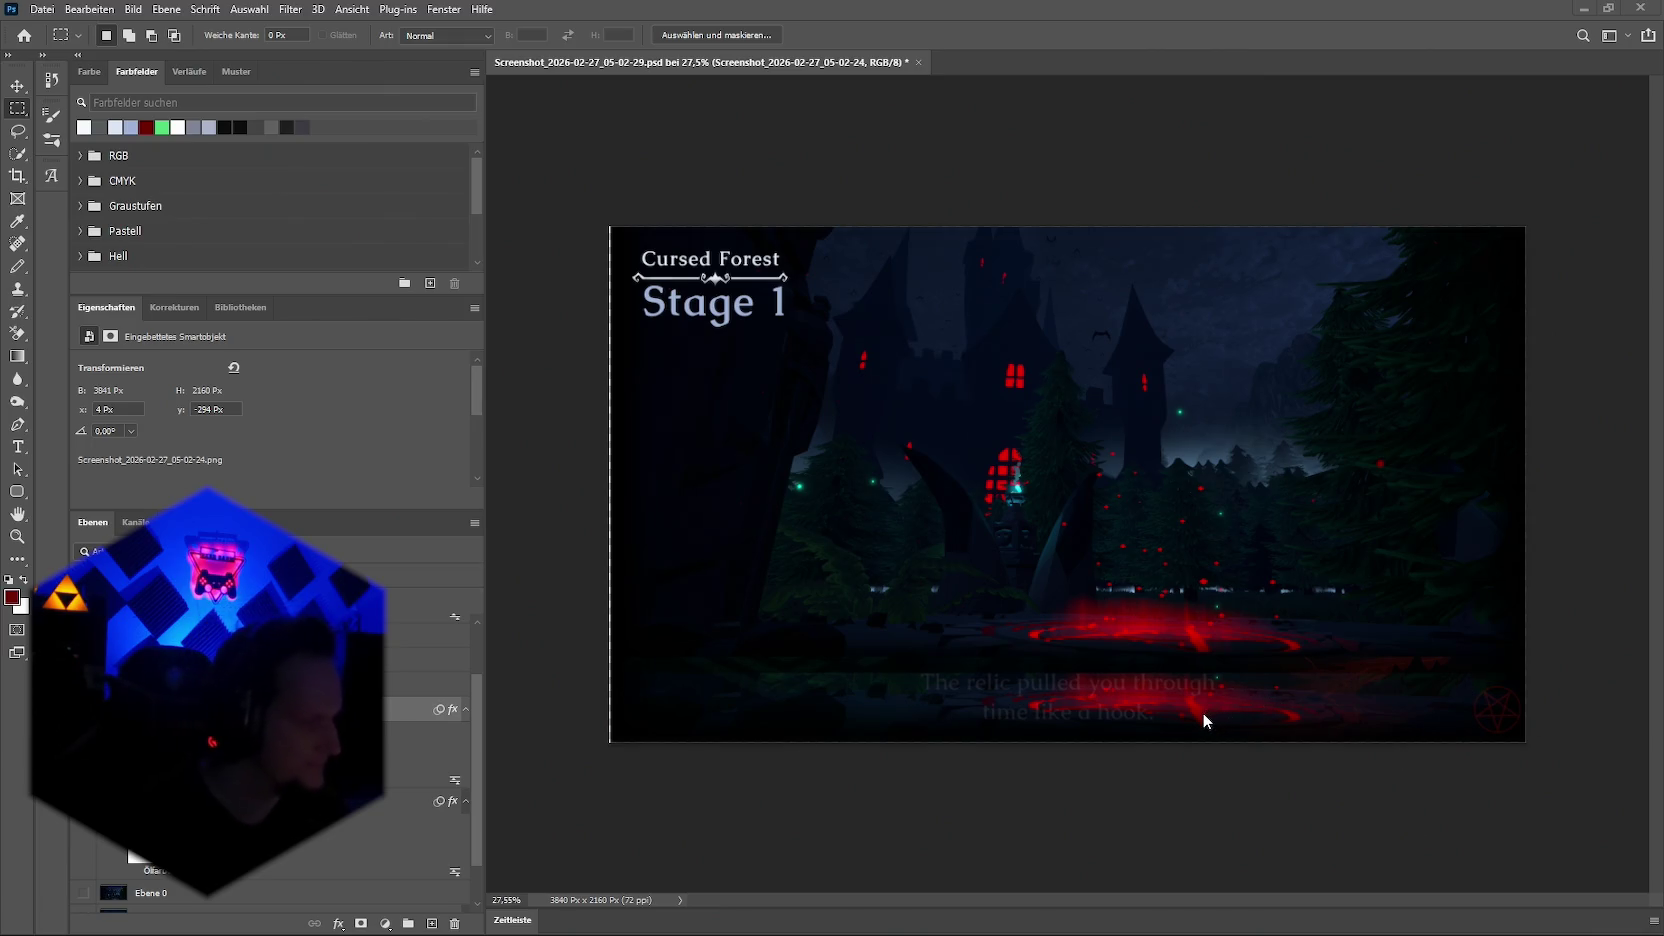
drag(614, 670, 1526, 742)
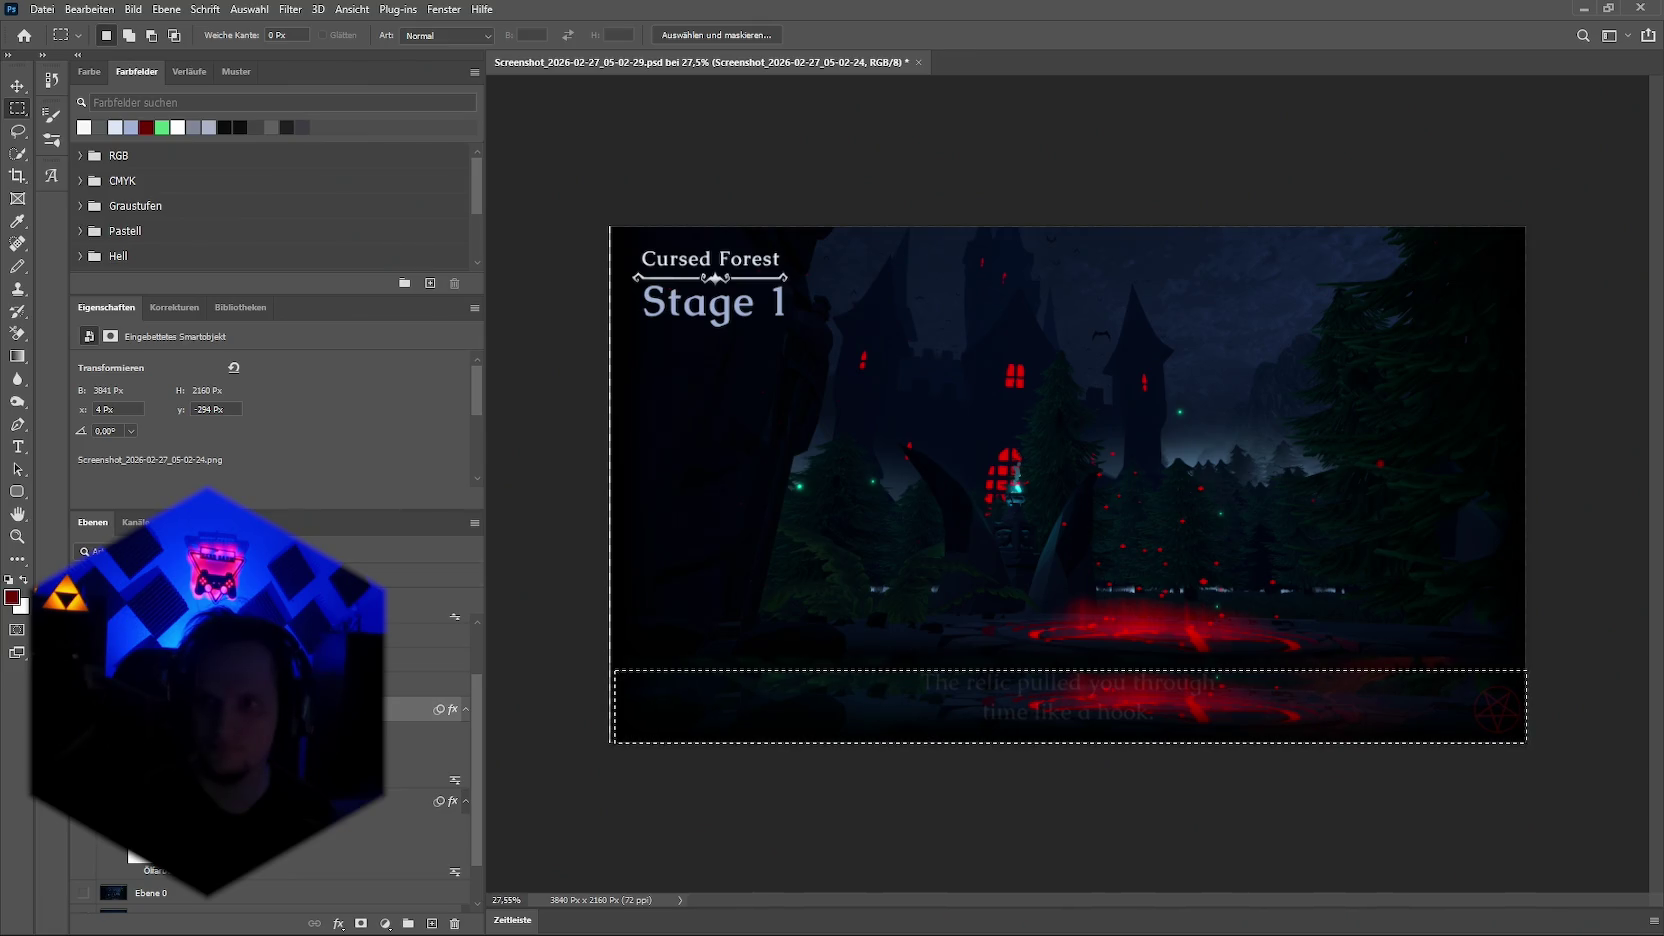
Step: Select the castle background layer, comparing the earlier and current image positions
click(960, 716)
key(Return)
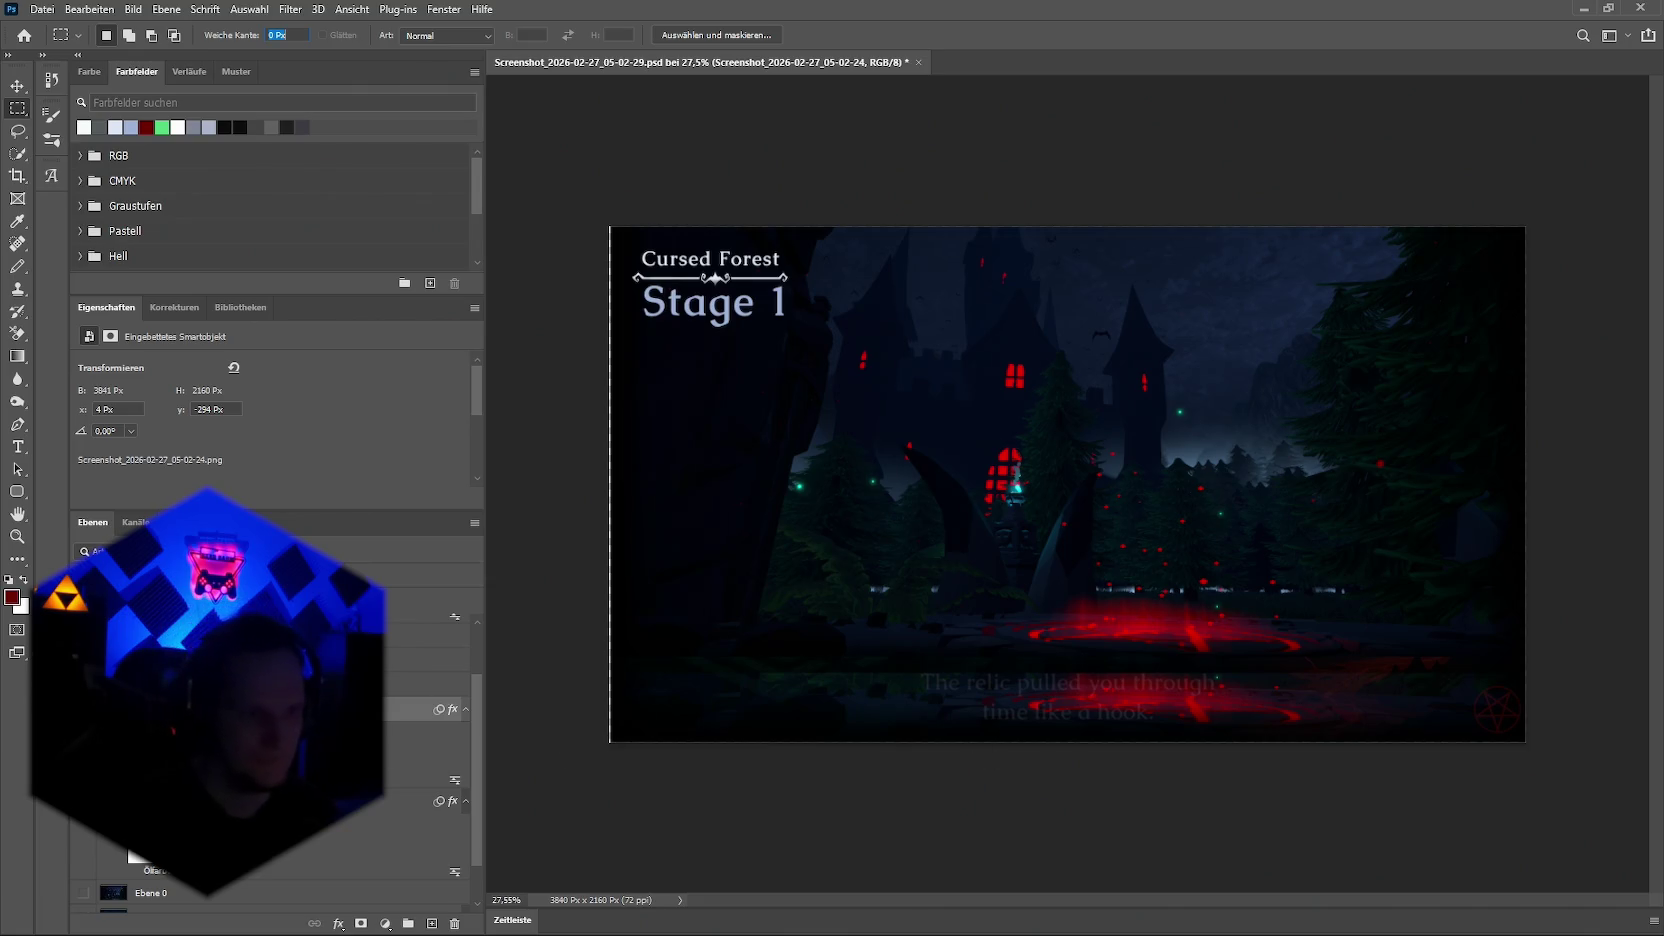
click(250, 801)
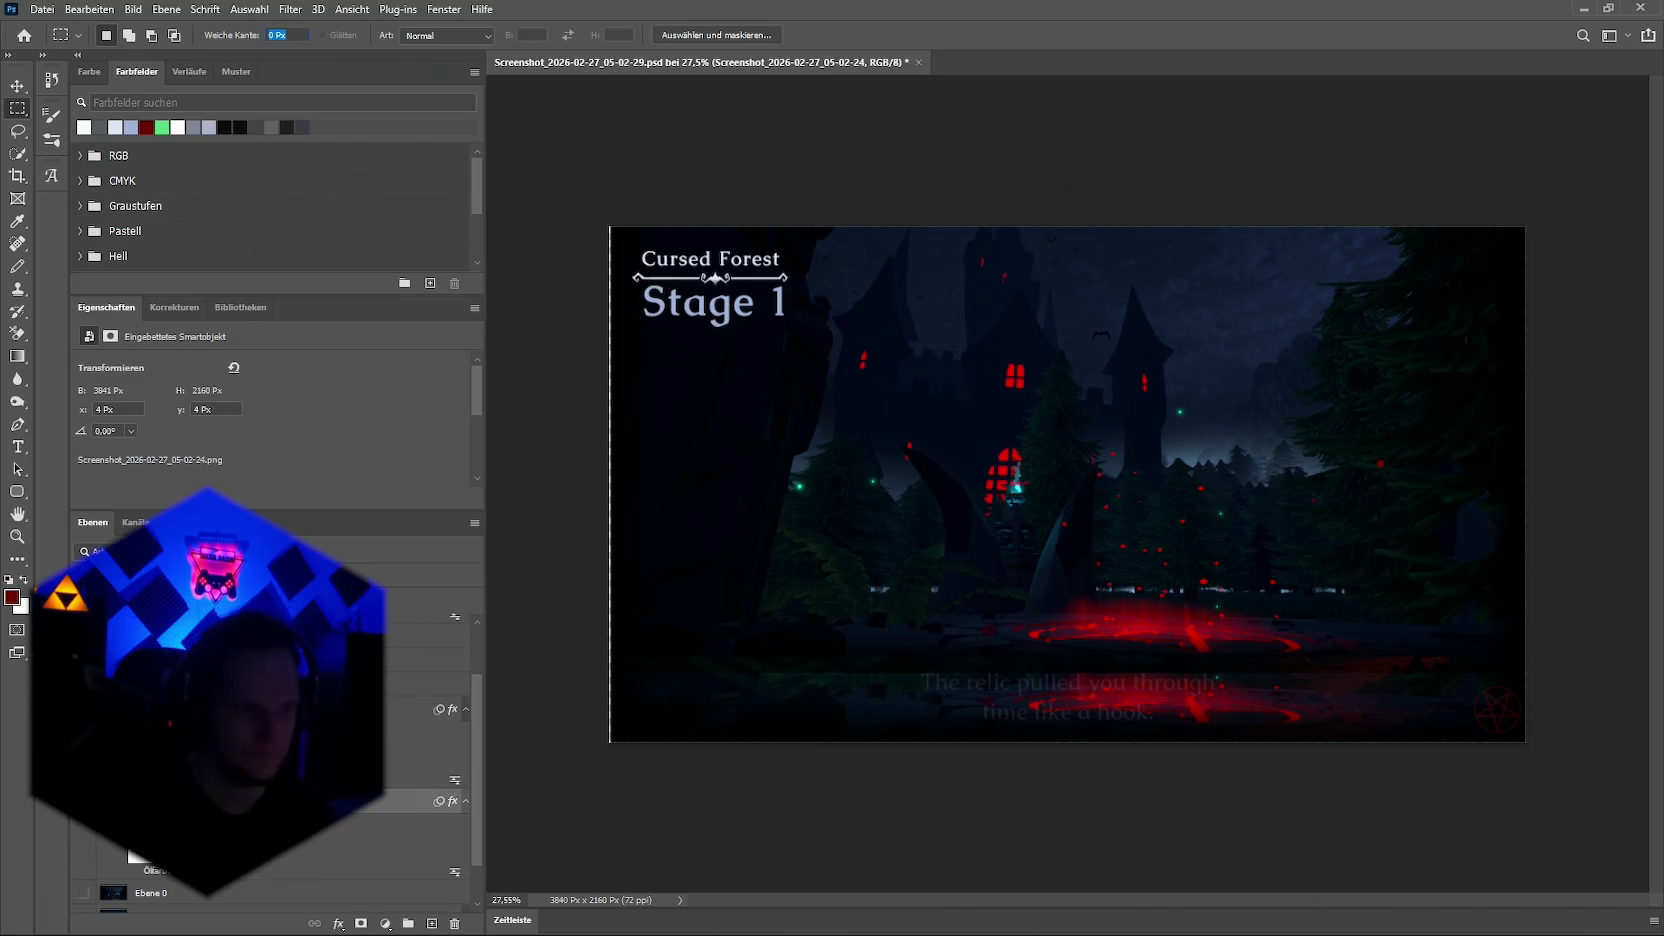
key(ctrl+z)
key(ctrl+shift+z)
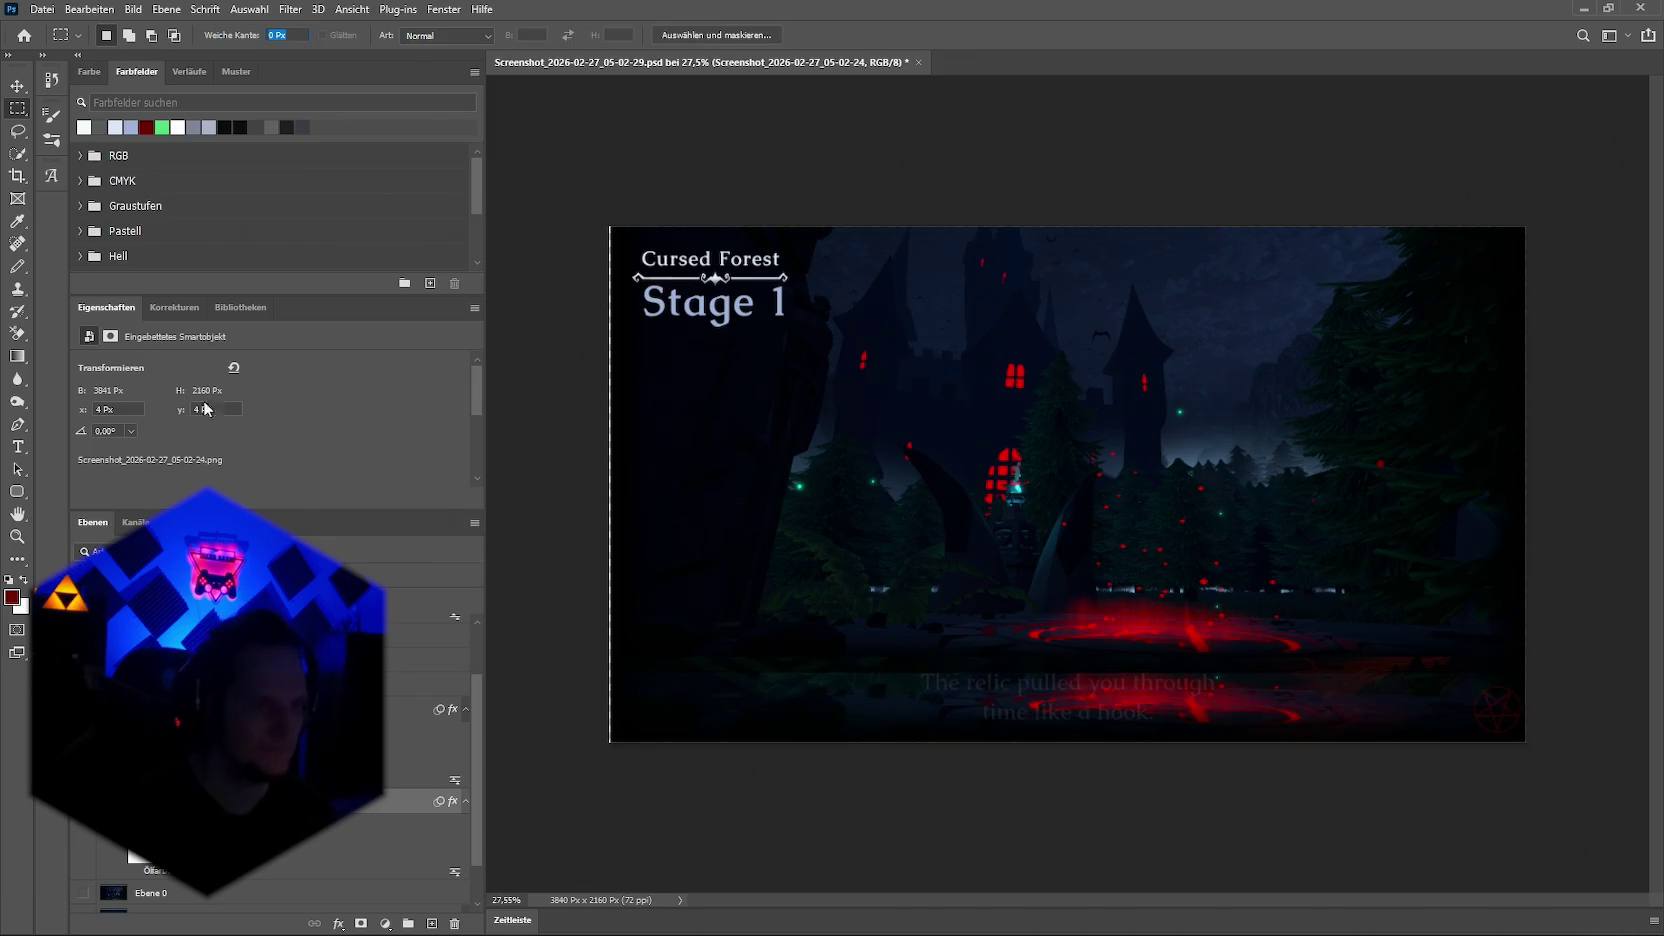
scroll(242, 397, down, 3)
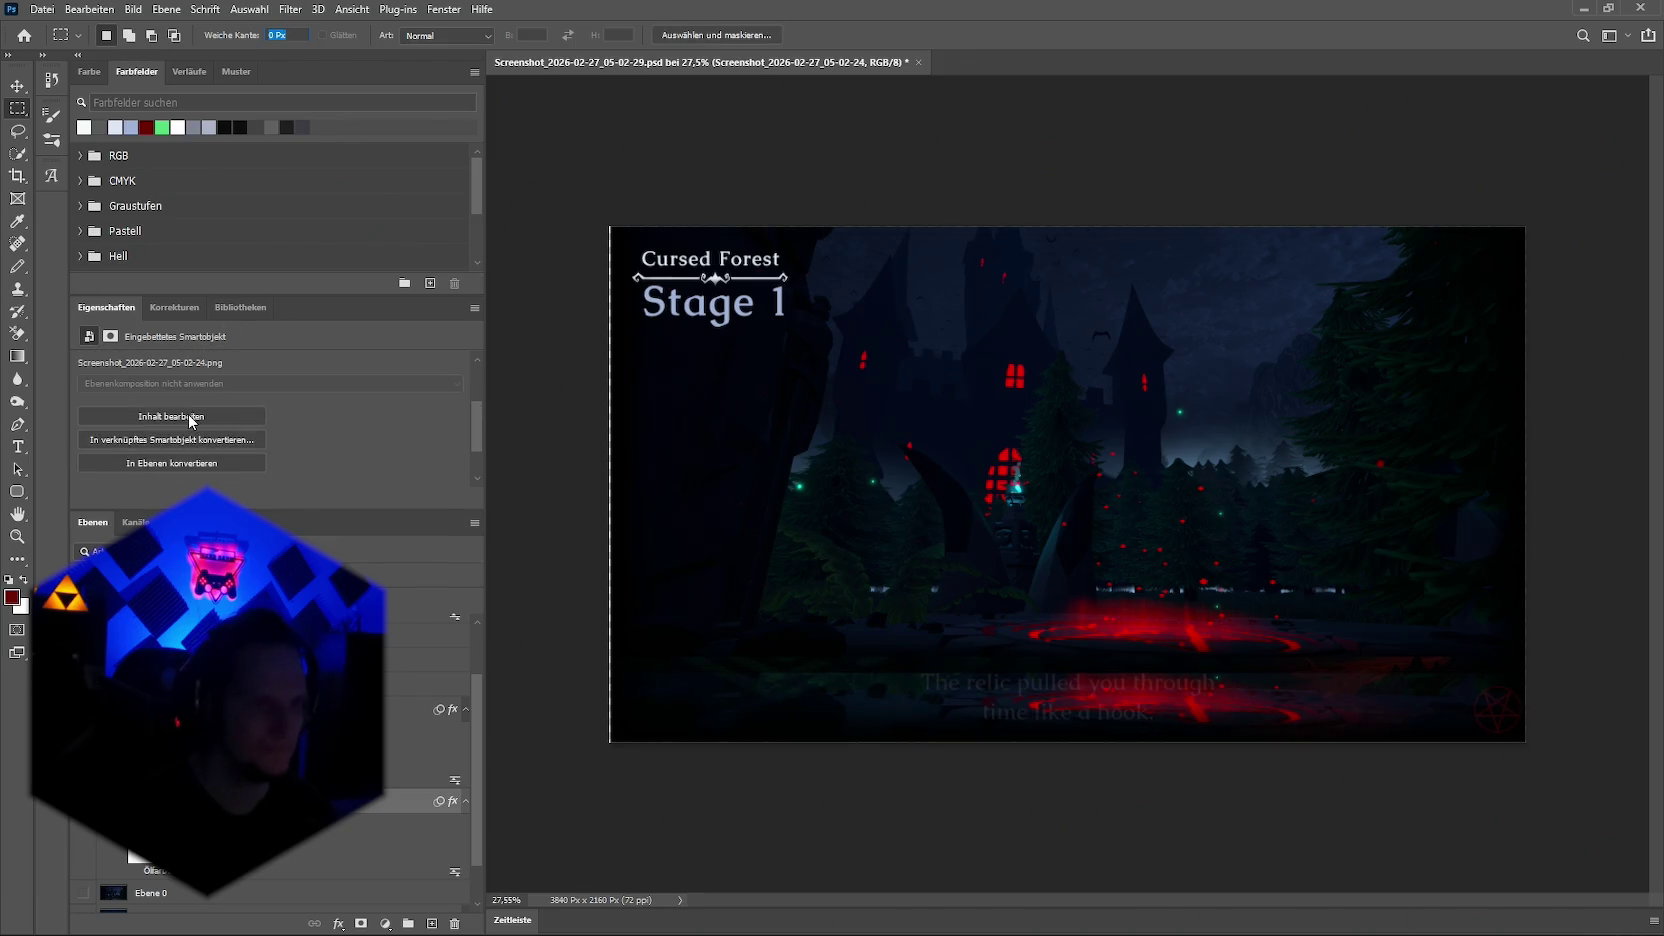
Step: Open the embedded screenshot for editing, then return to the Stage 1 document
click(190, 416)
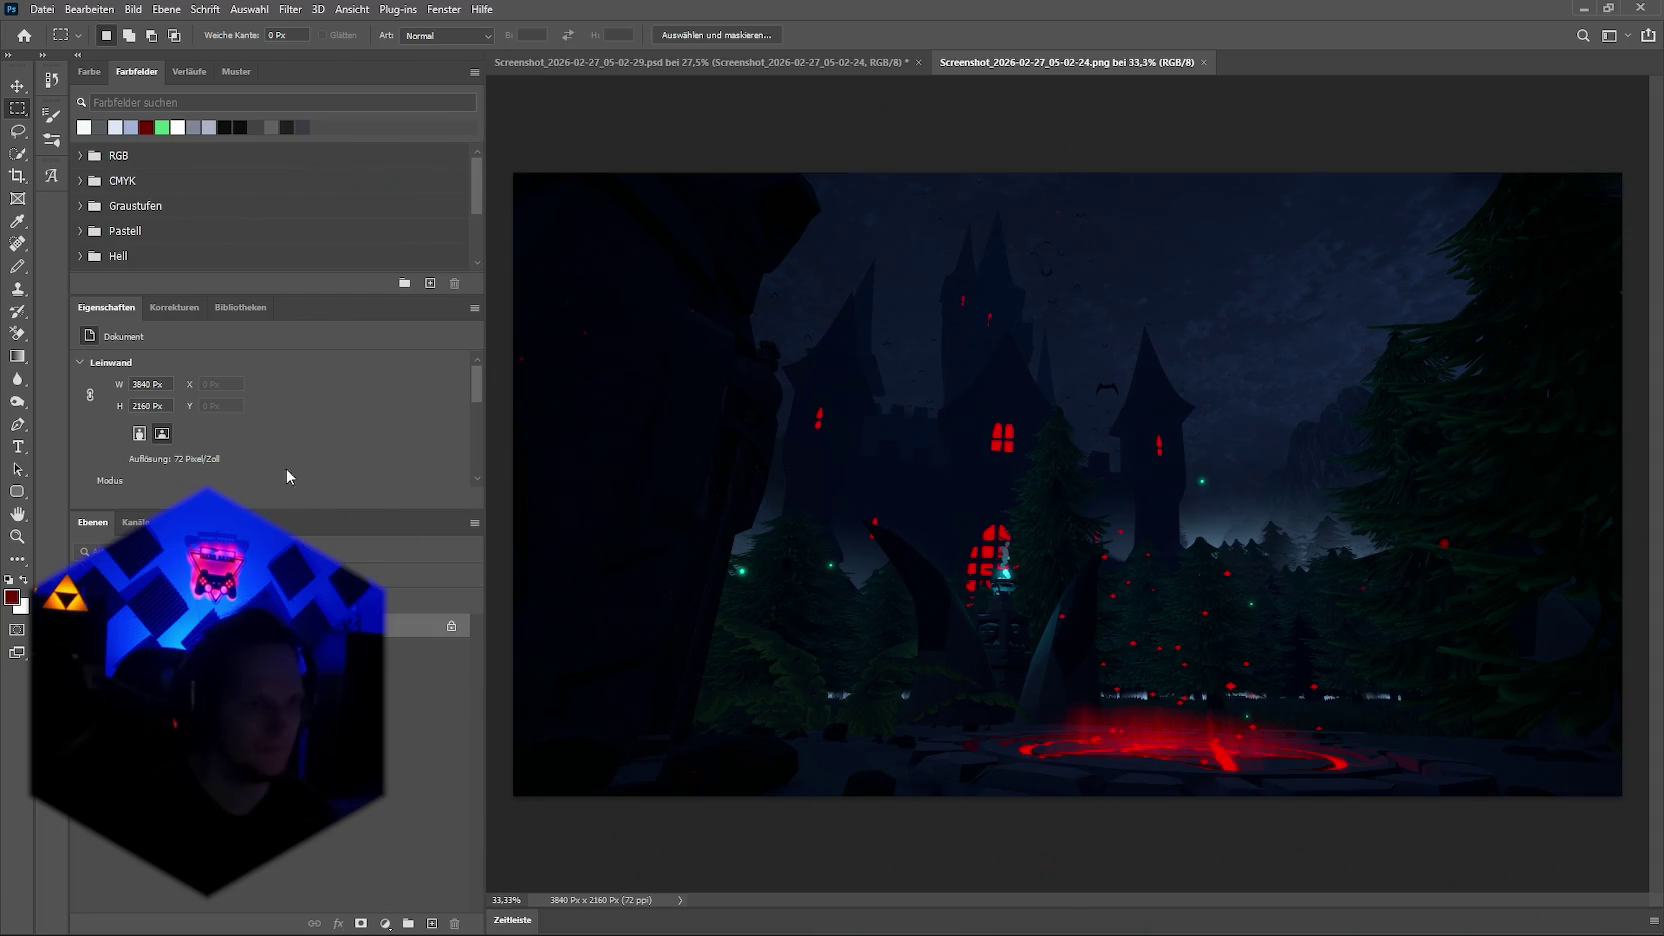
scroll(197, 445, down, 2)
scroll(197, 445, down, 2)
scroll(250, 429, down, 2)
click(505, 63)
Step: Convert the background layer to a smart object and make a new smart object via copy
right_click(170, 834)
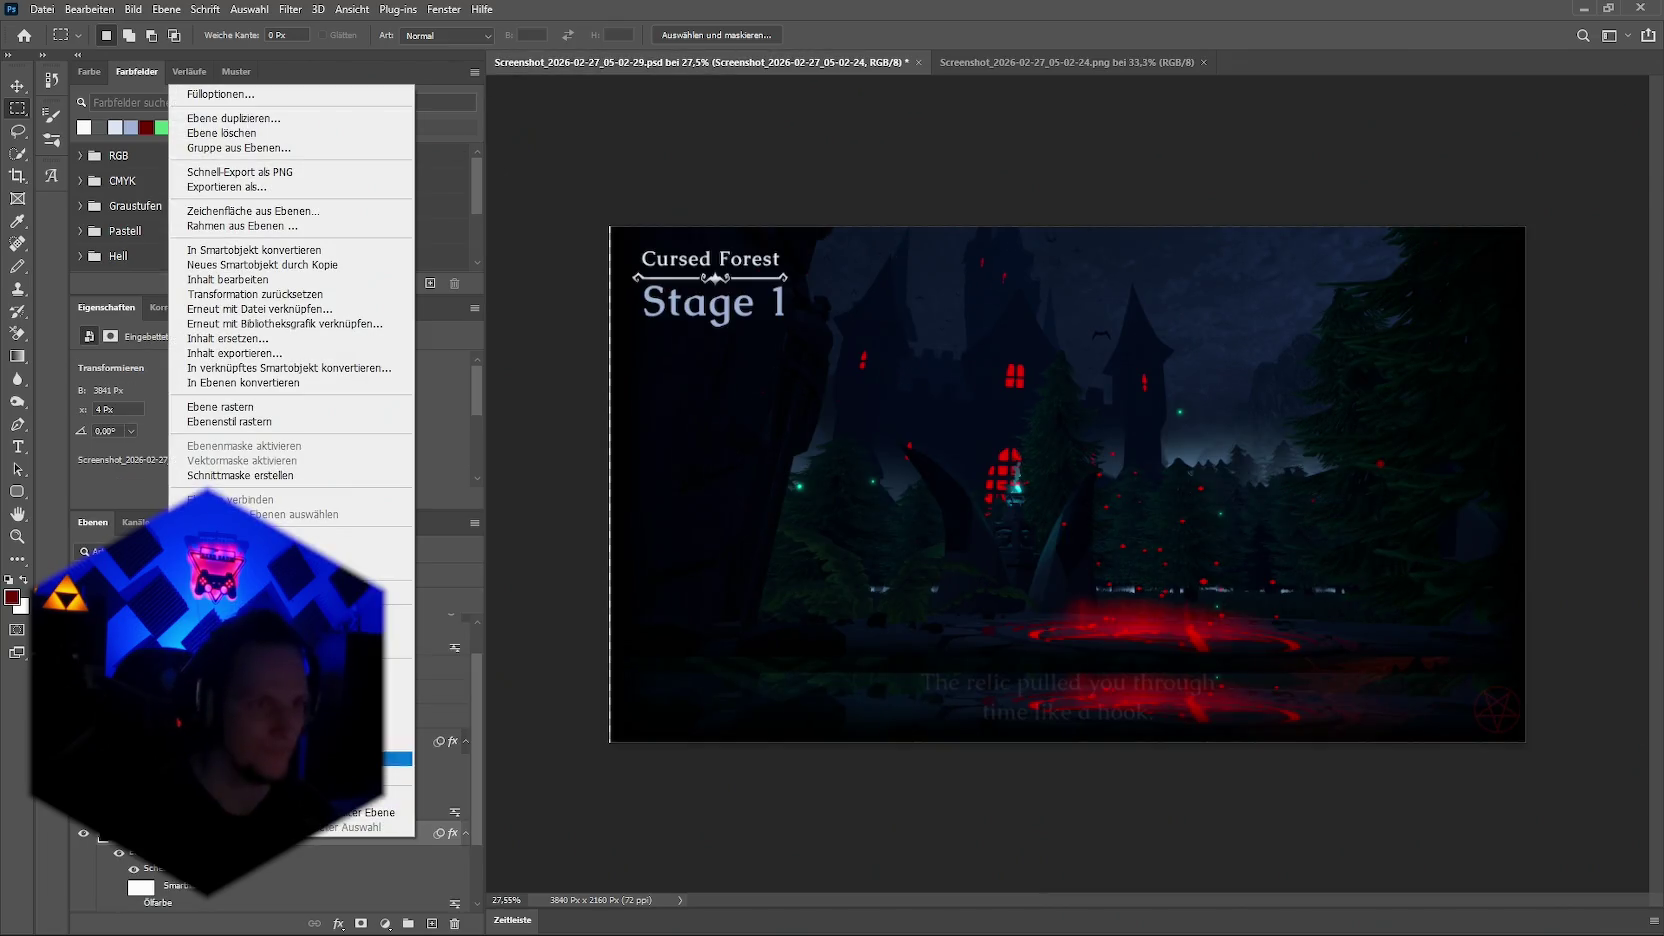
click(273, 251)
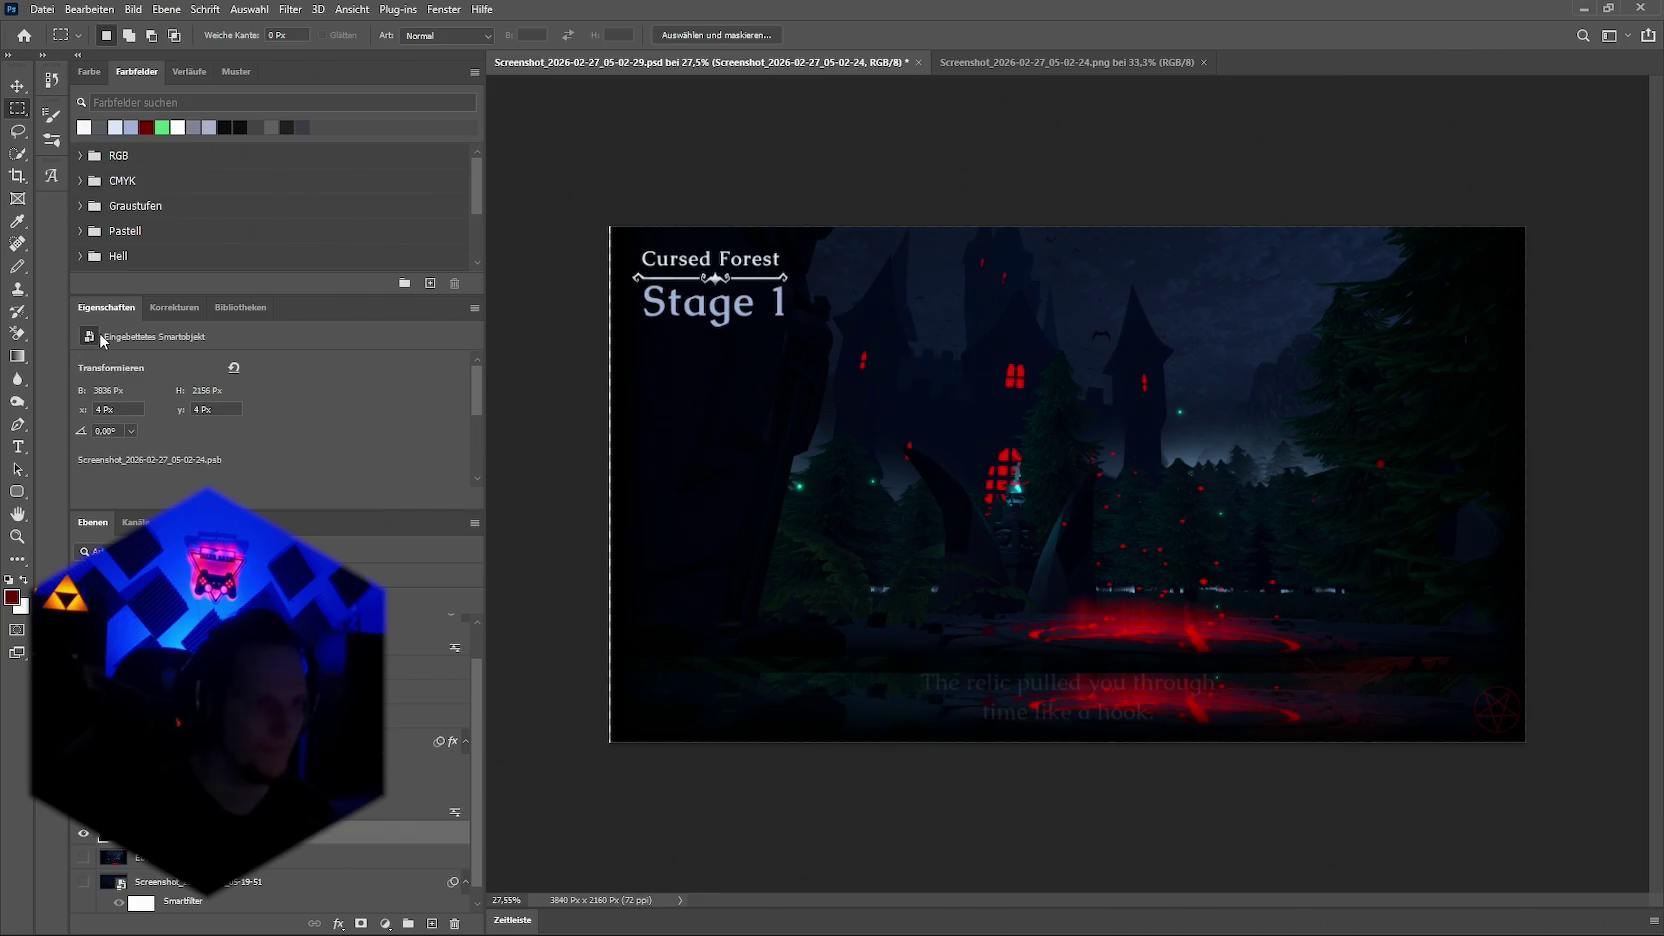
right_click(150, 833)
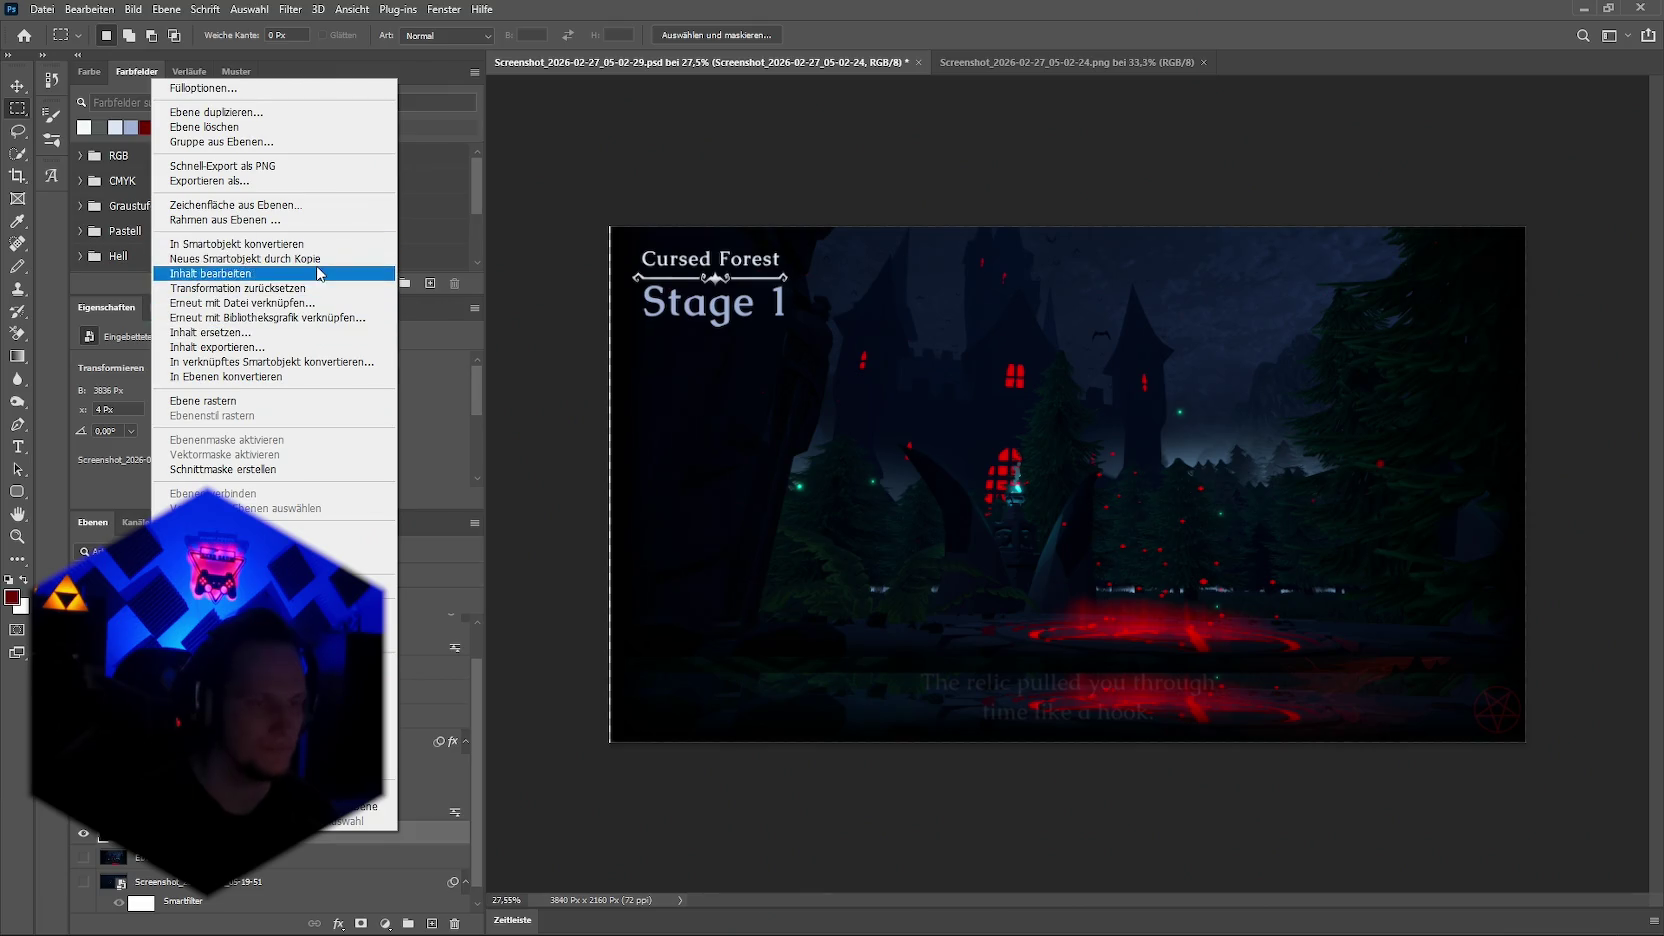
click(300, 259)
Step: Open the copy's contents, Screenshot_2026-02-27_05-02-24.psb, as a separate document
click(220, 857)
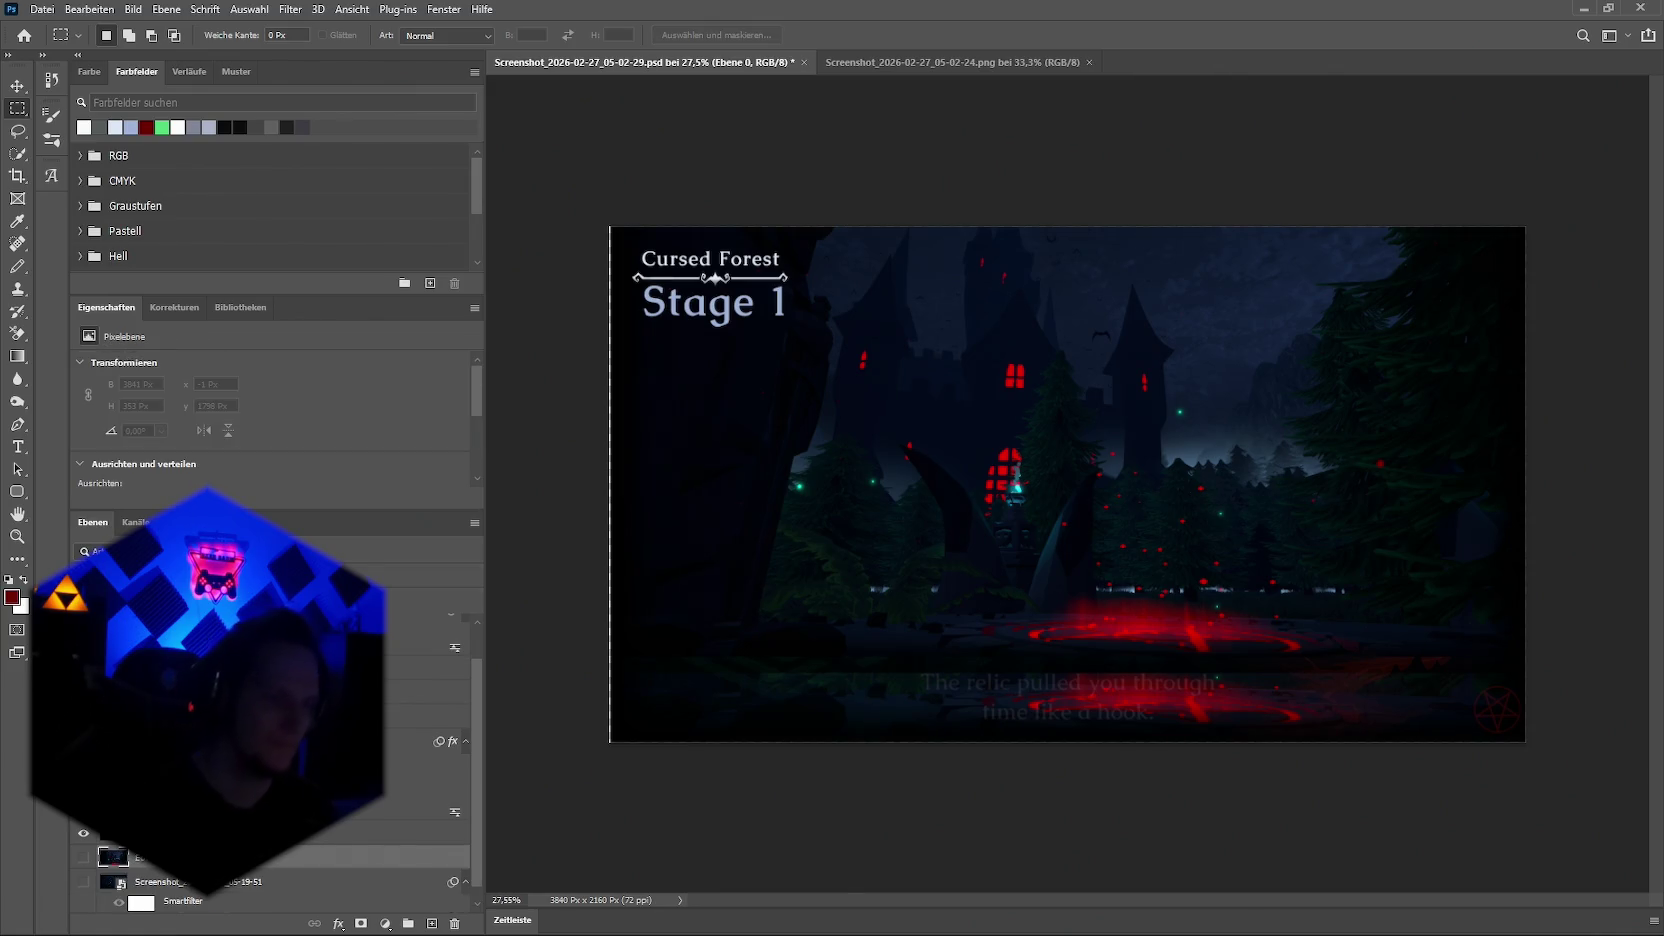
click(220, 833)
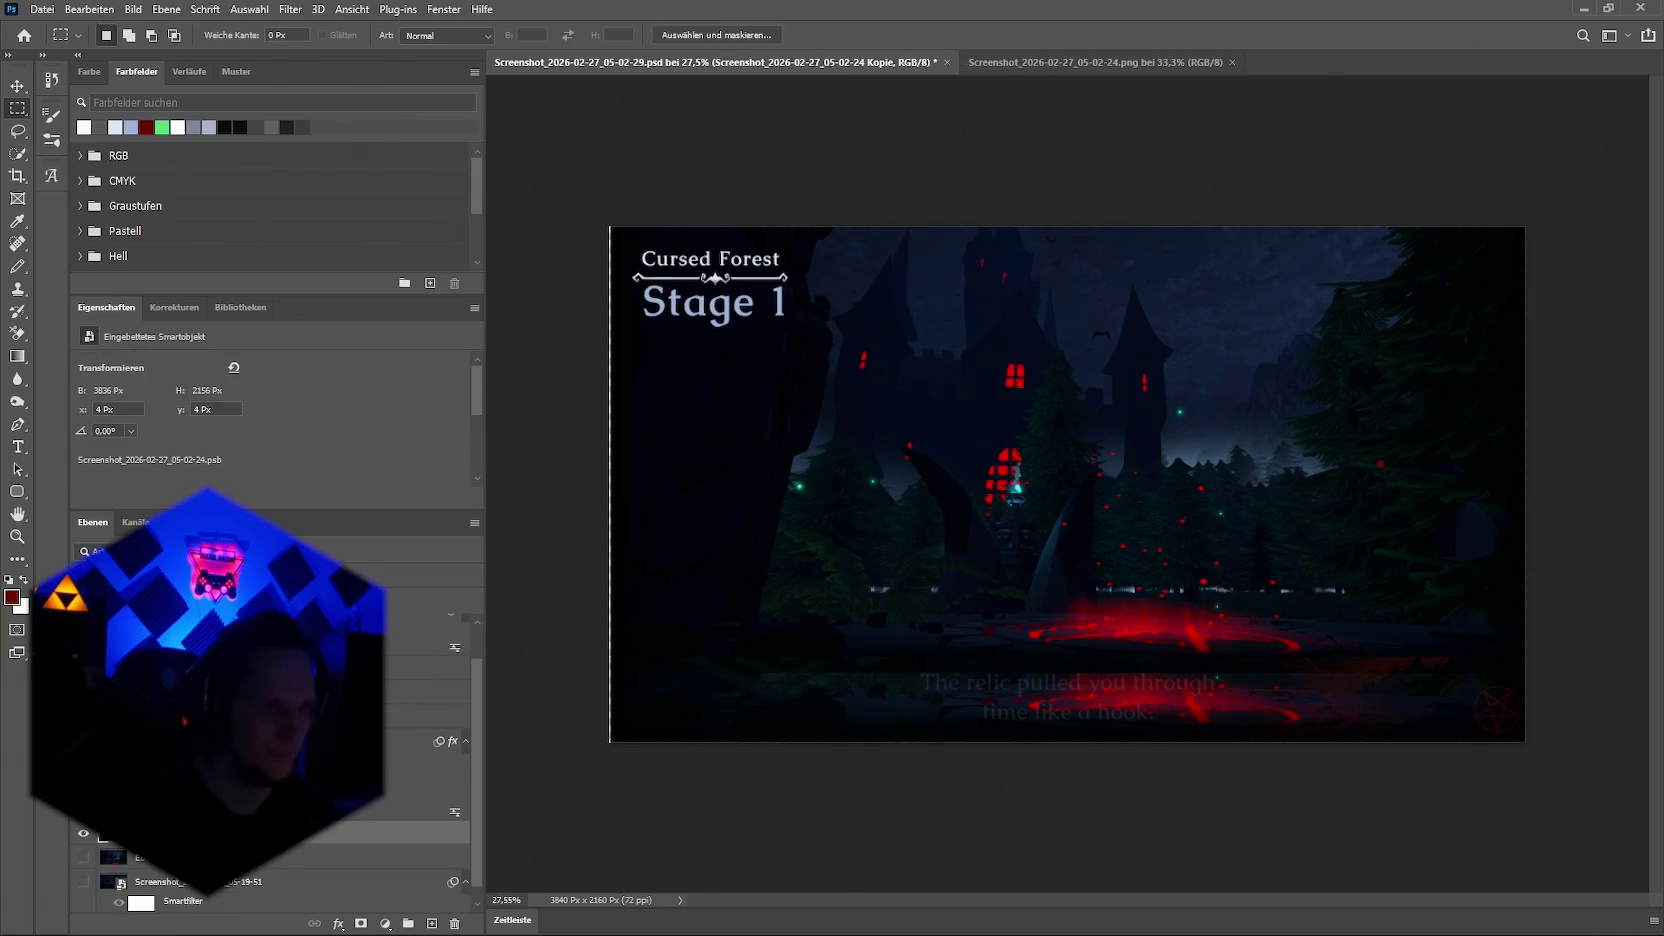
click(220, 857)
right_click(175, 834)
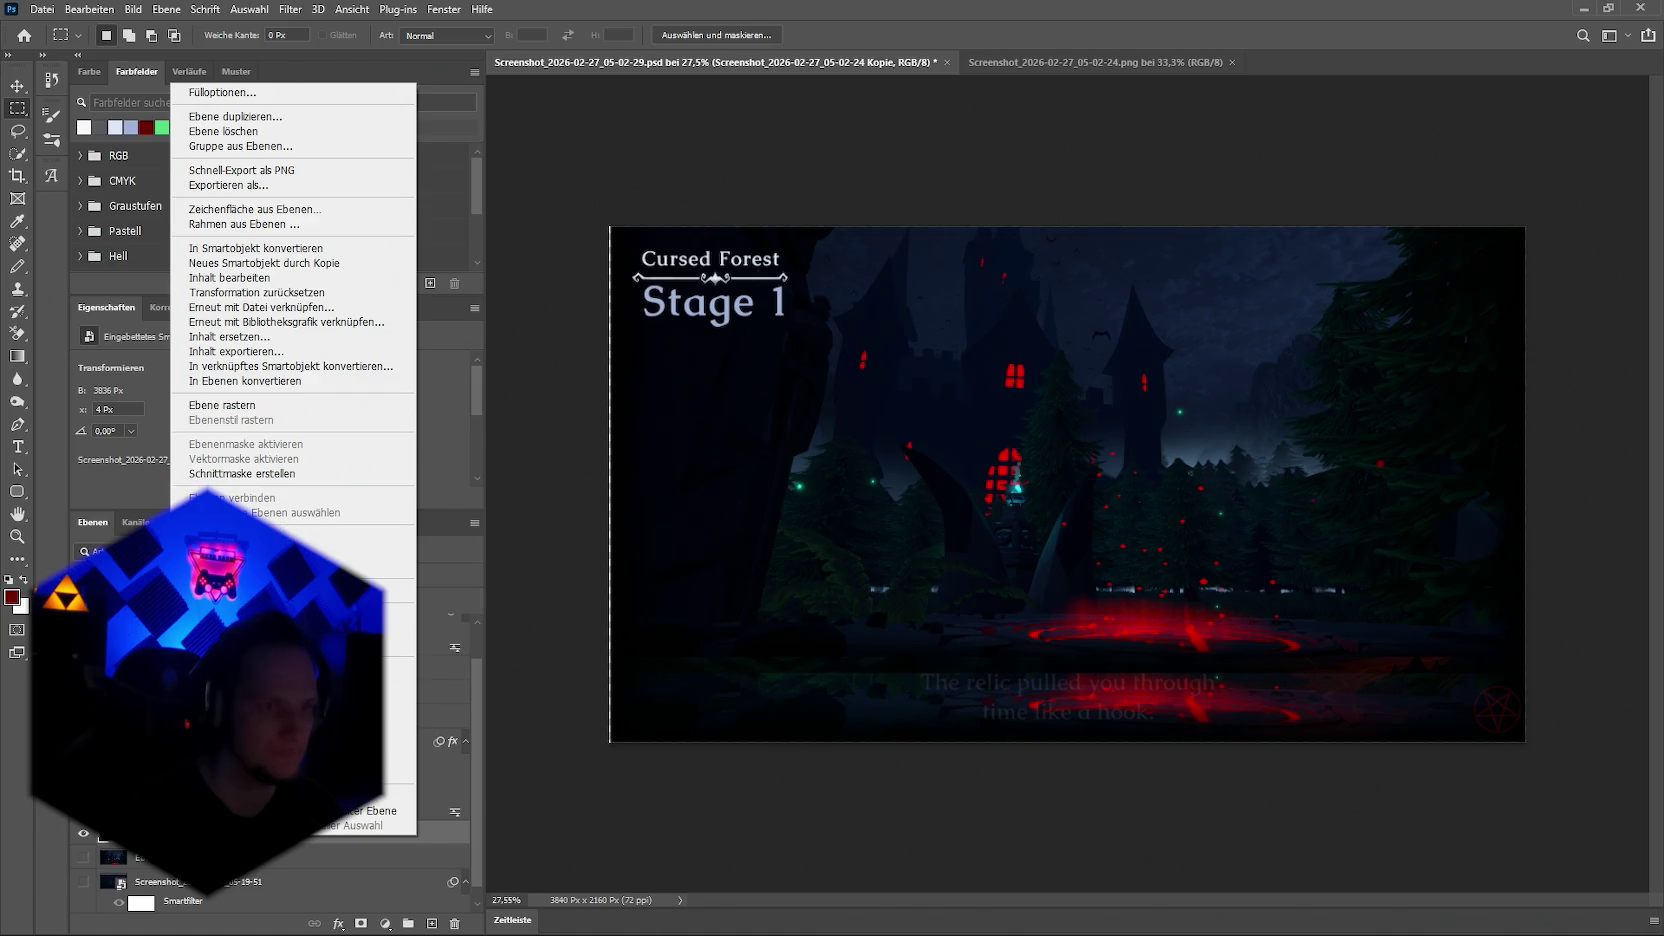
key(Escape)
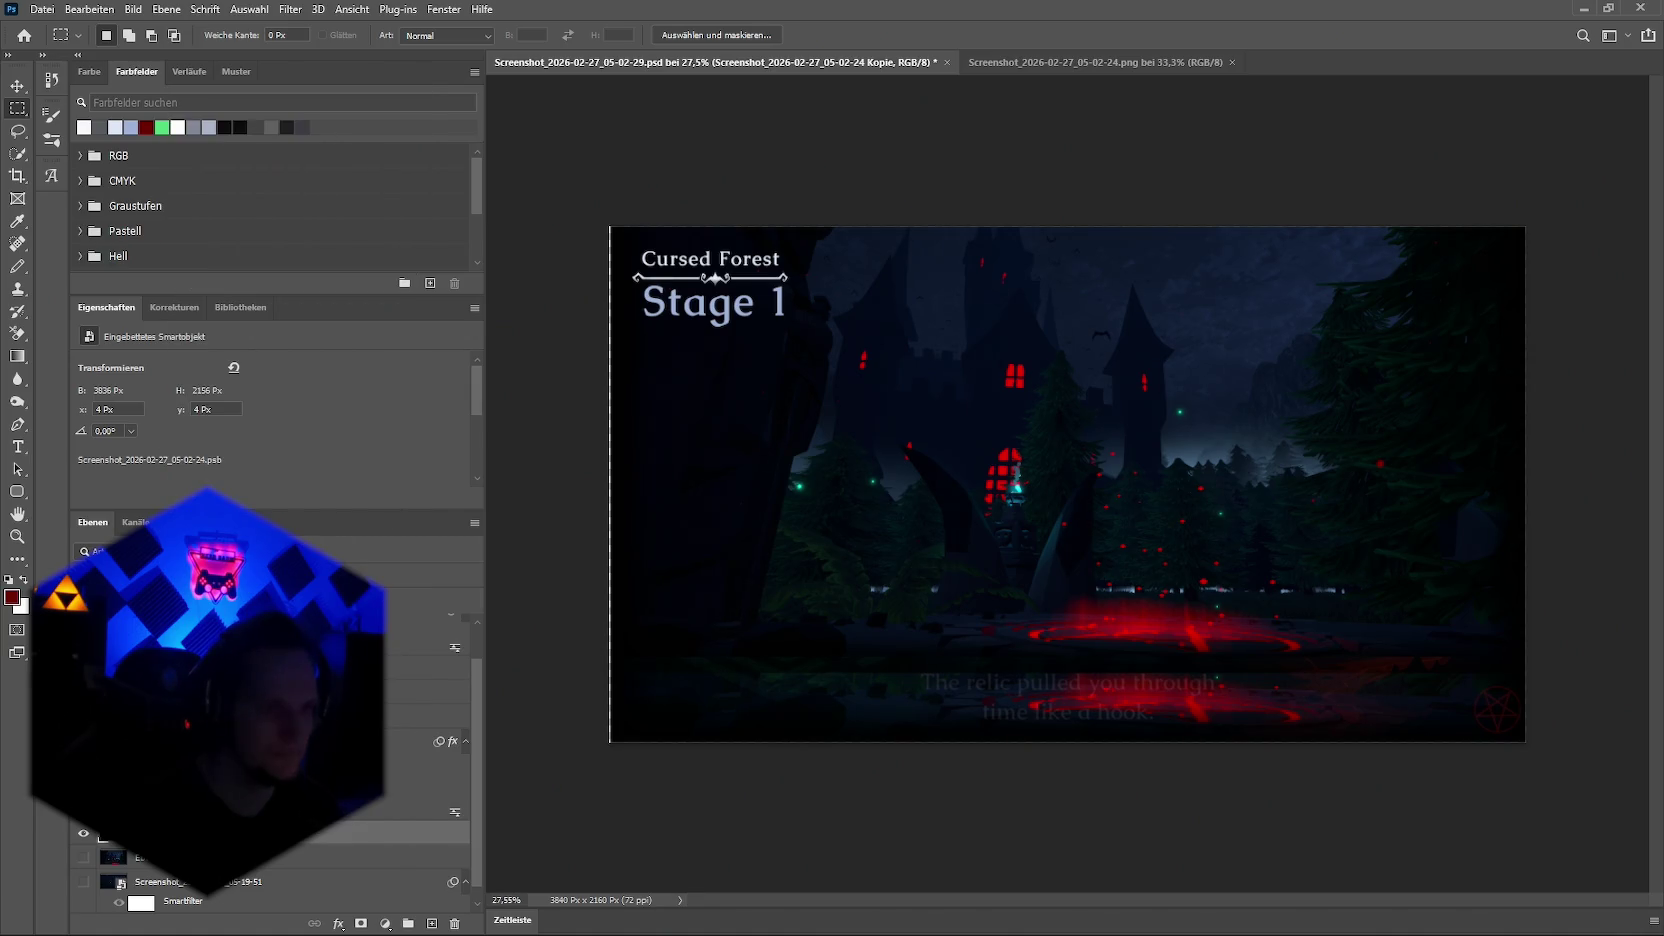
scroll(207, 426, down, 2)
click(187, 420)
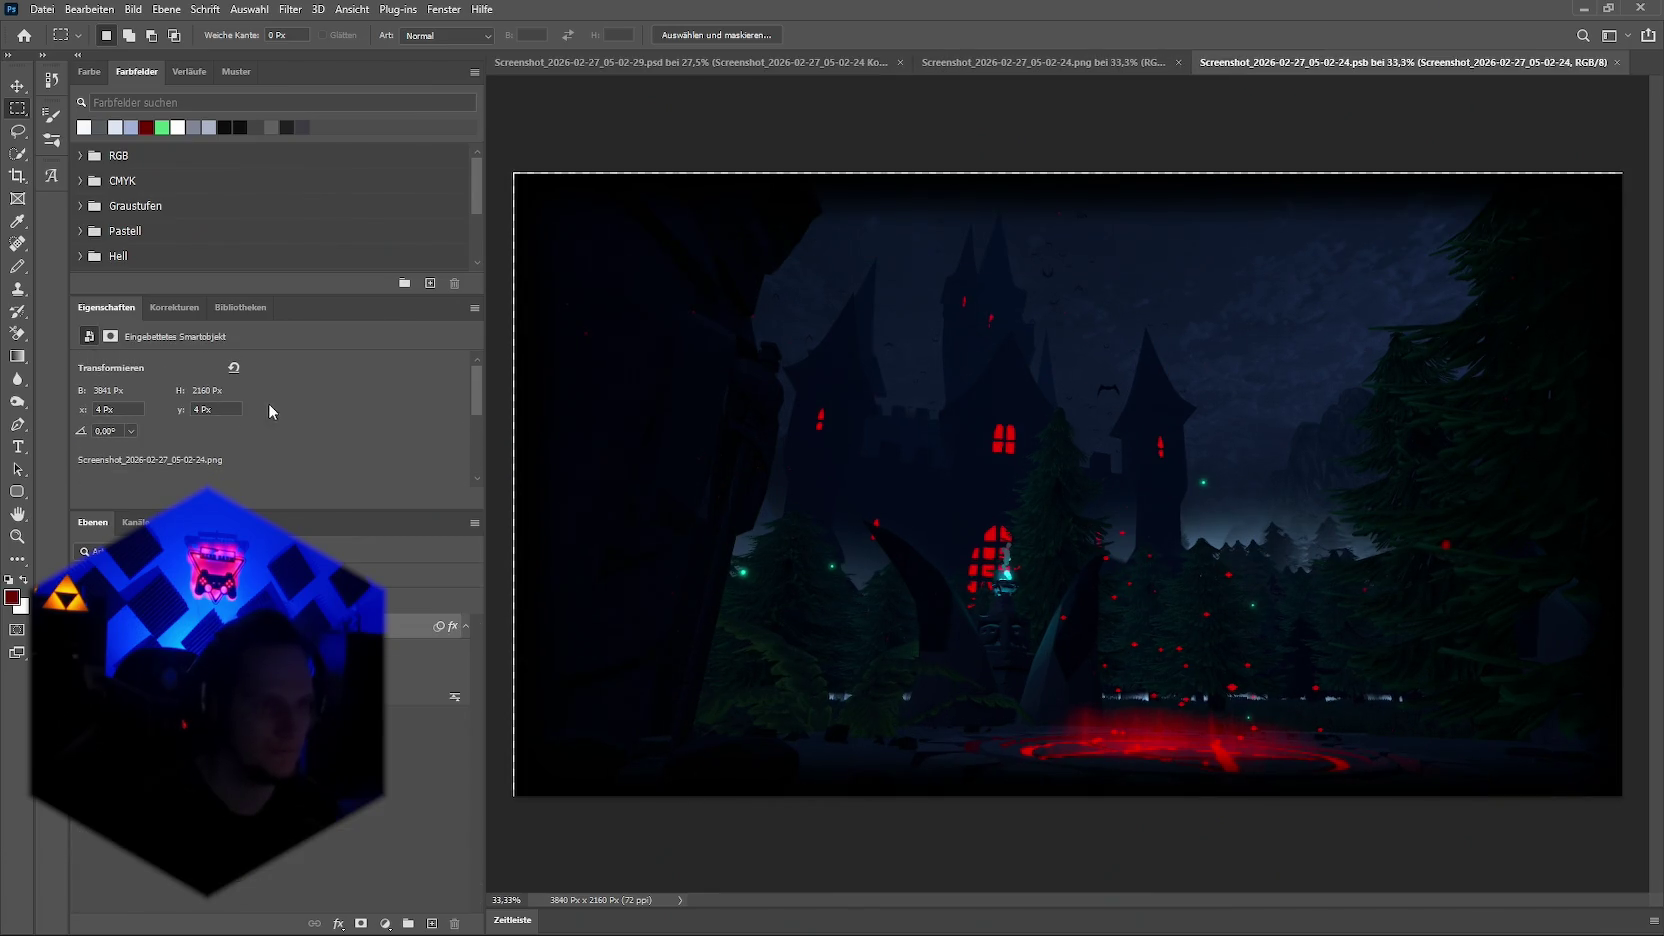
Step: Unlock the nested castle screenshot and drag it into Stage 1 as layer Ebene 3
scroll(236, 420, down, 3)
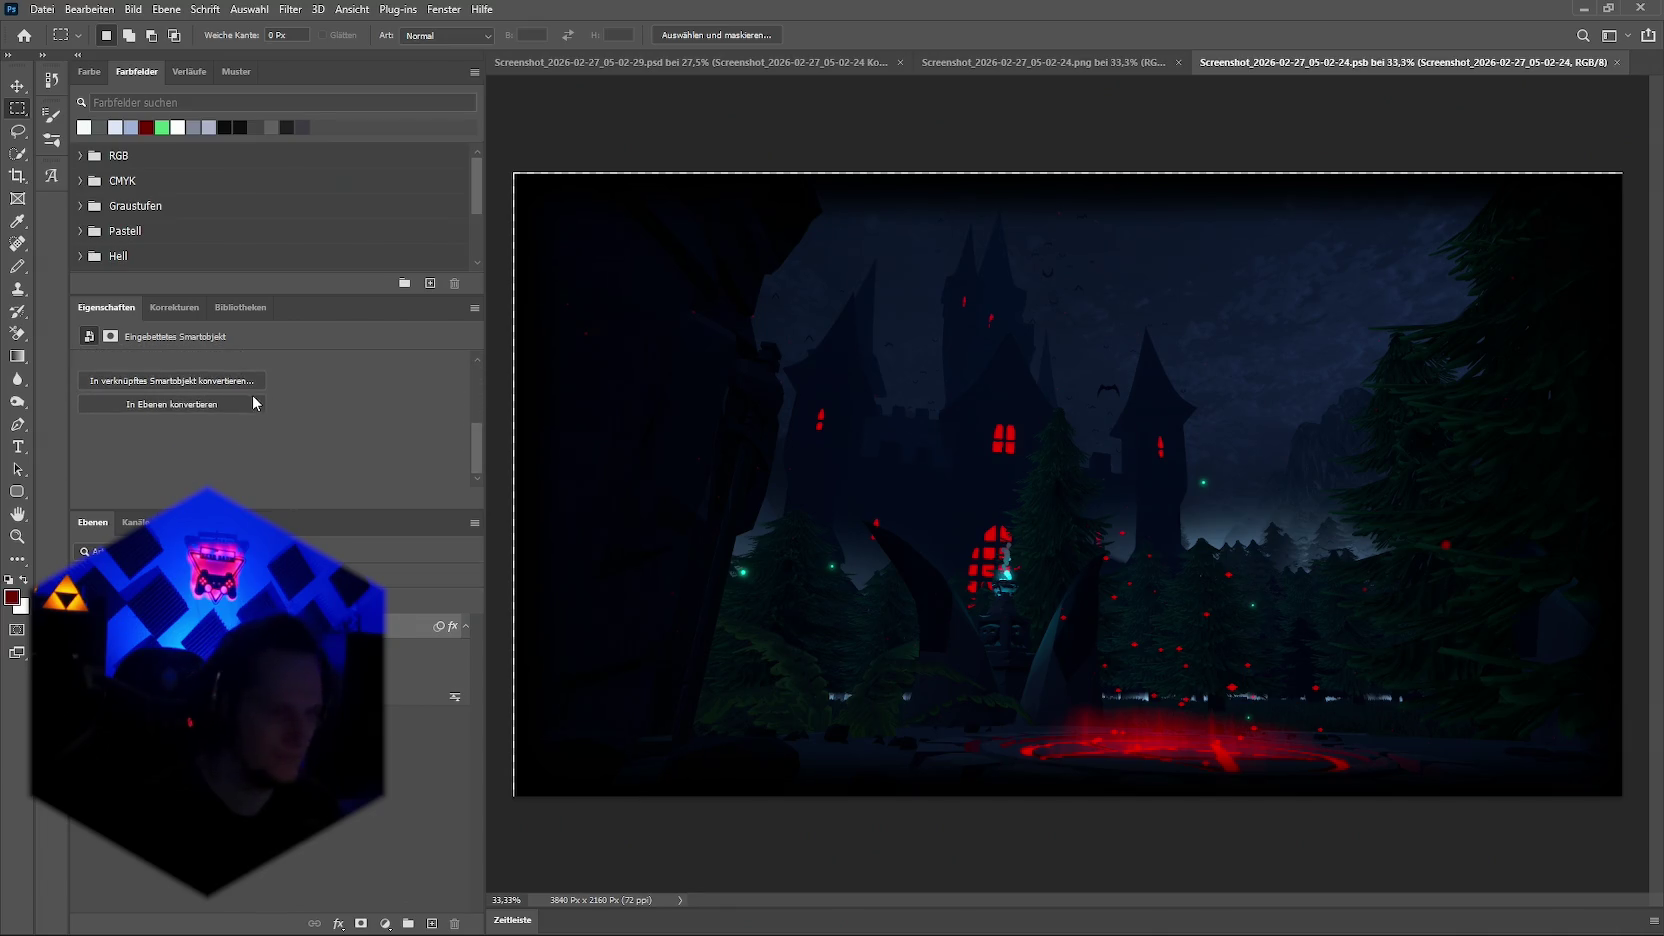
scroll(228, 438, up, 1)
scroll(180, 414, up, 1)
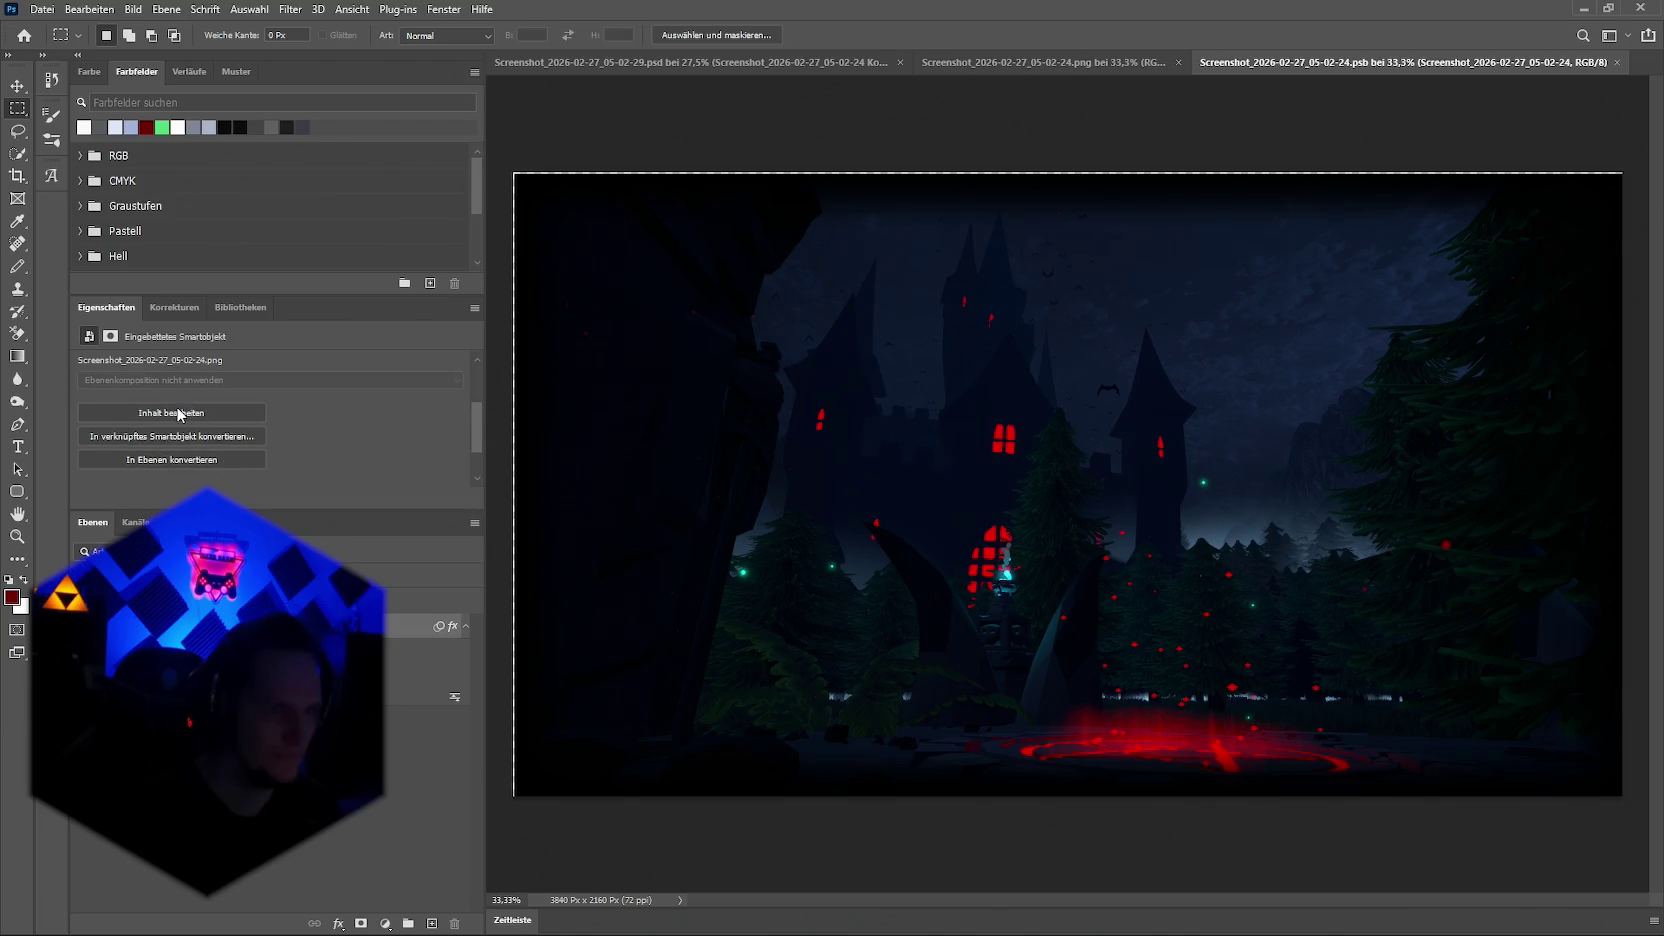
click(178, 418)
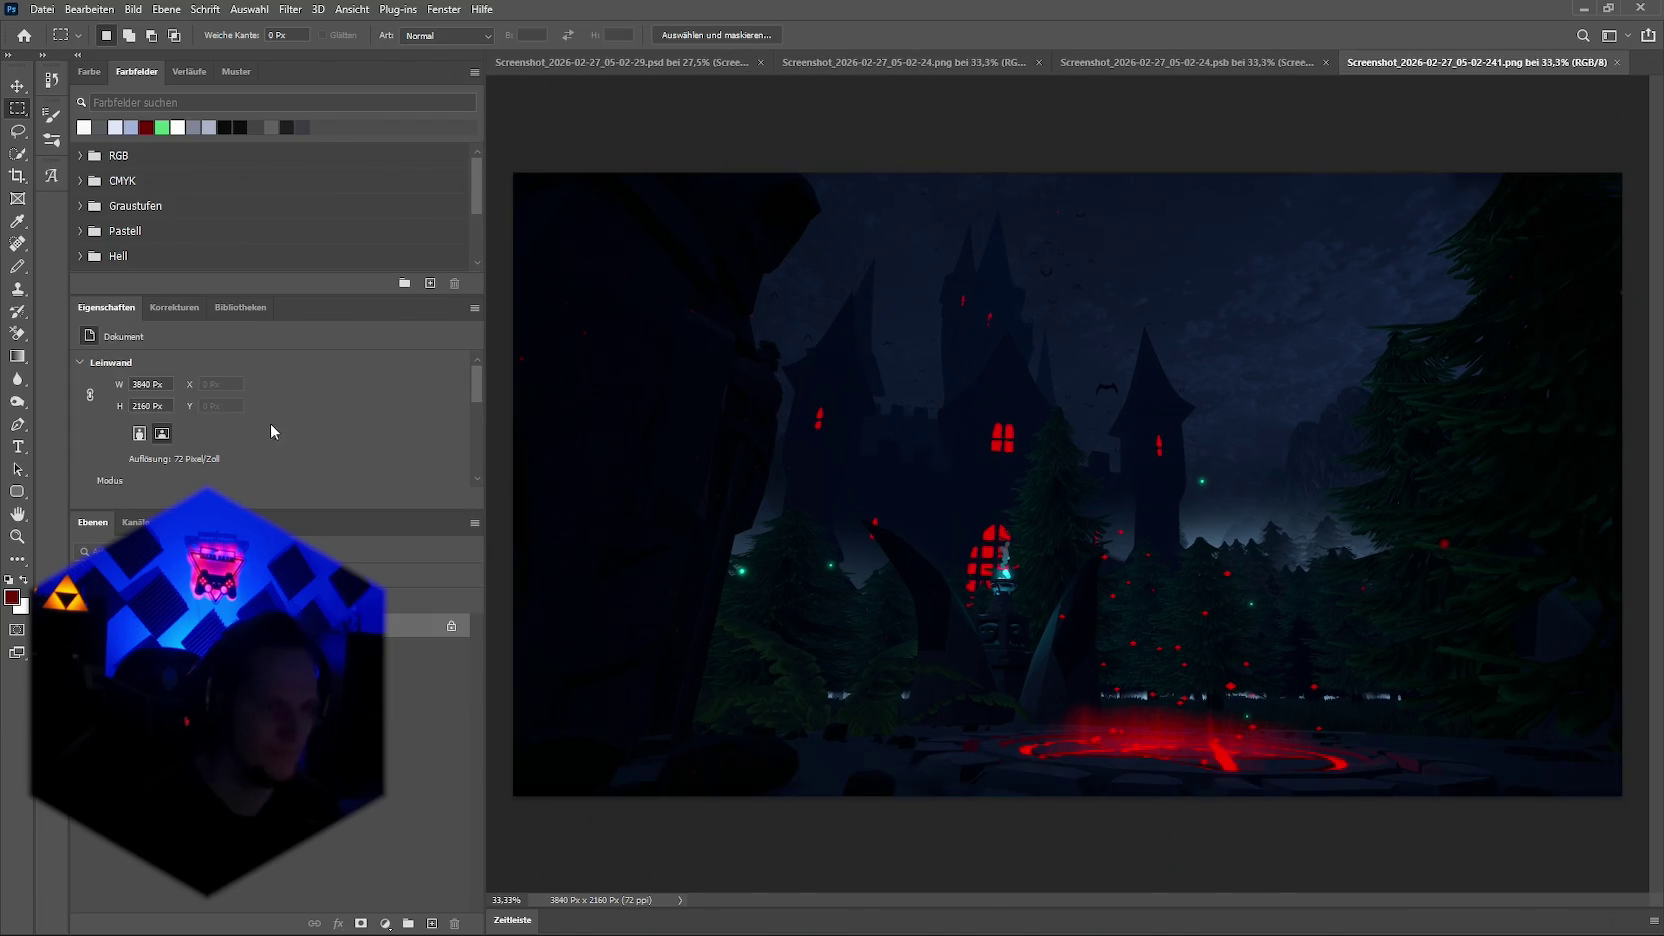
scroll(220, 415, down, 2)
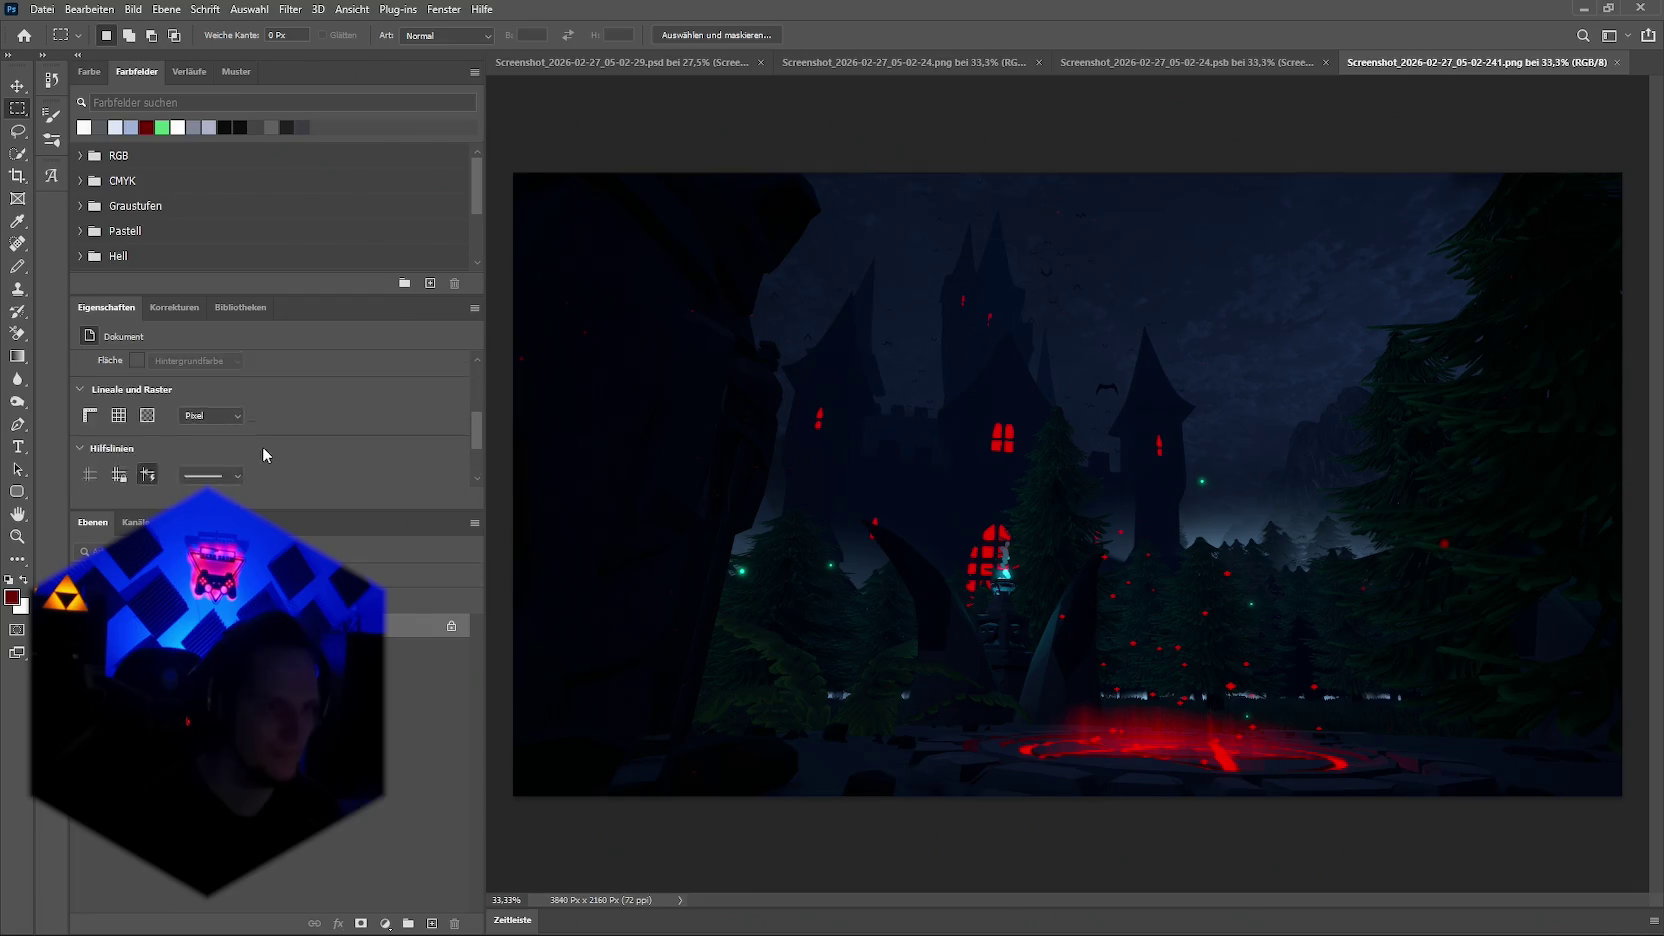
click(451, 625)
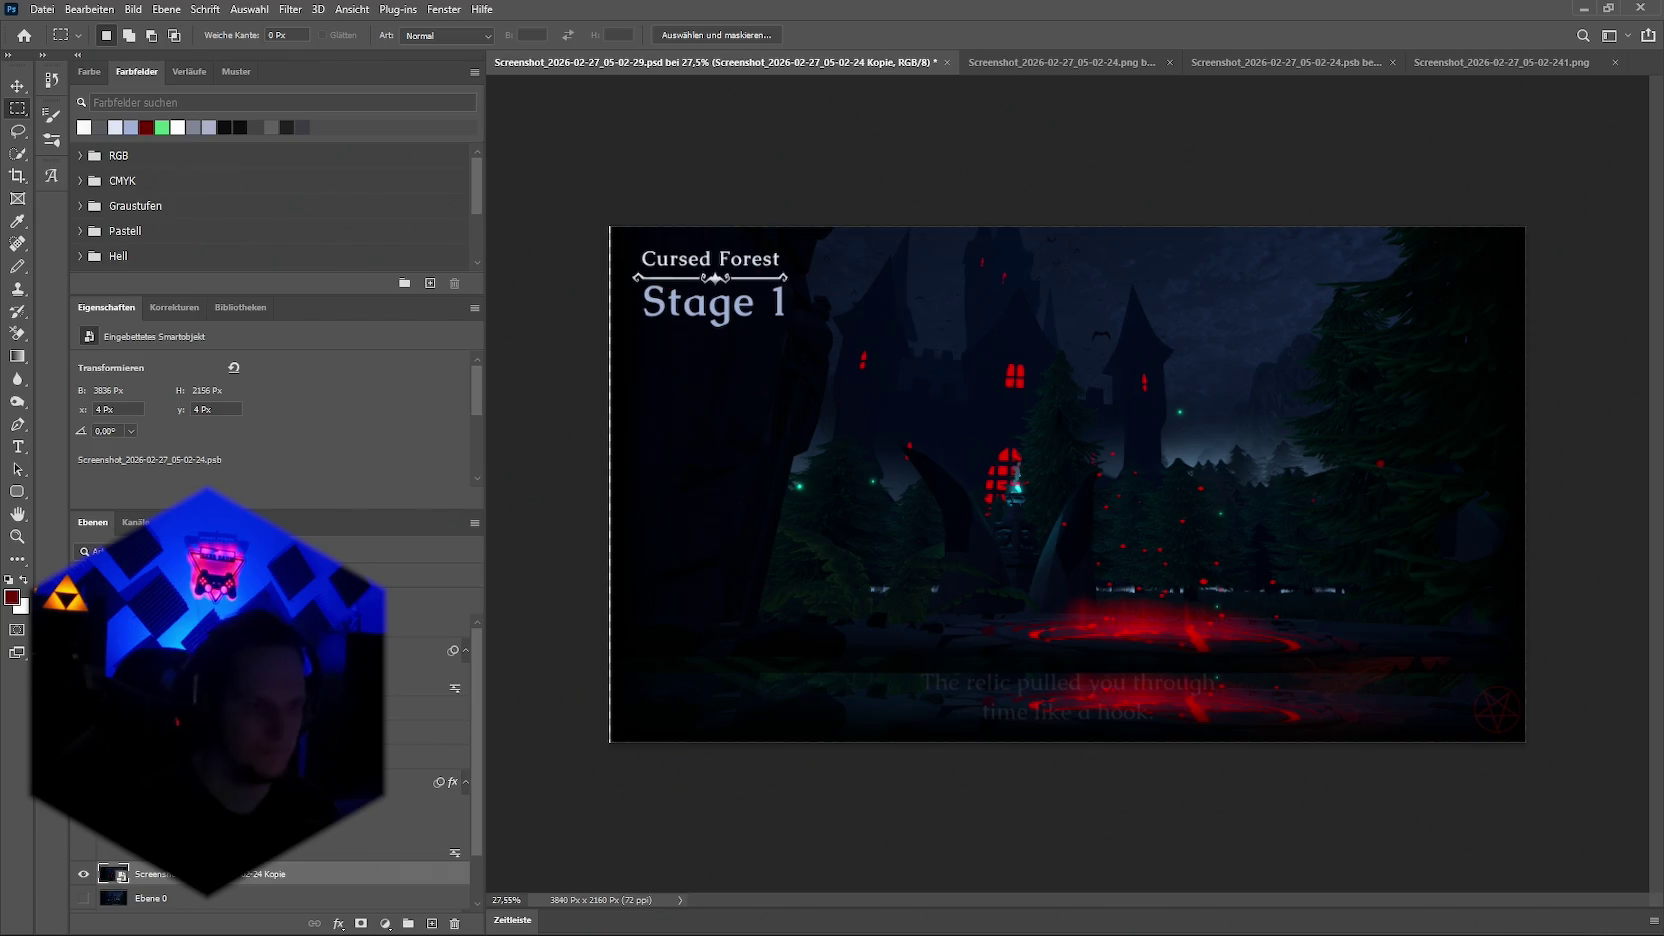
drag(620, 105, 703, 228)
Step: Delete the smart-object copy layer and close the separate screenshot document
scroll(270, 760, down, 2)
click(91, 849)
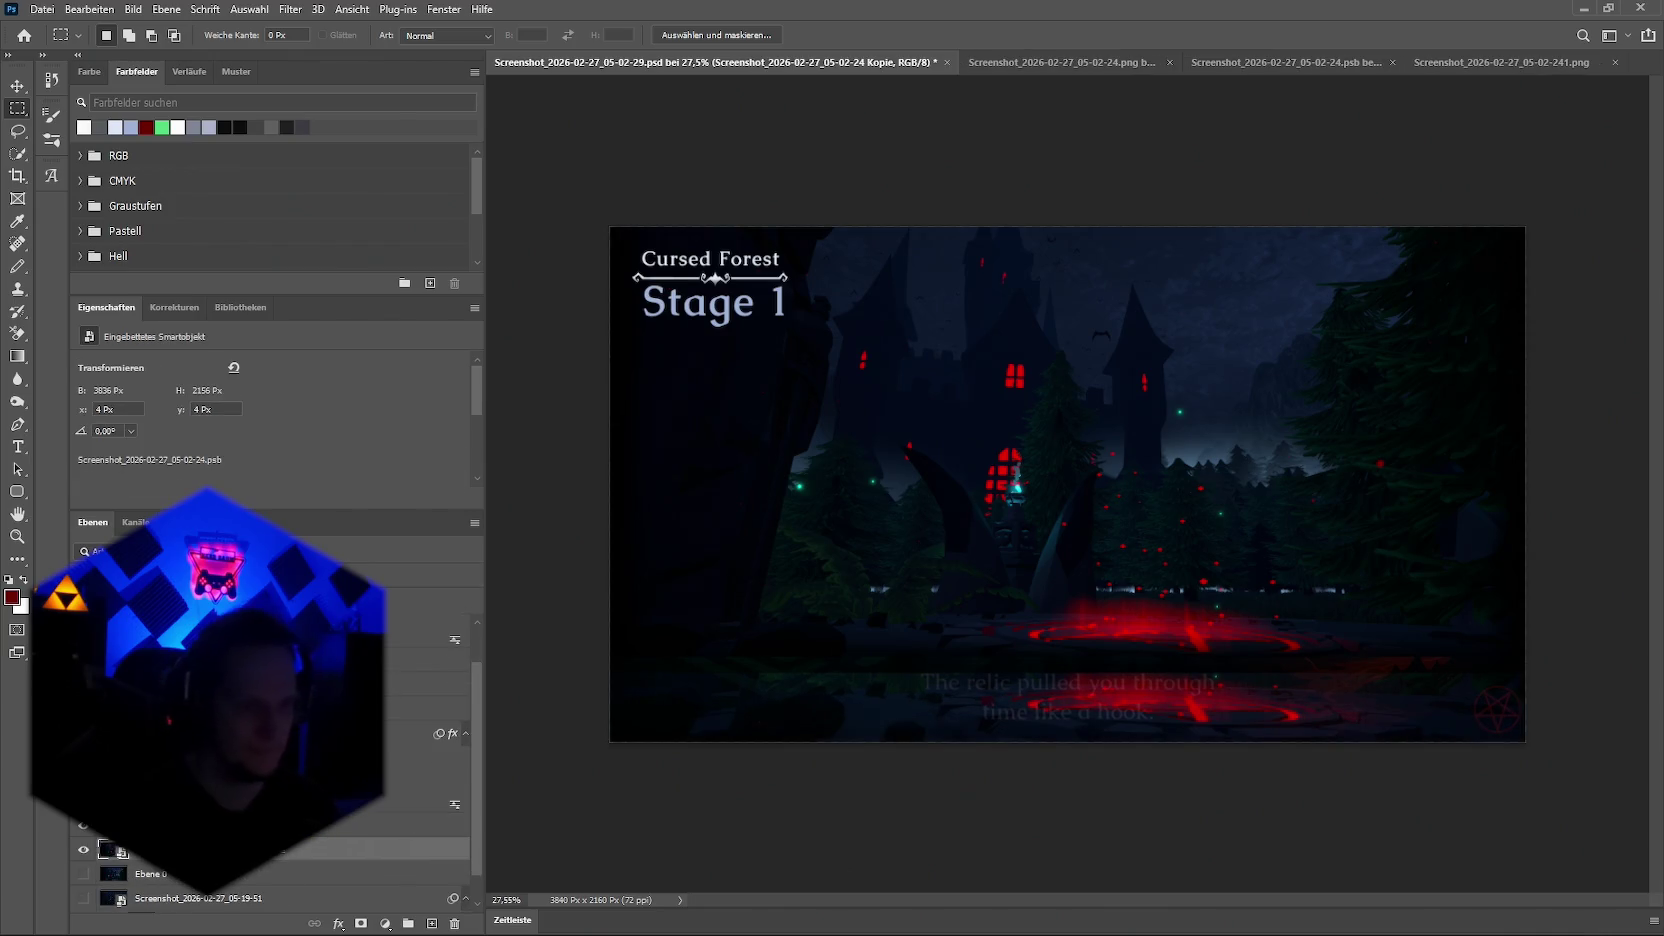
click(84, 849)
key(Delete)
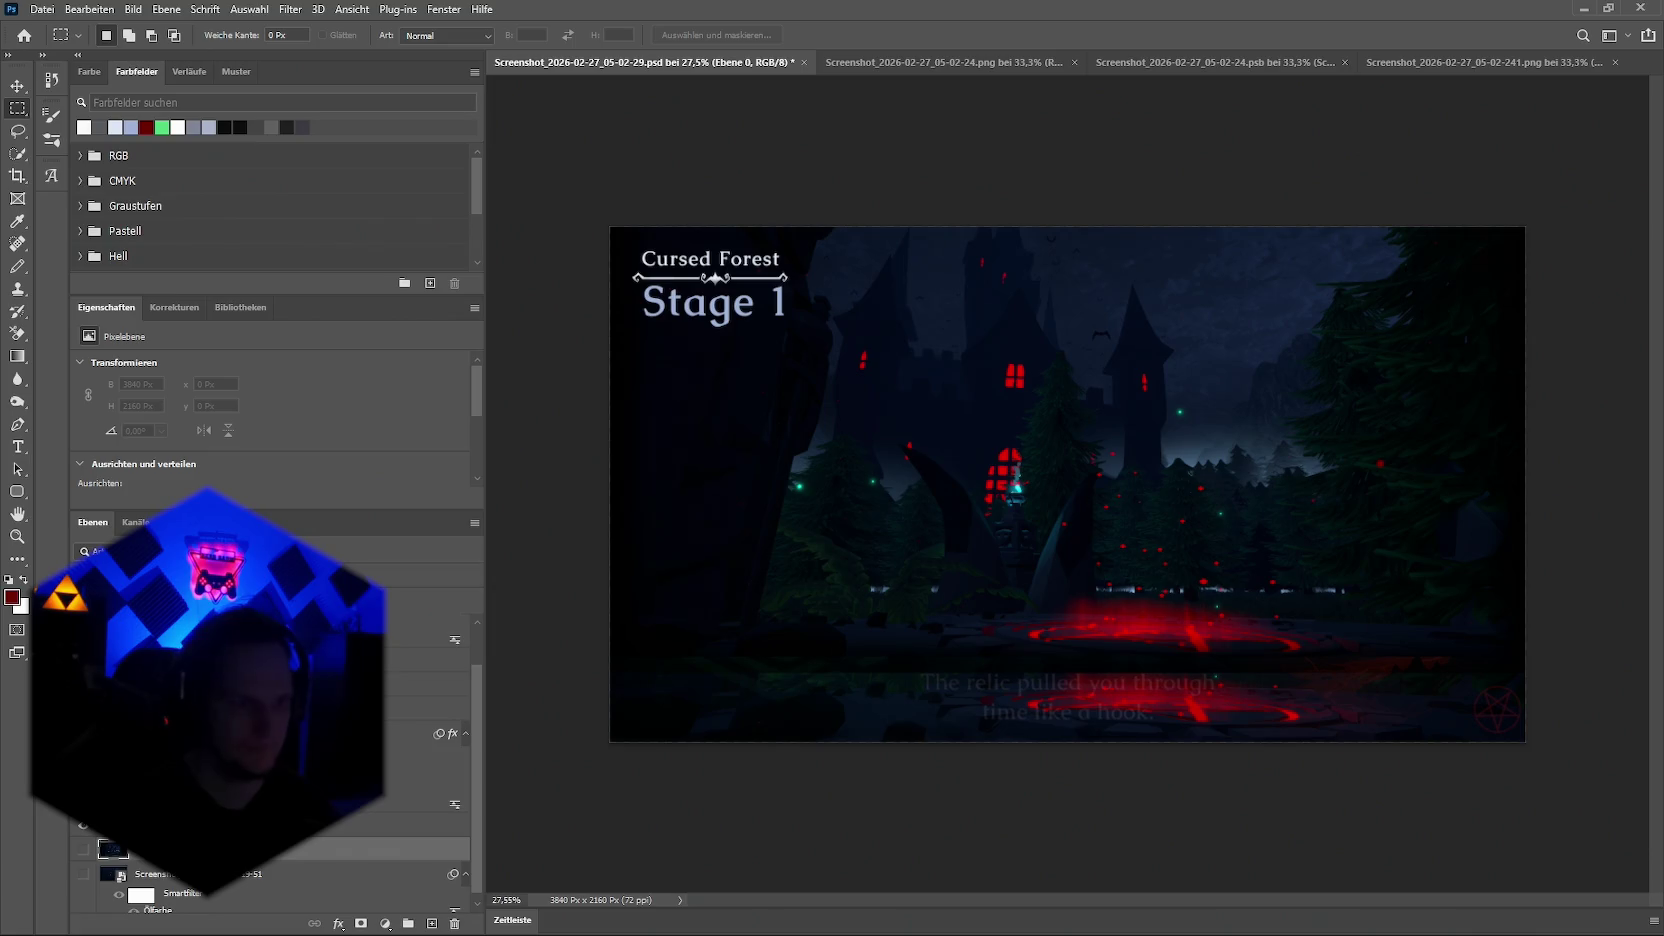
click(1083, 62)
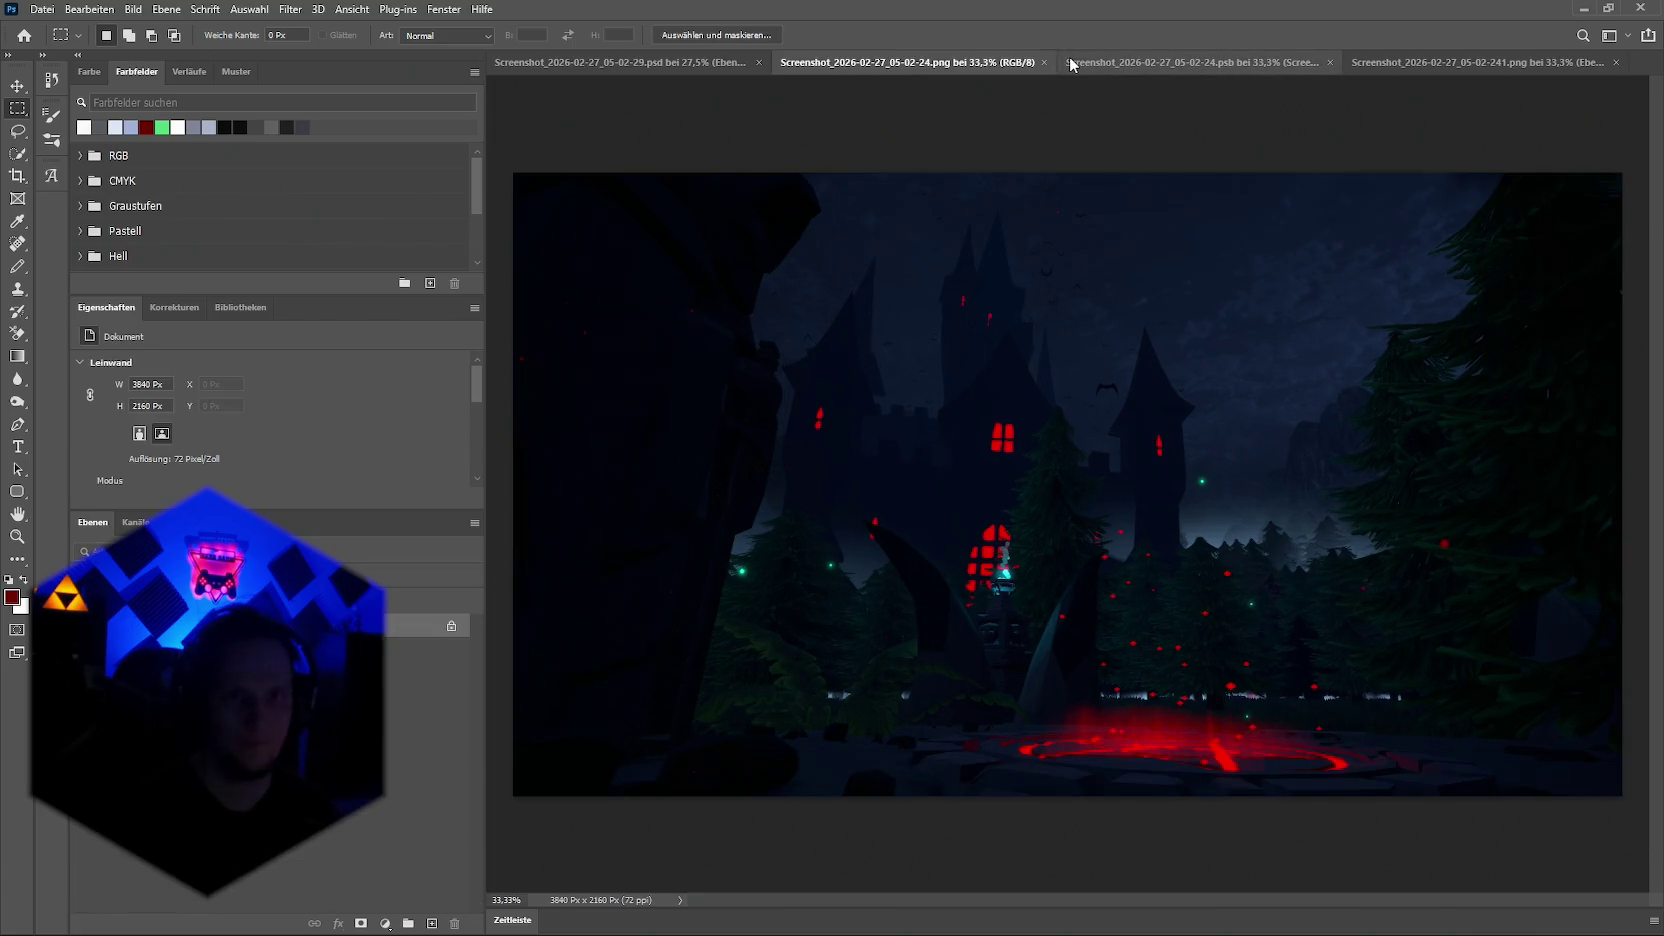
click(1075, 62)
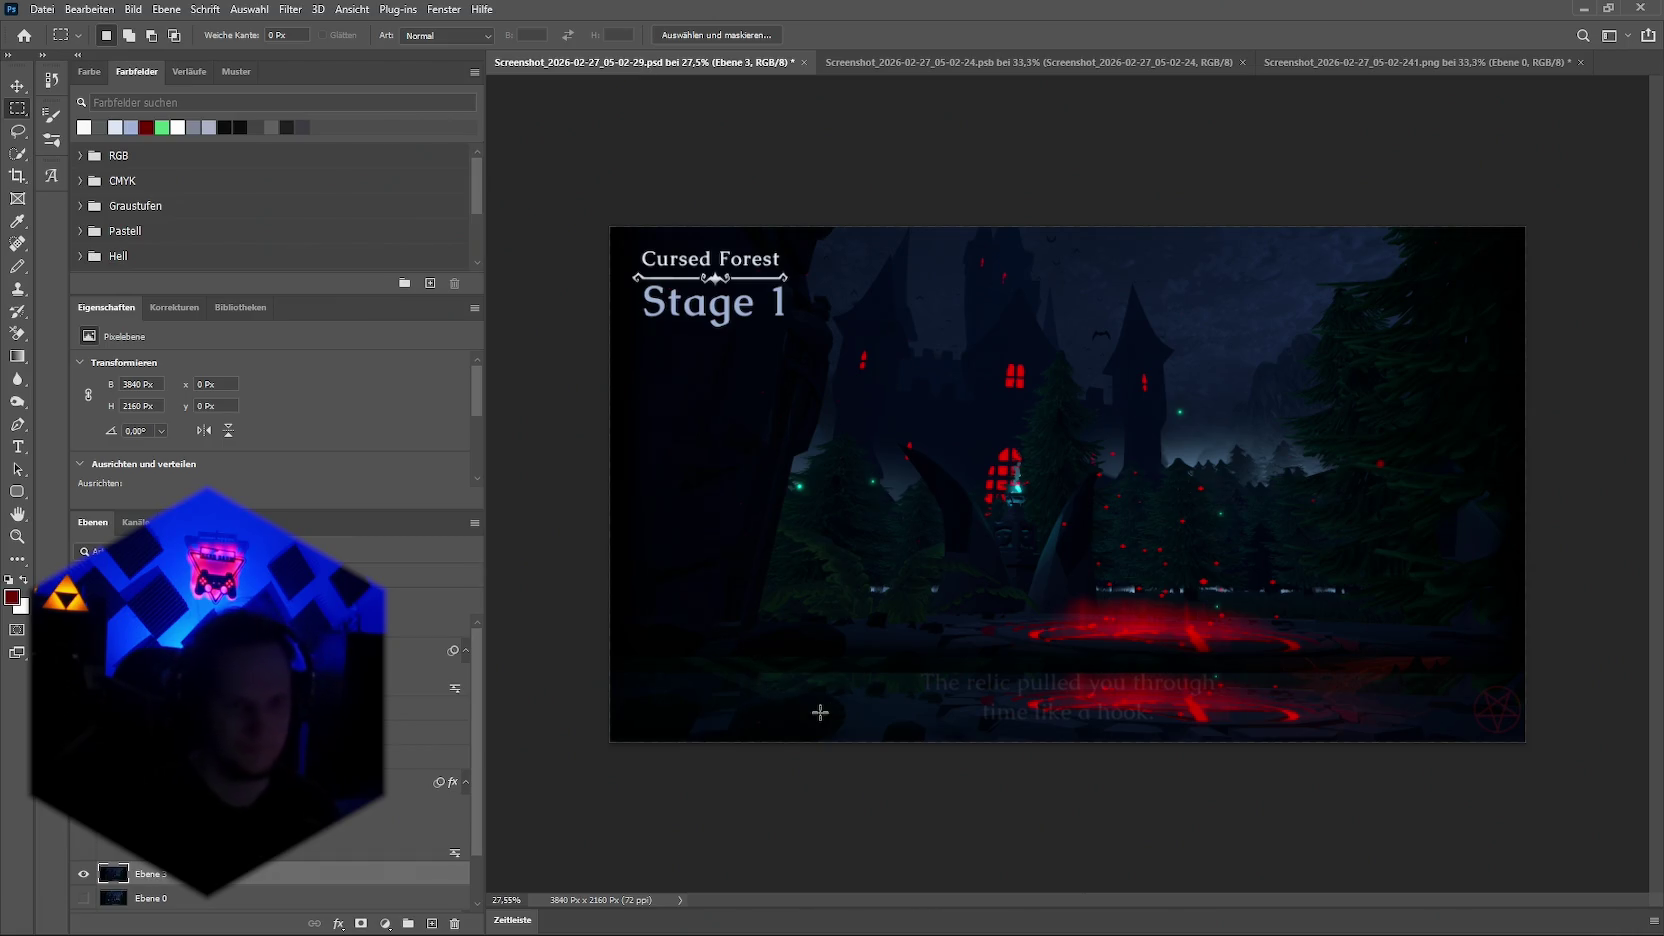
Step: Try moving the Ebene 3 layer below the canvas, then undo it
scroll(257, 362, down, 1)
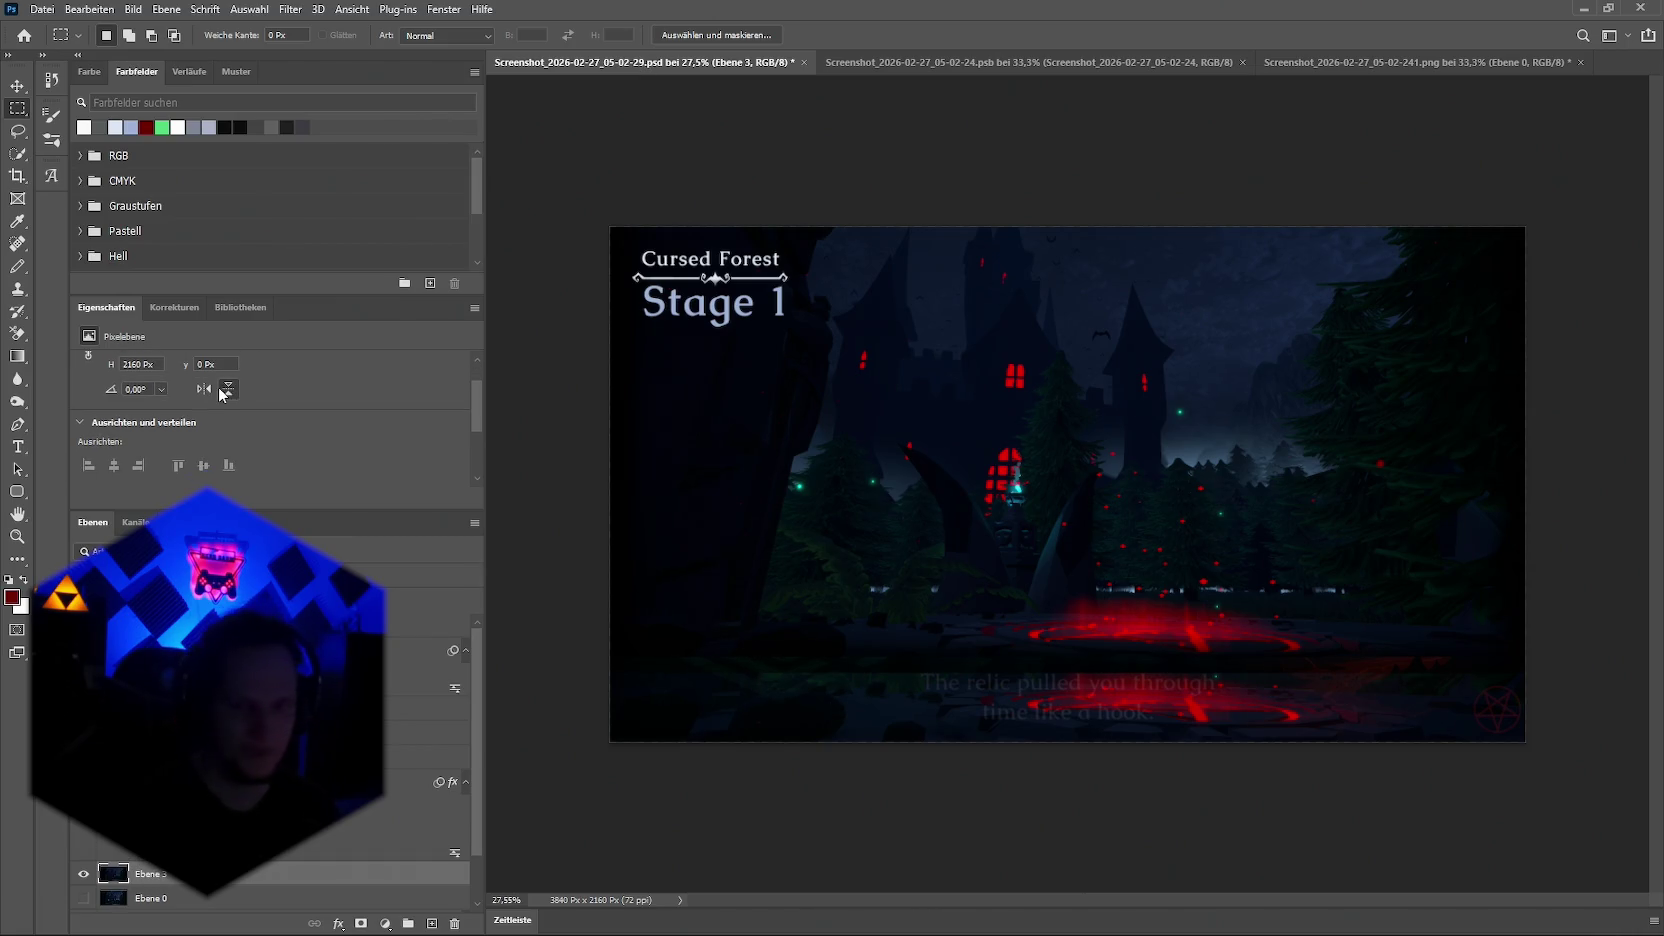
click(17, 85)
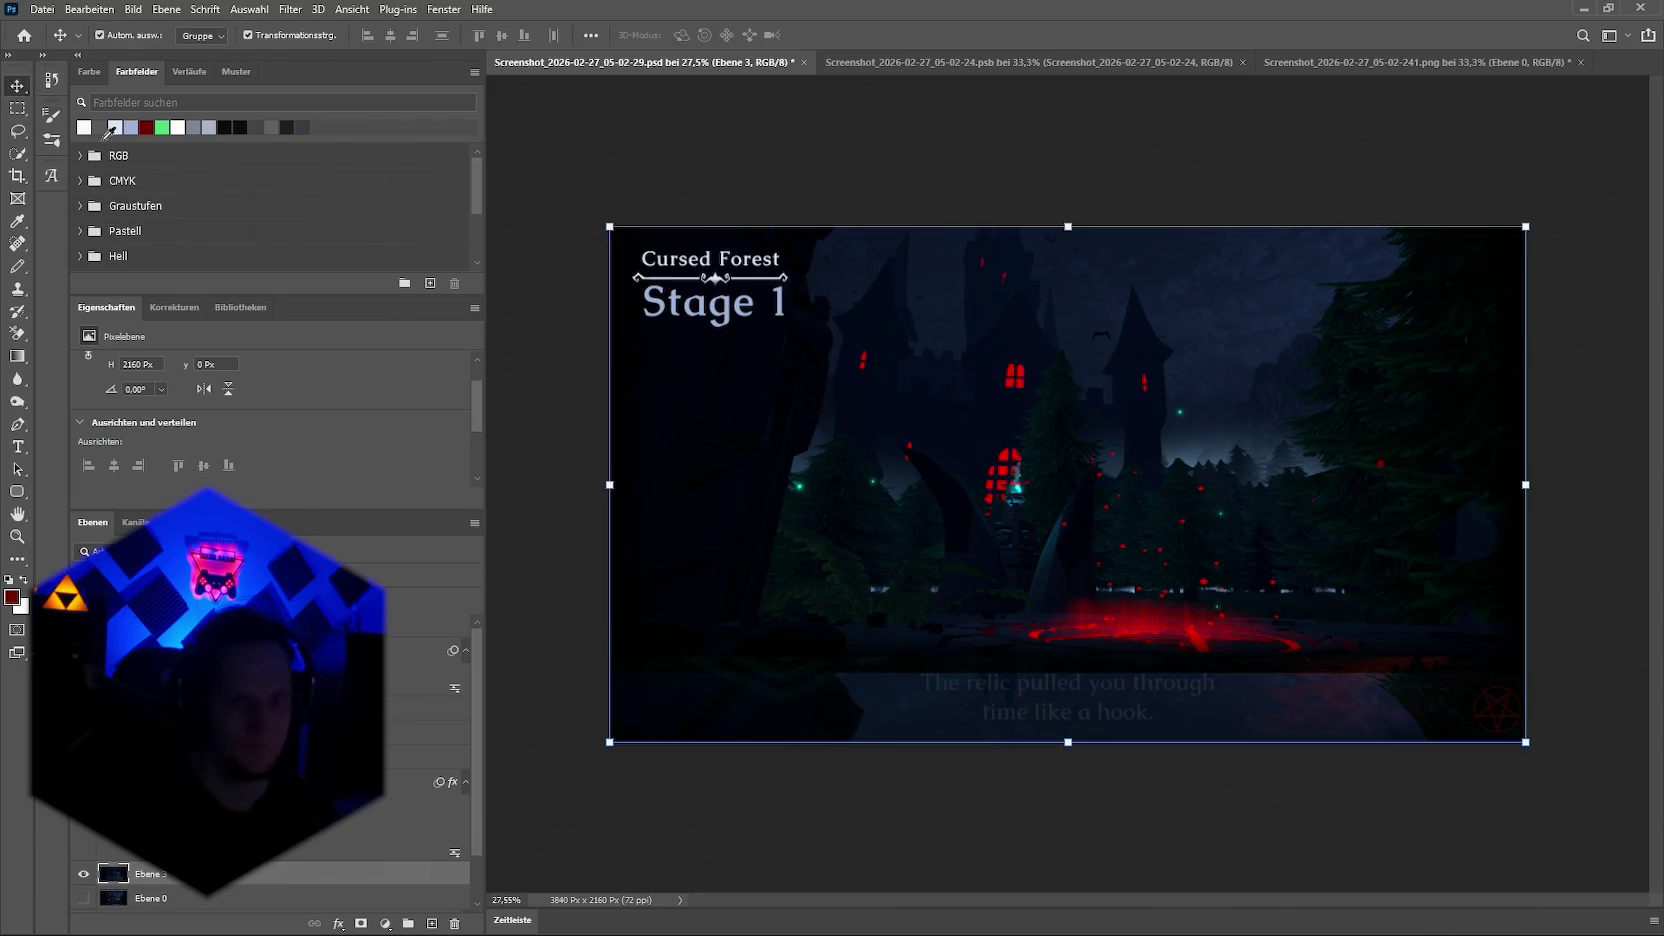
click(856, 718)
click(820, 741)
click(780, 722)
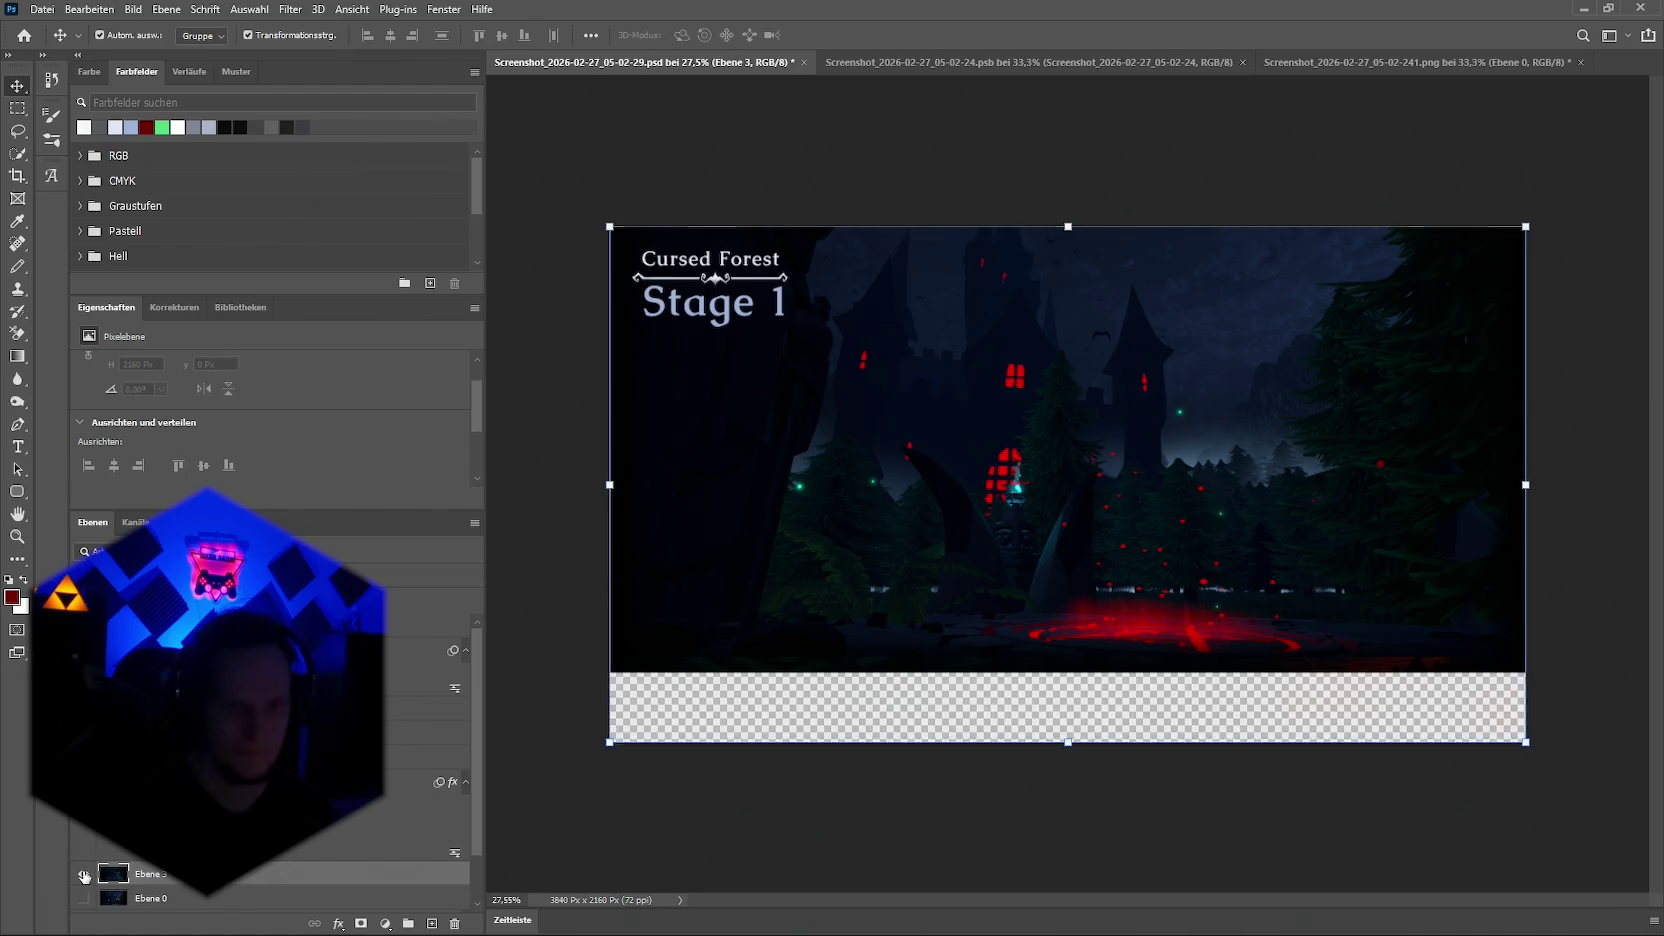
drag(782, 727, 790, 845)
scroll(864, 809, down, 2)
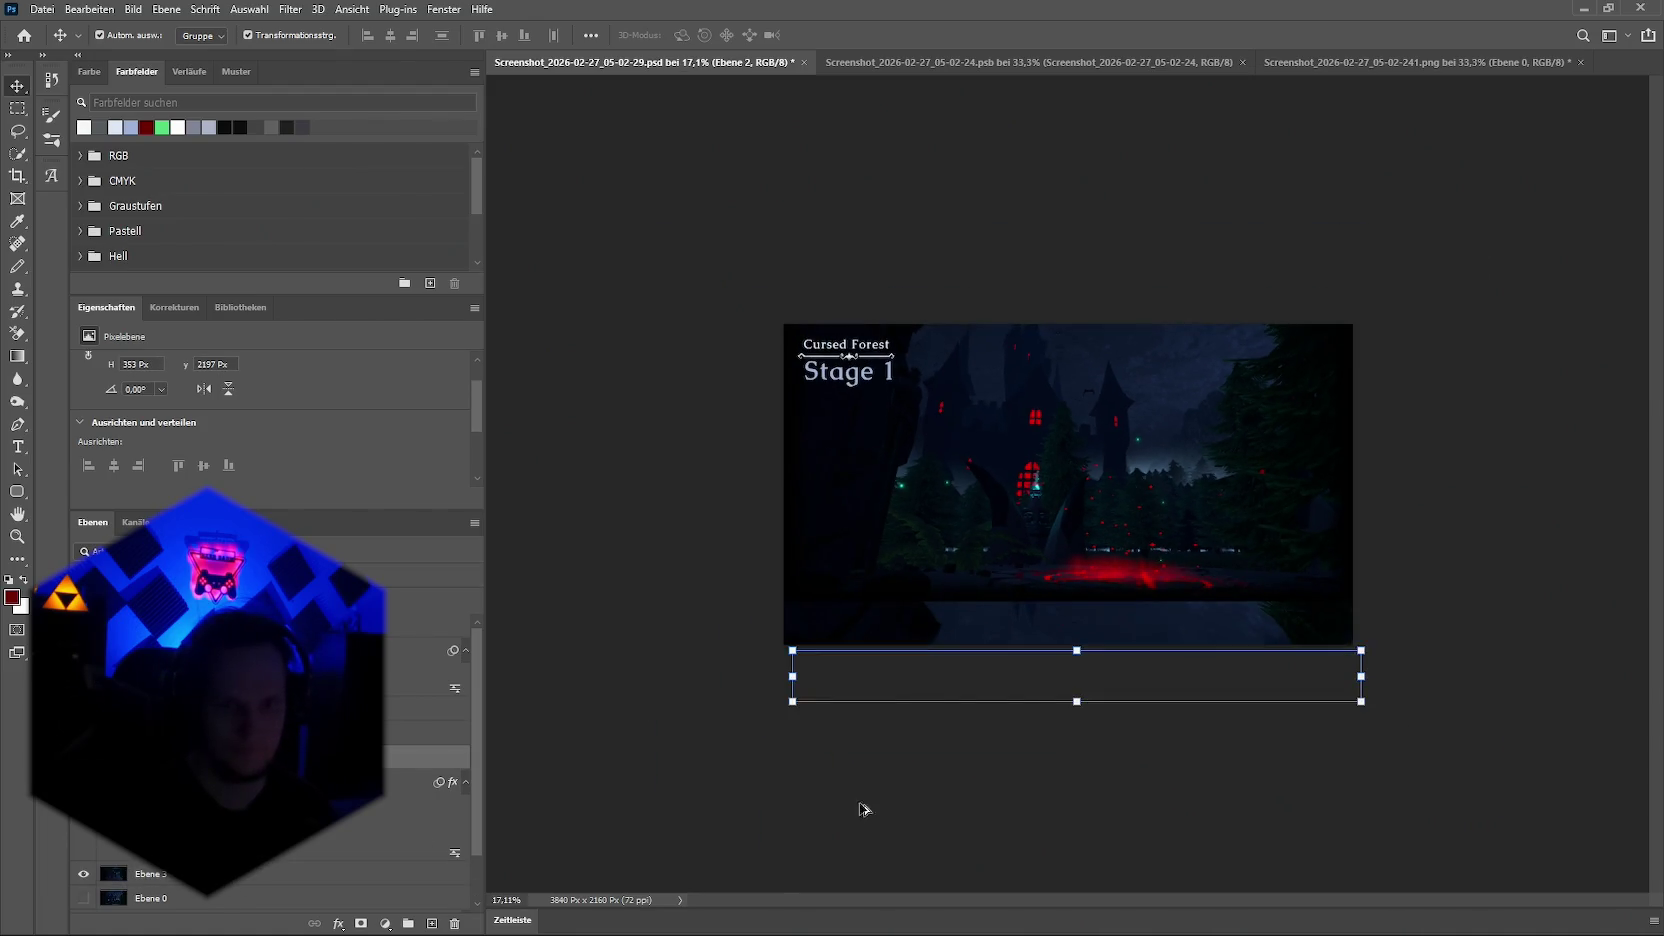
key(ctrl+z)
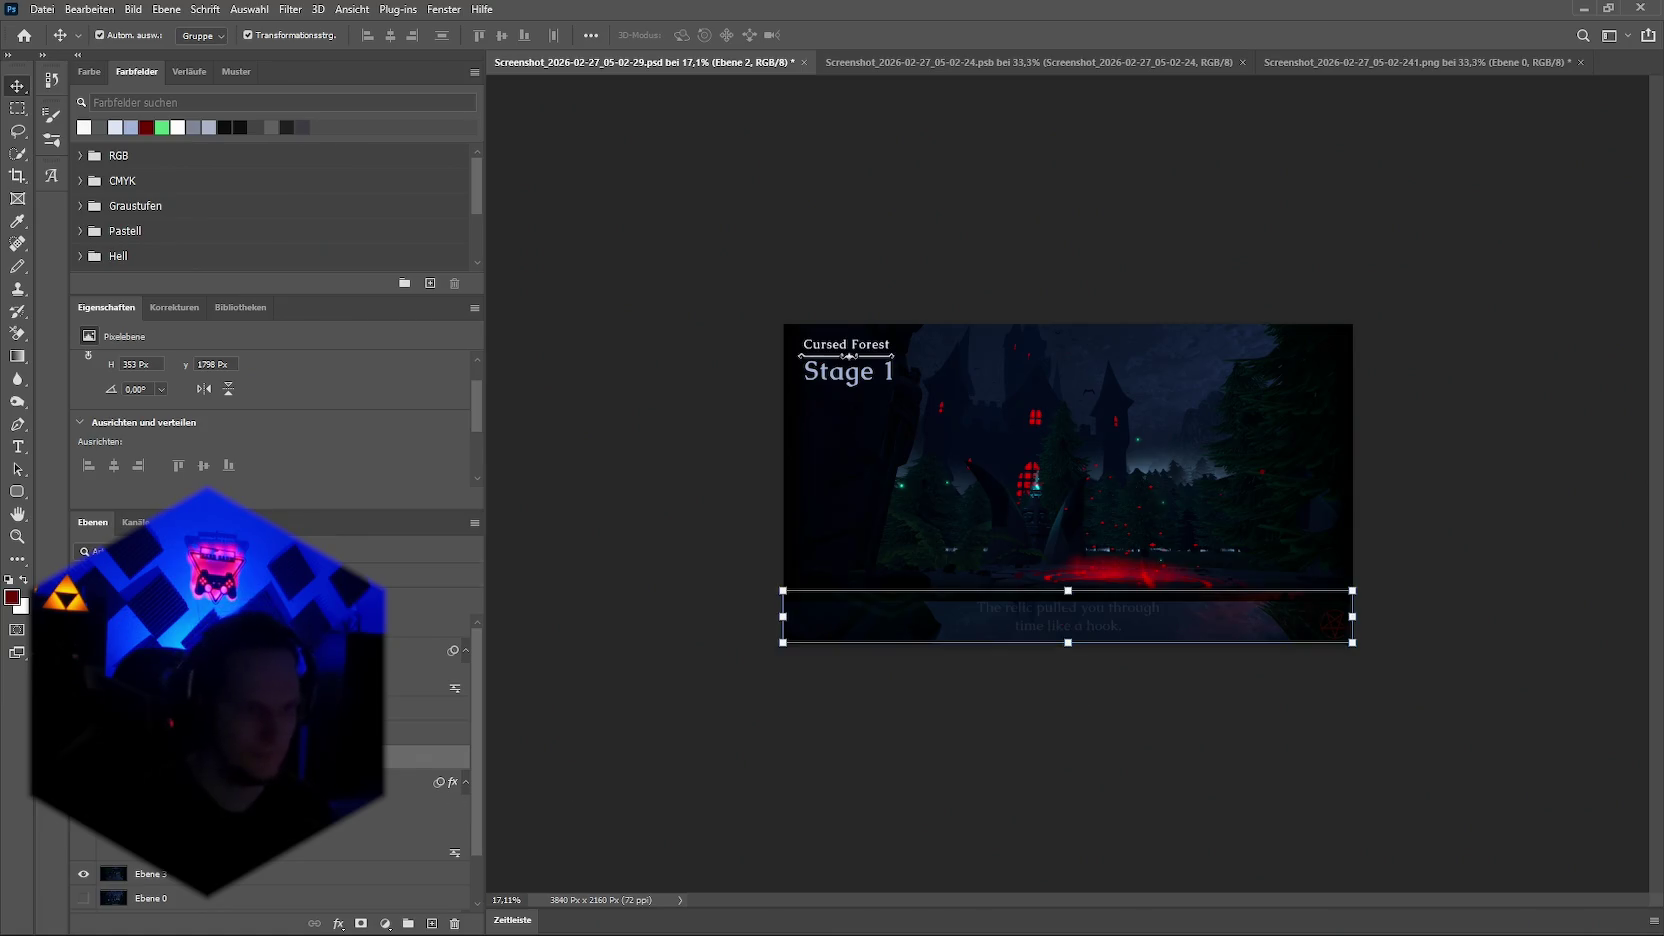
Step: Drag a copy of the castle scene down over the empty bottom strip
click(403, 782)
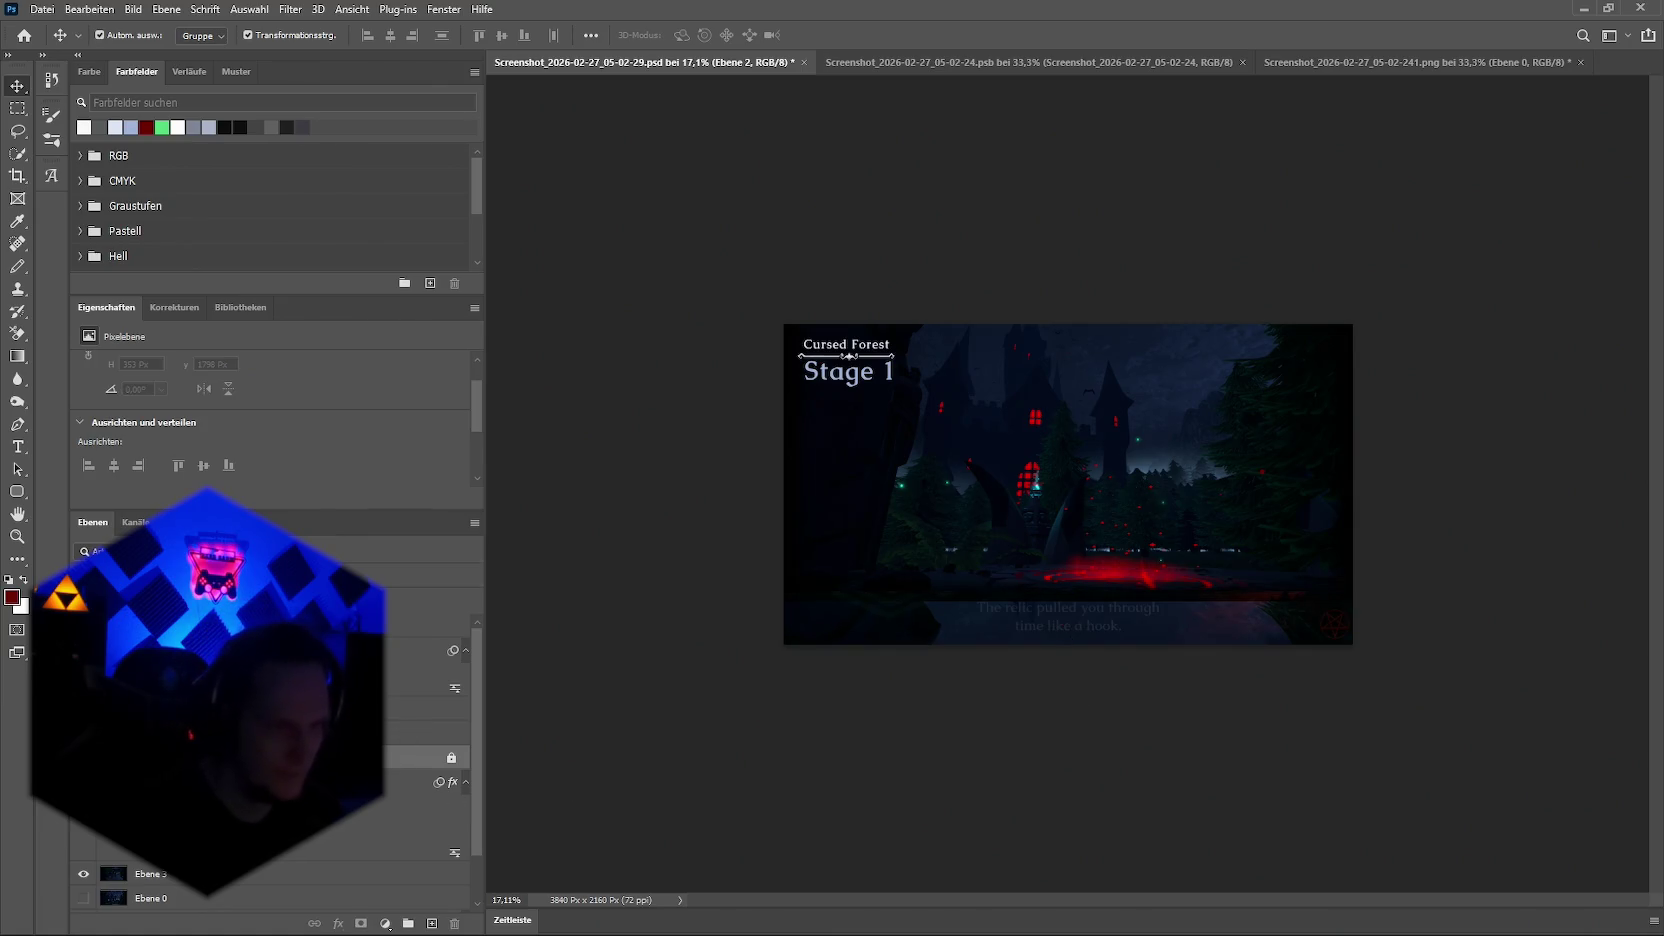
drag(929, 643, 925, 932)
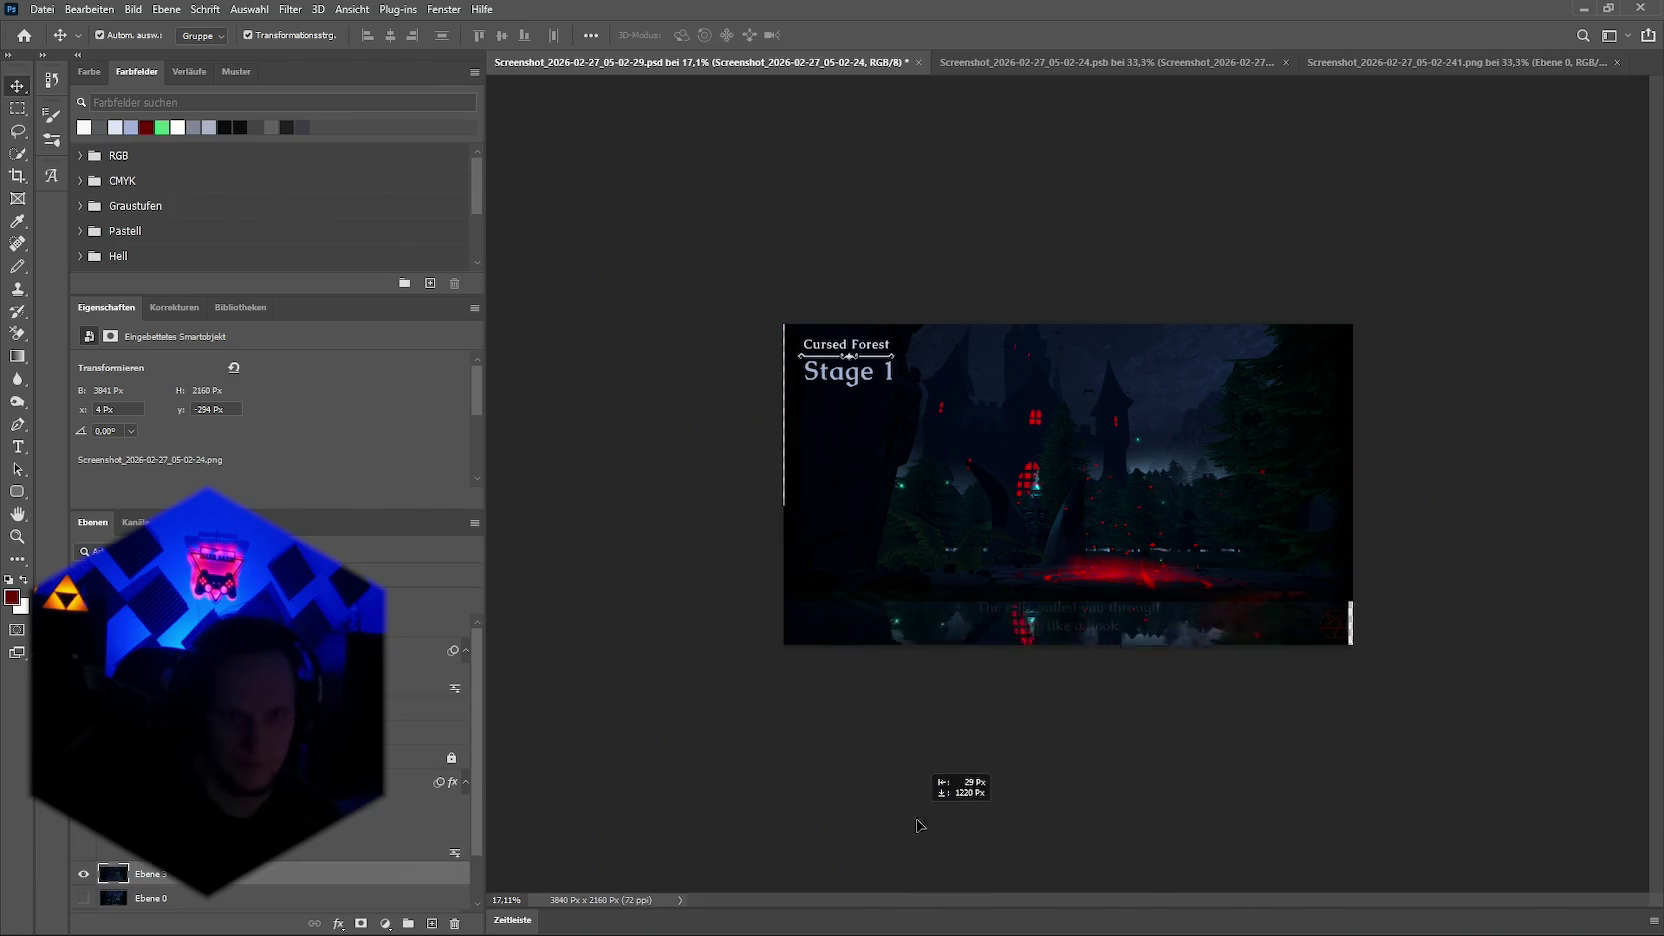
drag(917, 628, 932, 815)
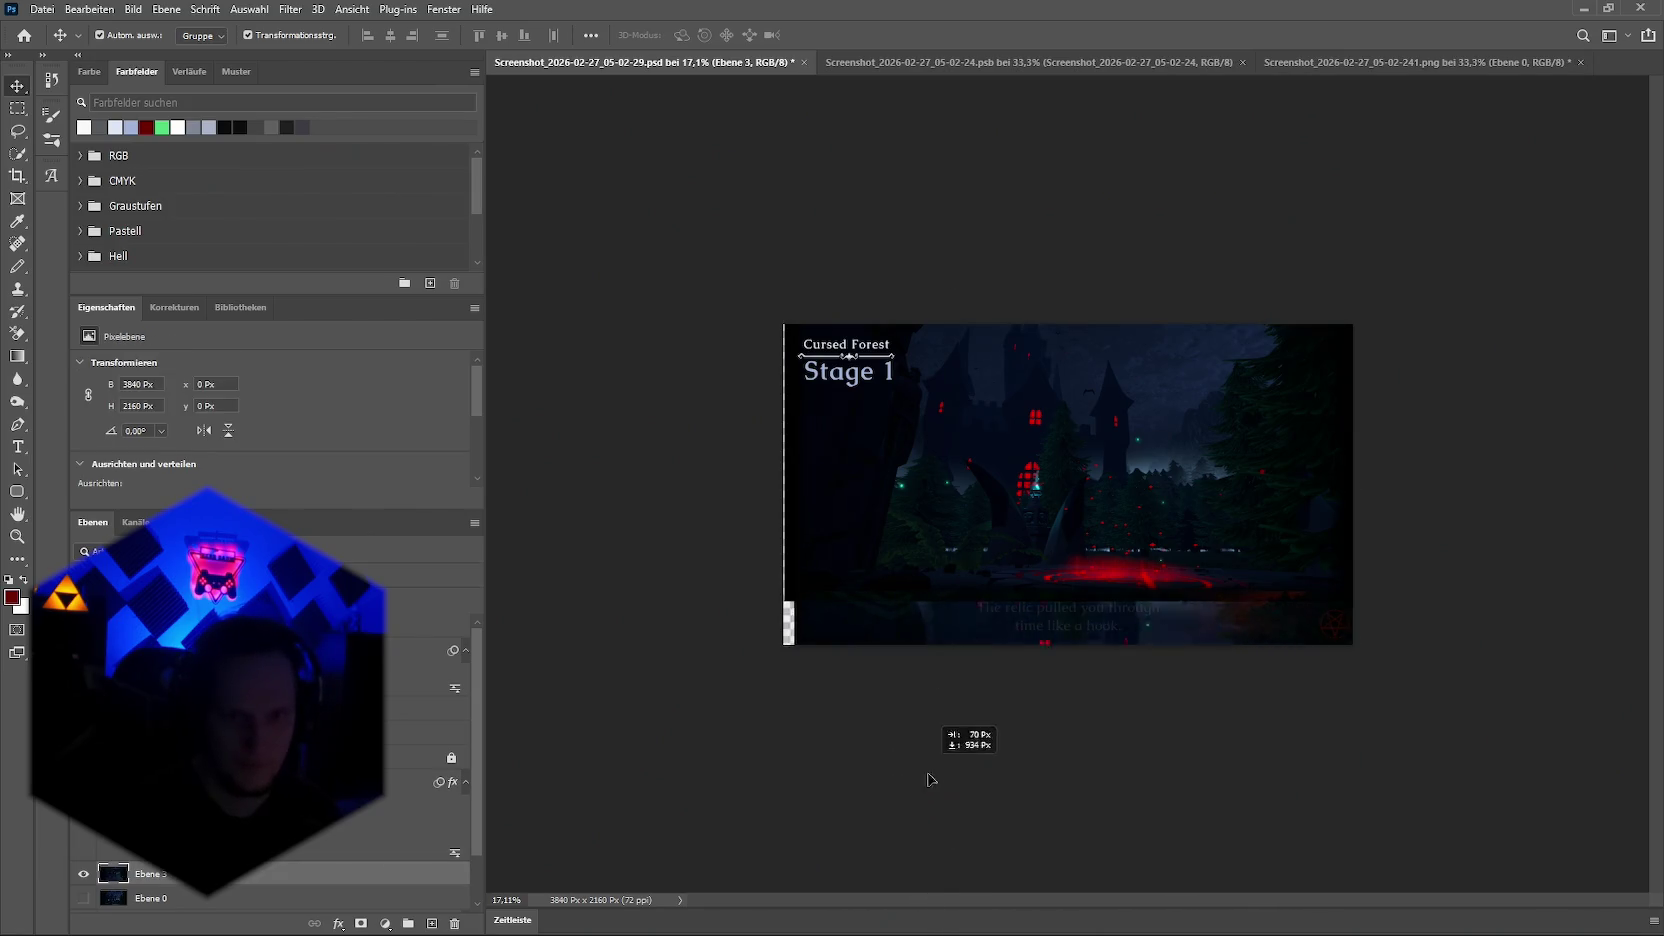
drag(922, 632, 899, 717)
scroll(1062, 773, down, 2)
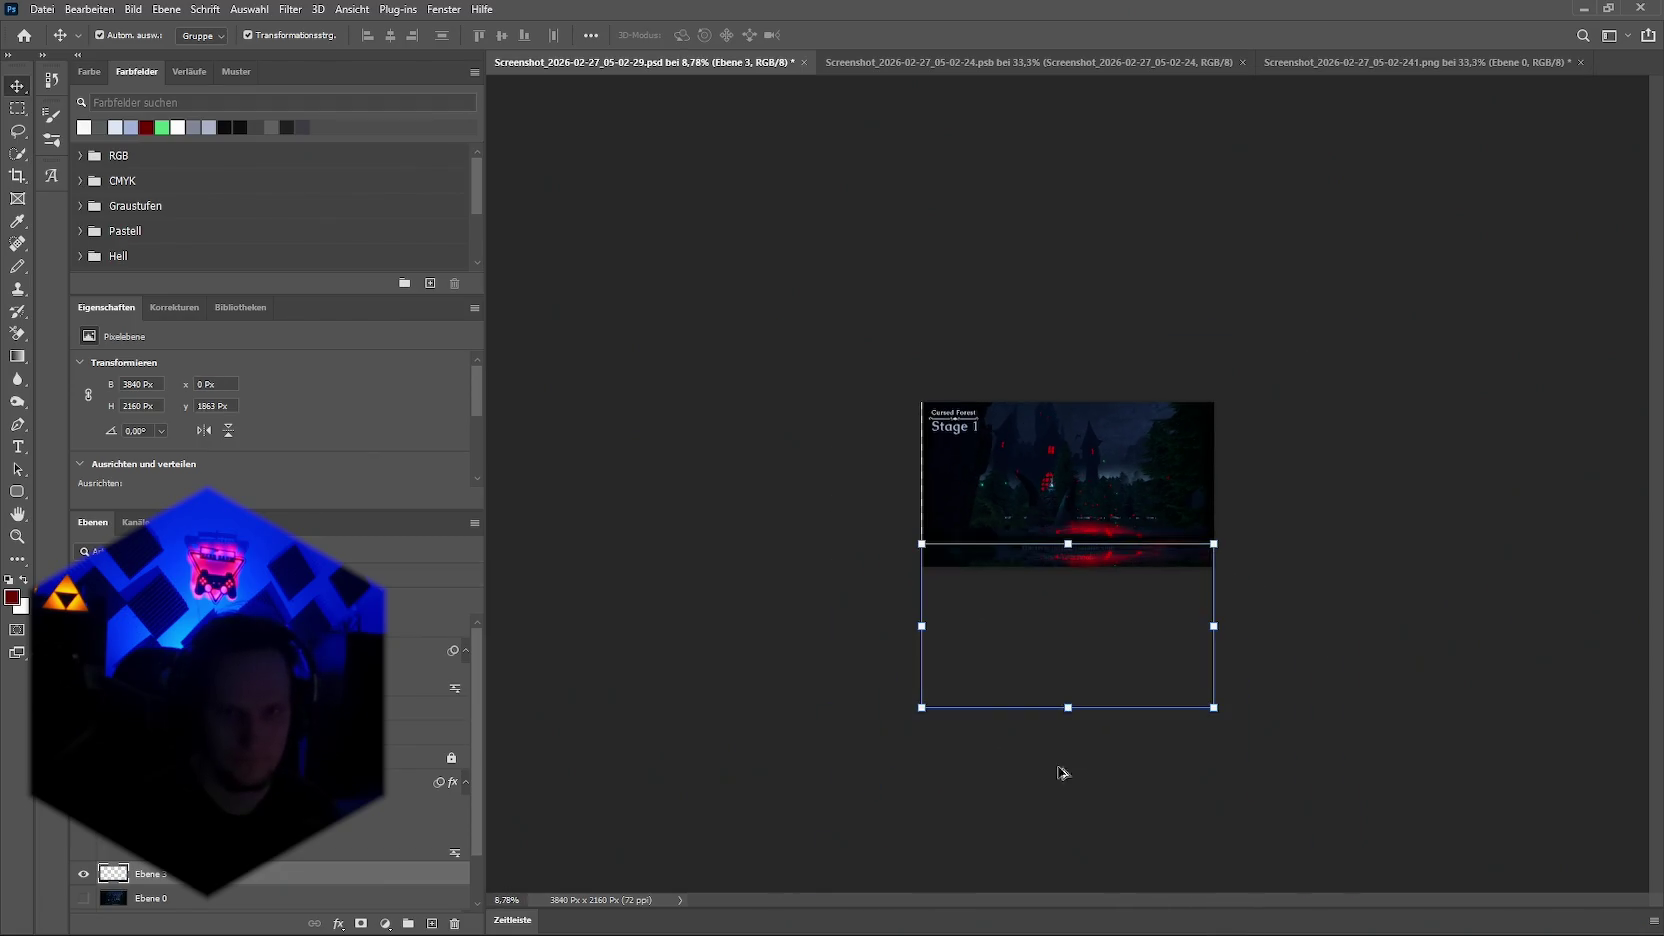
Step: Stretch the copied scene taller downward, commit, and nudge it into place
drag(1062, 700, 1068, 850)
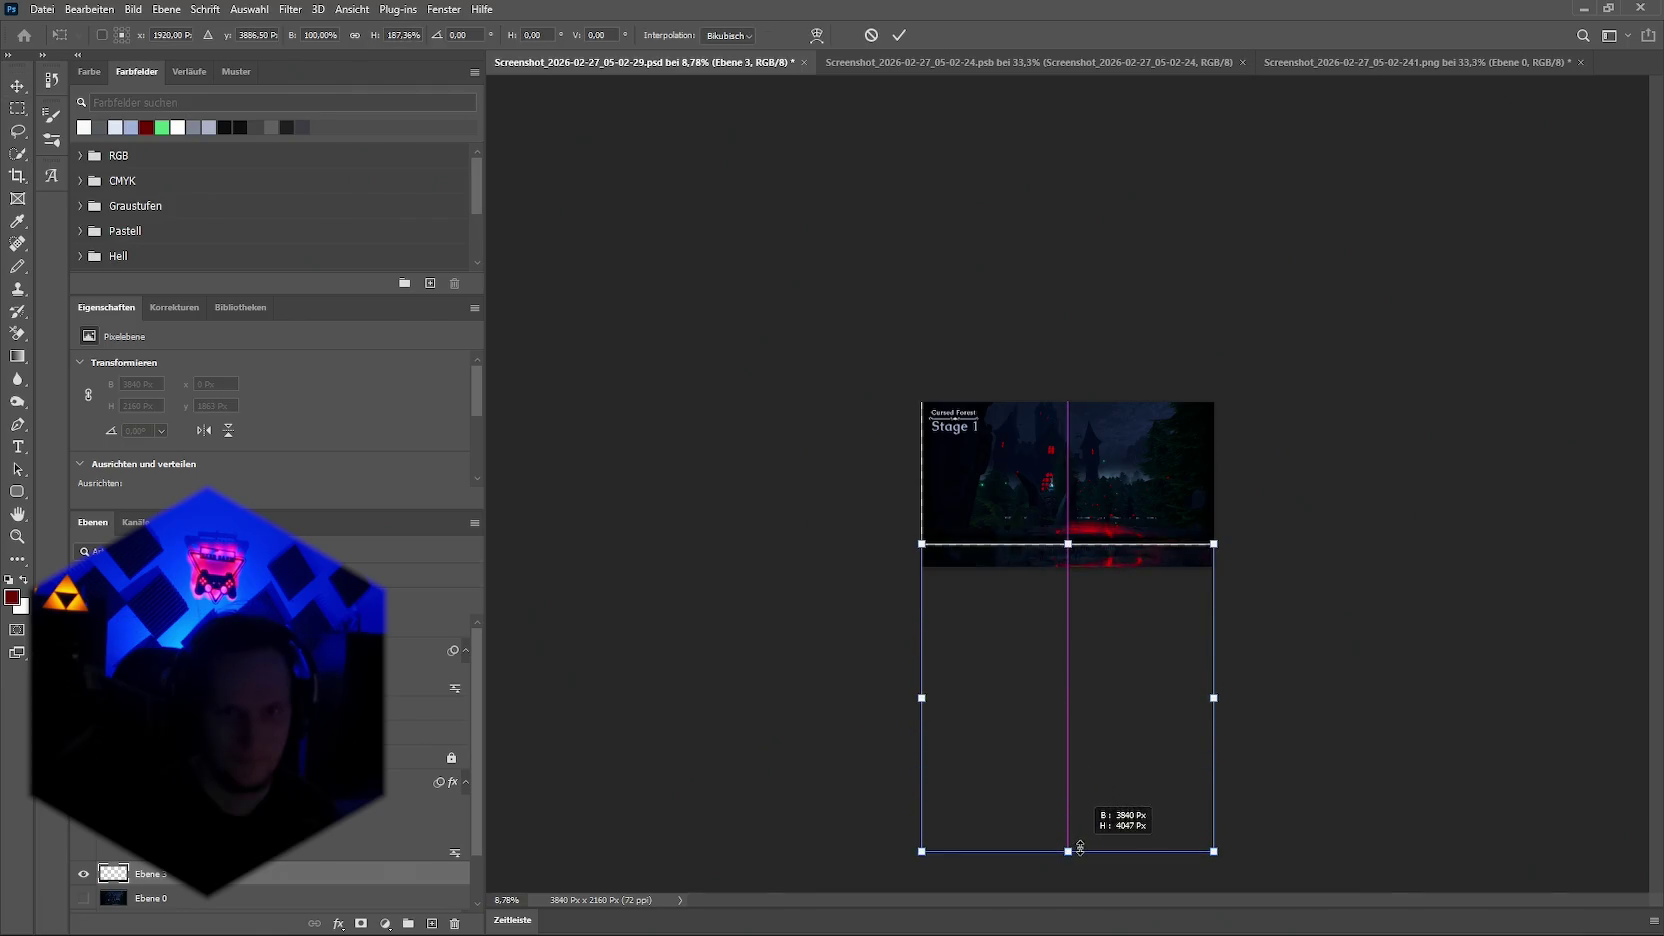
scroll(1088, 808, down, 1)
scroll(1058, 685, down, 1)
drag(1068, 693, 1070, 849)
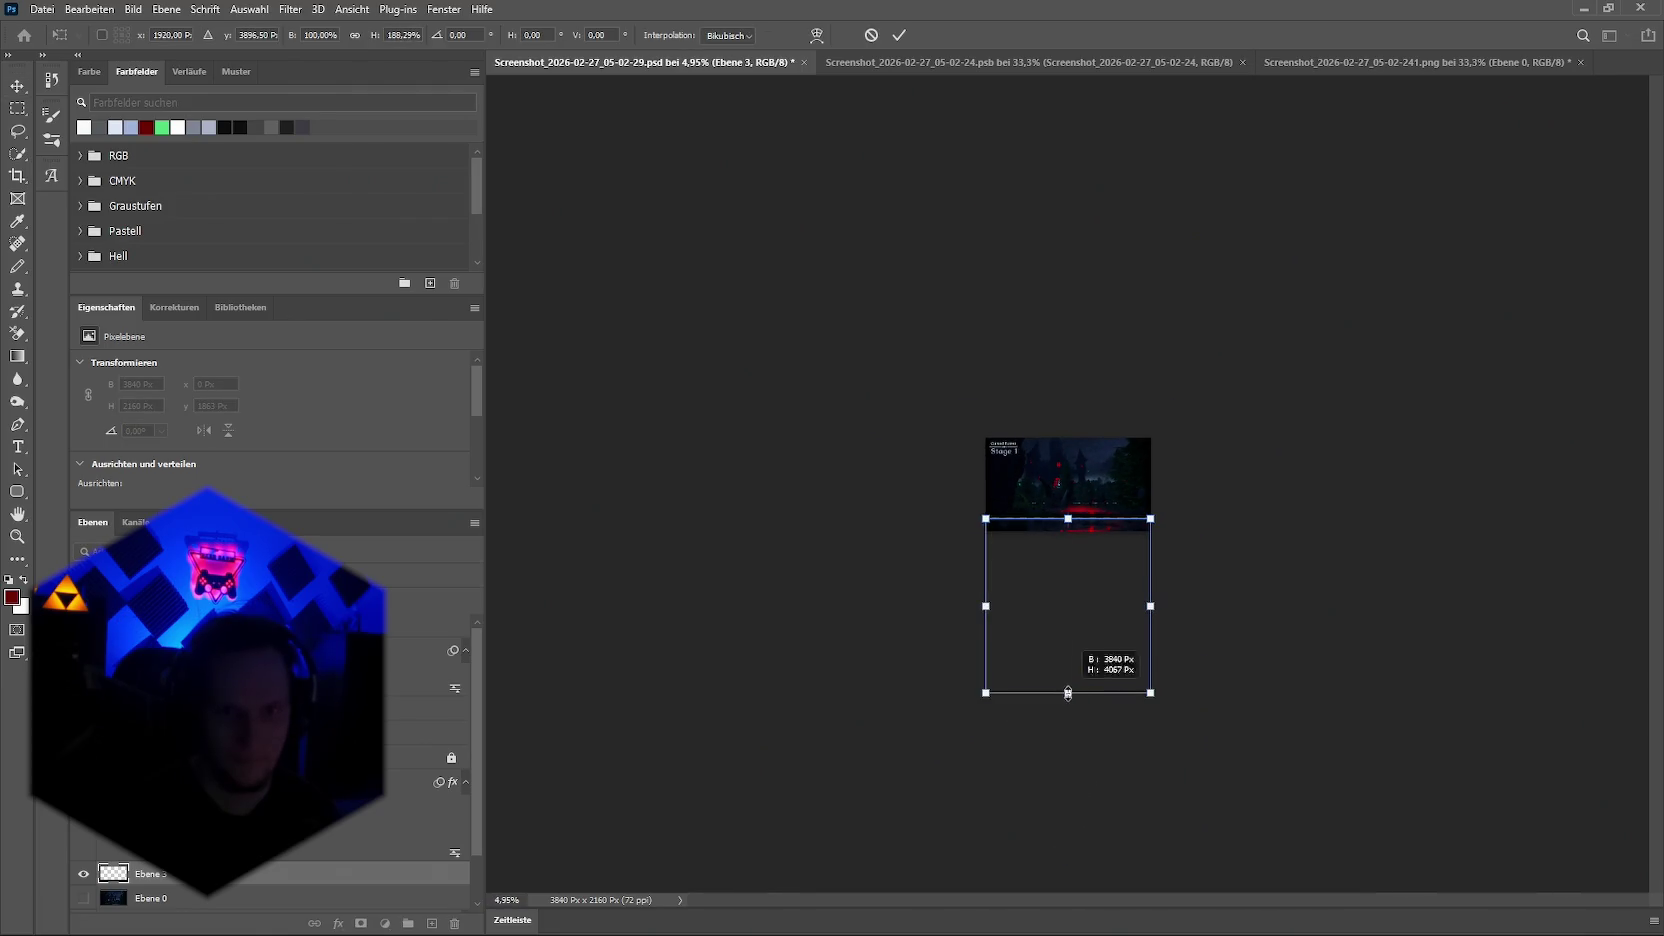
scroll(1068, 495, up, 2)
scroll(1189, 535, up, 2)
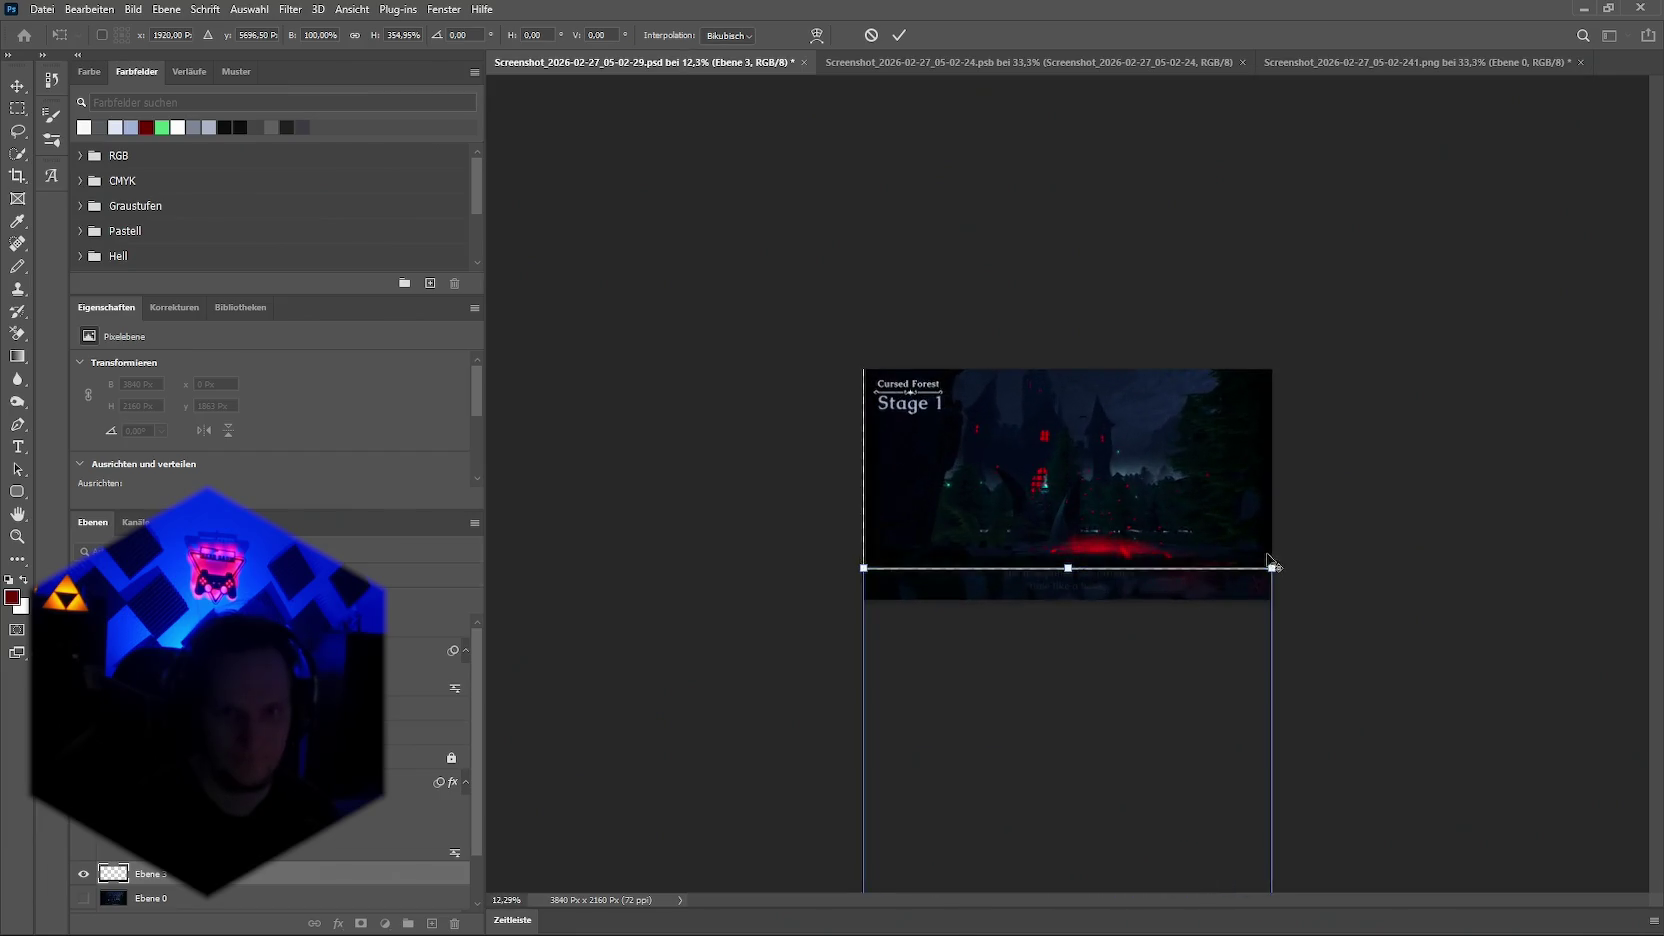
scroll(1370, 585, up, 3)
scroll(1370, 597, up, 1)
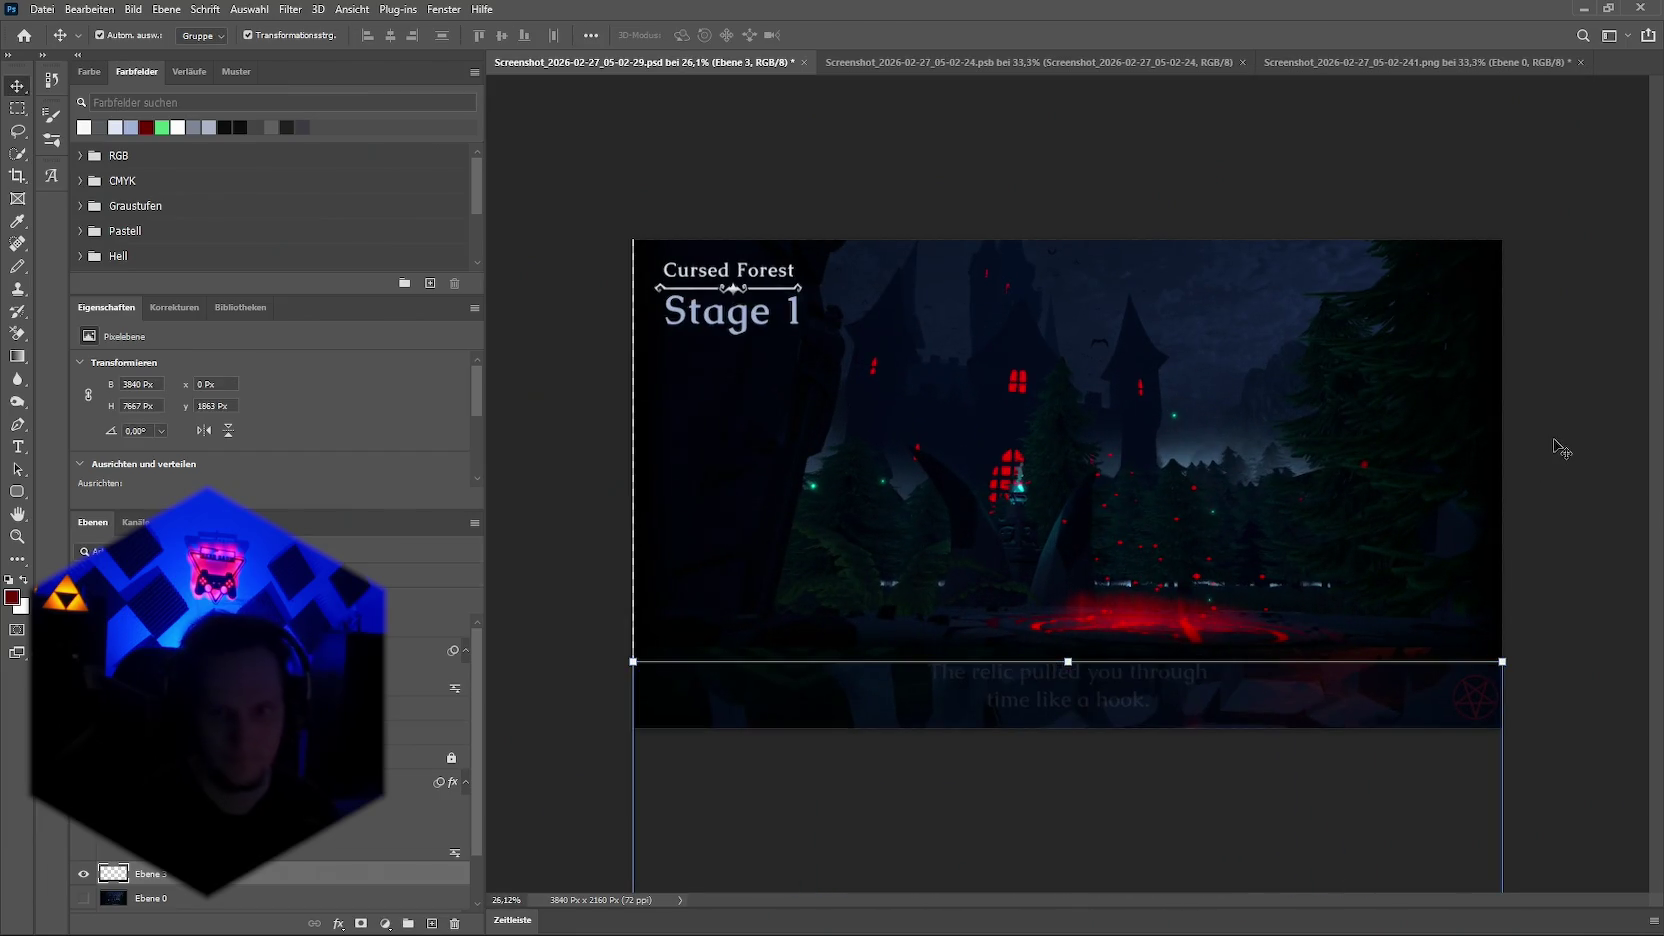
key(Return)
drag(958, 722, 940, 707)
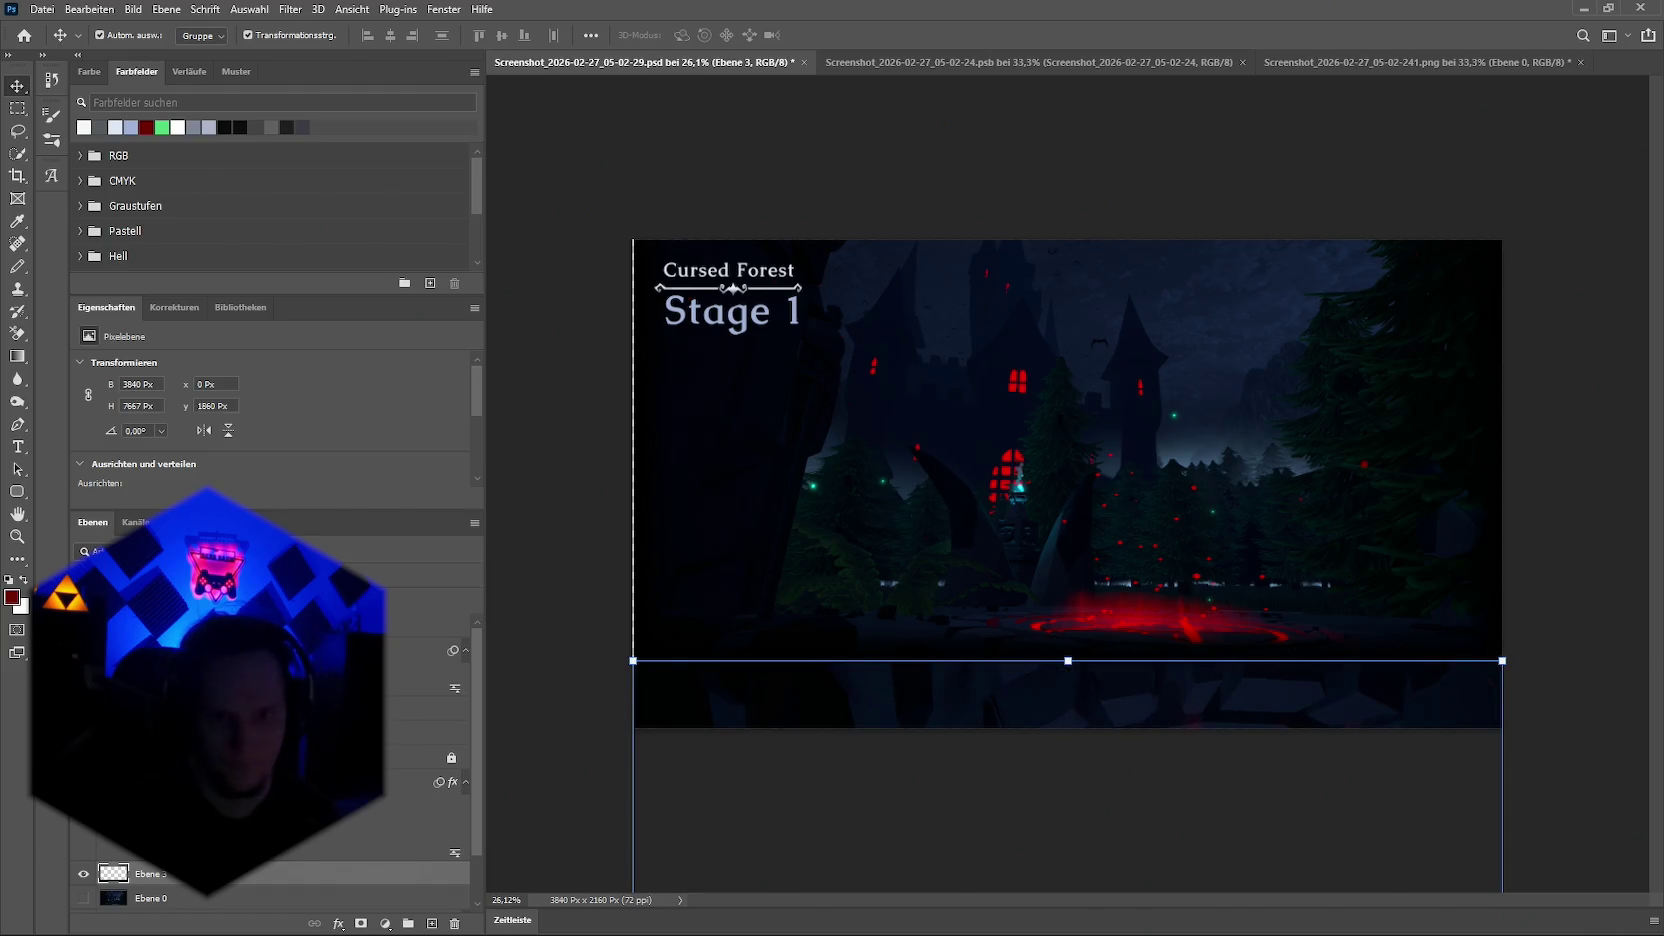
Step: Reselect the stretched copy layer Ebene 3
click(980, 205)
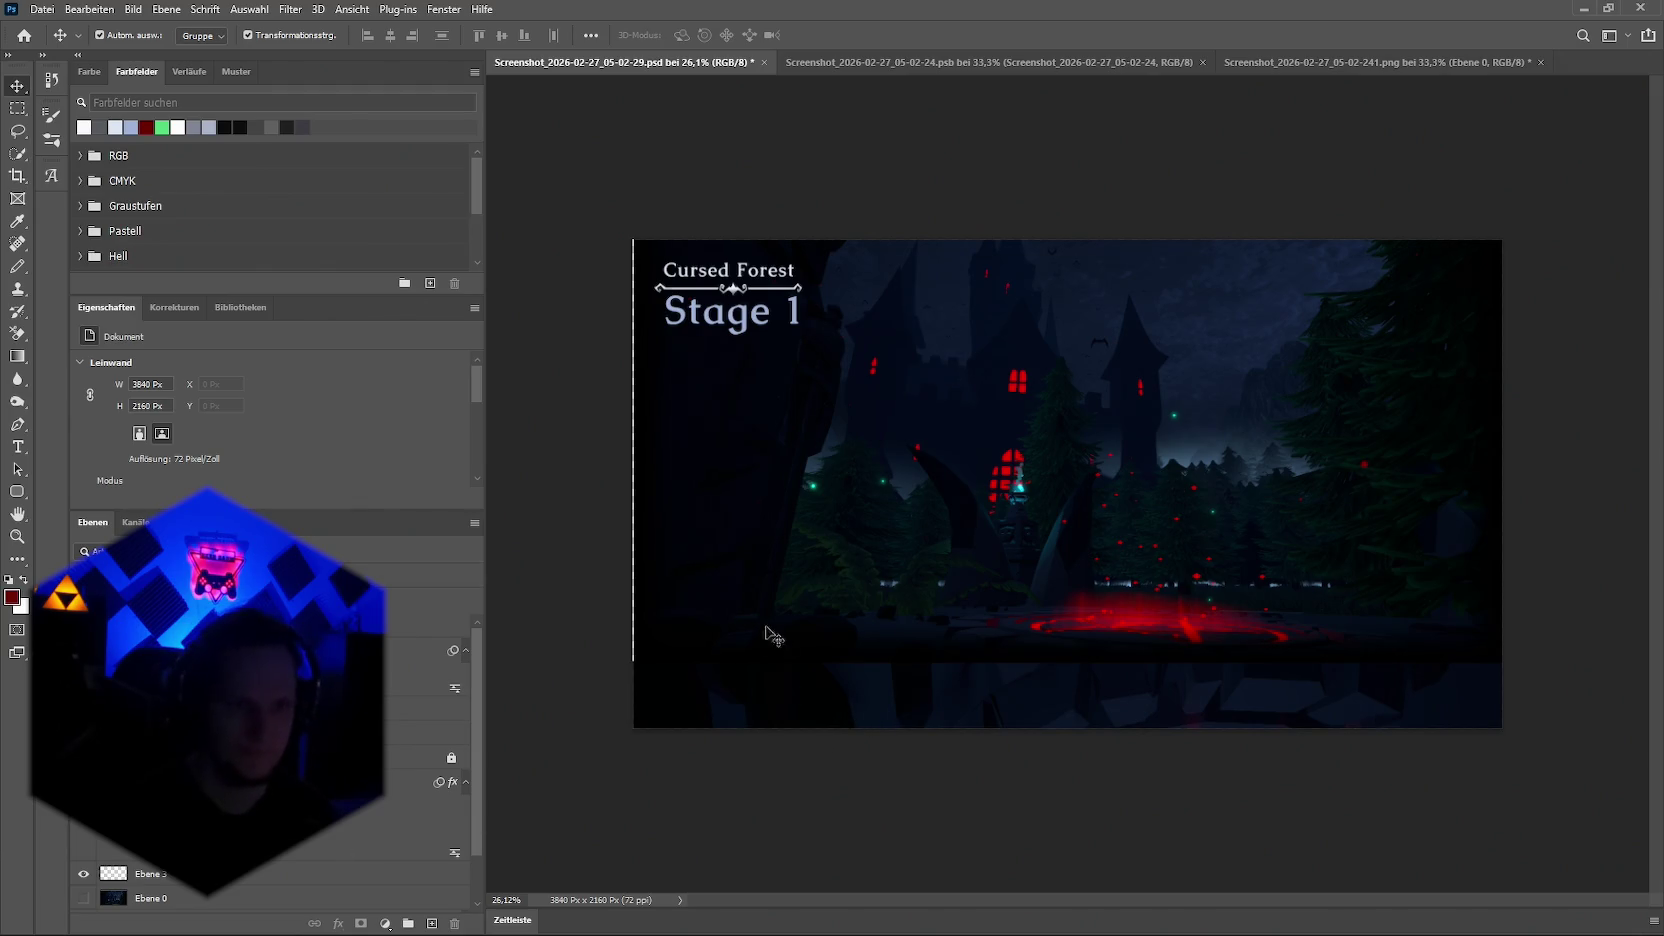
click(795, 528)
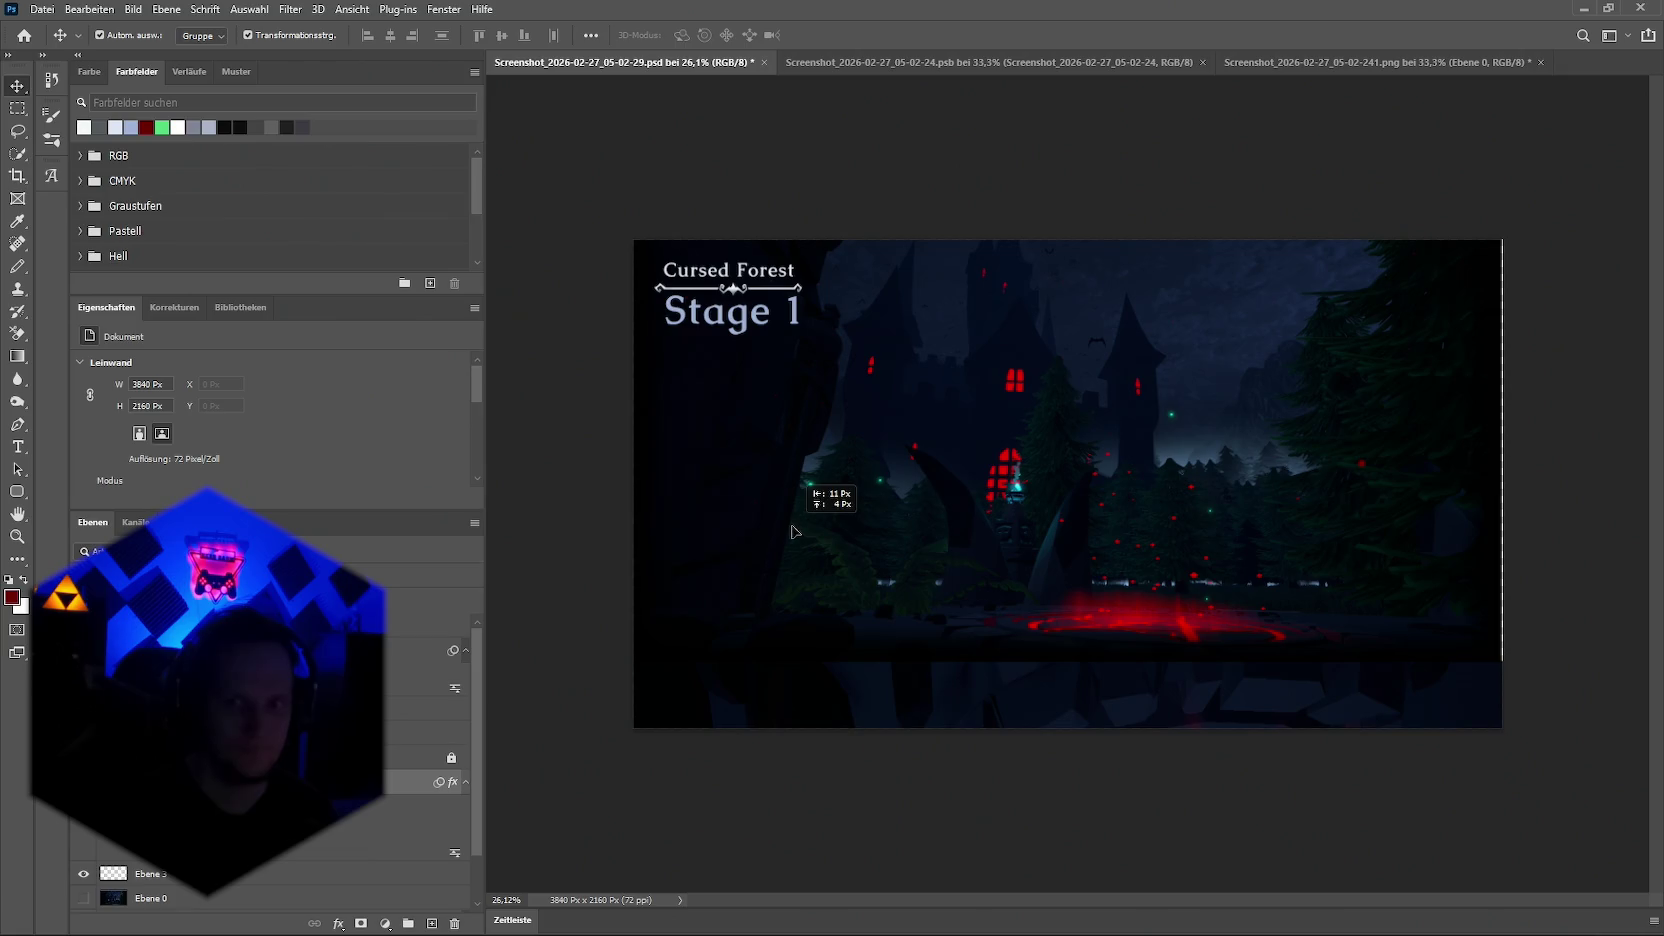
drag(795, 530, 798, 530)
click(1606, 377)
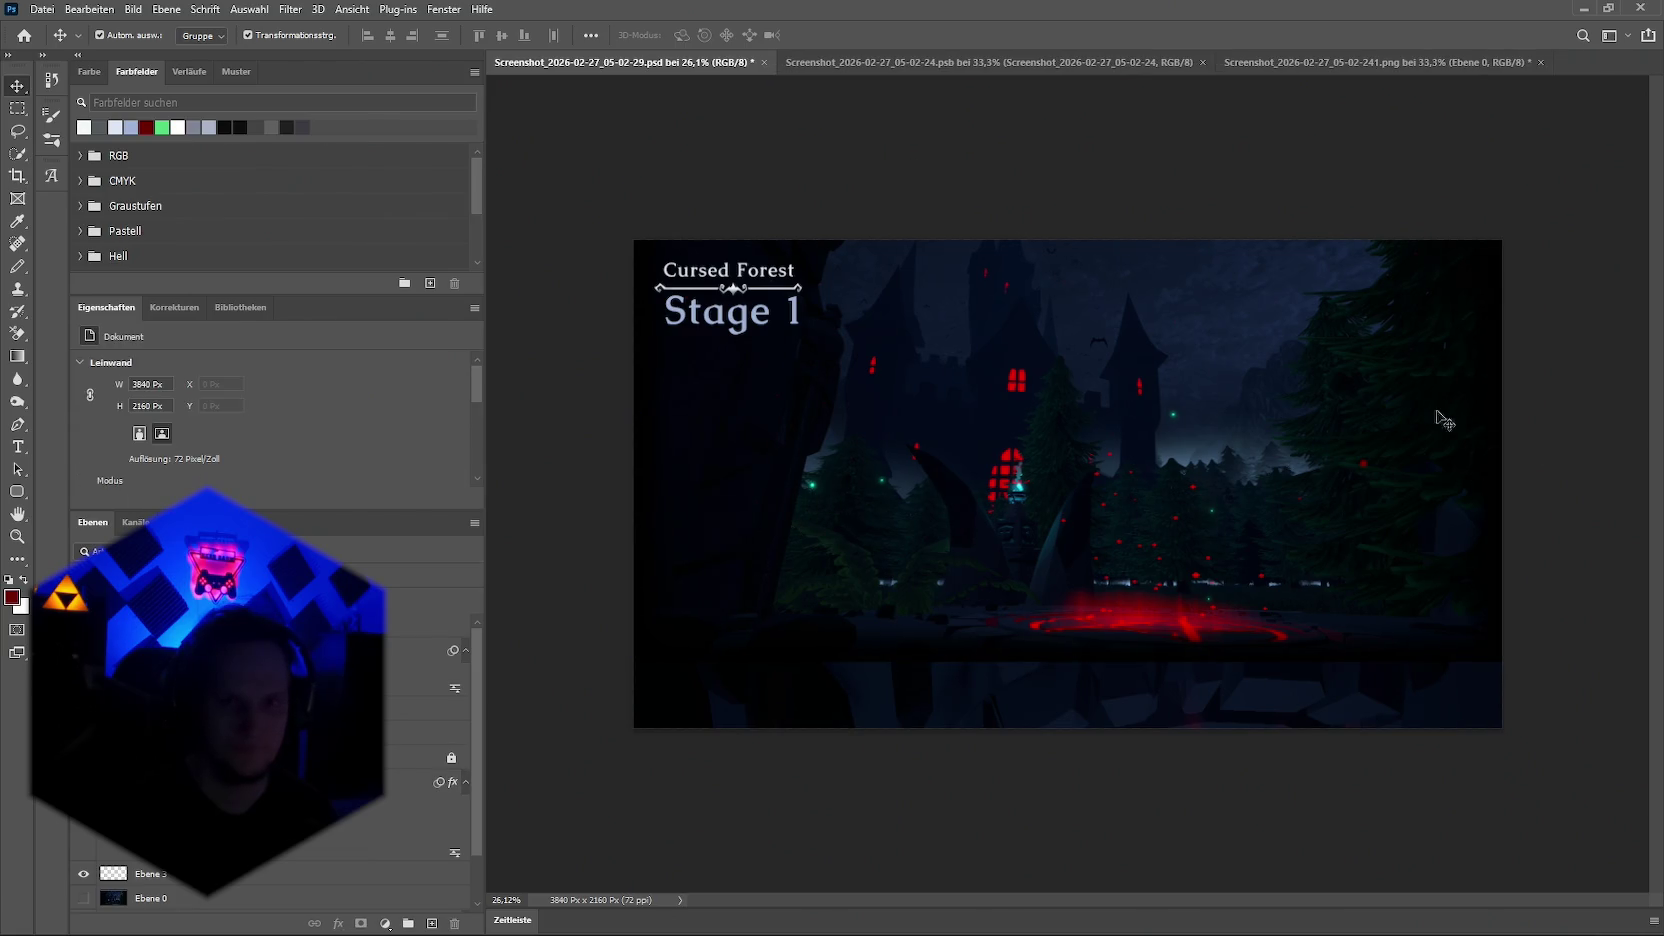
click(1103, 698)
Step: Resize the Ebene 3 strip to about 28% height and commit it
key(ctrl+minus)
key(ctrl+minus)
key(ctrl+minus)
key(ctrl+minus)
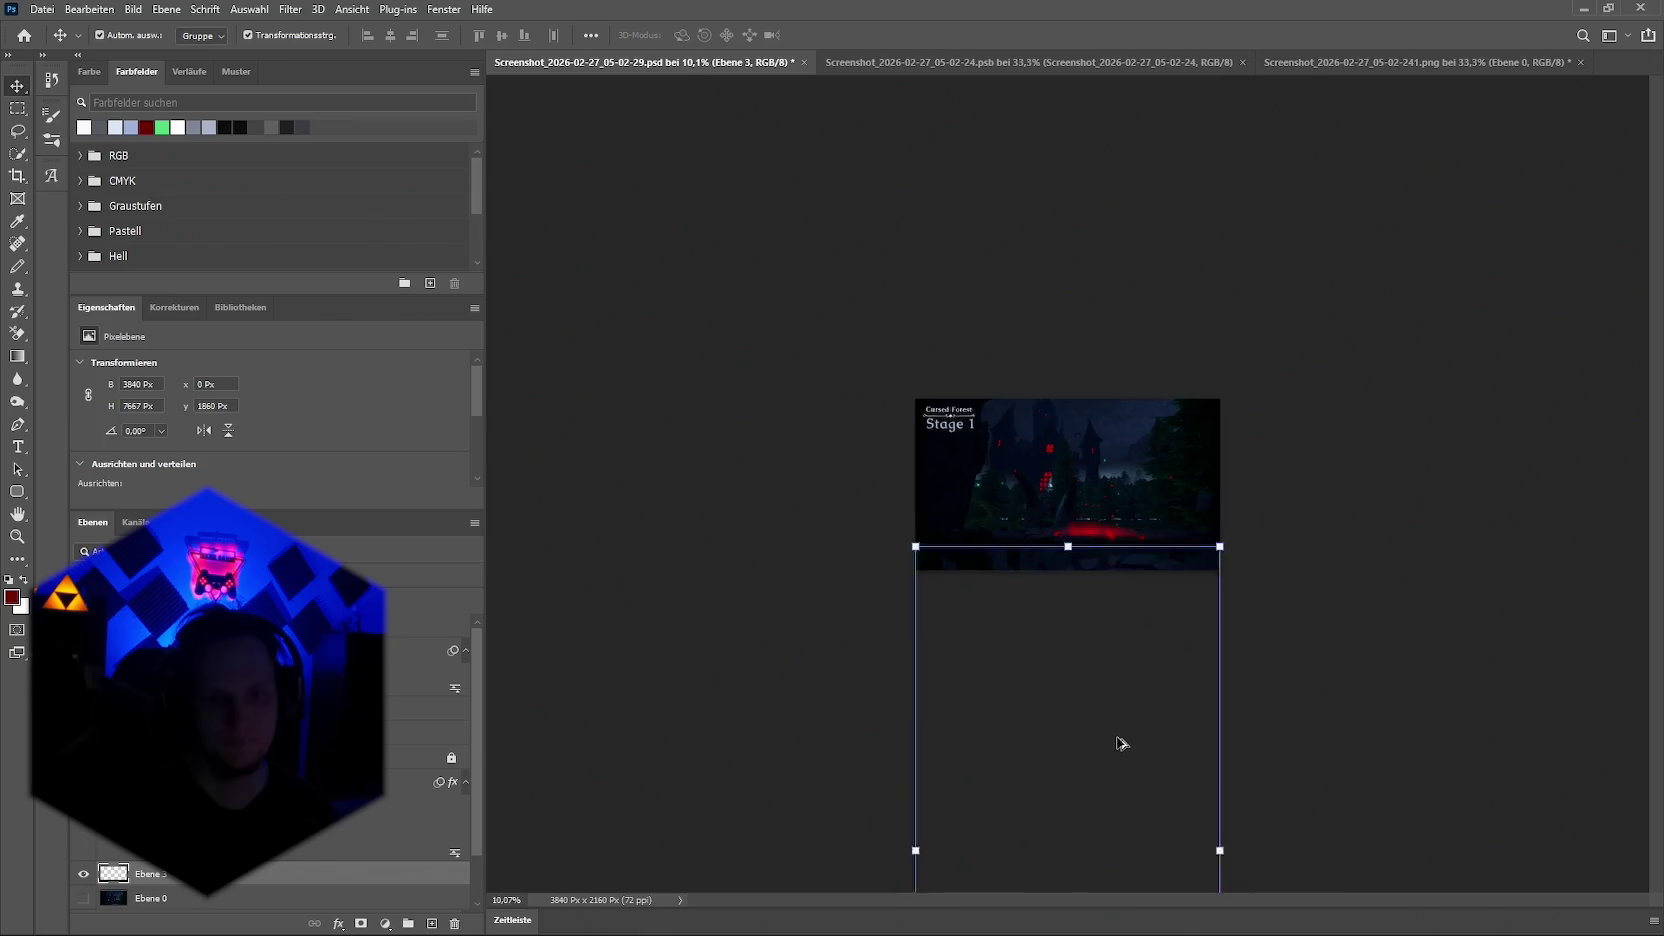
key(ctrl+minus)
drag(1060, 795, 1068, 565)
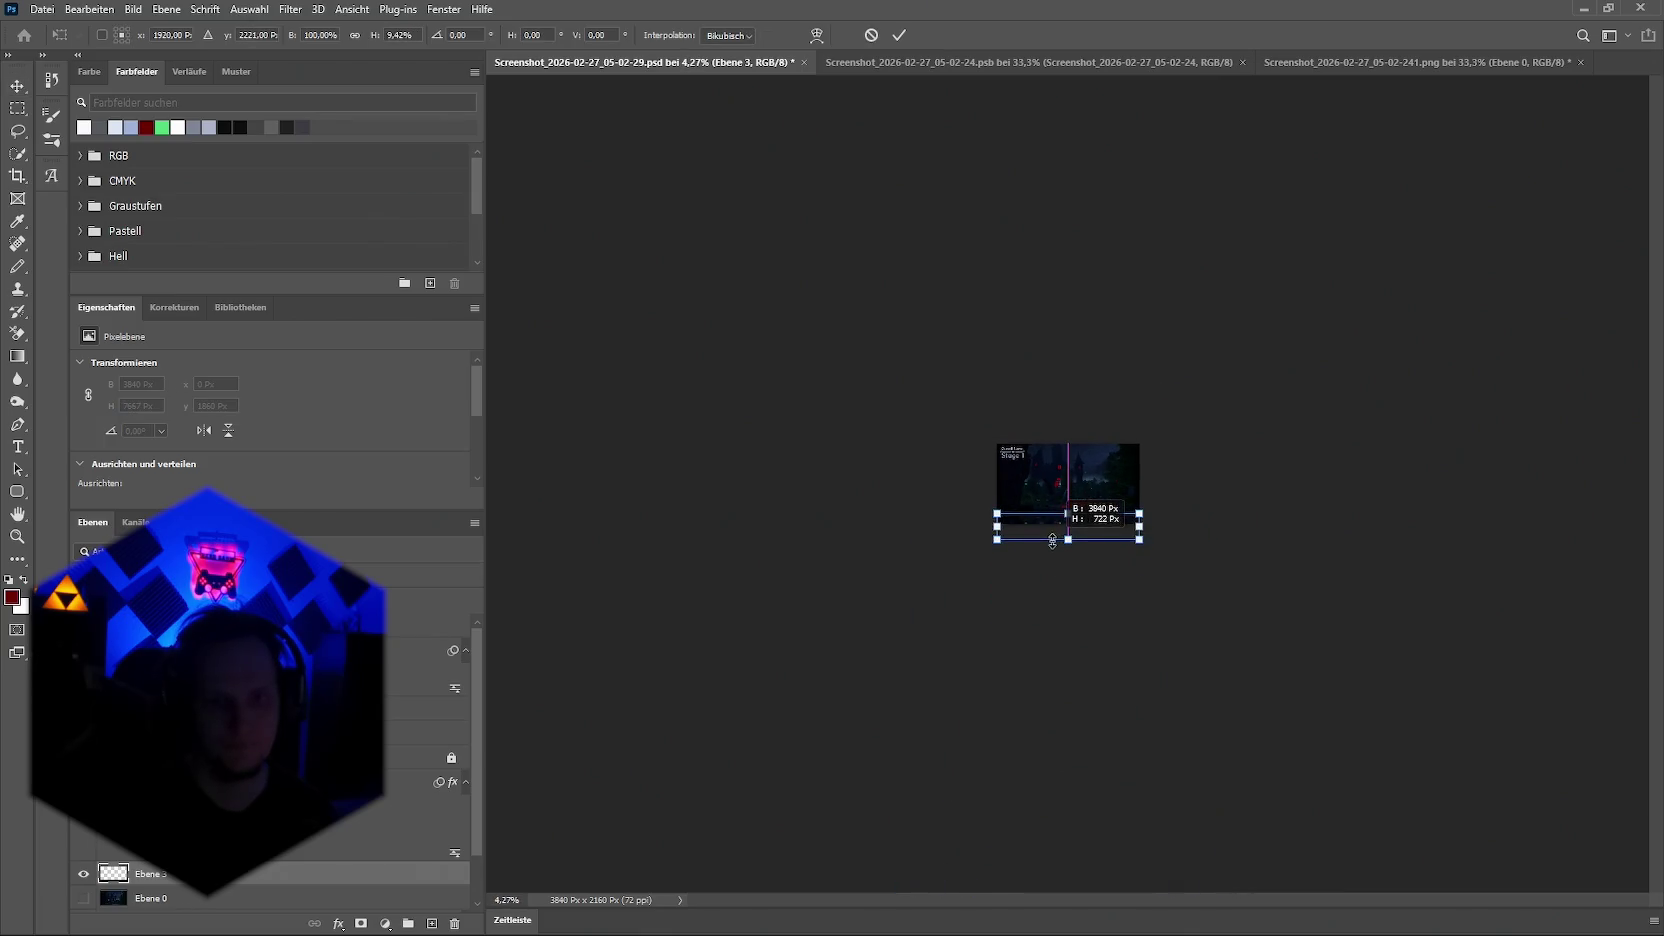
key(ctrl+plus)
key(ctrl+plus)
key(ctrl+plus)
key(ctrl+plus)
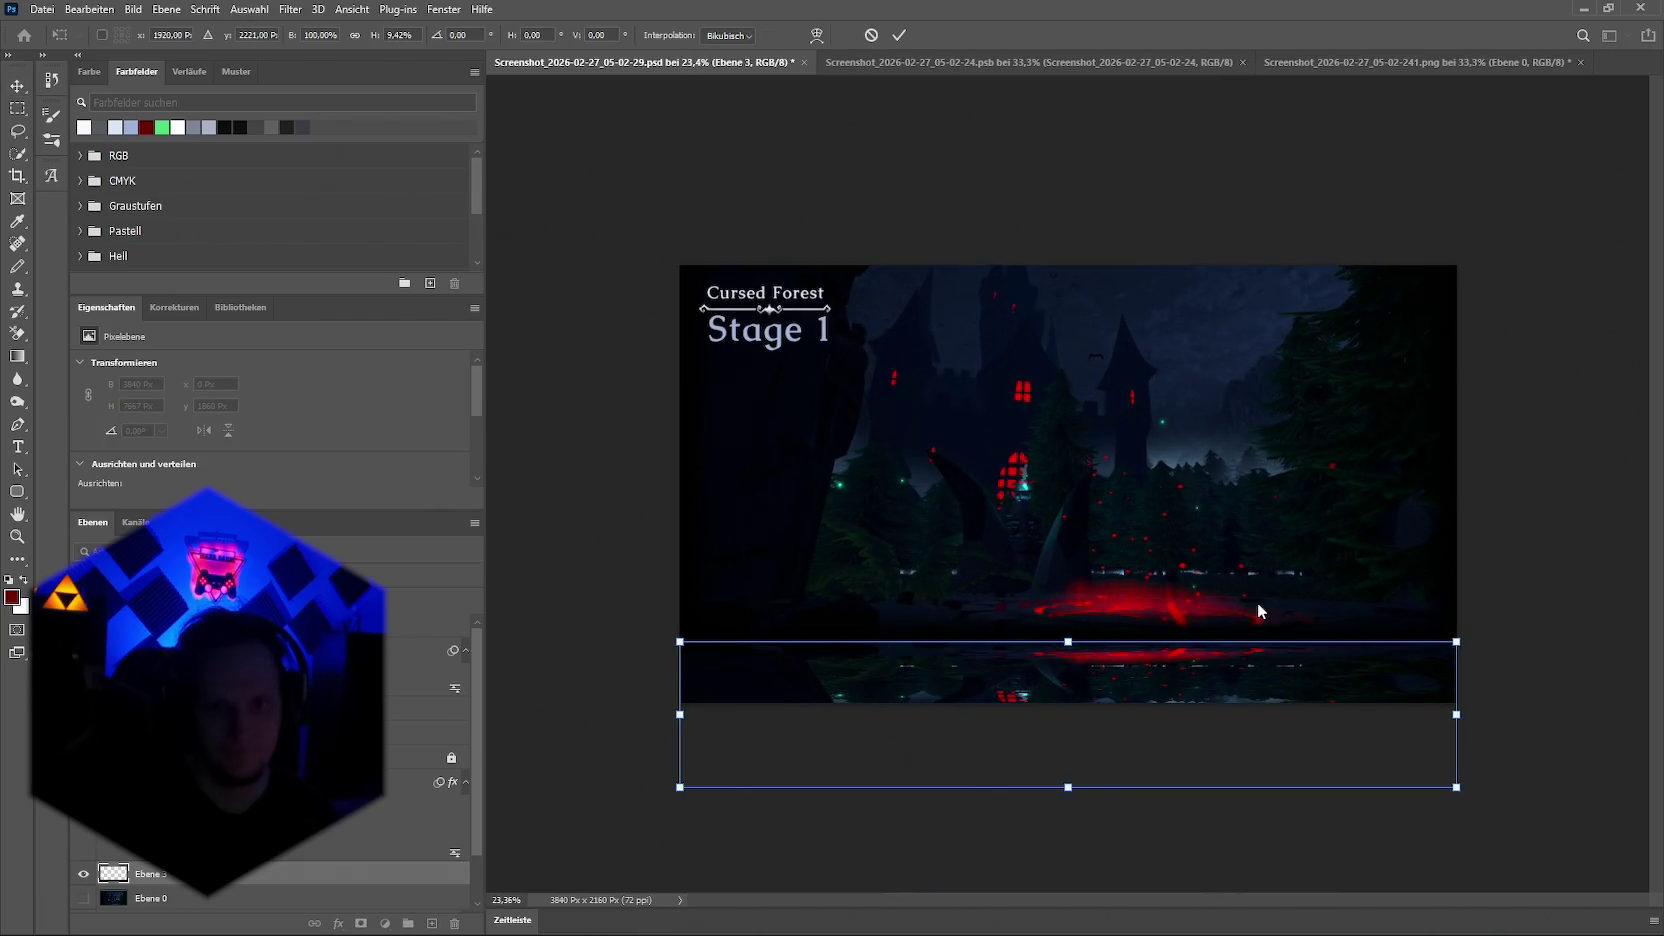
key(ctrl+minus)
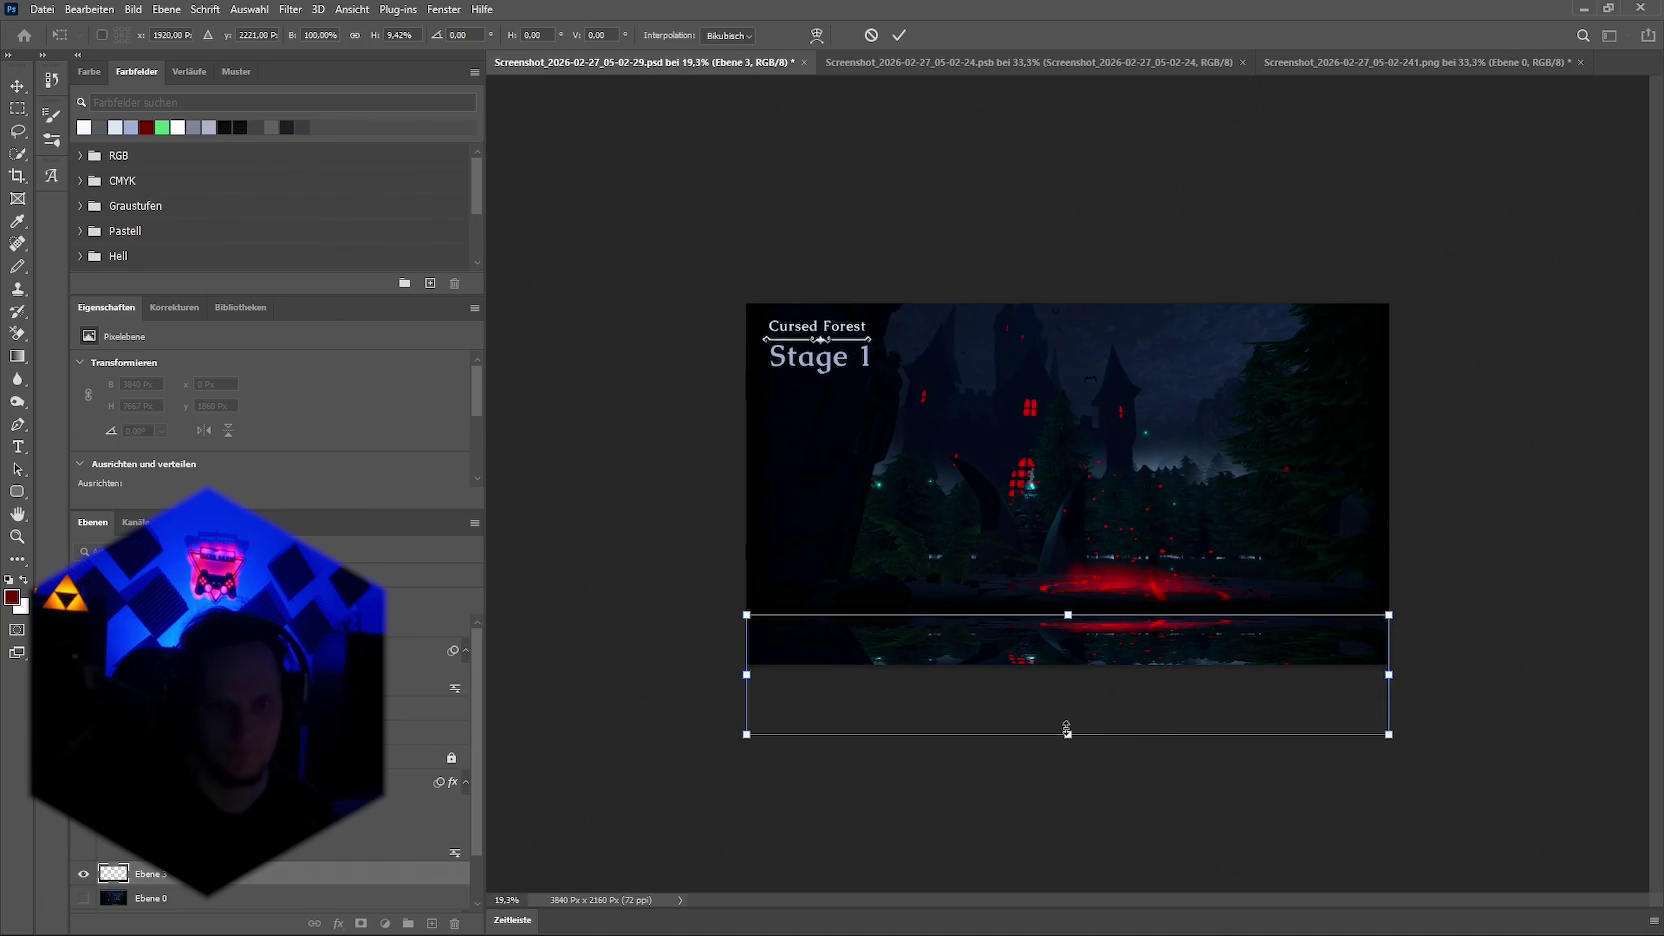
key(ctrl+minus)
drag(1068, 650, 1075, 819)
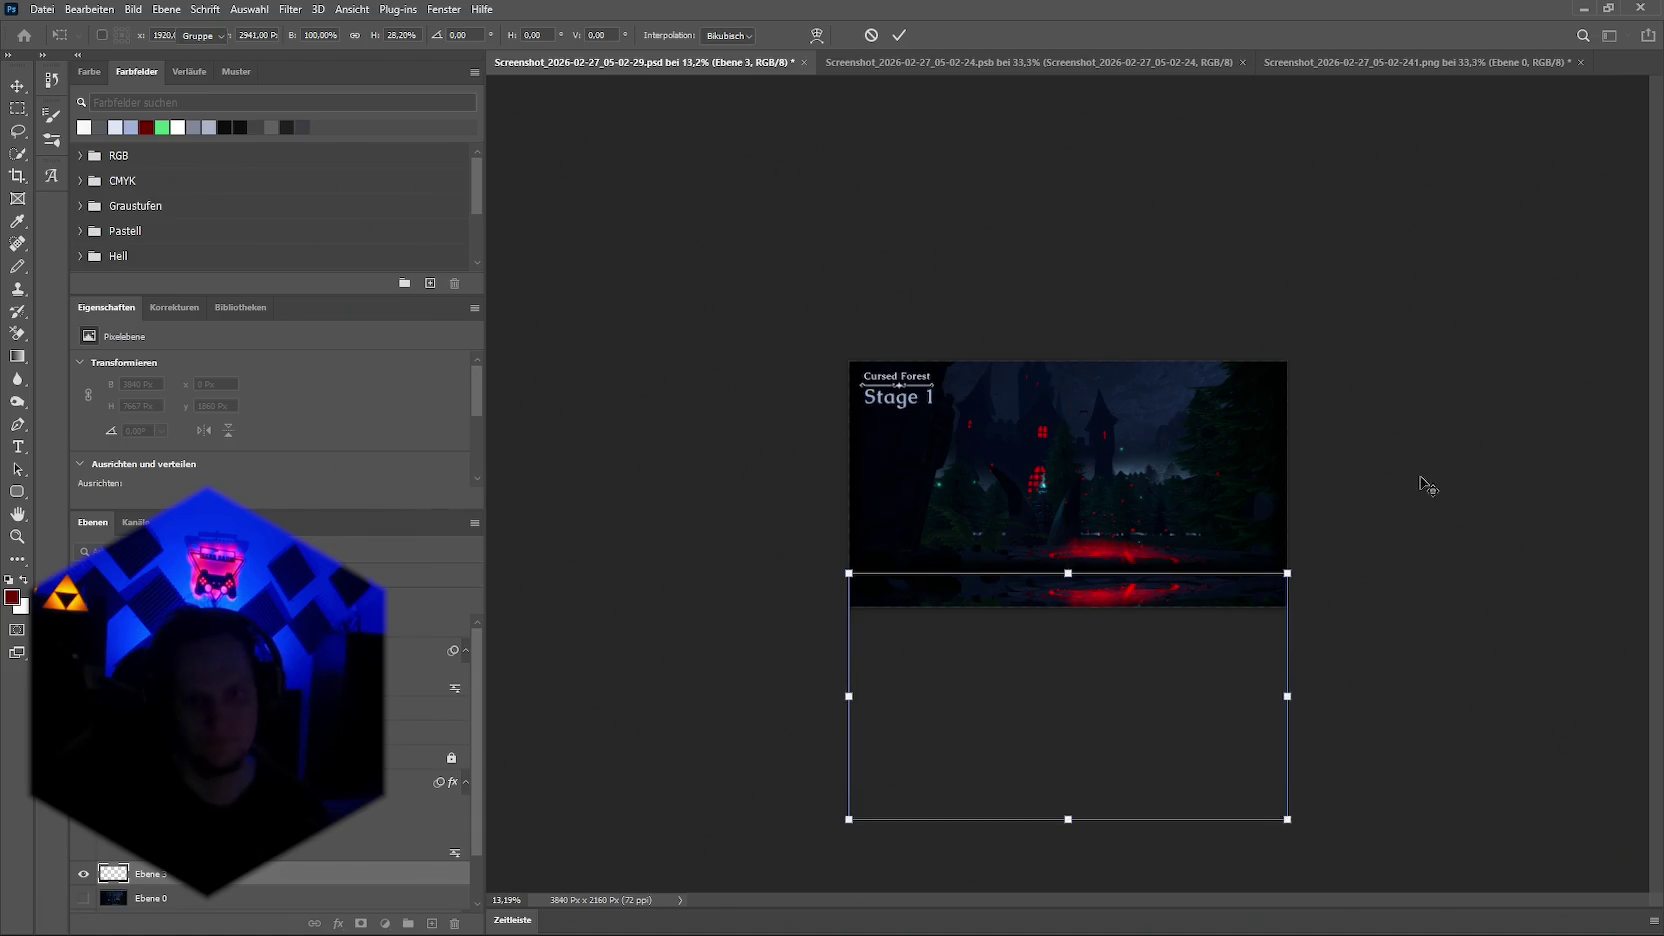
key(Return)
key(ctrl+0)
click(995, 725)
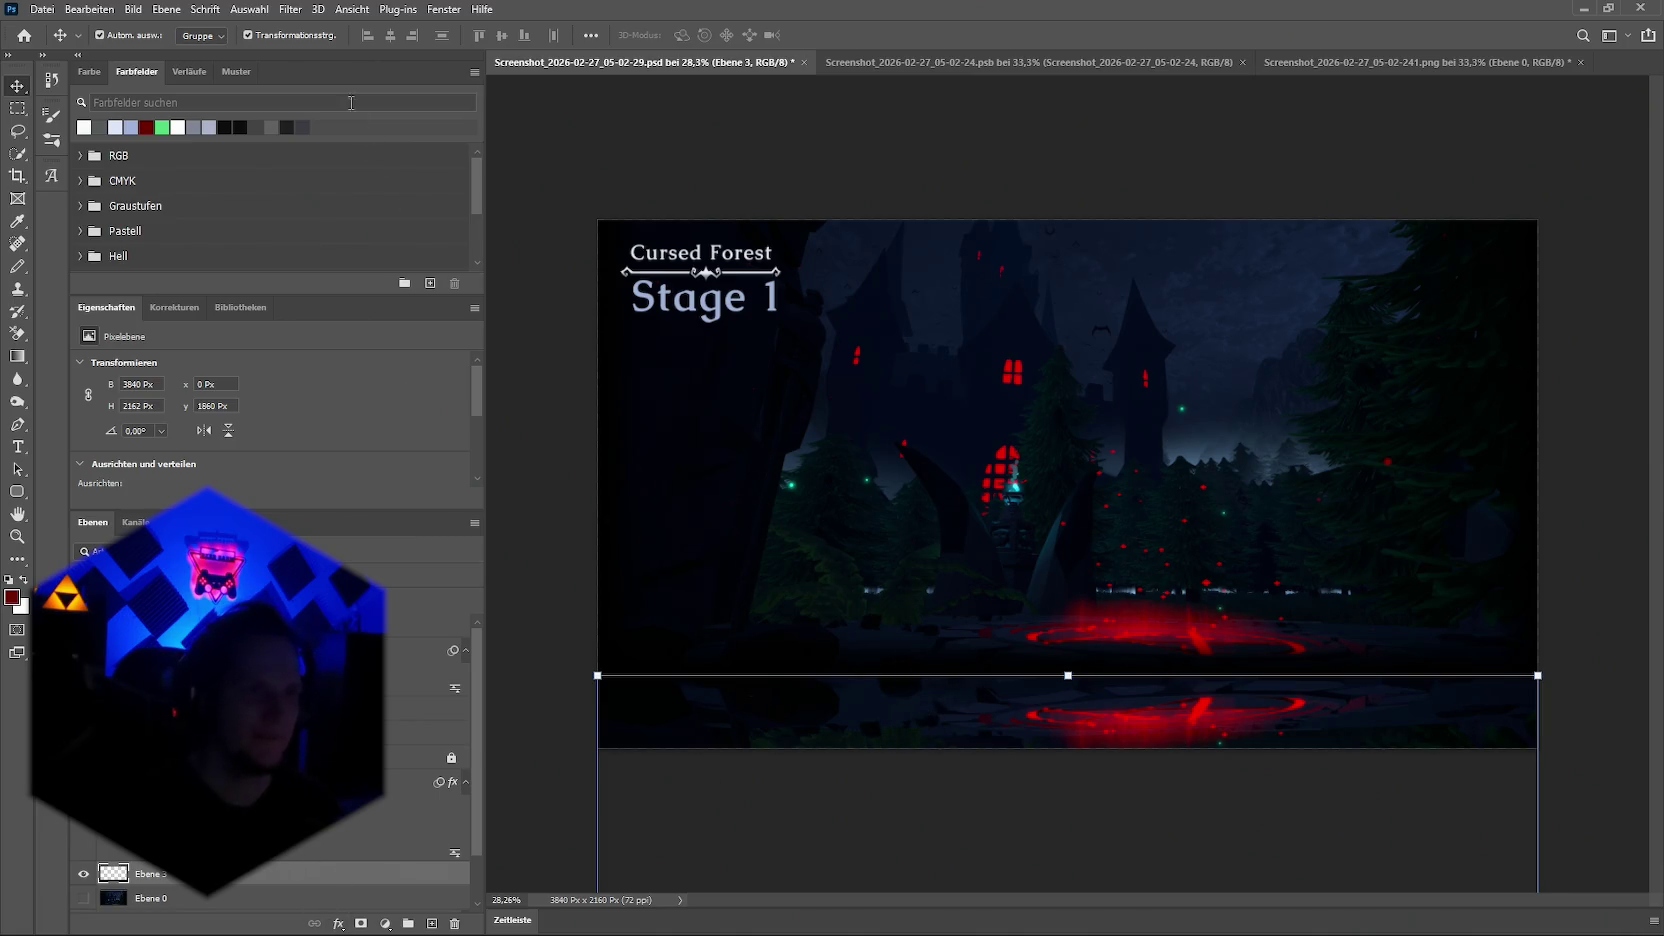
click(287, 9)
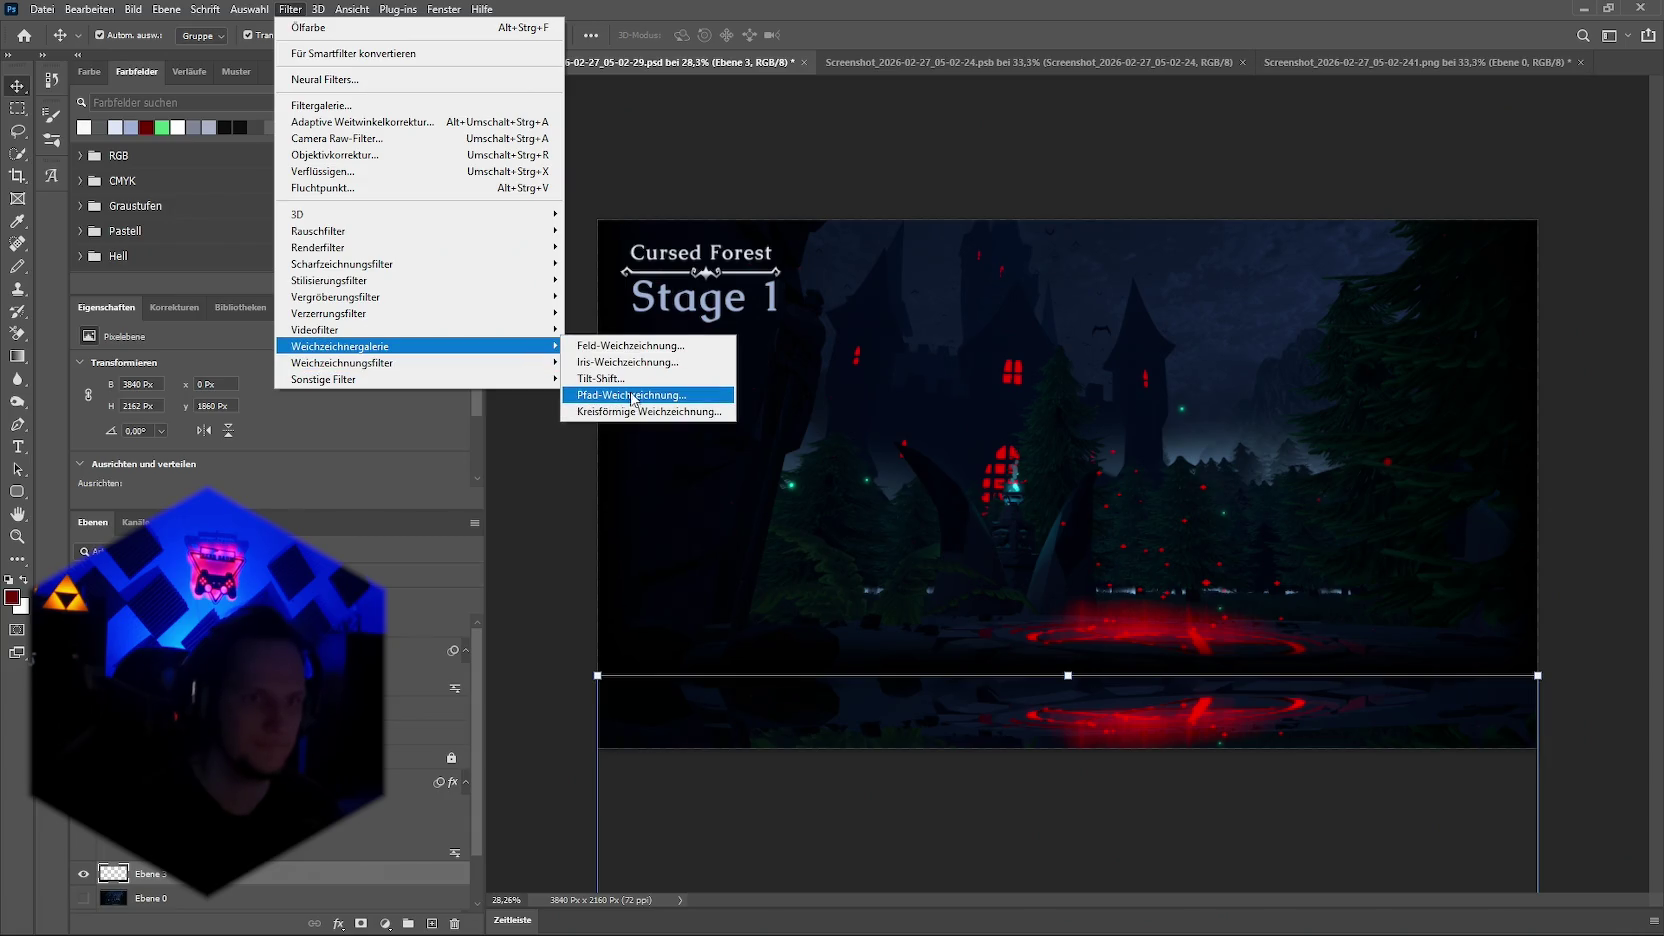
mouse_move(342, 363)
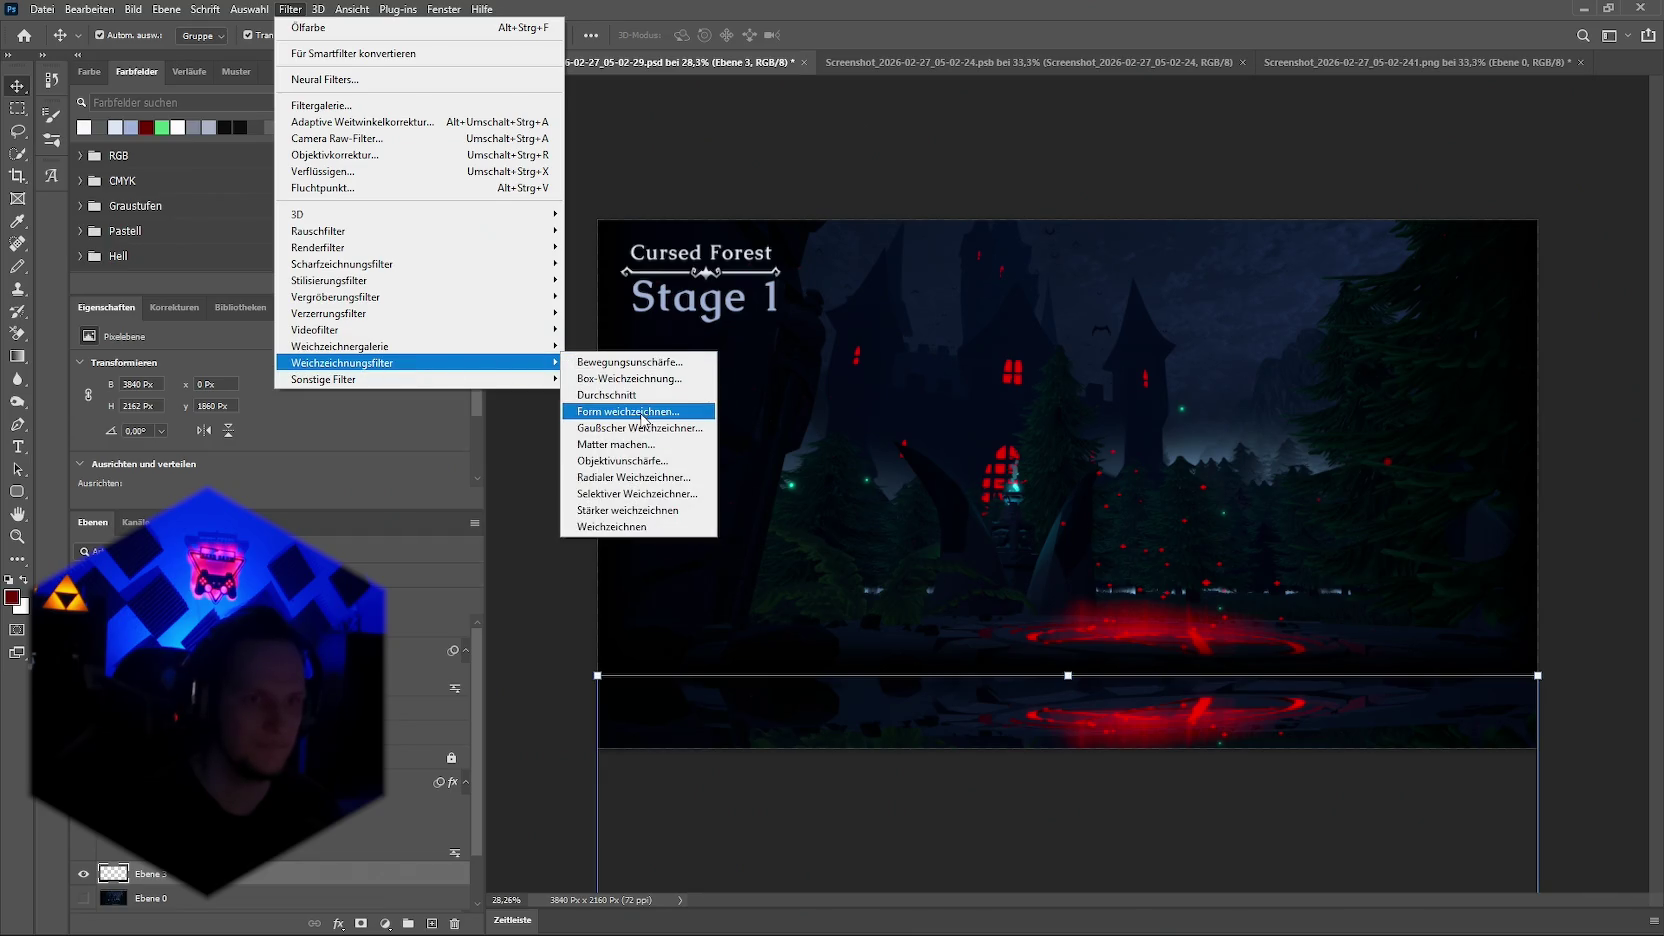
Step: Apply a Gaussian blur of about 52.4 px to the ground strip and nudge it higher
click(642, 428)
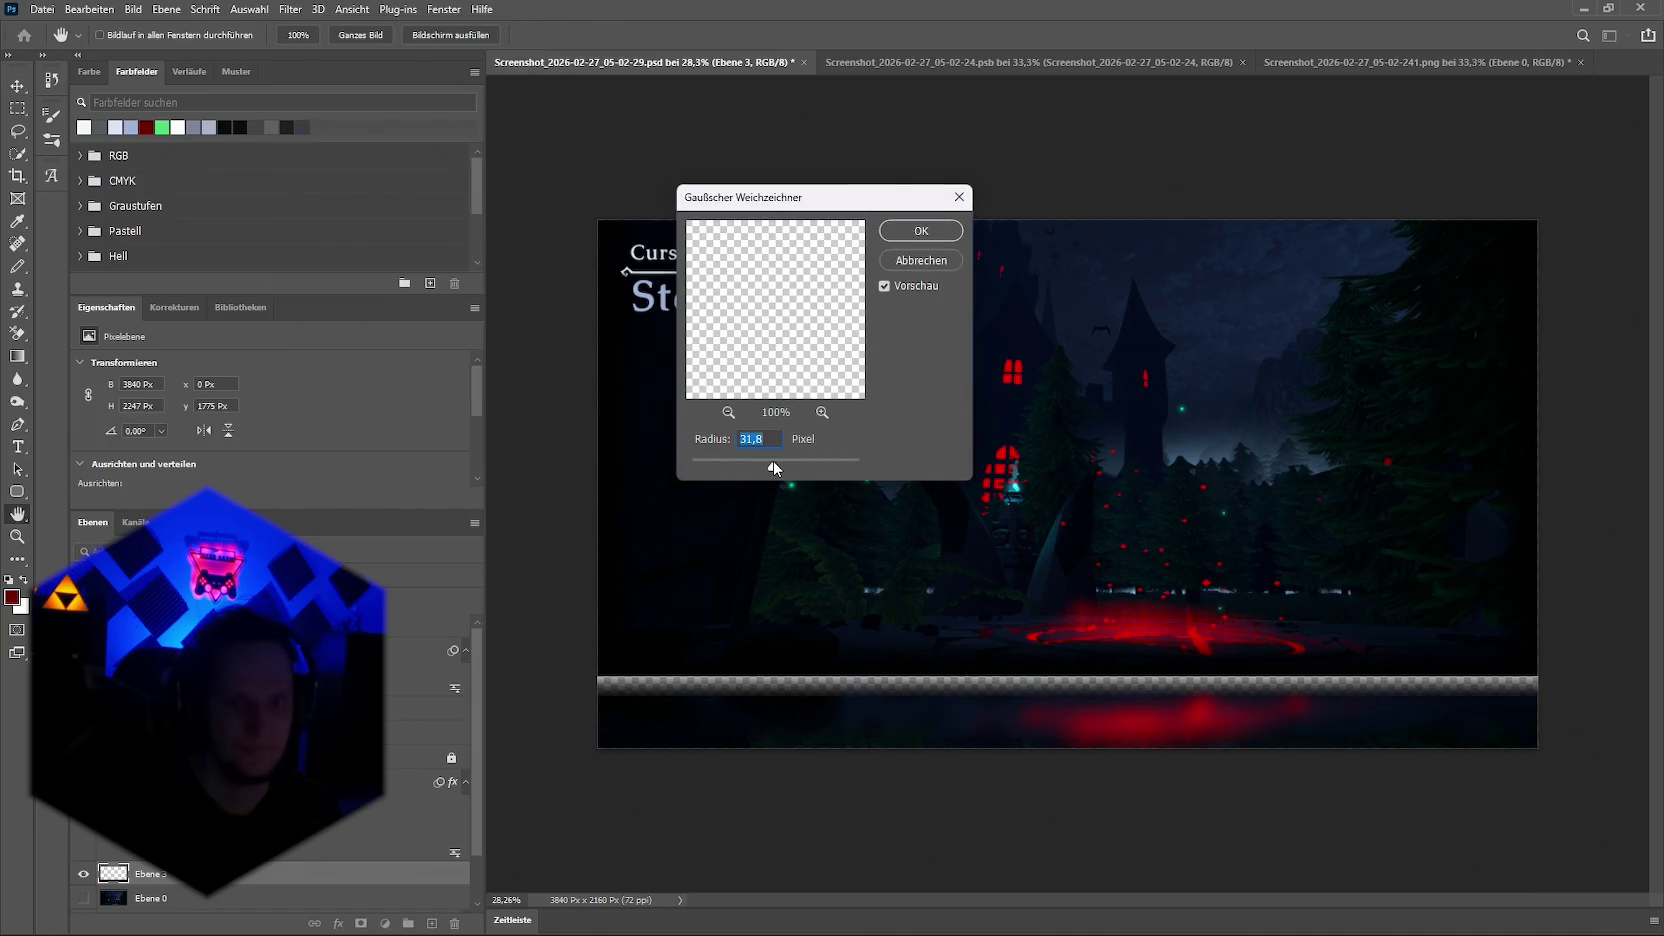
click(925, 236)
drag(958, 725, 963, 685)
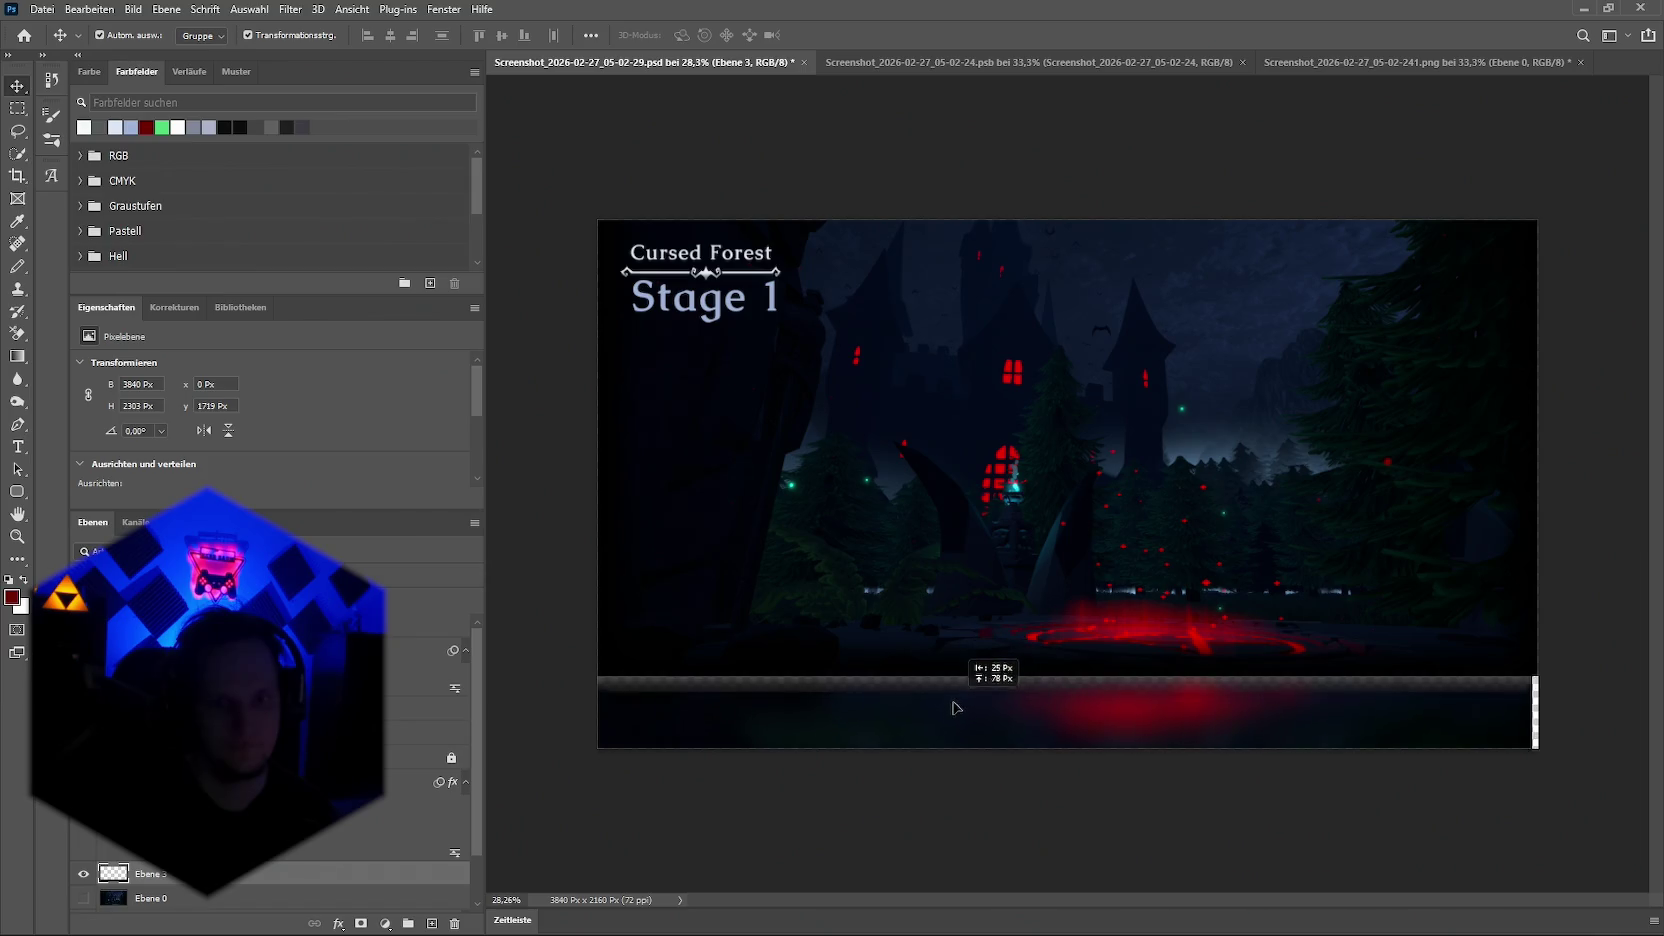
drag(959, 685, 960, 648)
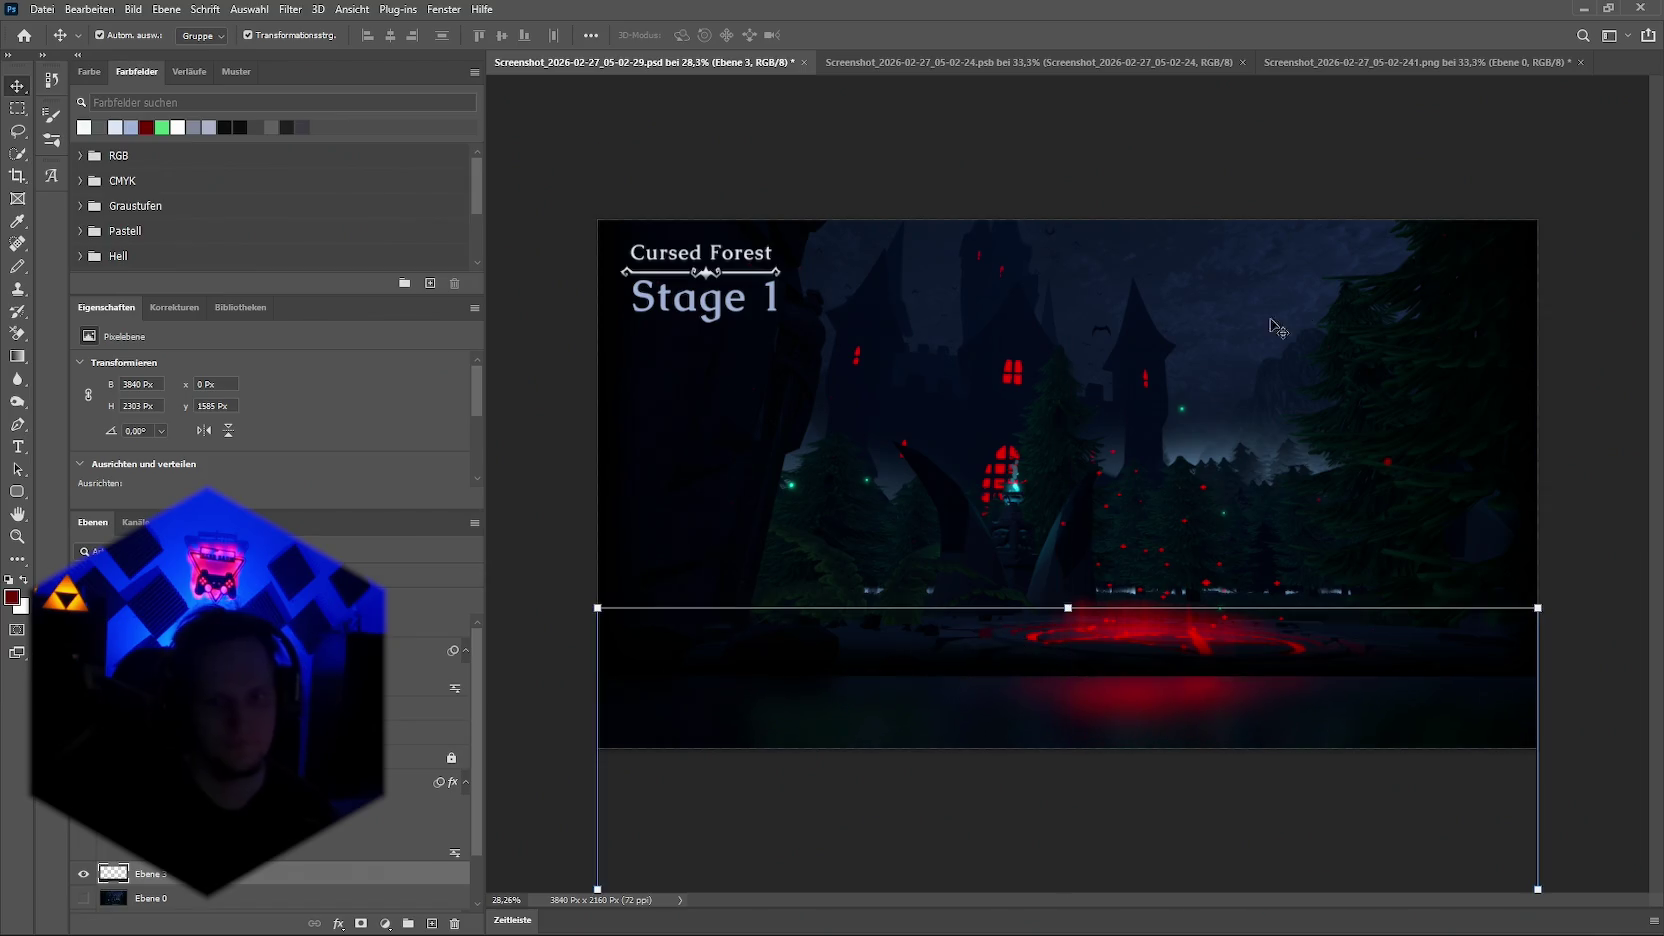
Step: Delete the blurred strip layer Ebene 3
click(1564, 178)
scroll(1287, 480, down, 2)
scroll(1330, 520, up, 2)
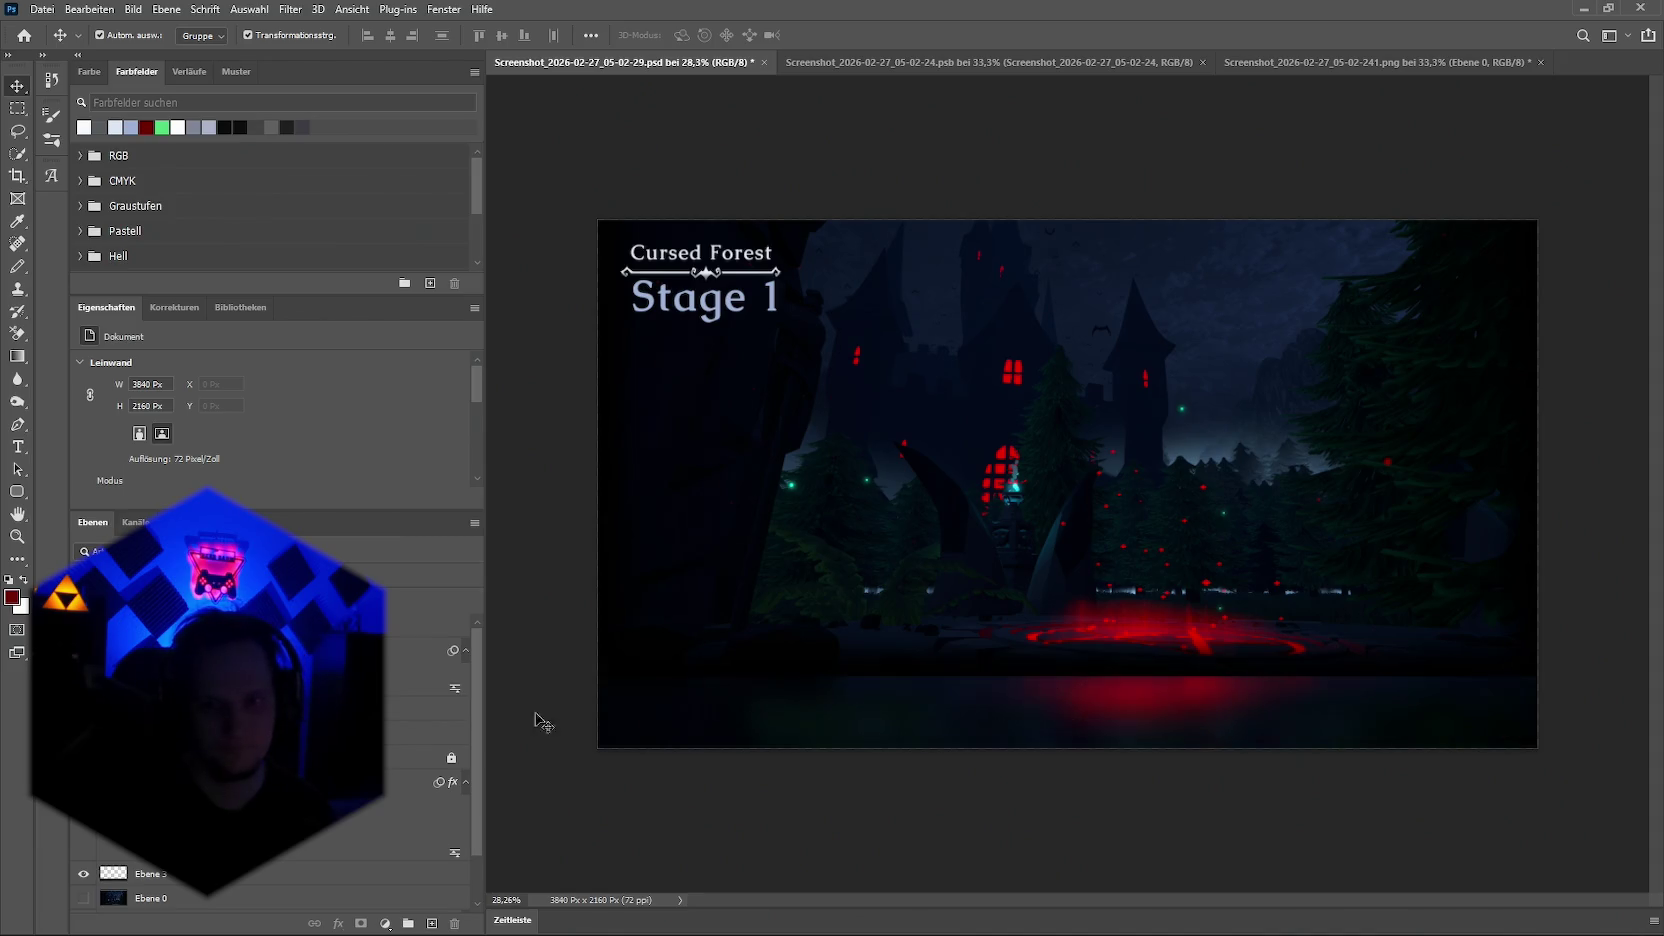
click(1115, 716)
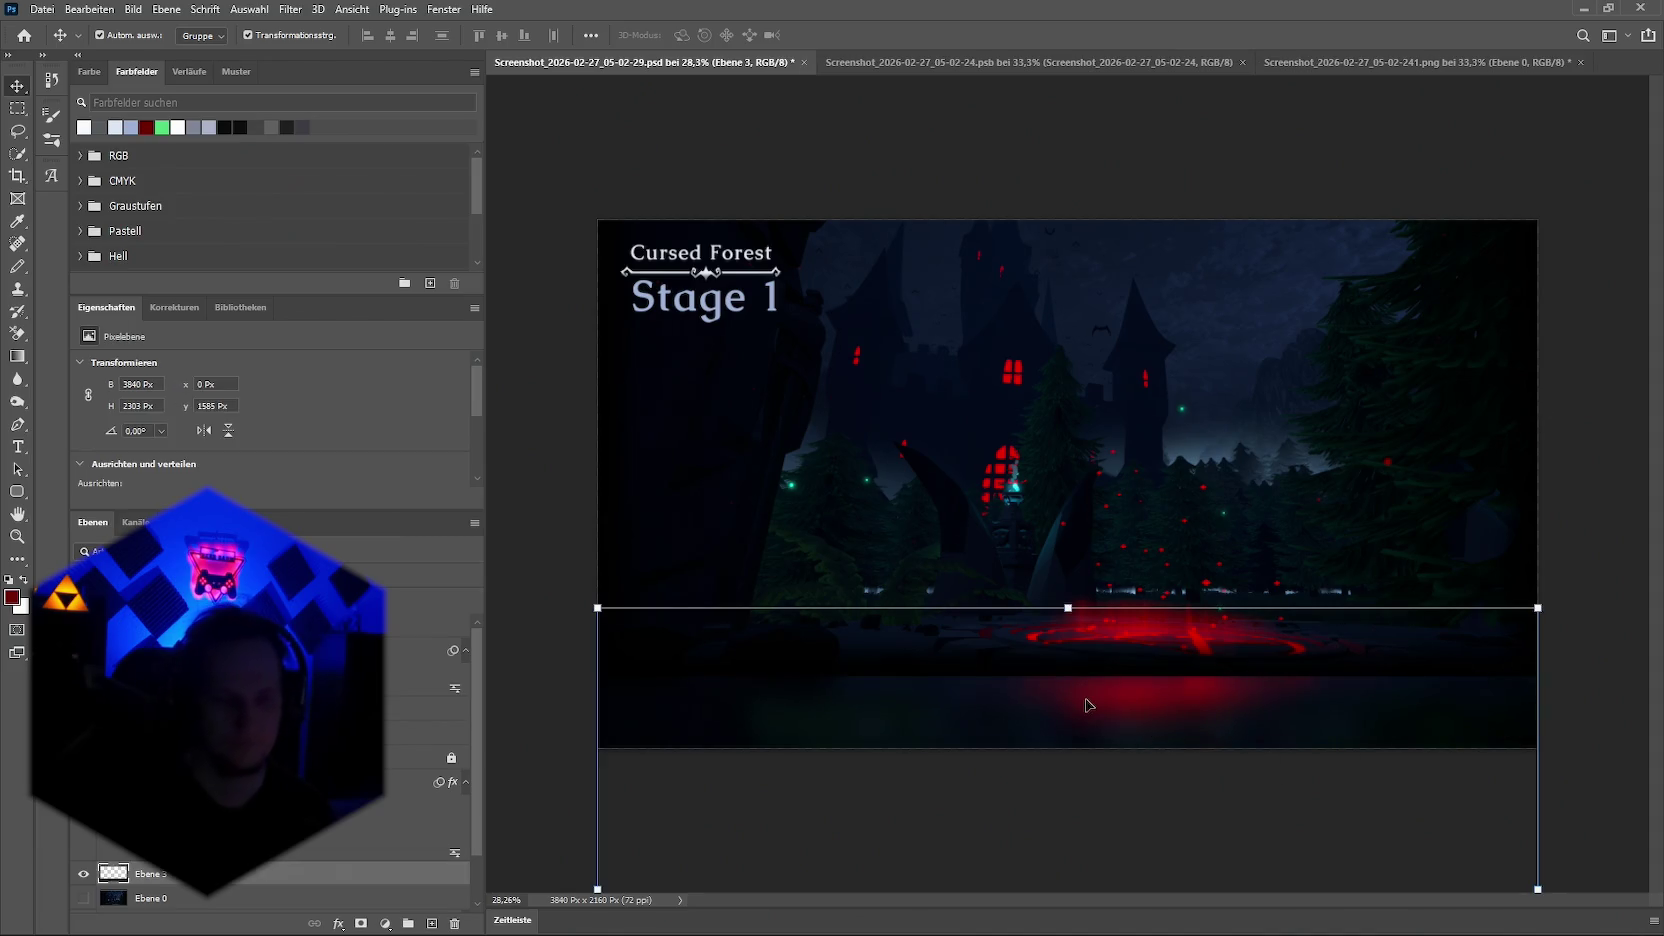
key(Delete)
Step: Stretch the castle screenshot layer down to the canvas bottom edge
click(1123, 655)
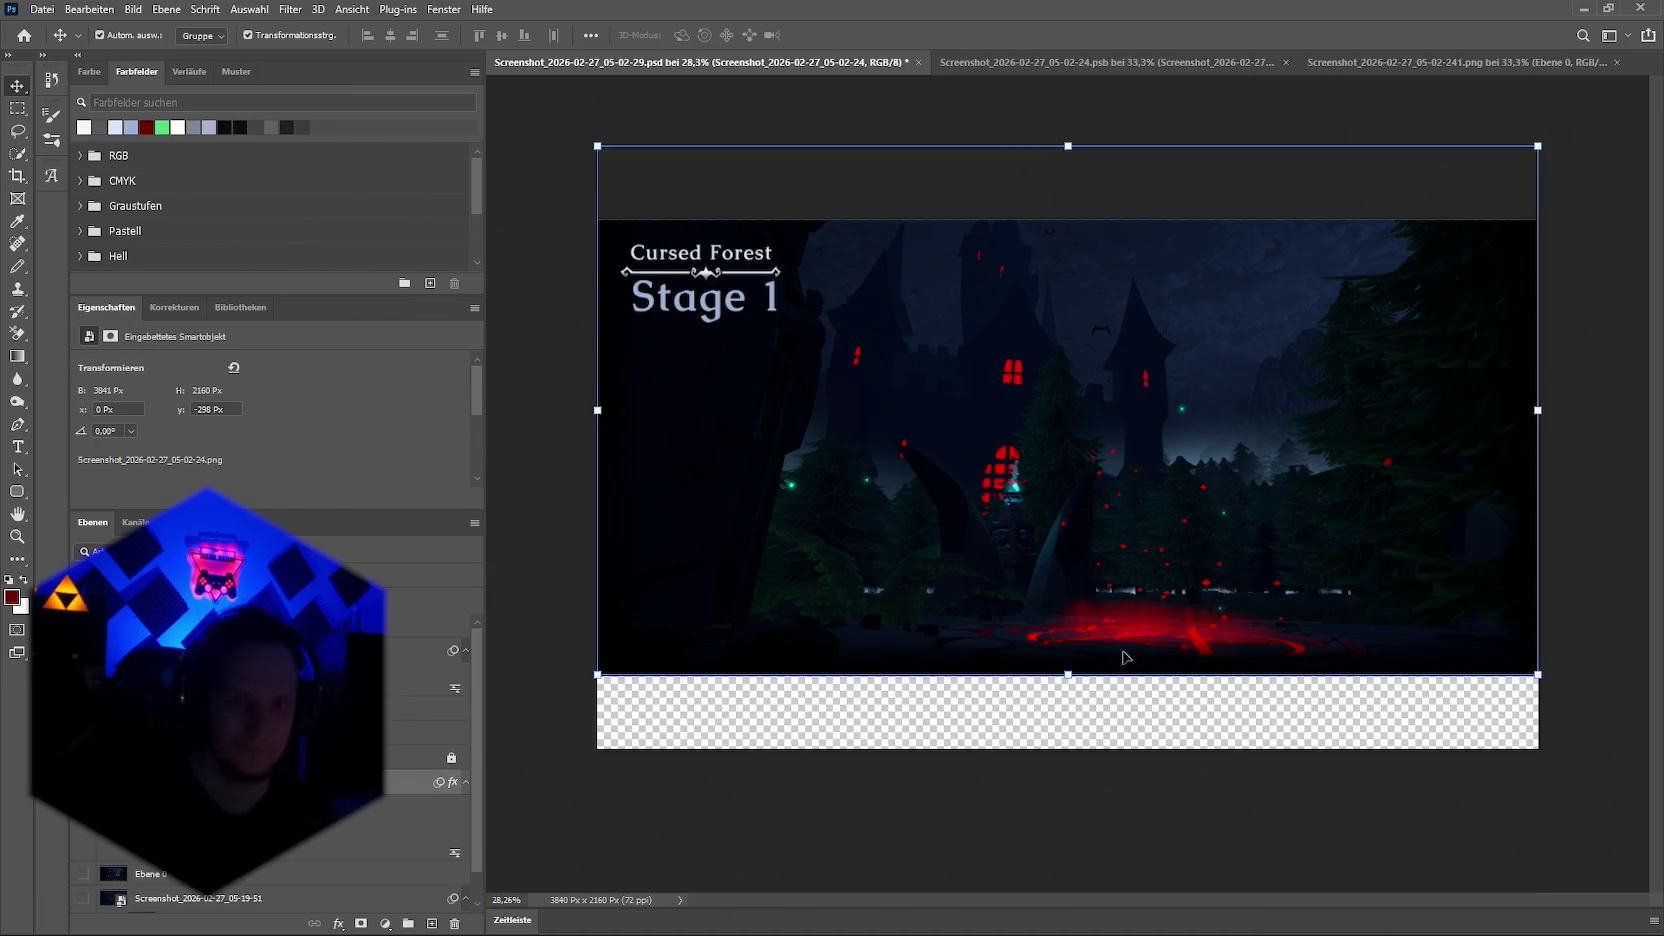
drag(1075, 670, 1061, 749)
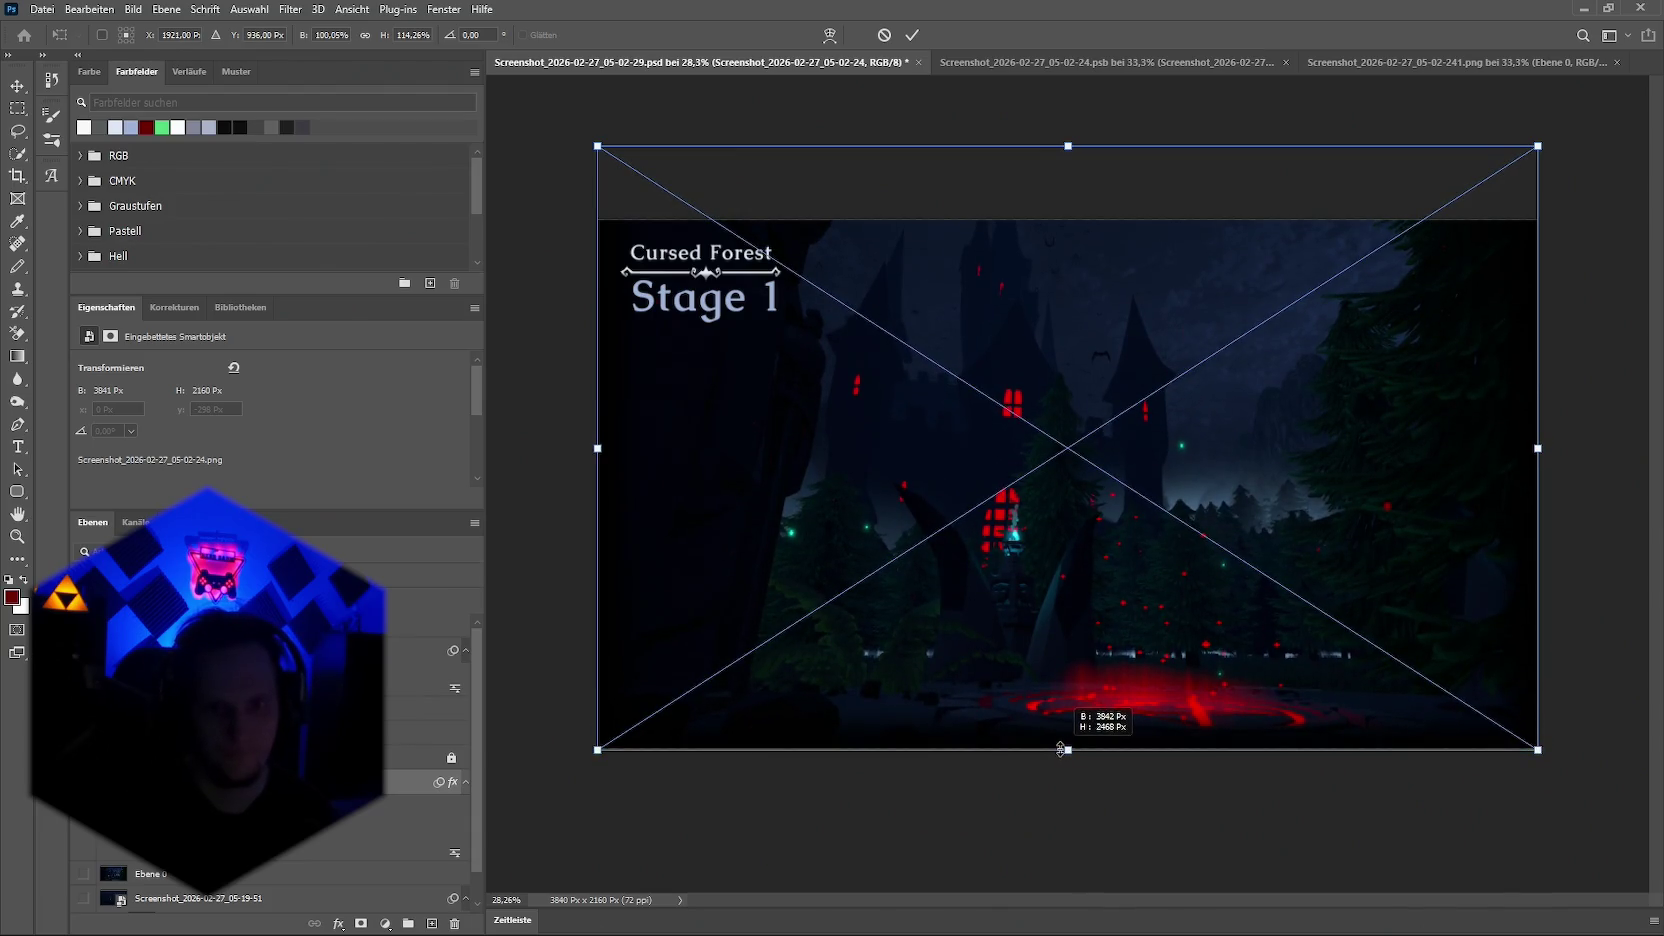
drag(1061, 749, 1061, 748)
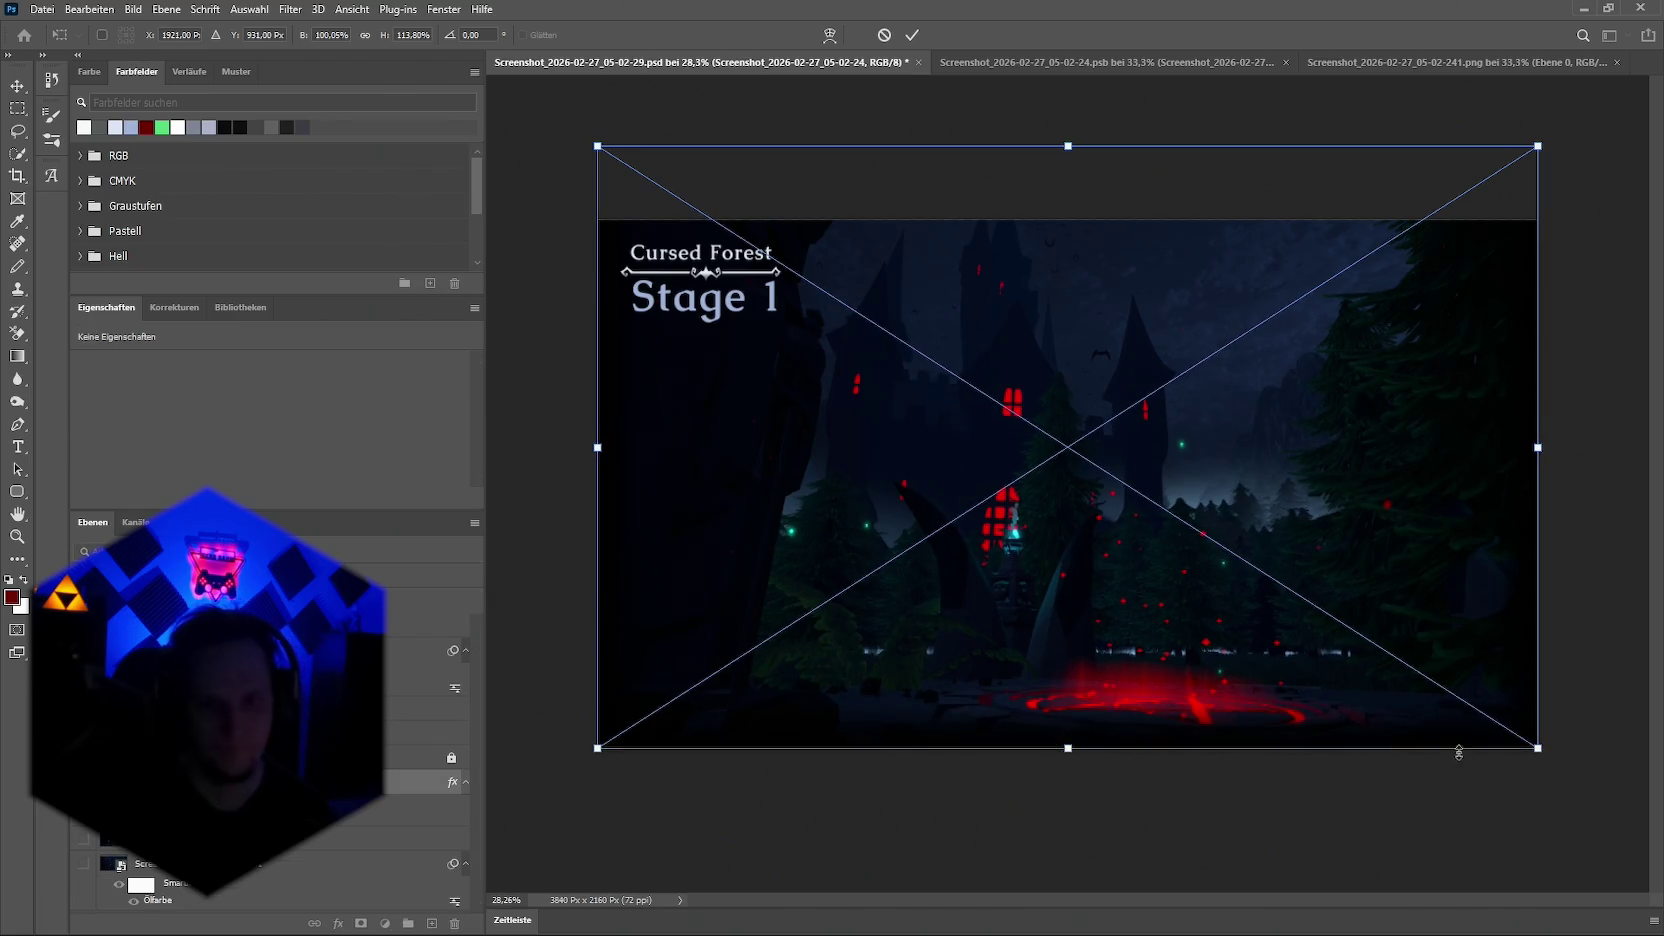
key(Return)
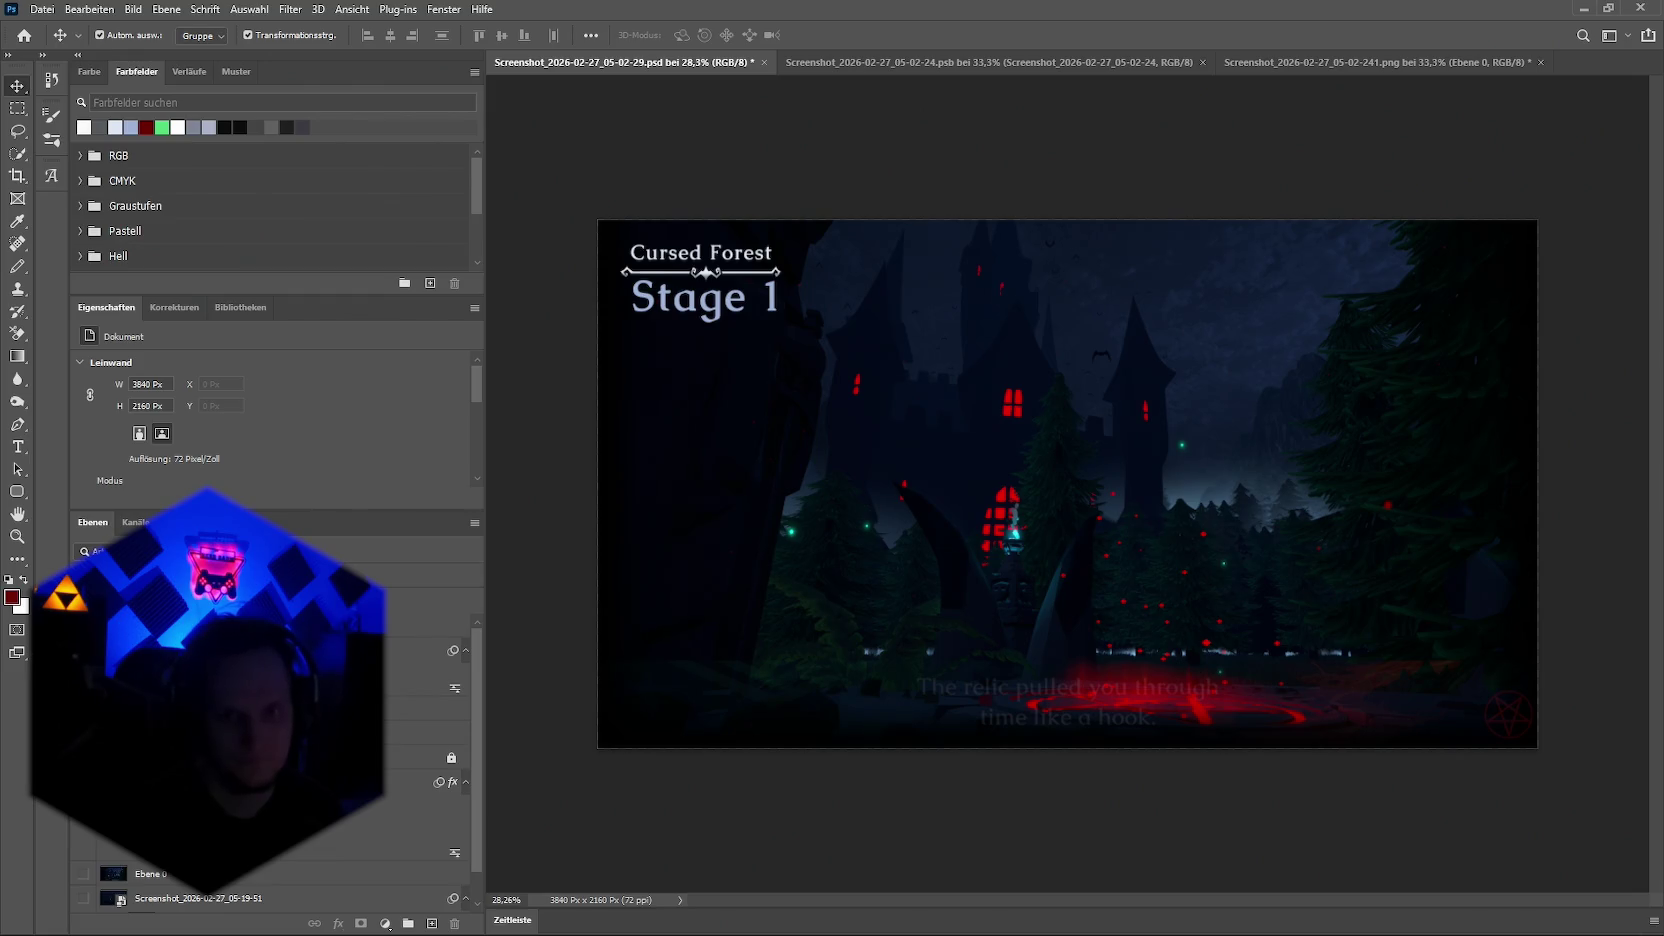
click(430, 766)
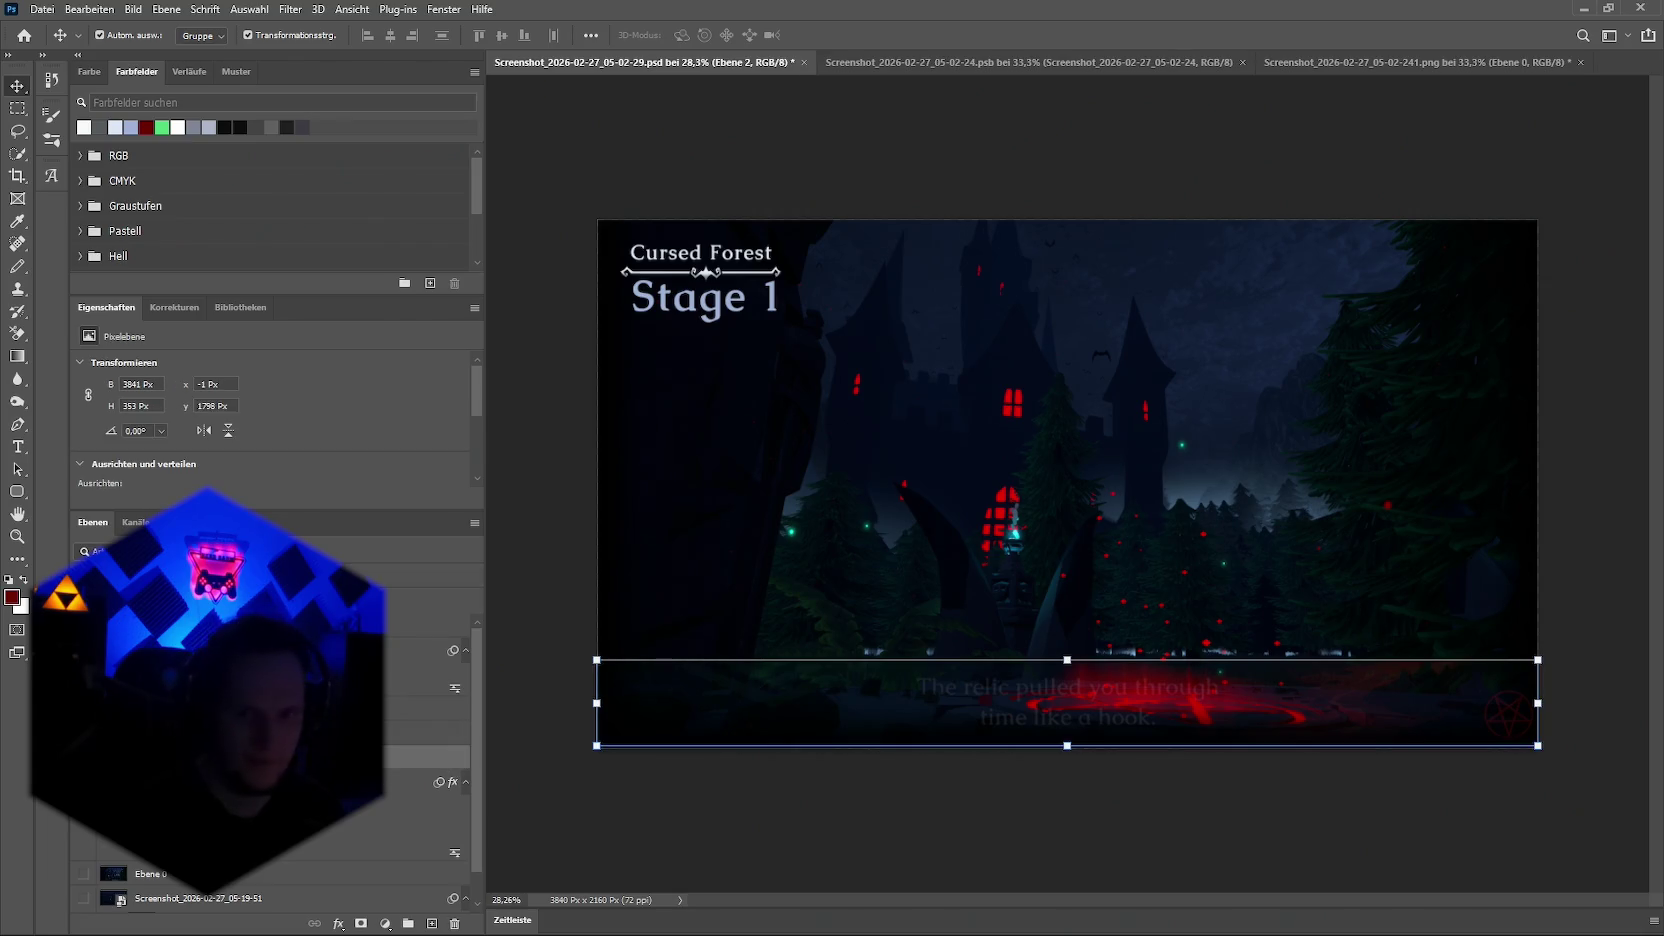
Step: Make banner layer Ebene 2 fully opaque and move it up into the lower middle of the scene
key(0)
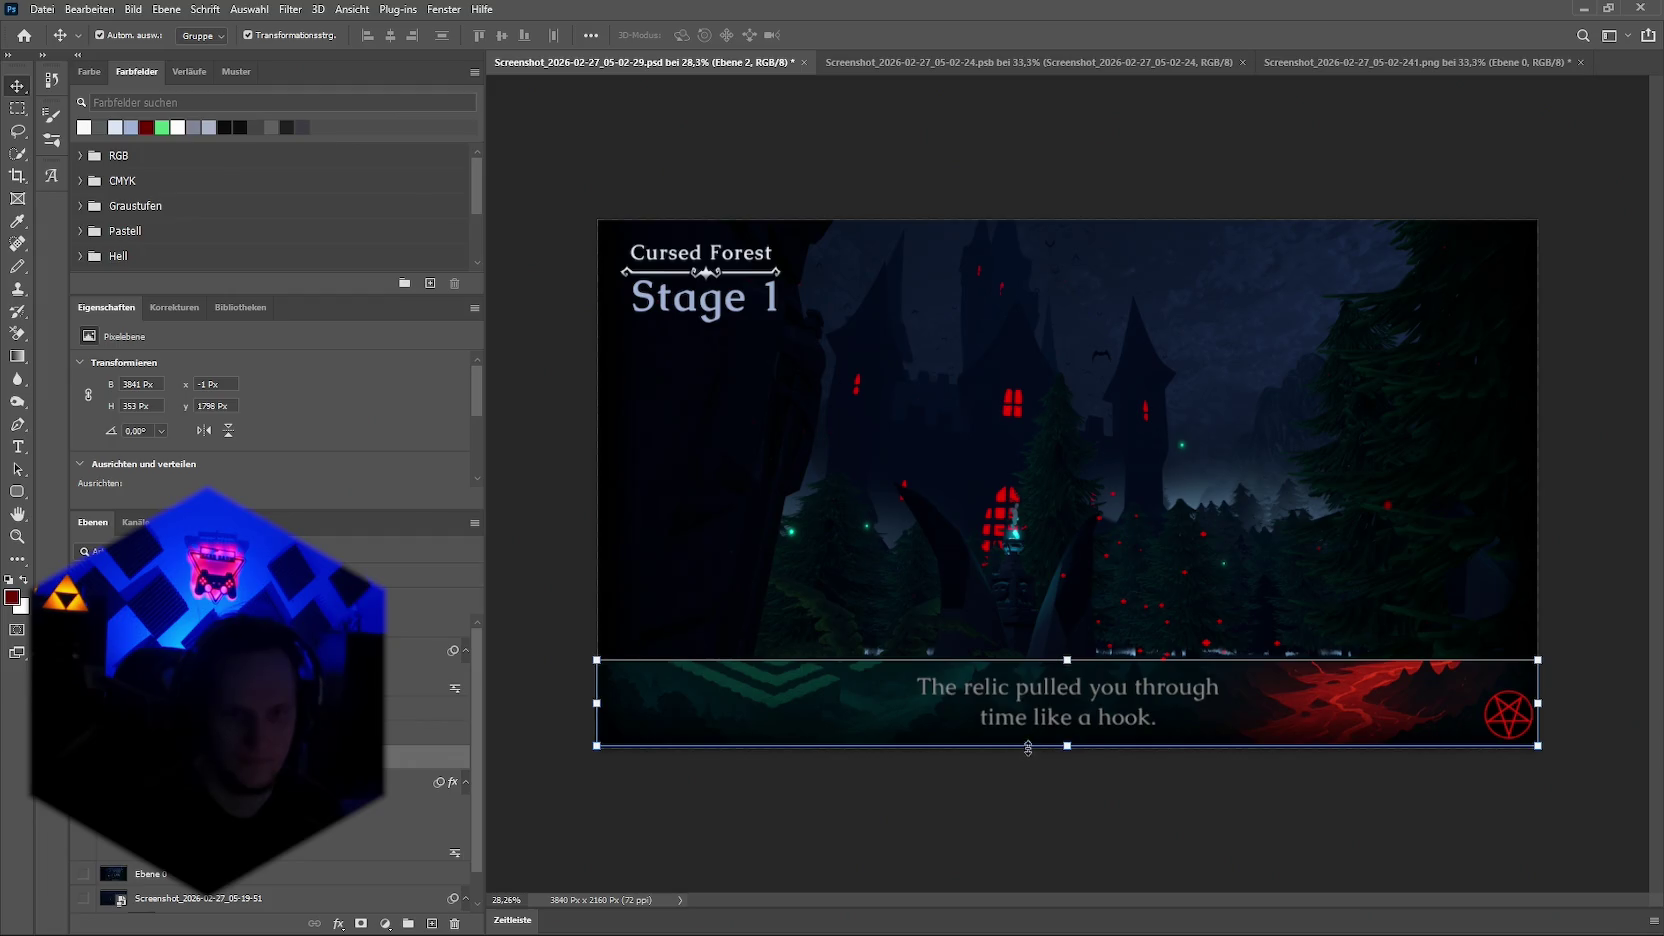
click(20, 110)
drag(915, 672, 1218, 735)
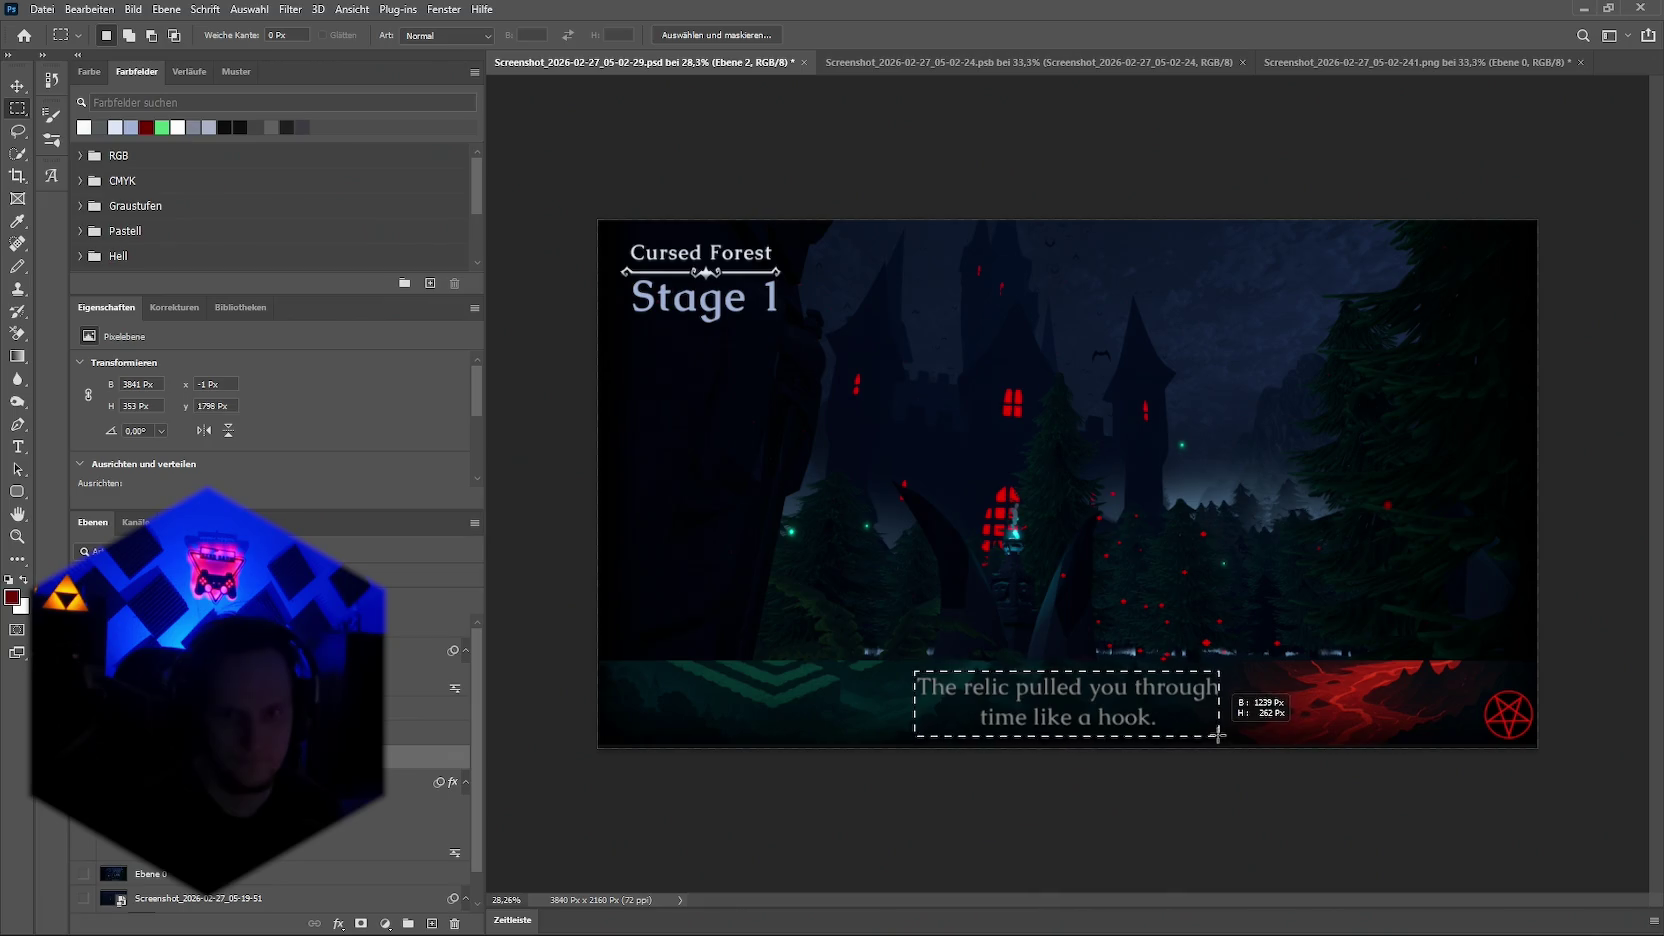
click(1212, 735)
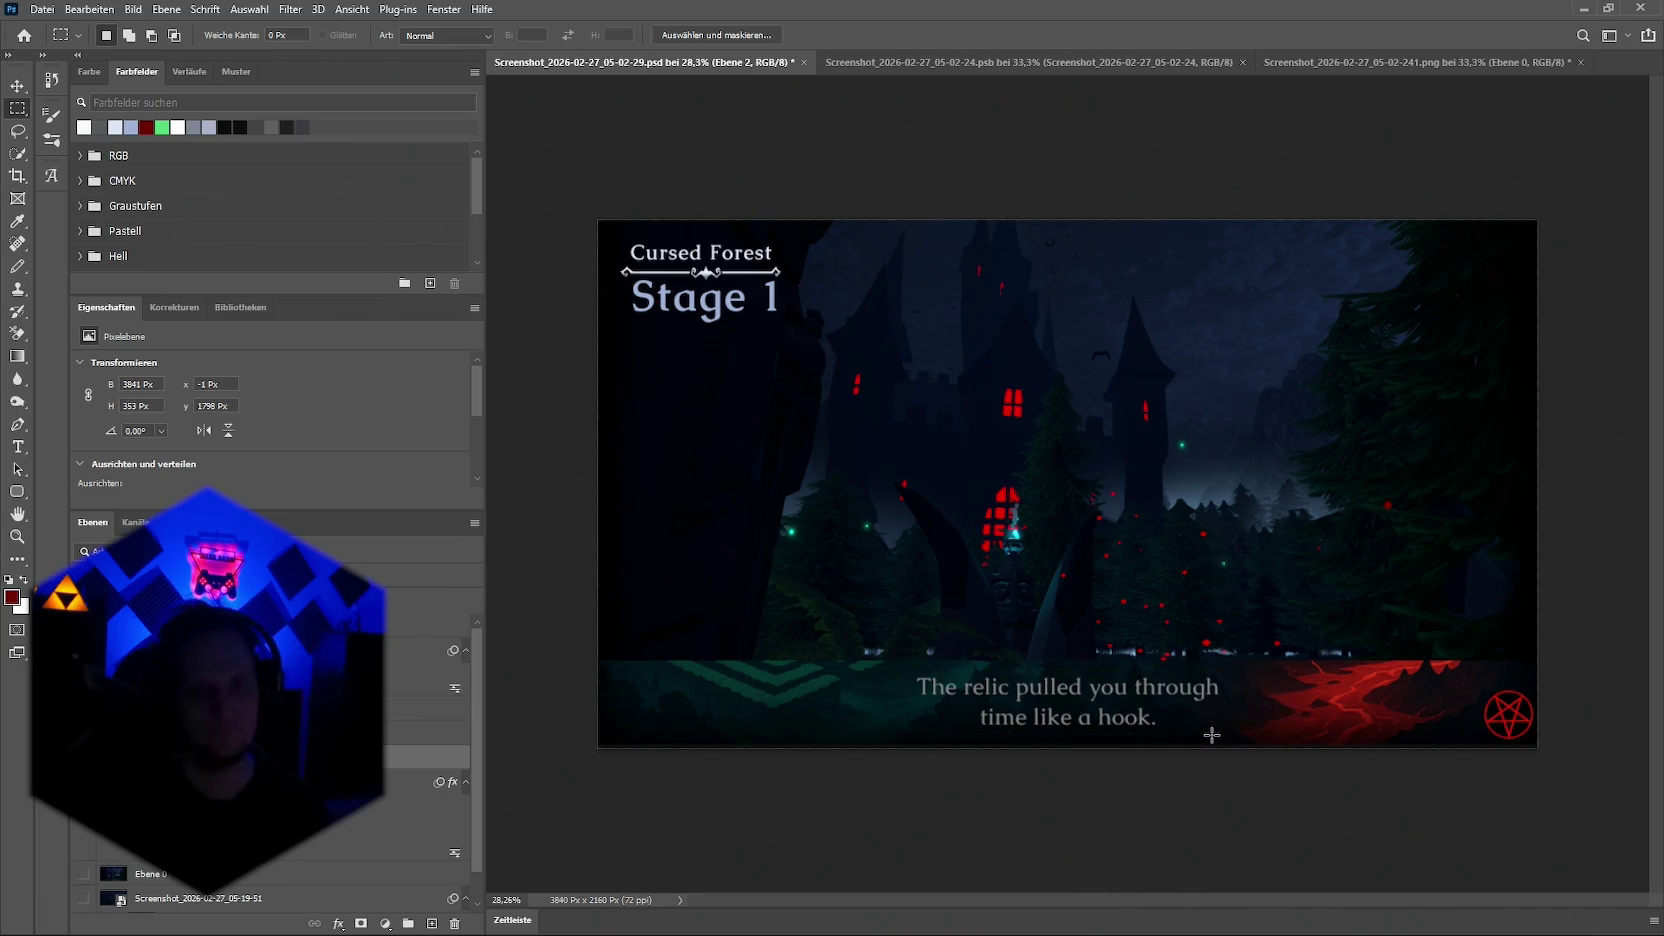
key(v)
drag(1208, 730, 1201, 594)
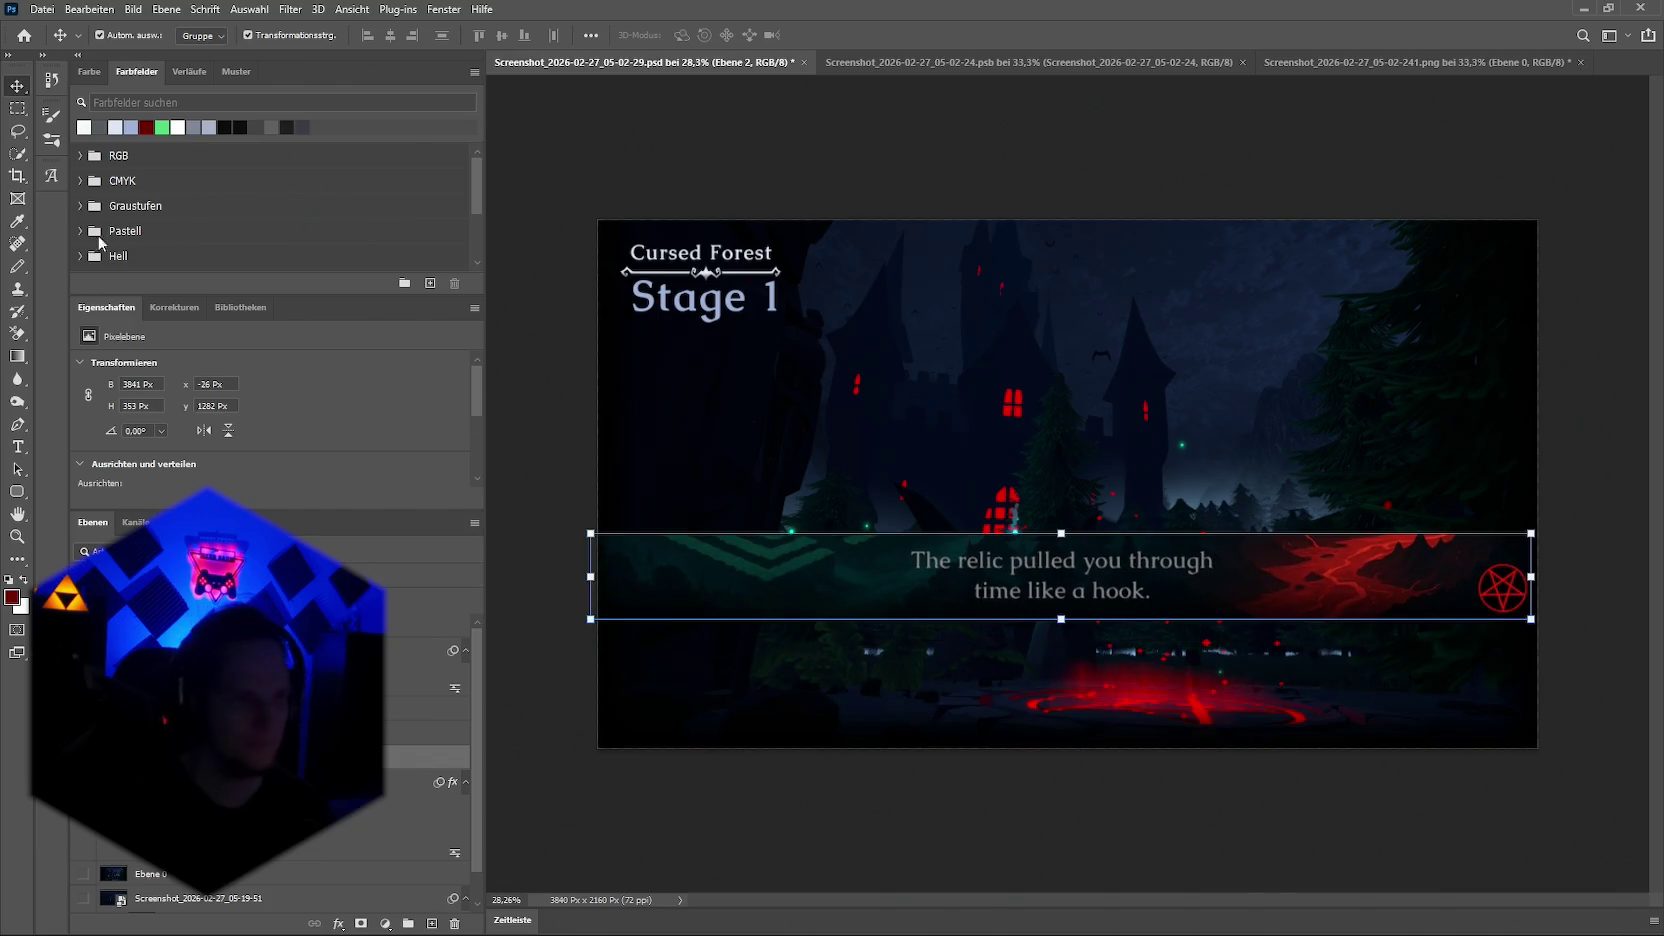
Step: Type the caption 'The relic pulled you through' / 'time like a hook' and shift it slightly up-right
click(17, 446)
click(1015, 719)
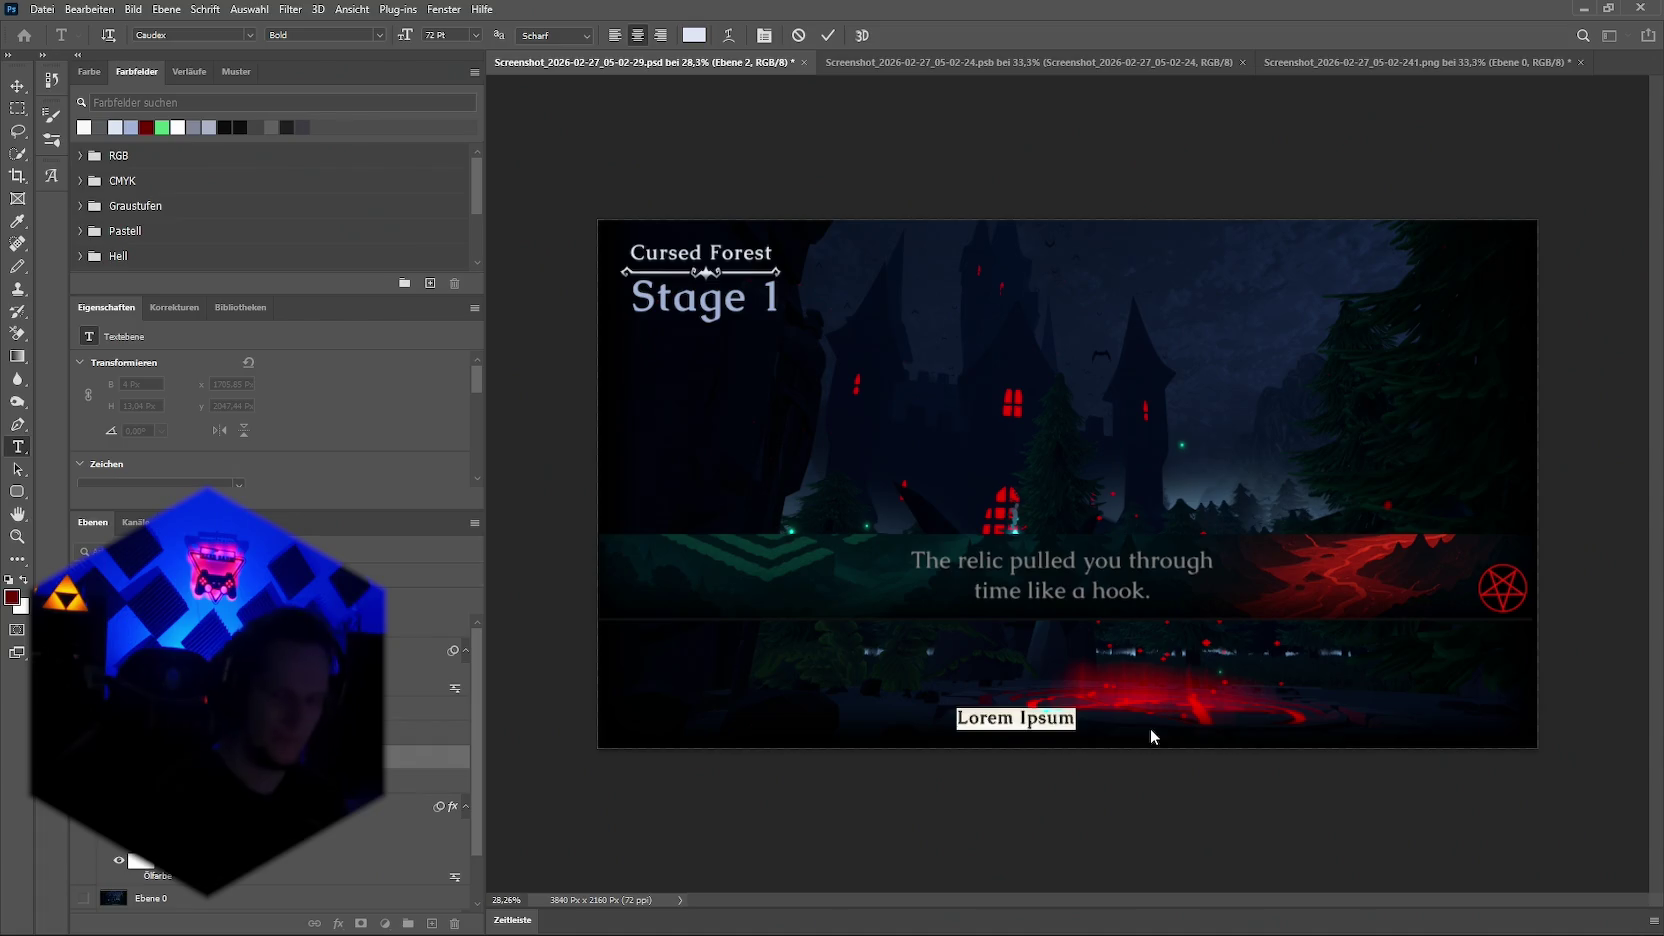
text(The rel)
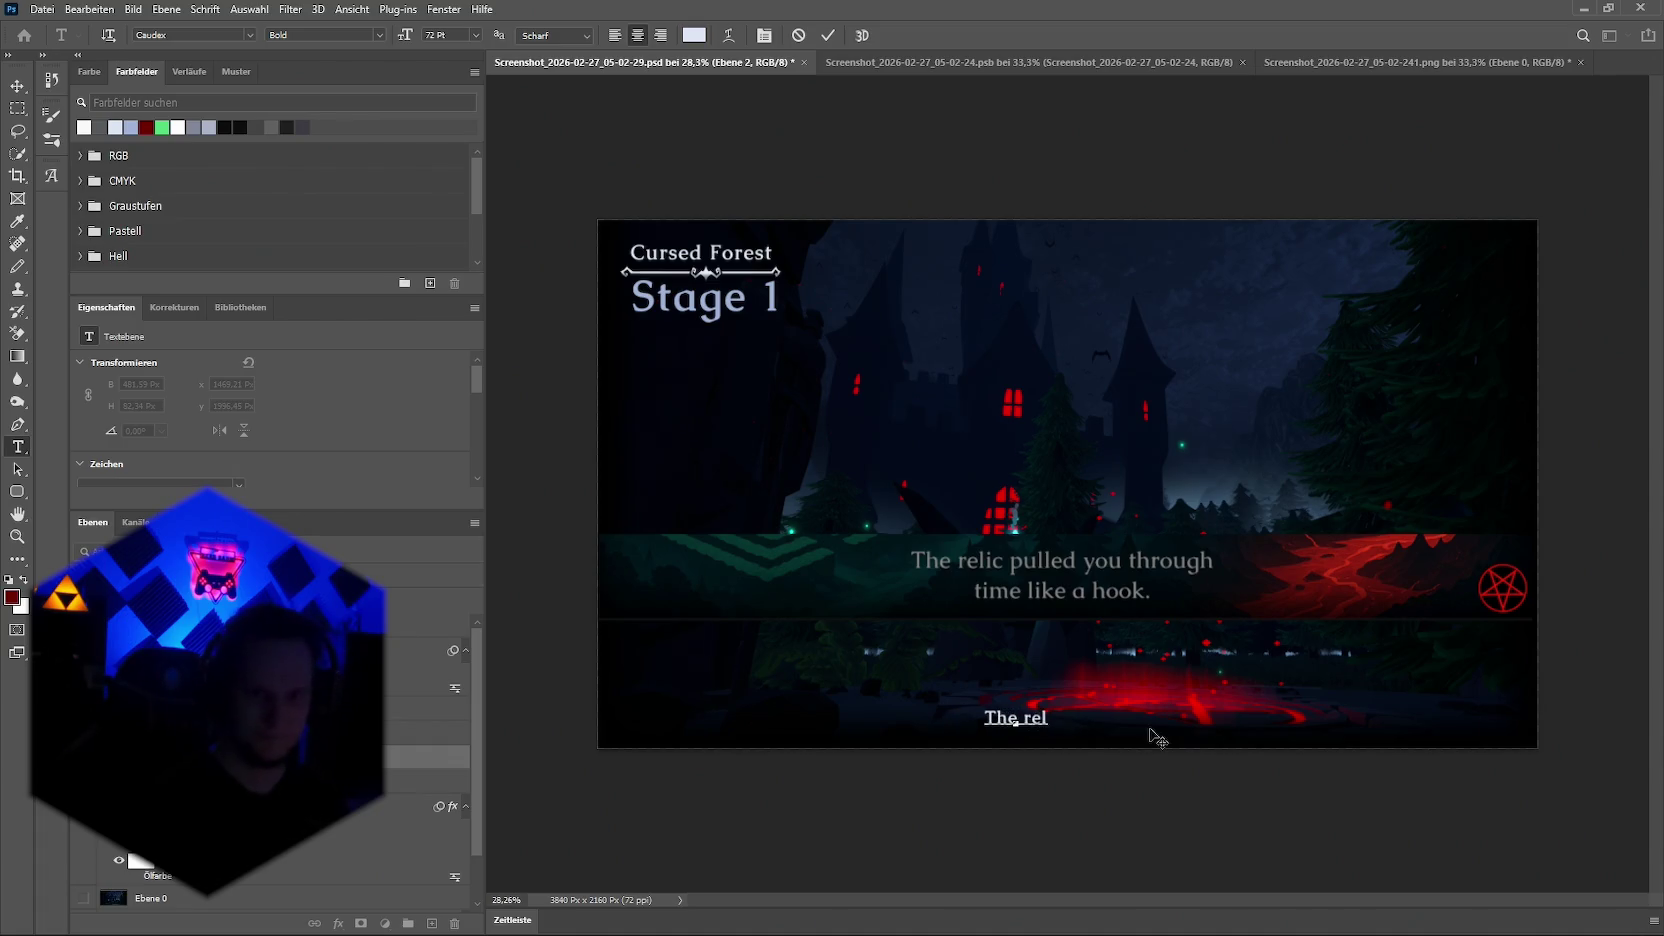
text(ic)
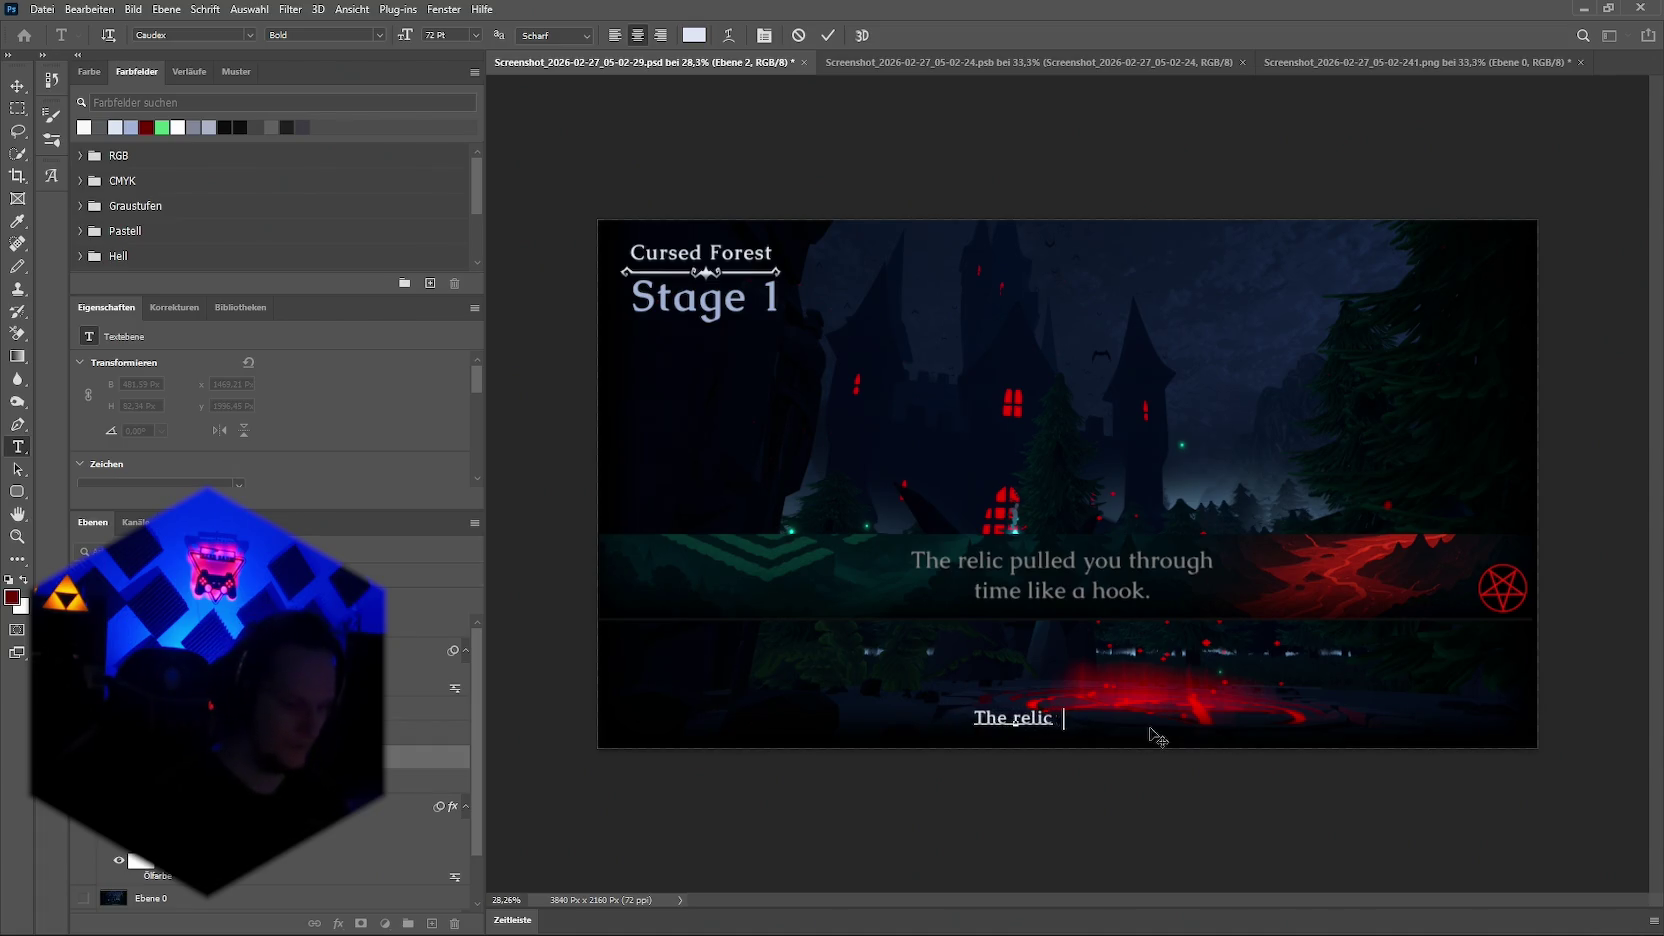
text( pulled you through)
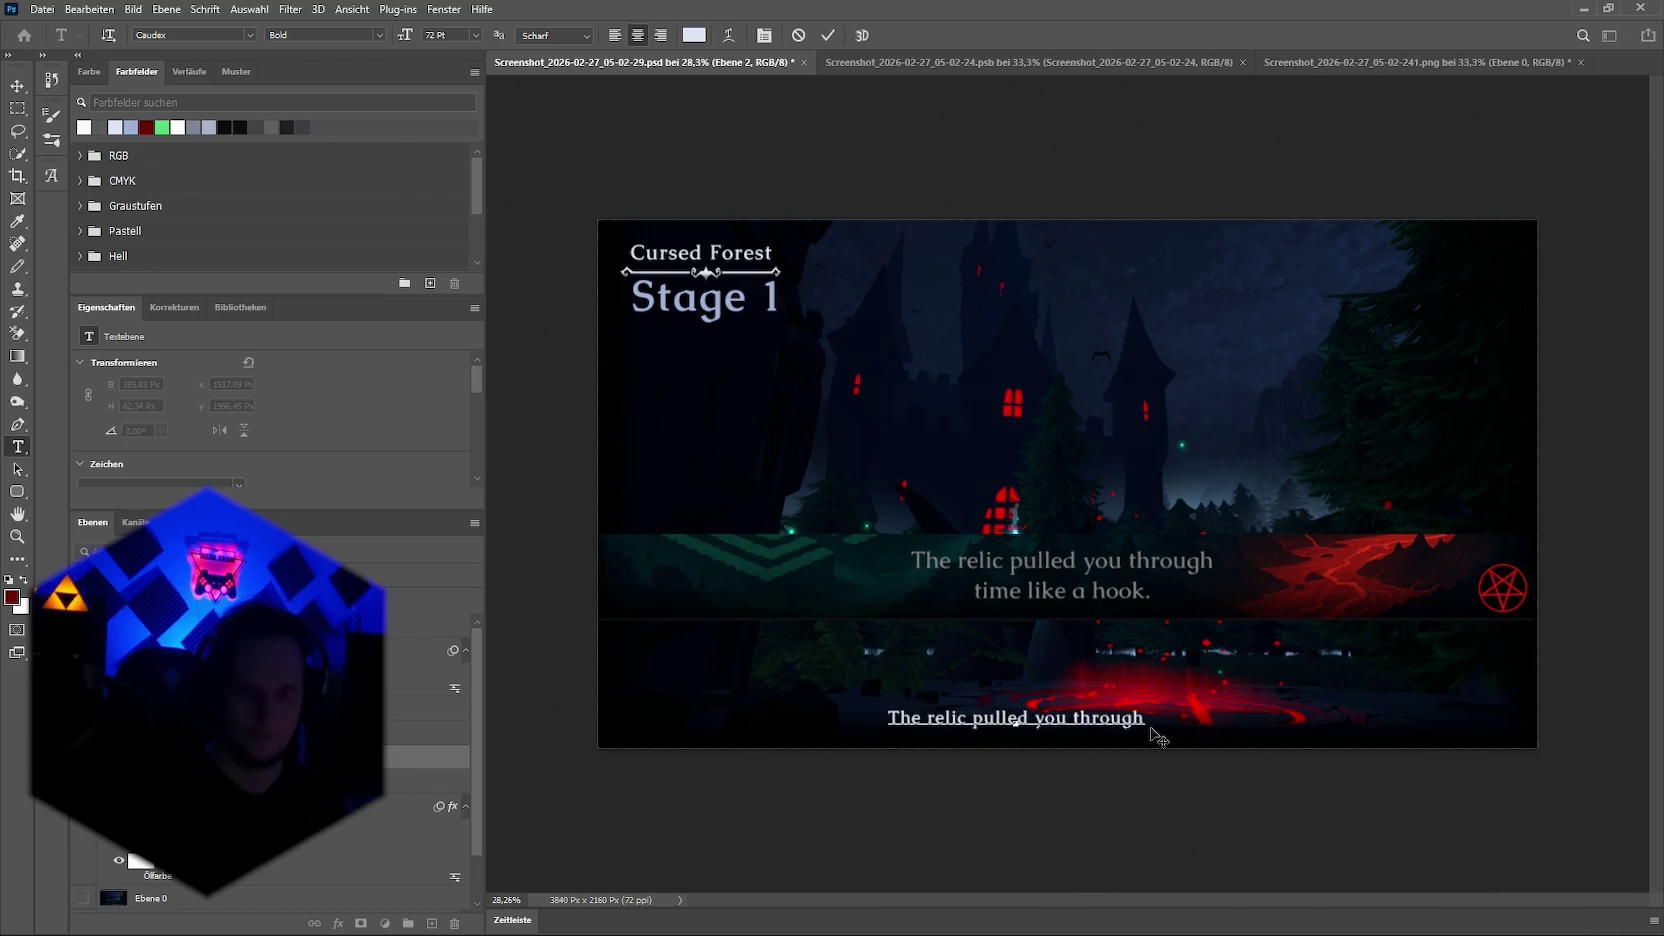
key(Return)
text(time li)
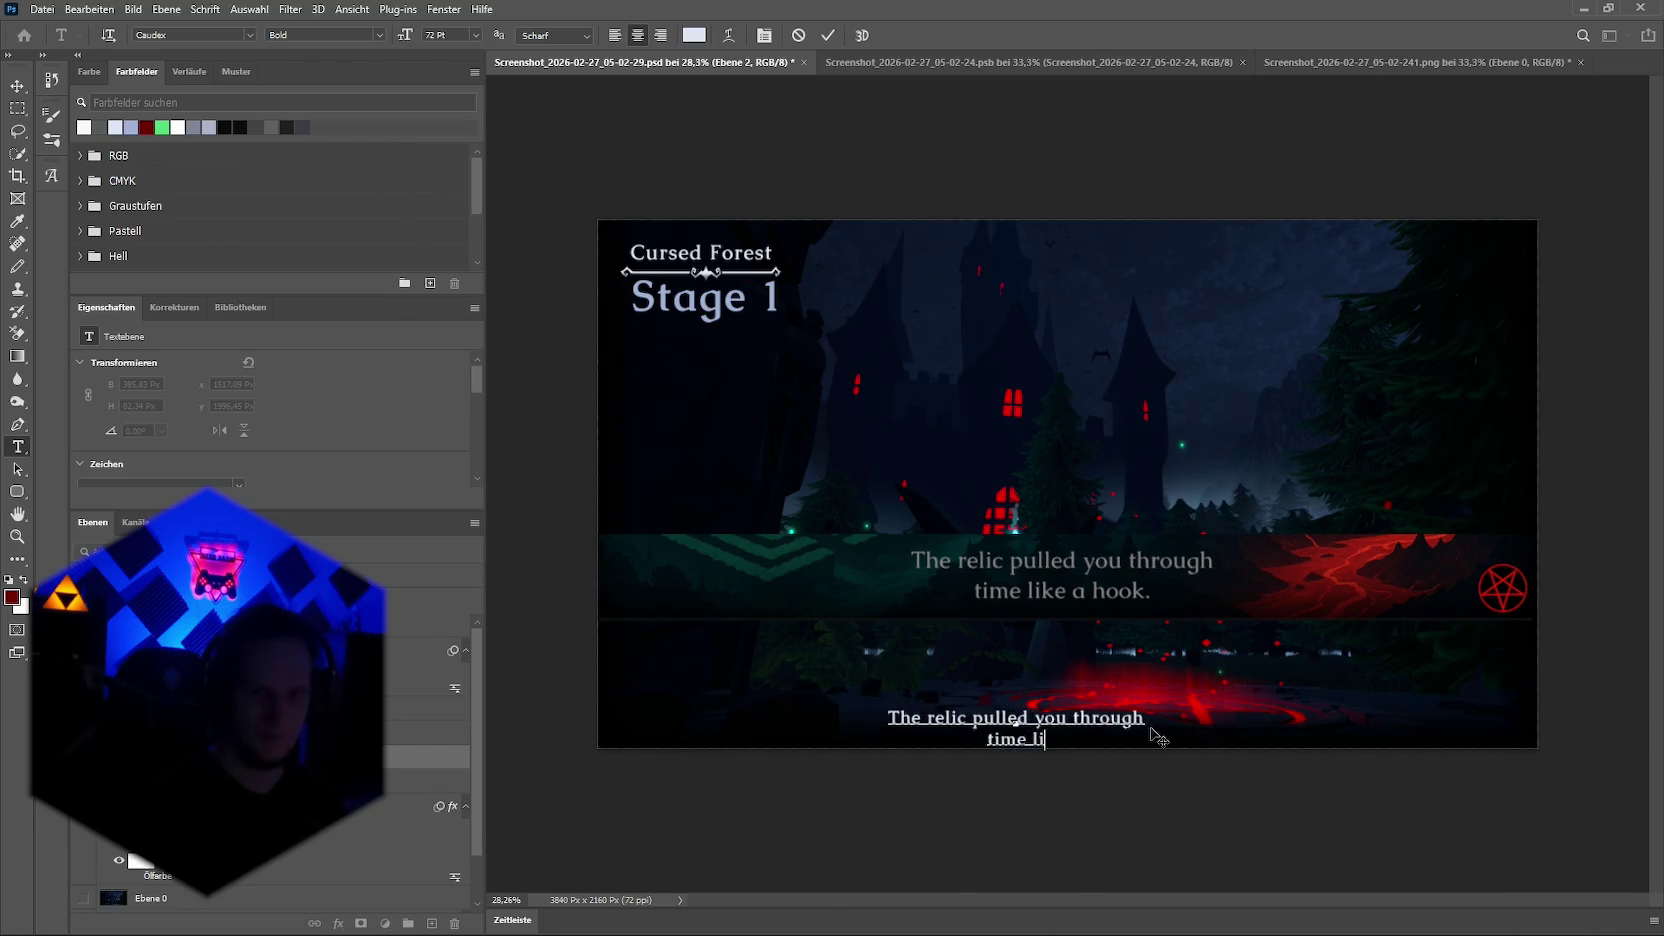
text(ke a hook)
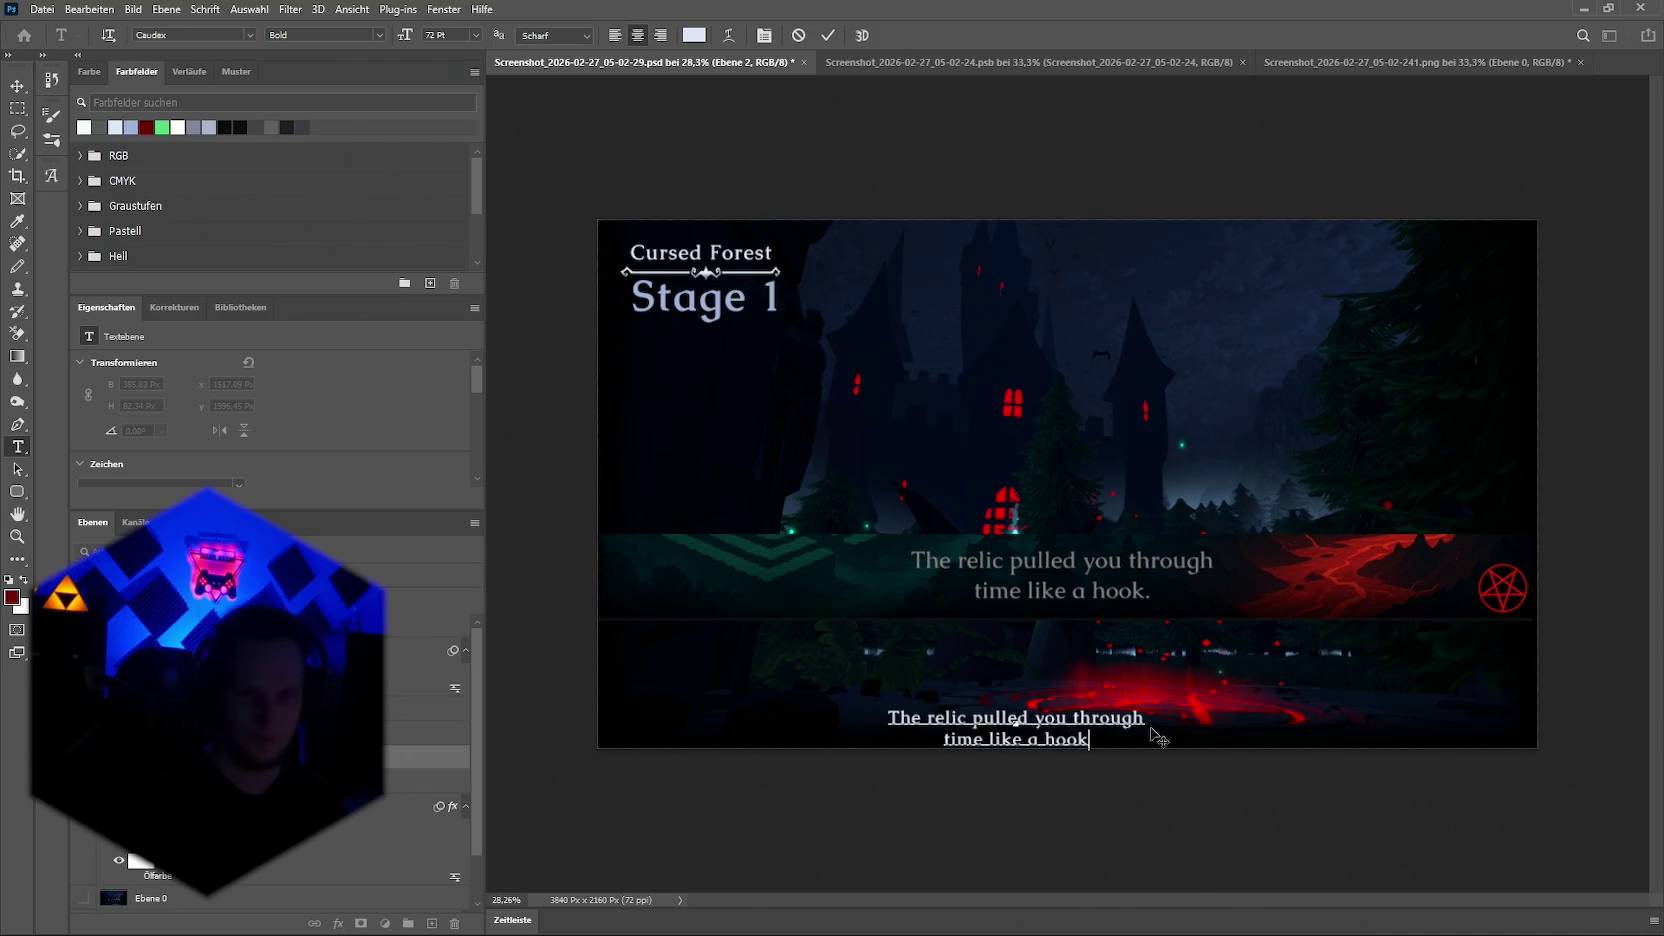
key(Escape)
key(v)
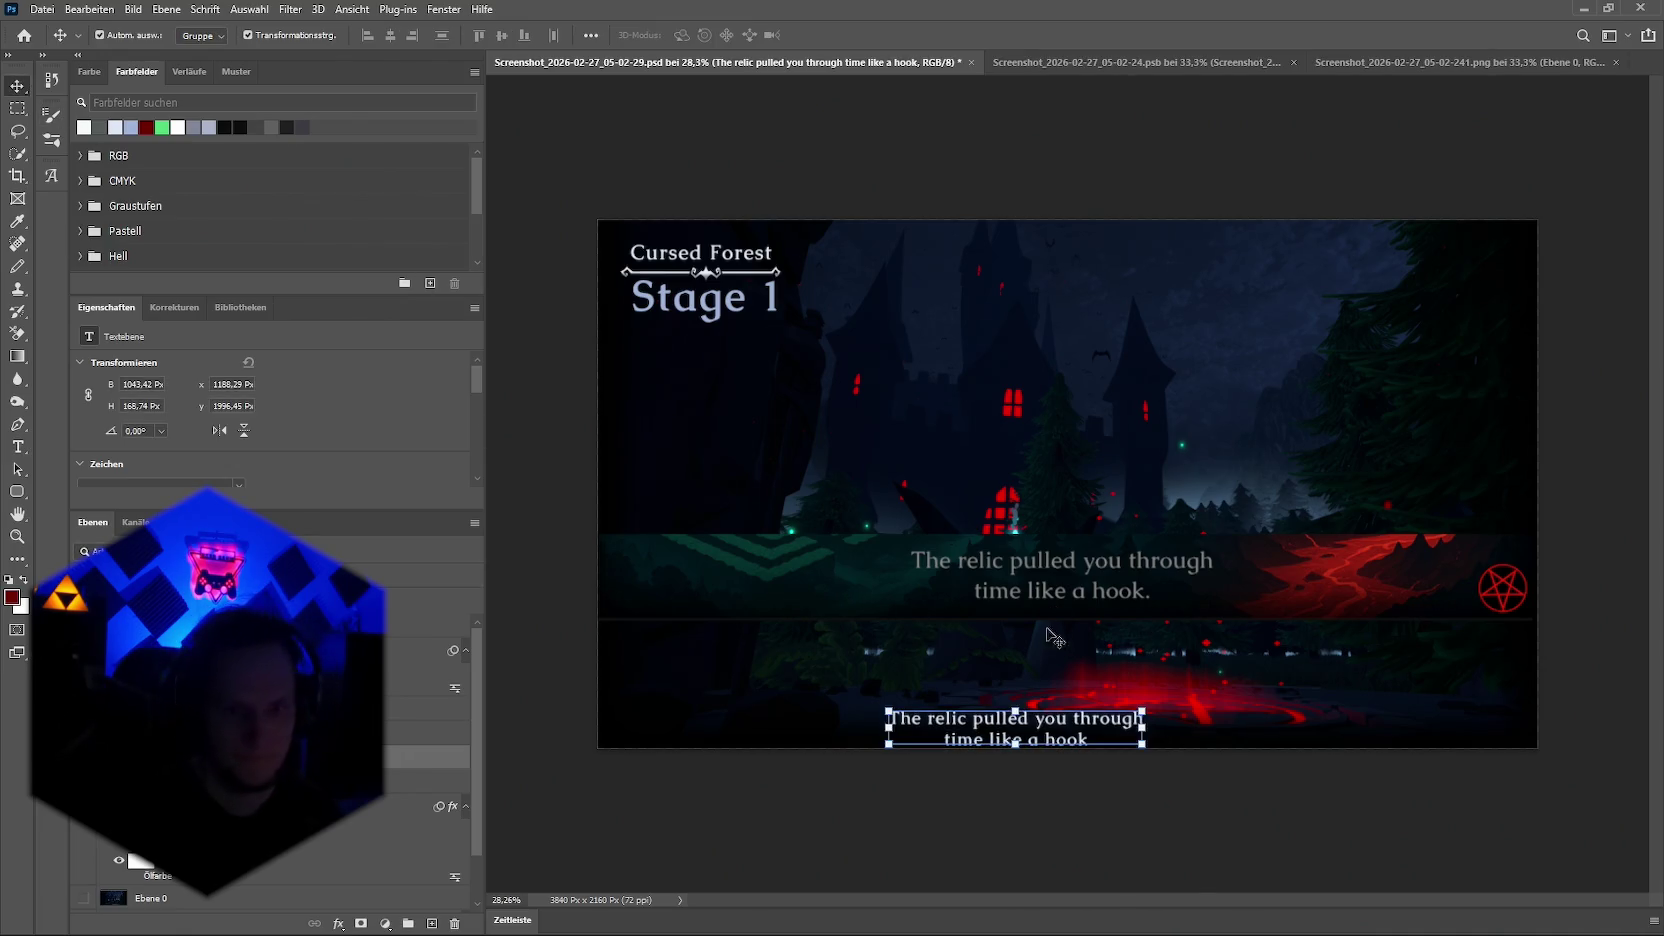
drag(1045, 730, 1096, 712)
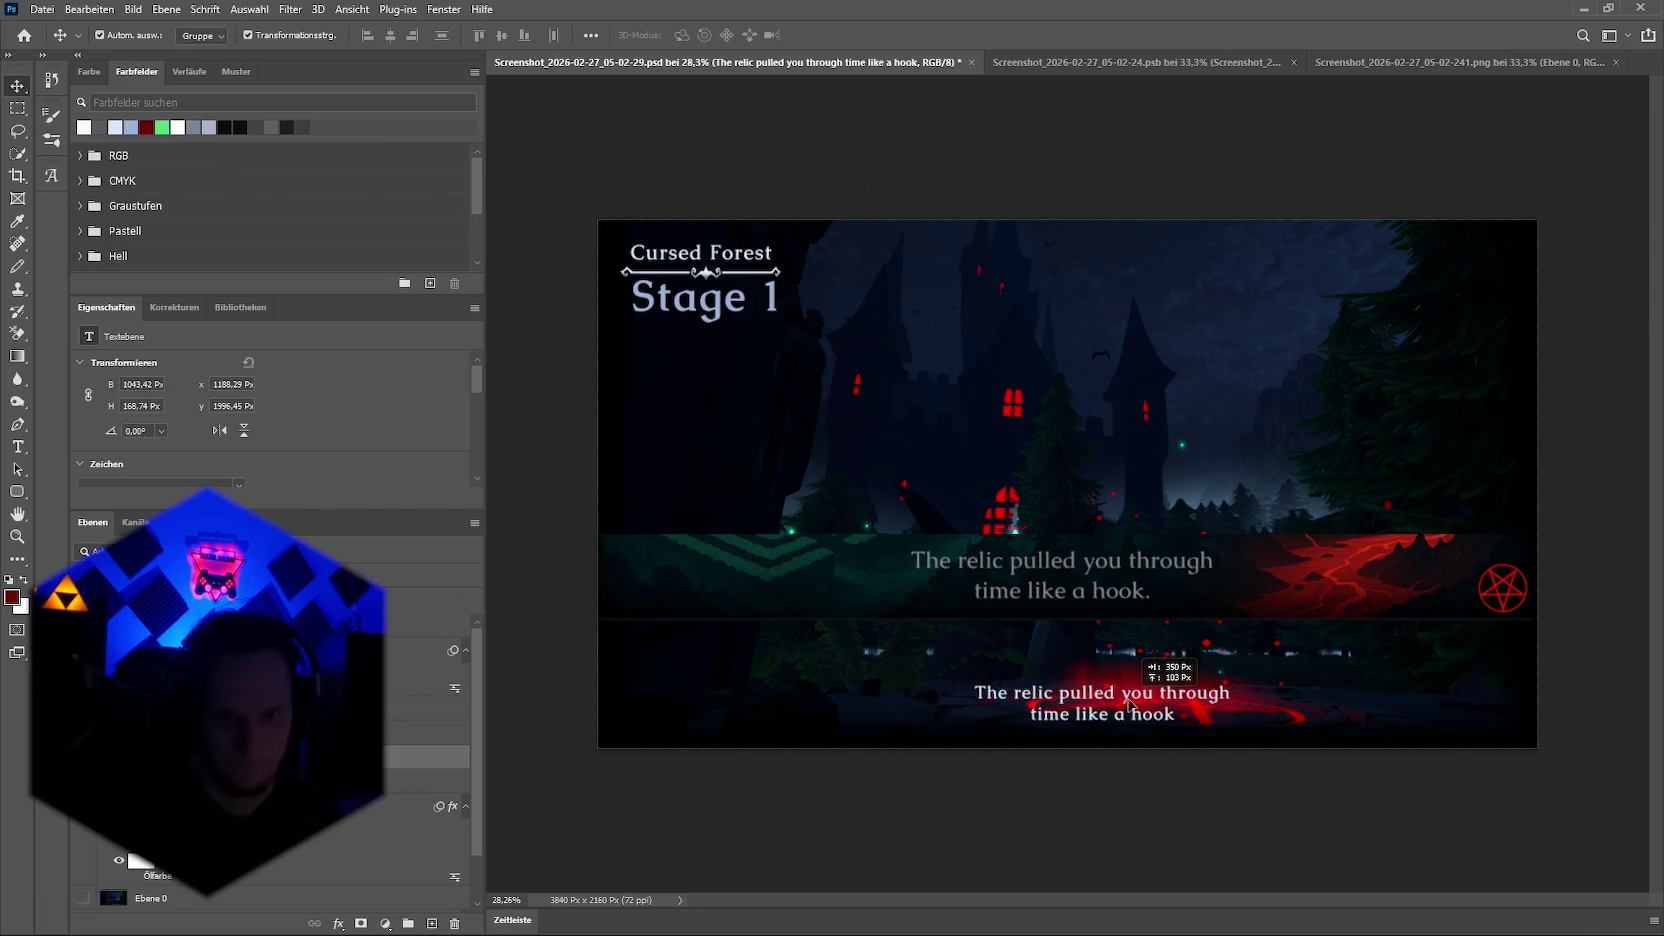
Step: Move the caption banner back down to the canvas bottom, centred
drag(1096, 712, 1102, 710)
click(812, 593)
drag(812, 593, 818, 710)
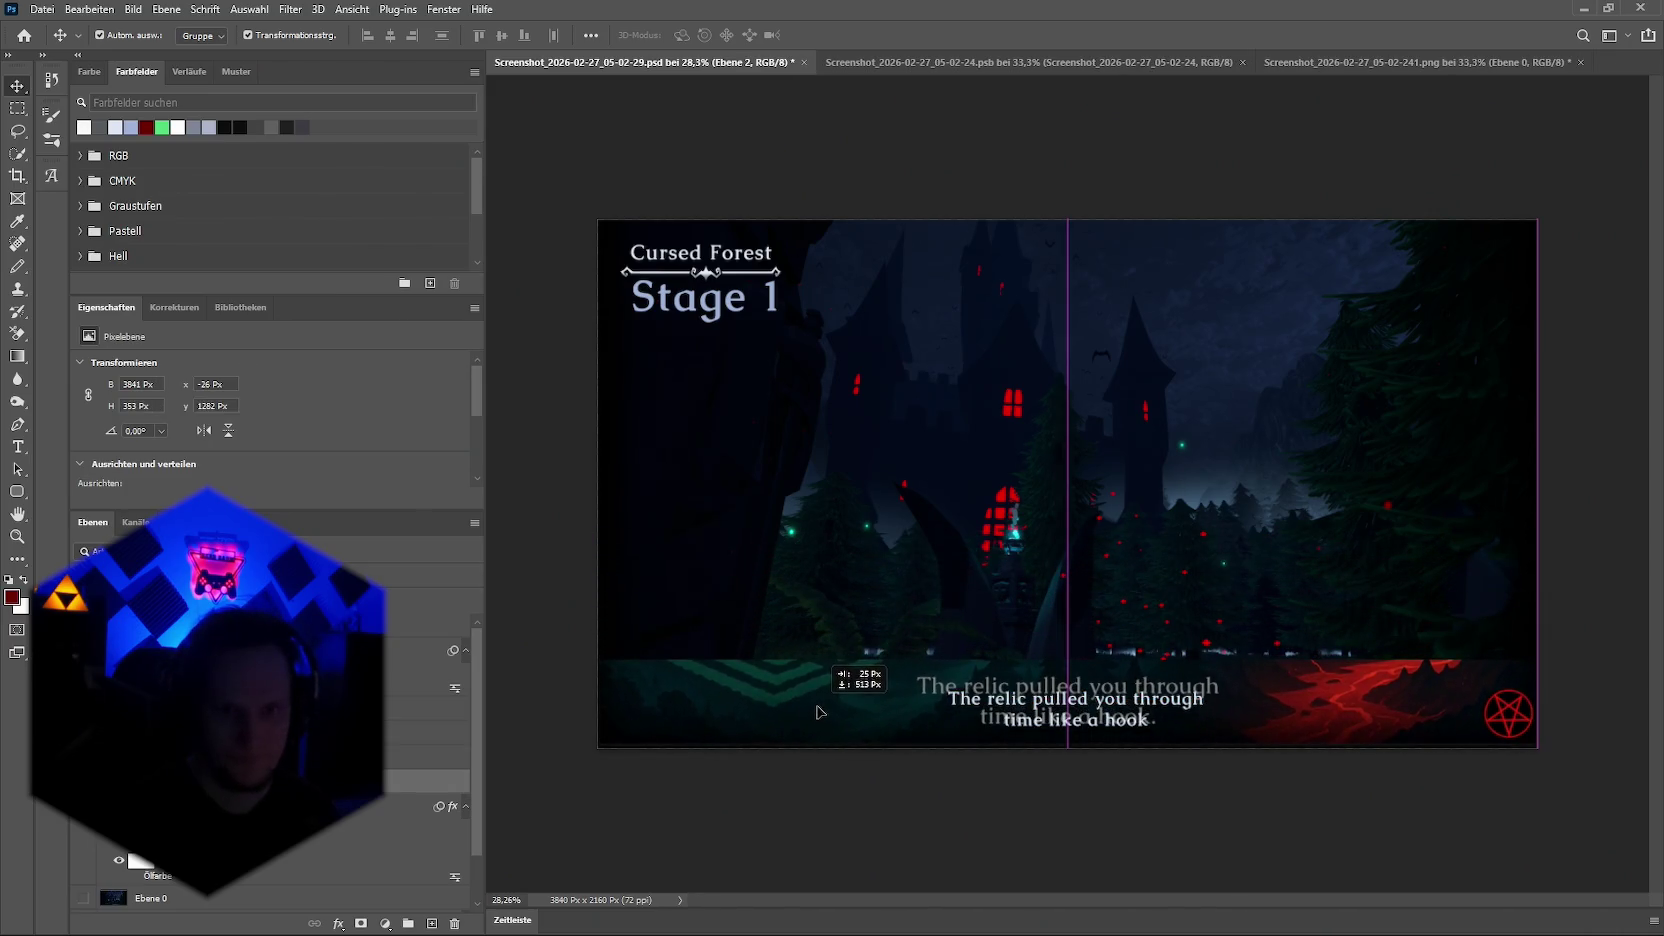
drag(818, 710, 818, 712)
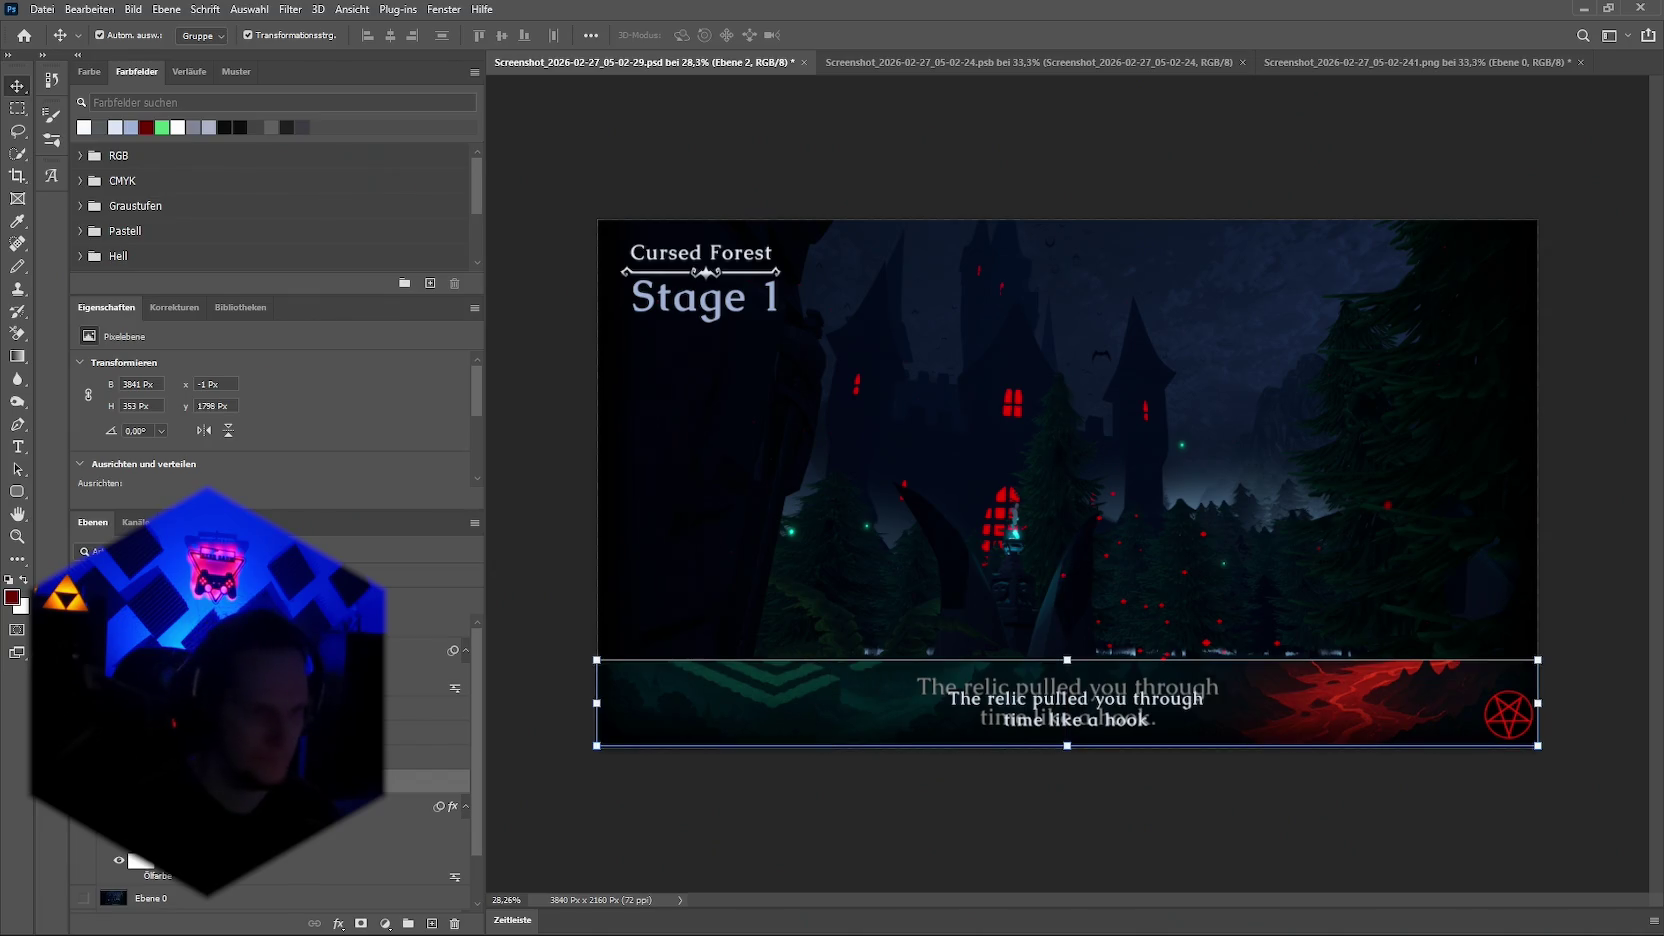
Step: Scale the new caption up over the banner text, then hide the lava banner layer
click(1070, 725)
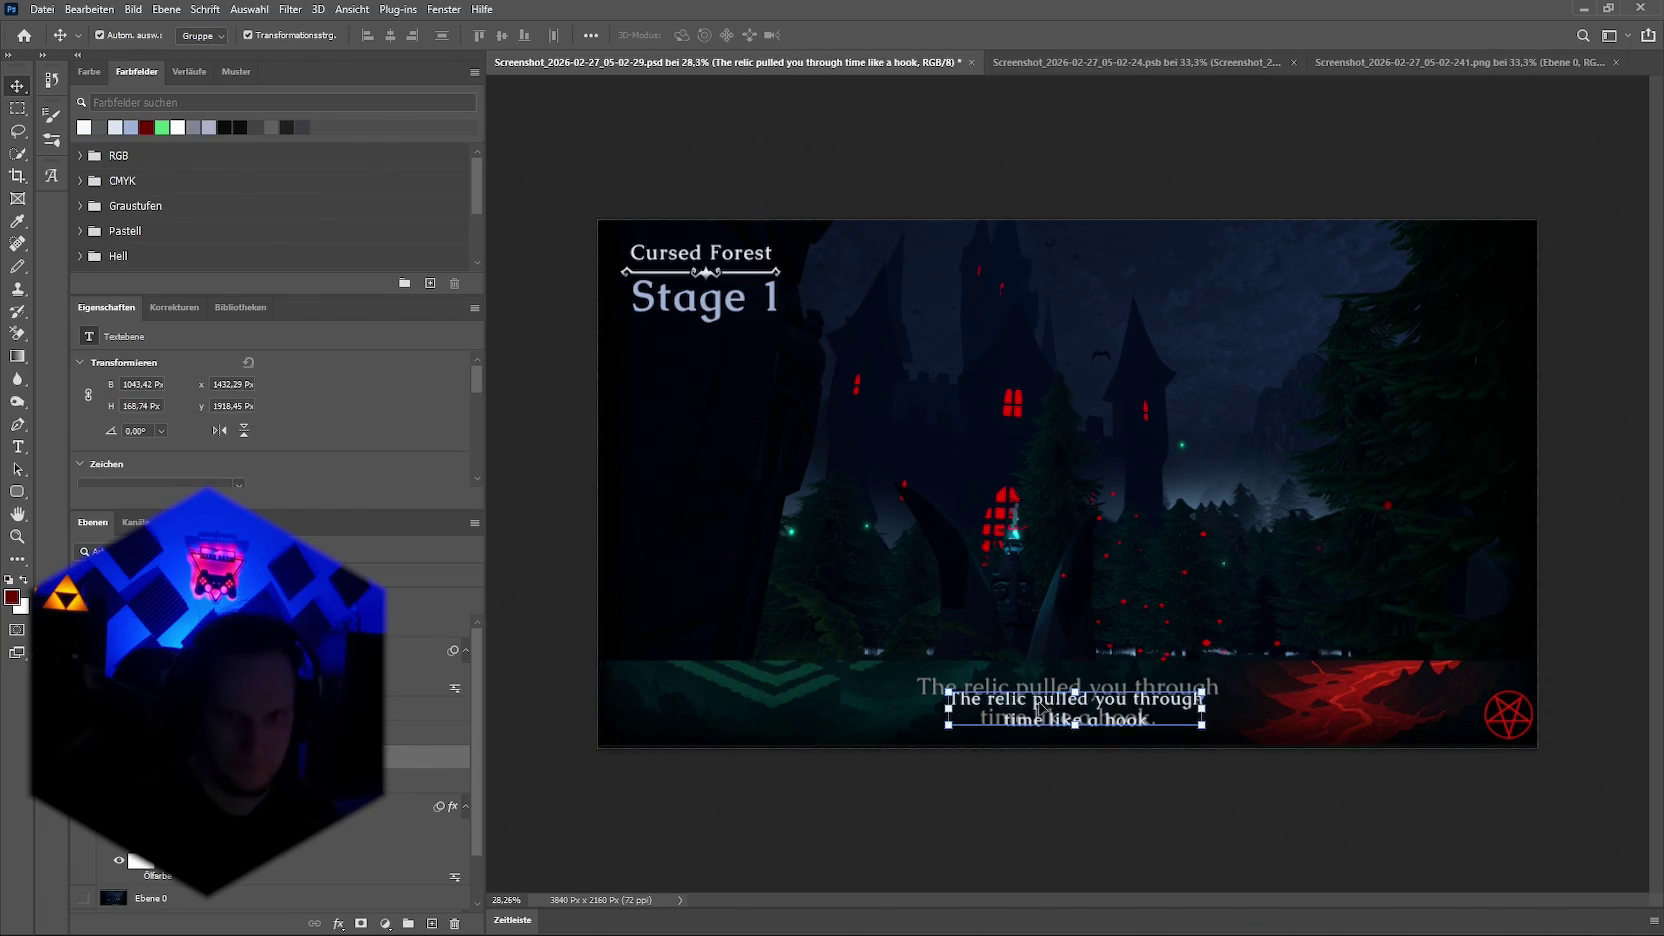
drag(1040, 710, 1038, 699)
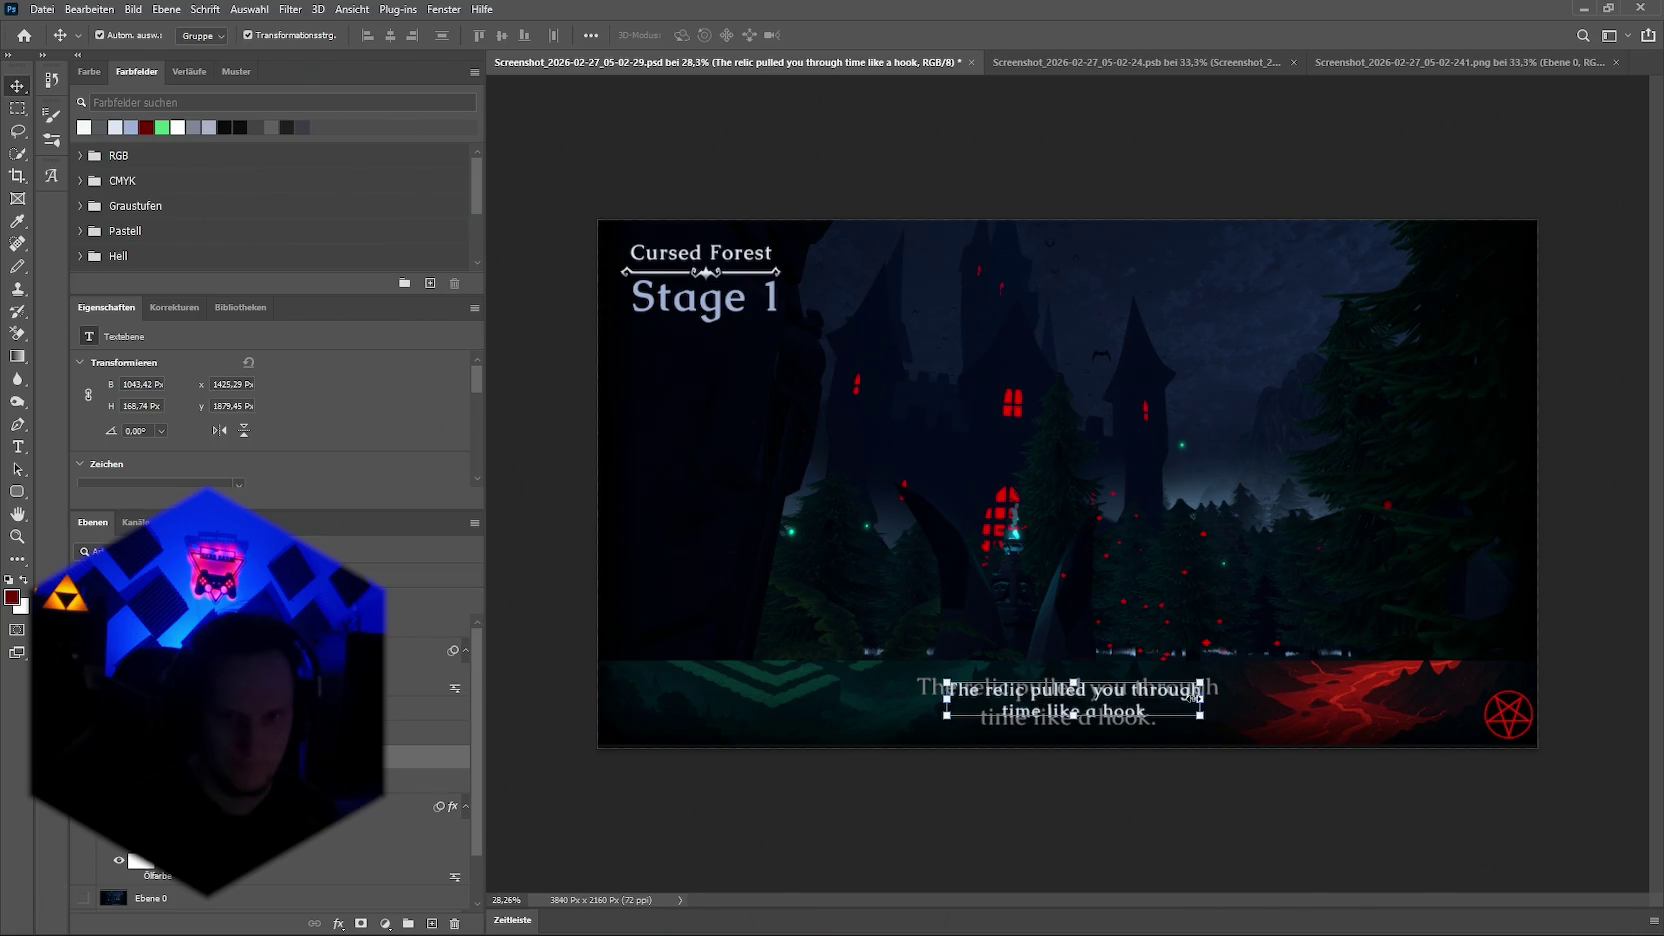
drag(1200, 697, 1212, 699)
drag(945, 700, 914, 707)
drag(1072, 723, 1062, 739)
drag(920, 705, 920, 705)
drag(1066, 677, 1064, 676)
drag(1212, 706, 1215, 707)
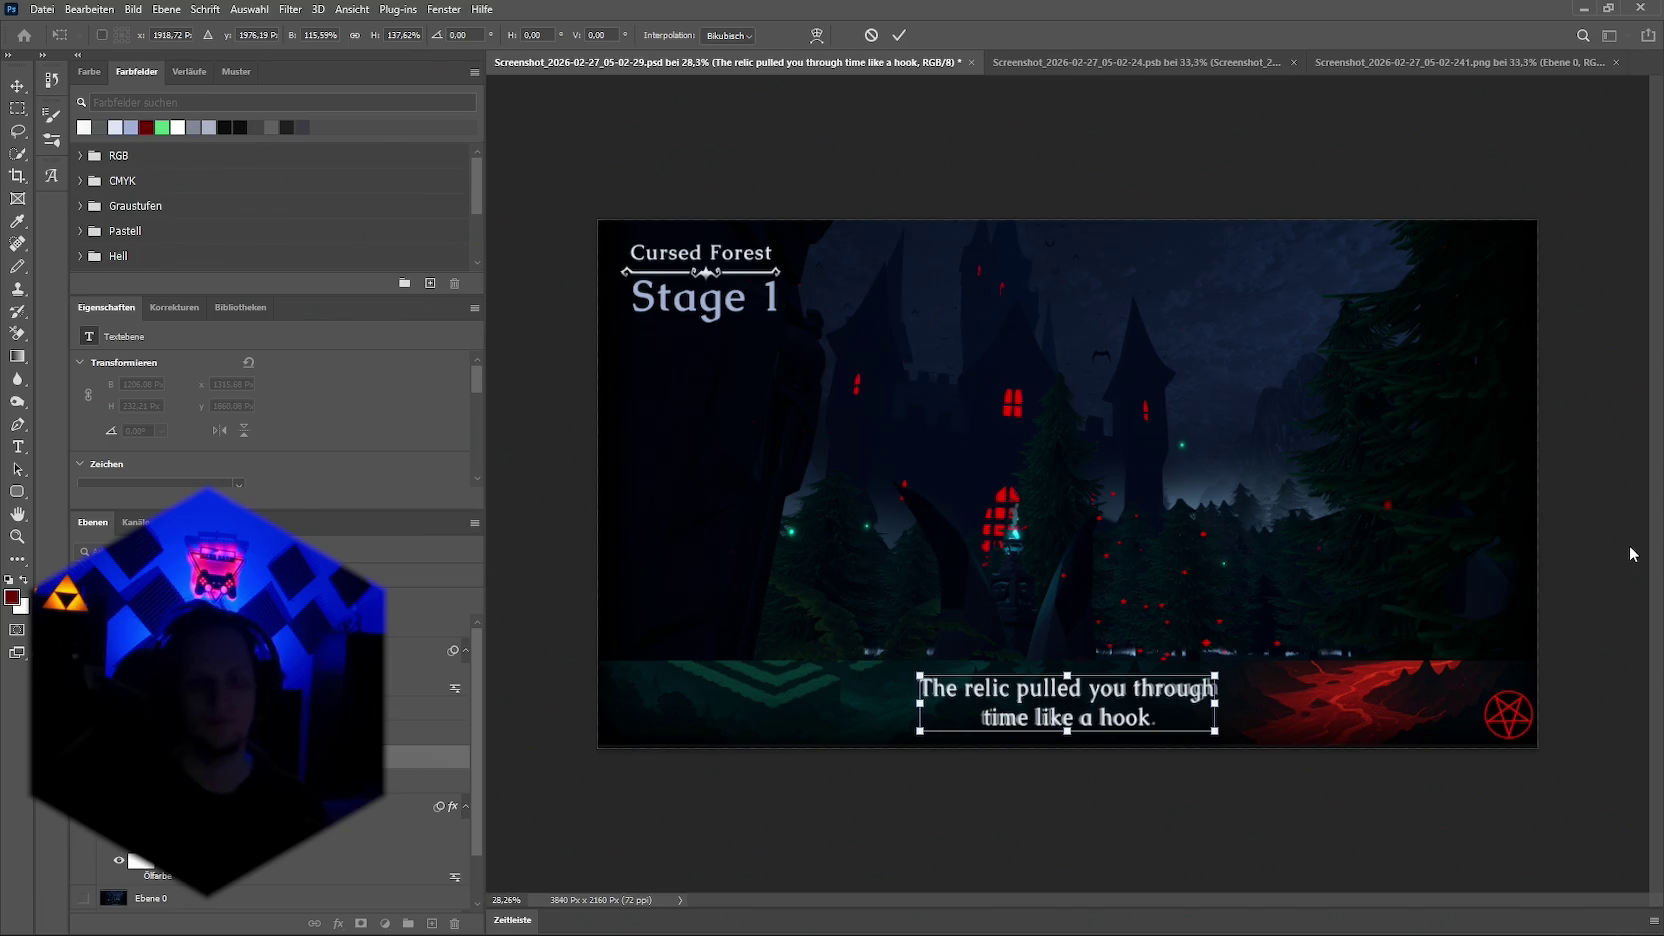
key(Return)
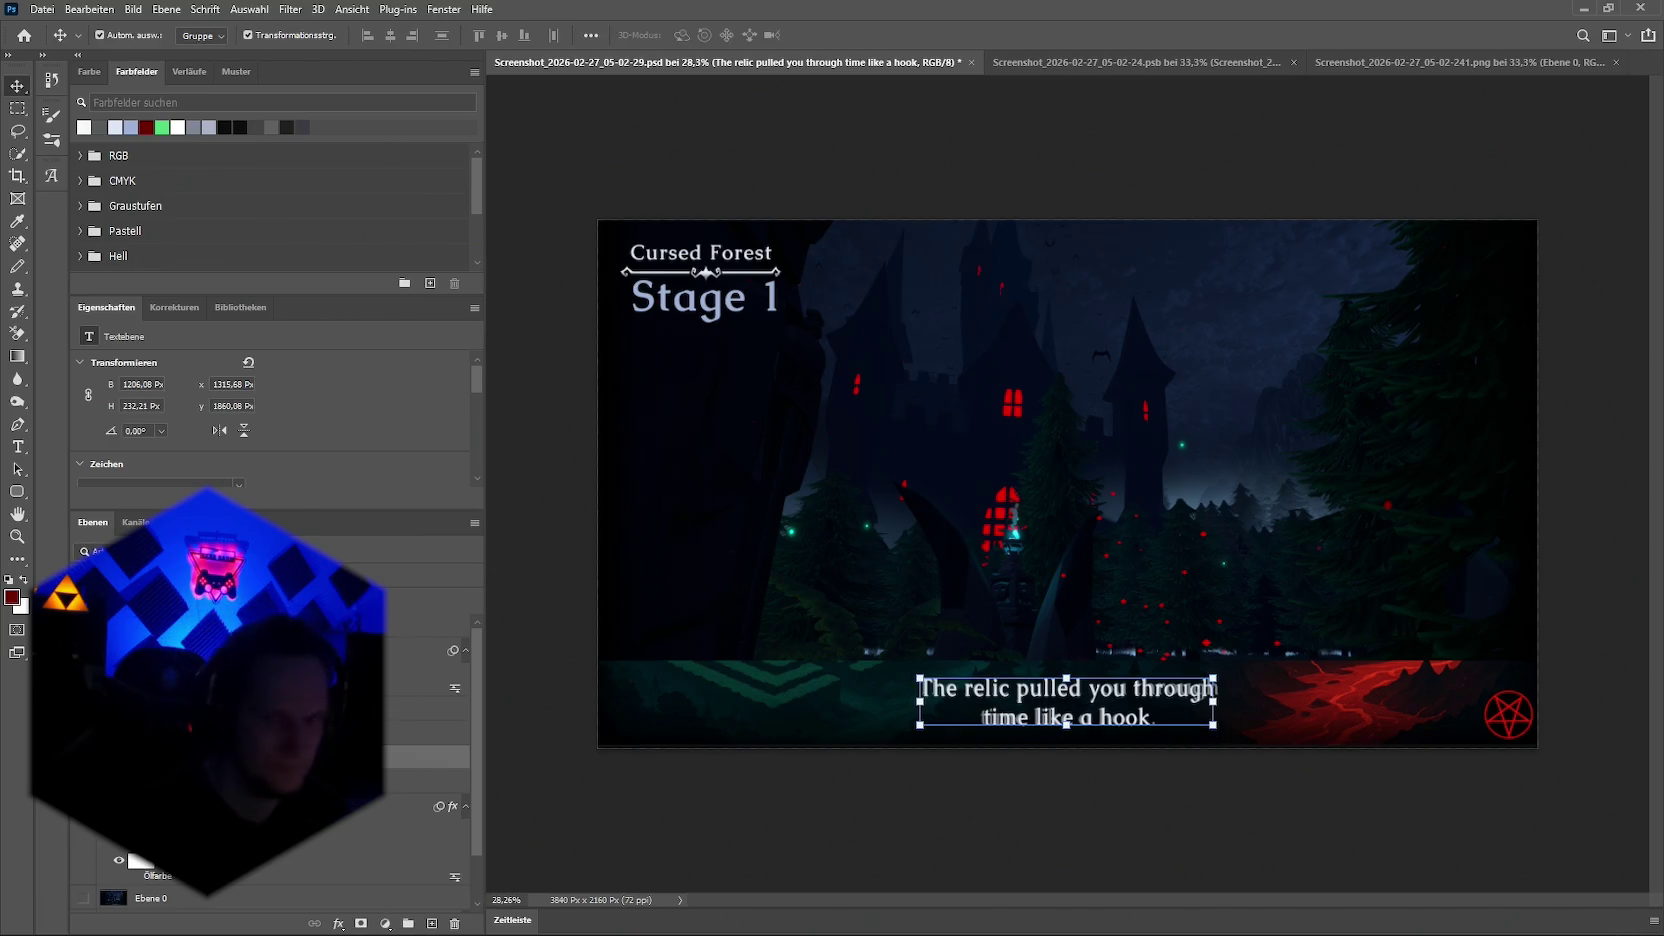
click(1590, 505)
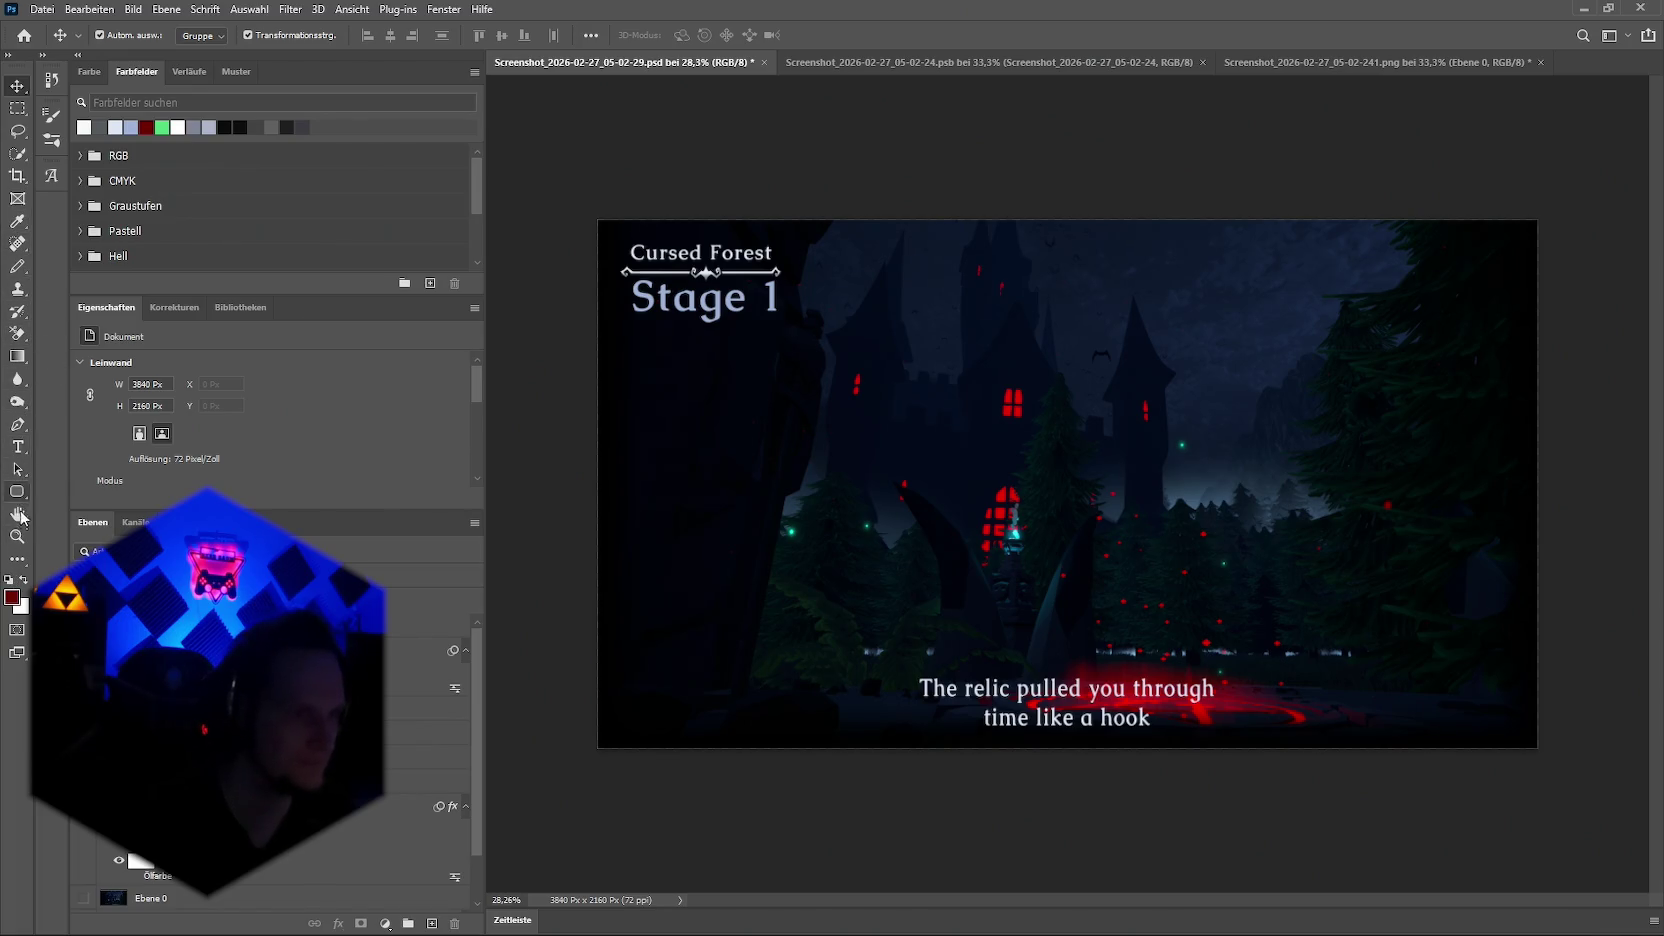
Step: Rasterize the castle screenshot layer so the Blur tool can work on it
click(16, 386)
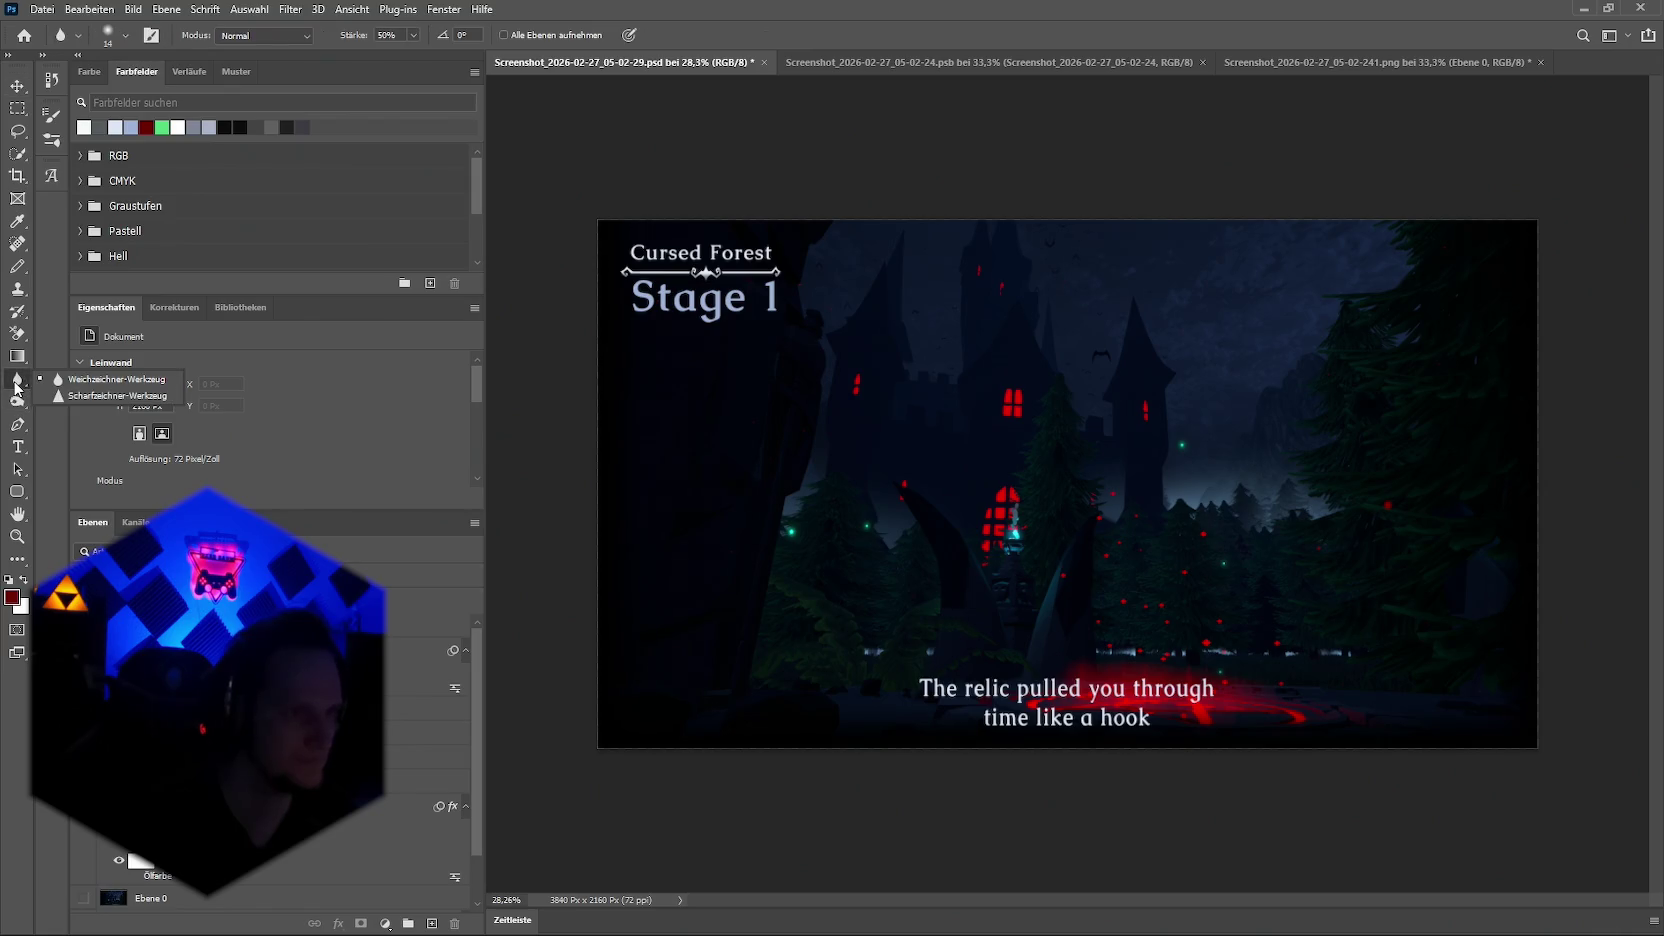
click(117, 379)
click(919, 740)
click(818, 353)
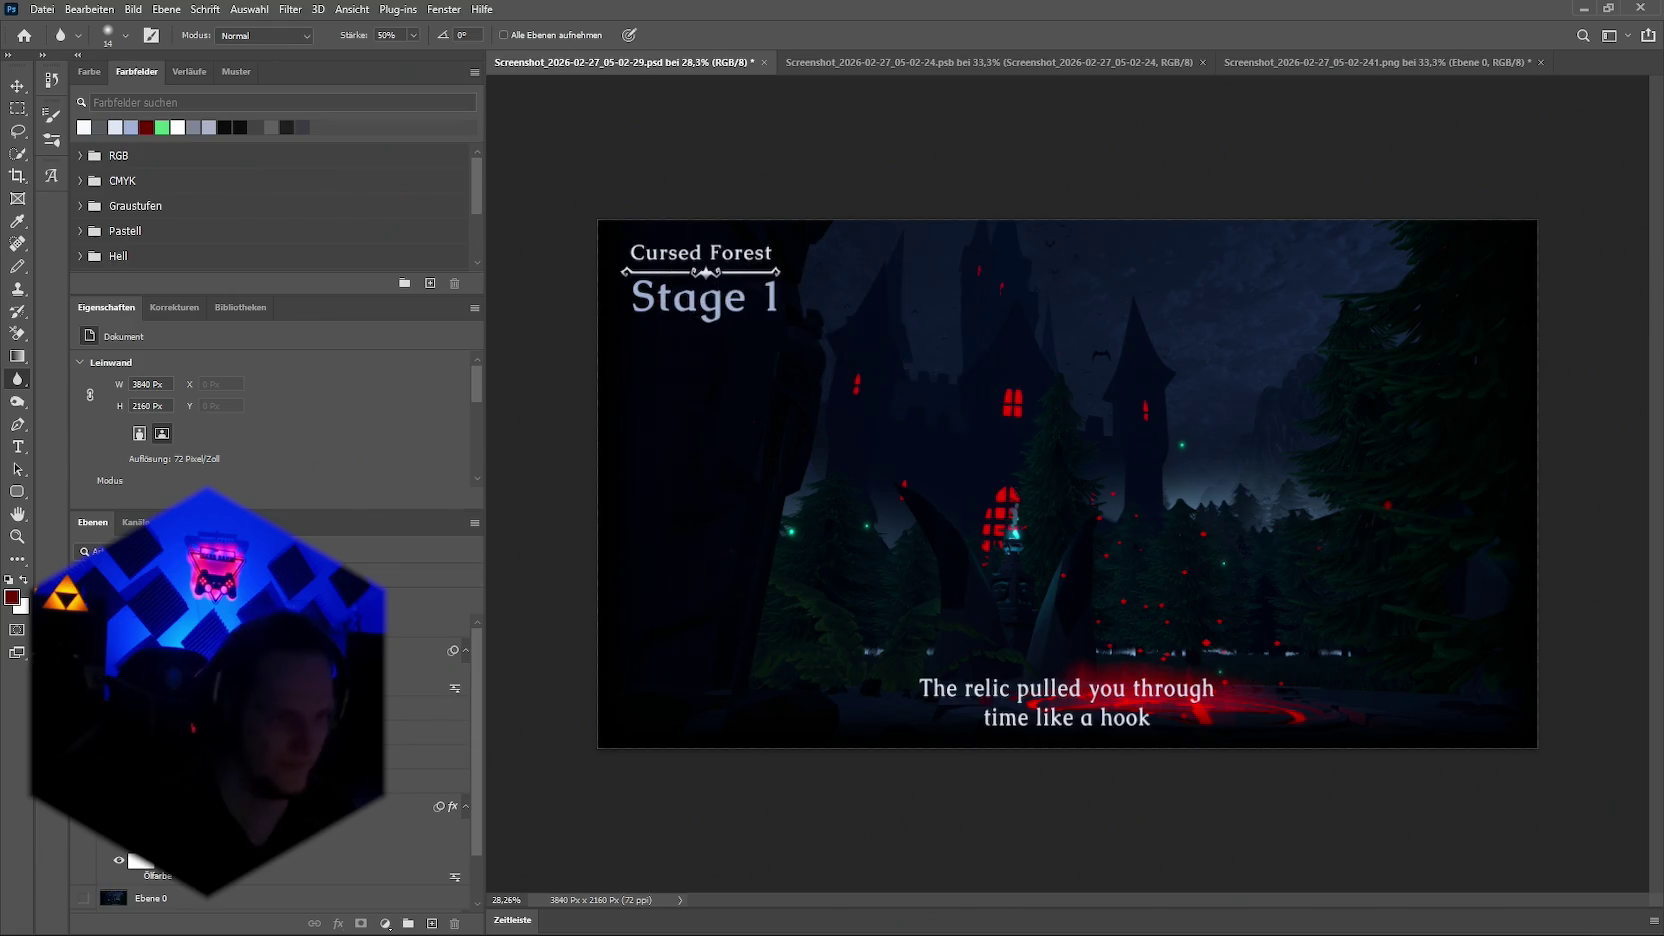
click(410, 806)
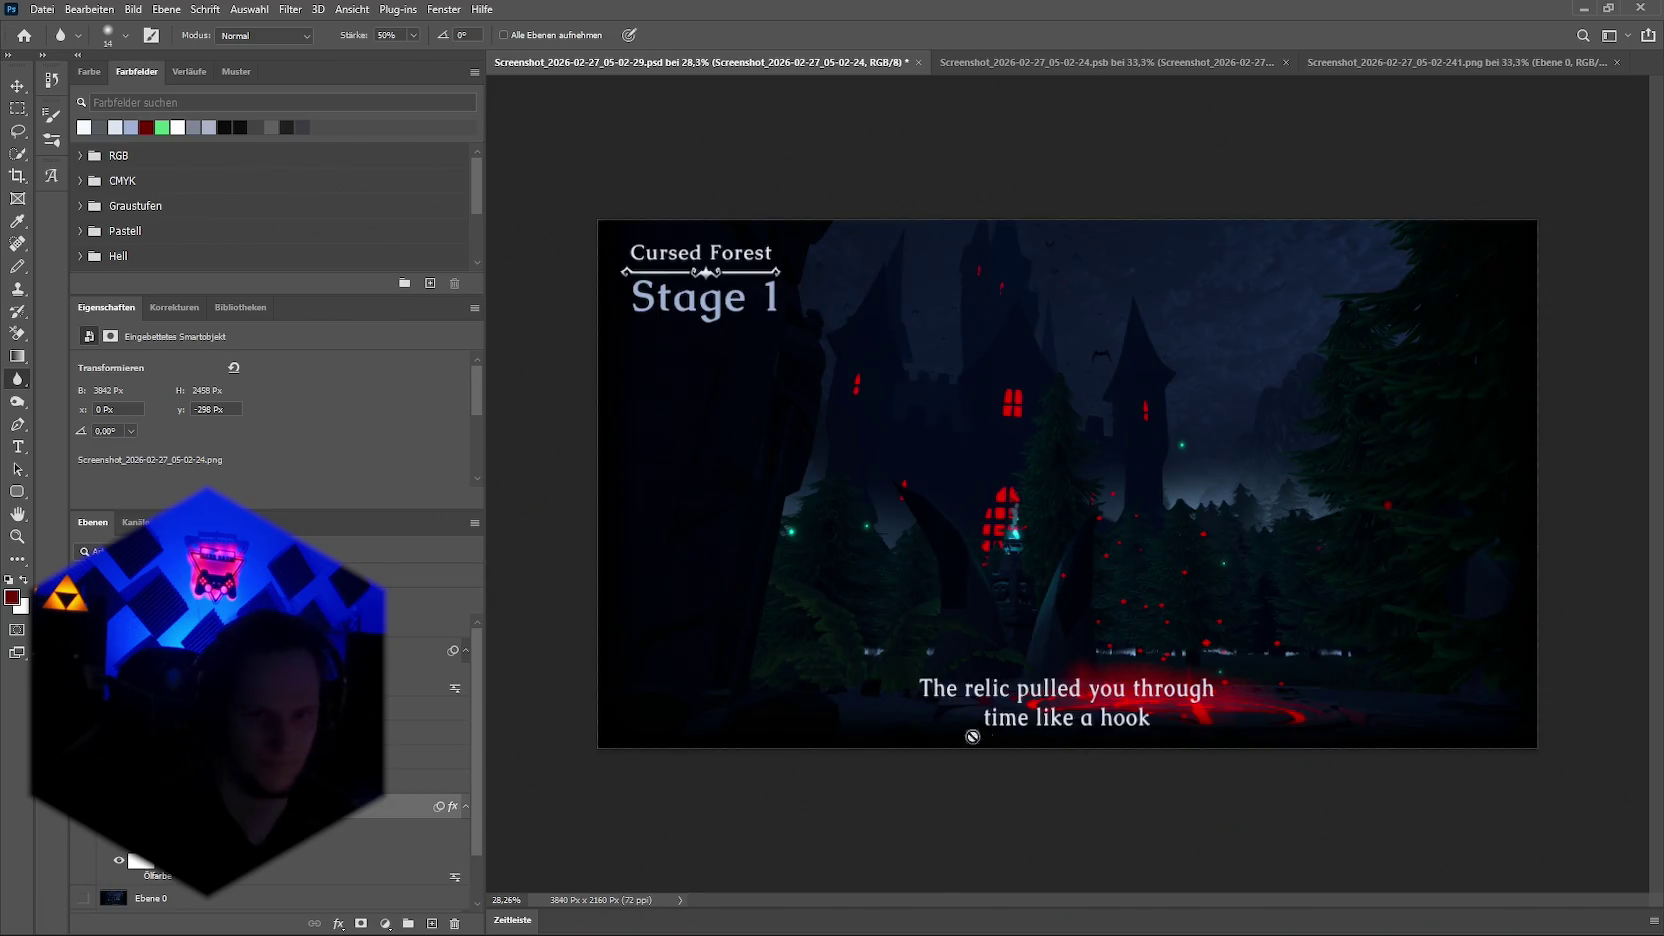
click(972, 736)
key(Return)
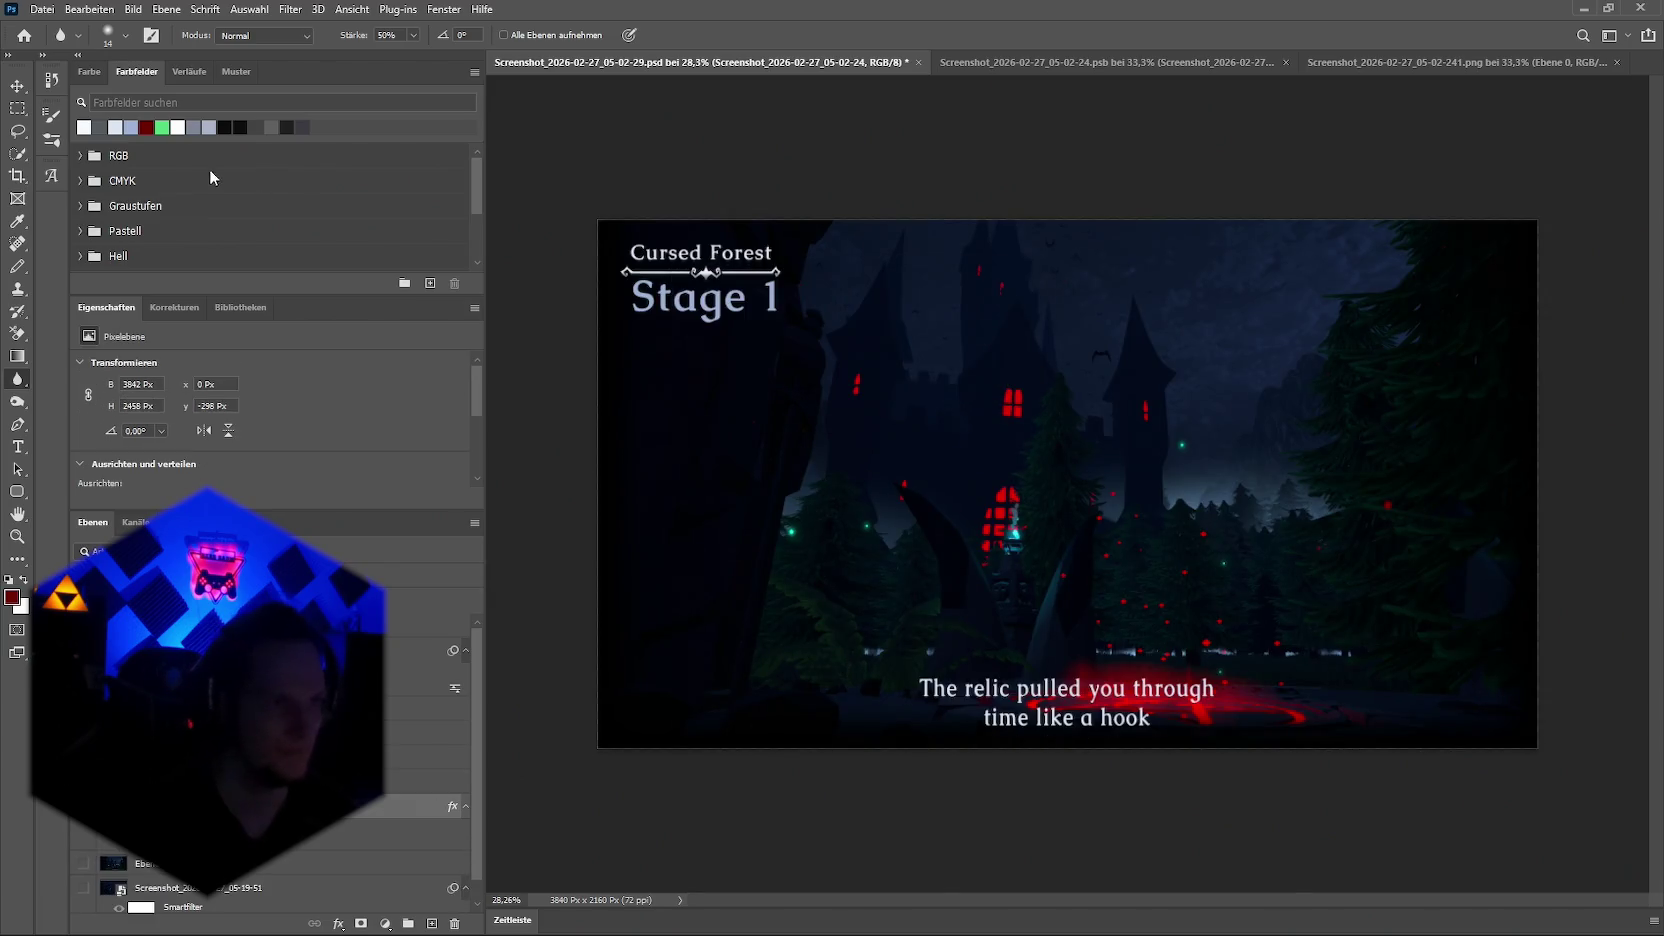
Step: Set the blur brush to about 174 px with 100% hardness
click(125, 35)
drag(108, 98, 122, 98)
click(131, 46)
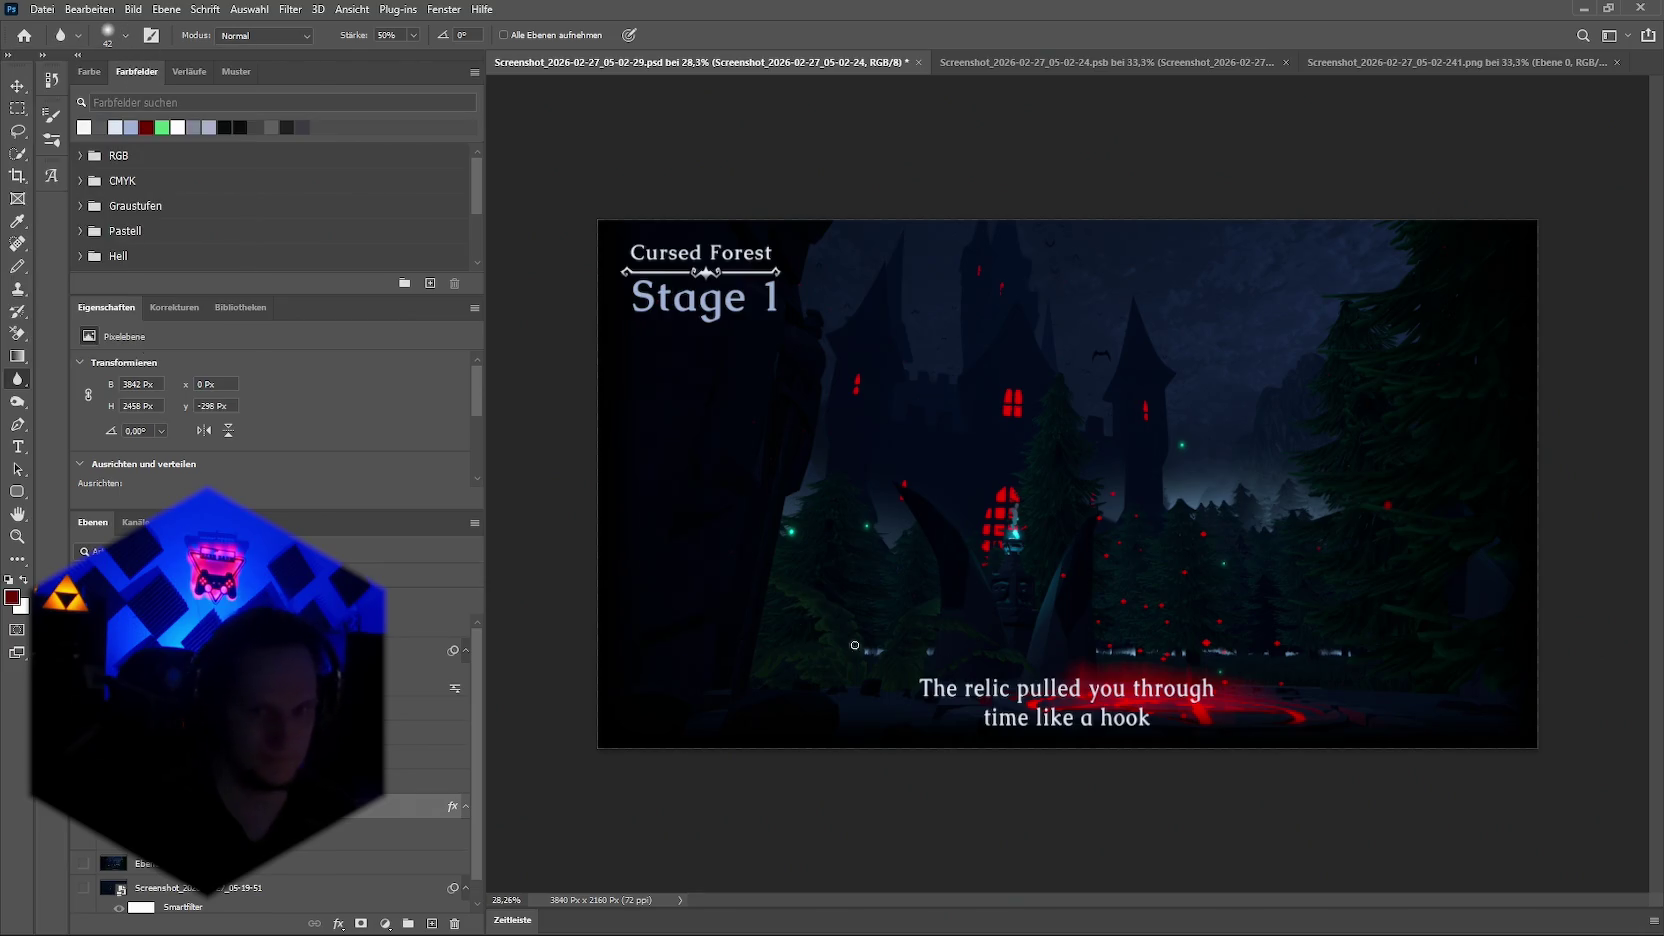
click(127, 38)
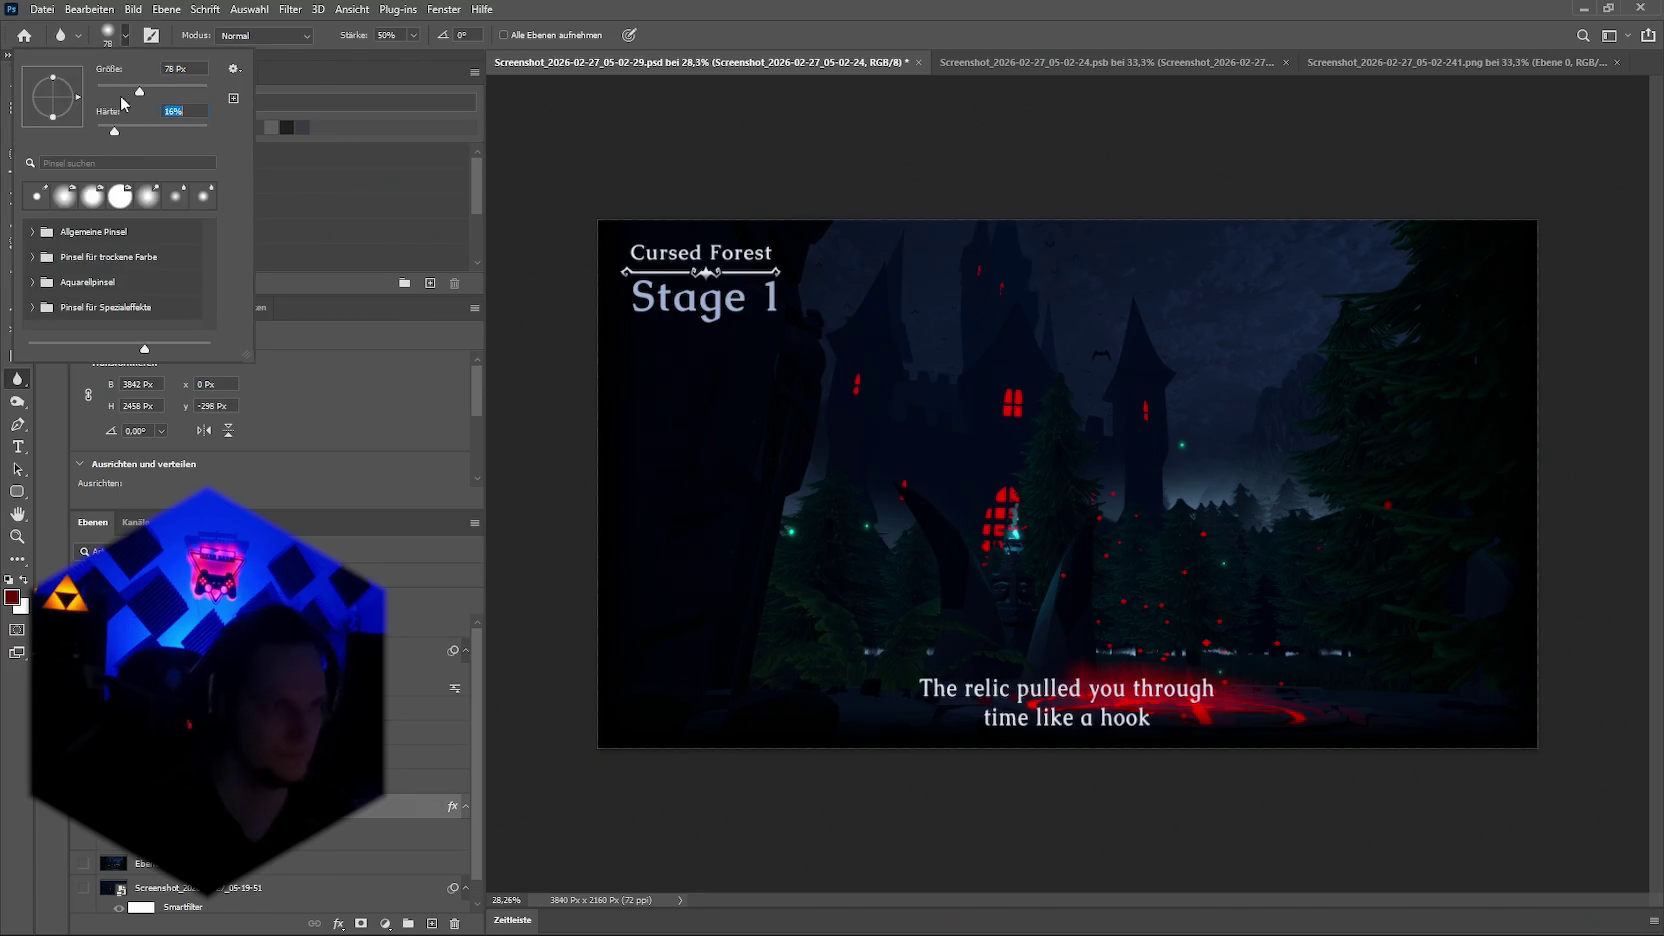
key(Return)
click(128, 38)
drag(158, 98, 170, 98)
key(Return)
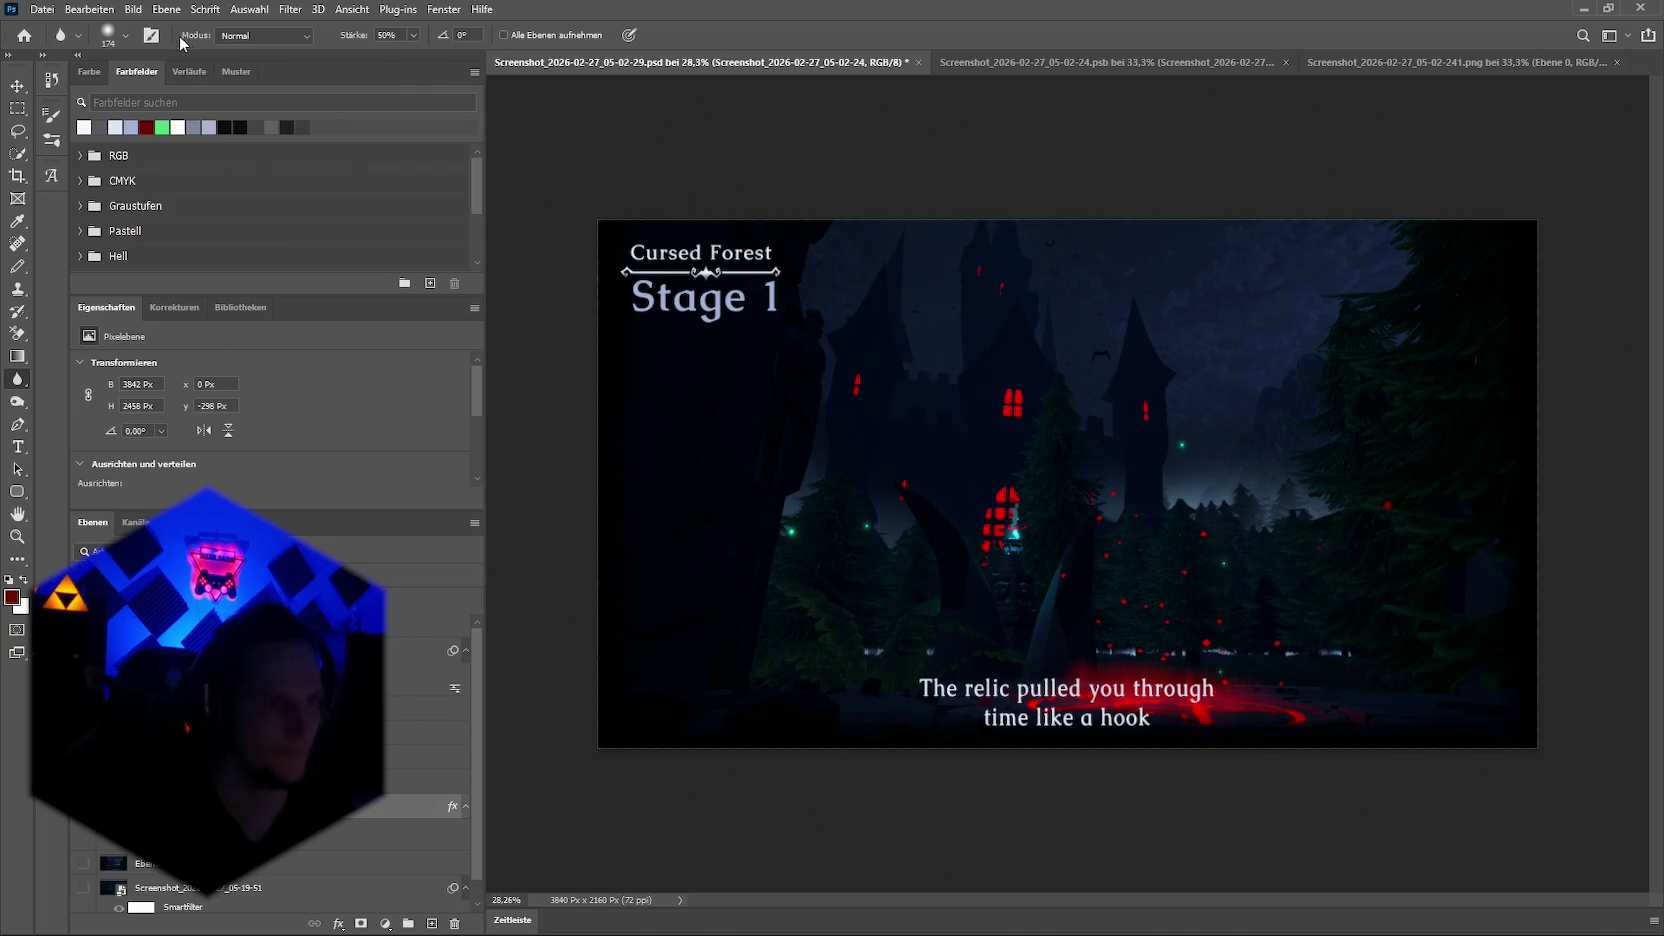
click(126, 36)
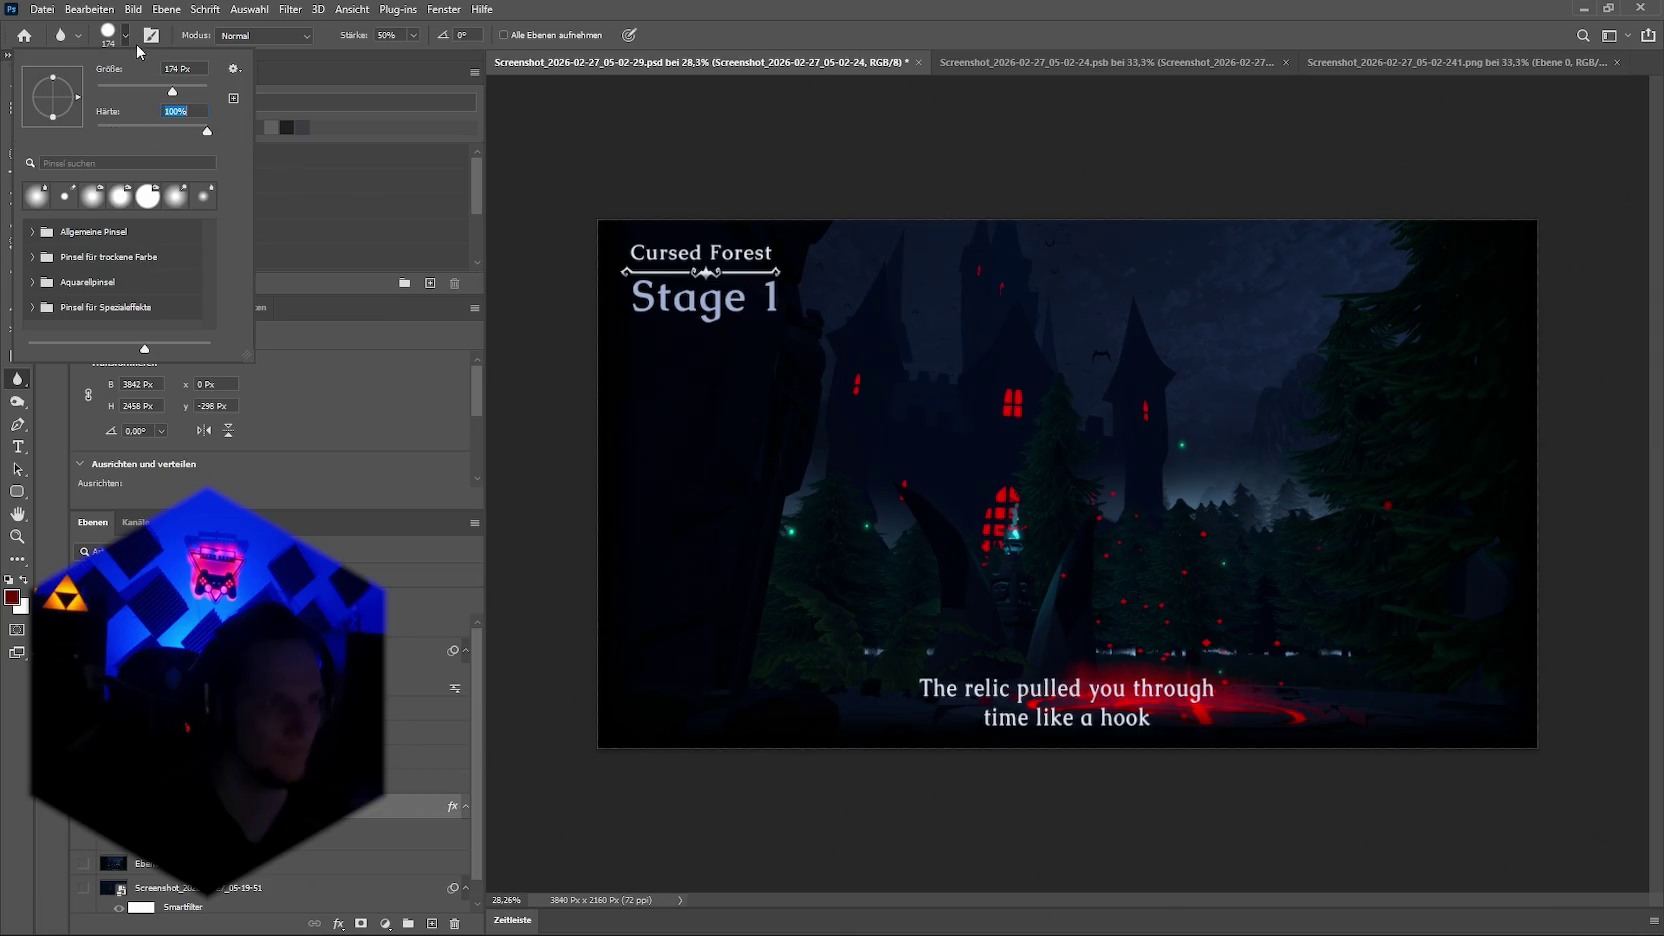
key(Return)
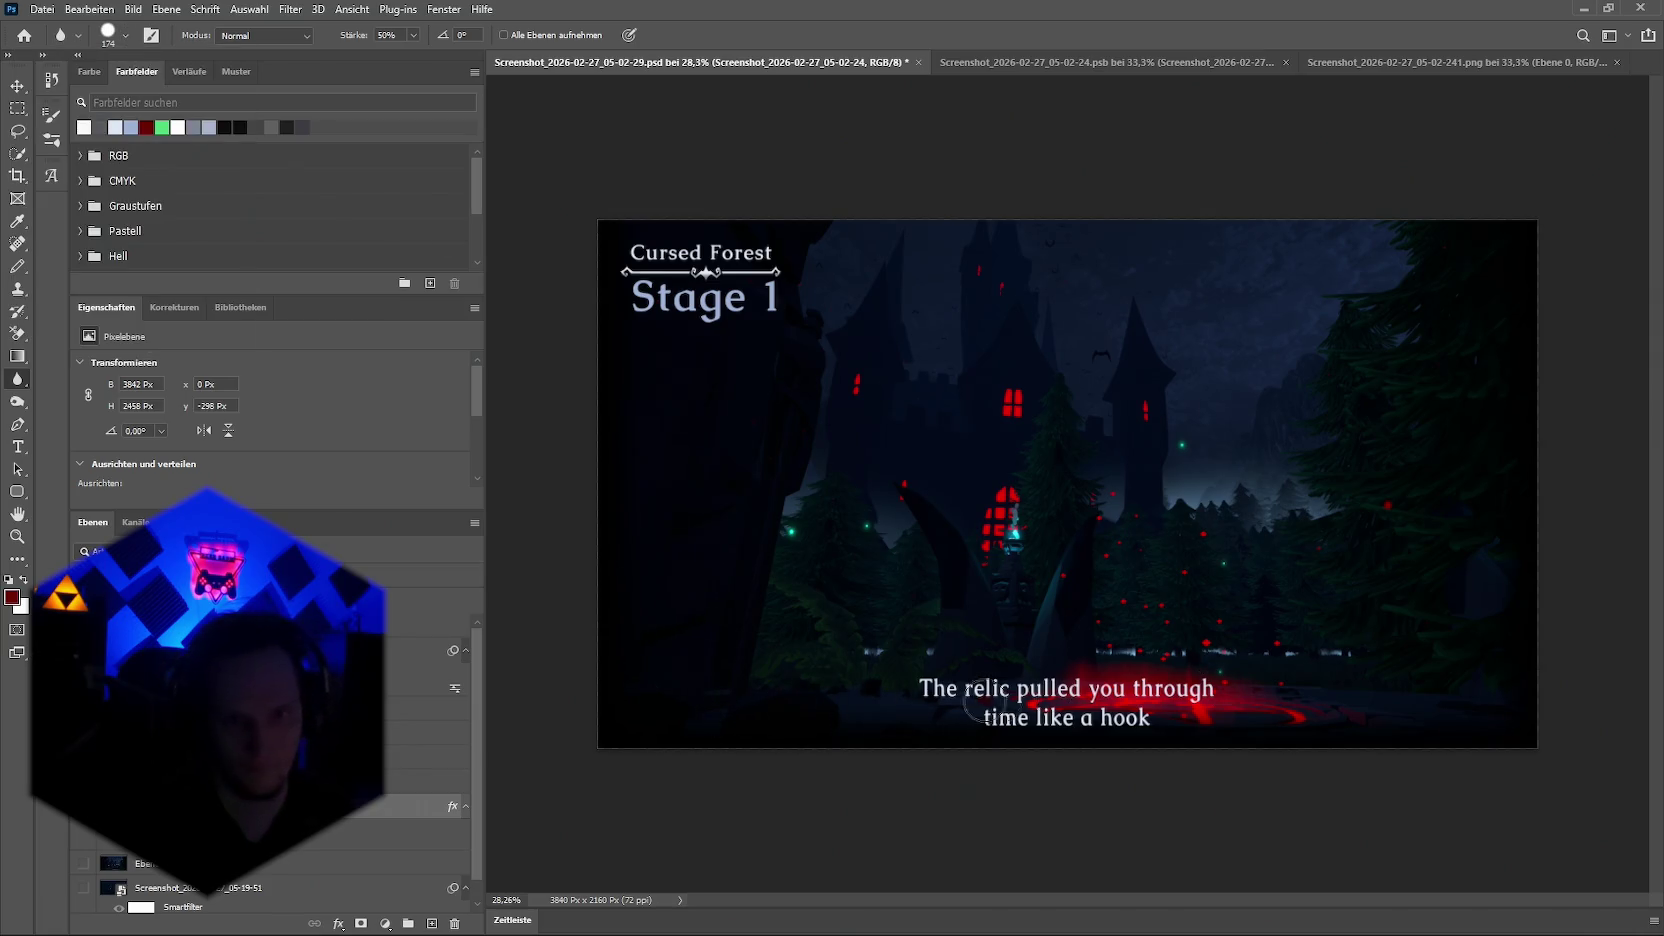
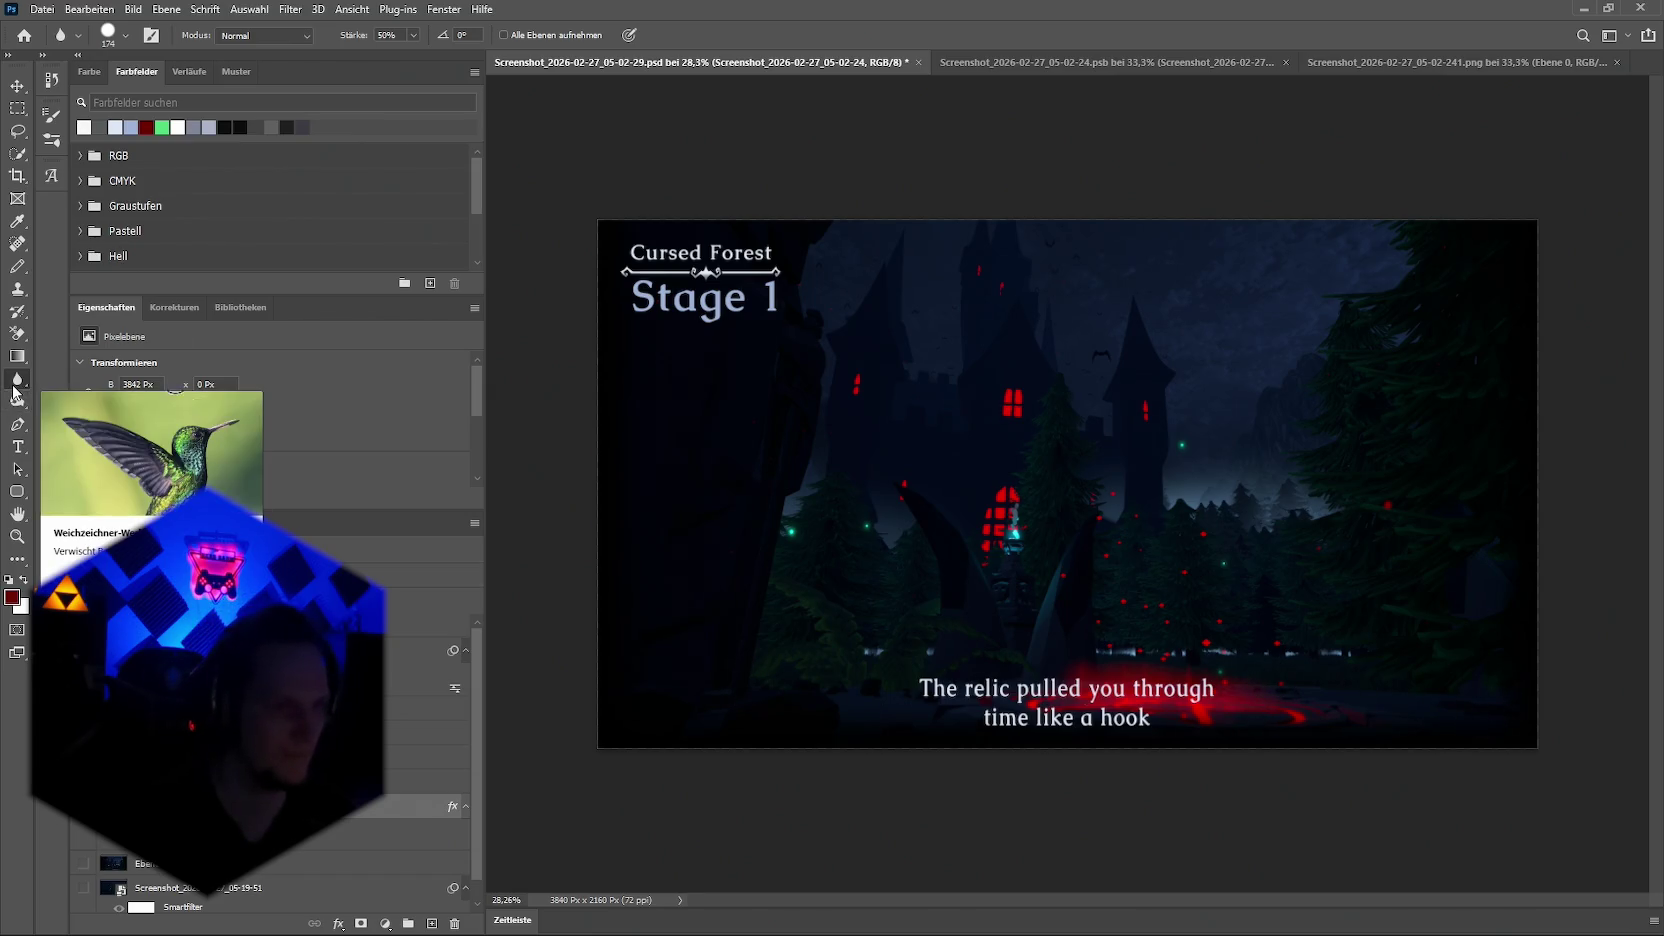
Step: Set up the Blur tool with its blending mode set to Darken
click(125, 35)
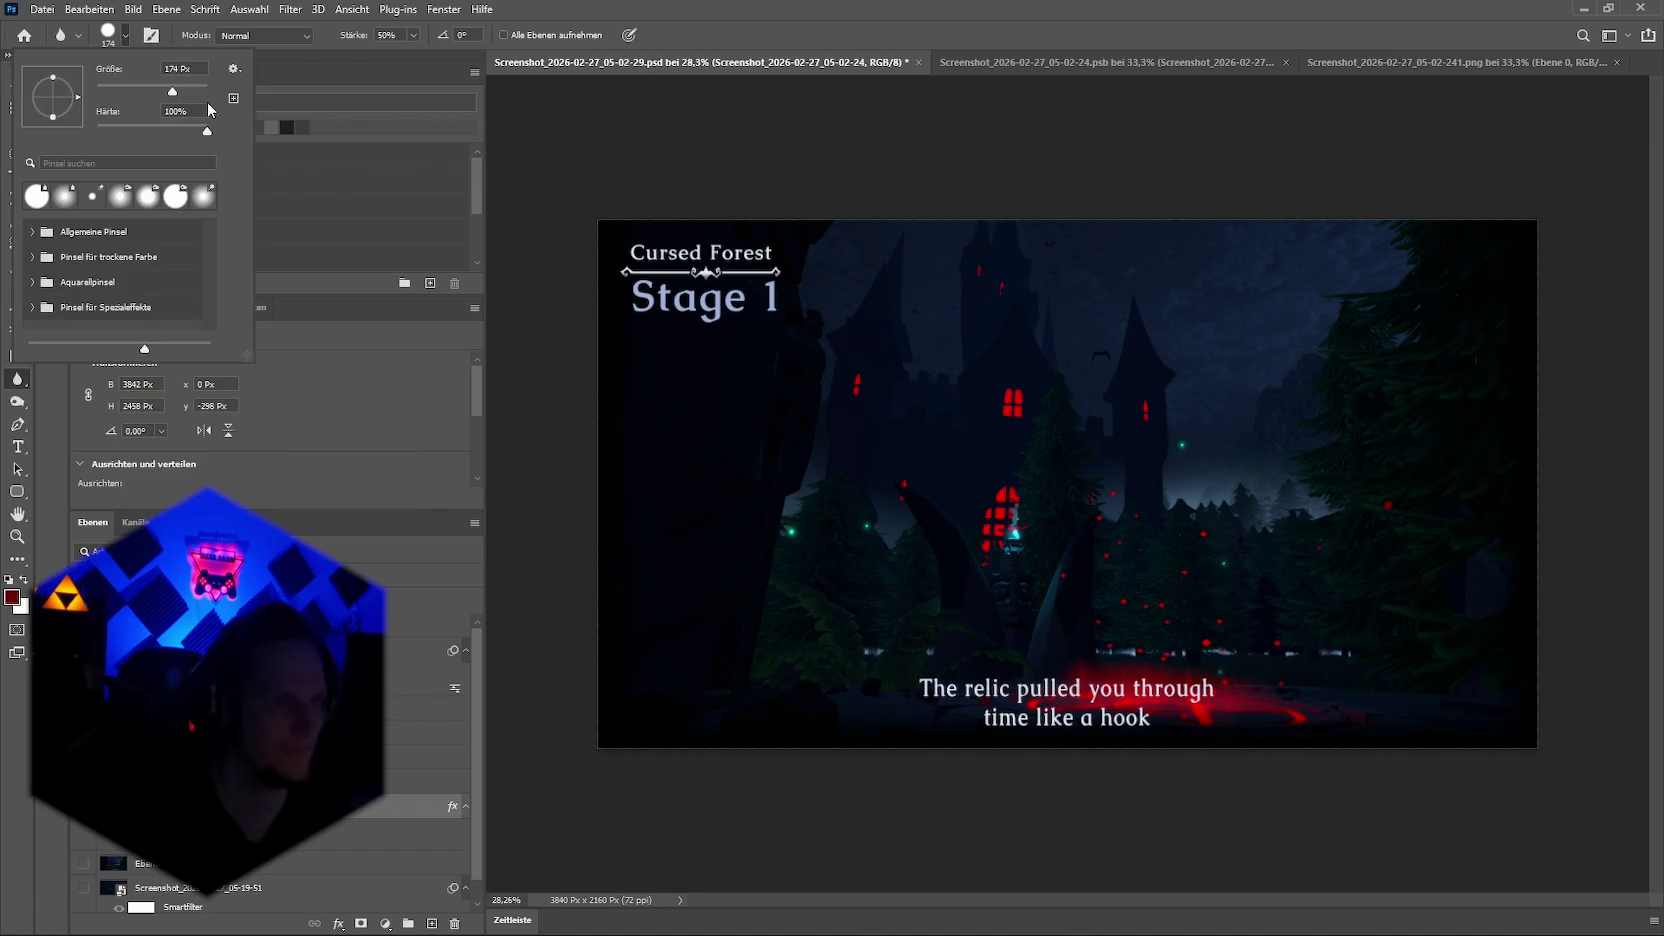
click(84, 828)
click(84, 828)
click(84, 828)
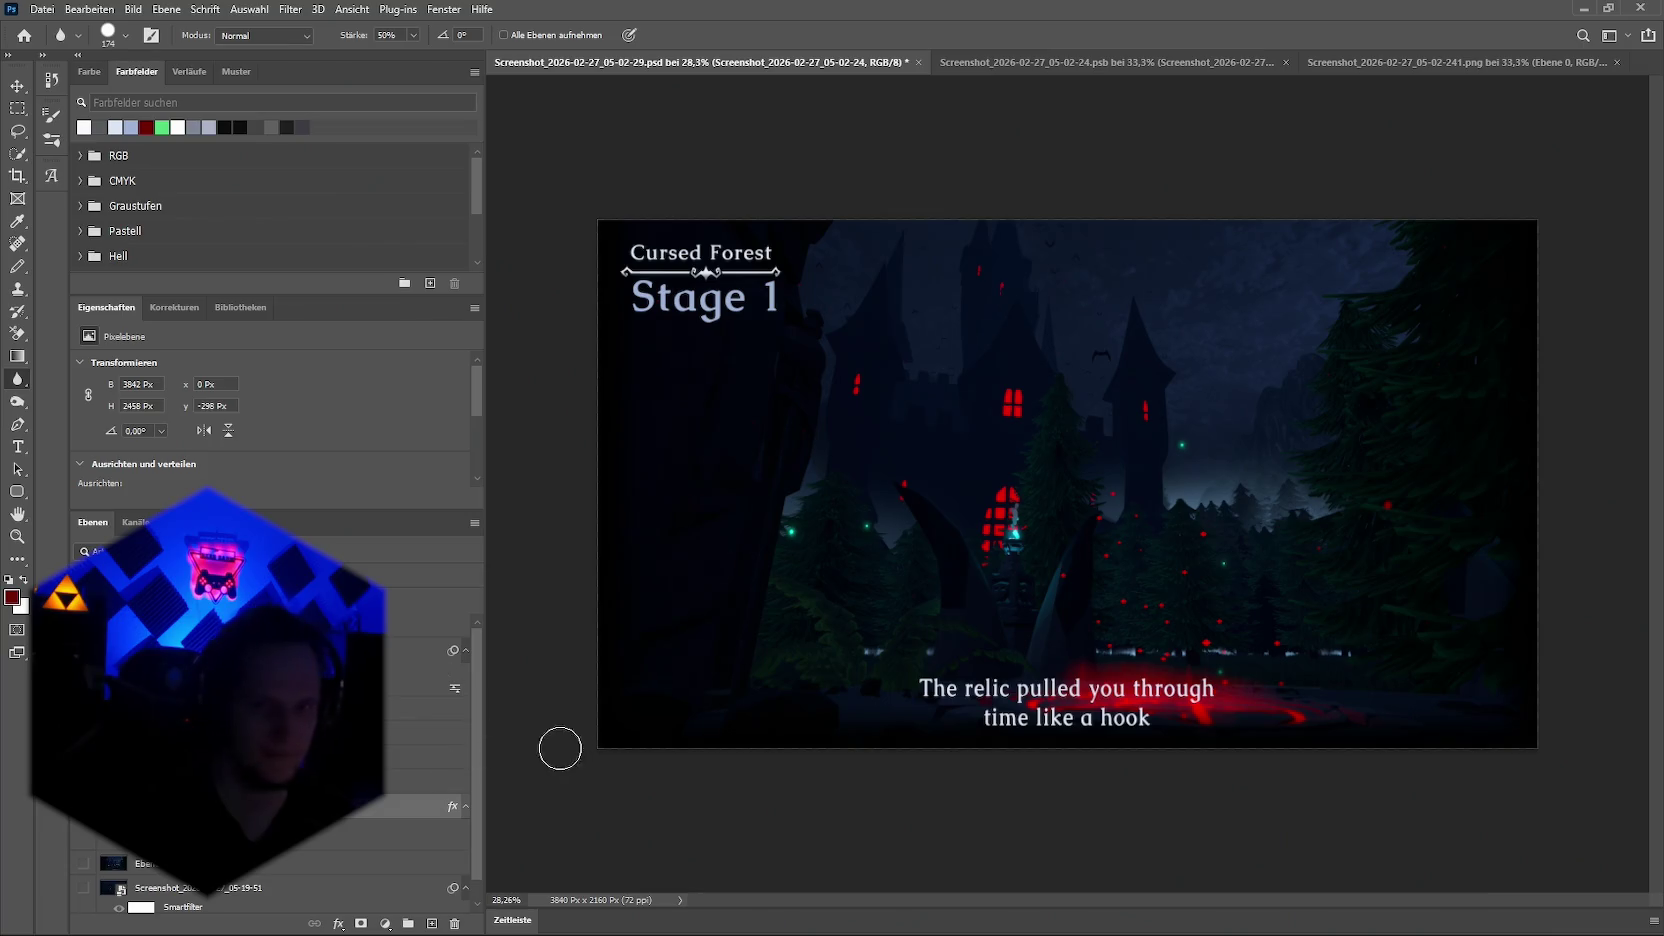
click(17, 108)
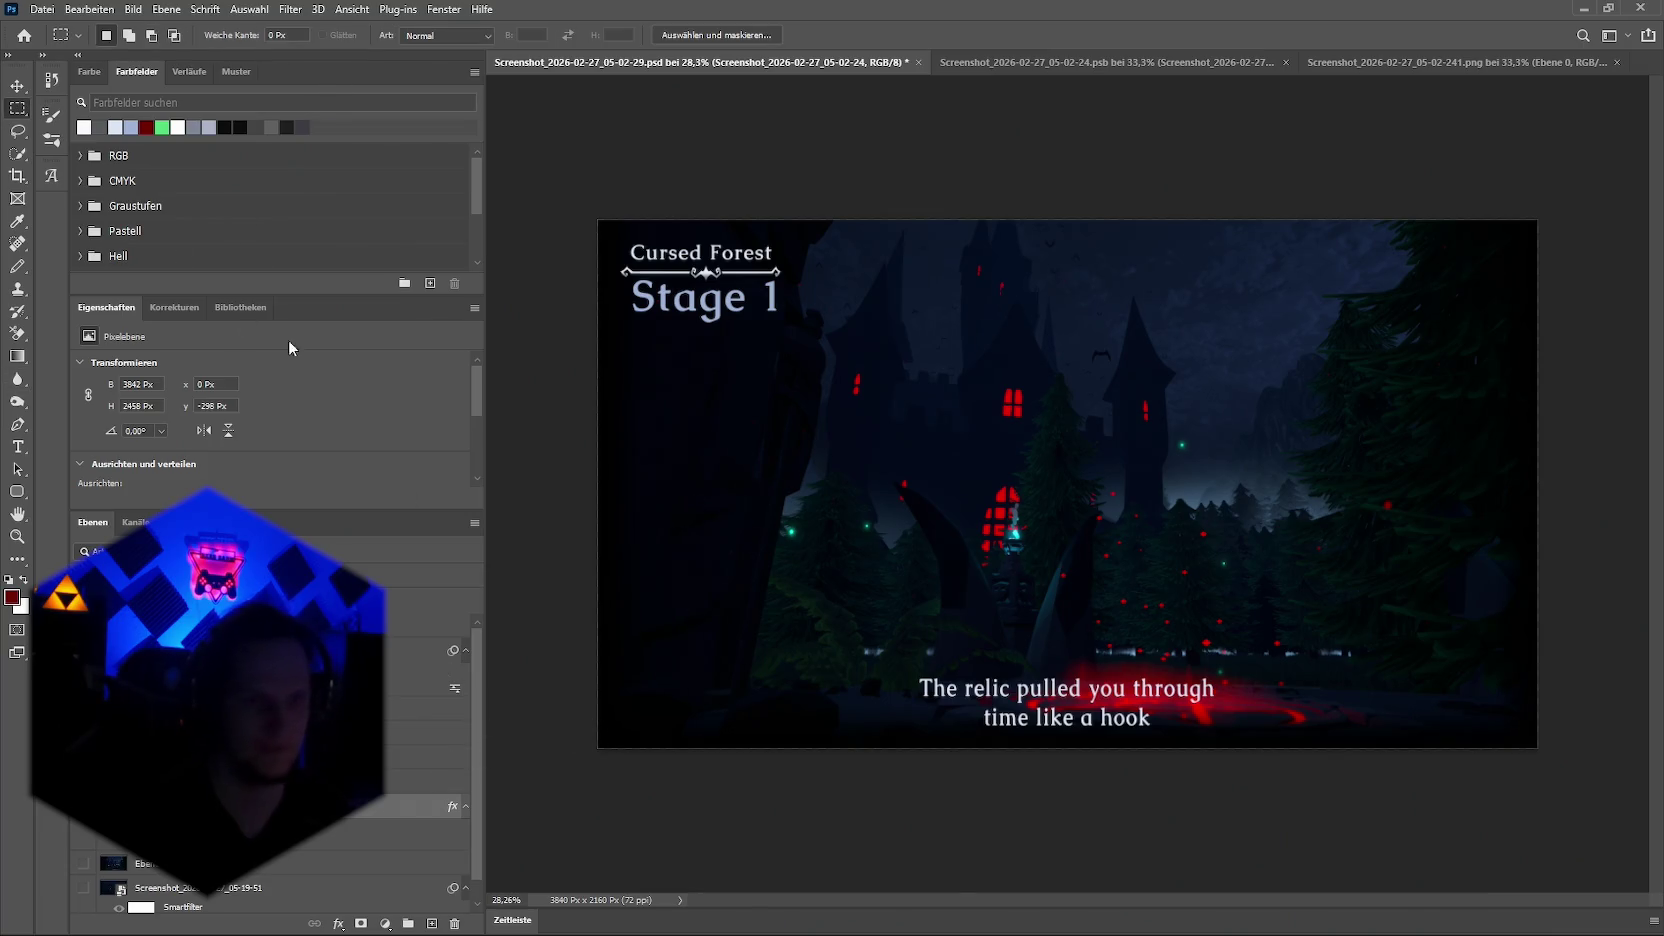
click(15, 382)
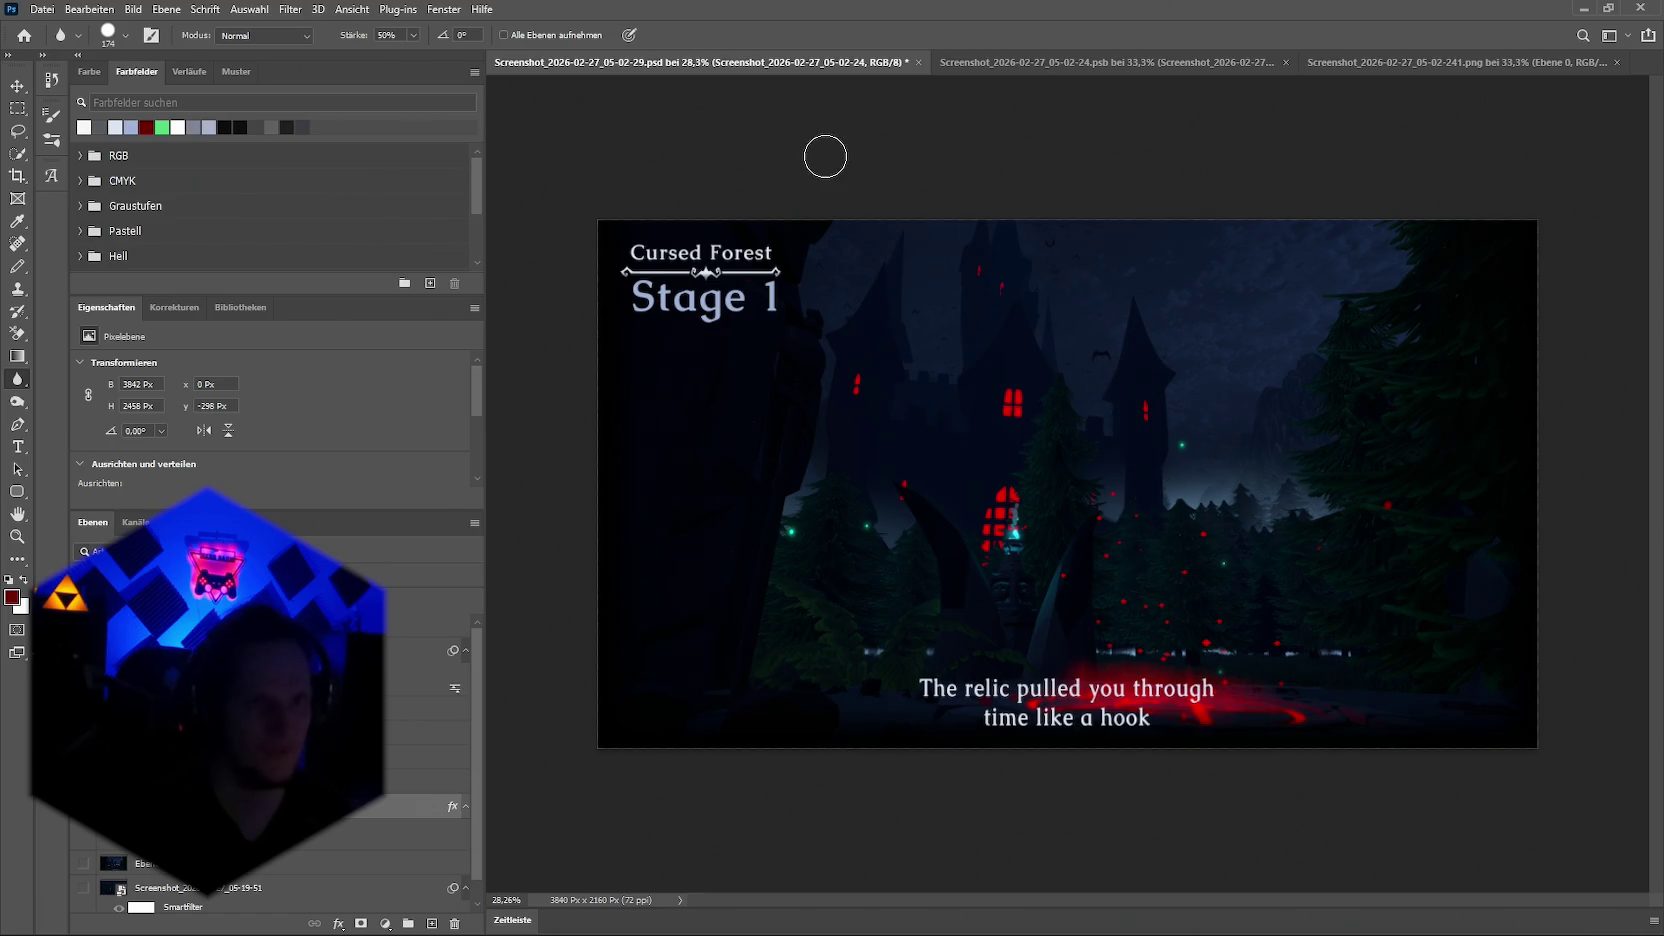
click(288, 38)
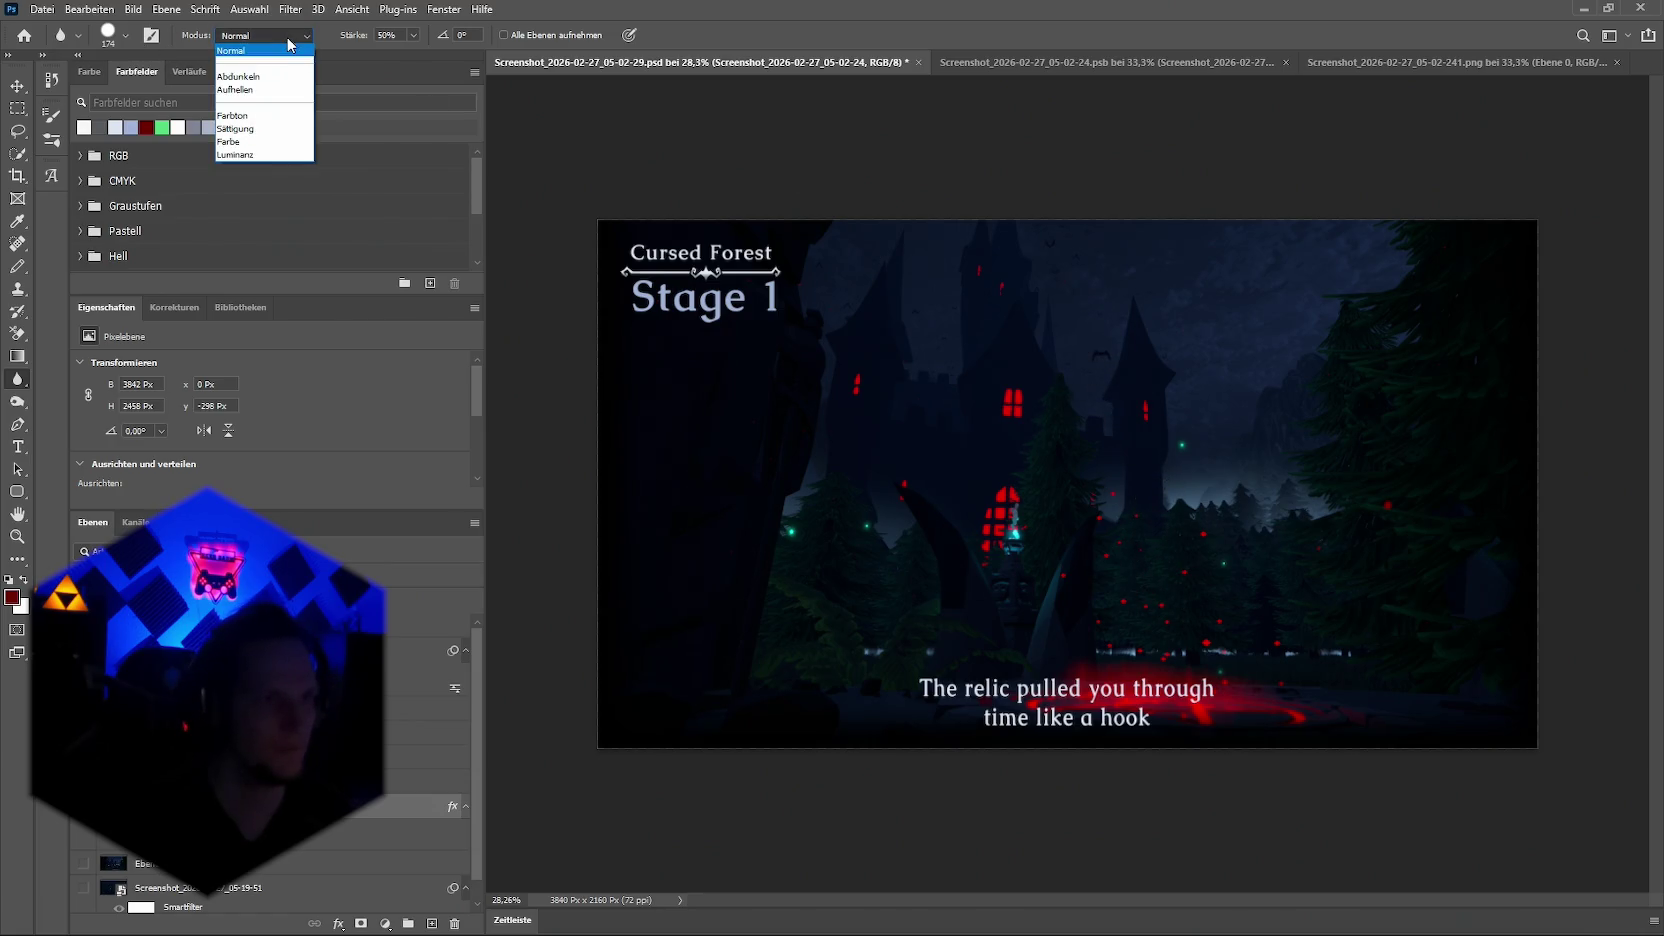
click(258, 80)
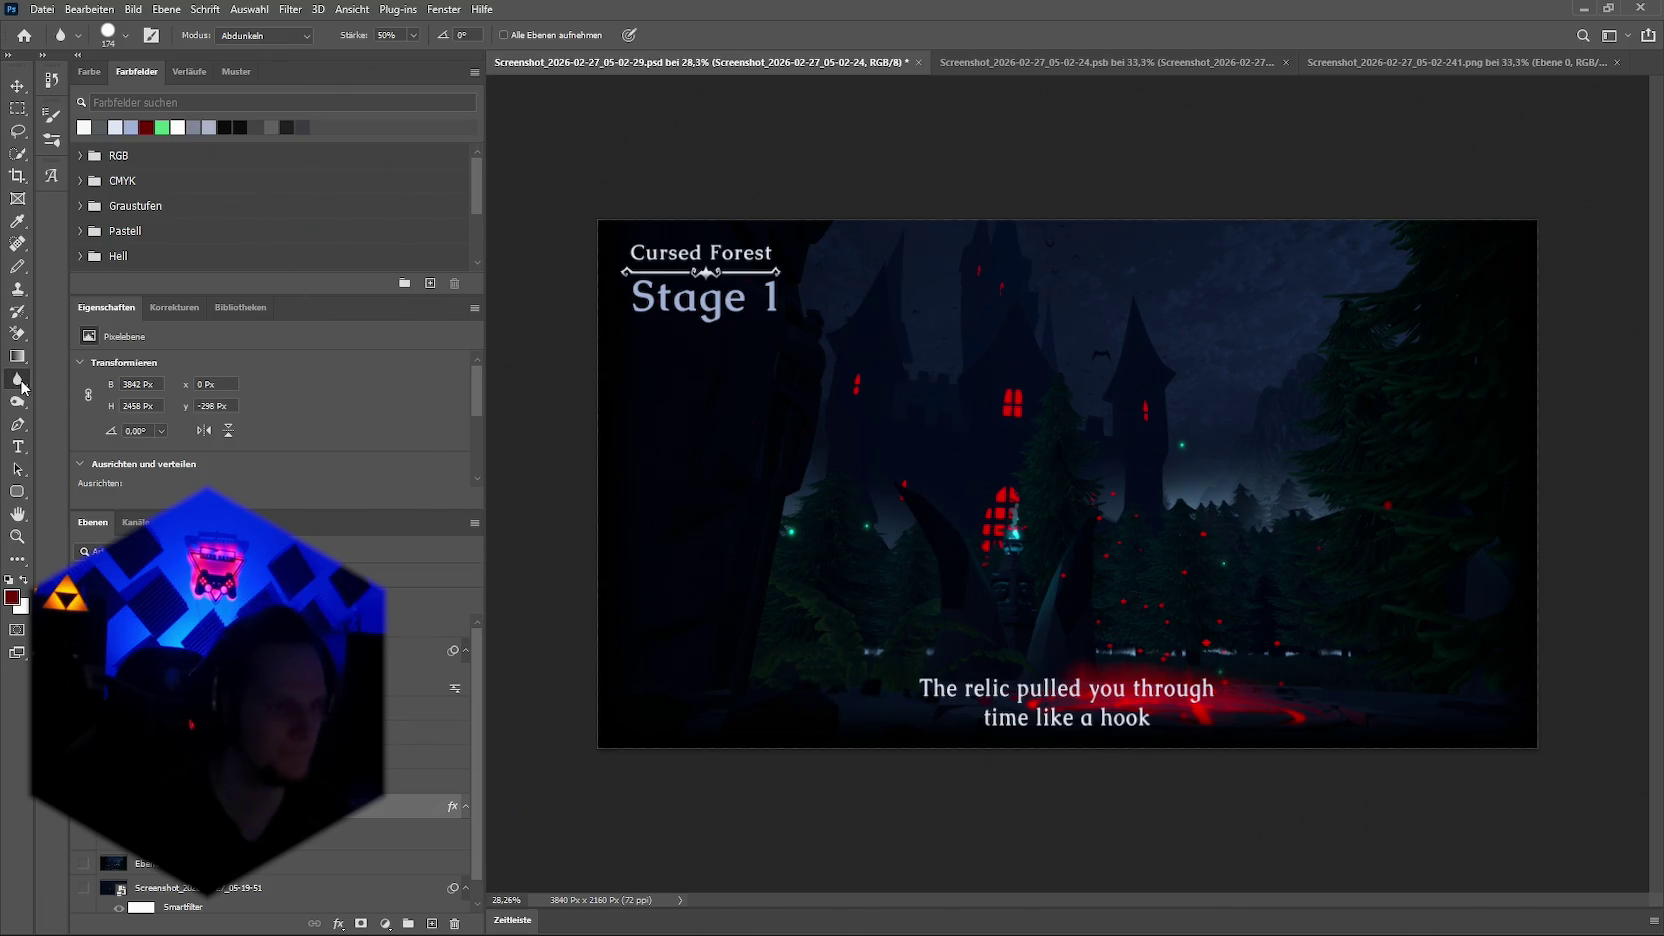
Step: Select the castle screenshot layer and blur the red glow on the ground
click(430, 650)
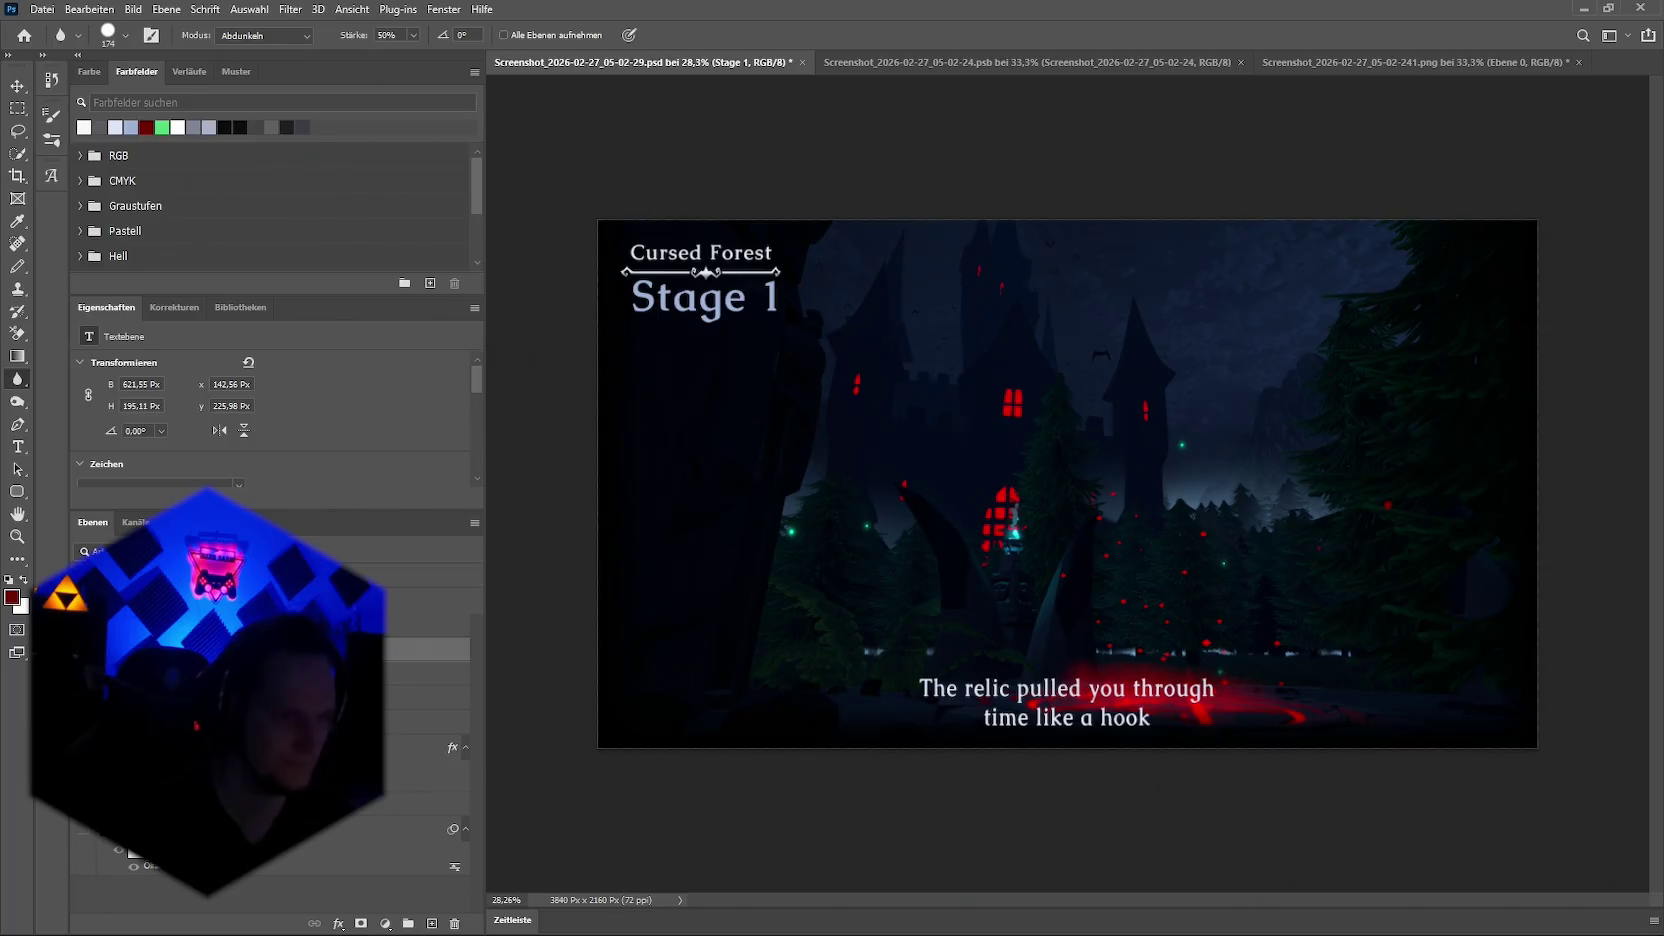
click(420, 803)
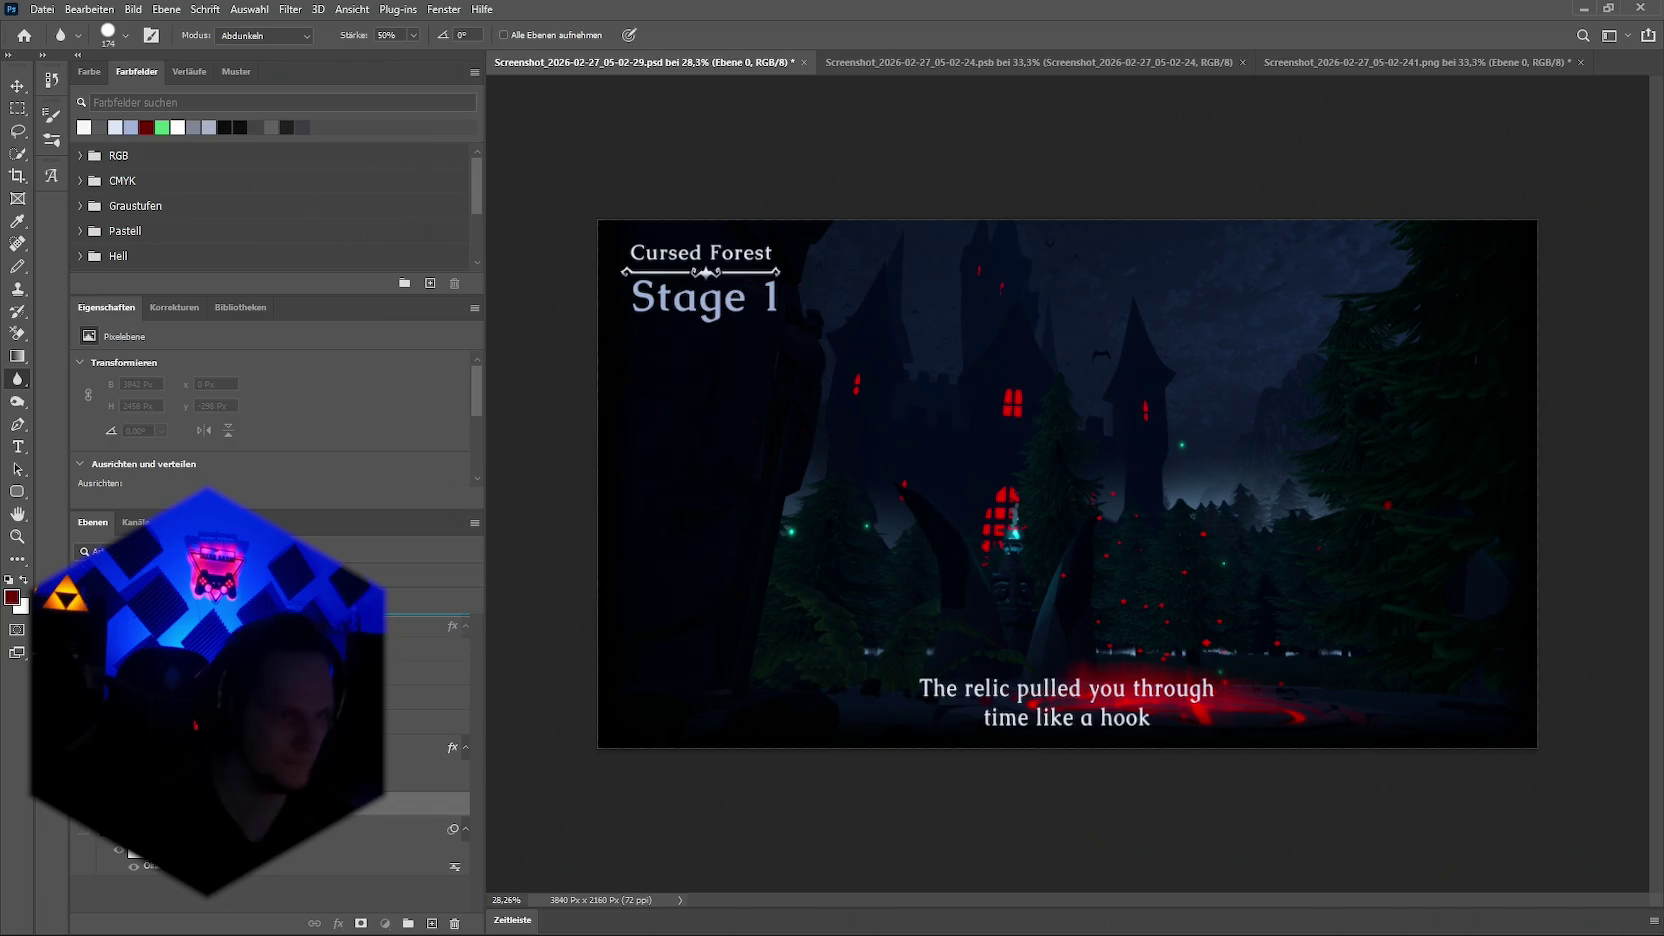
click(420, 625)
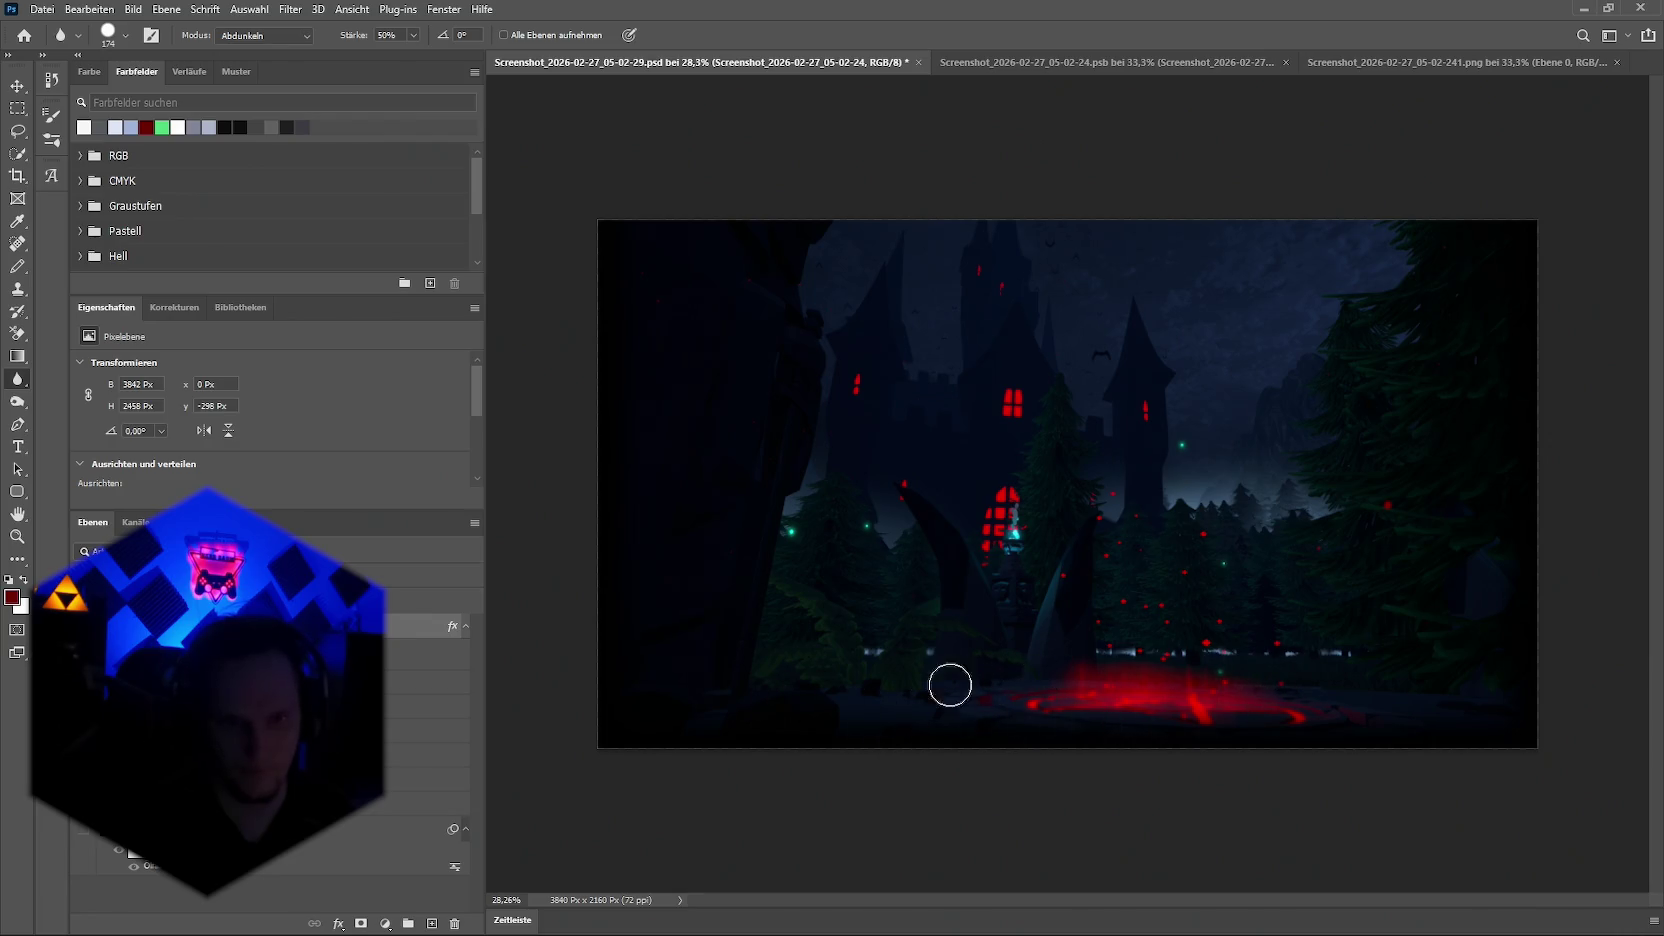
right_click(18, 380)
click(110, 379)
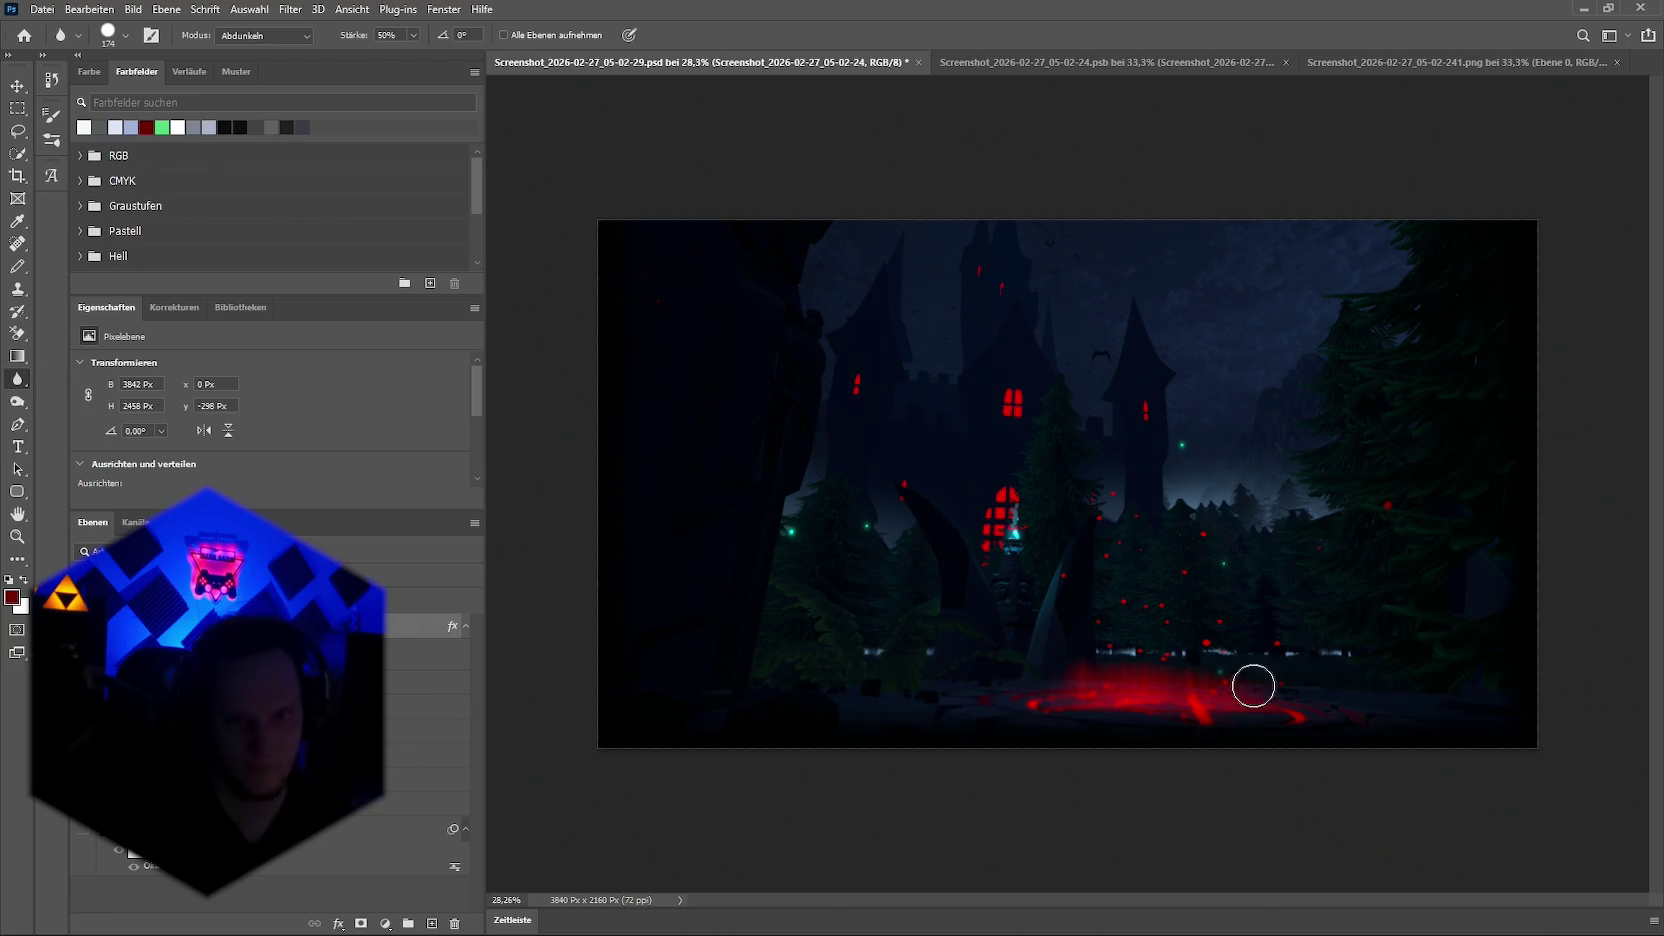
mouse_move(1201, 701)
mouse_down()
mouse_move(1170, 709)
mouse_move(1214, 691)
mouse_move(1110, 691)
mouse_move(1101, 729)
mouse_up()
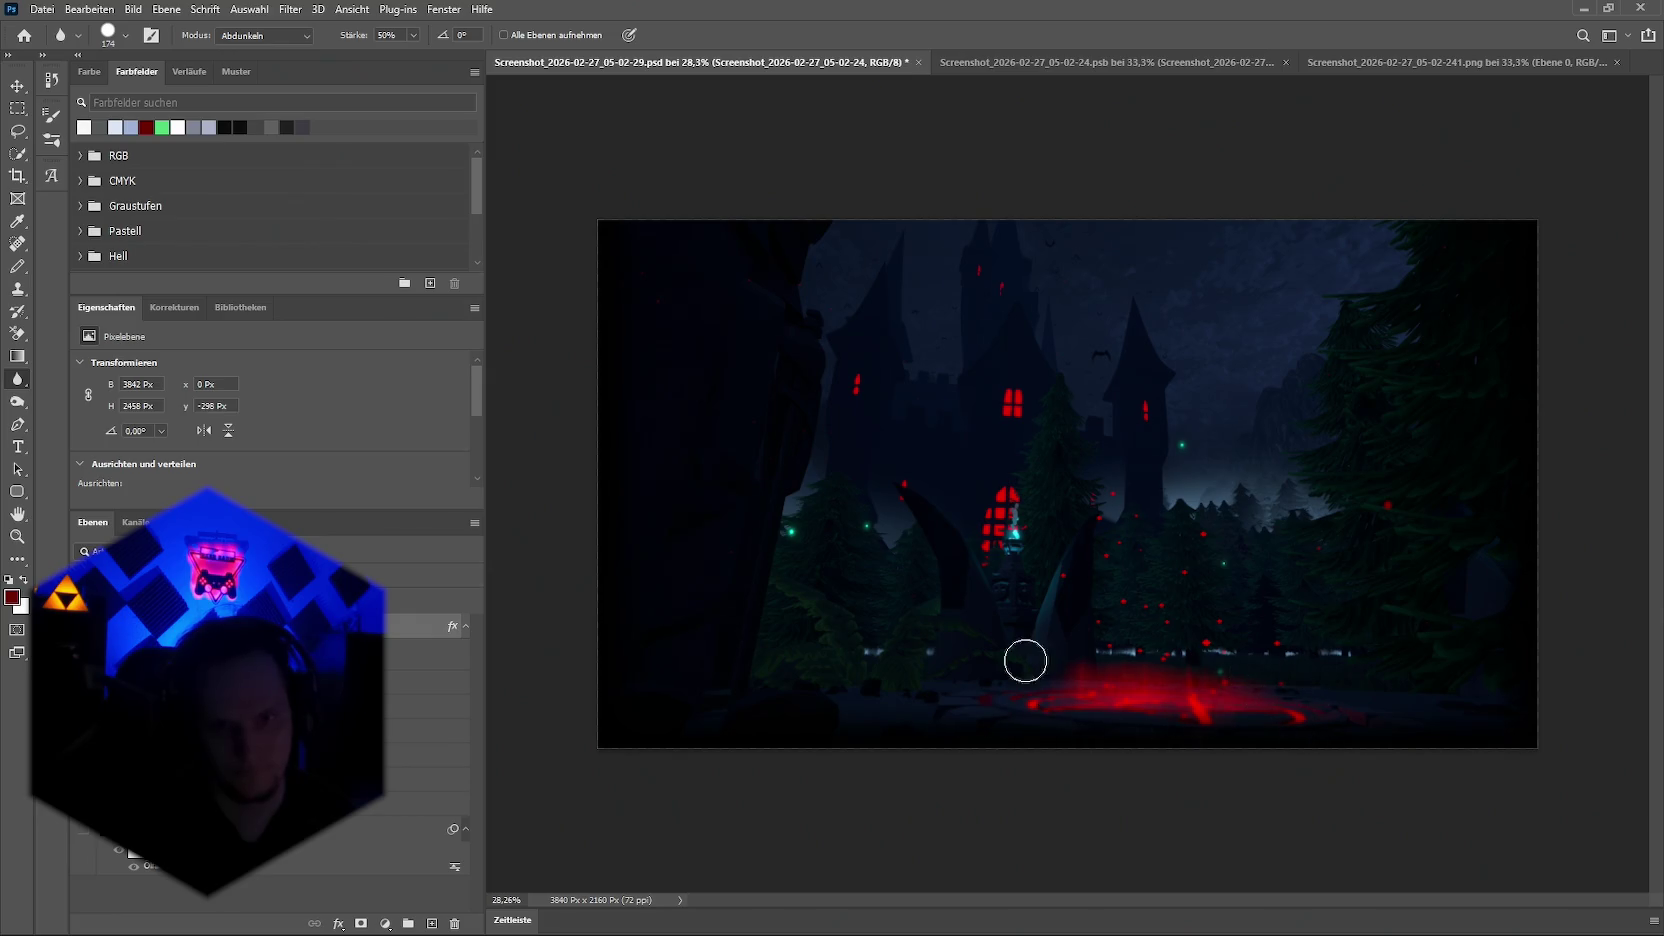
key(e)
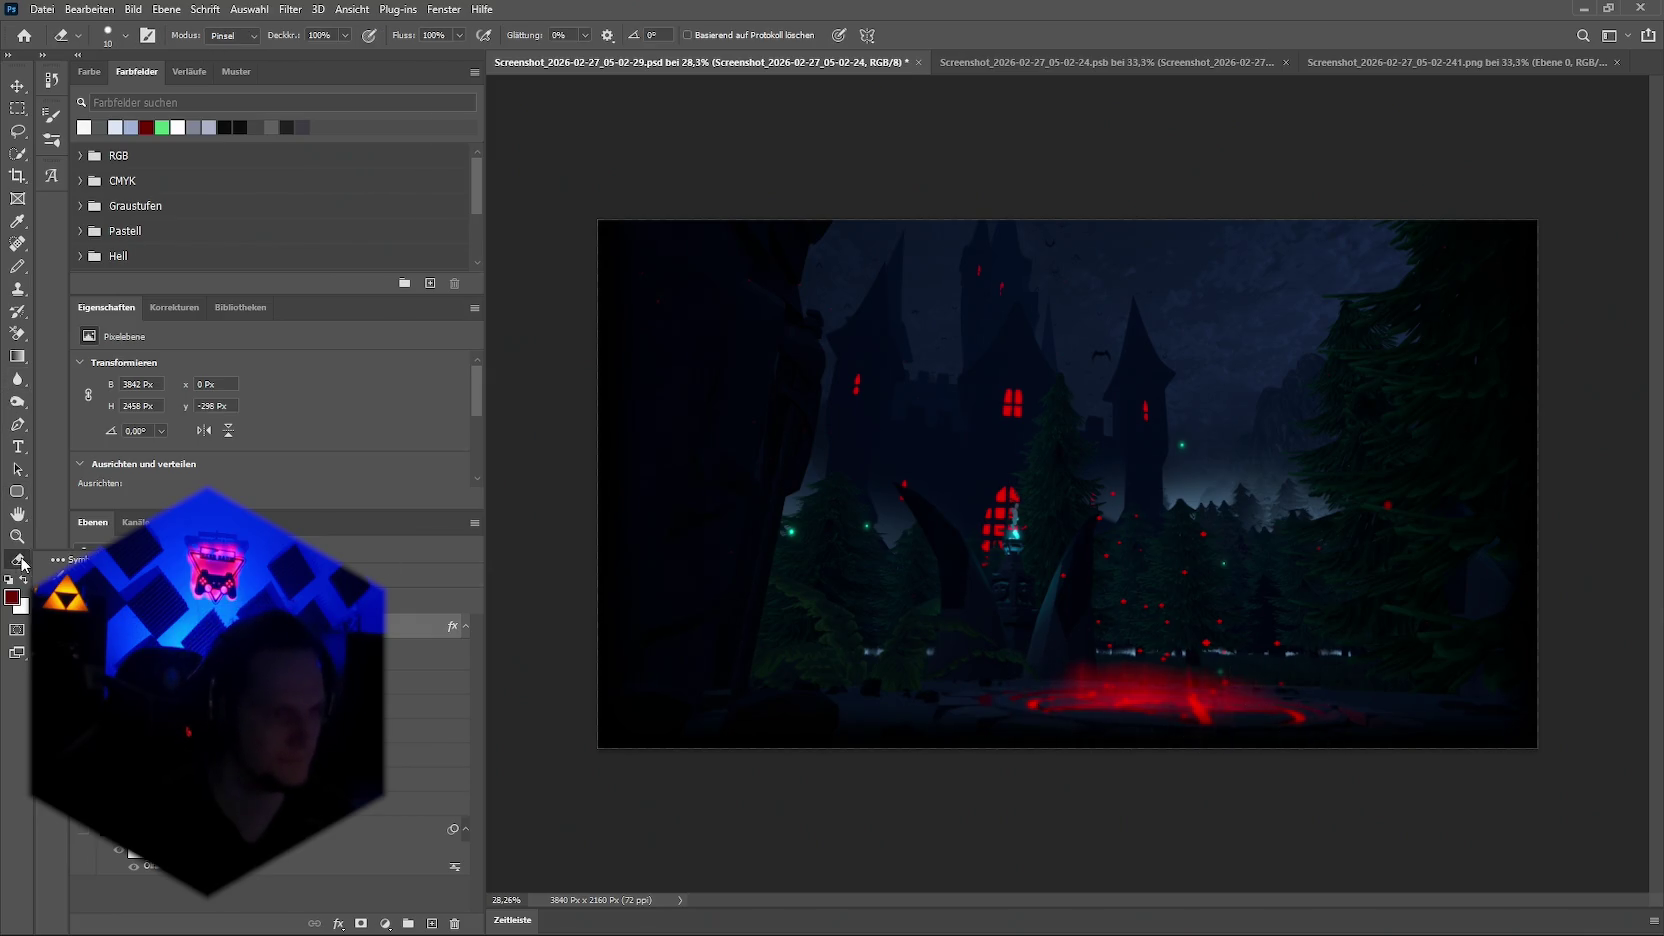
Step: Switch to the Burn tool, move the castle layer below the text, and lower the subtitle's opacity
click(18, 403)
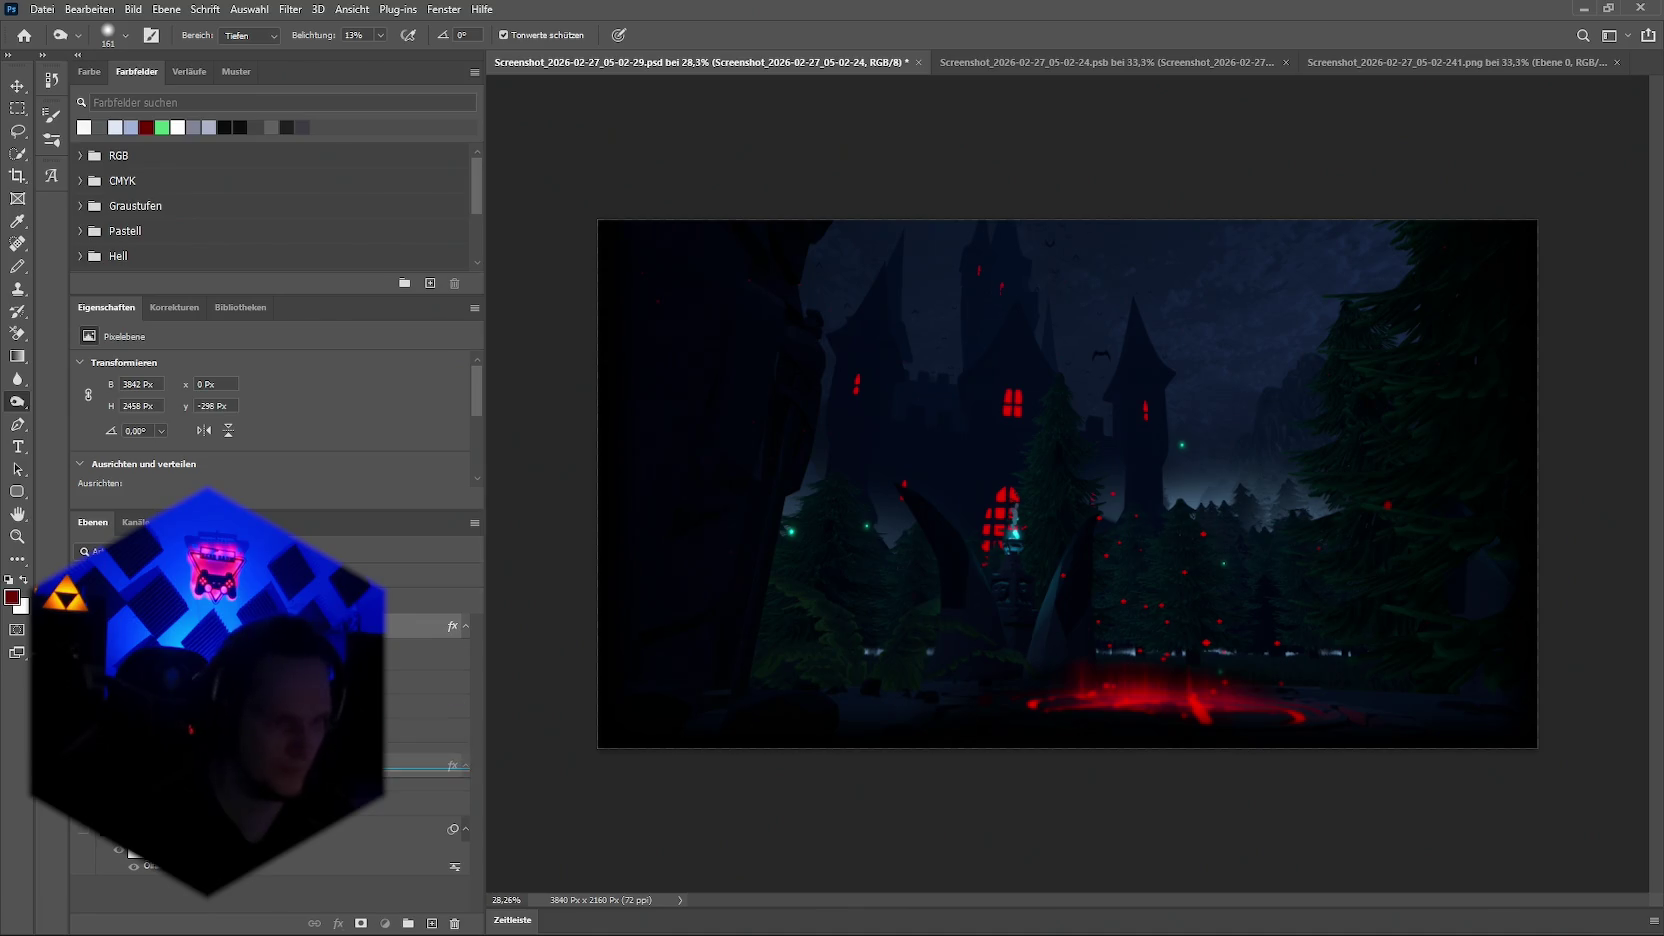
click(250, 722)
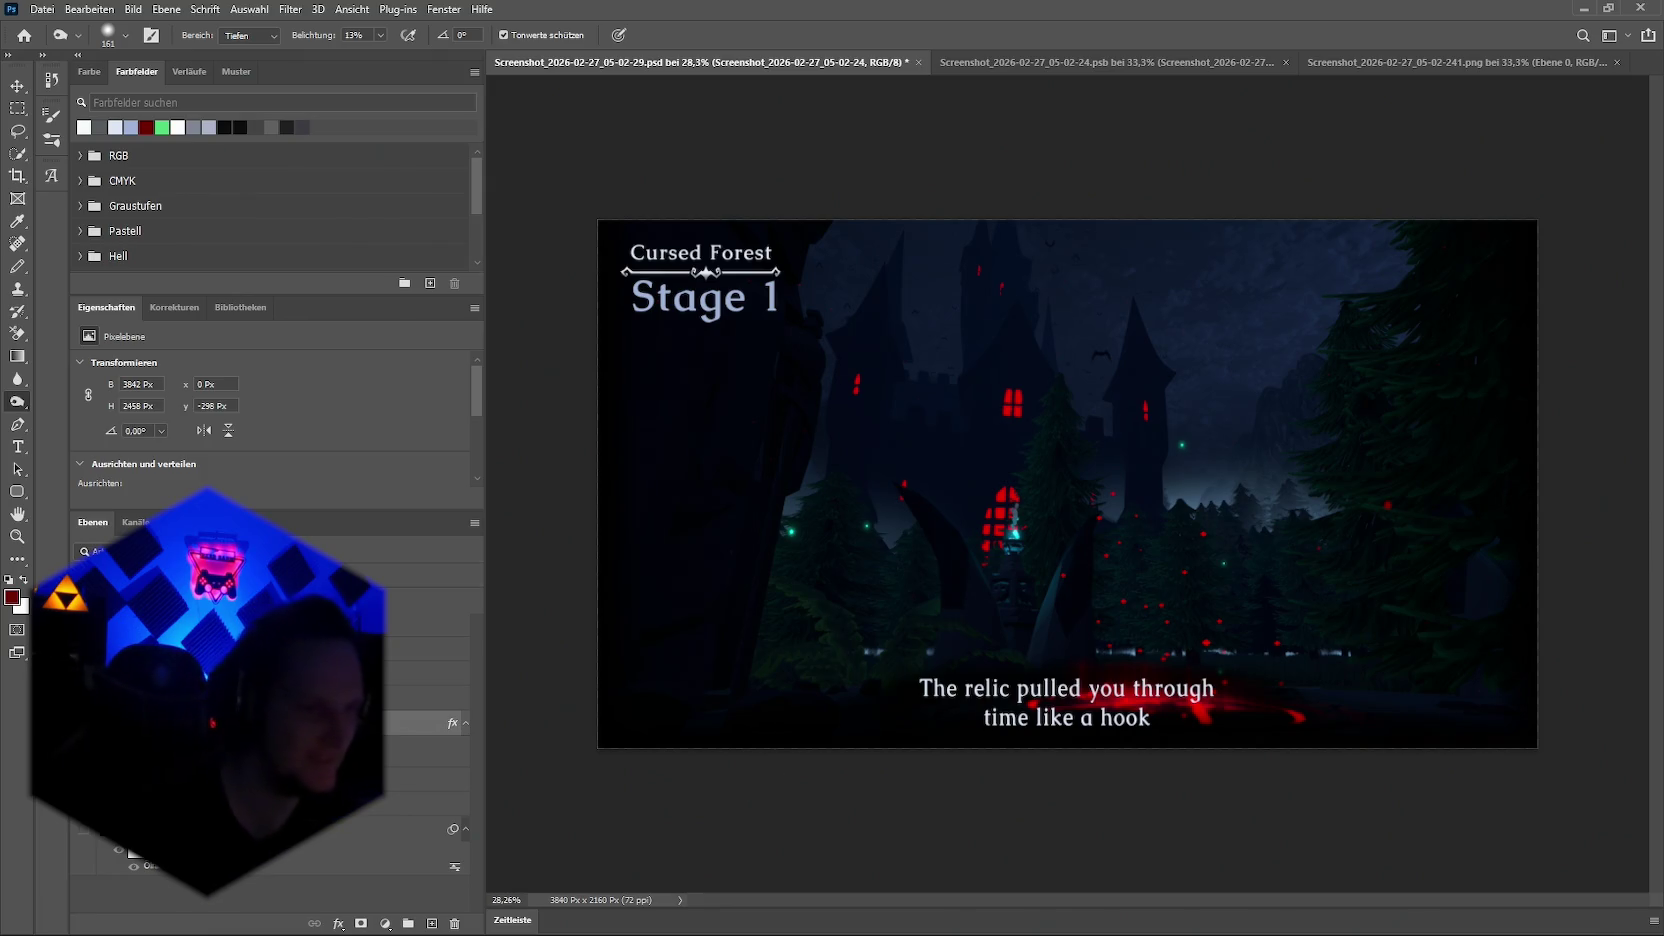
click(420, 697)
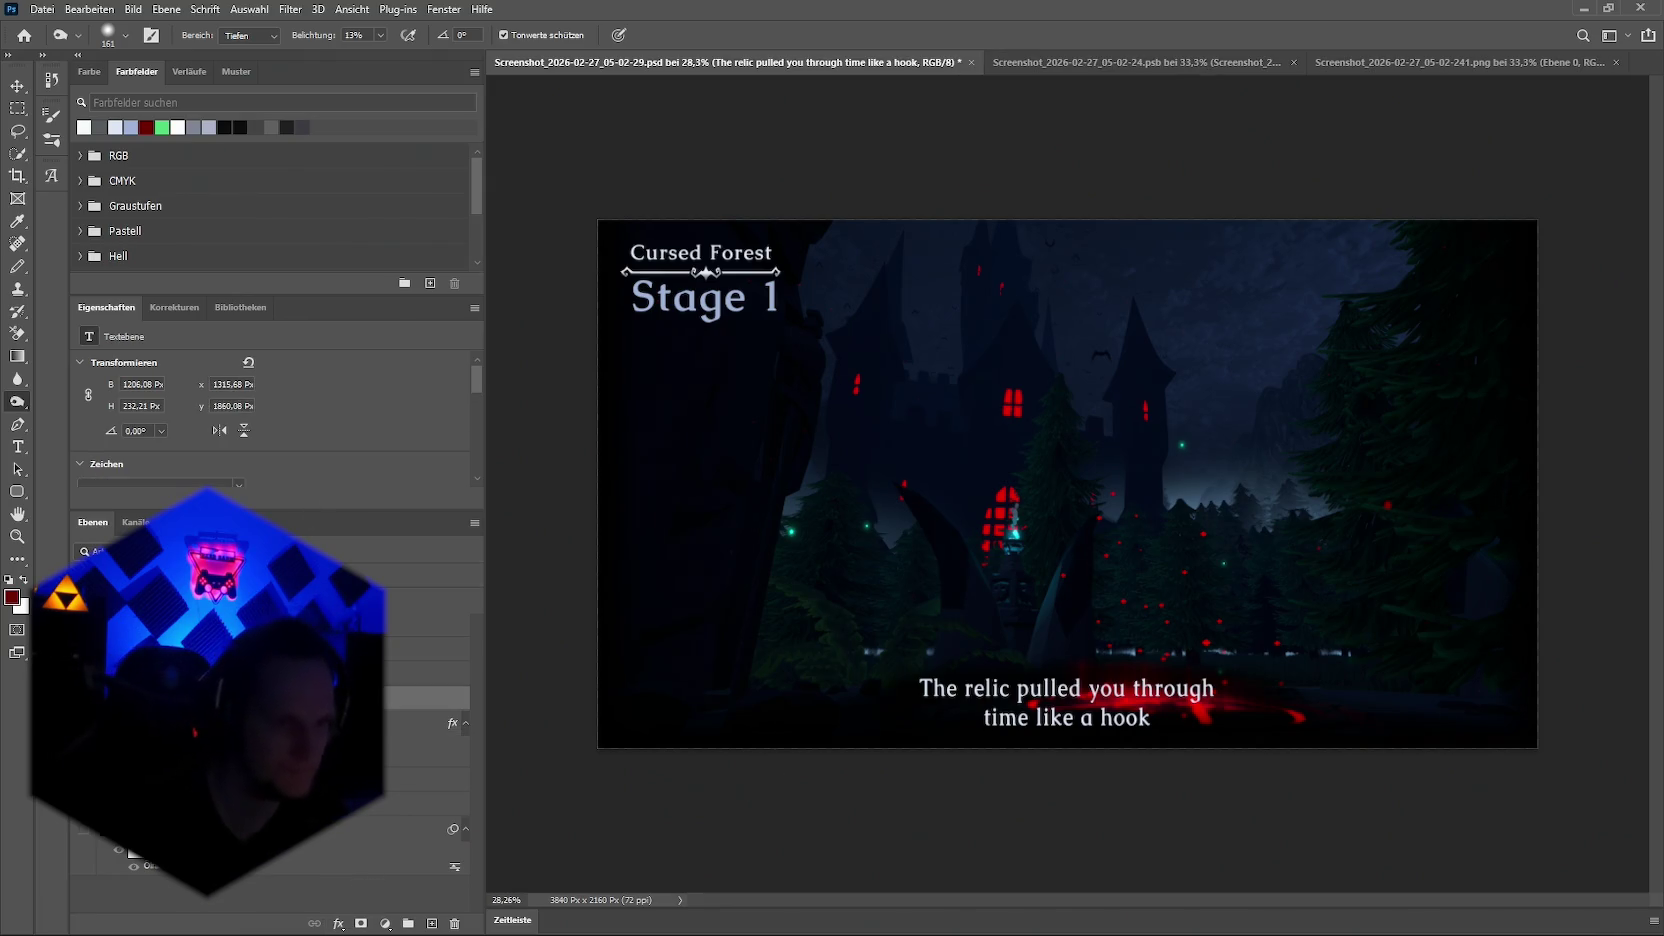
key(7)
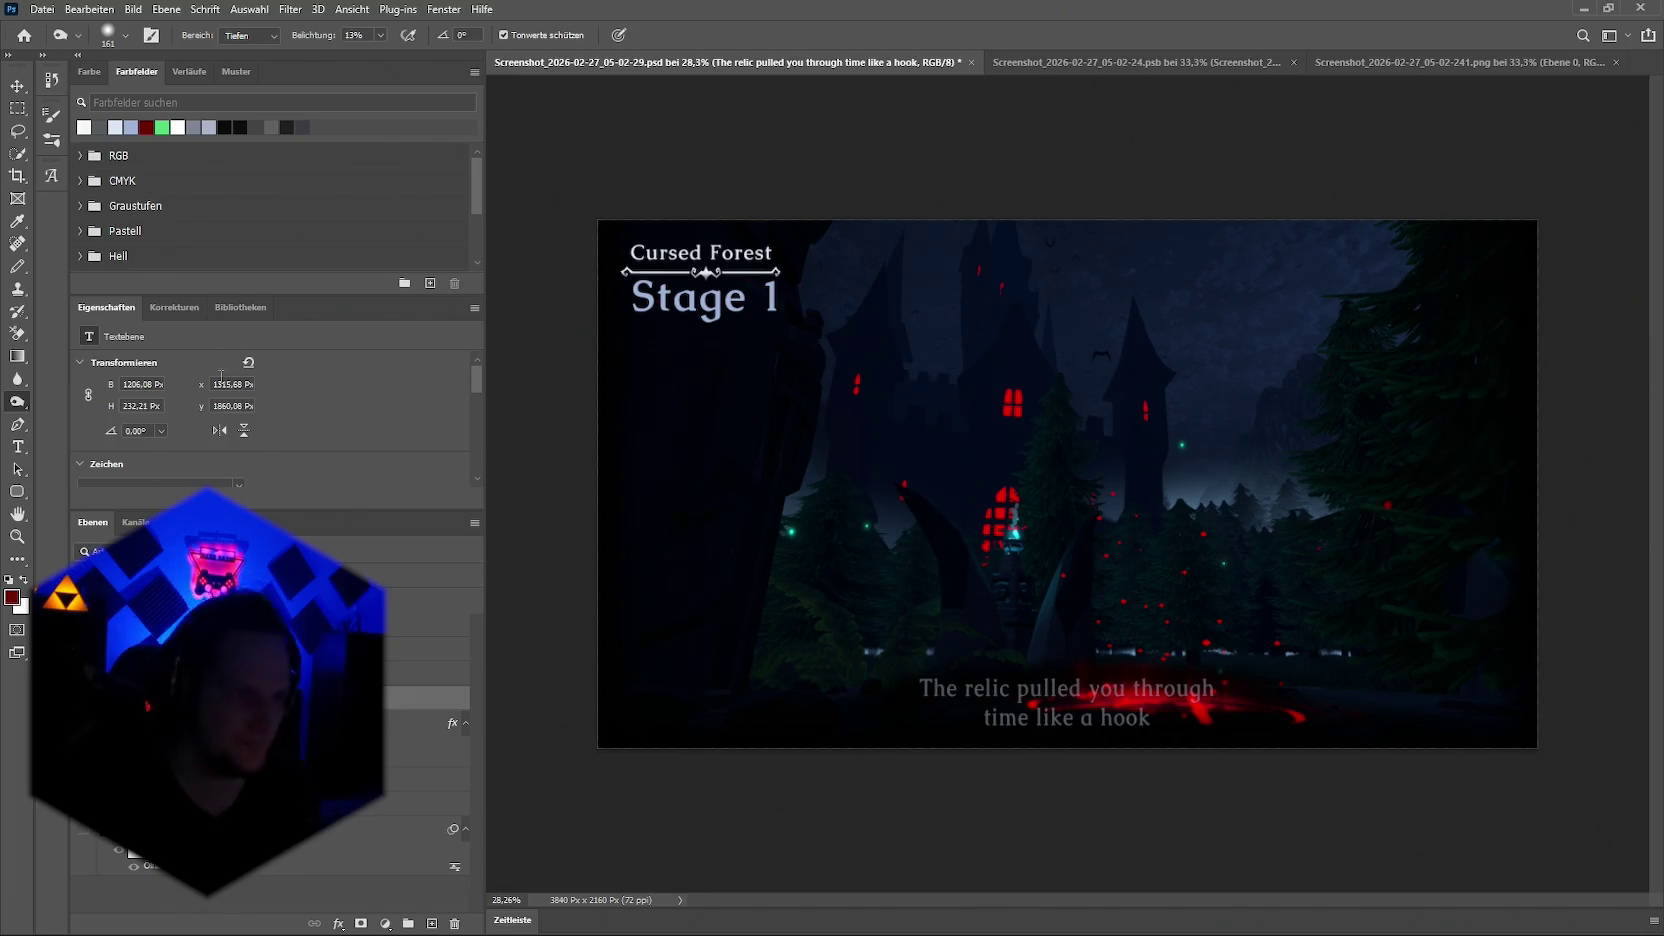
click(56, 84)
Step: Revert to the last Blur Tool history state, put the castle layer back beneath the text, and select the subtitle
scroll(215, 337, up, 2)
scroll(215, 337, up, 3)
scroll(232, 319, up, 4)
scroll(230, 320, up, 4)
scroll(230, 320, up, 2)
click(147, 204)
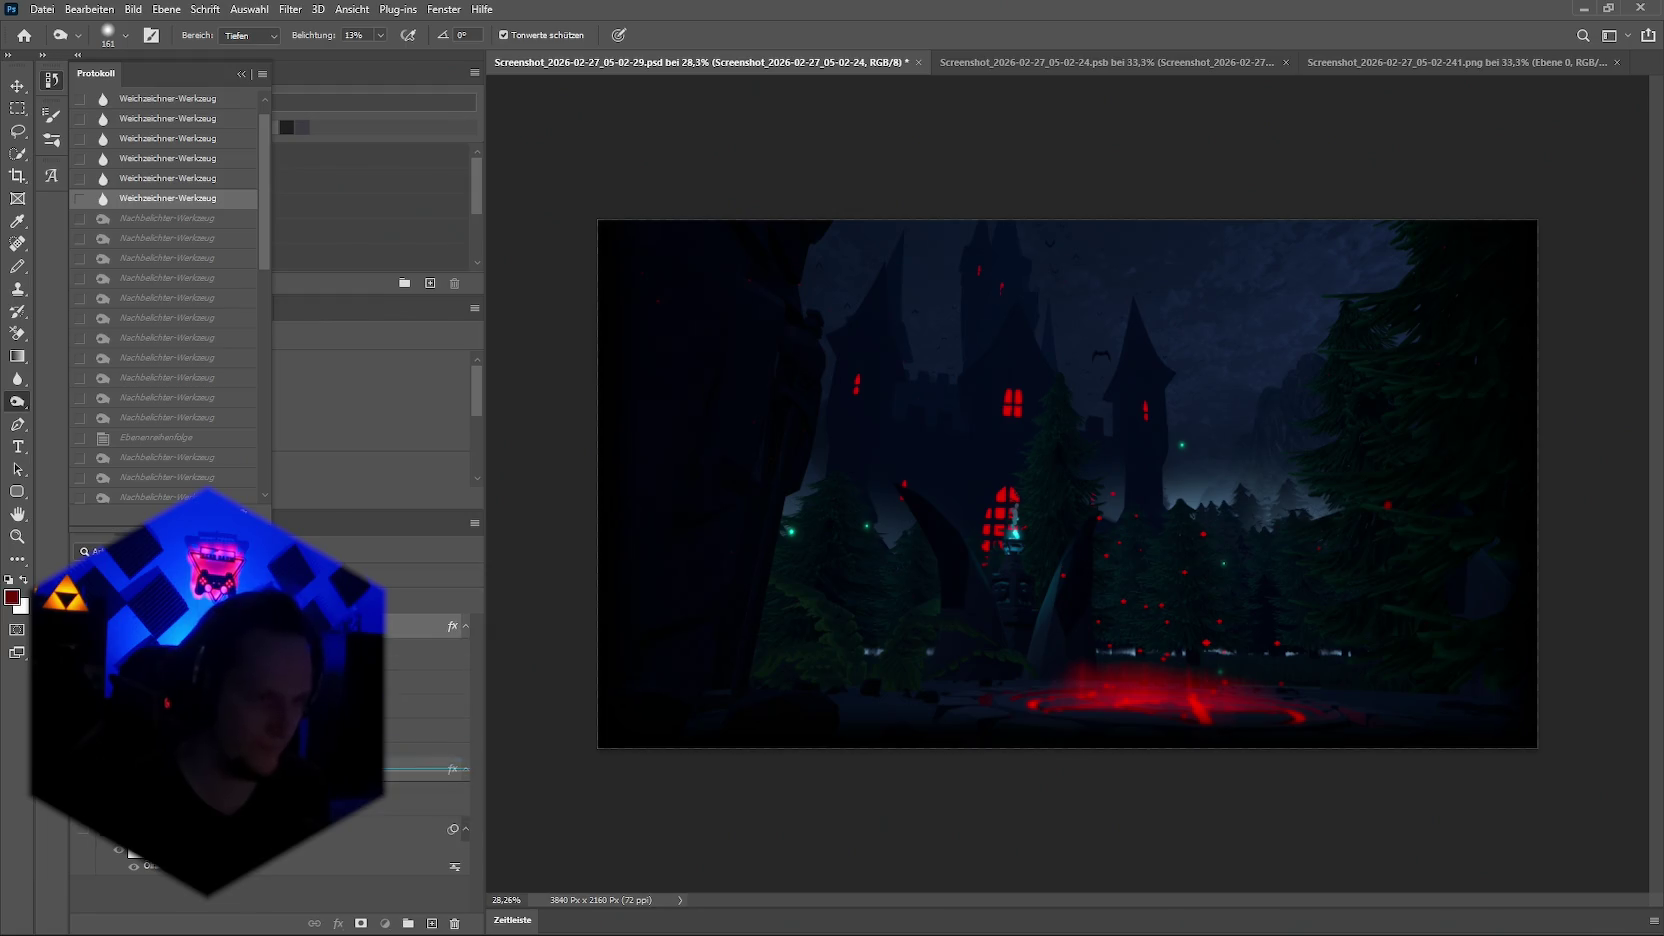
drag(420, 626, 420, 750)
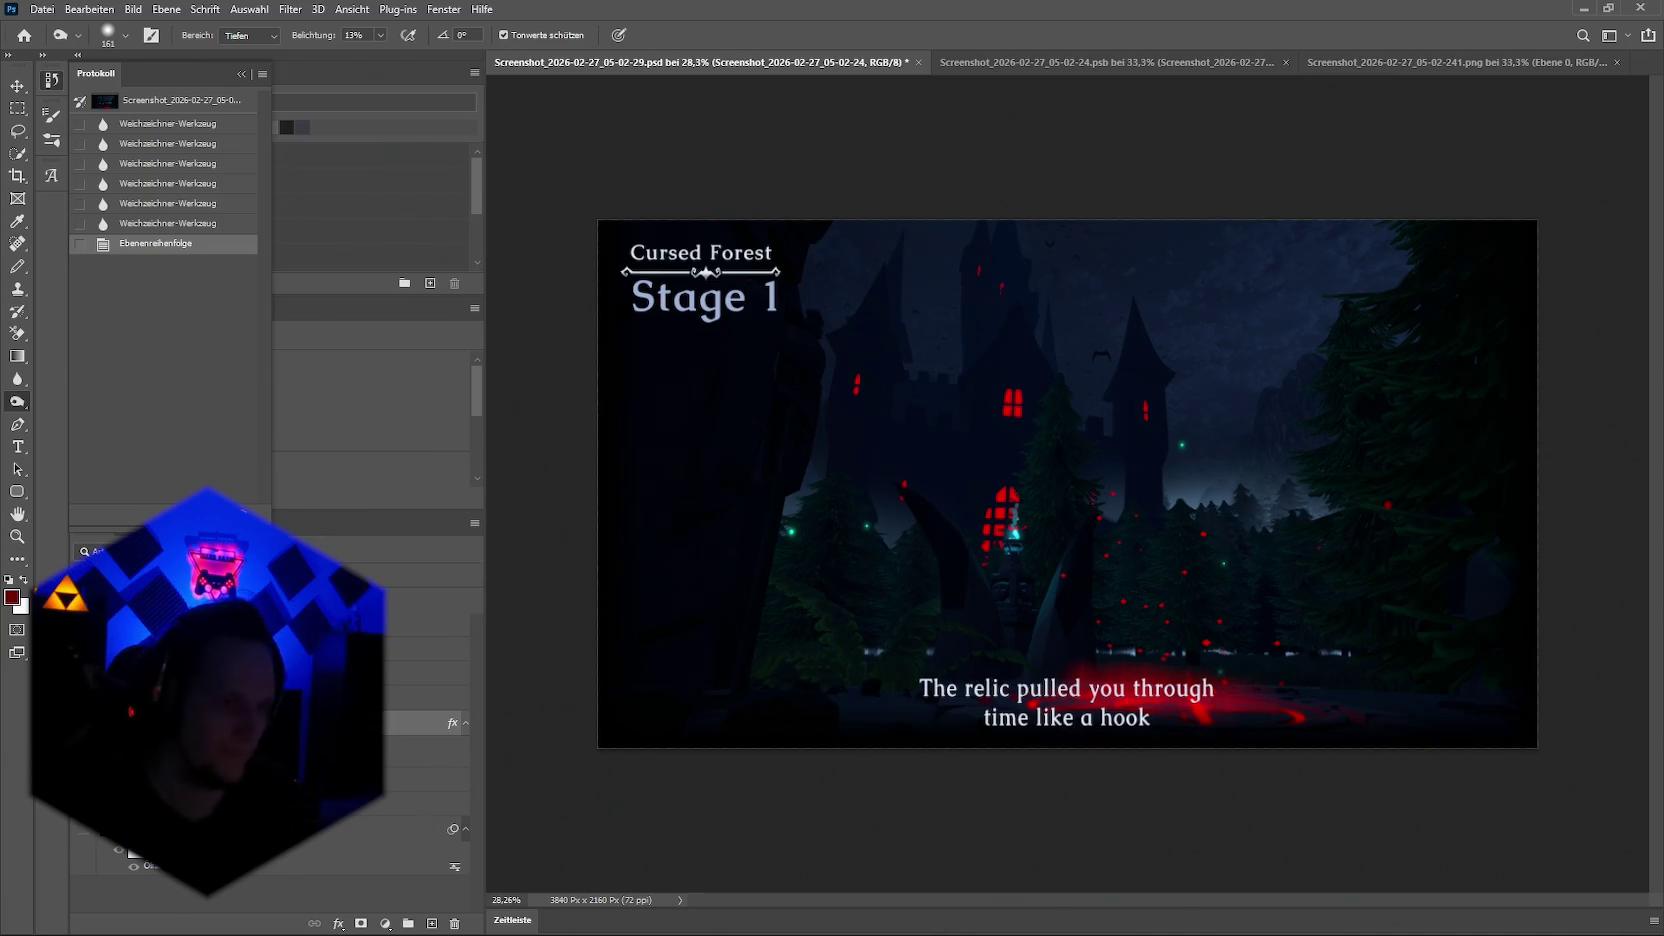
click(300, 697)
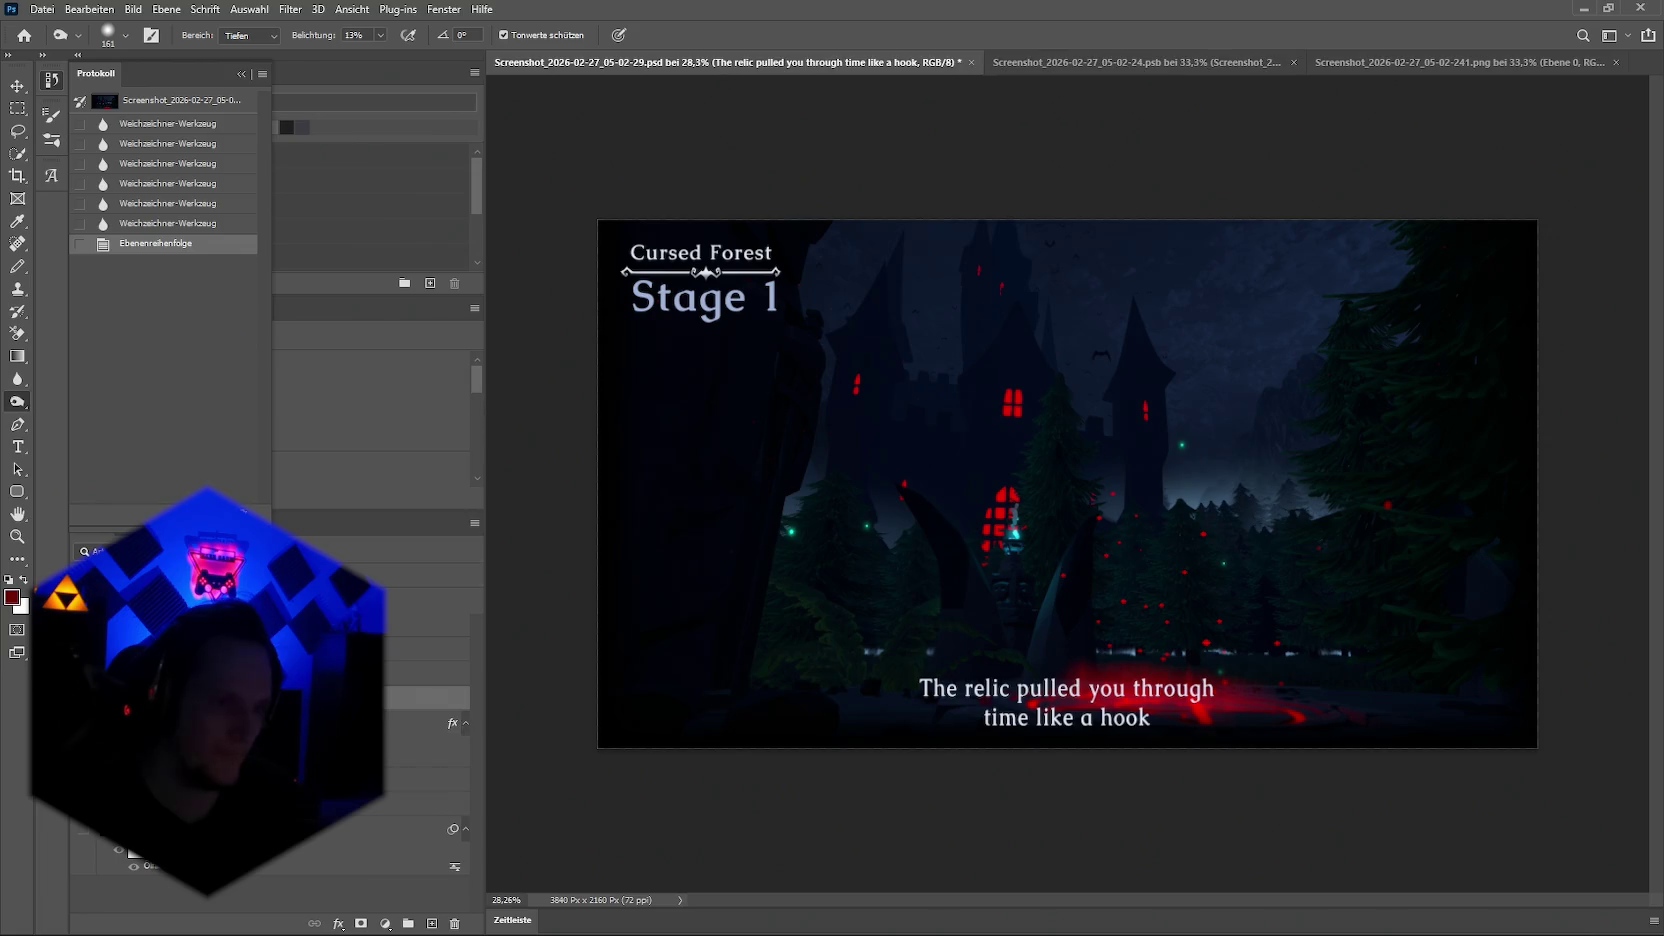
Step: Move the subtitle toward the left edge of the image
key(v)
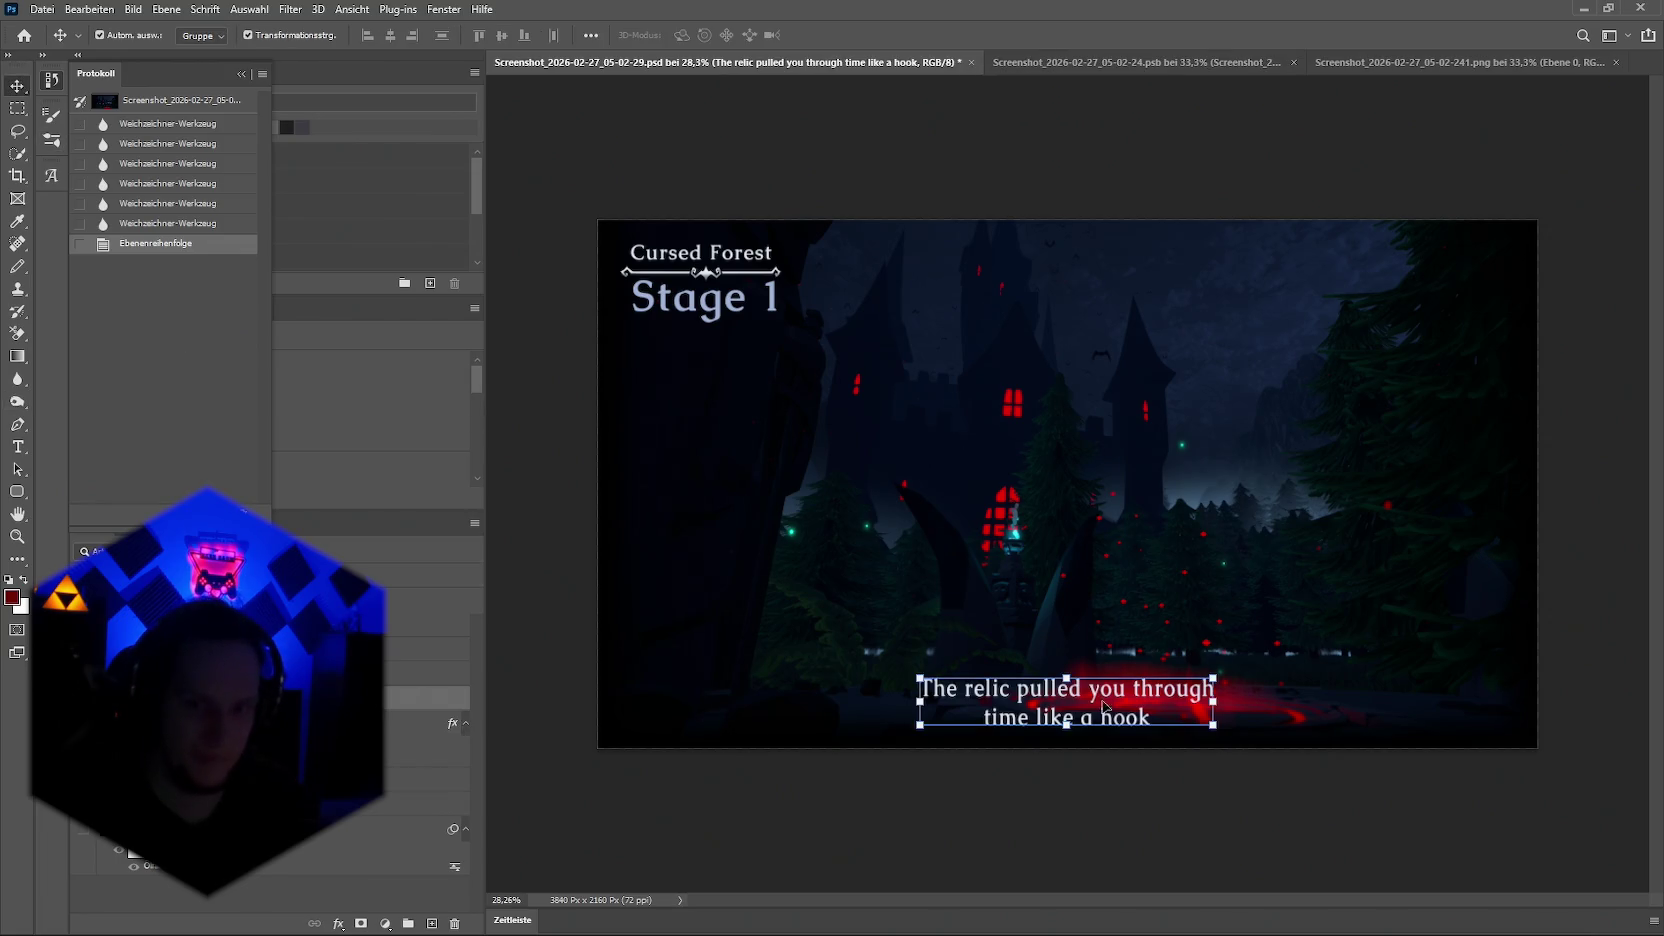
drag(1099, 697, 812, 701)
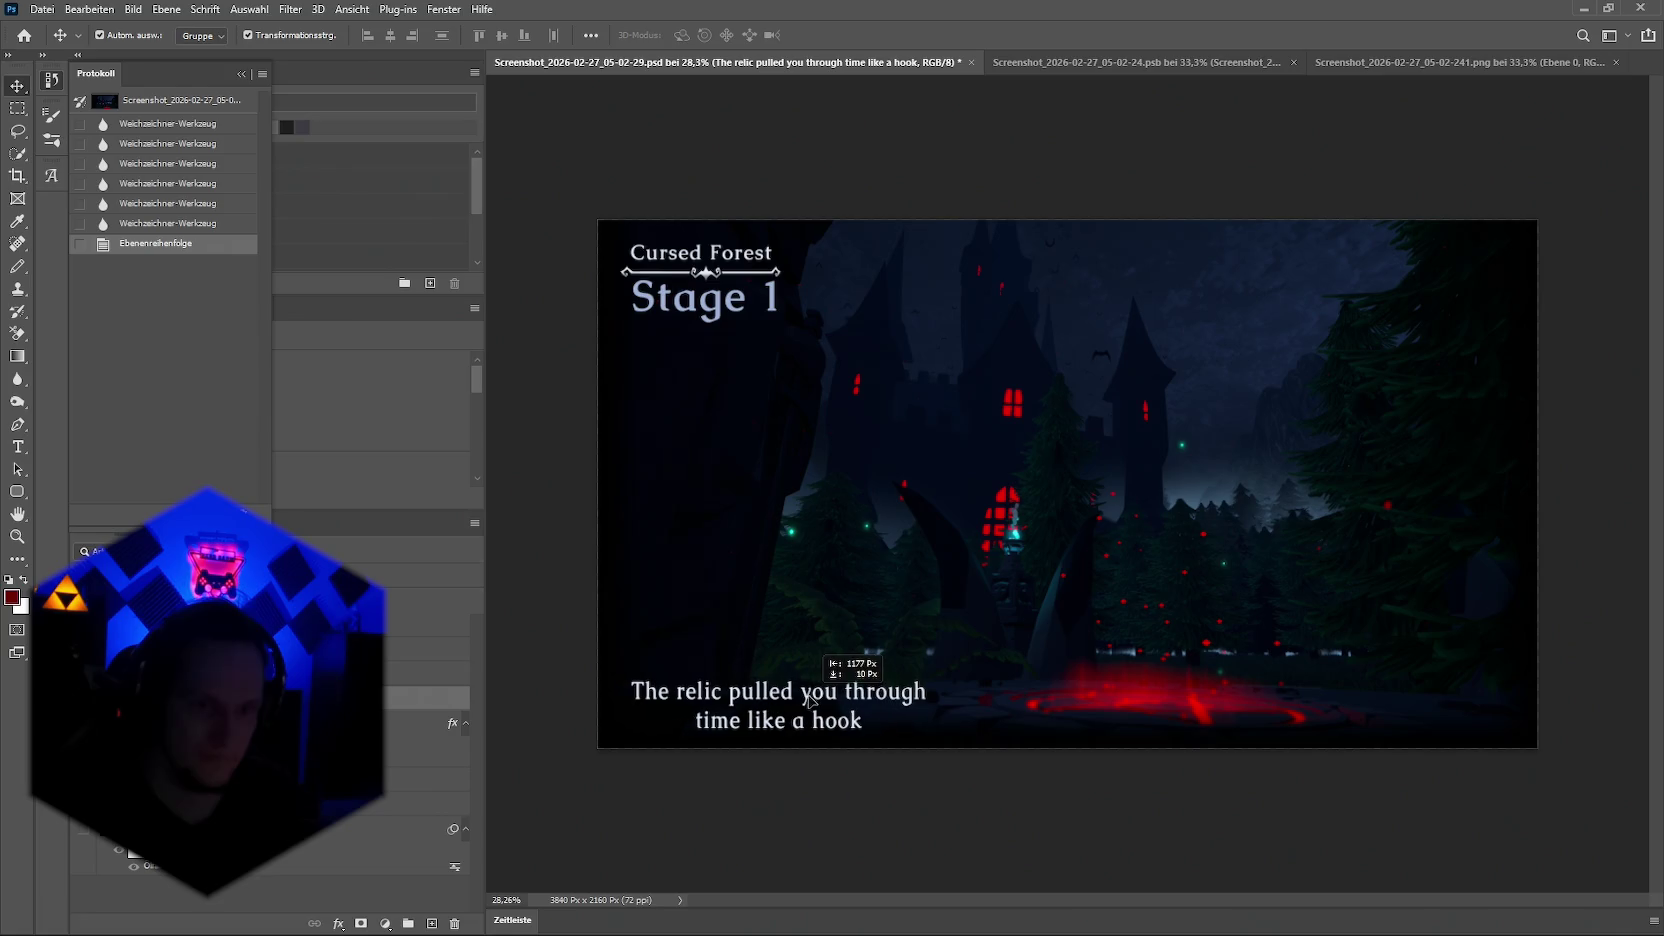
click(984, 160)
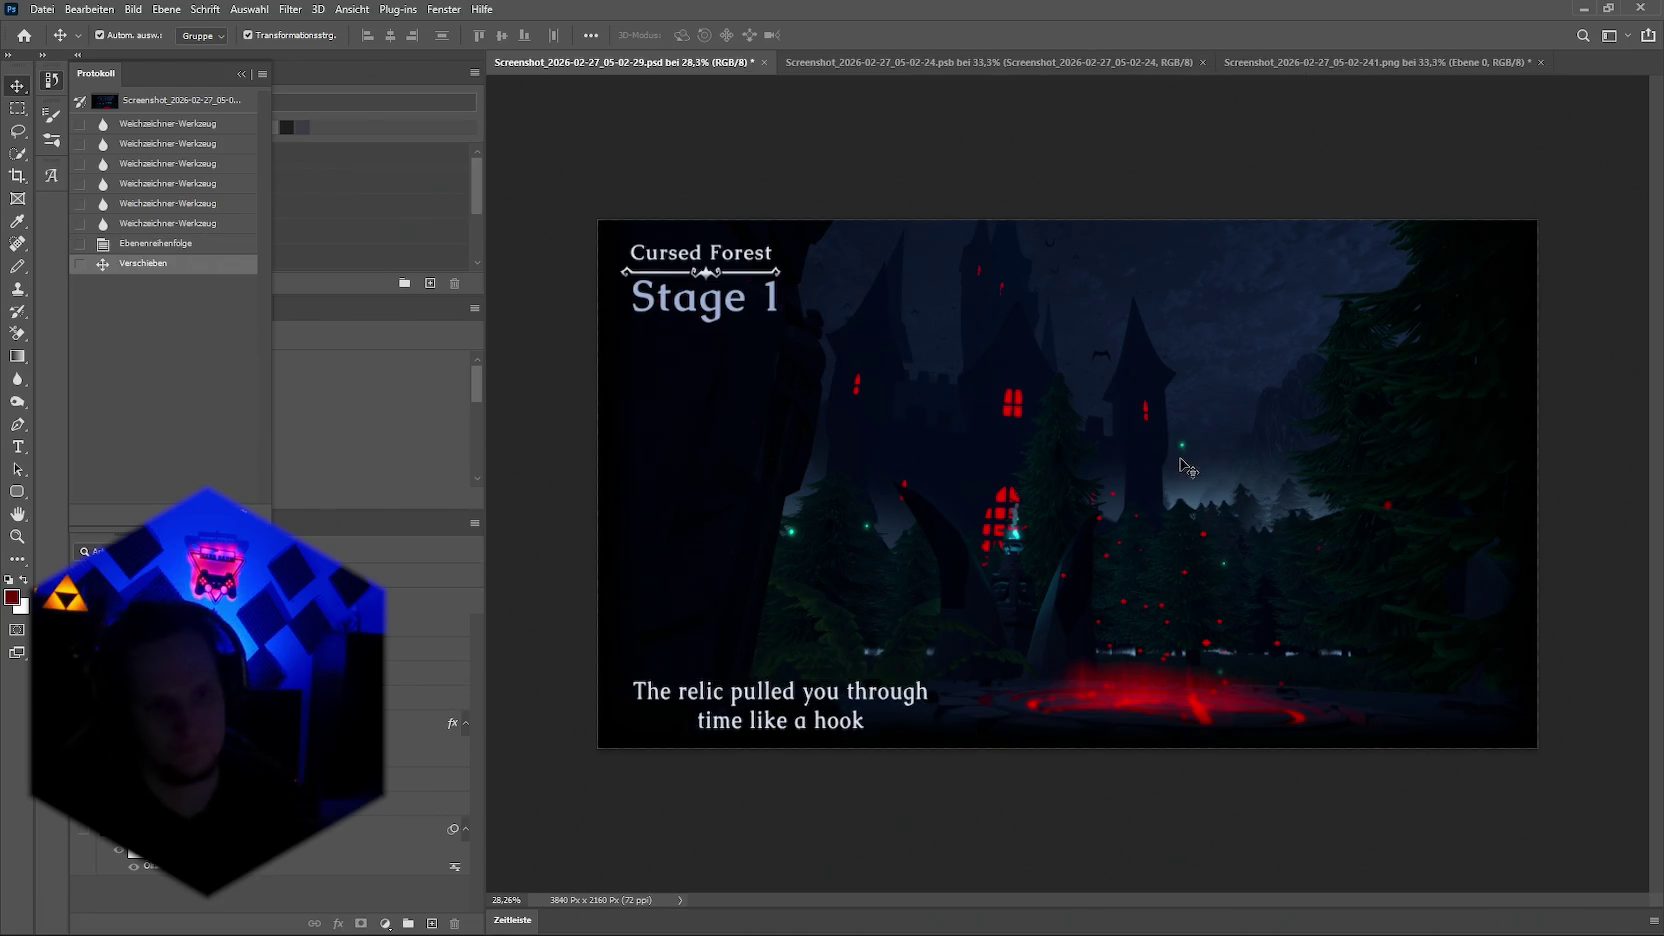
click(760, 698)
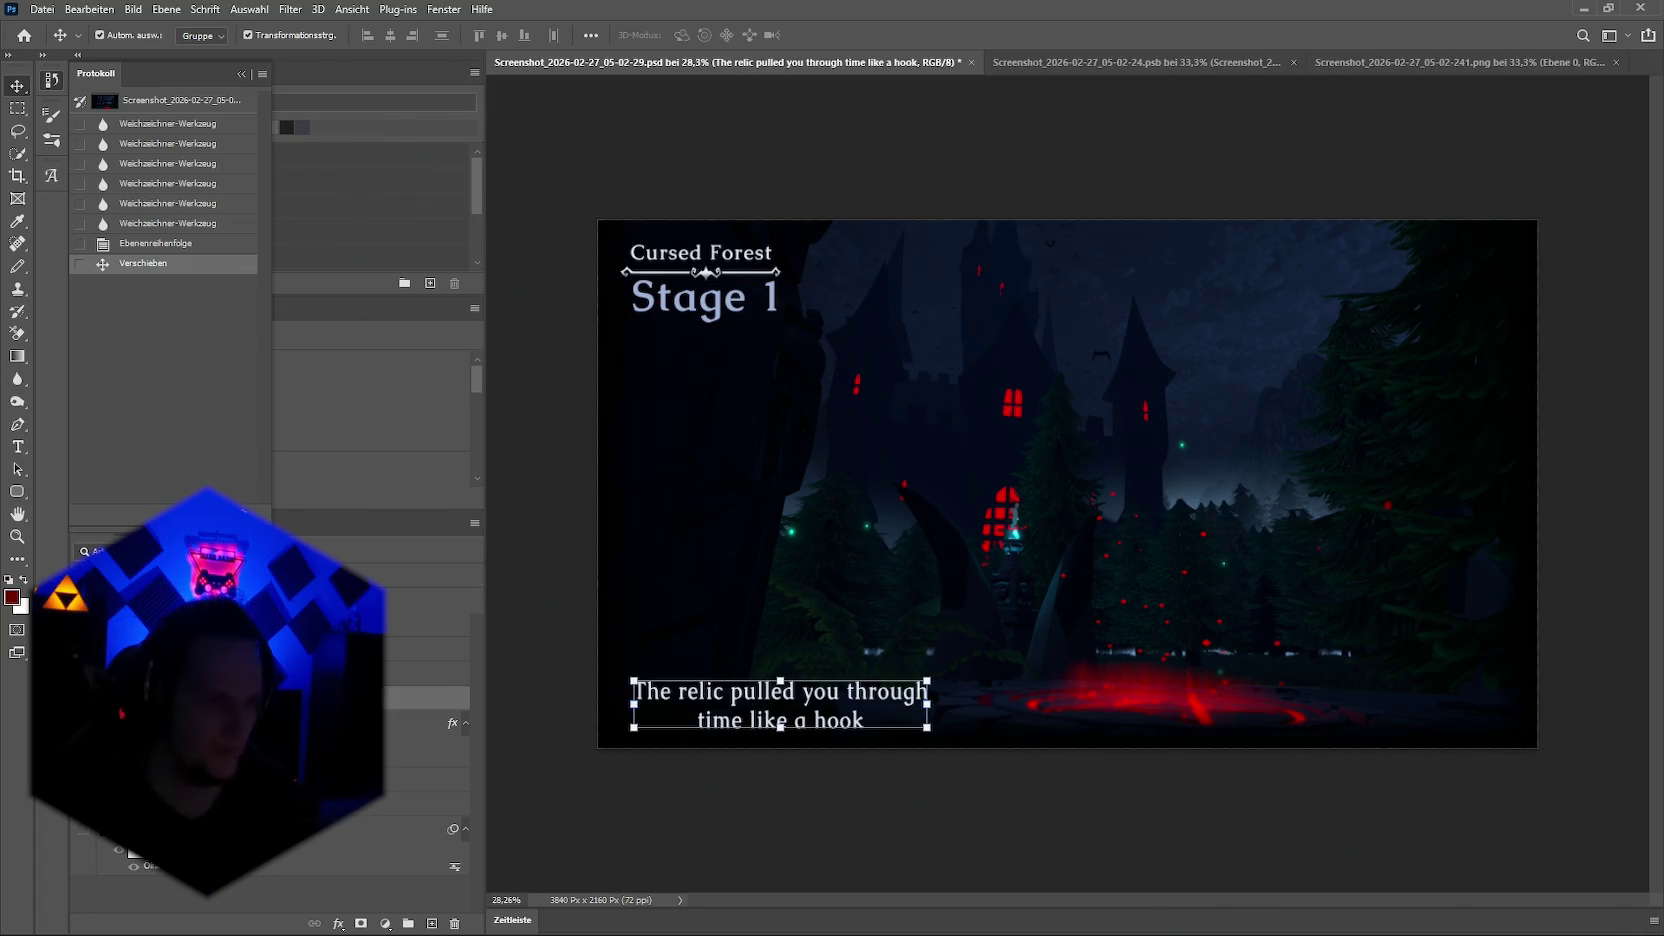
Step: Left-align the subtitle lines and position the subtitle in the lower-left corner
click(243, 75)
scroll(186, 412, down, 3)
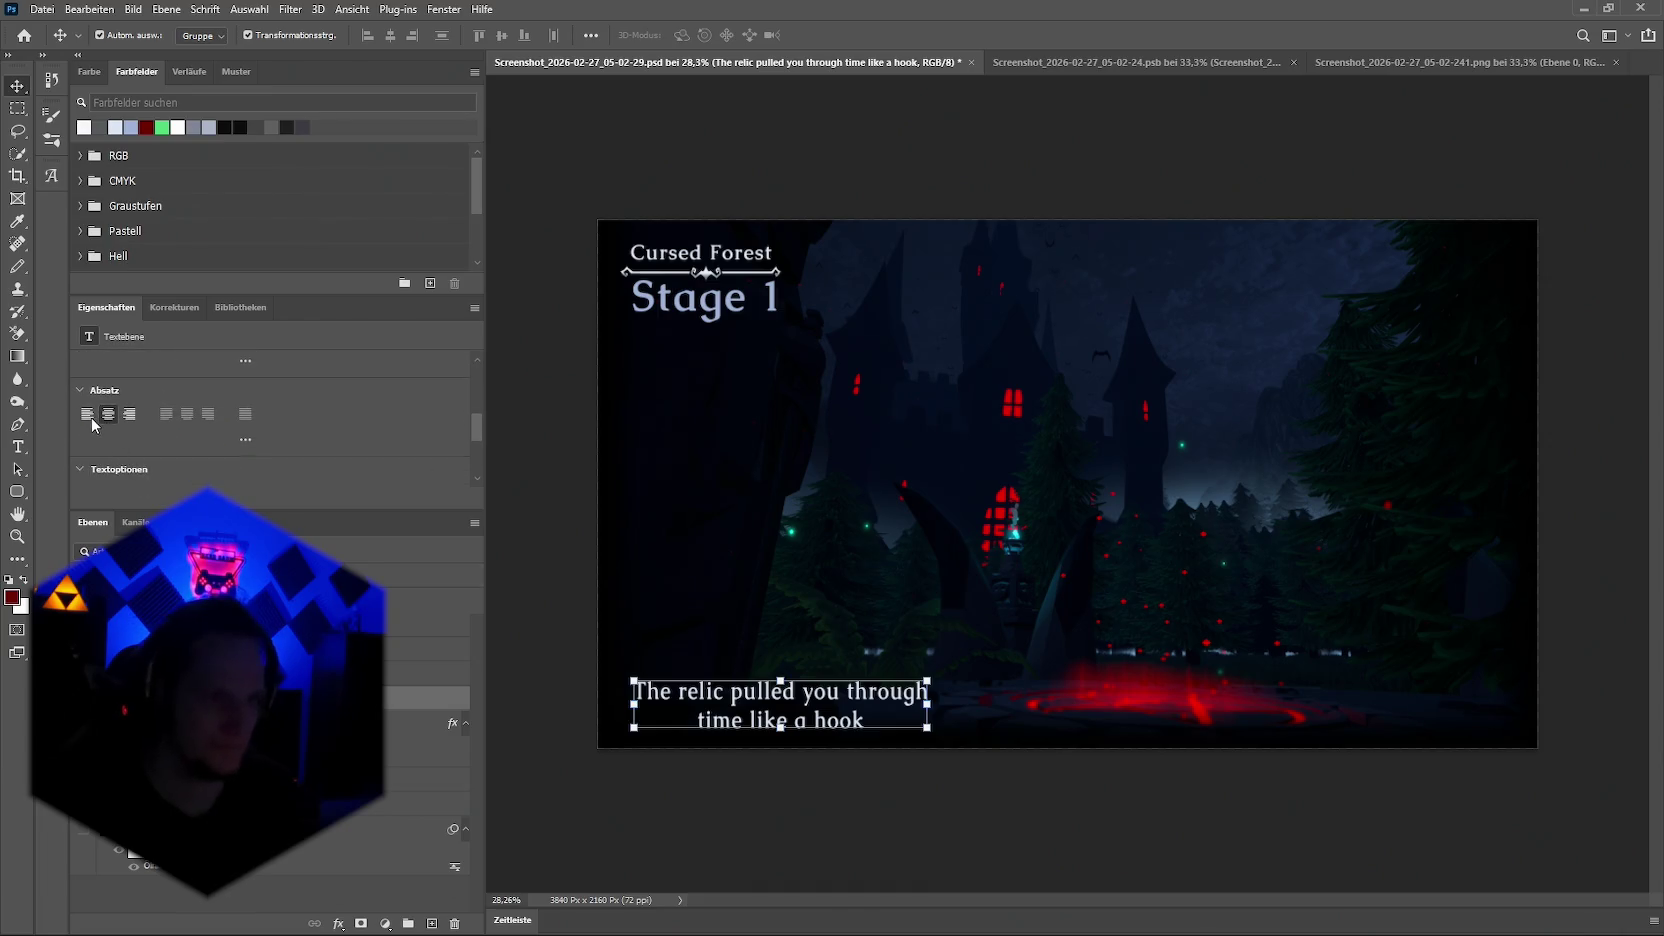
click(89, 415)
drag(847, 702, 697, 692)
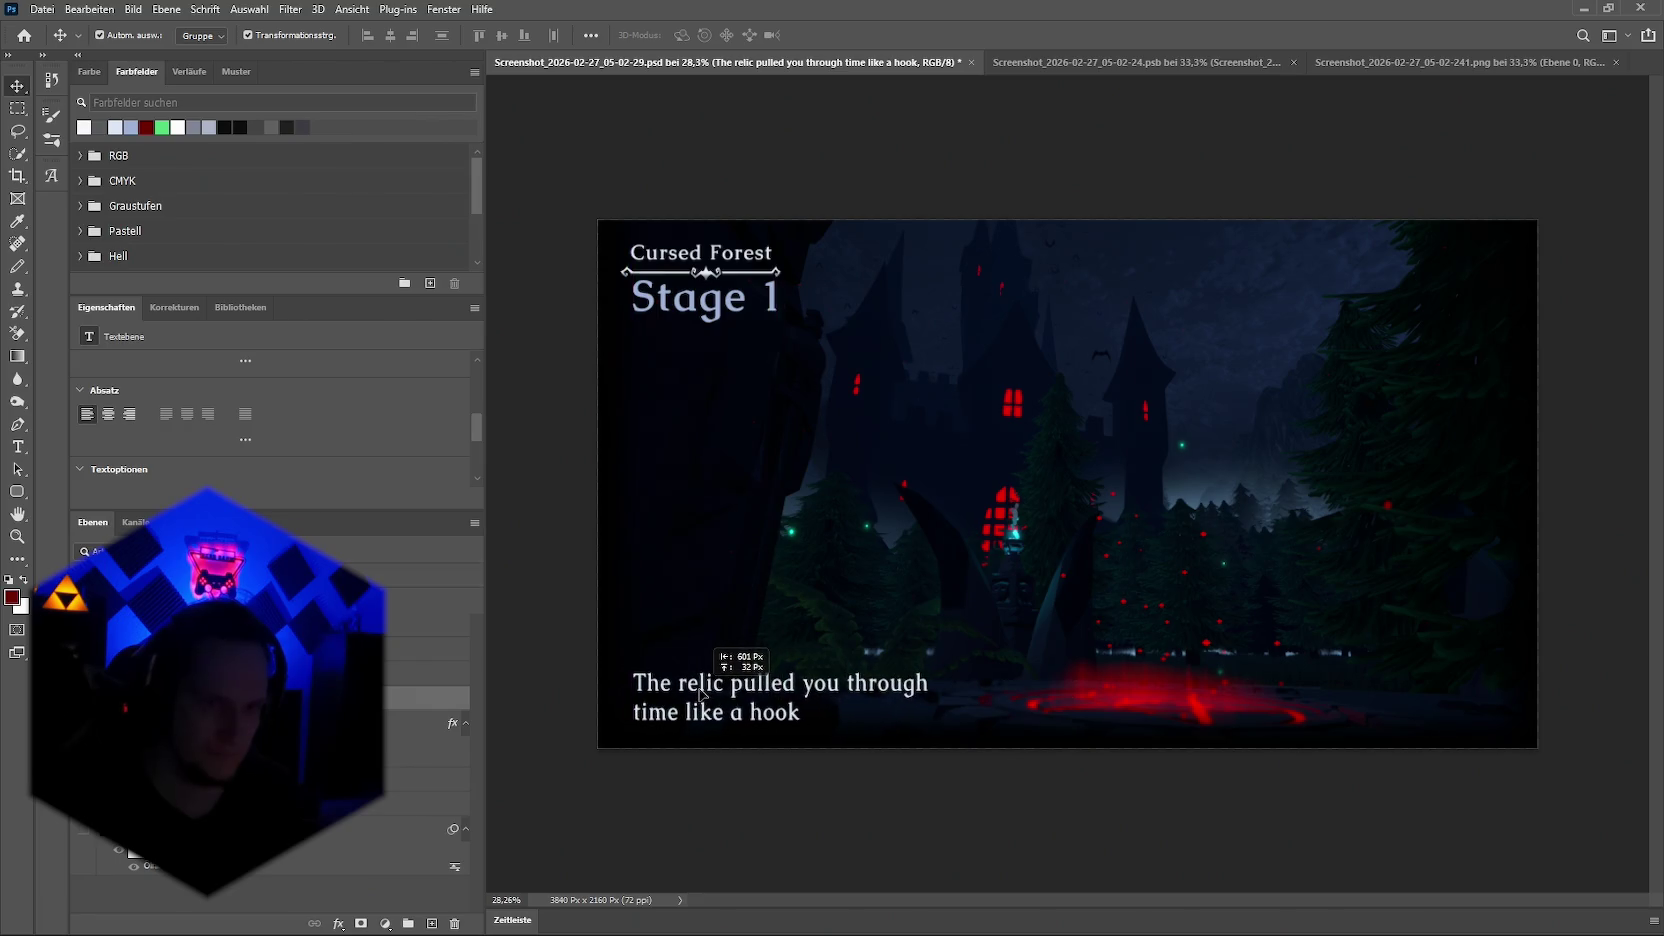
drag(697, 692, 697, 692)
click(1000, 190)
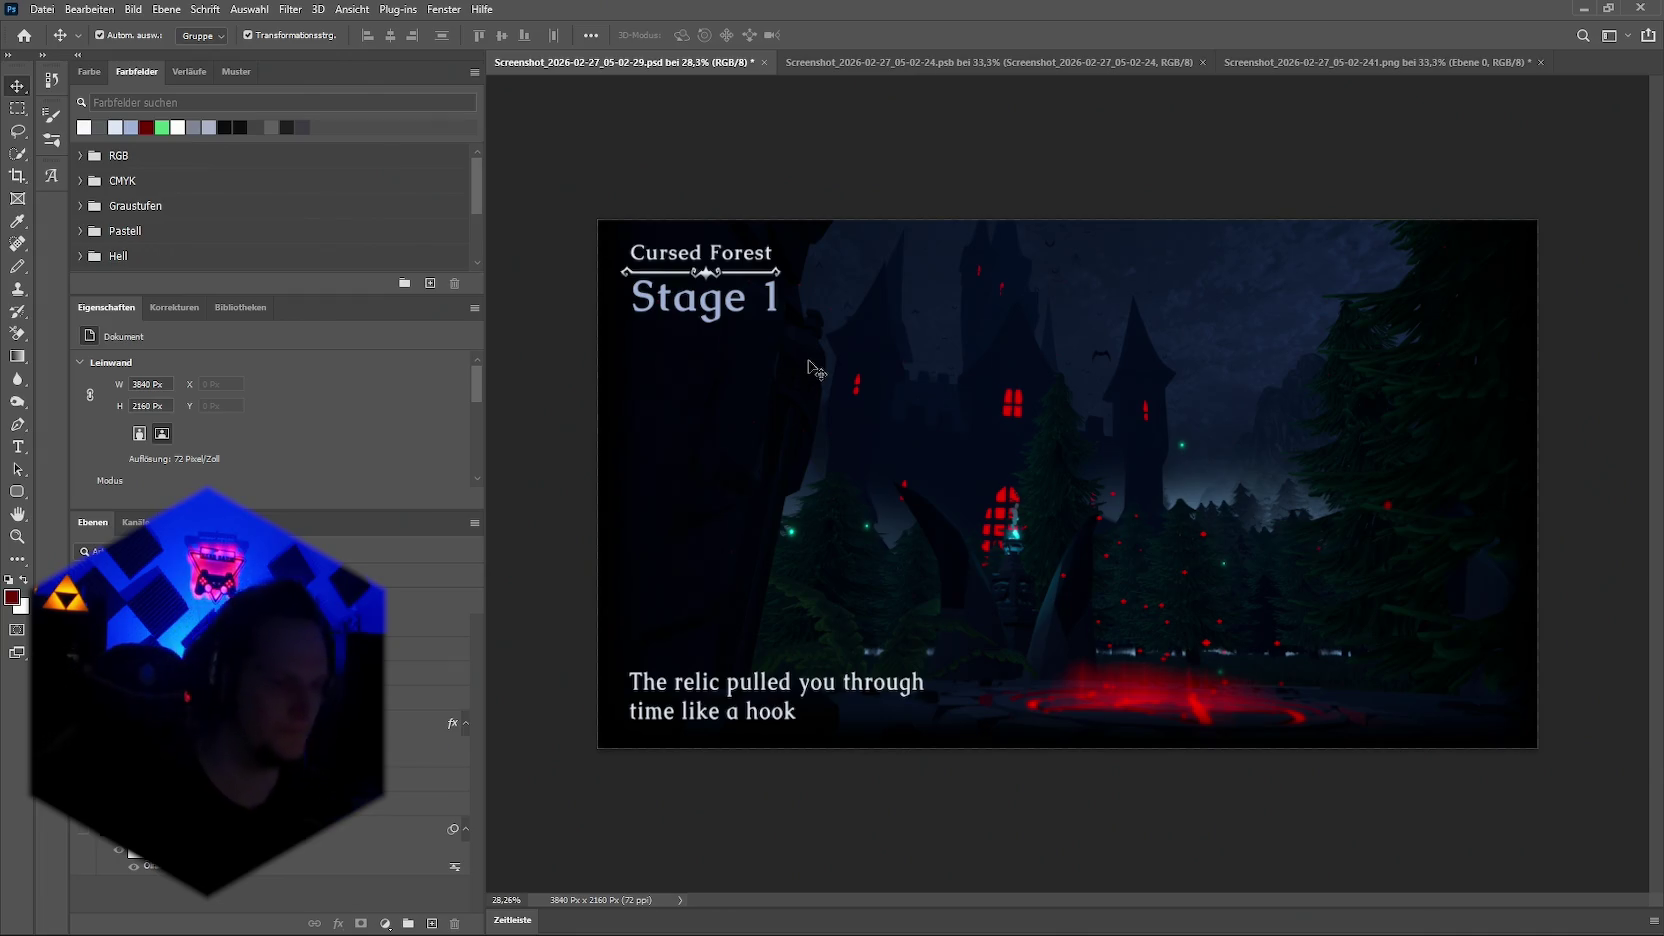
click(815, 370)
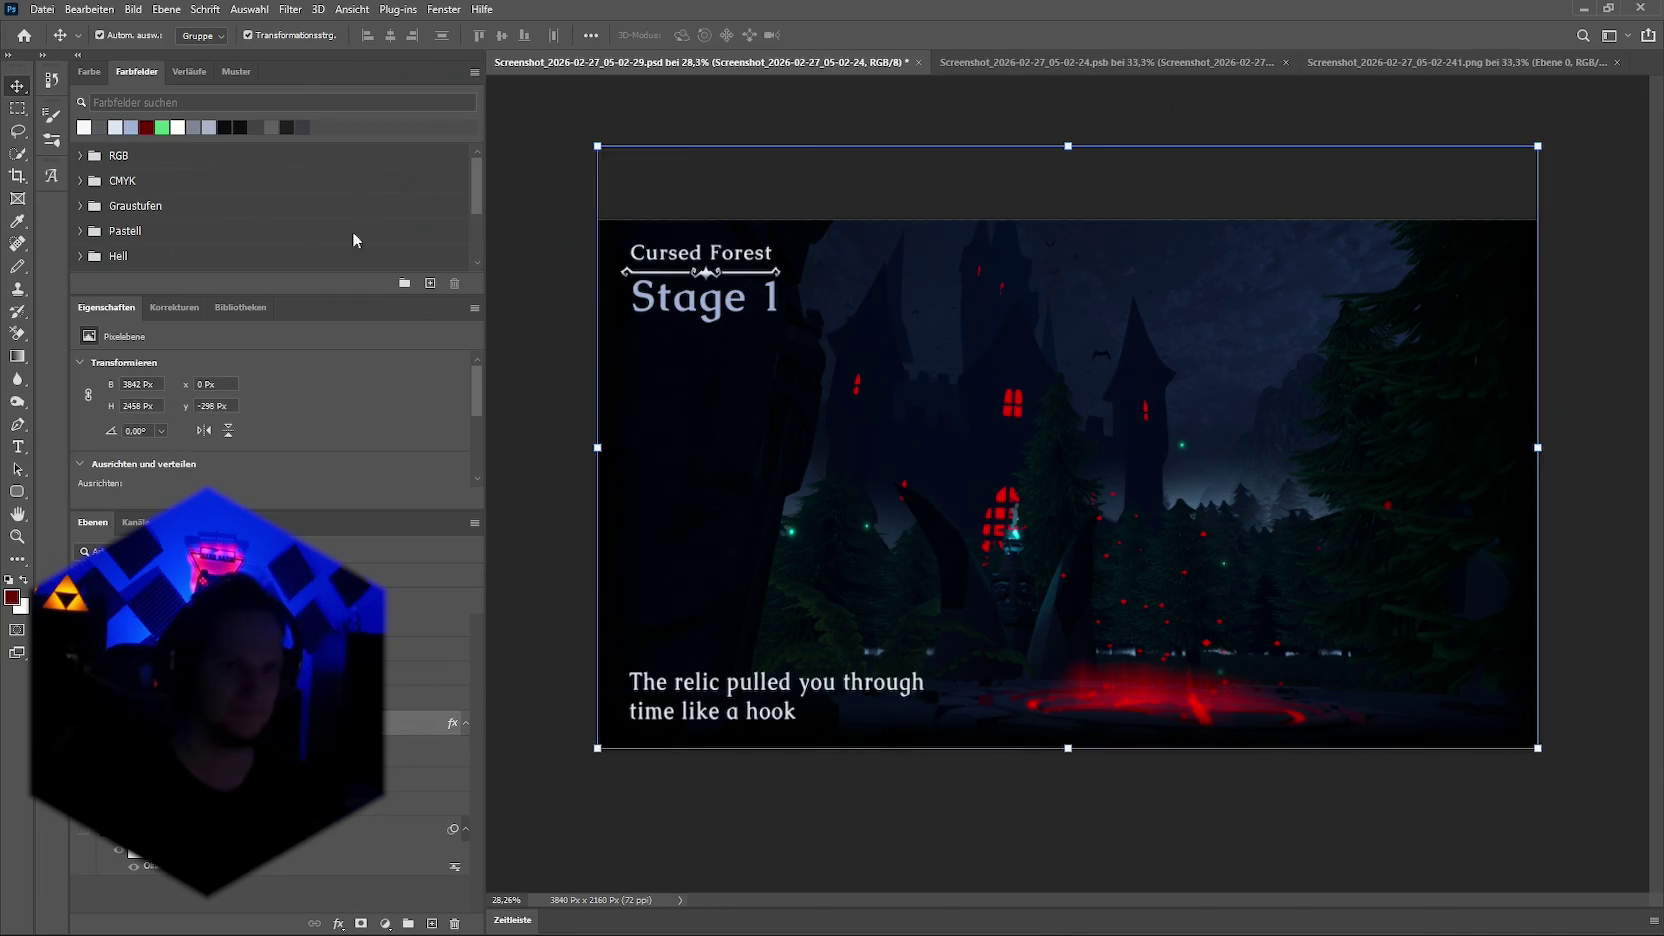
Step: Stretch the castle image from its top edge to fill the canvas, commit it, and deselect
drag(1068, 146, 1066, 219)
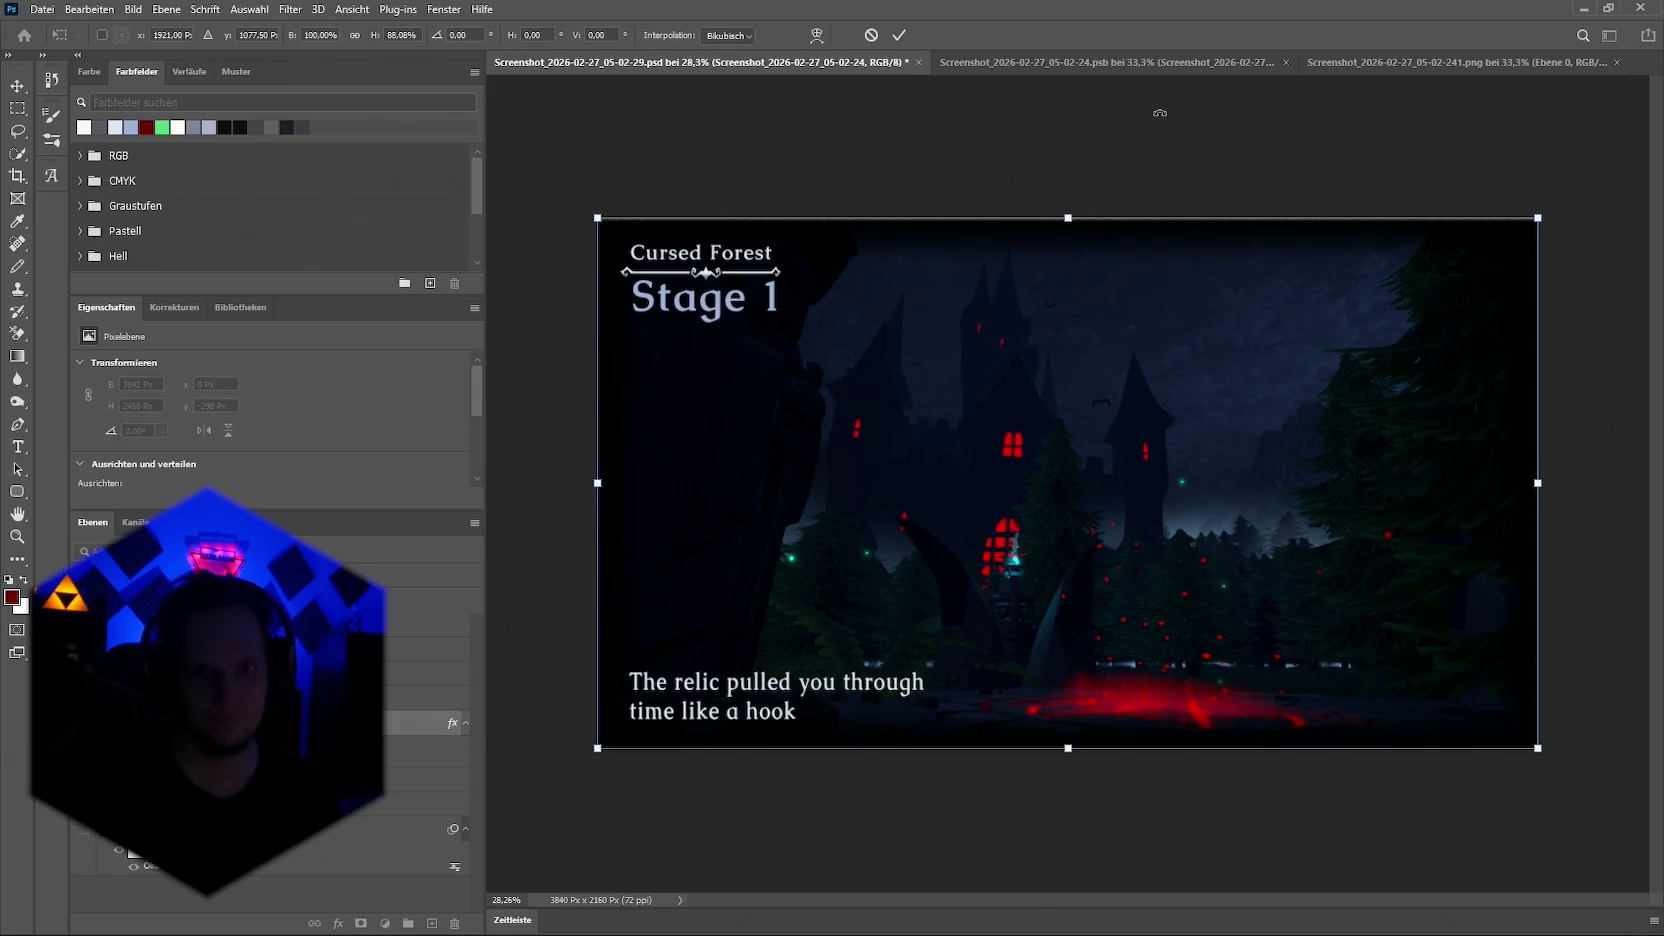
key(Return)
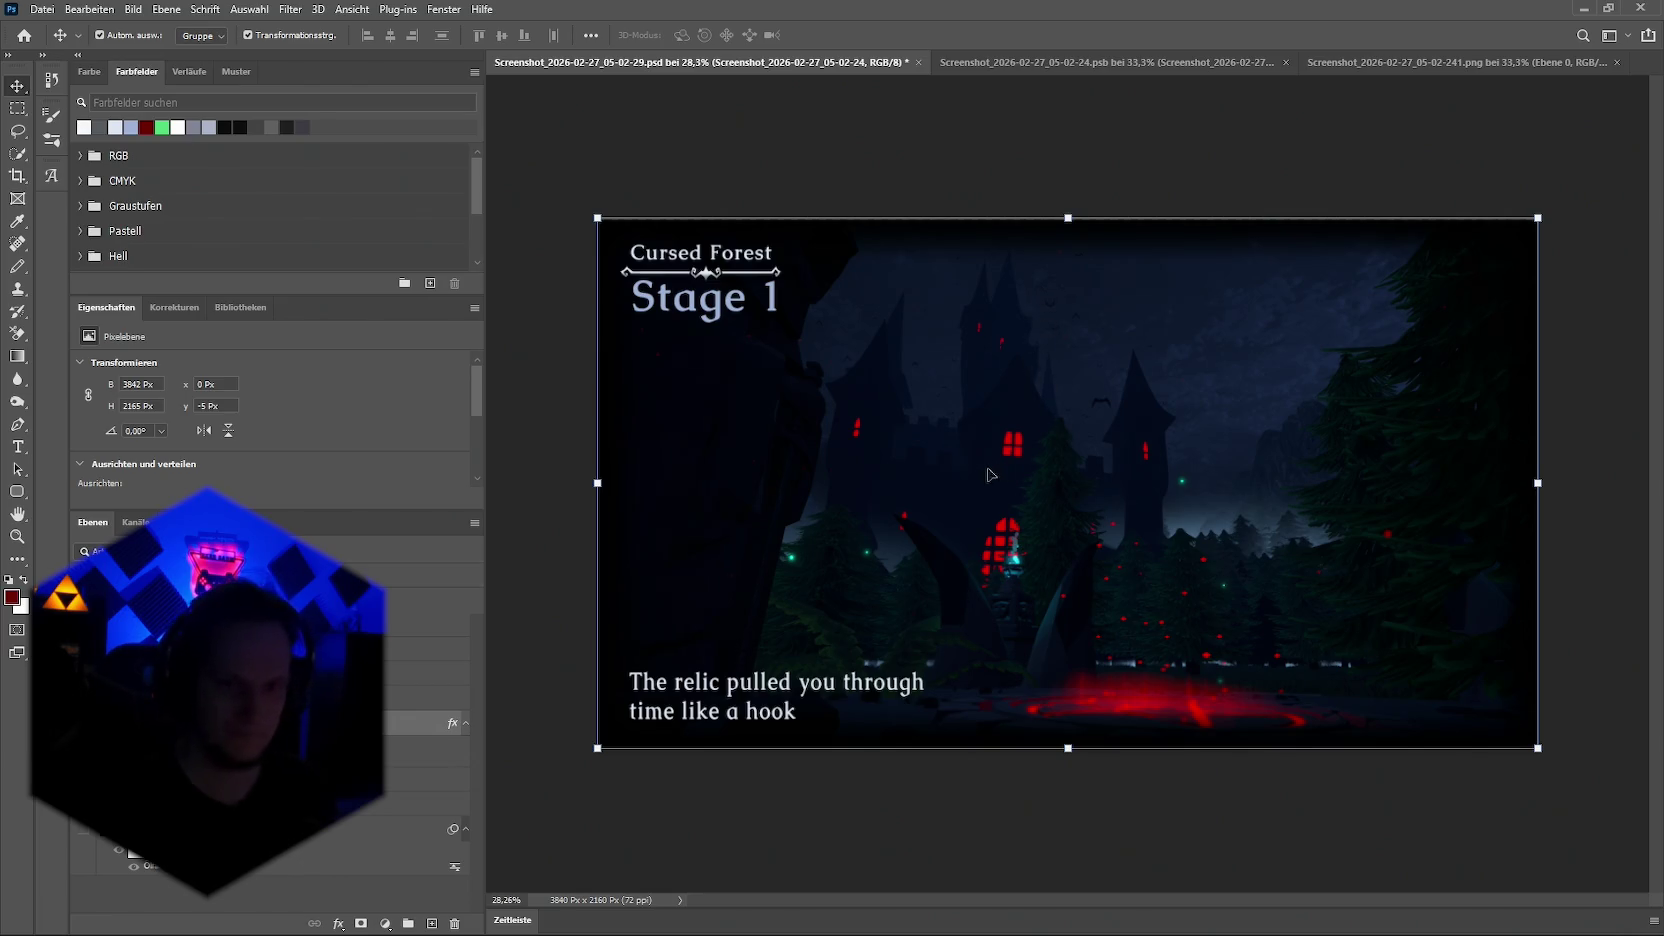
click(1160, 134)
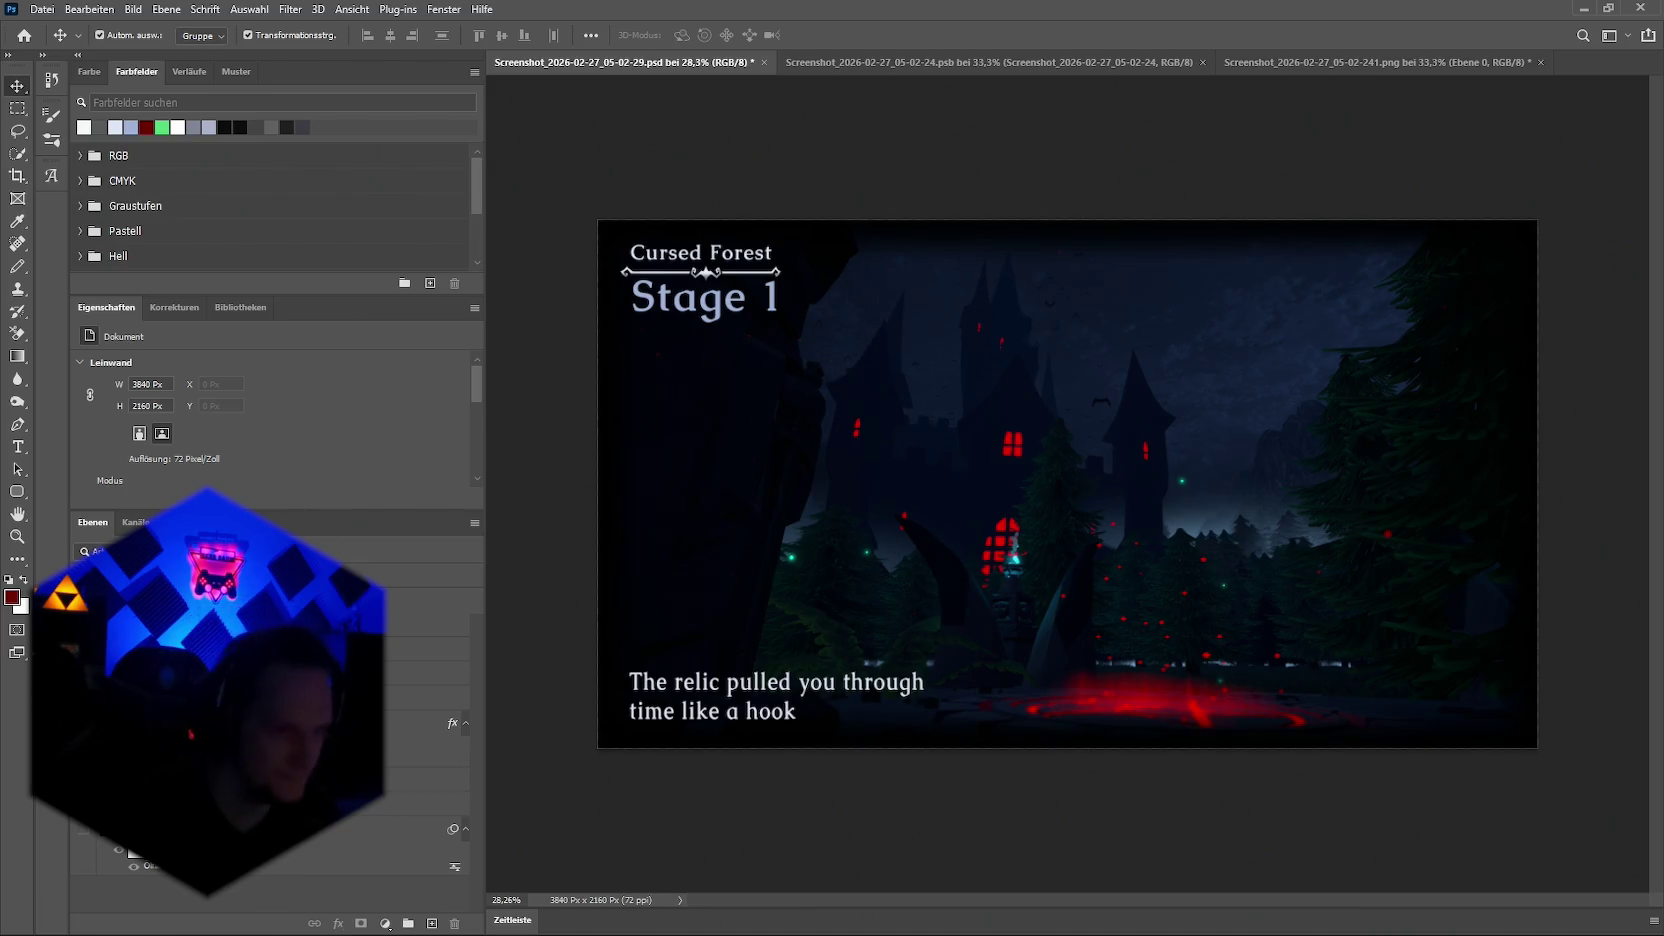
Step: Add a Bevel & Emboss style to the Cursed Forest text layer
click(420, 674)
right_click(330, 915)
click(420, 750)
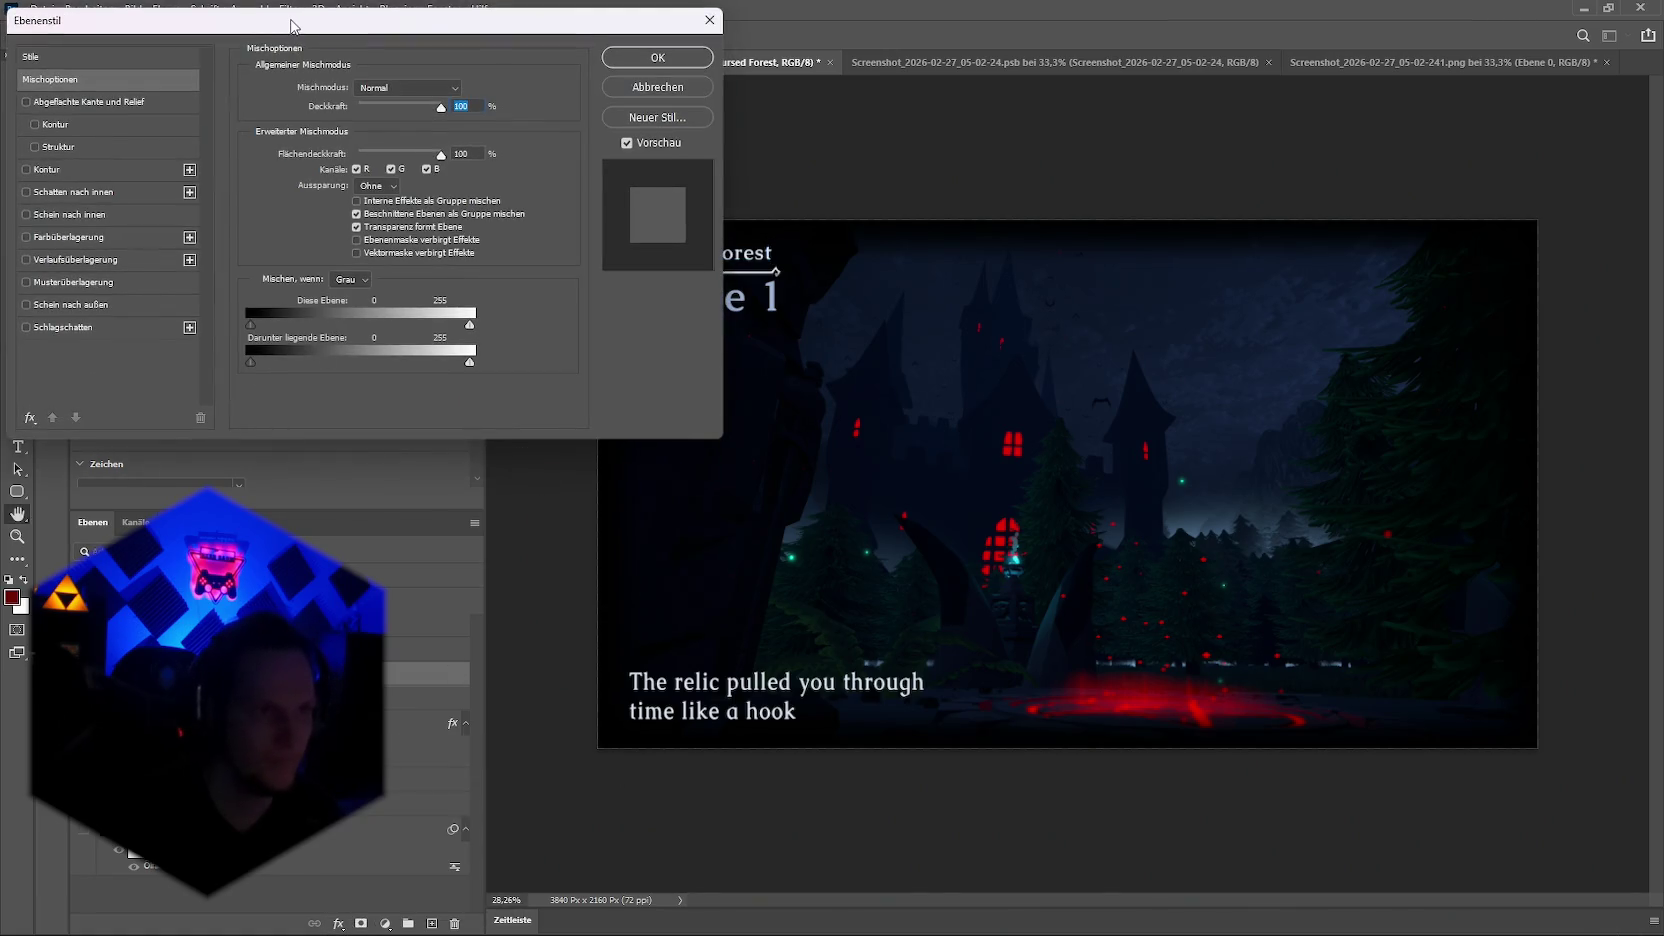
drag(293, 27, 1182, 290)
click(914, 366)
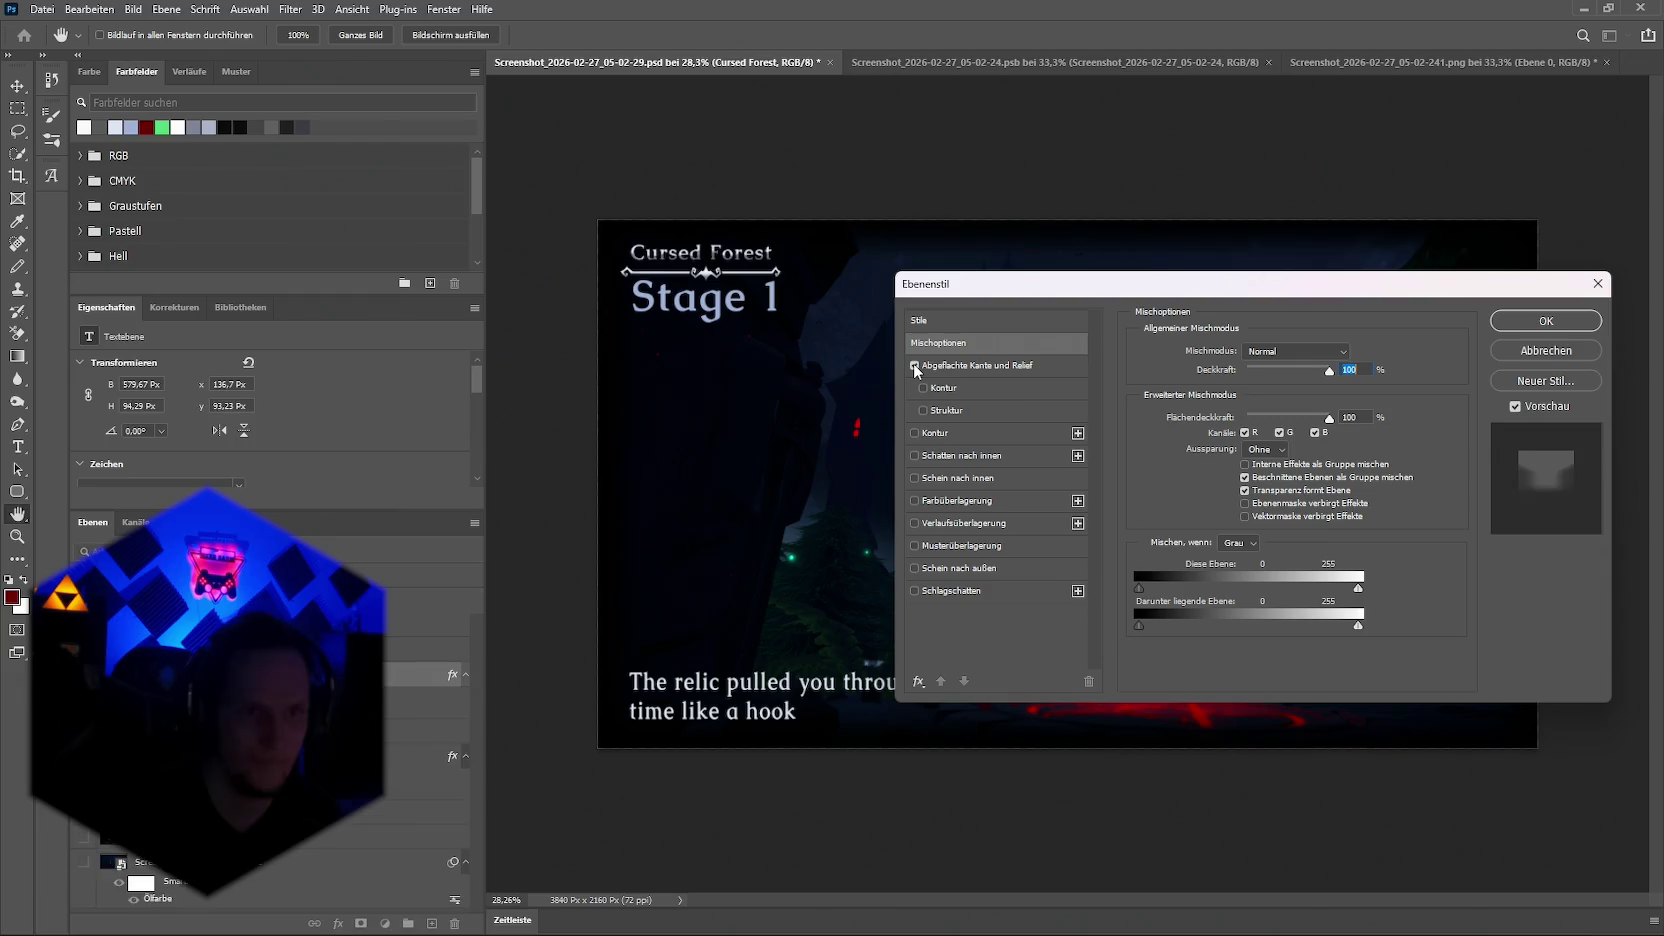
click(1546, 320)
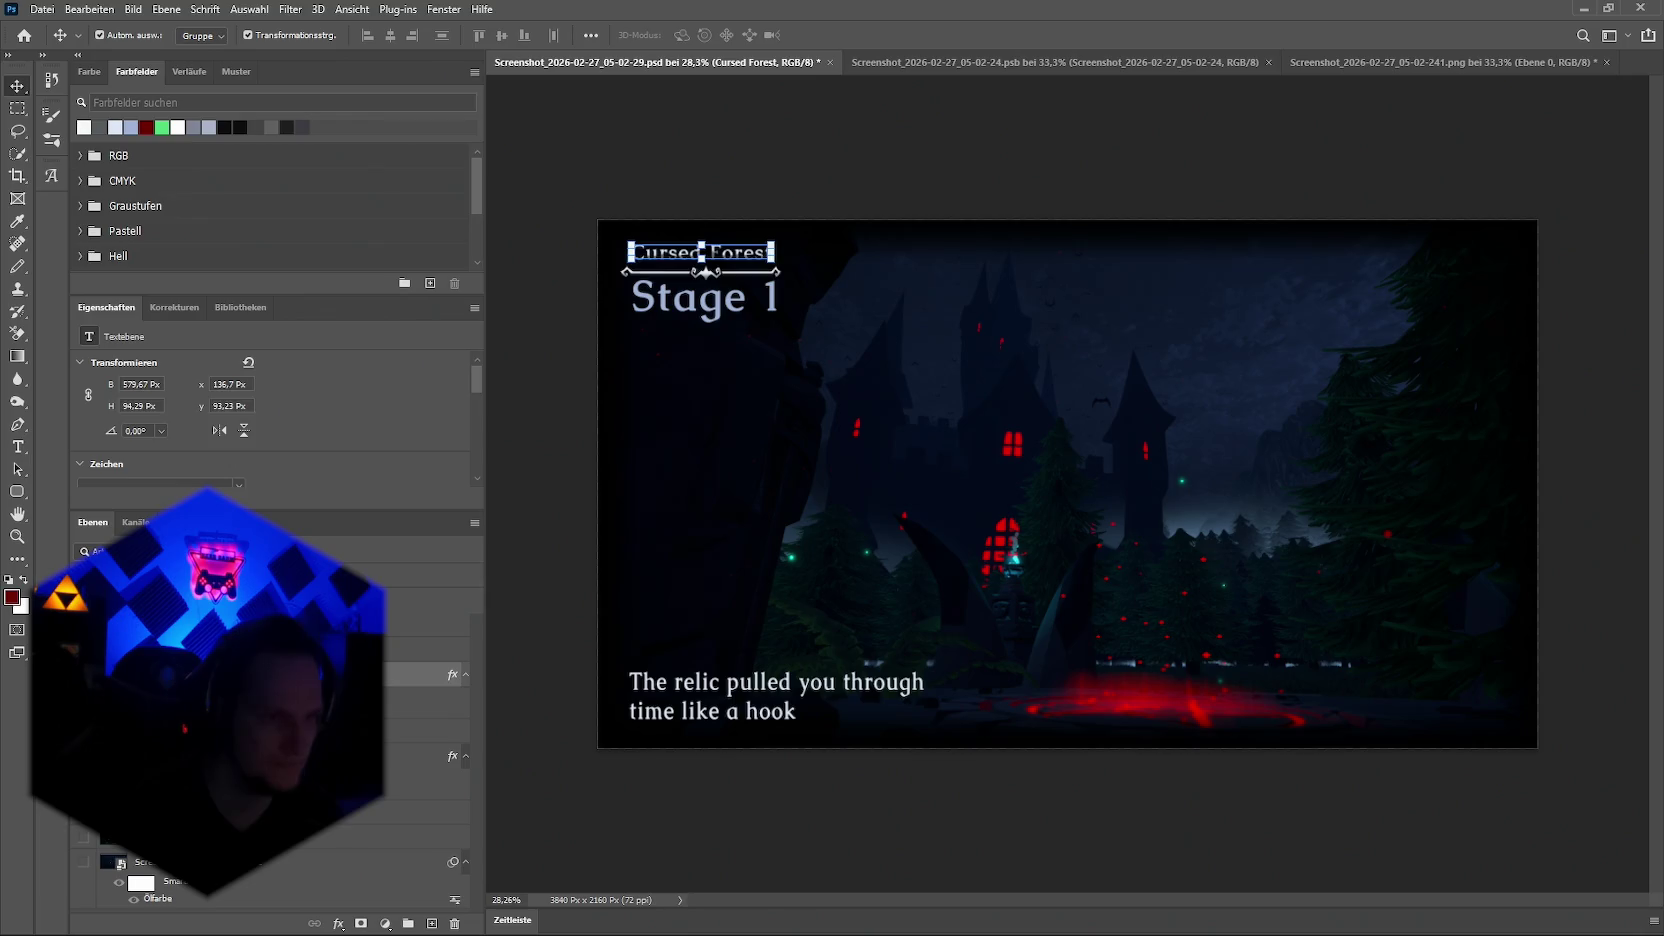
Step: Add a Bevel & Emboss to the Stage 1 text layer with softened edges
key(alt+bracketright)
click(333, 925)
click(545, 758)
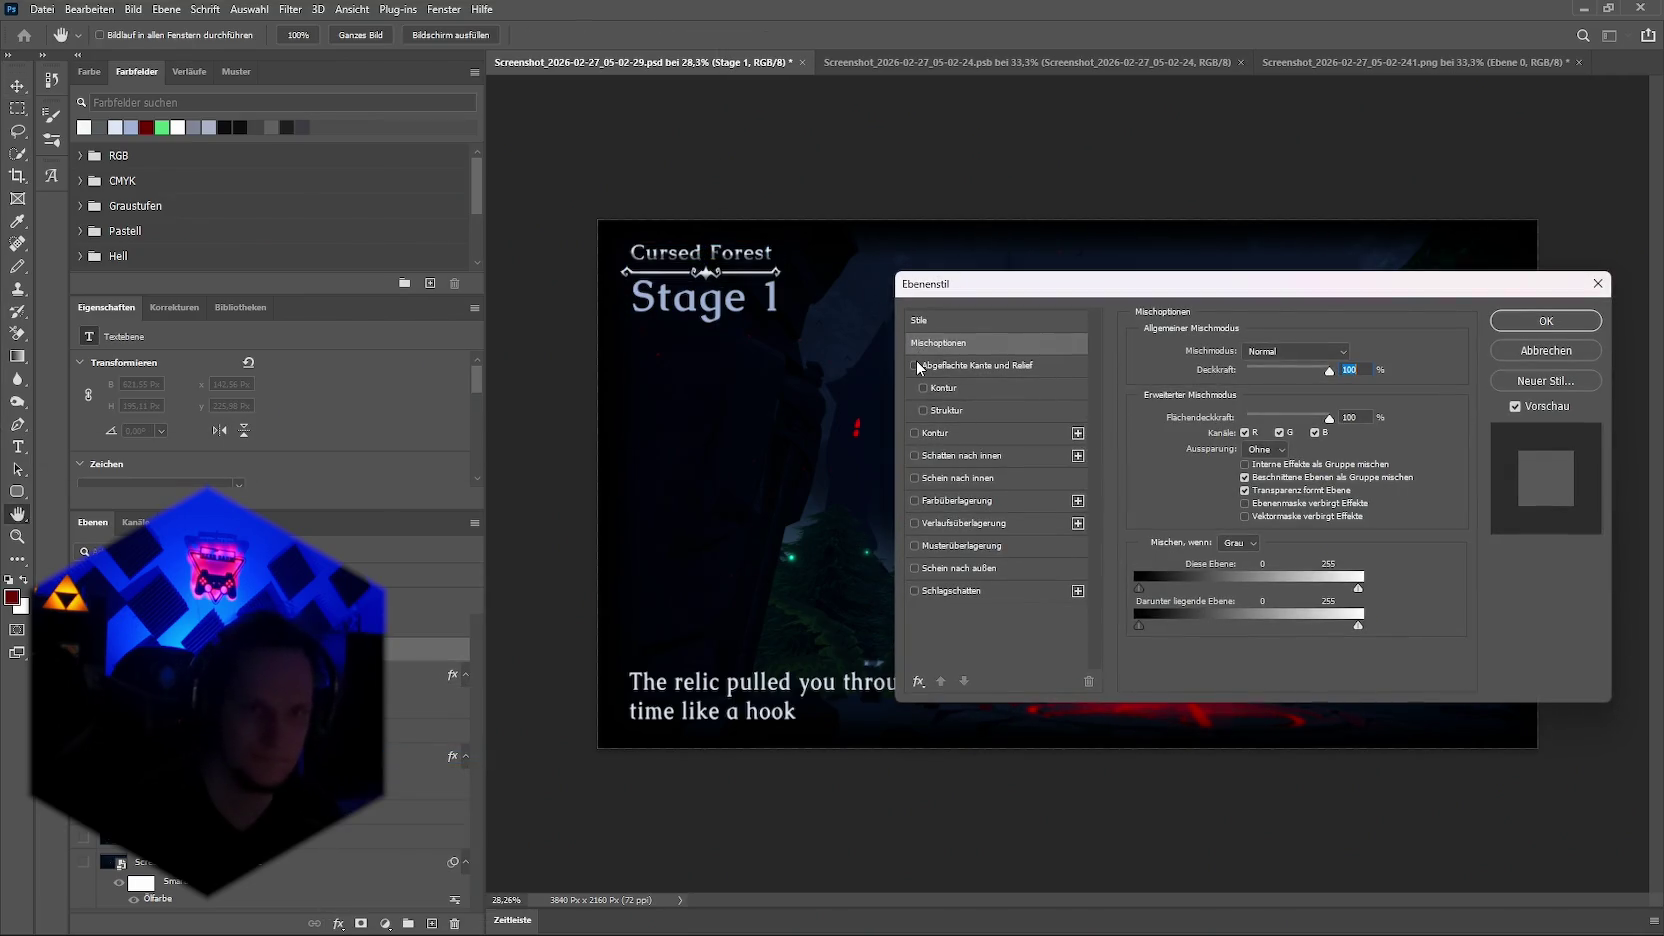
click(914, 366)
click(958, 370)
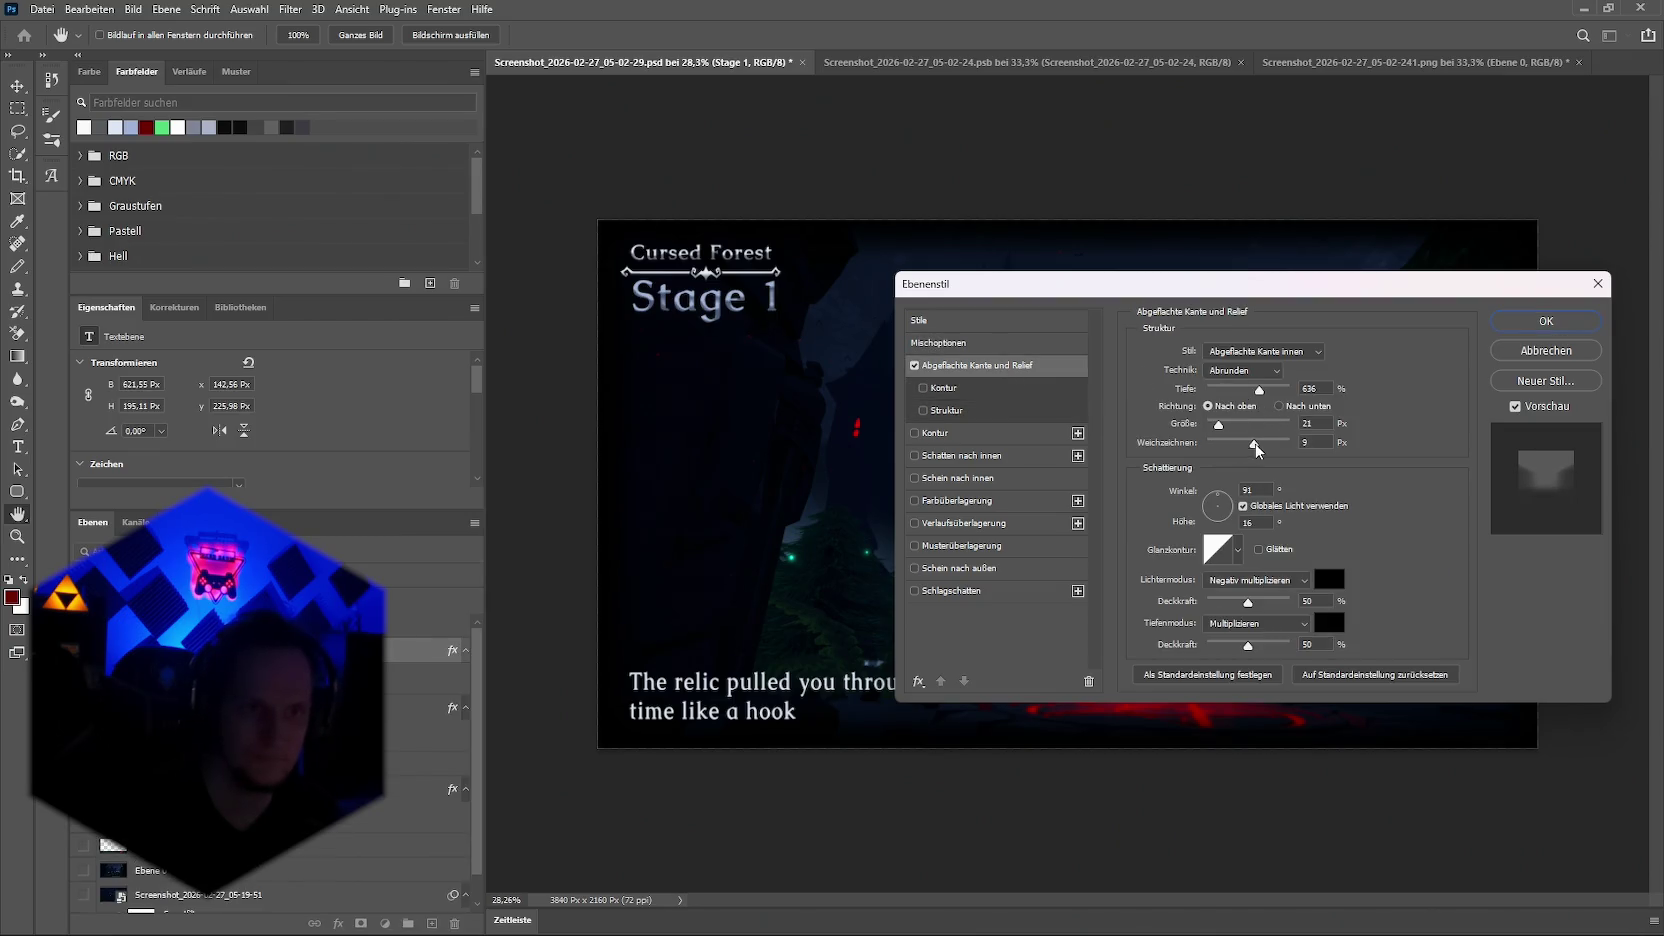
mouse_move(1207, 458)
mouse_down()
mouse_move(1252, 458)
mouse_move(1208, 436)
mouse_up()
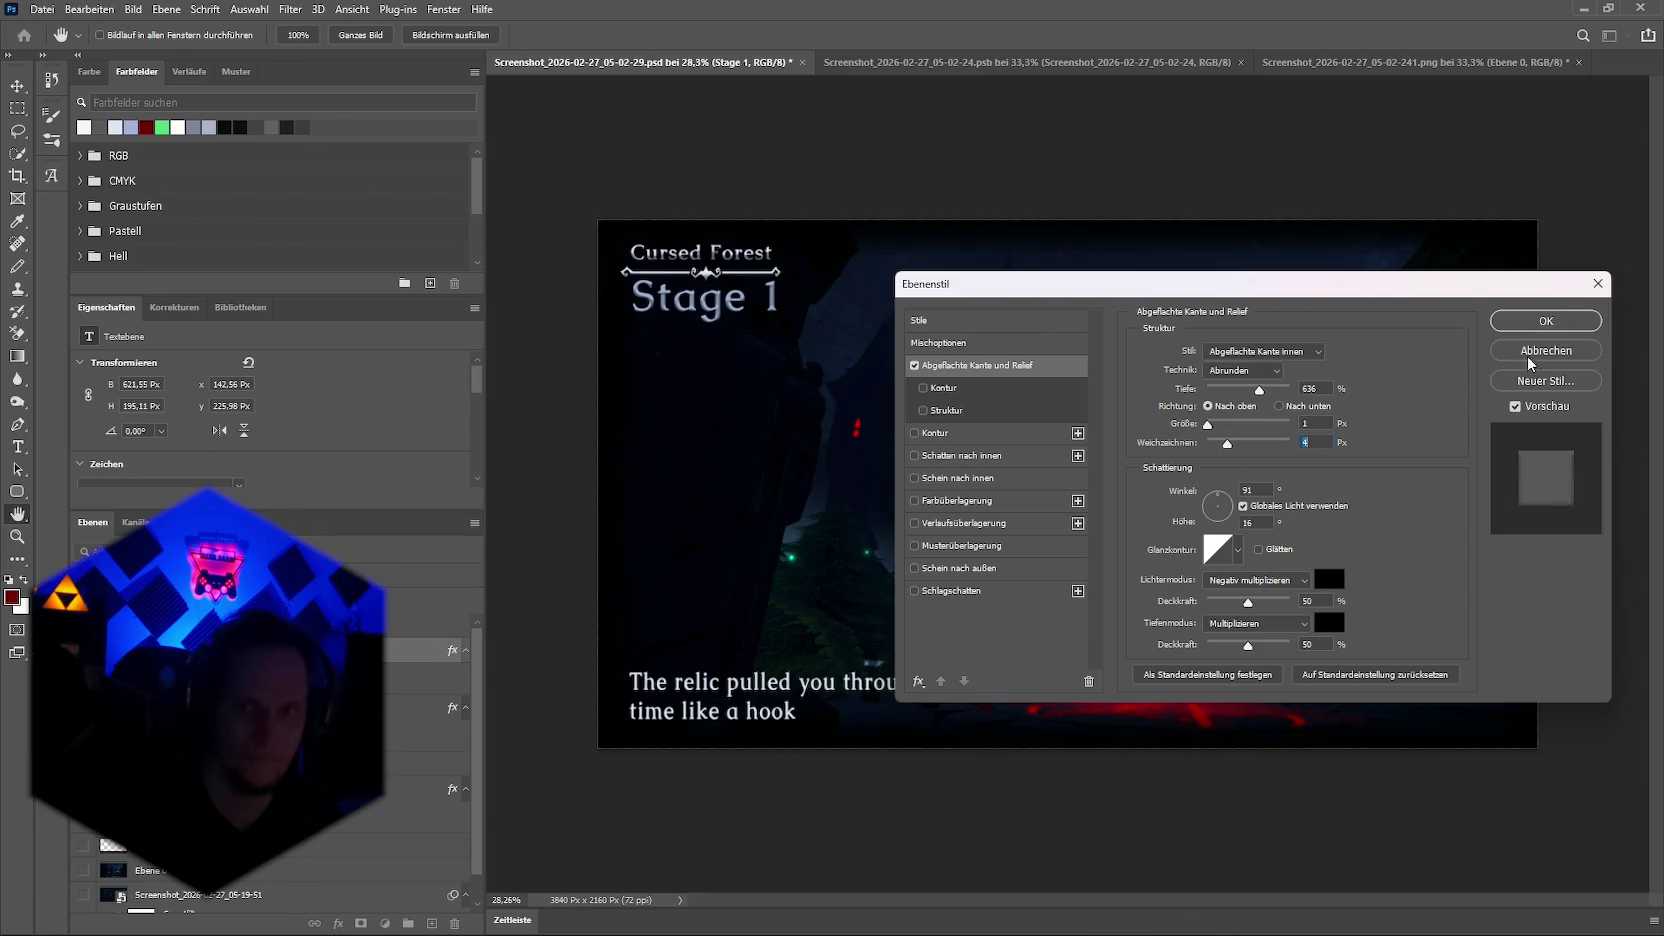
click(1547, 321)
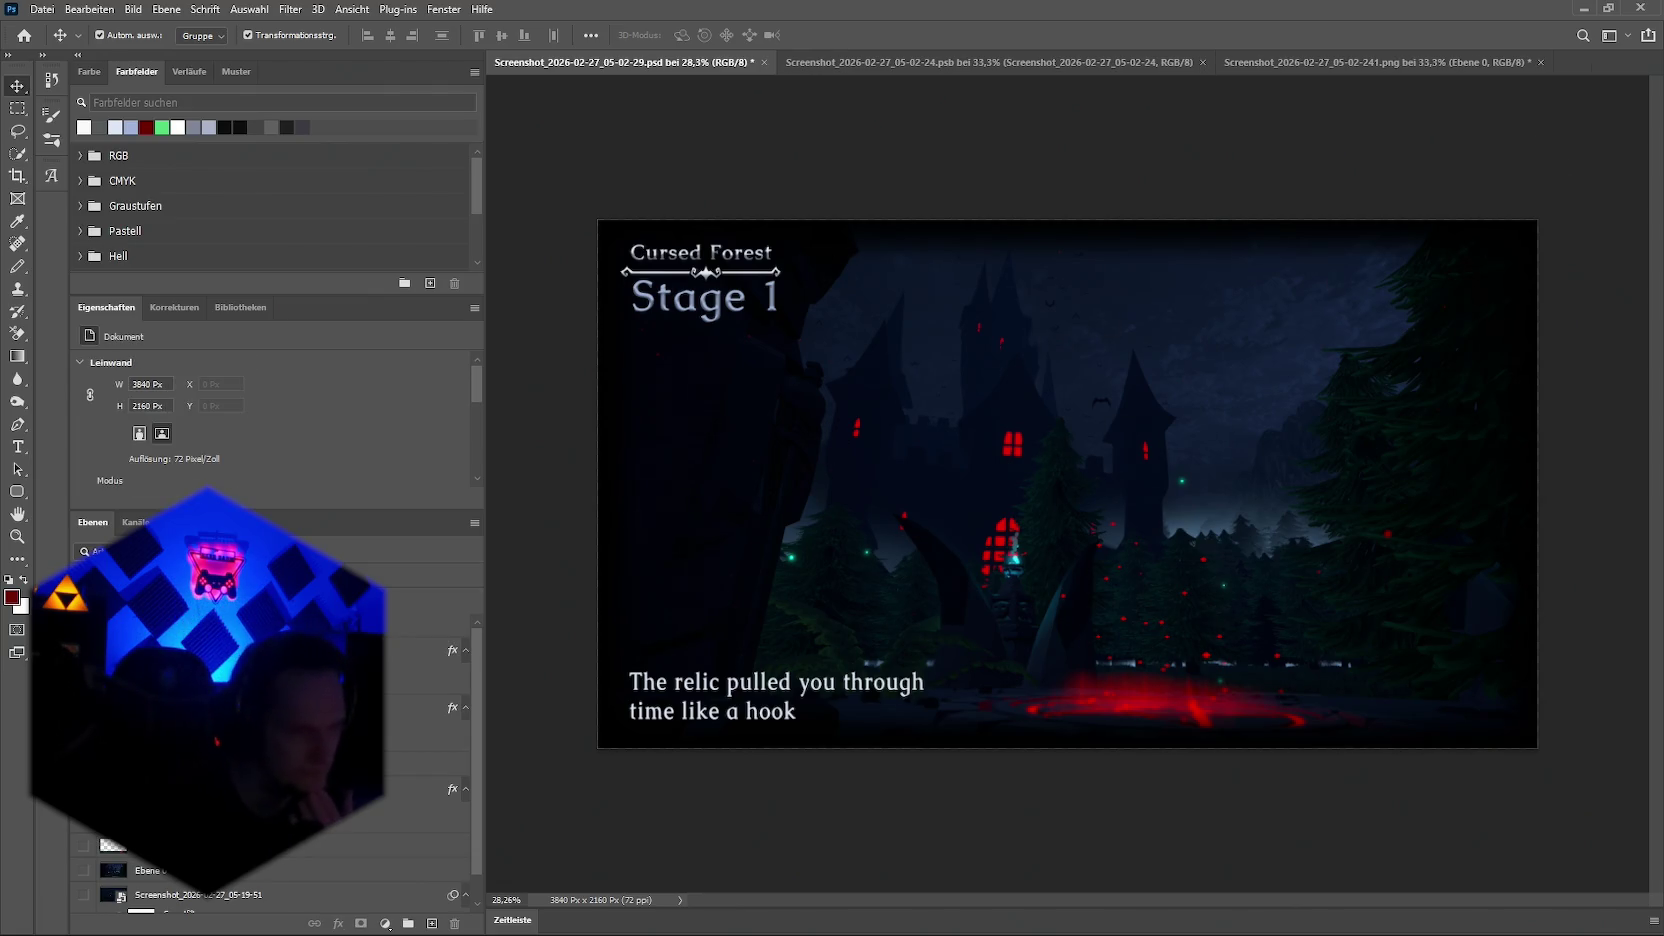
Step: Adjust the Cursed Forest bevel's softening and reduce its depth for a flatter look
click(700, 252)
click(337, 925)
click(360, 757)
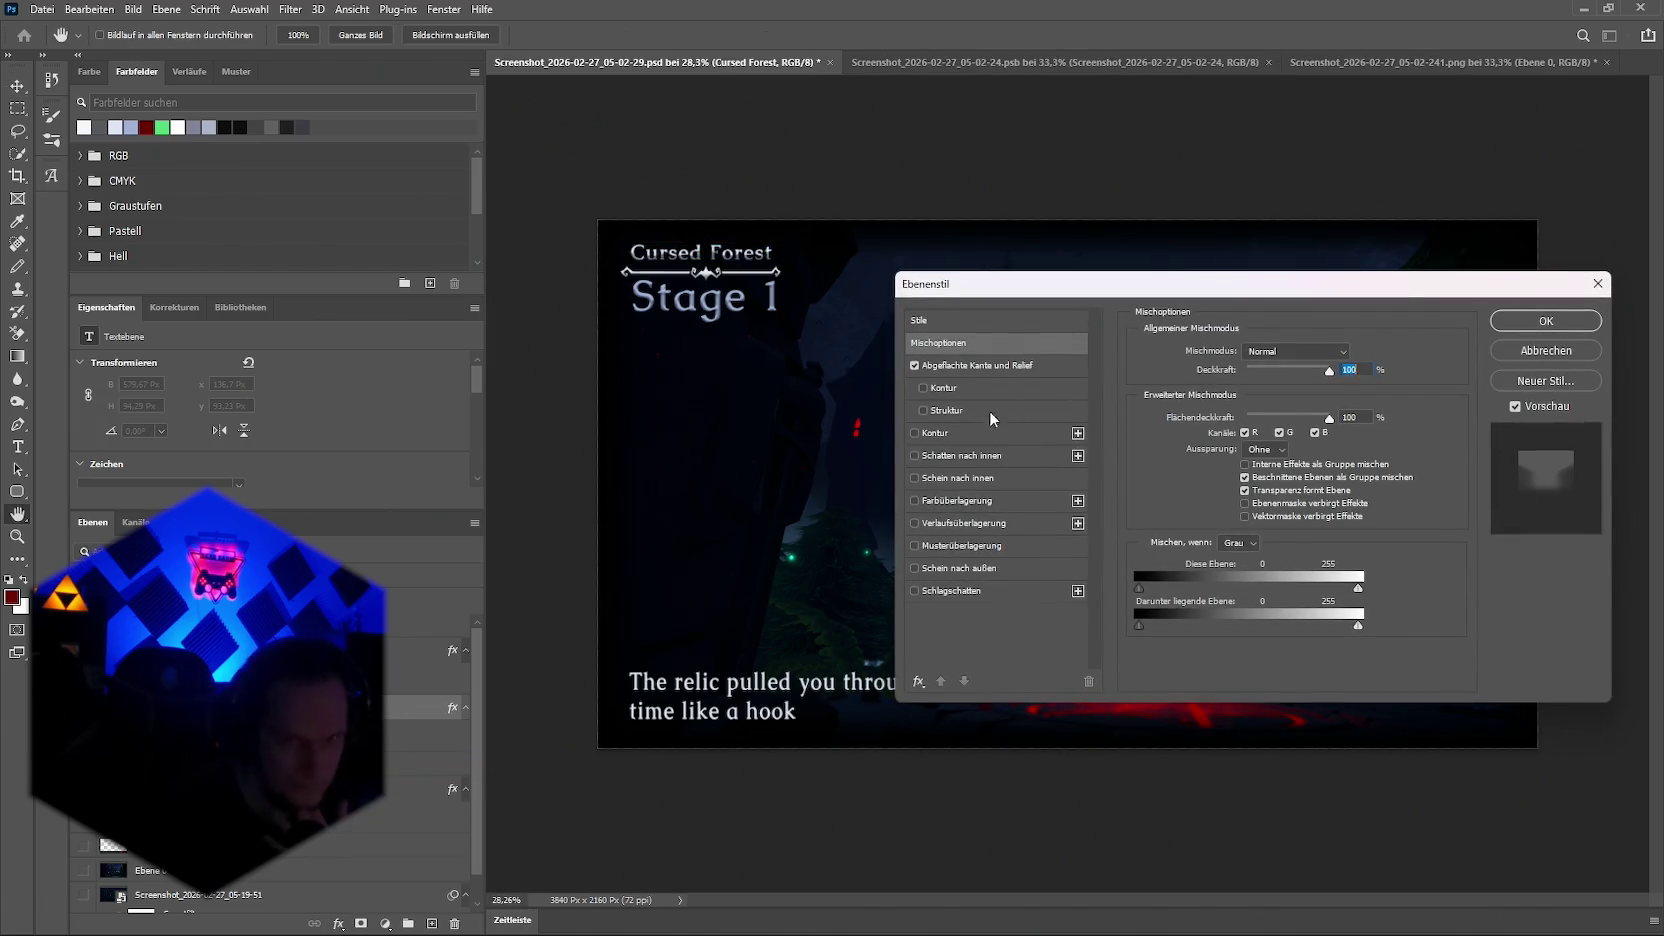
click(977, 365)
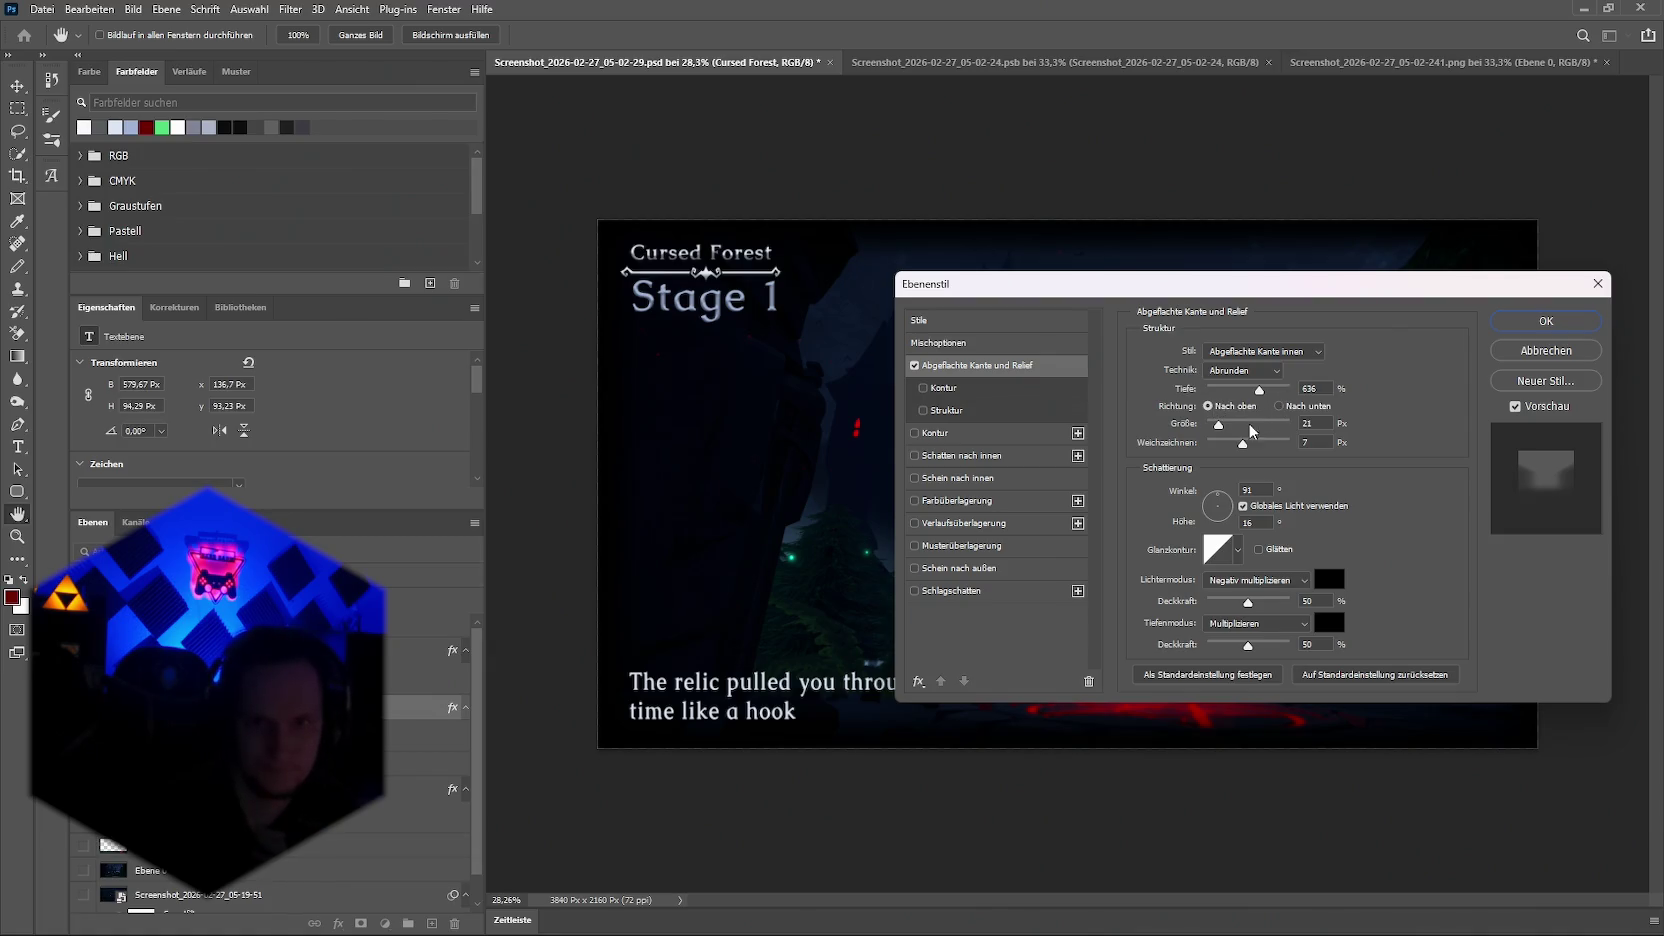
click(1238, 445)
mouse_move(1252, 397)
mouse_down()
mouse_move(1204, 399)
mouse_move(1217, 404)
mouse_up()
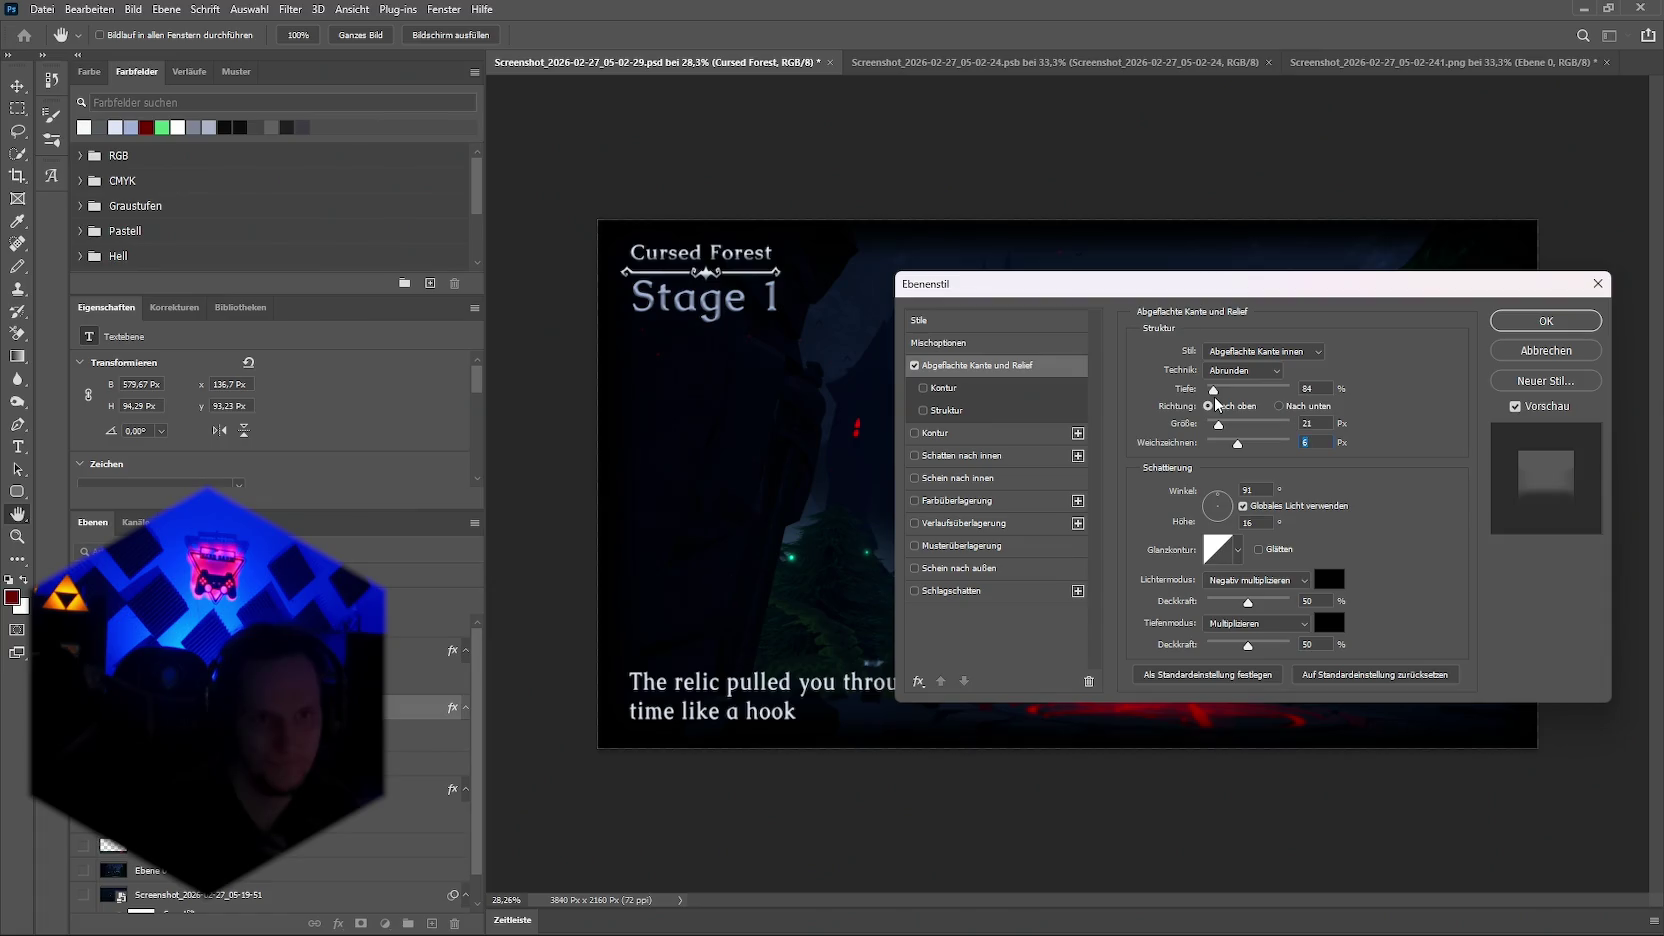
click(1546, 321)
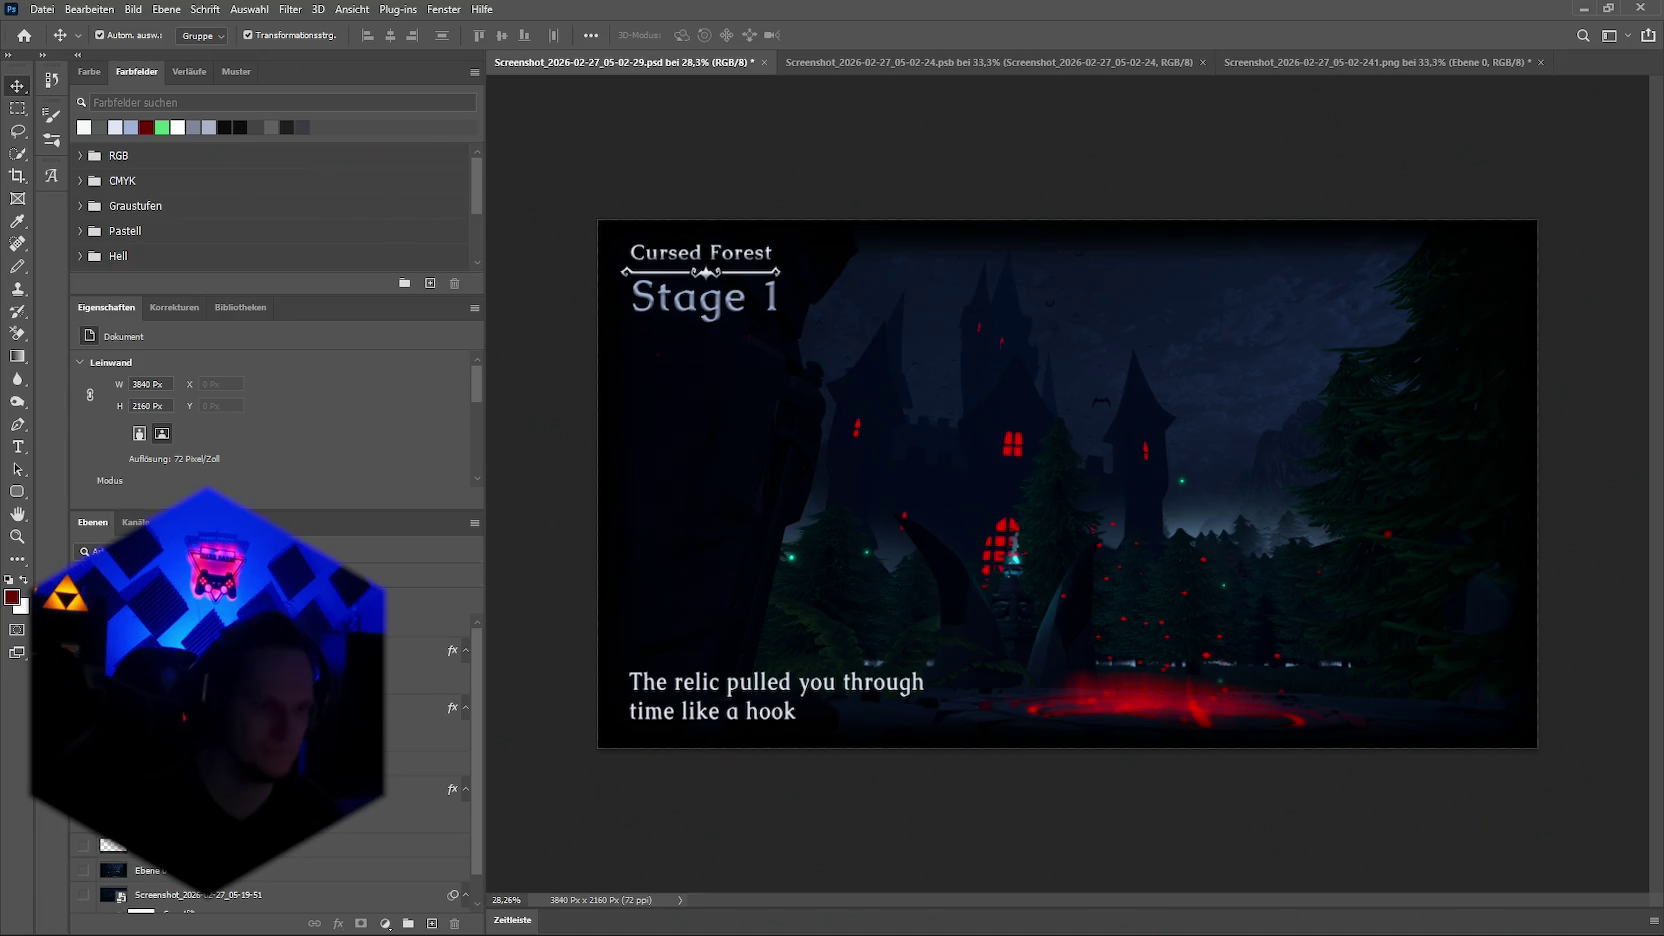
Step: Hide the caption line and move the divider, Stage 1 and Cursed Forest layers 28 px right, 21 px down
key(ctrl+comma)
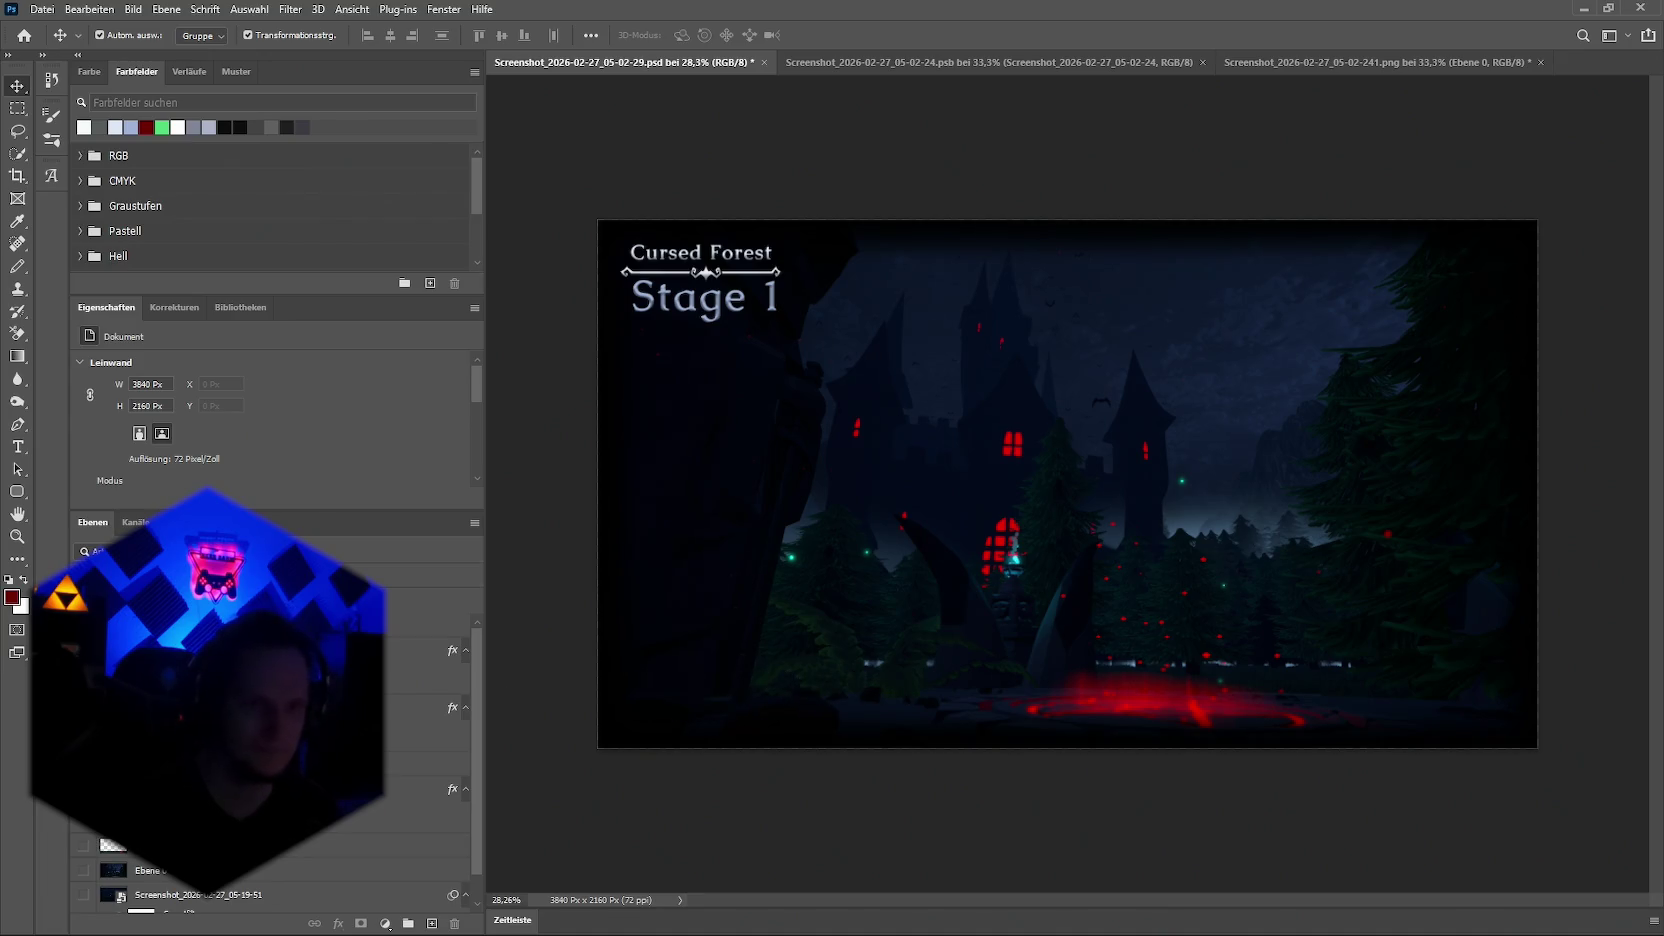
click(701, 272)
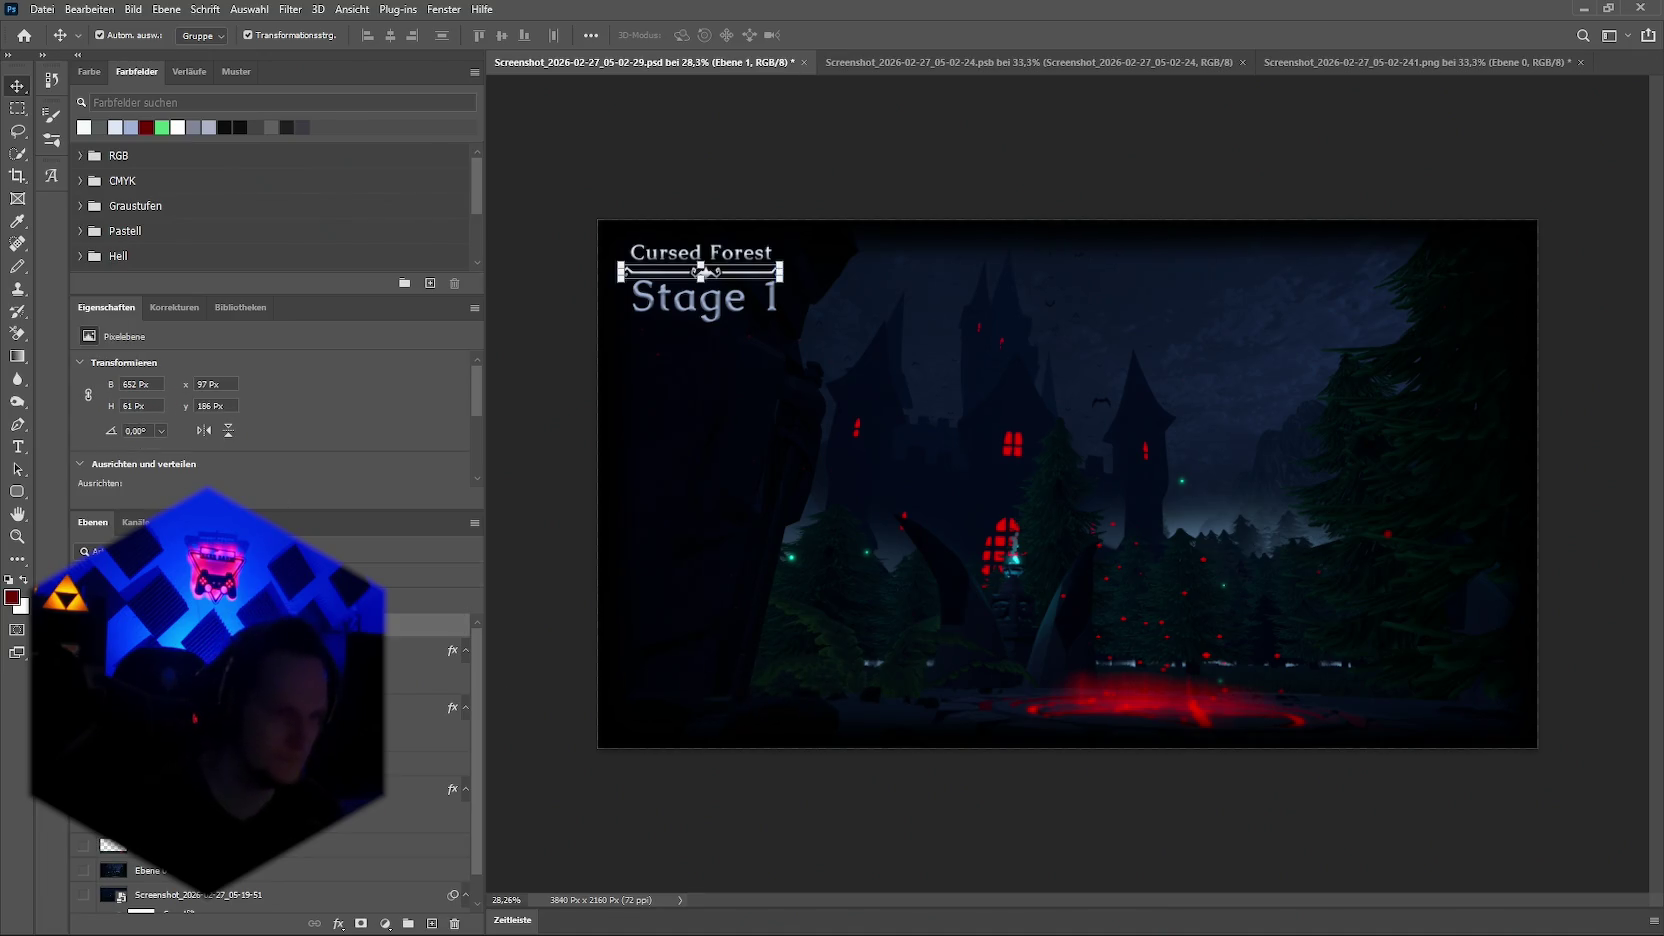
shift+click(701, 295)
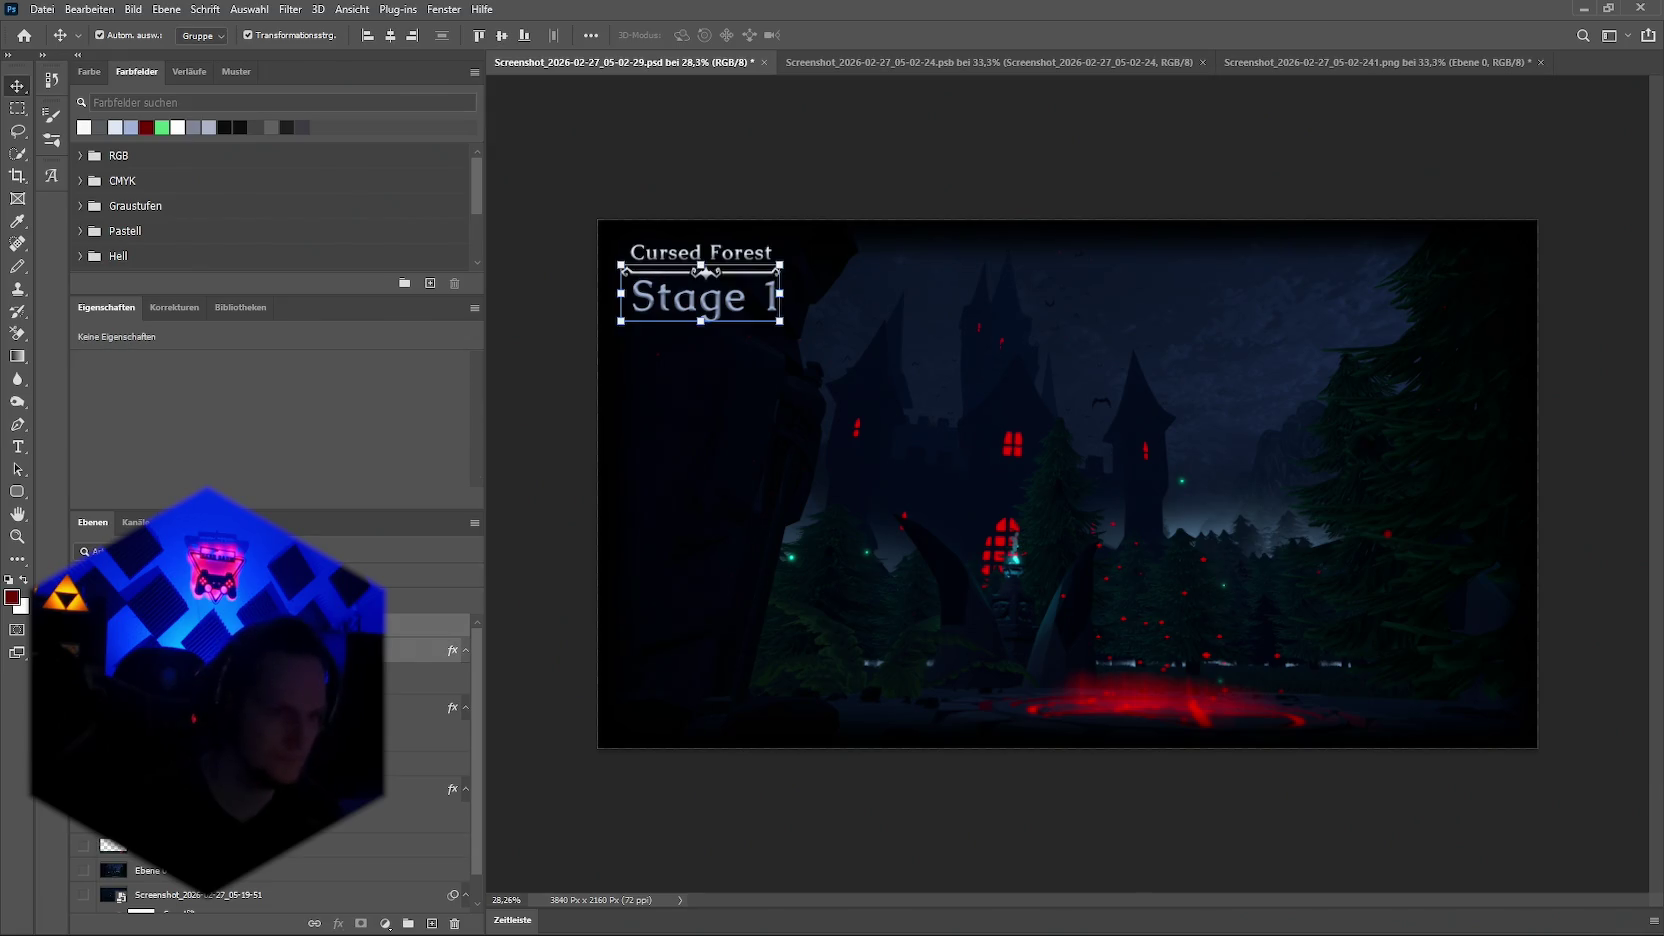
shift+click(700, 252)
drag(714, 278, 716, 284)
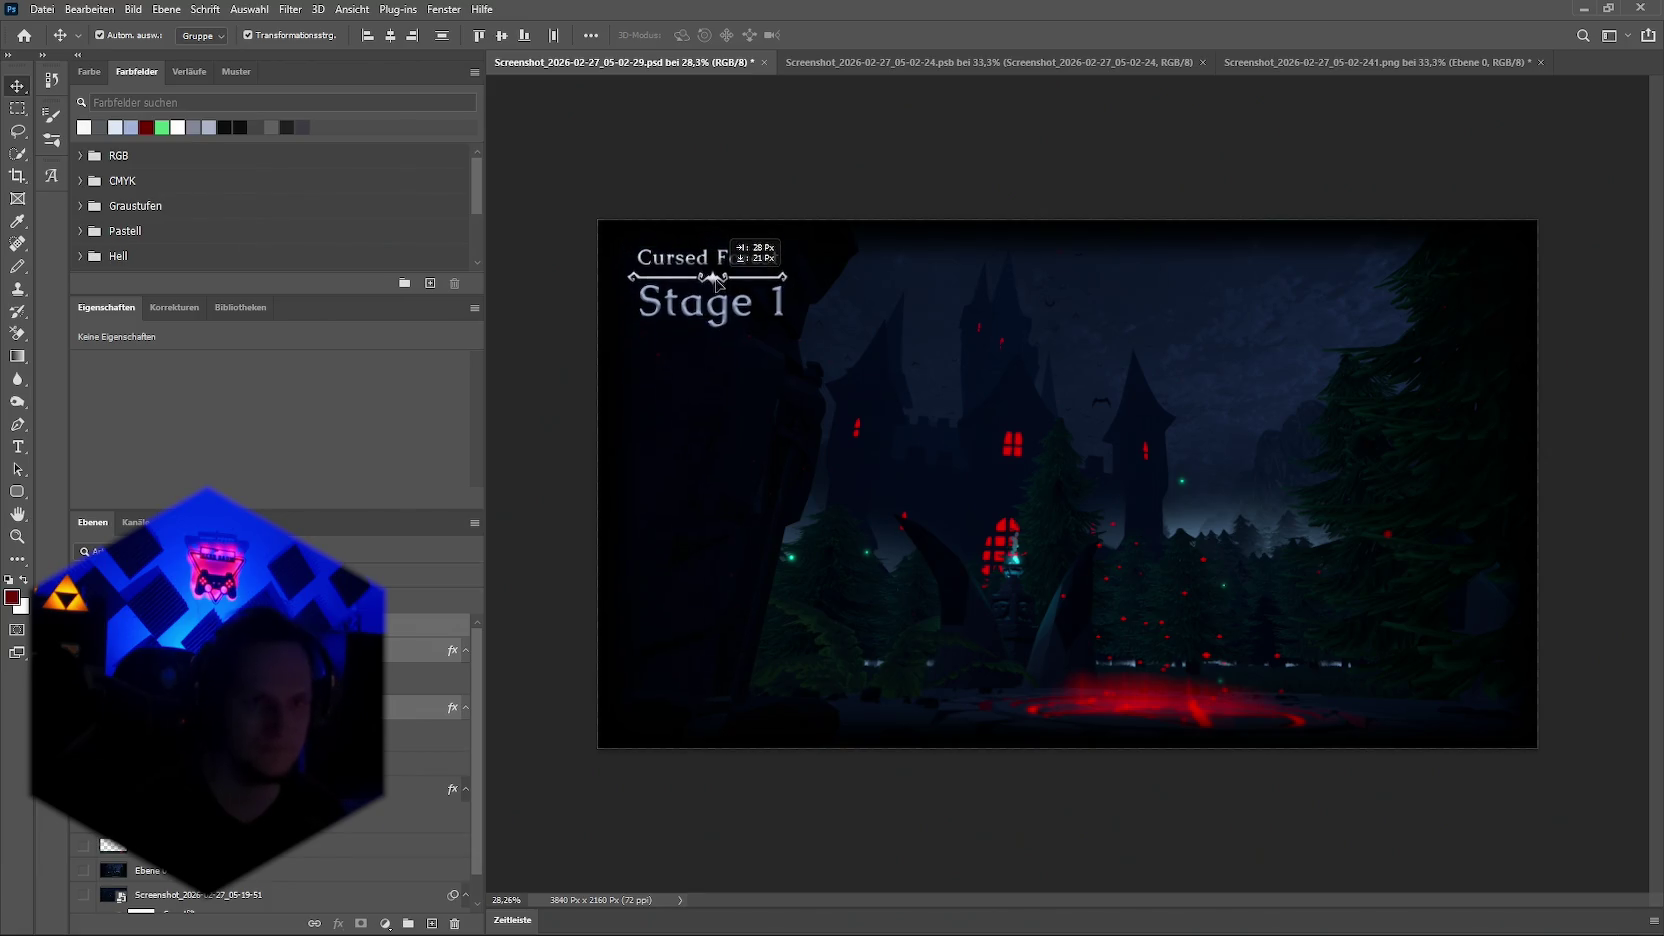
Step: Select the layer directly above the castle background screenshot
click(250, 789)
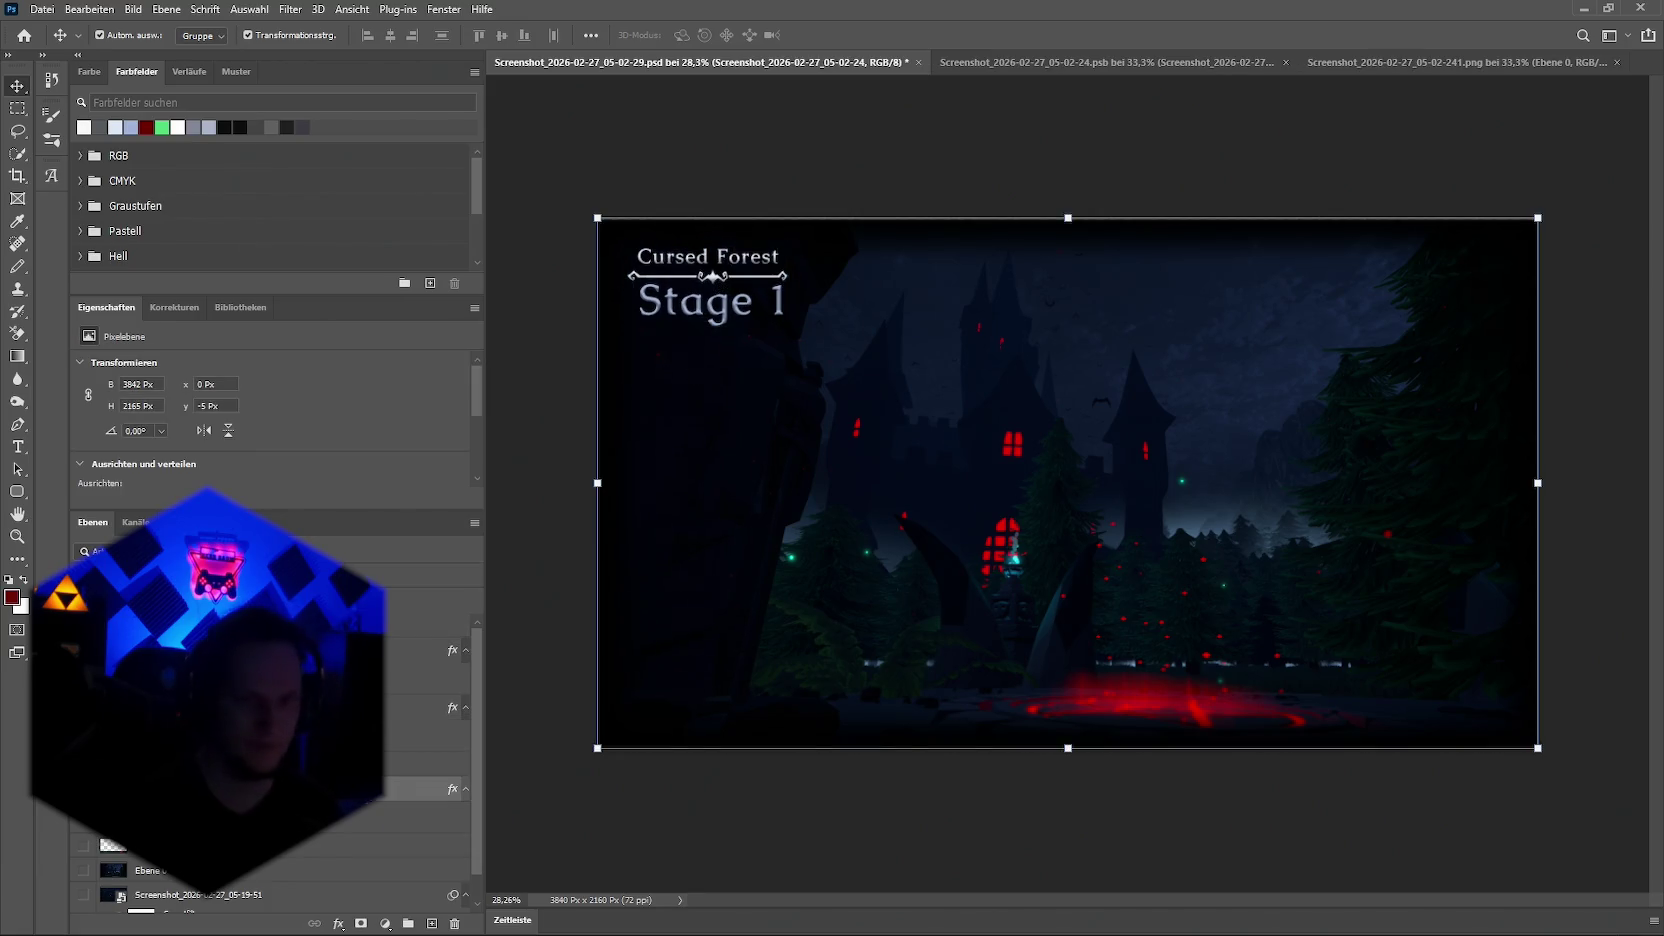
scroll(420, 760, up, 1)
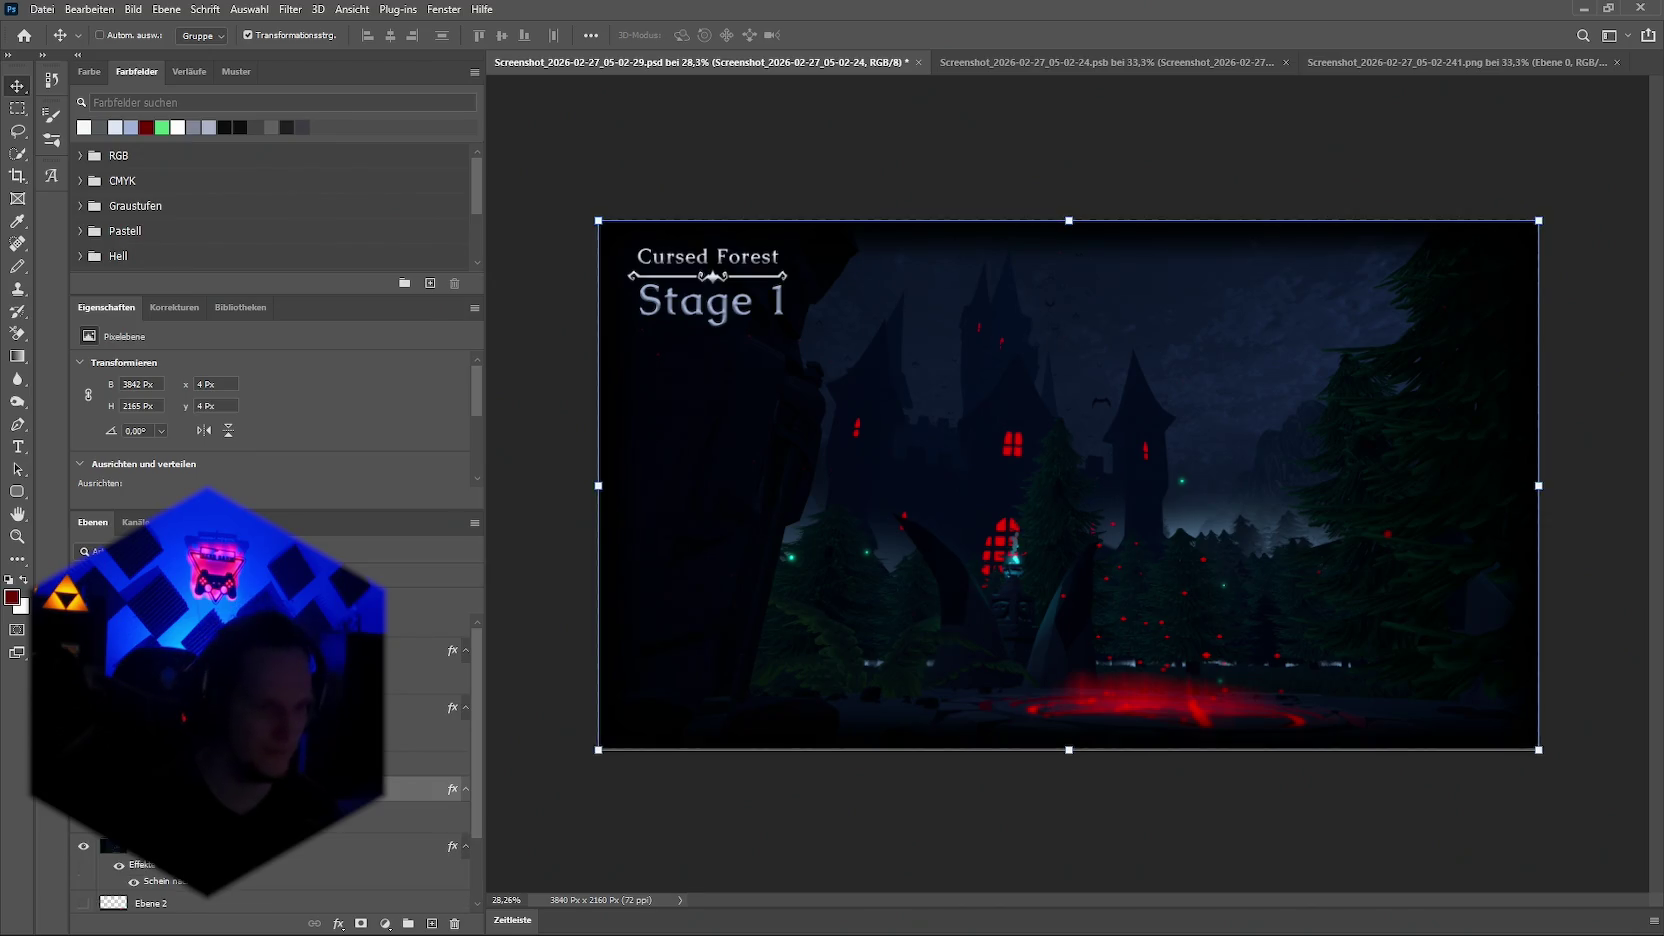
scroll(420, 760, up, 1)
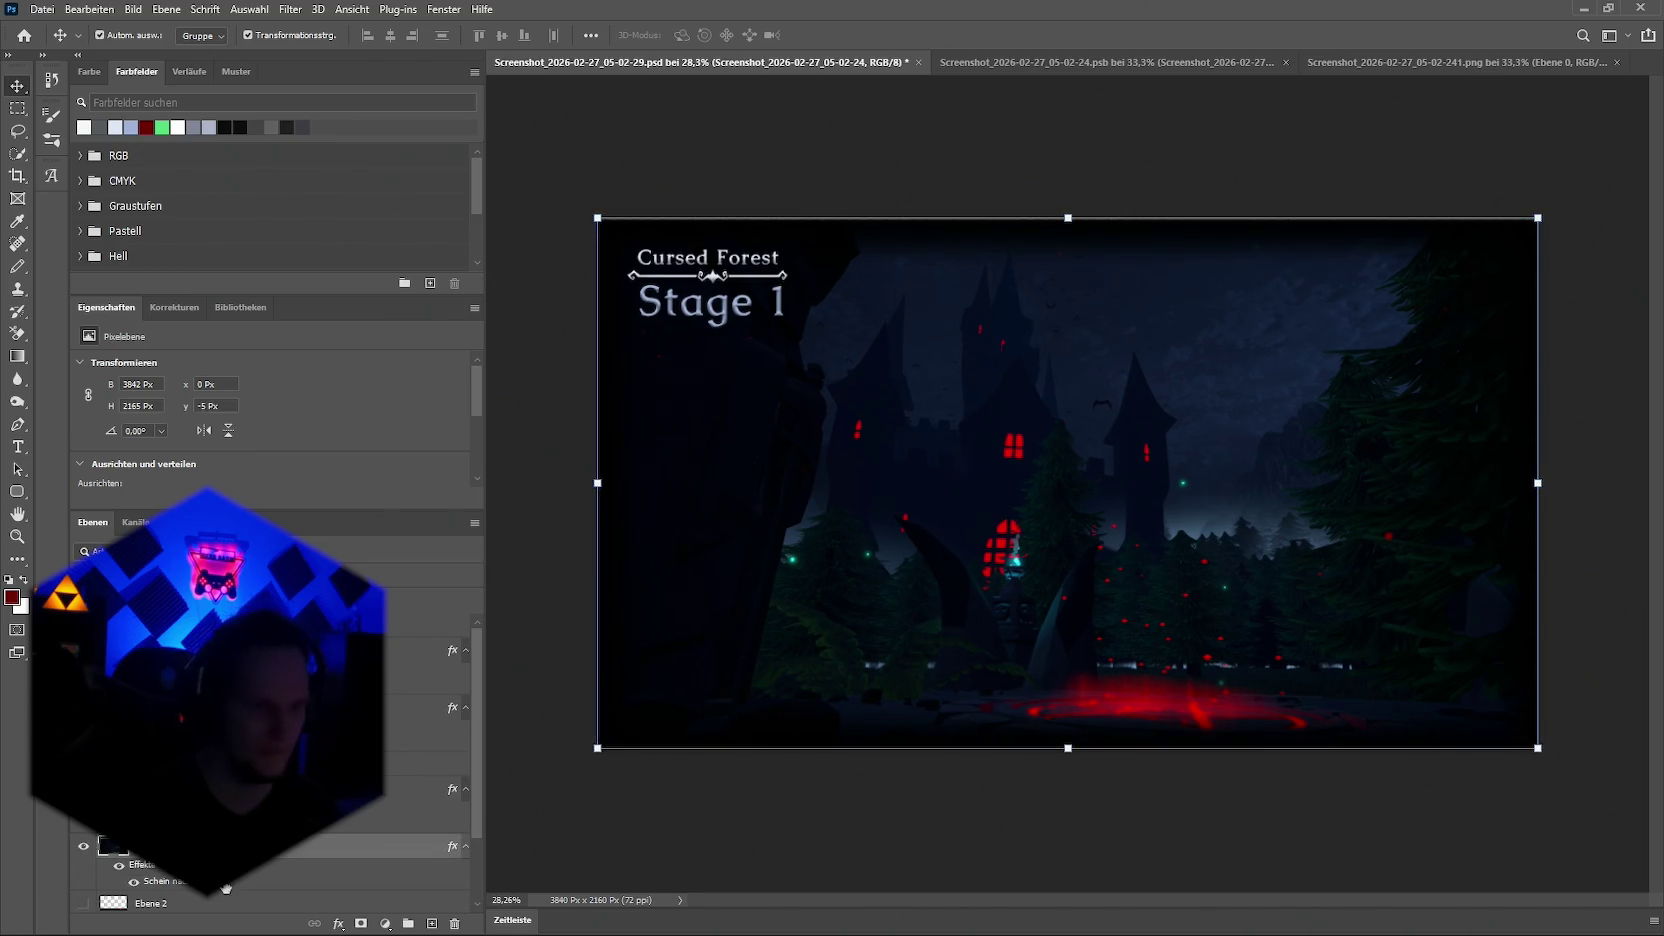
key(alt+bracketright)
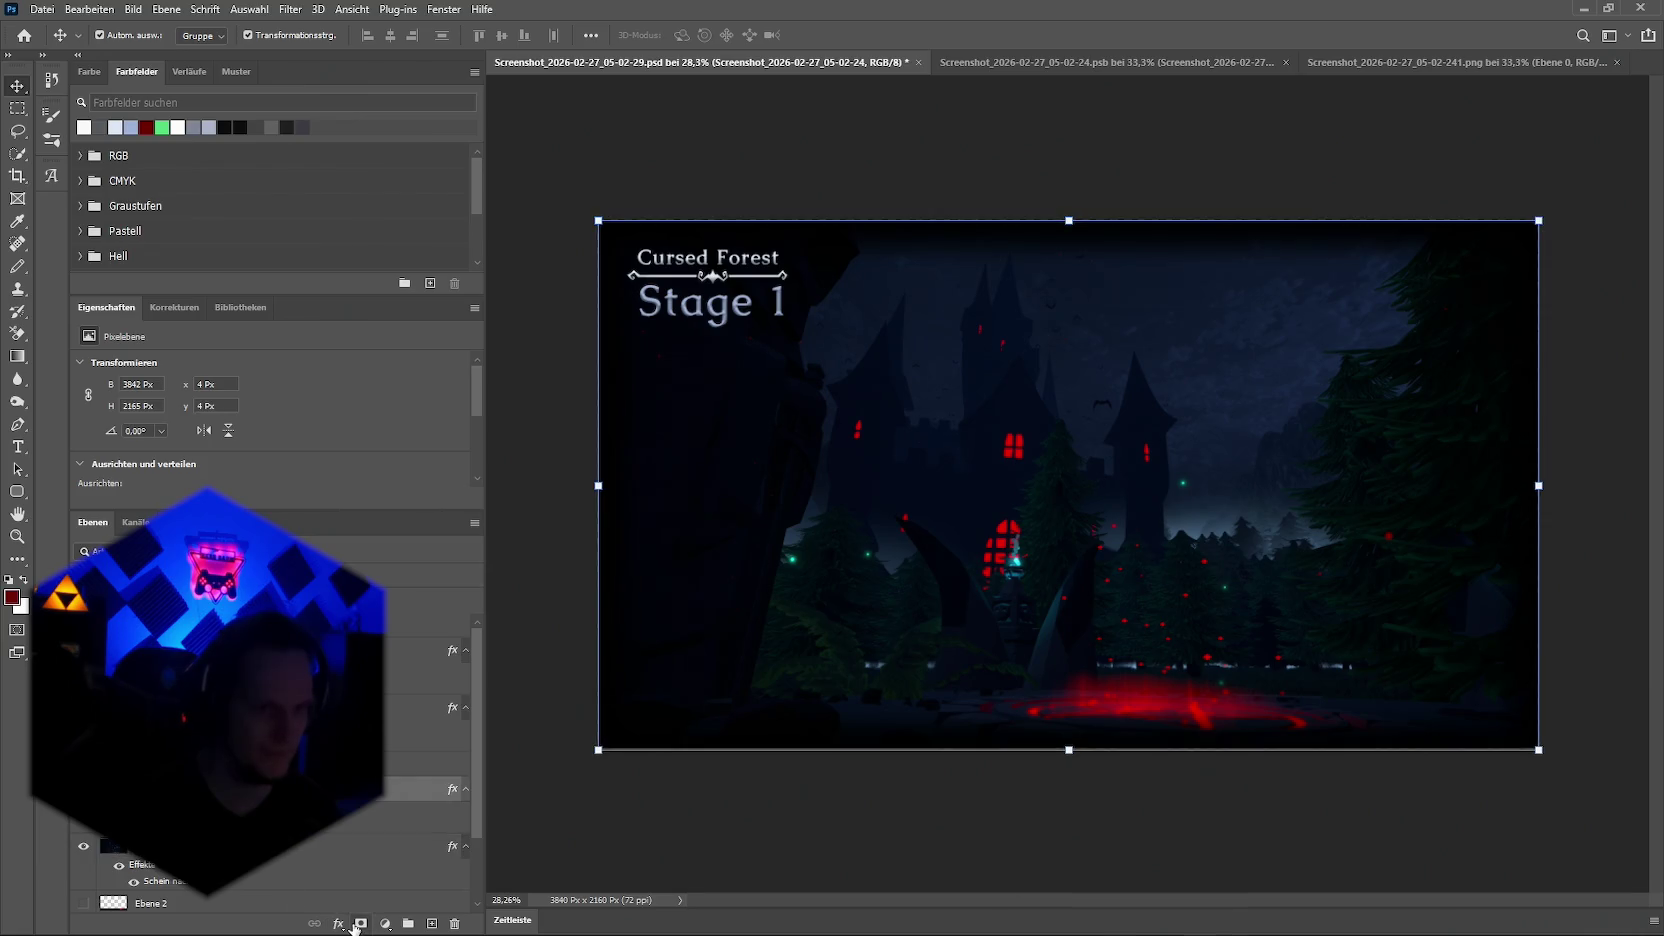
click(339, 925)
Step: Apply an inner glow effect, entering 100 in its settings
click(420, 753)
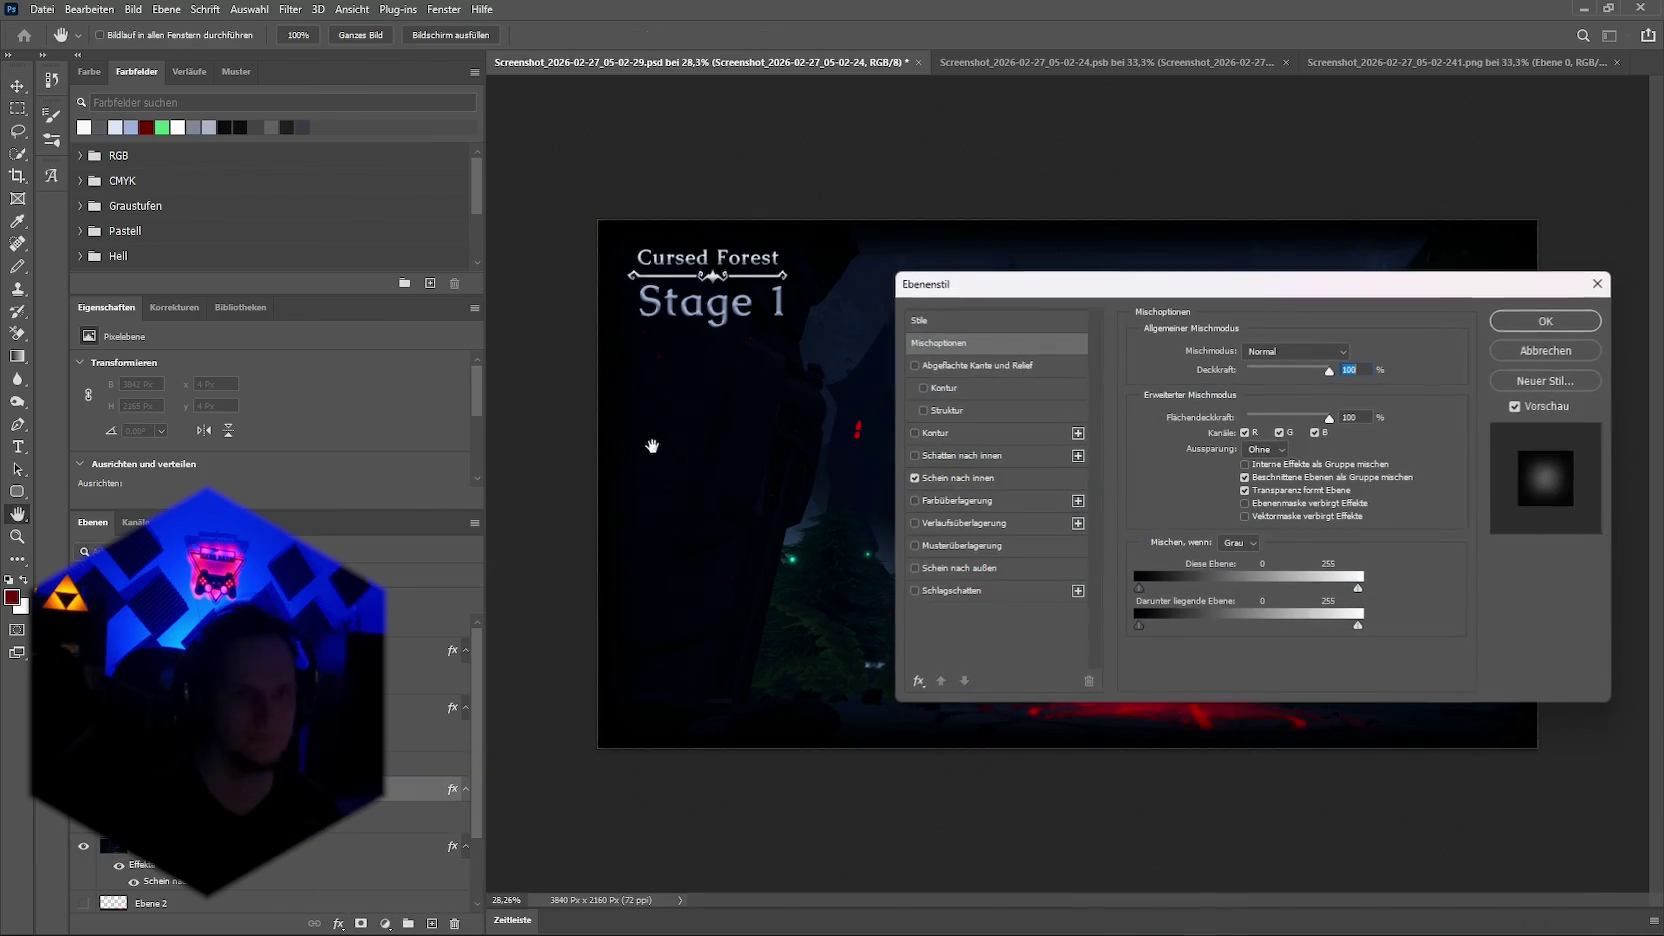
click(951, 486)
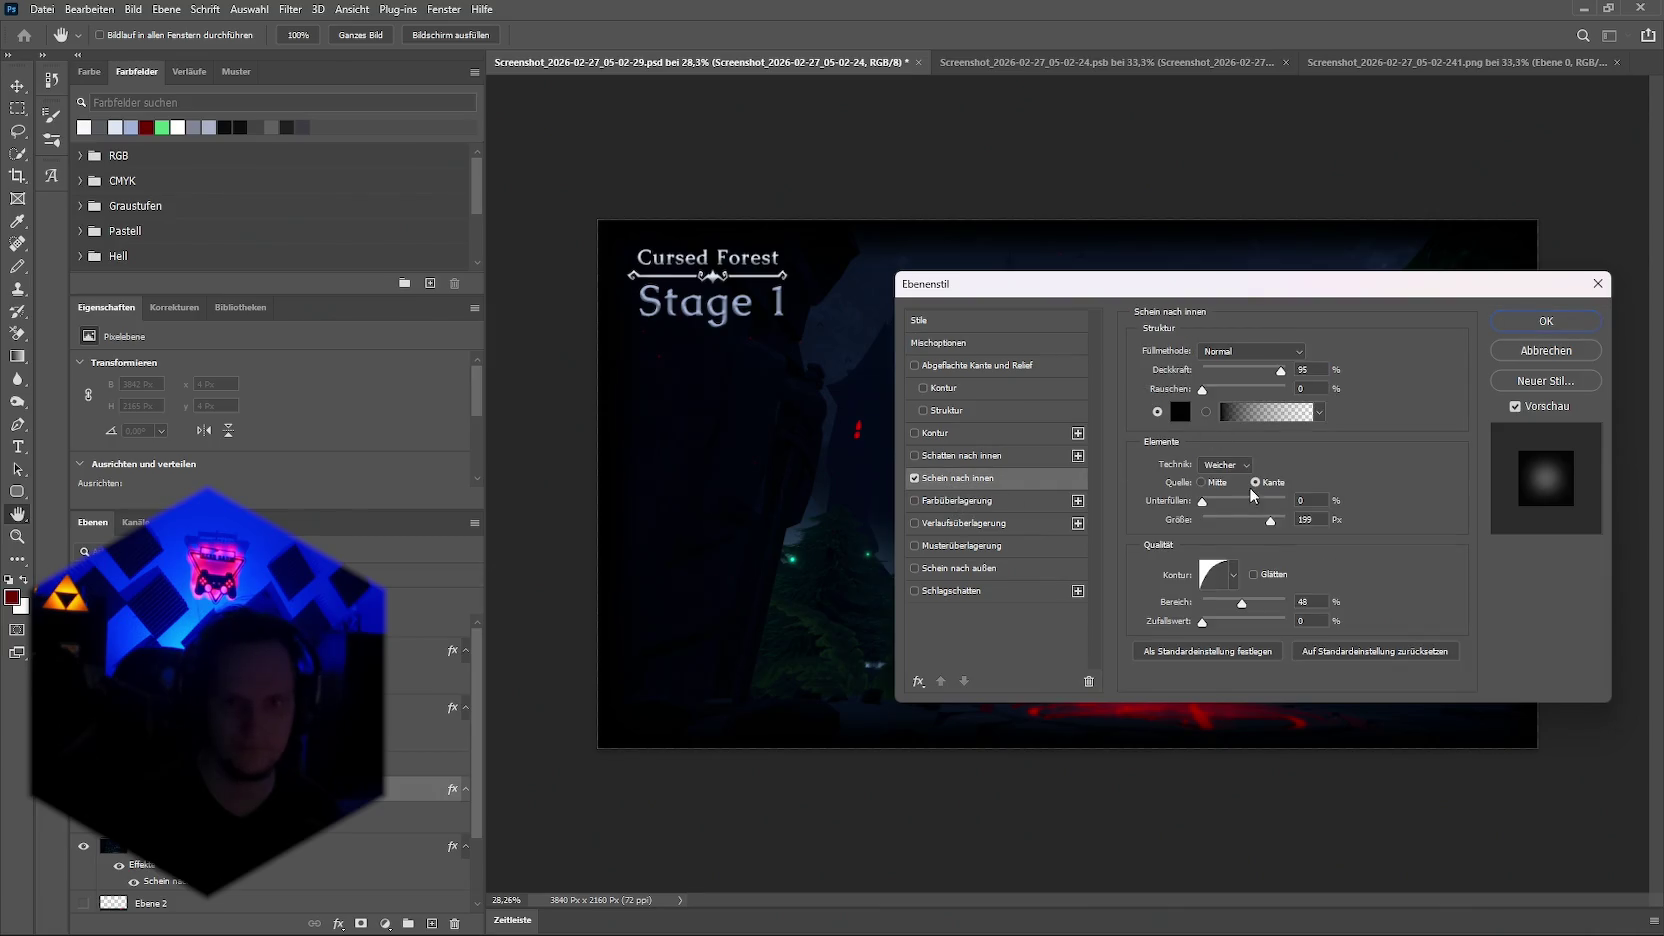
text(100)
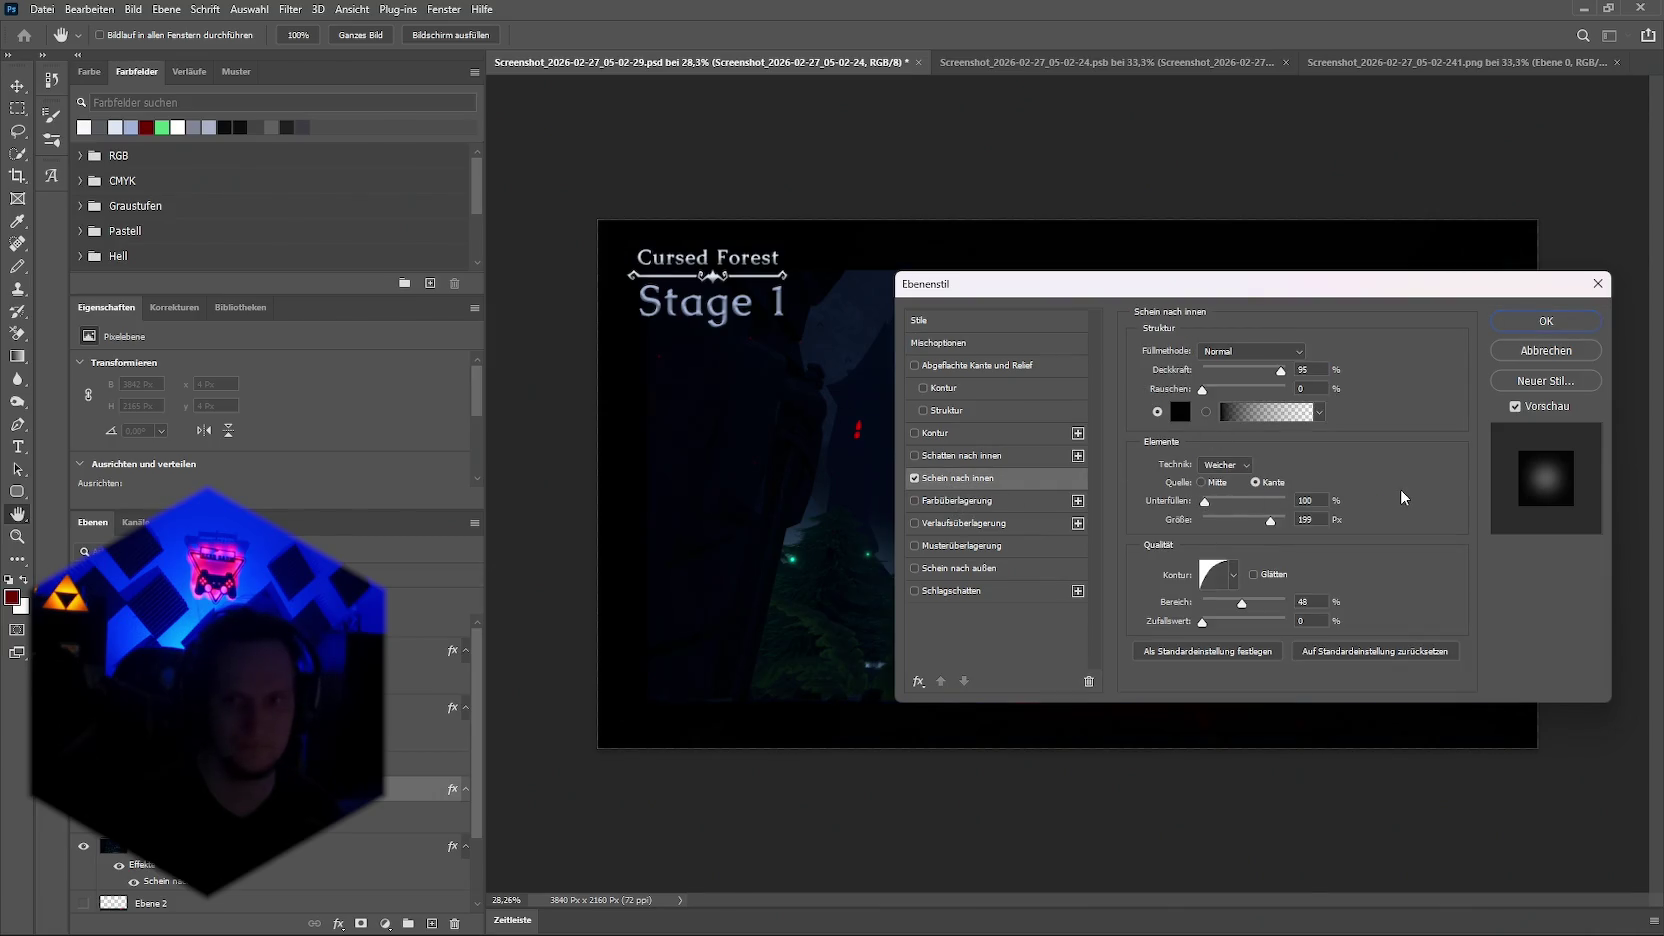
click(1505, 322)
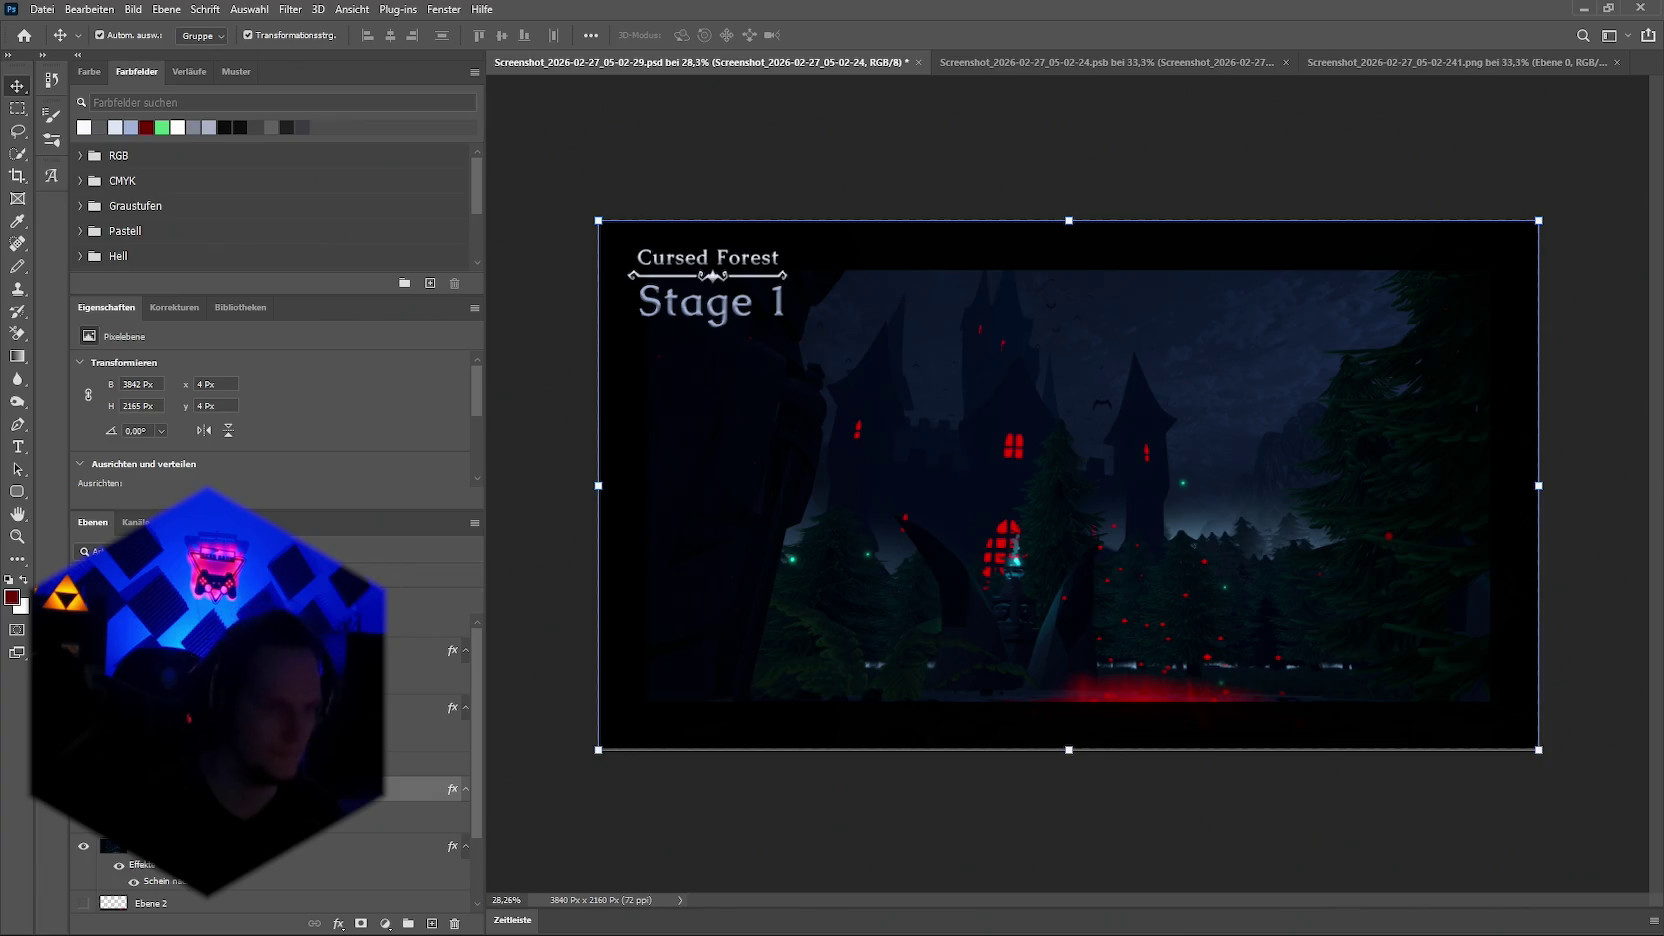
Step: Move the title block layers further right and down
click(720, 258)
shift+click(777, 298)
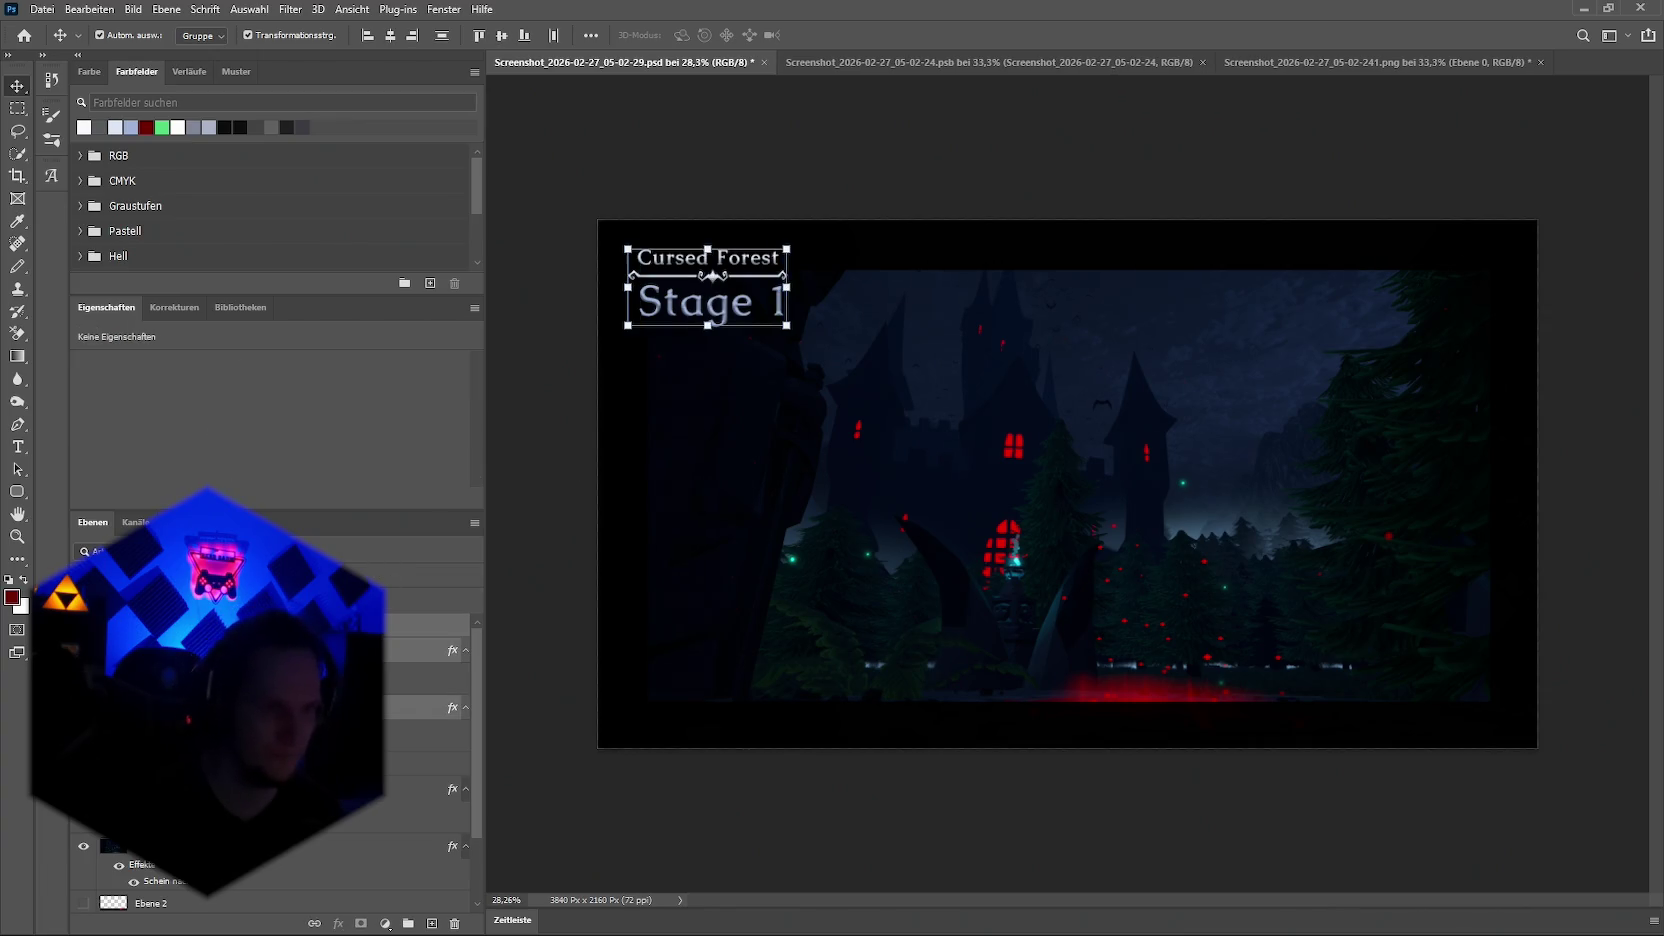
mouse_move(713, 274)
mouse_down()
mouse_move(733, 315)
mouse_move(719, 288)
mouse_up()
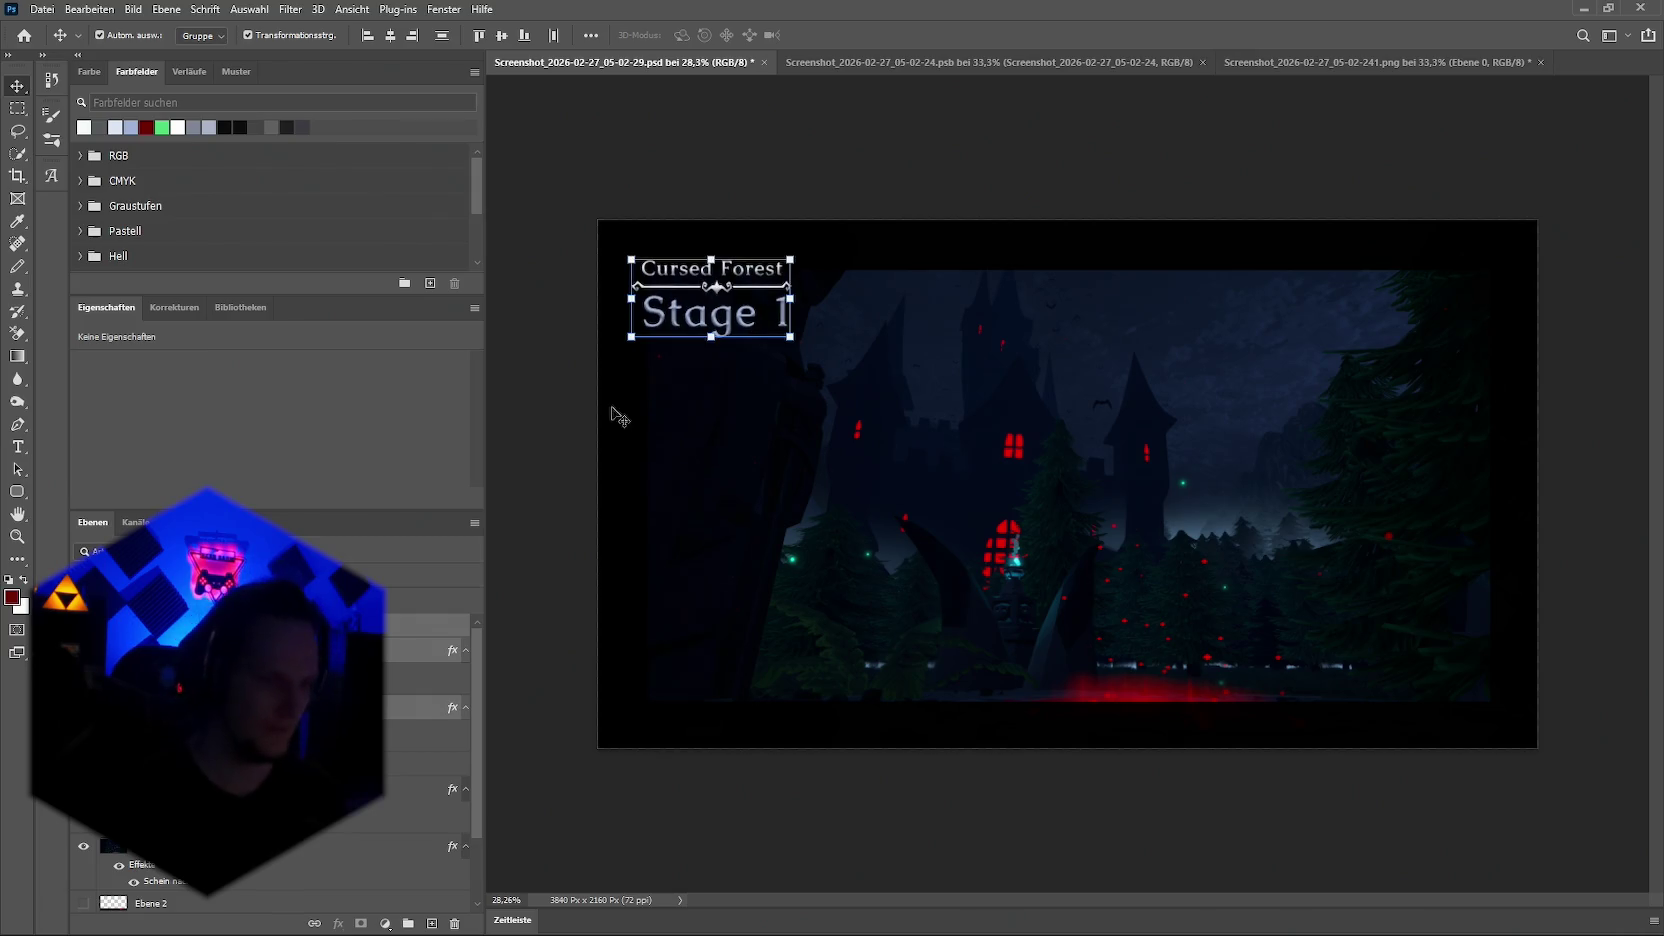
Step: Set the castle background's inner glow size to 188 px
click(420, 707)
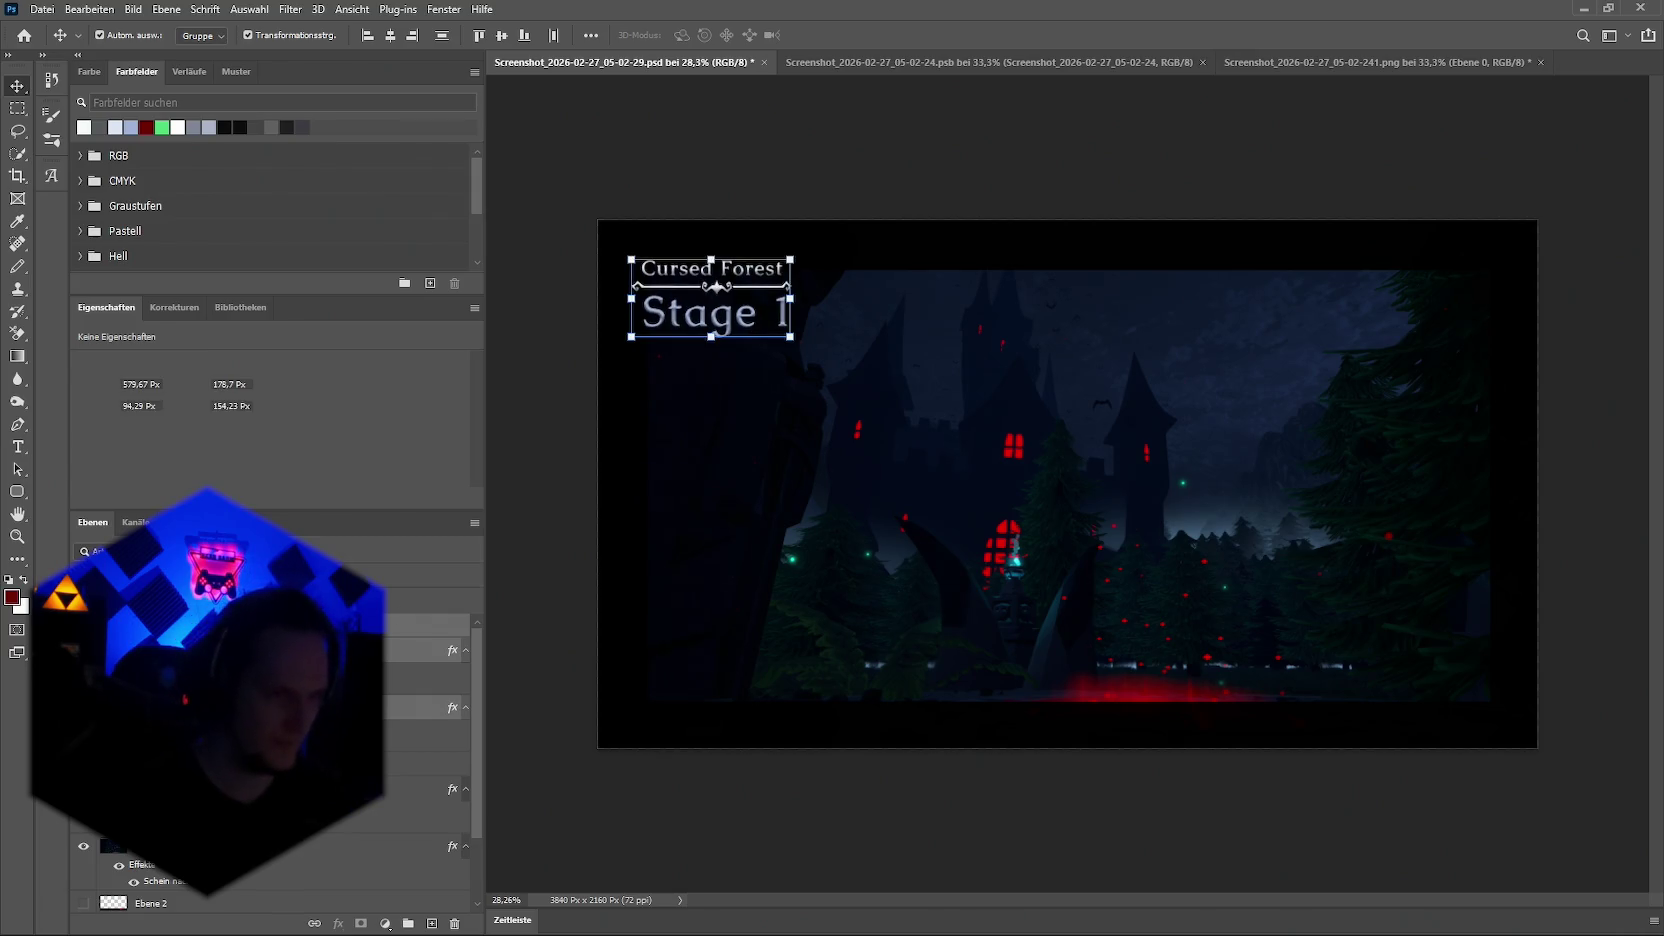
click(337, 924)
click(337, 924)
click(200, 846)
click(337, 924)
click(430, 751)
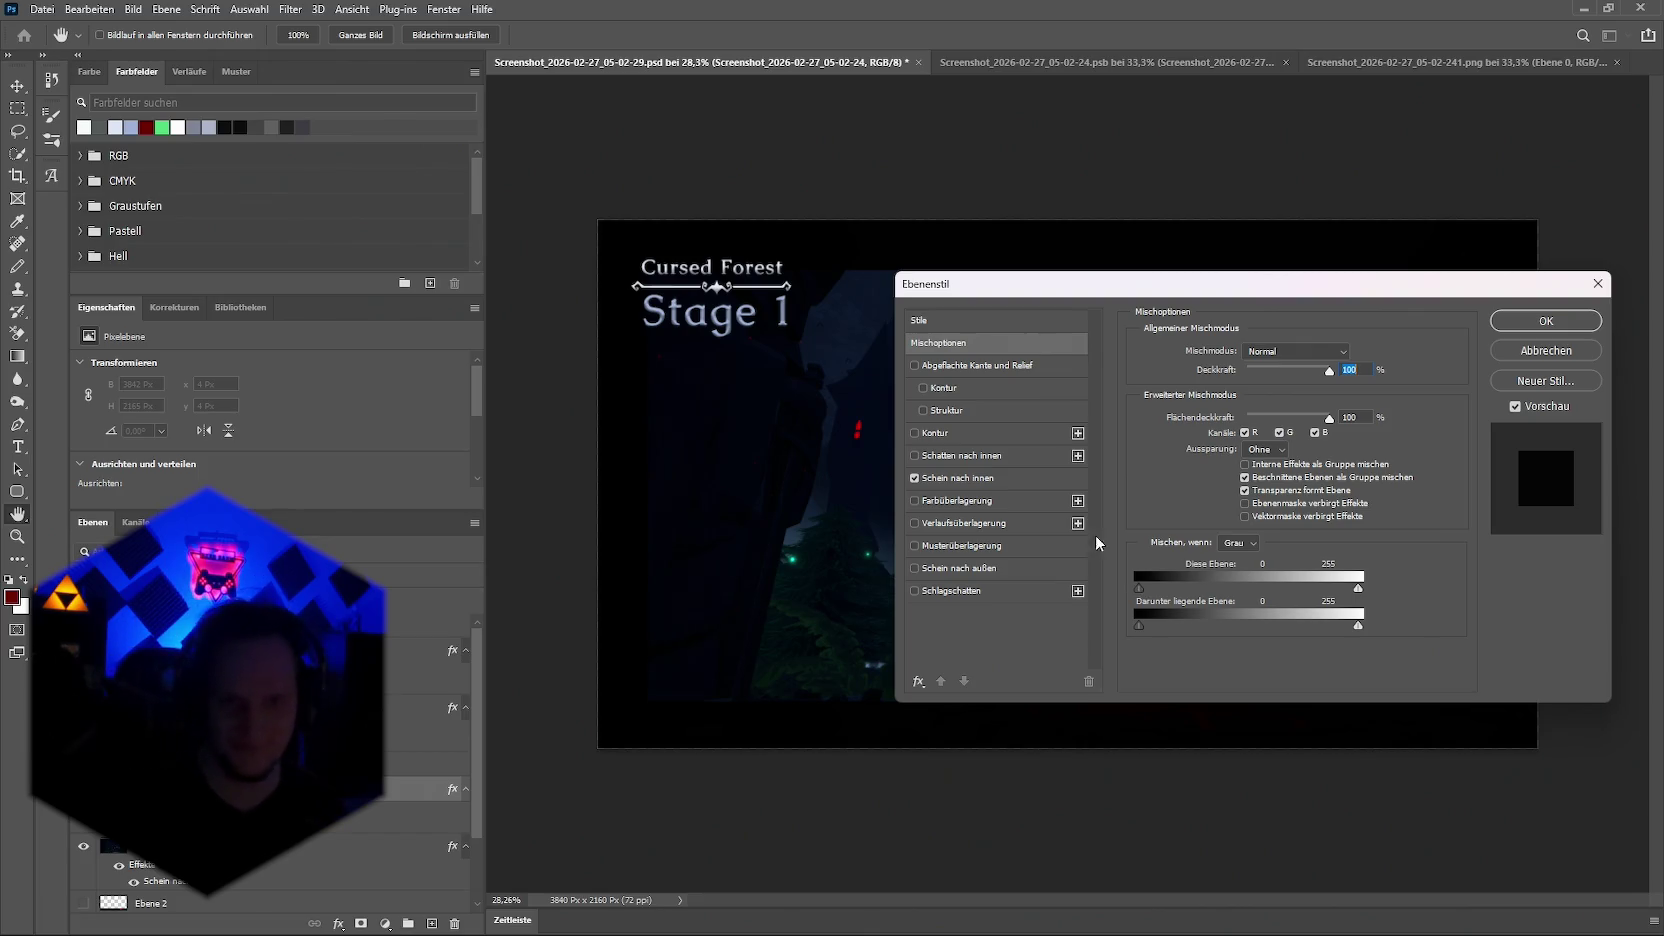
click(960, 478)
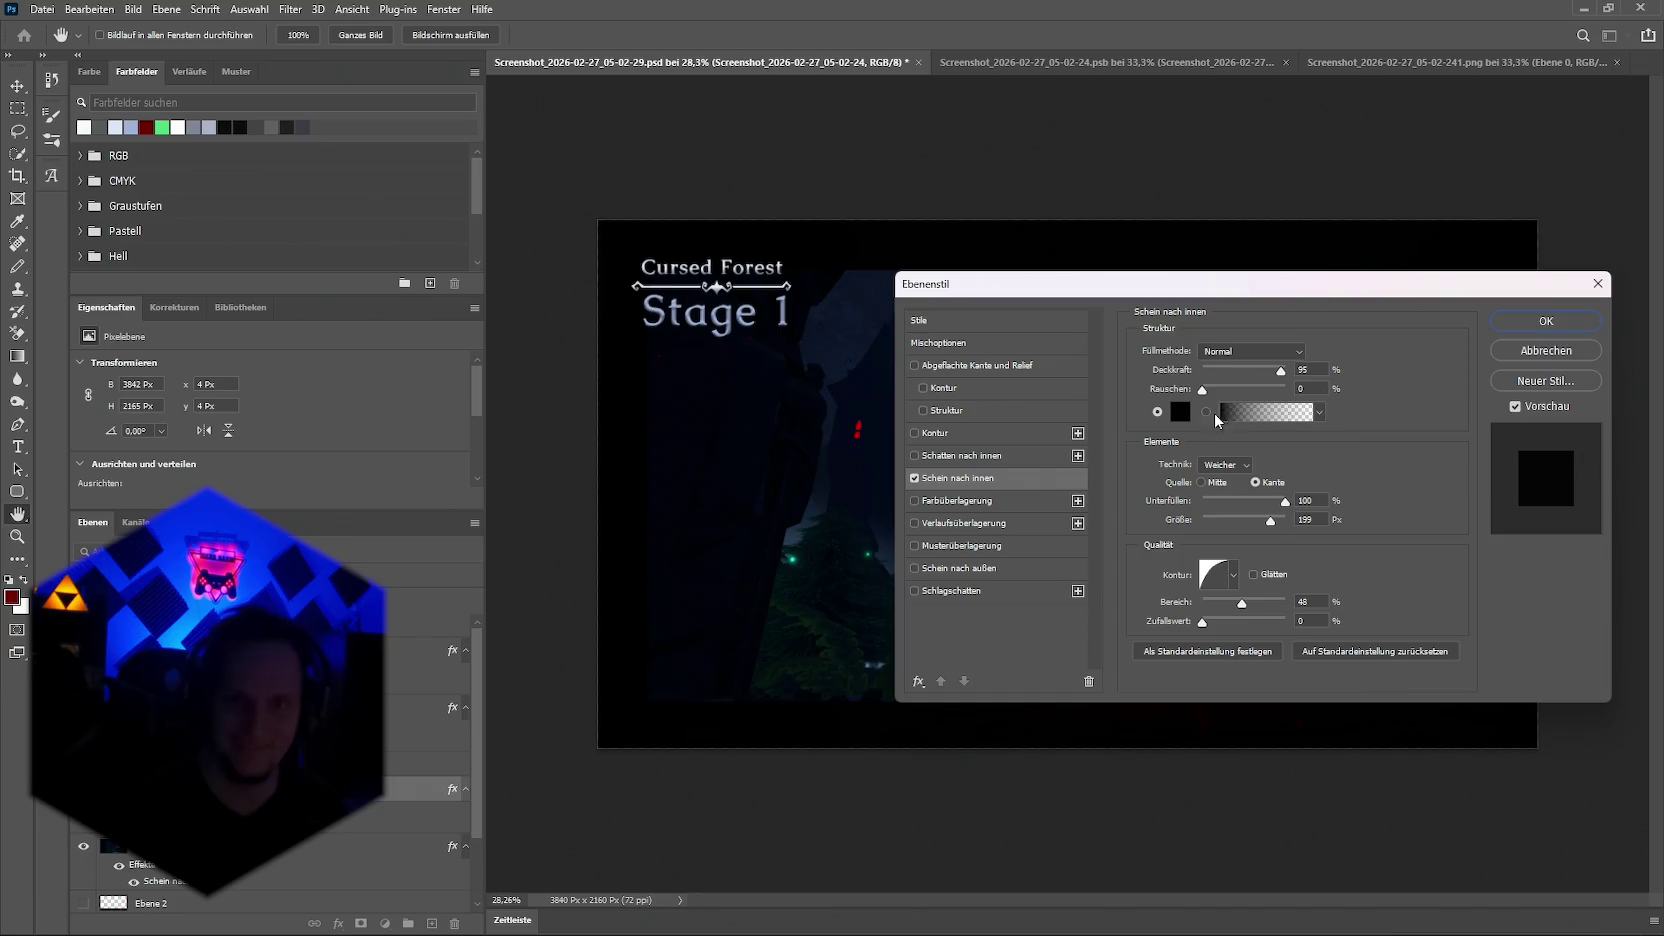
drag(1277, 519, 1239, 519)
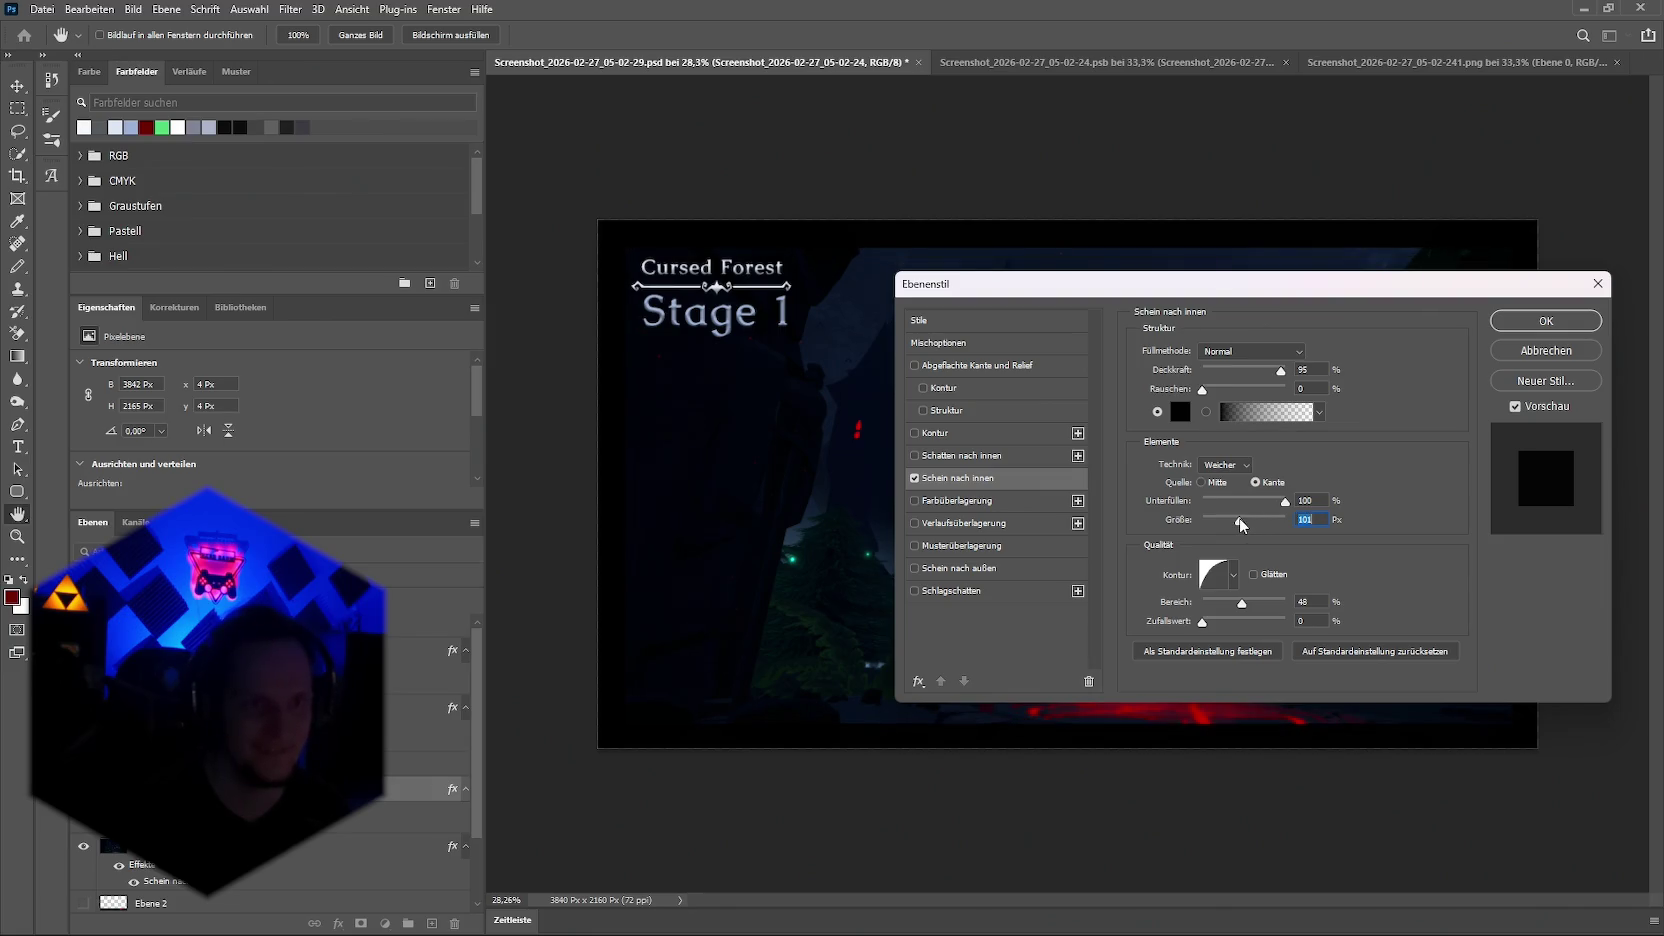
click(1546, 320)
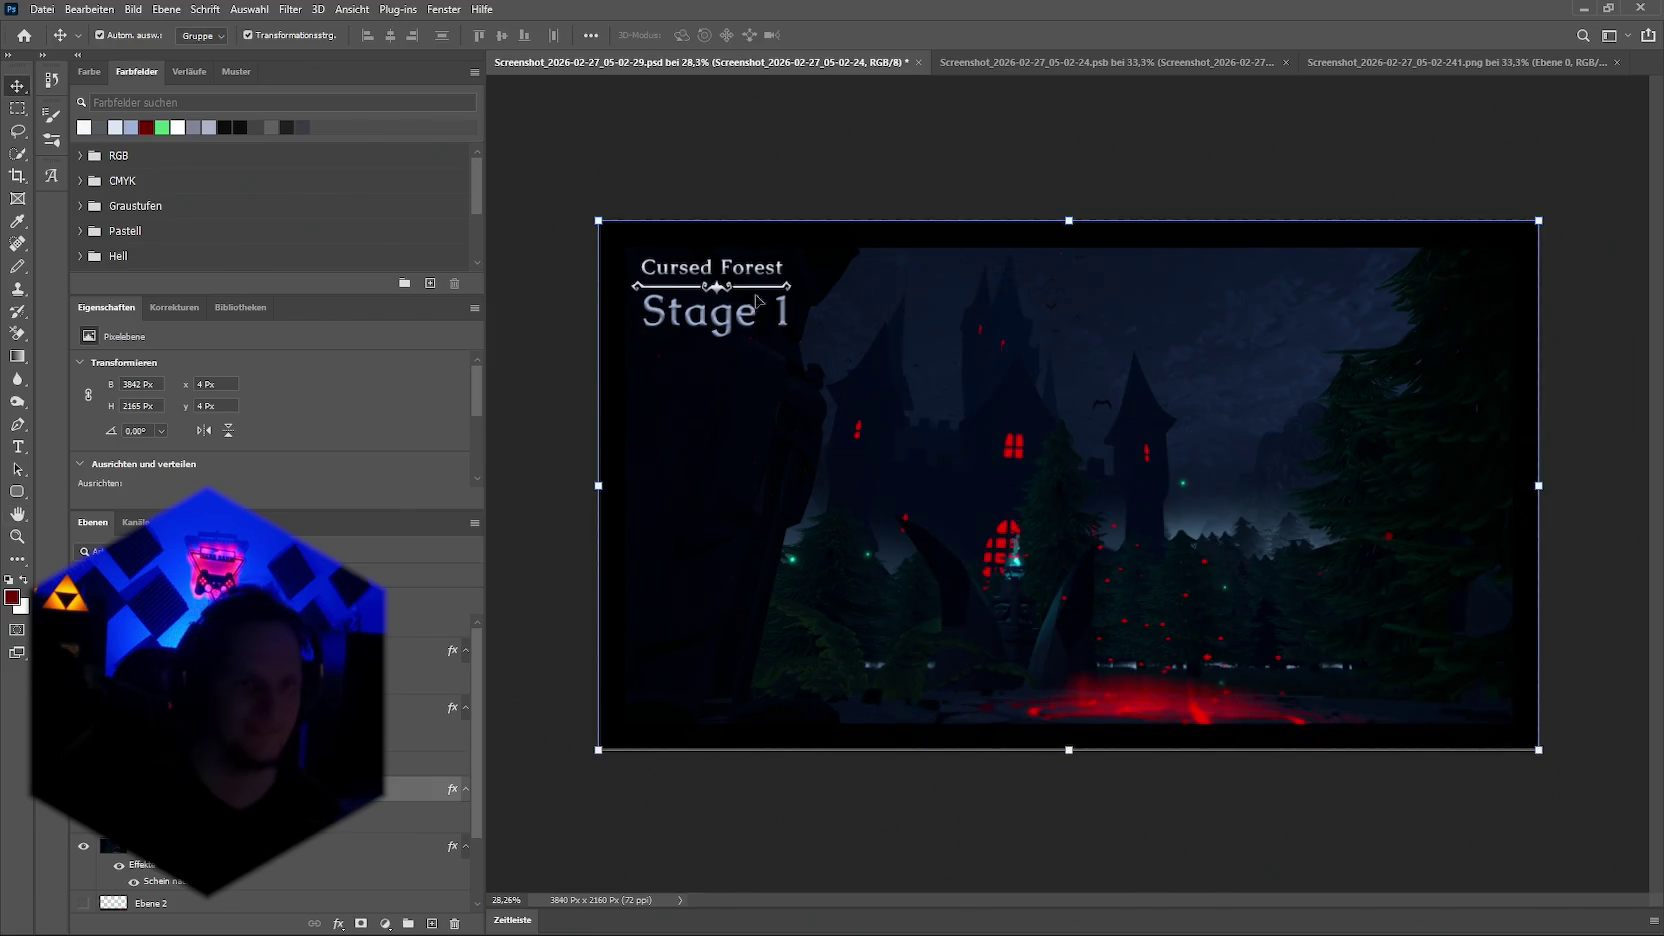
Step: Select Stage 1, Cursed Forest and the ornament line, nudge them up together, then deselect
click(705, 312)
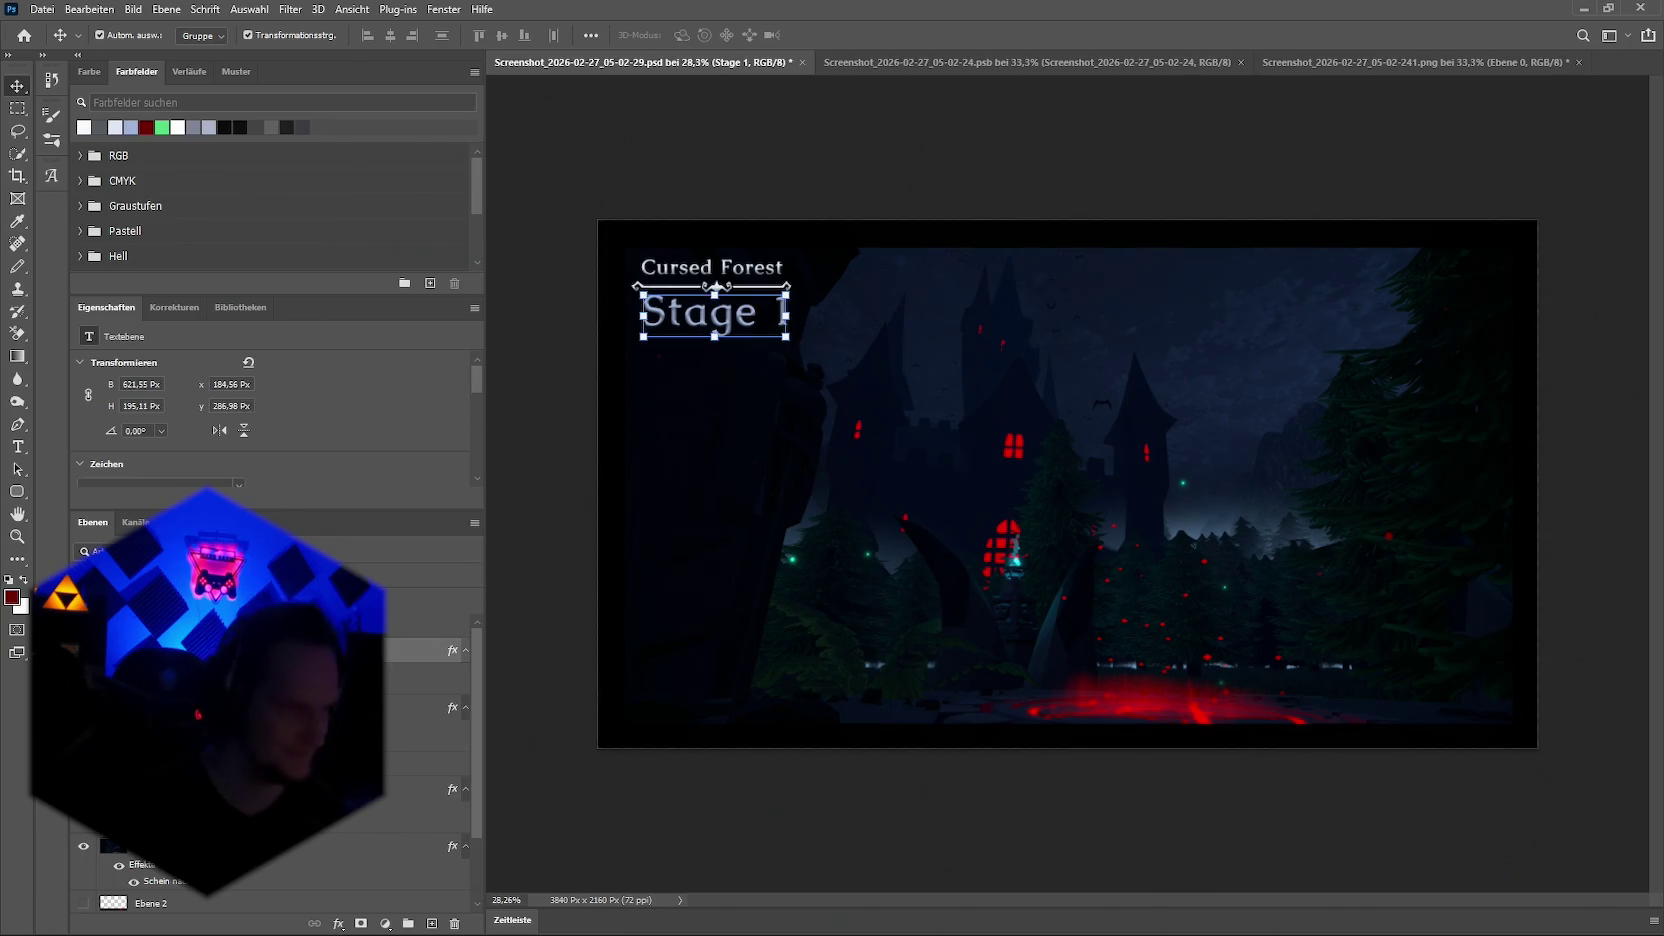
shift+click(714, 284)
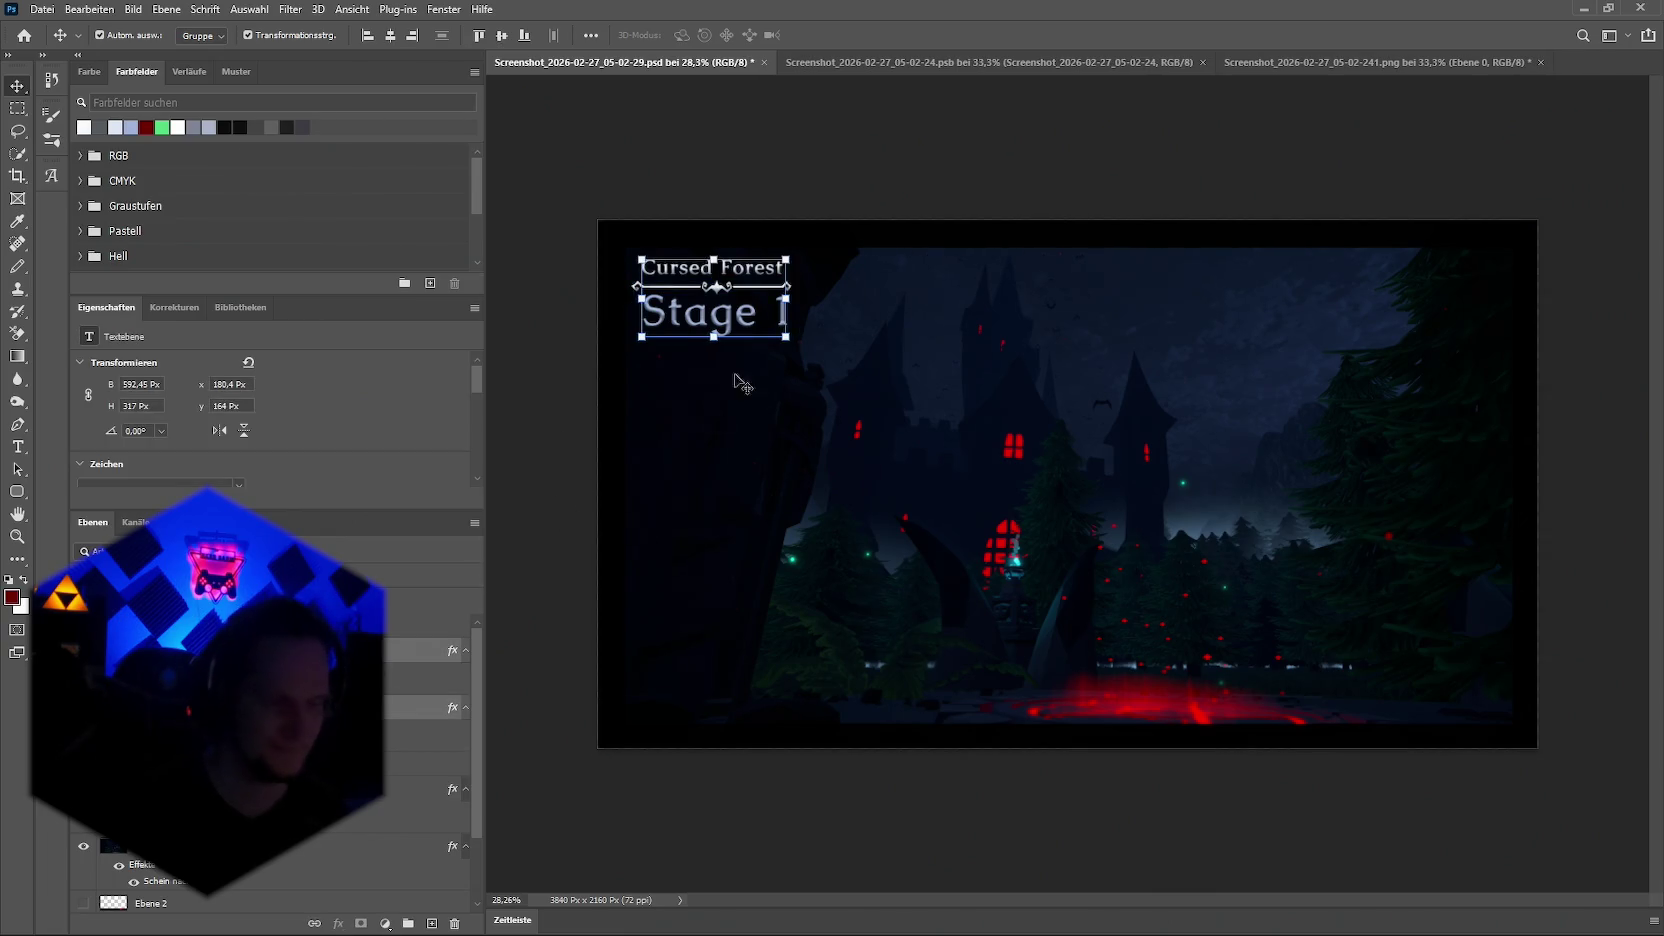
click(712, 287)
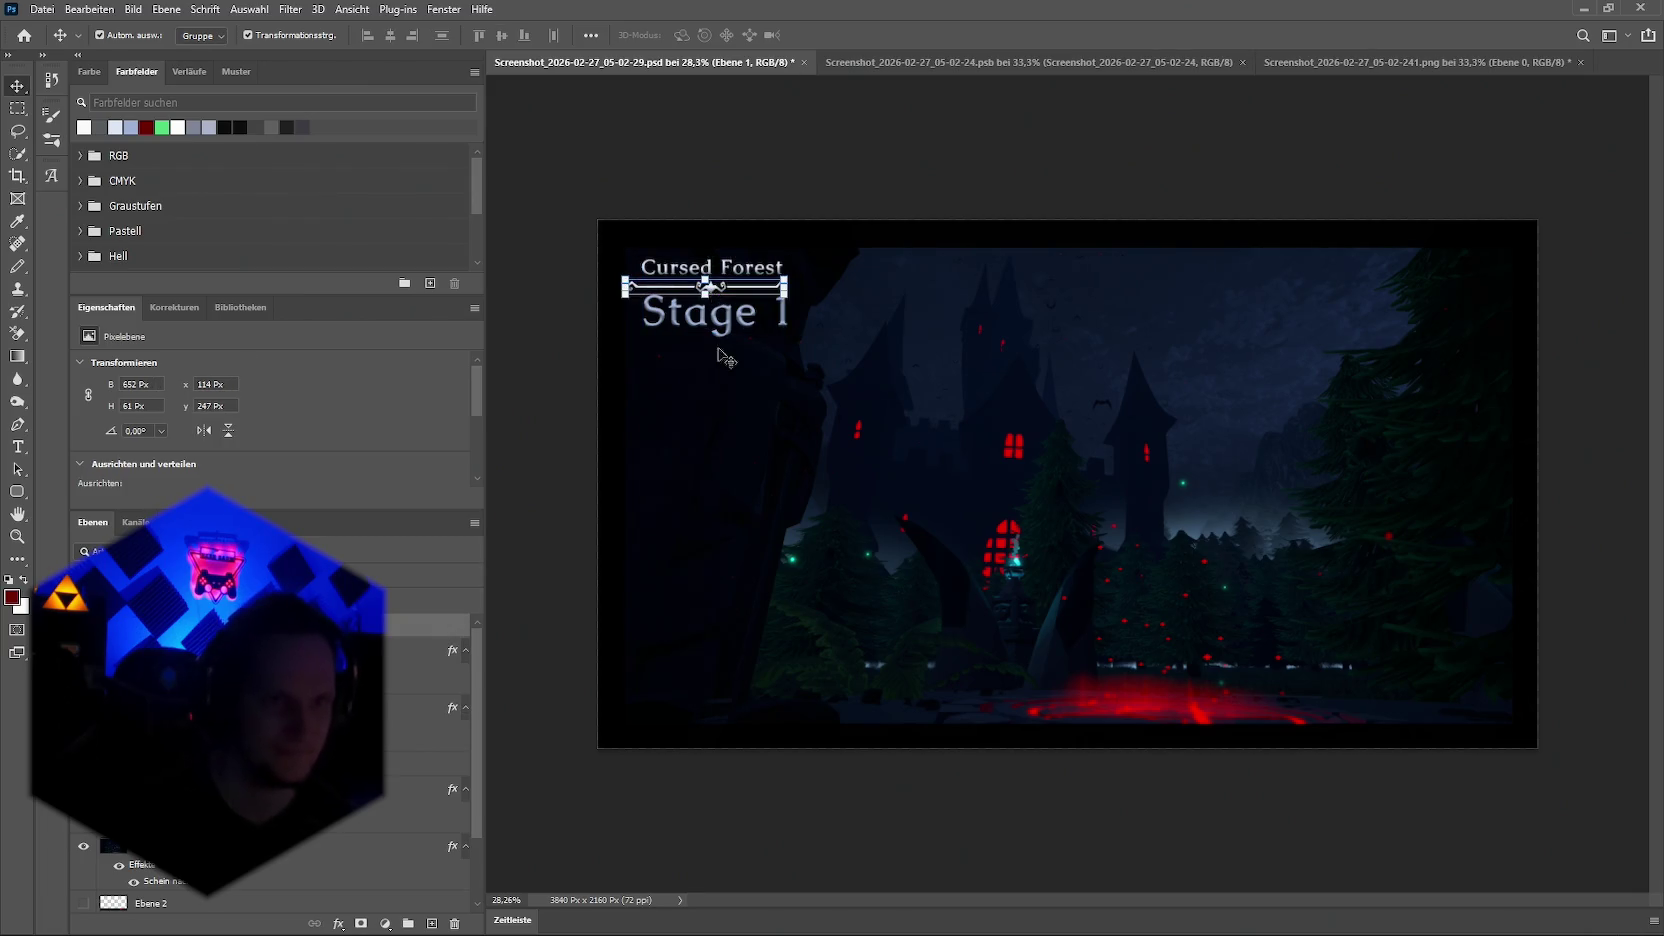
click(707, 318)
shift+click(712, 268)
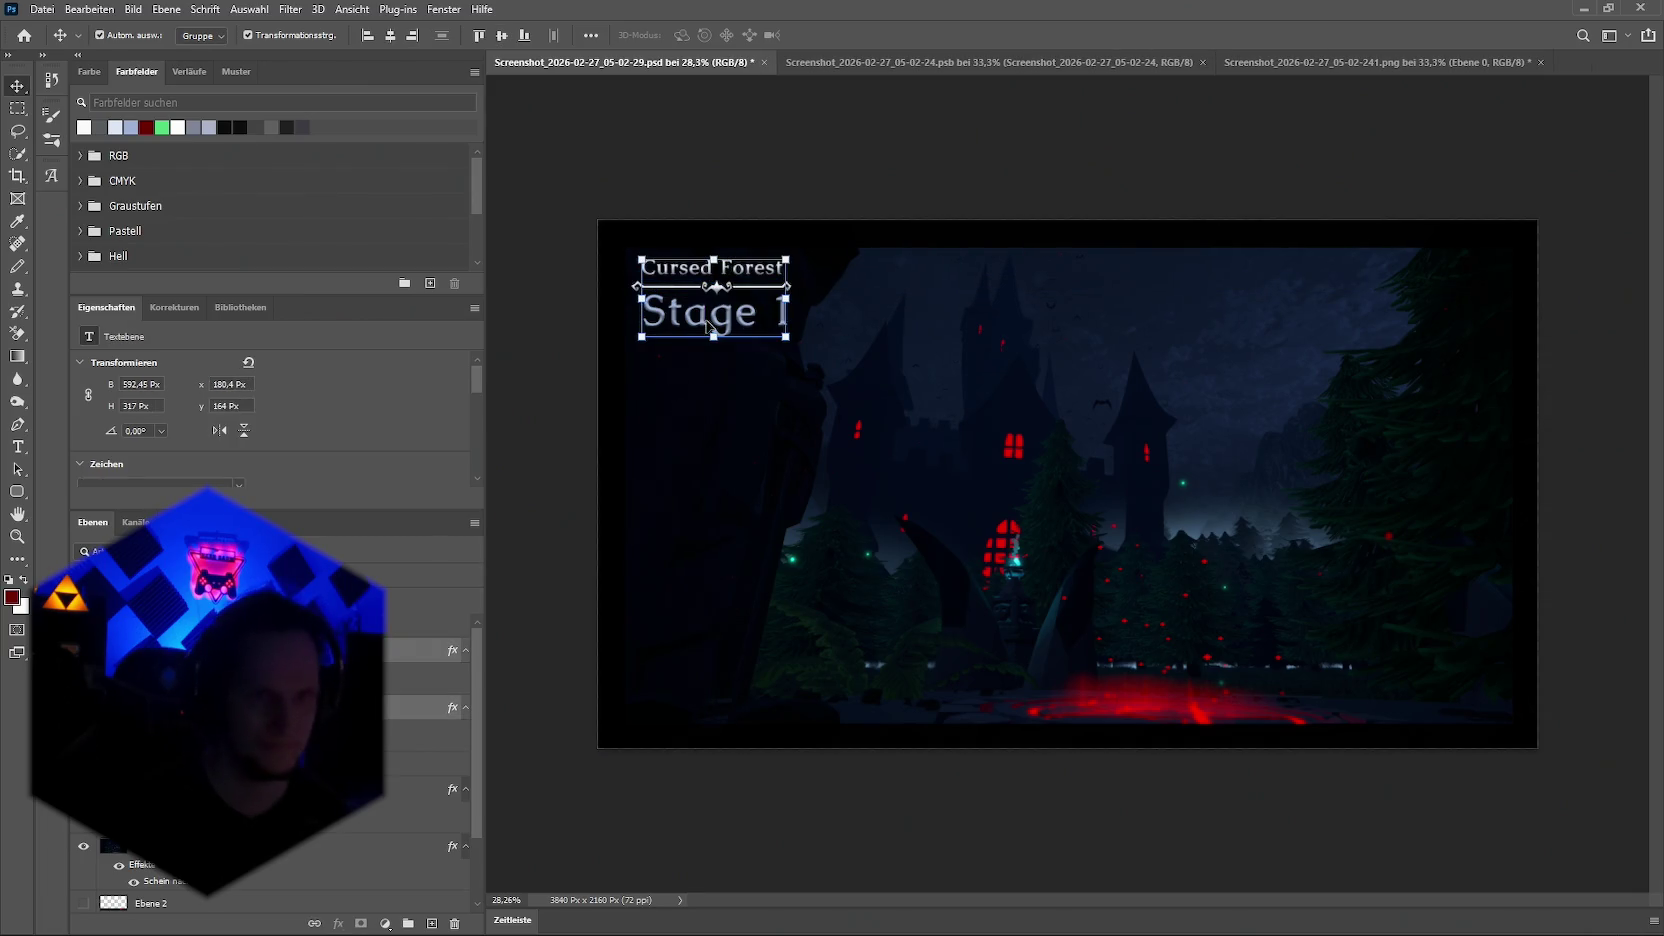
click(712, 287)
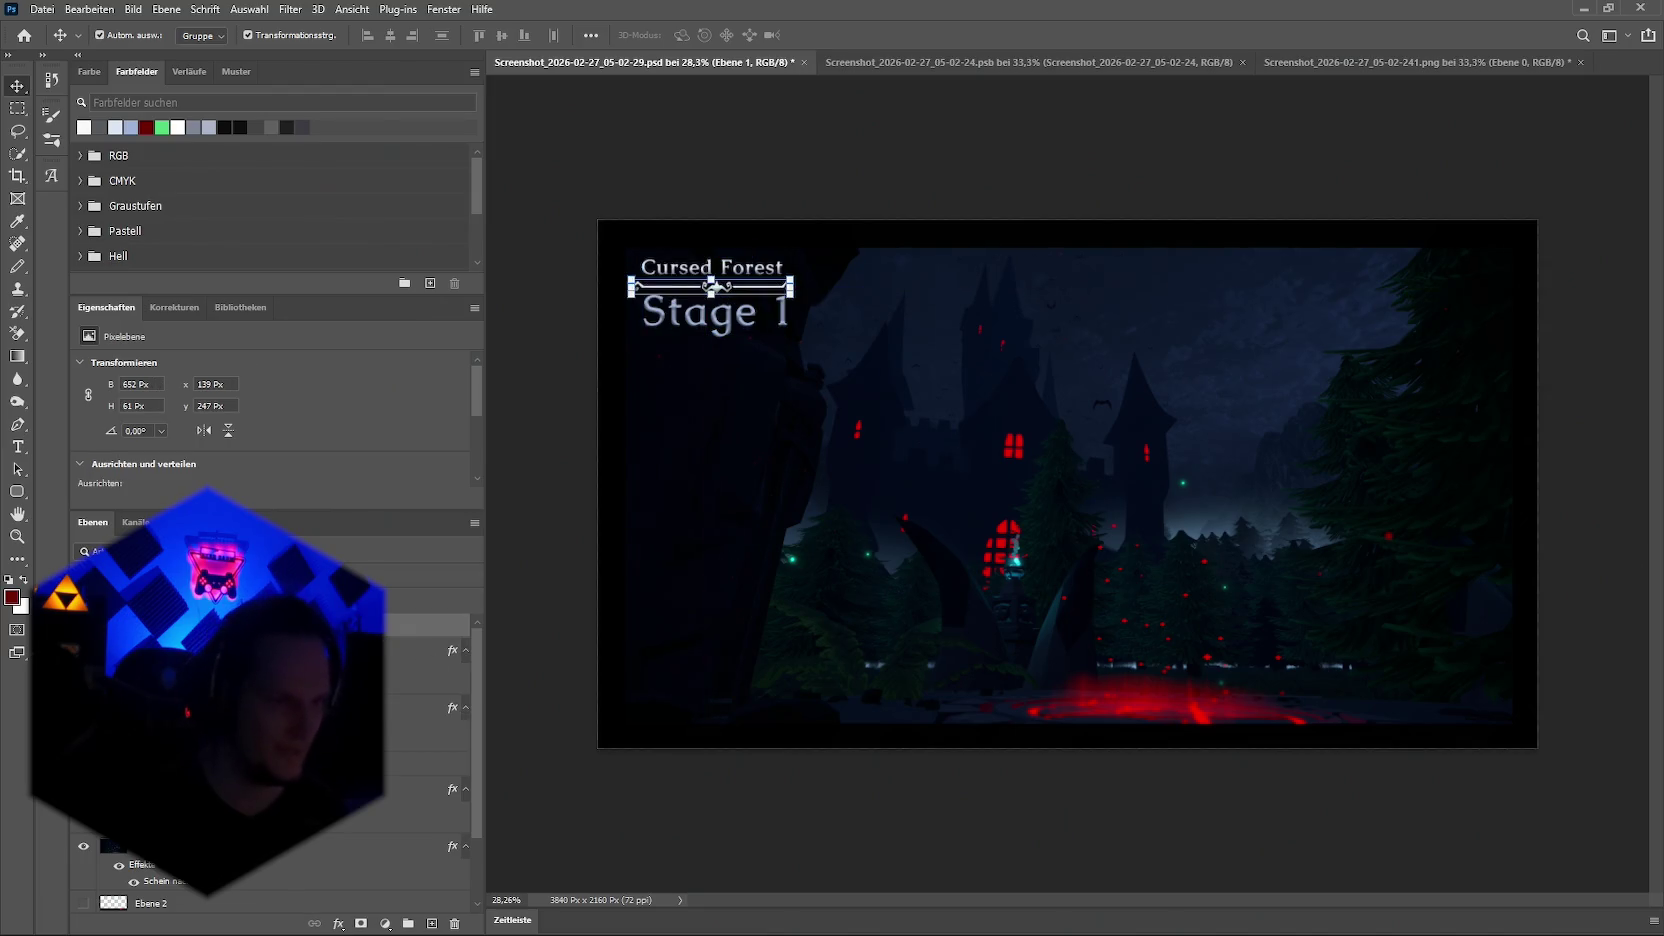
click(713, 289)
shift+click(714, 288)
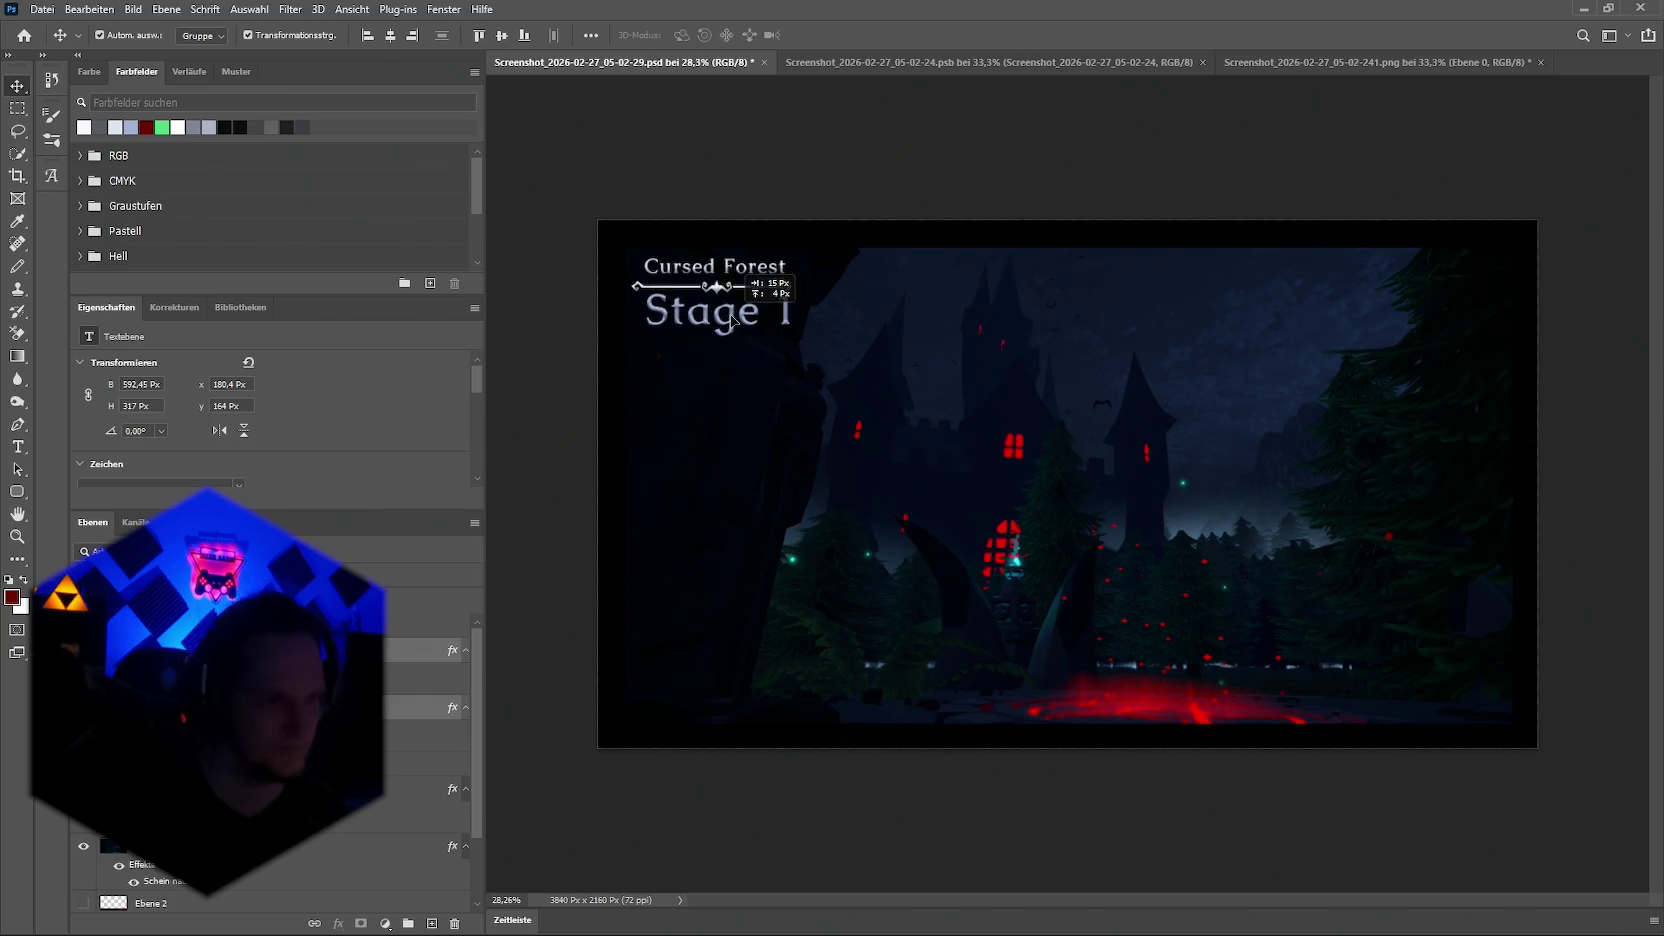
shift+click(714, 288)
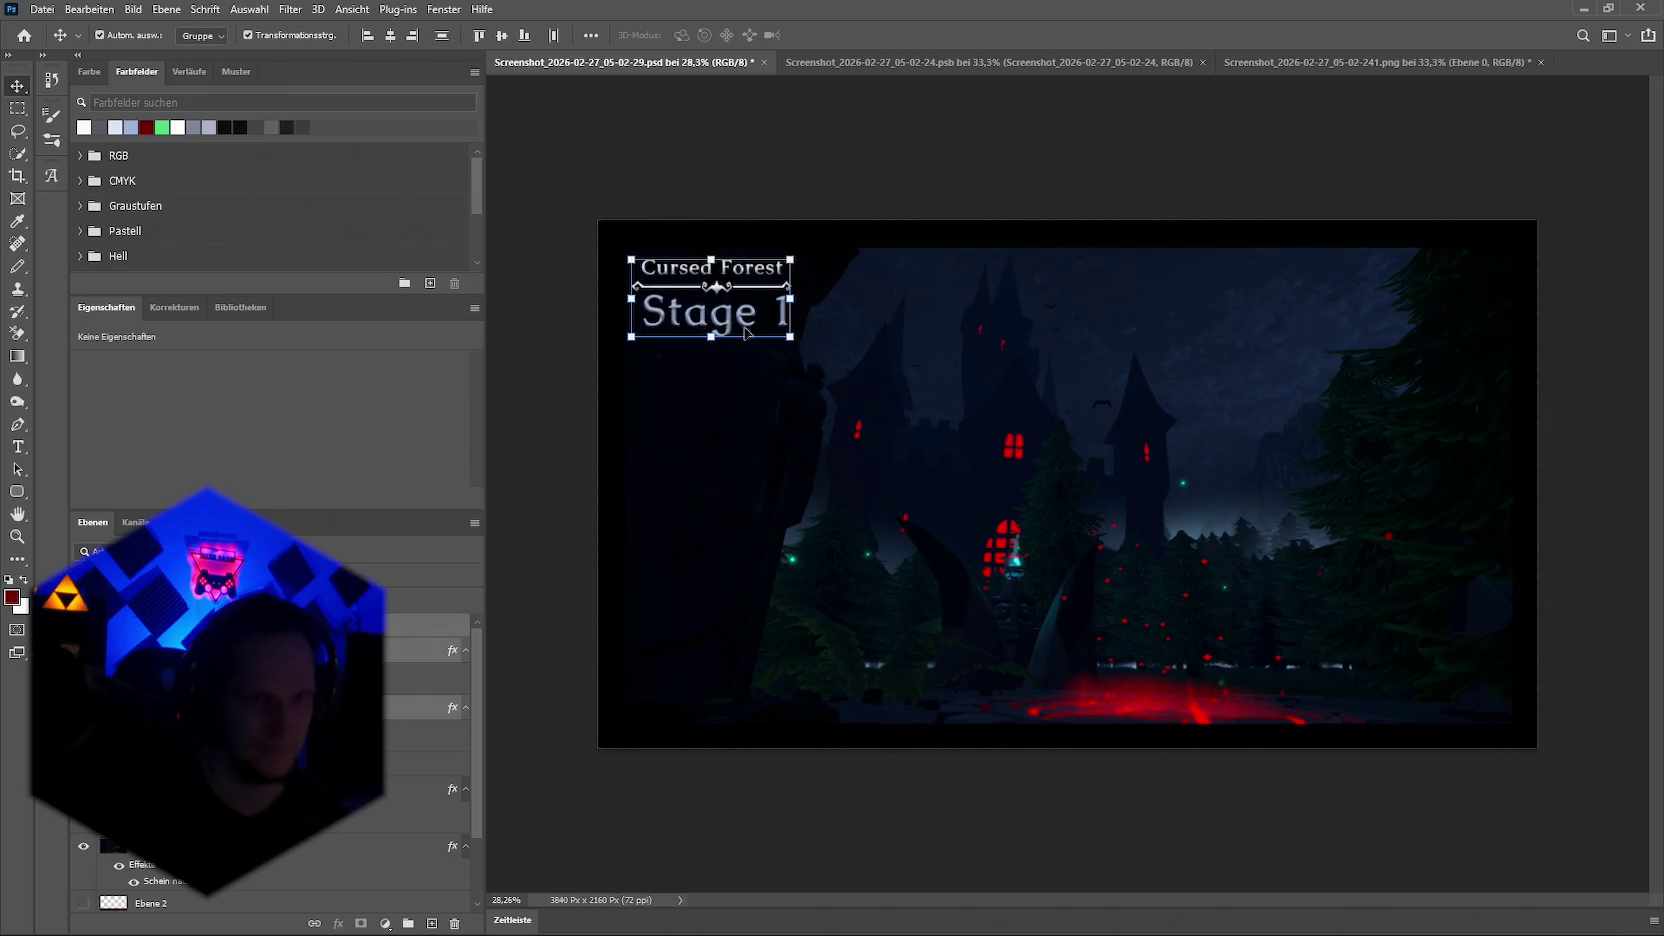
drag(728, 325, 729, 321)
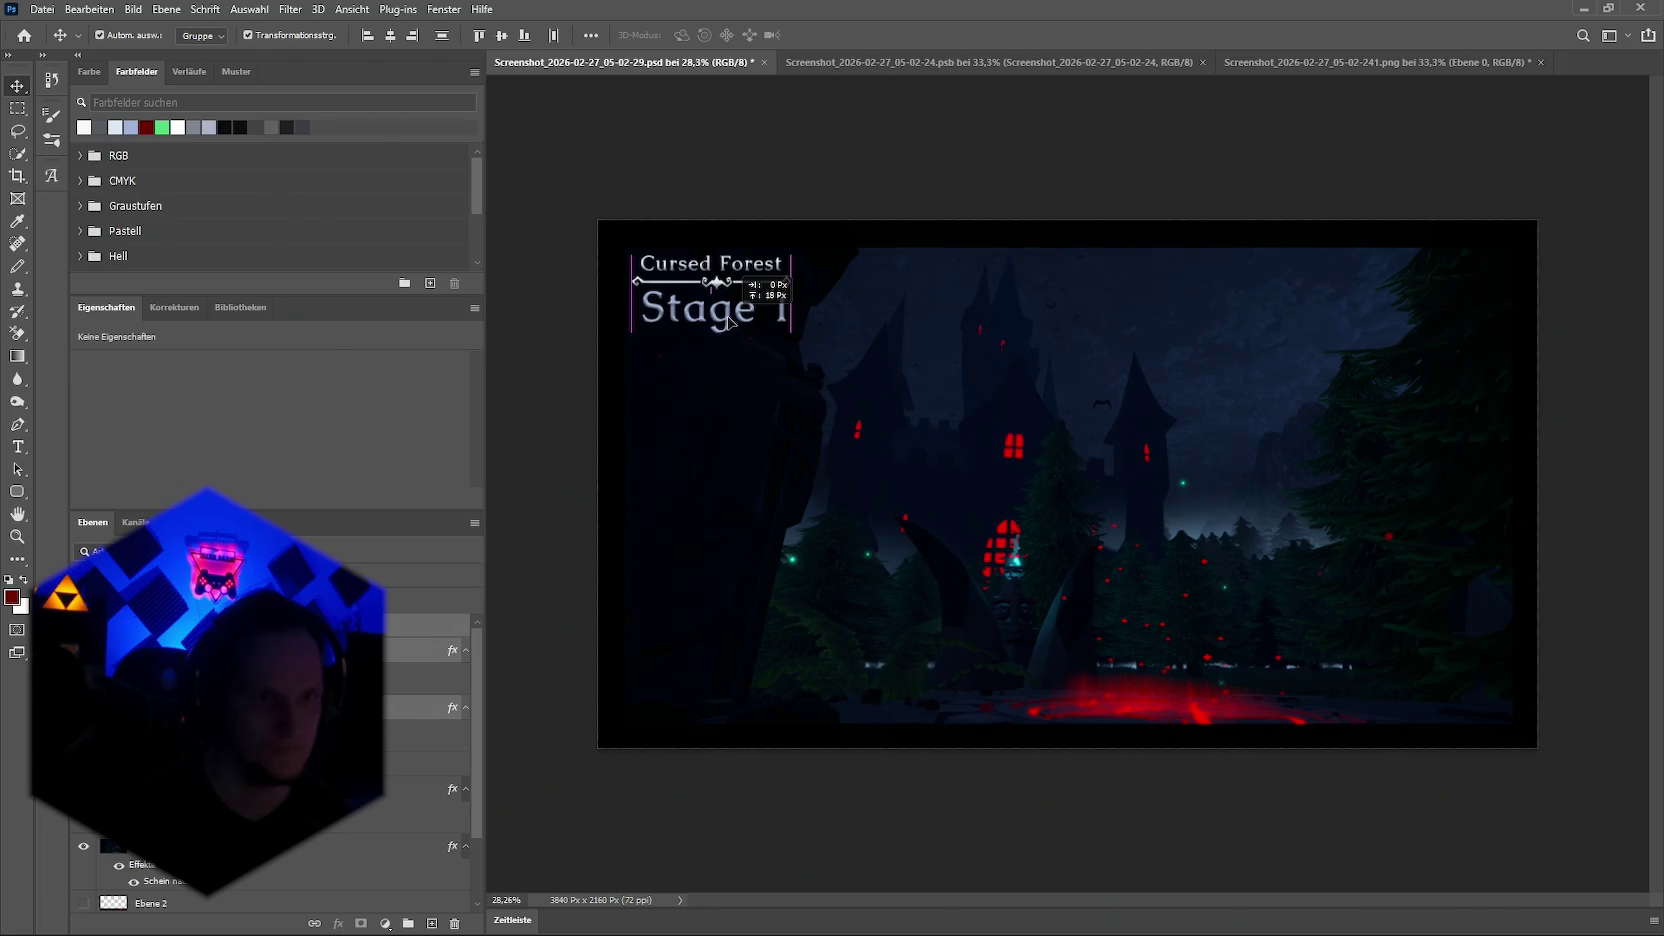
click(1033, 148)
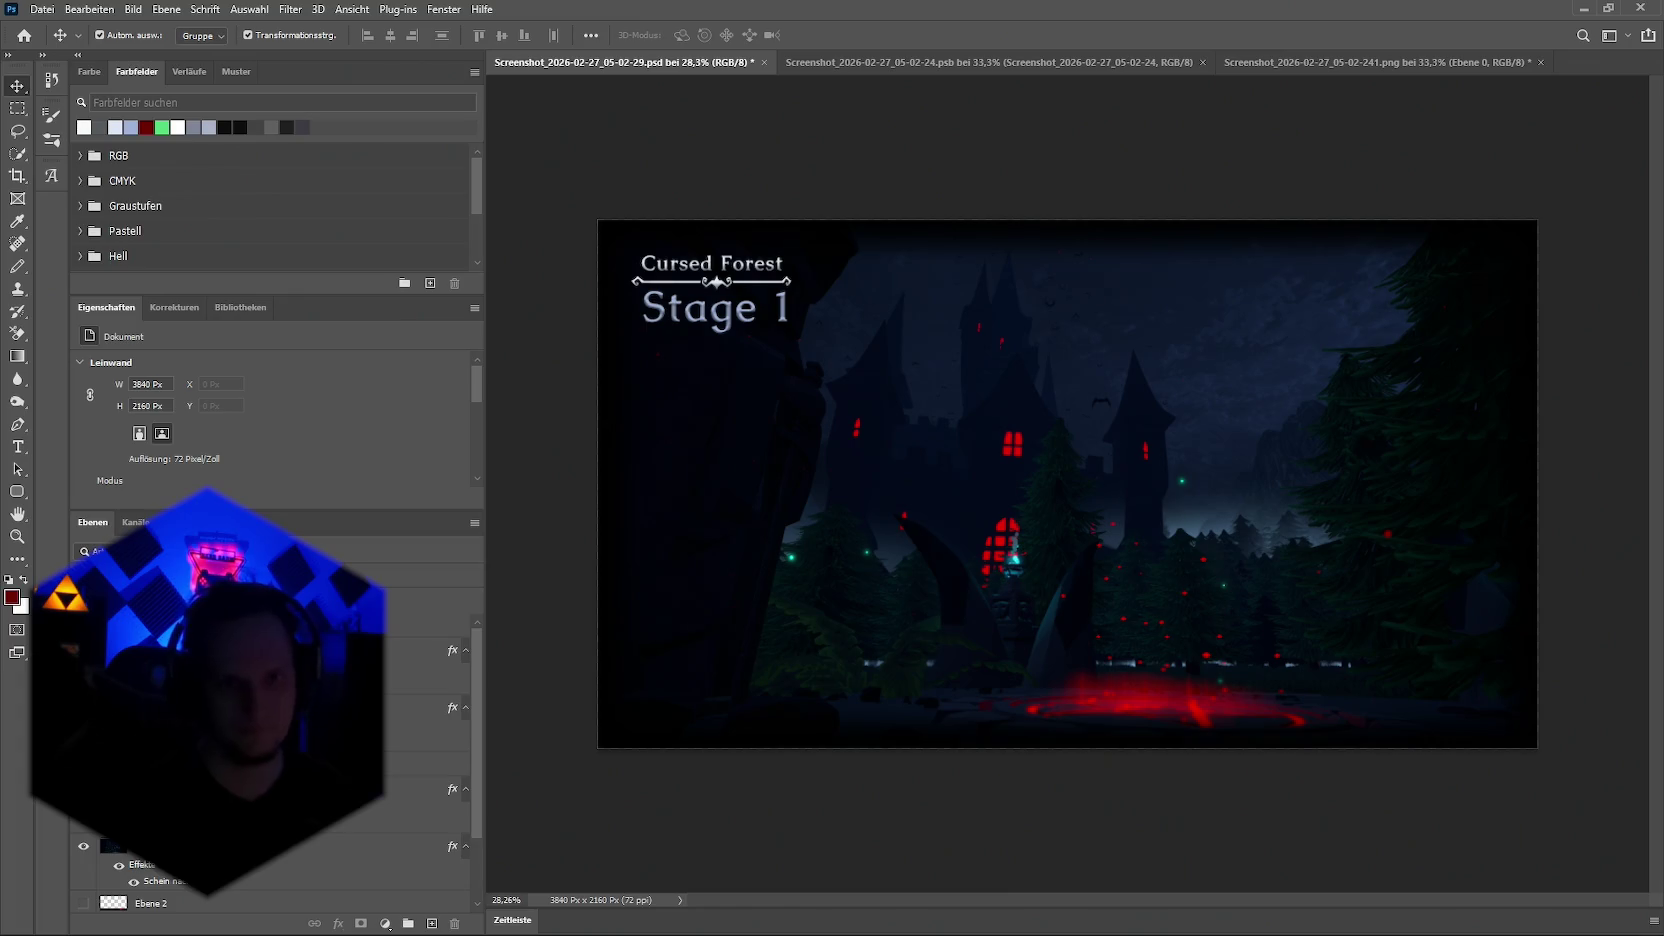
Step: Apply the Facet (Facetteneffekt) filter to the castle background layer
click(320, 846)
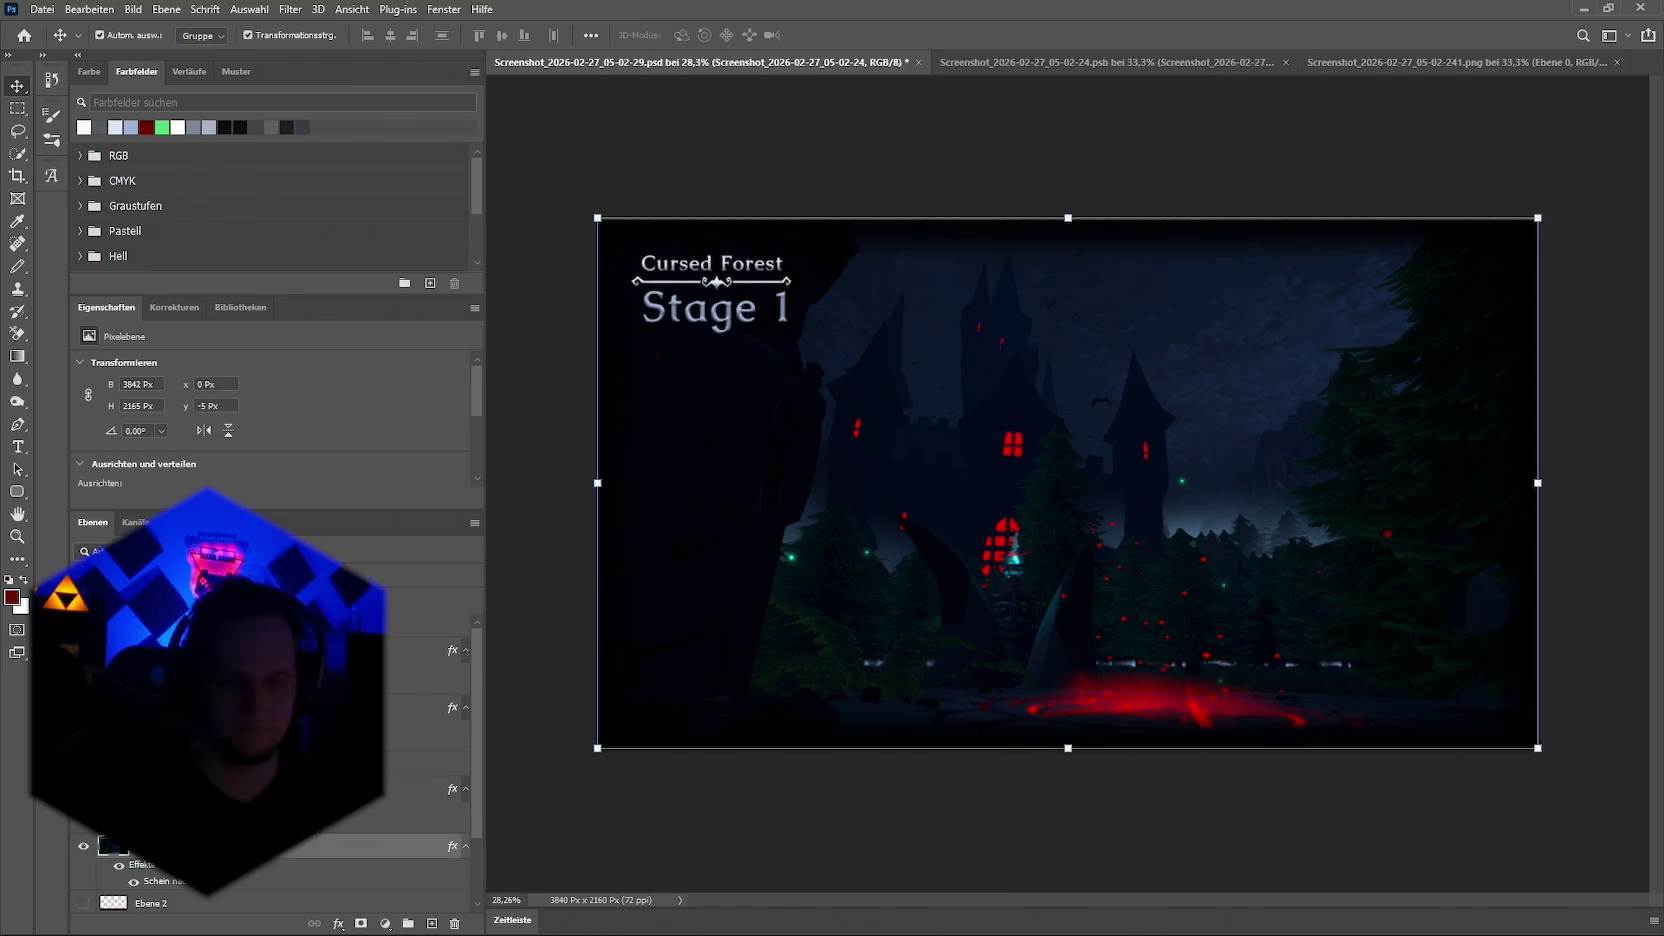
click(342, 10)
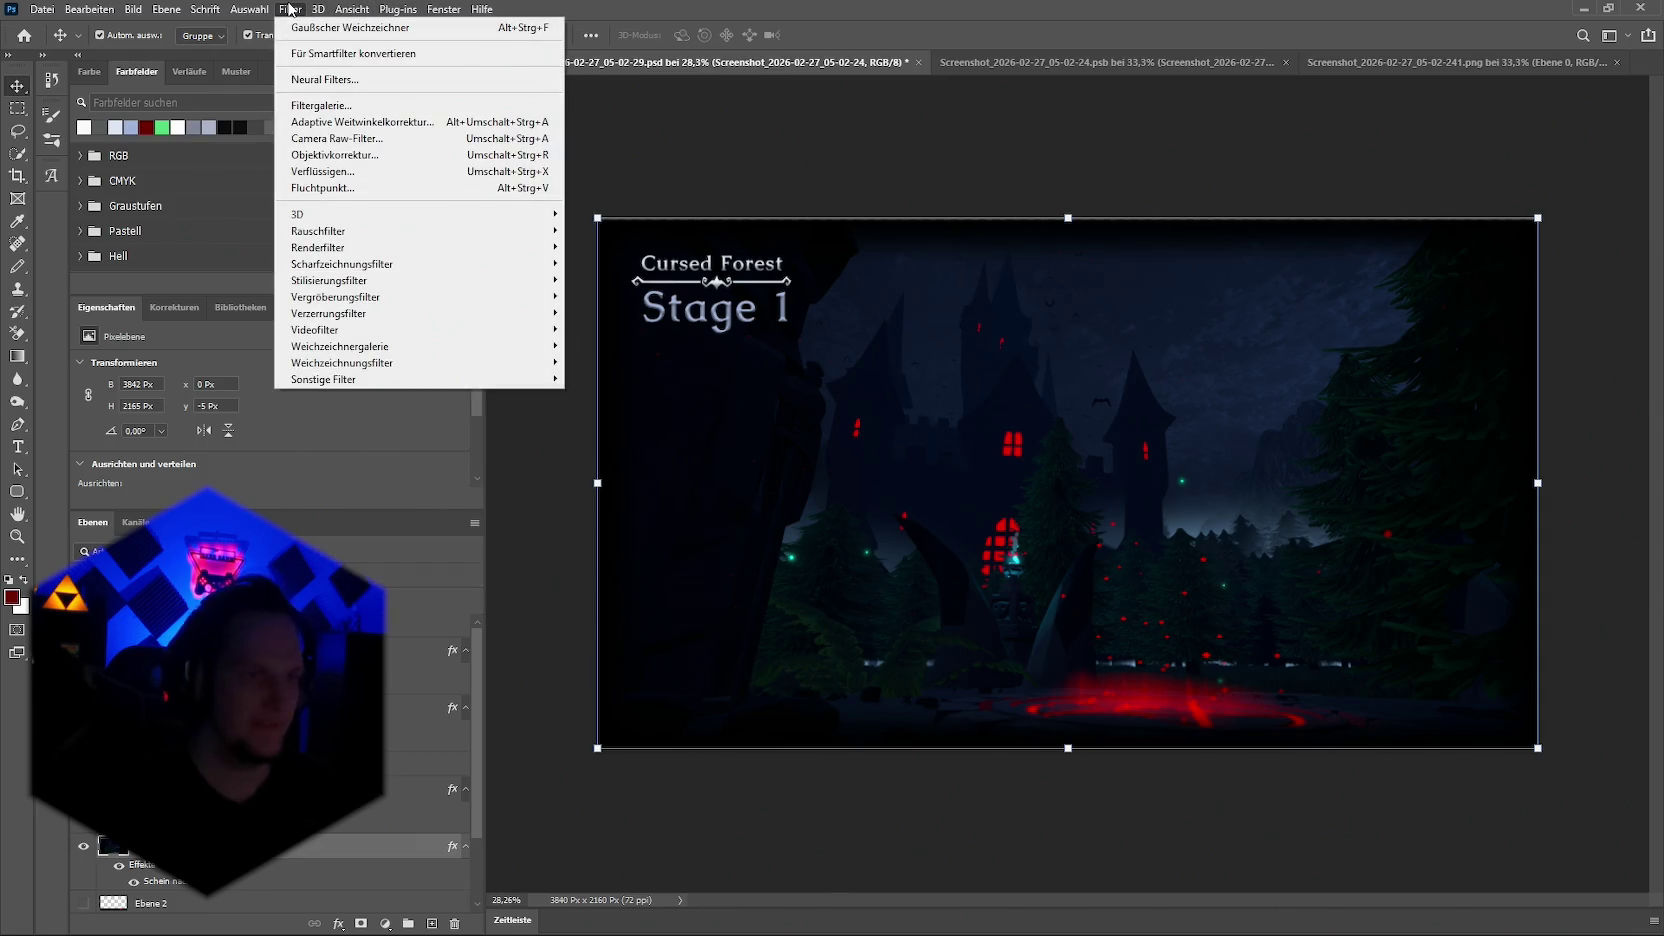
mouse_move(335, 296)
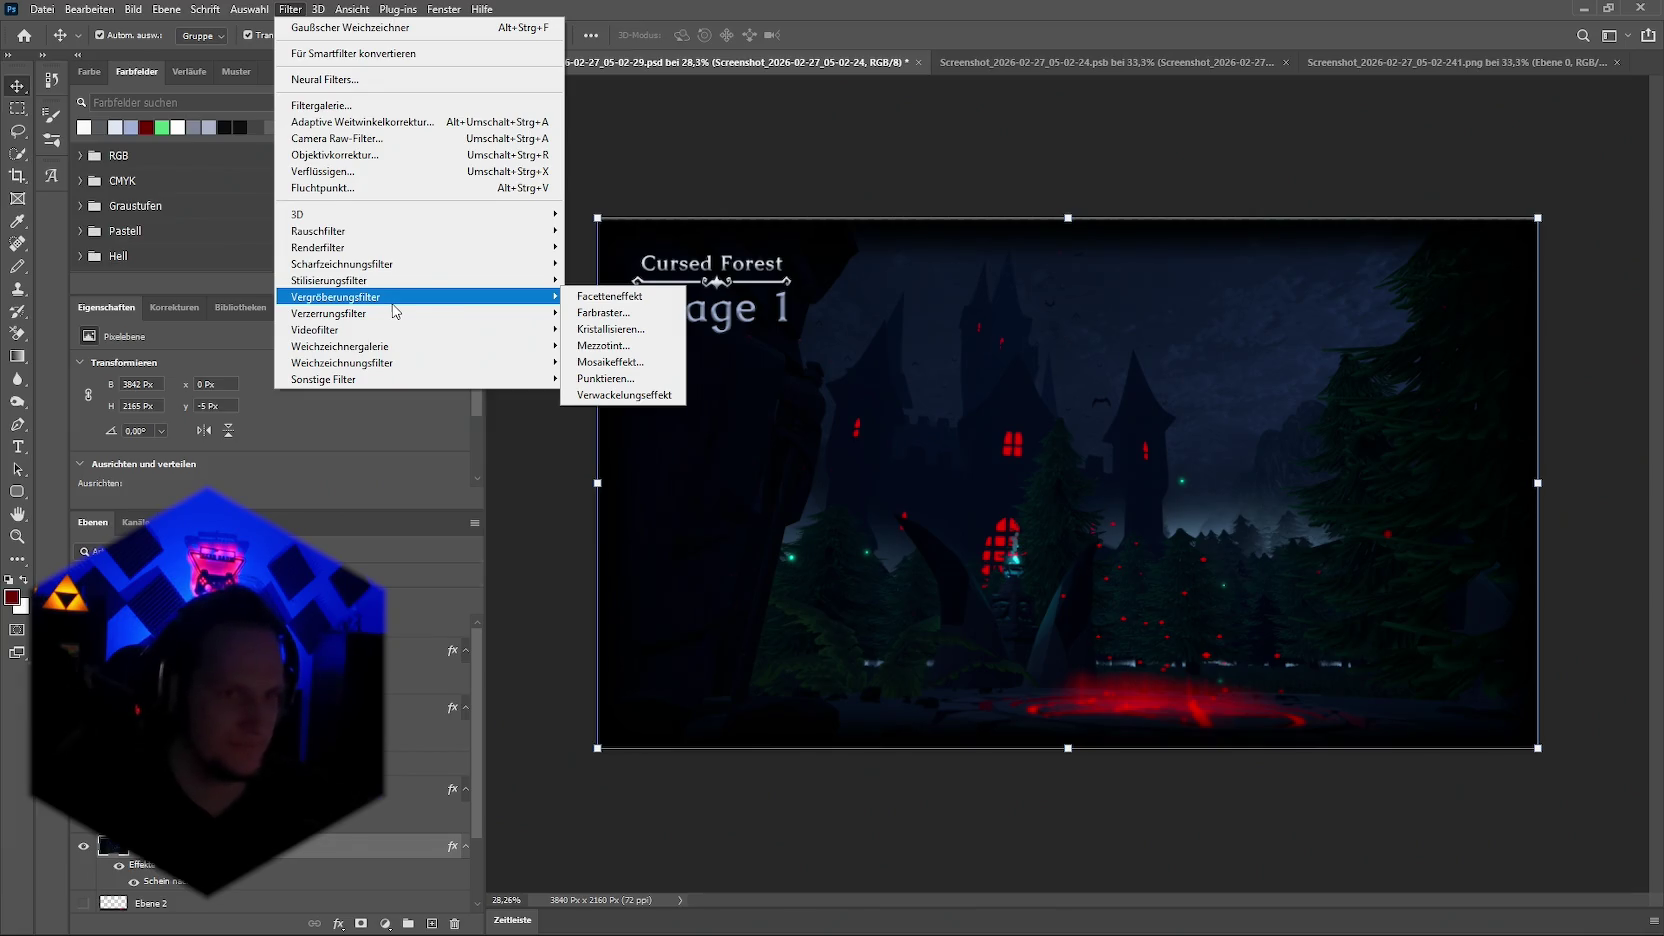
click(617, 299)
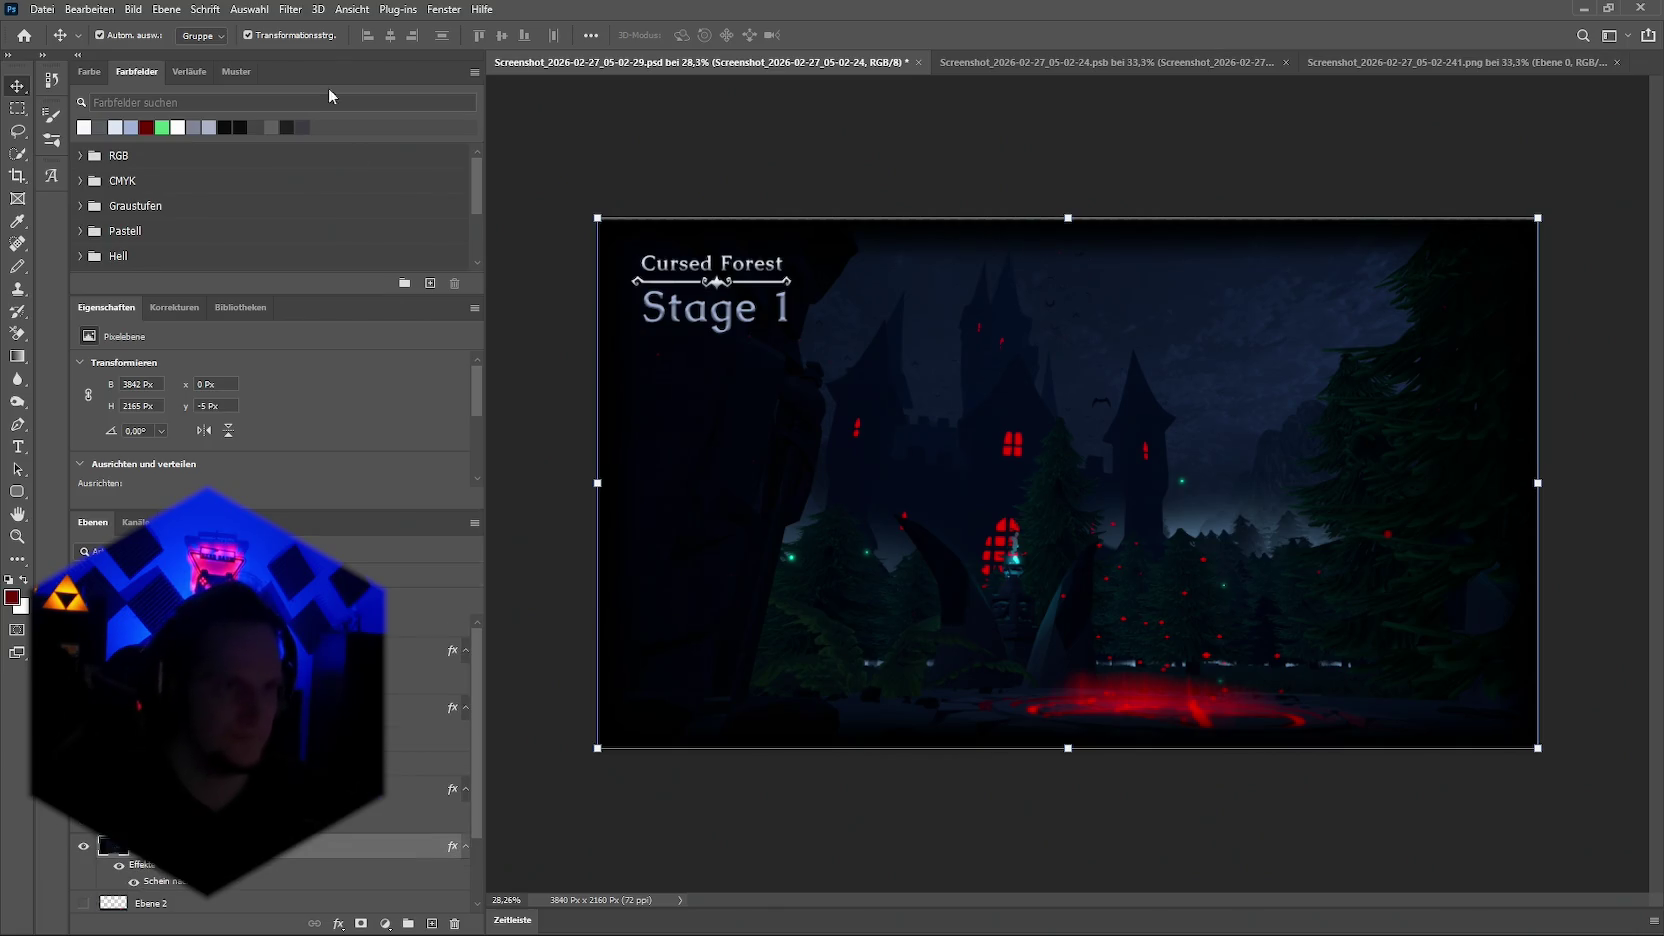
Step: Try and cancel the Extrude filter, then bring up the Oil Paint (Ölfarbe) filter settings
click(352, 9)
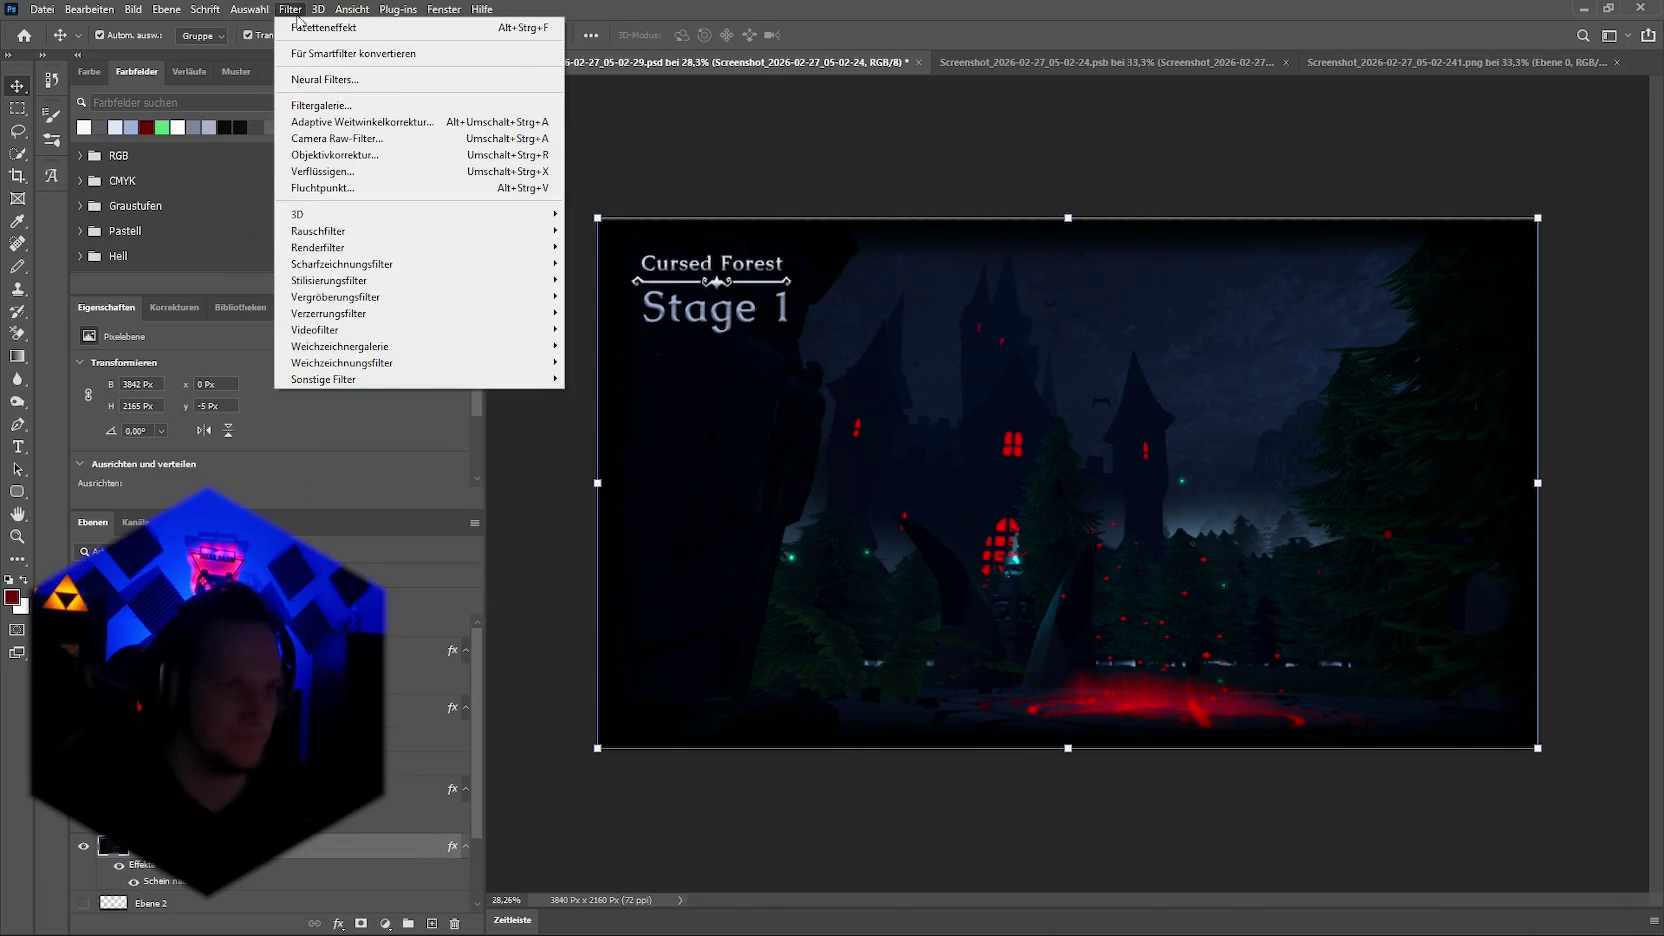
mouse_move(329, 279)
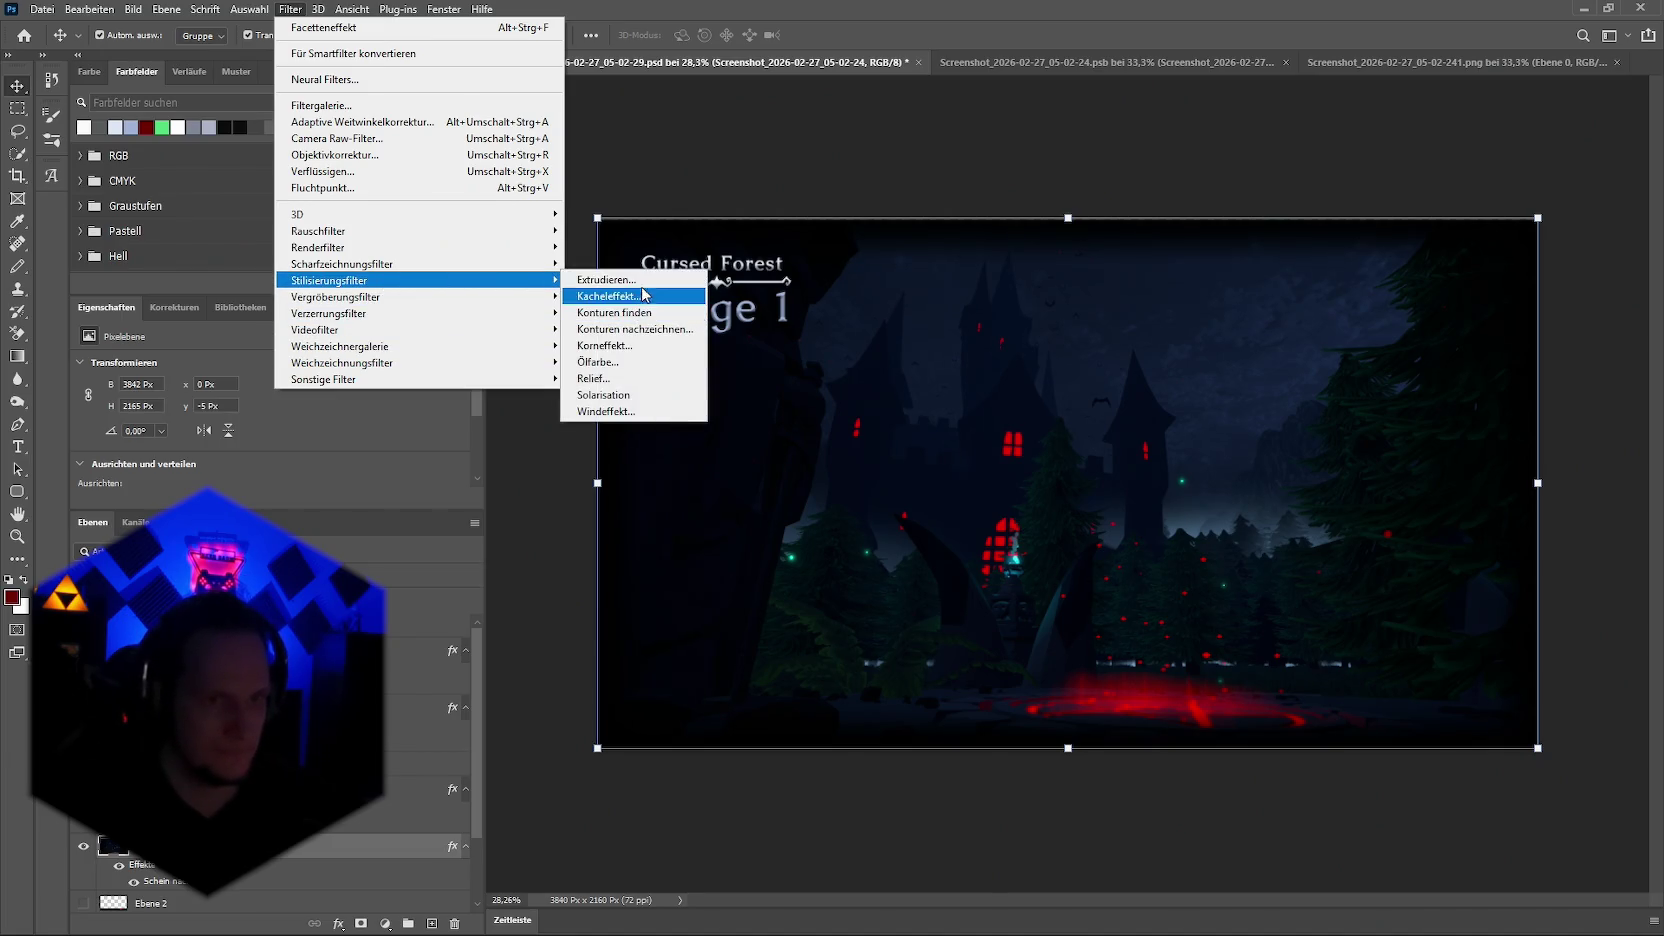
click(649, 286)
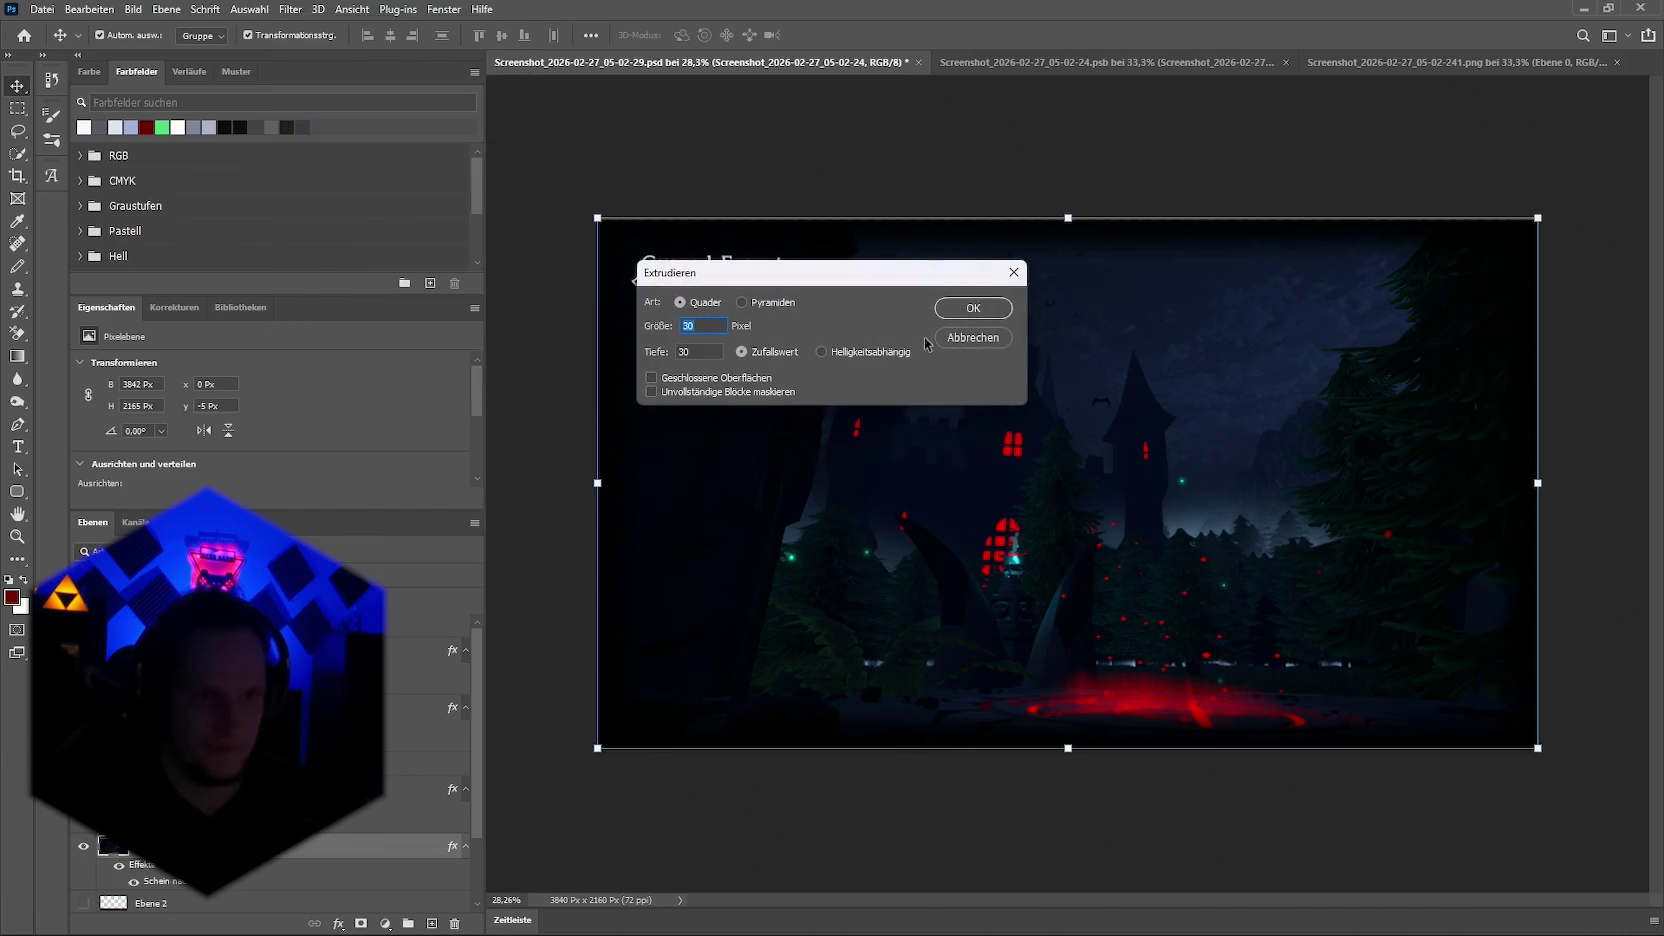
click(972, 338)
click(291, 9)
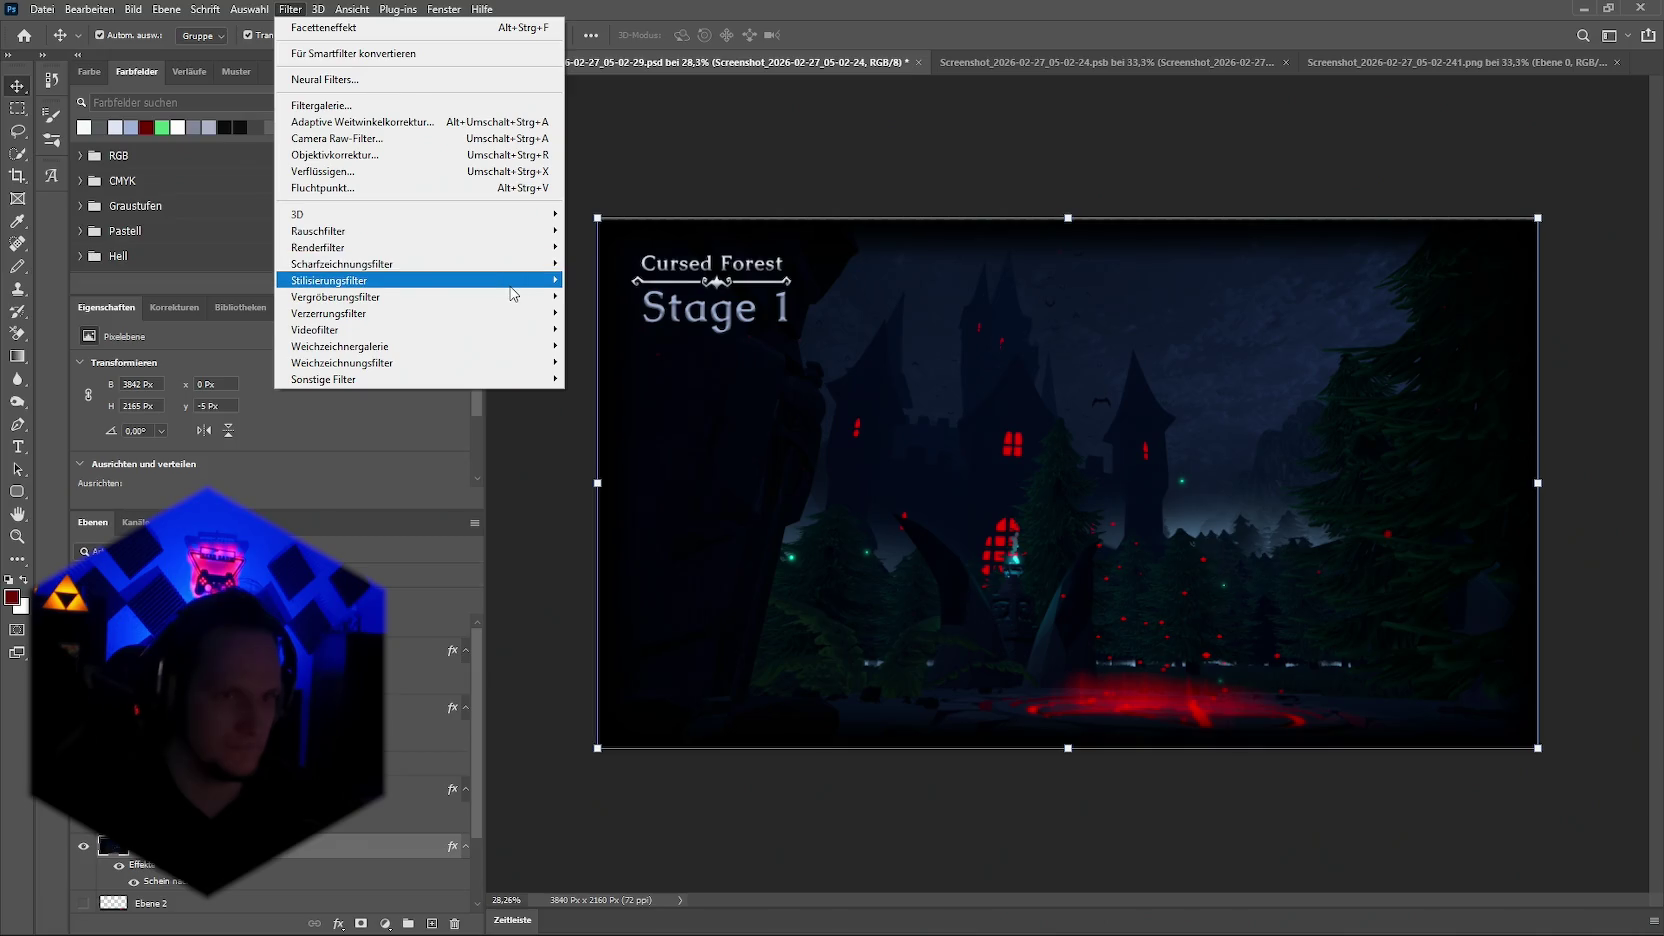
mouse_move(329, 279)
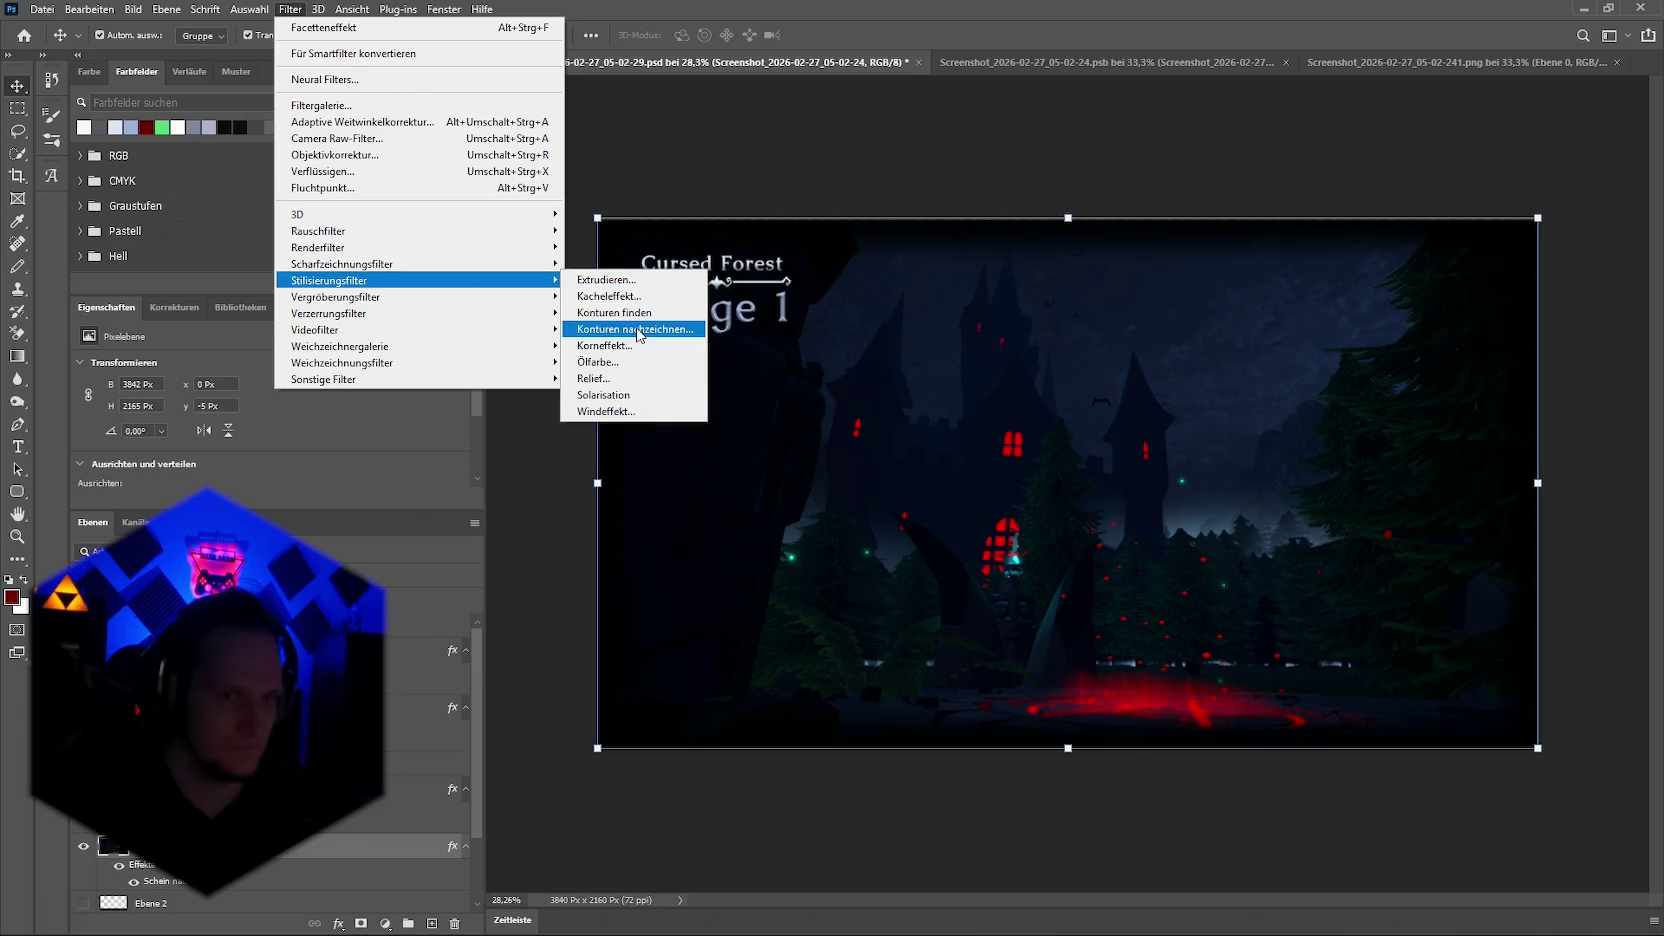
click(622, 363)
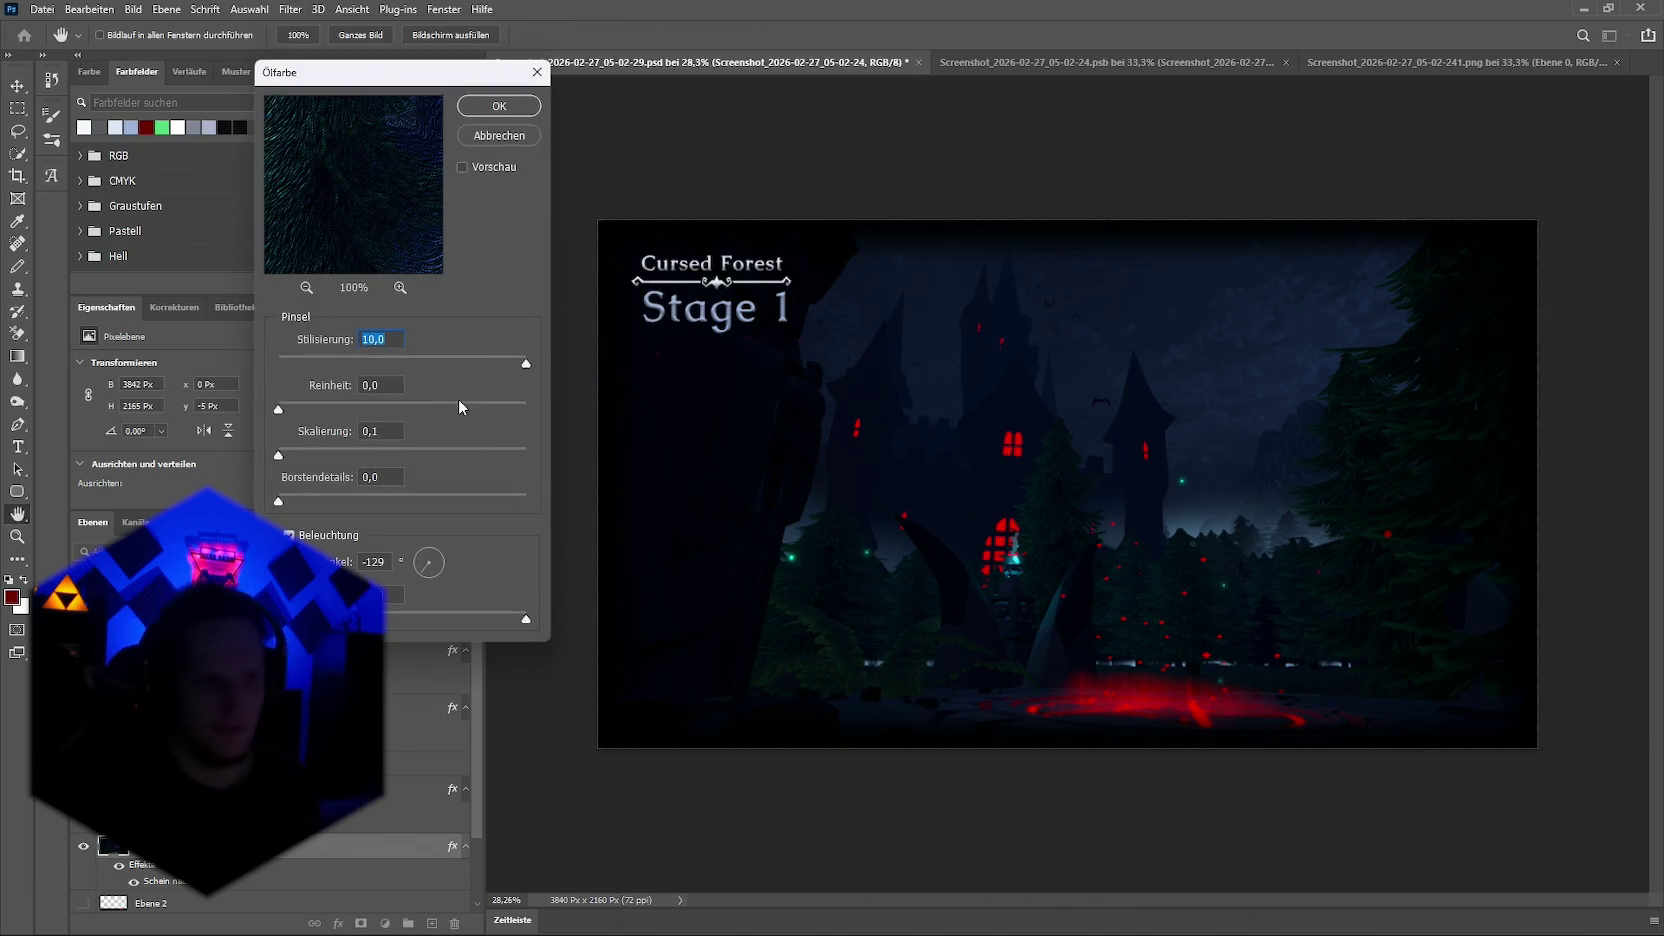
Step: With live preview on, try Oil Paint stylization and scale values, pushing cleanliness to 10.0
click(506, 358)
key(Down)
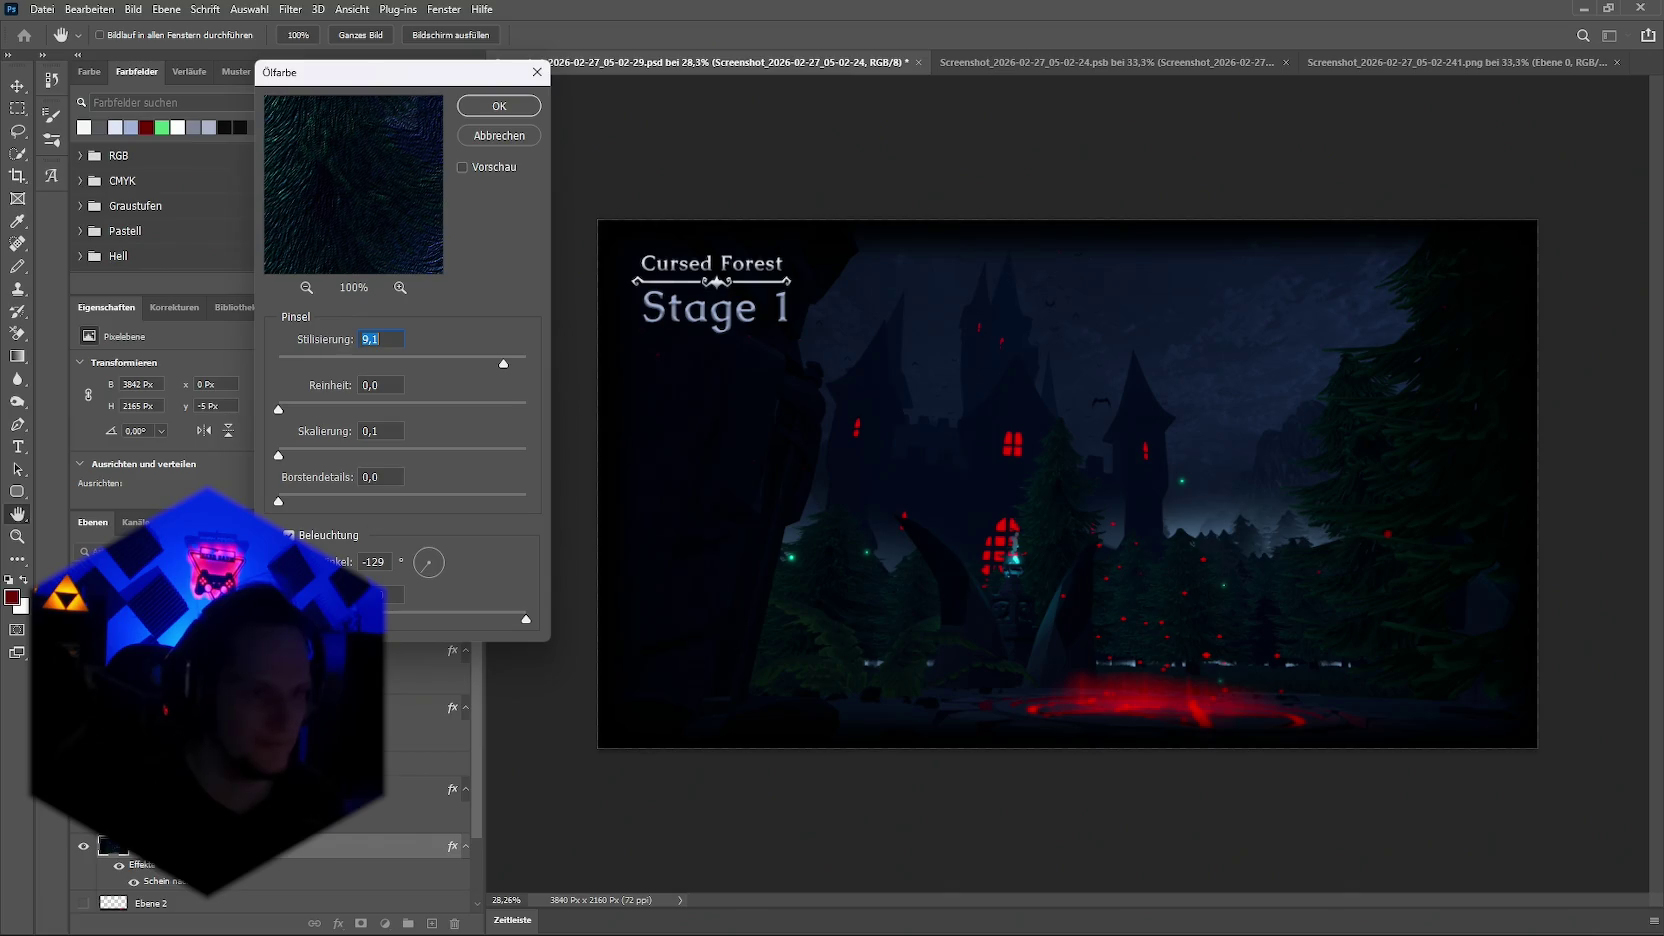
click(462, 167)
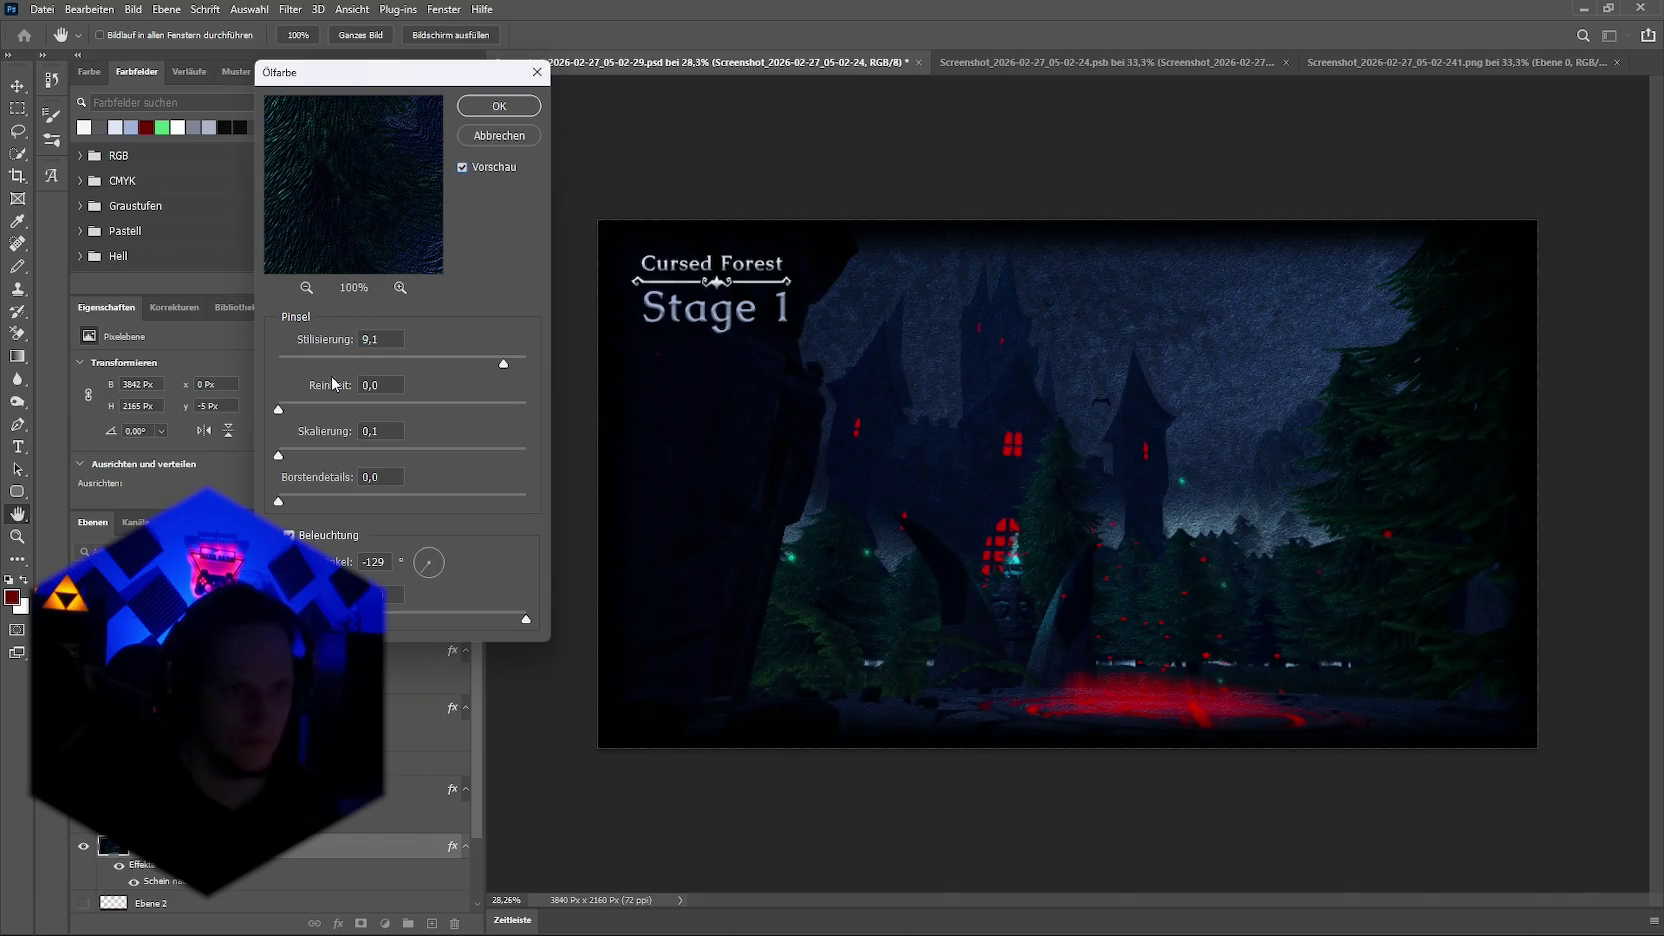
click(459, 362)
mouse_move(458, 364)
mouse_down()
mouse_move(255, 373)
mouse_move(546, 363)
mouse_up()
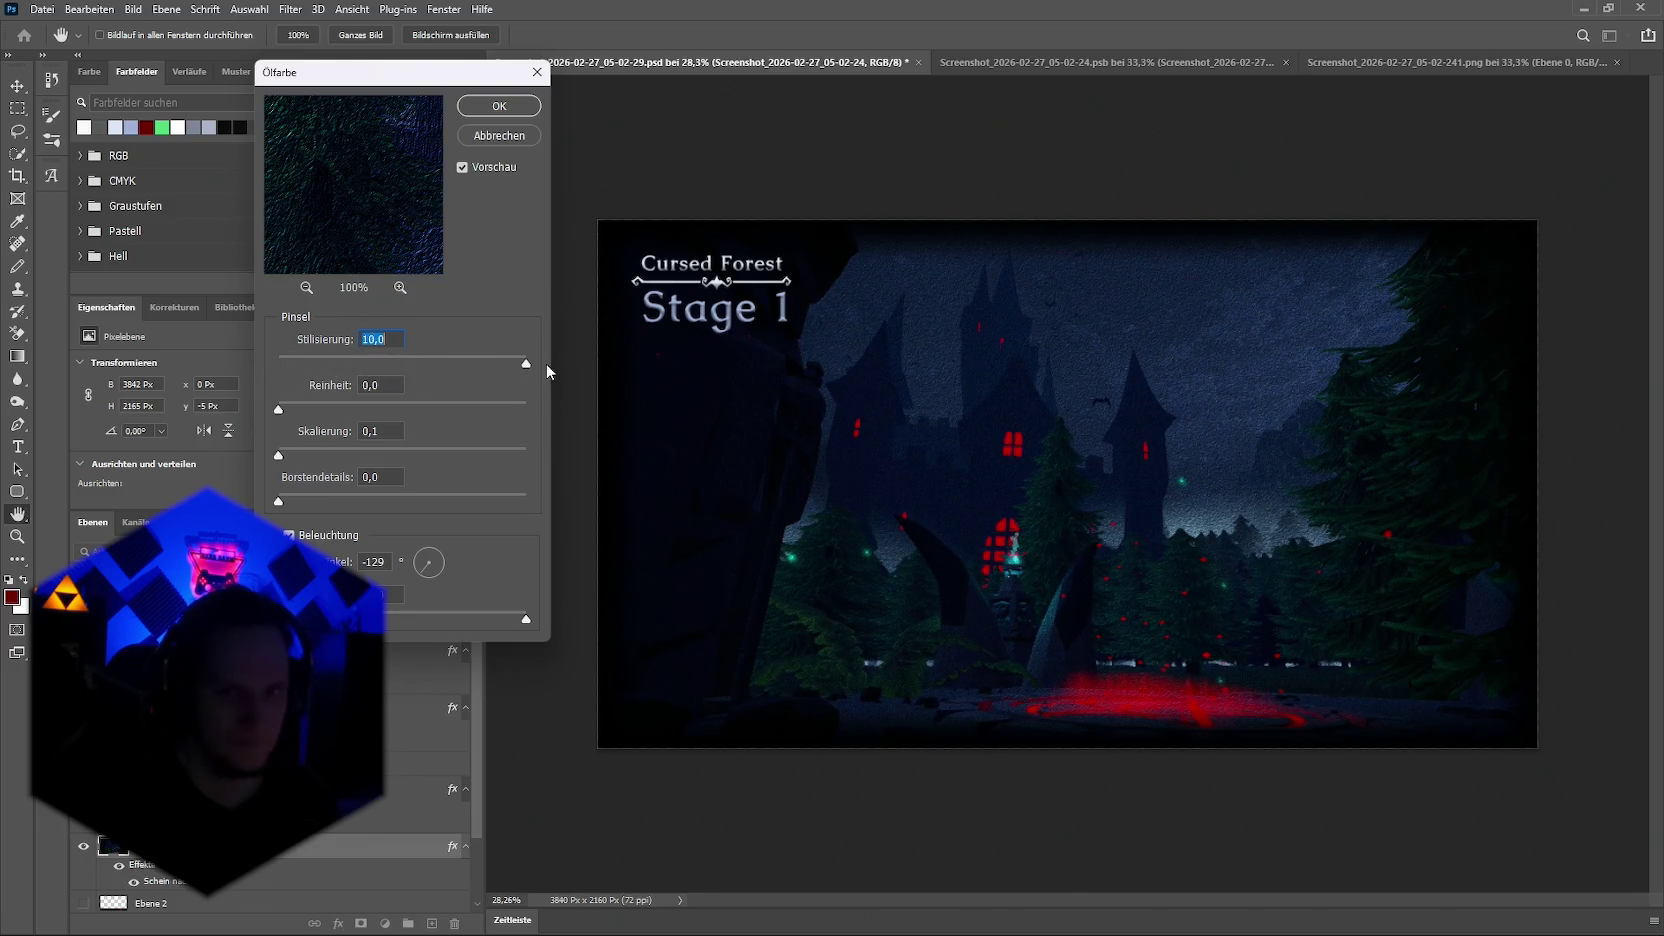
drag(321, 451, 441, 451)
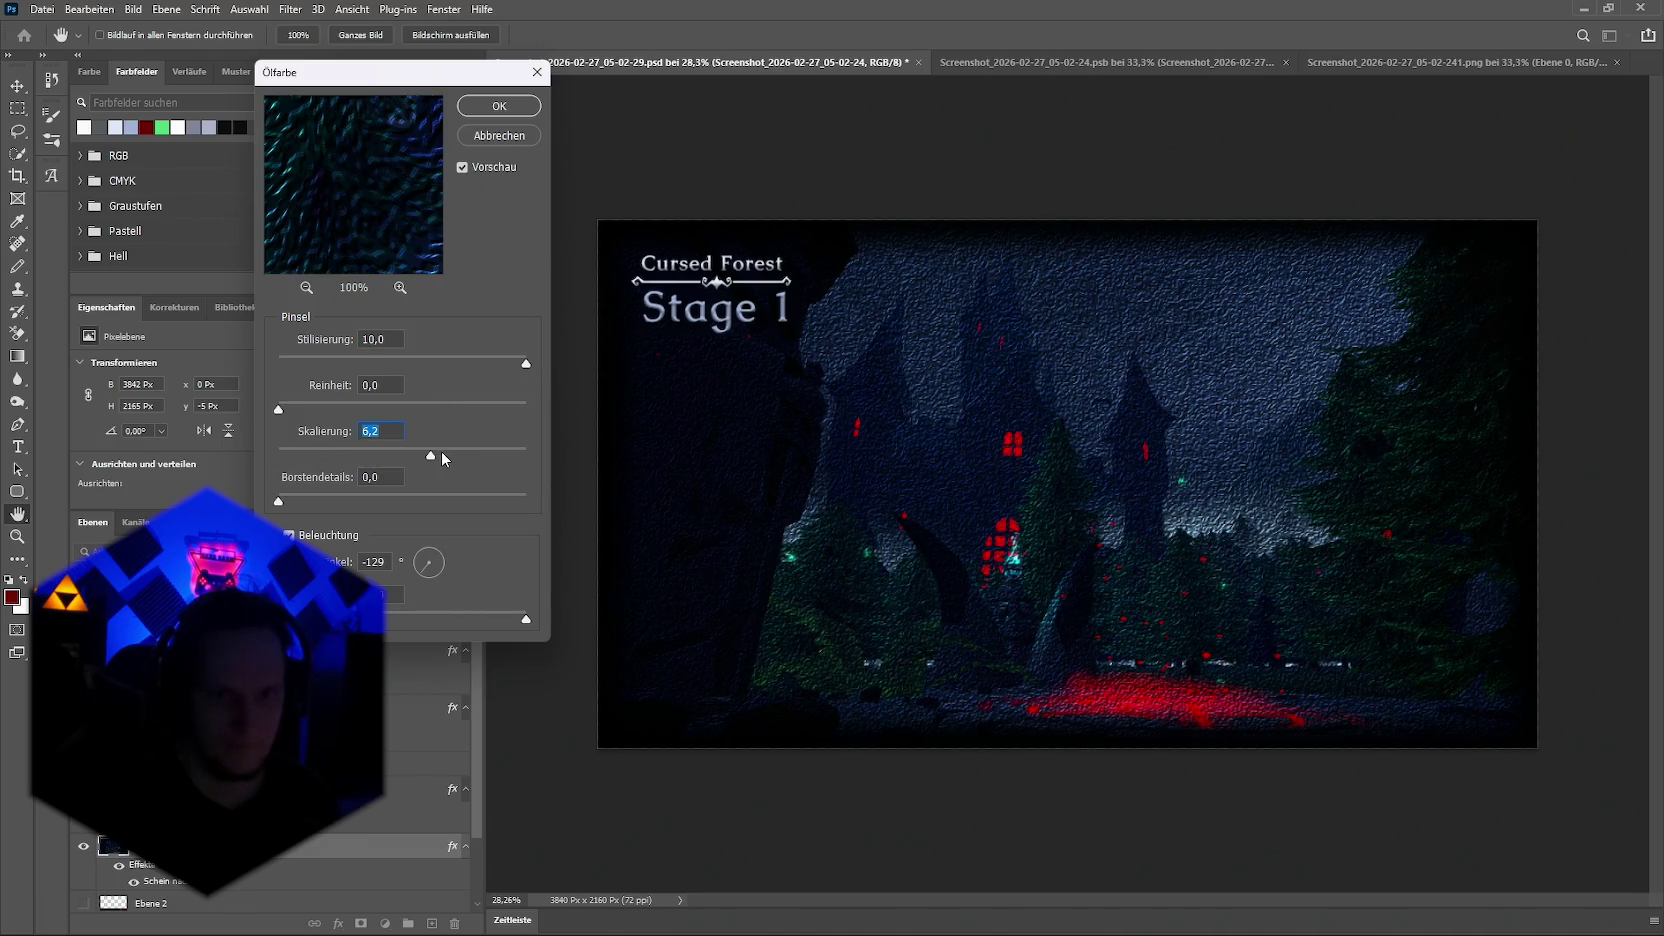
drag(513, 455, 516, 458)
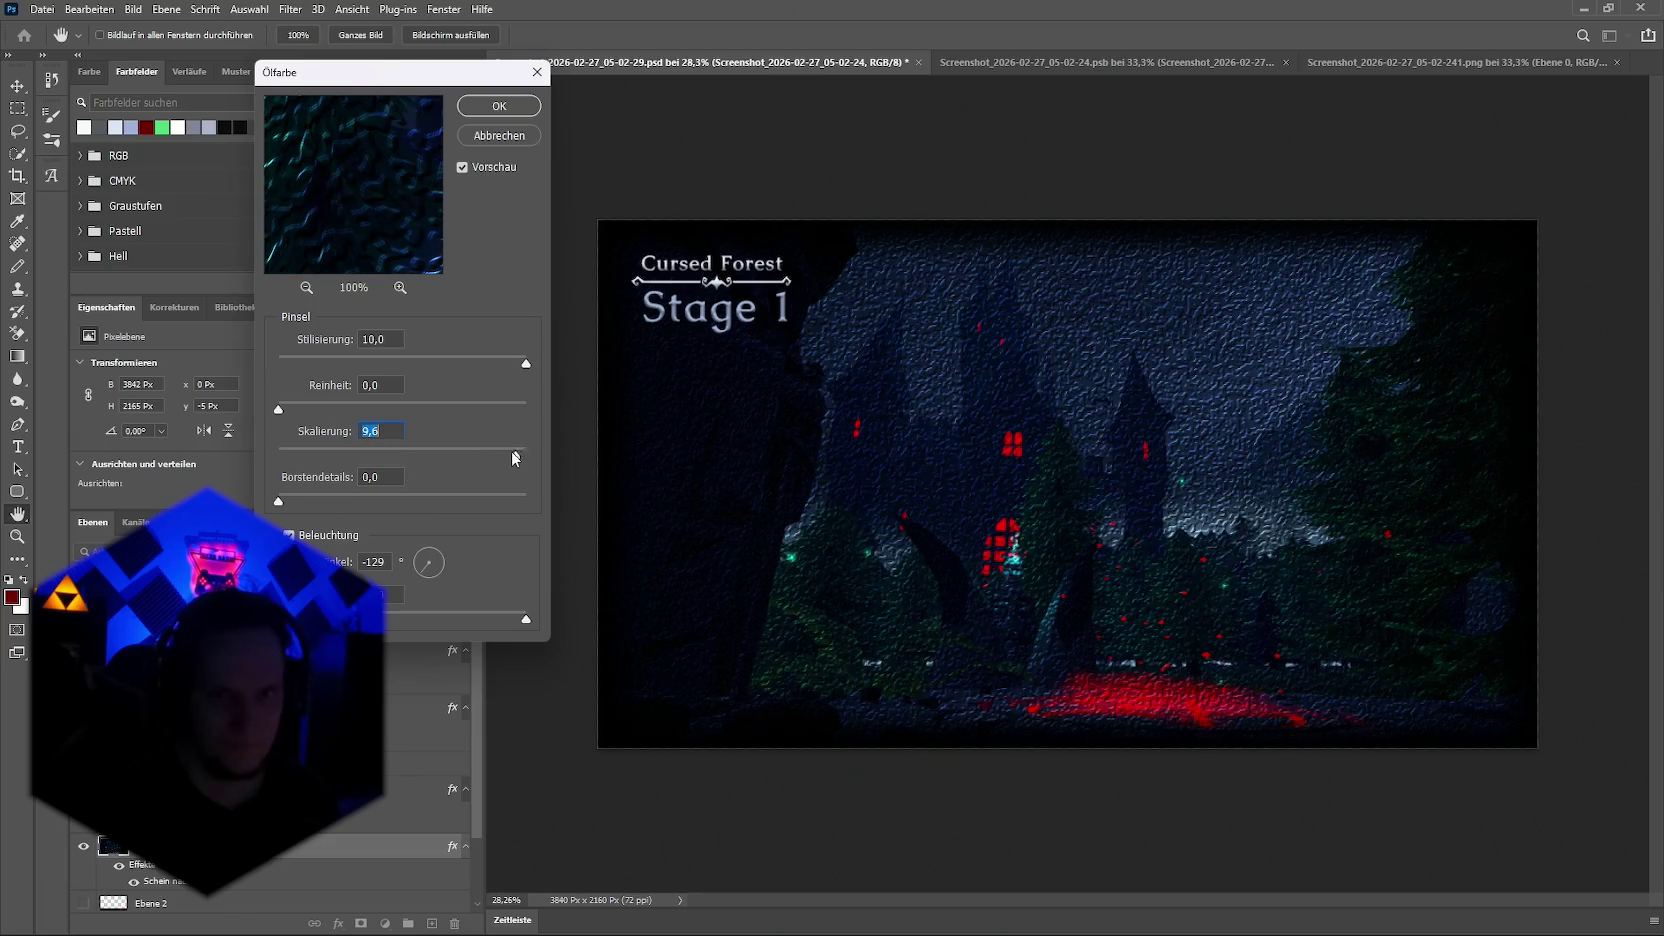
drag(398, 409, 532, 408)
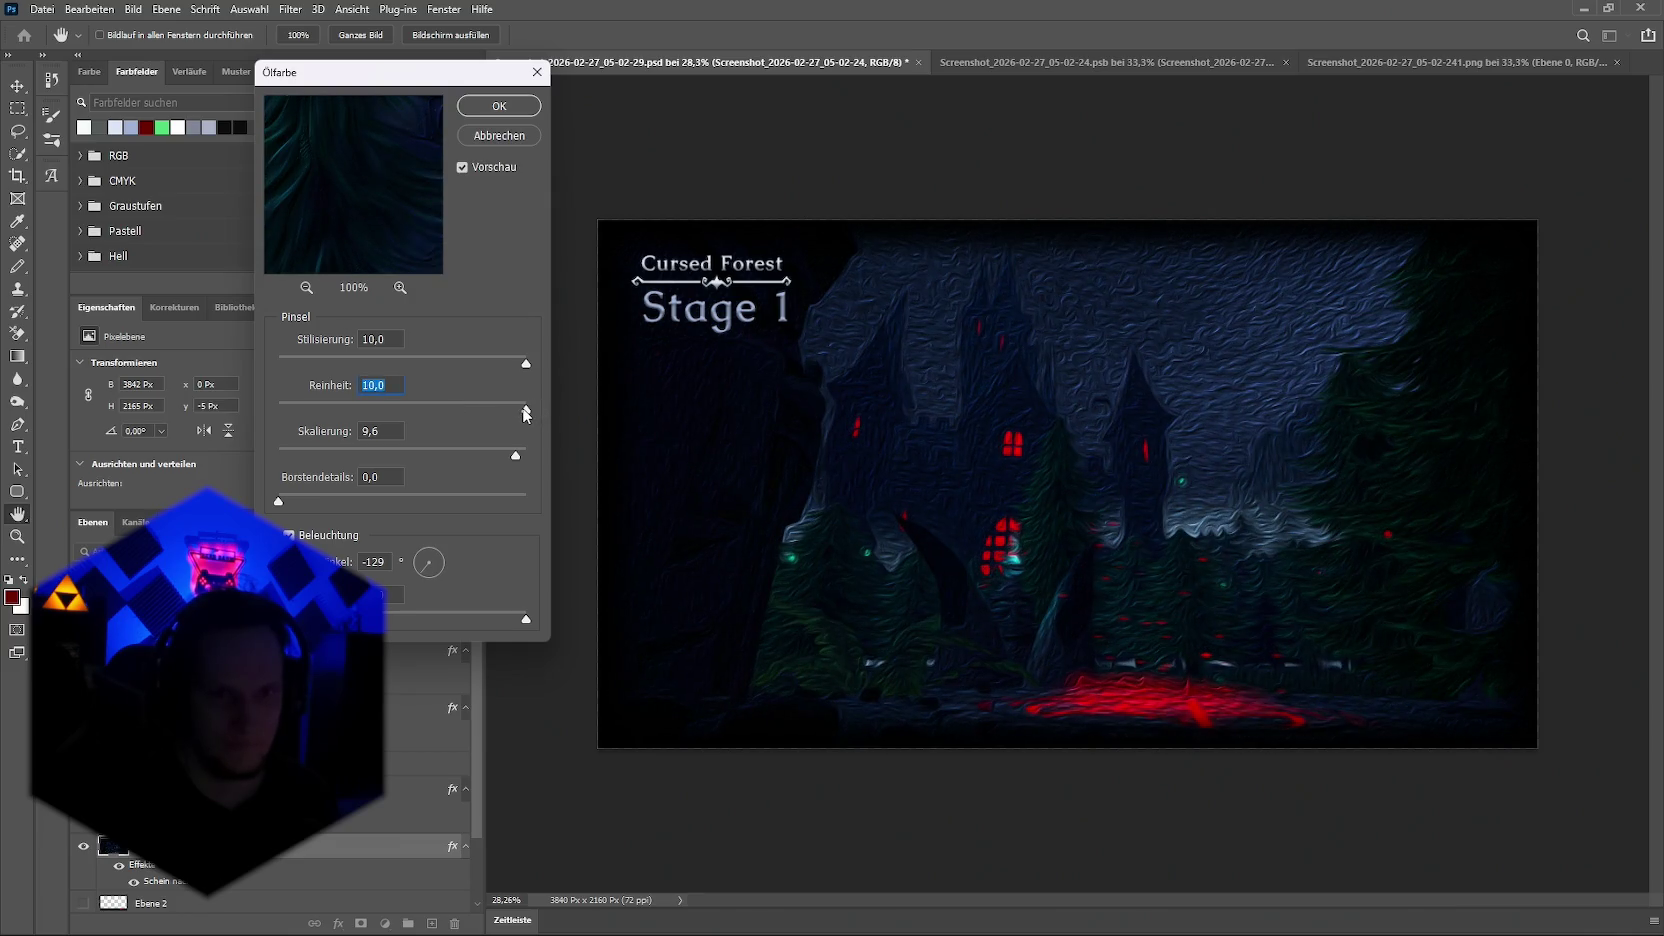
drag(452, 458, 341, 458)
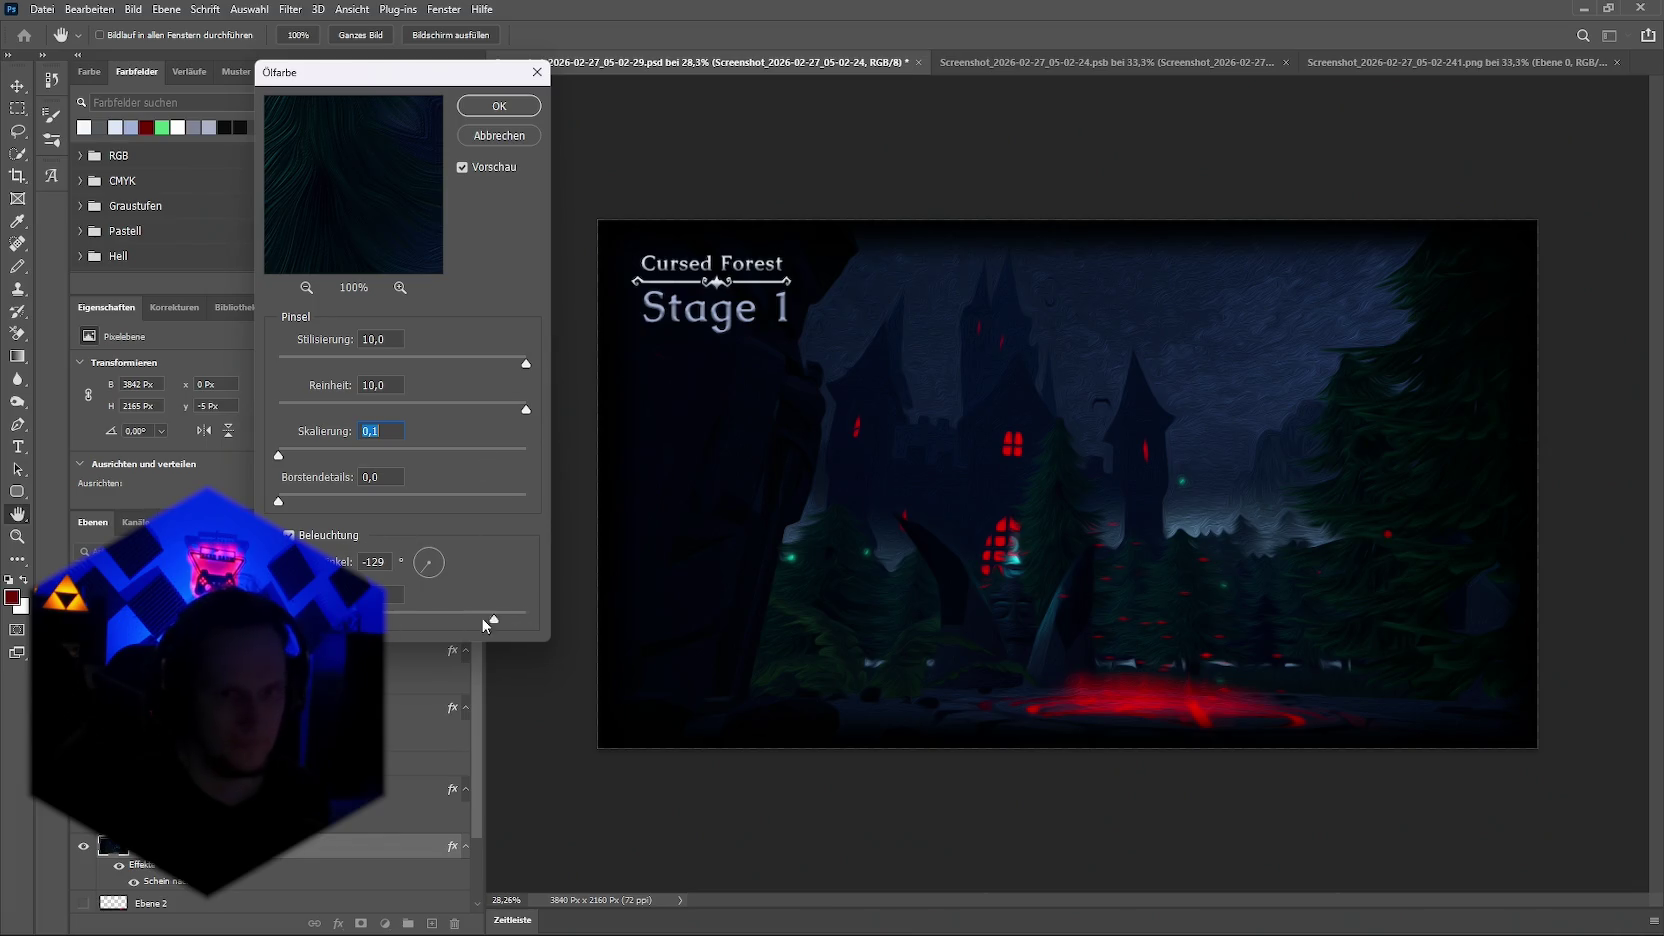
Step: Enable Oil Paint lighting at maximum shine, and adjust bristle detail, scale, cleanliness and stylization
drag(490, 620, 526, 620)
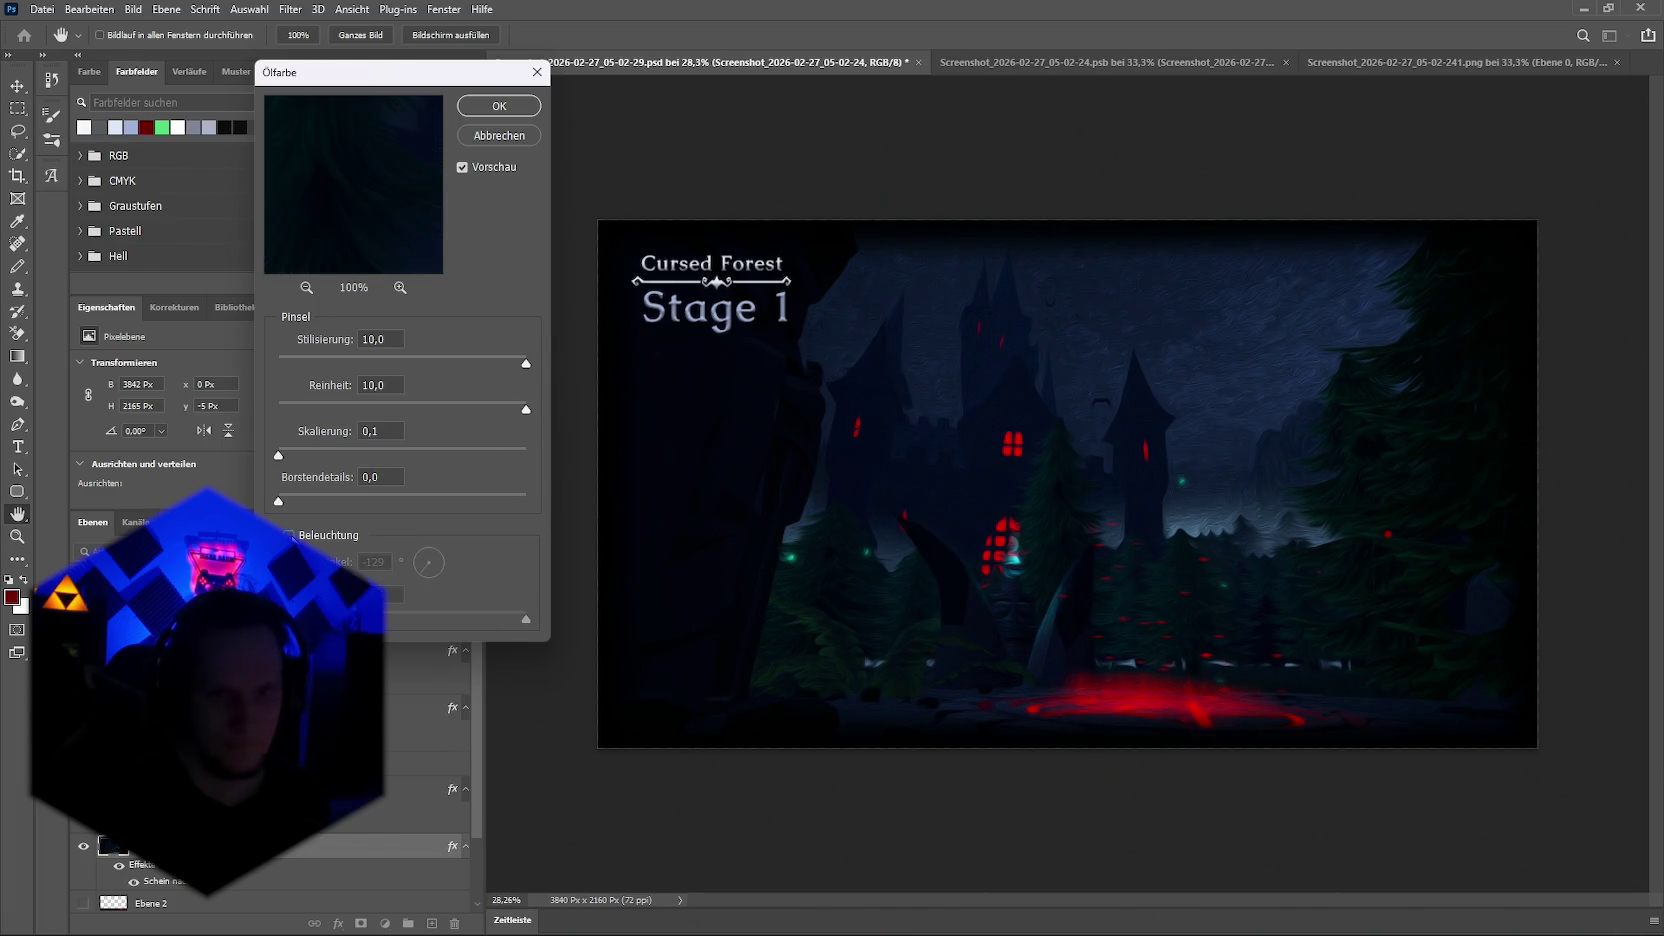
click(289, 535)
click(289, 535)
click(289, 535)
drag(307, 498, 334, 497)
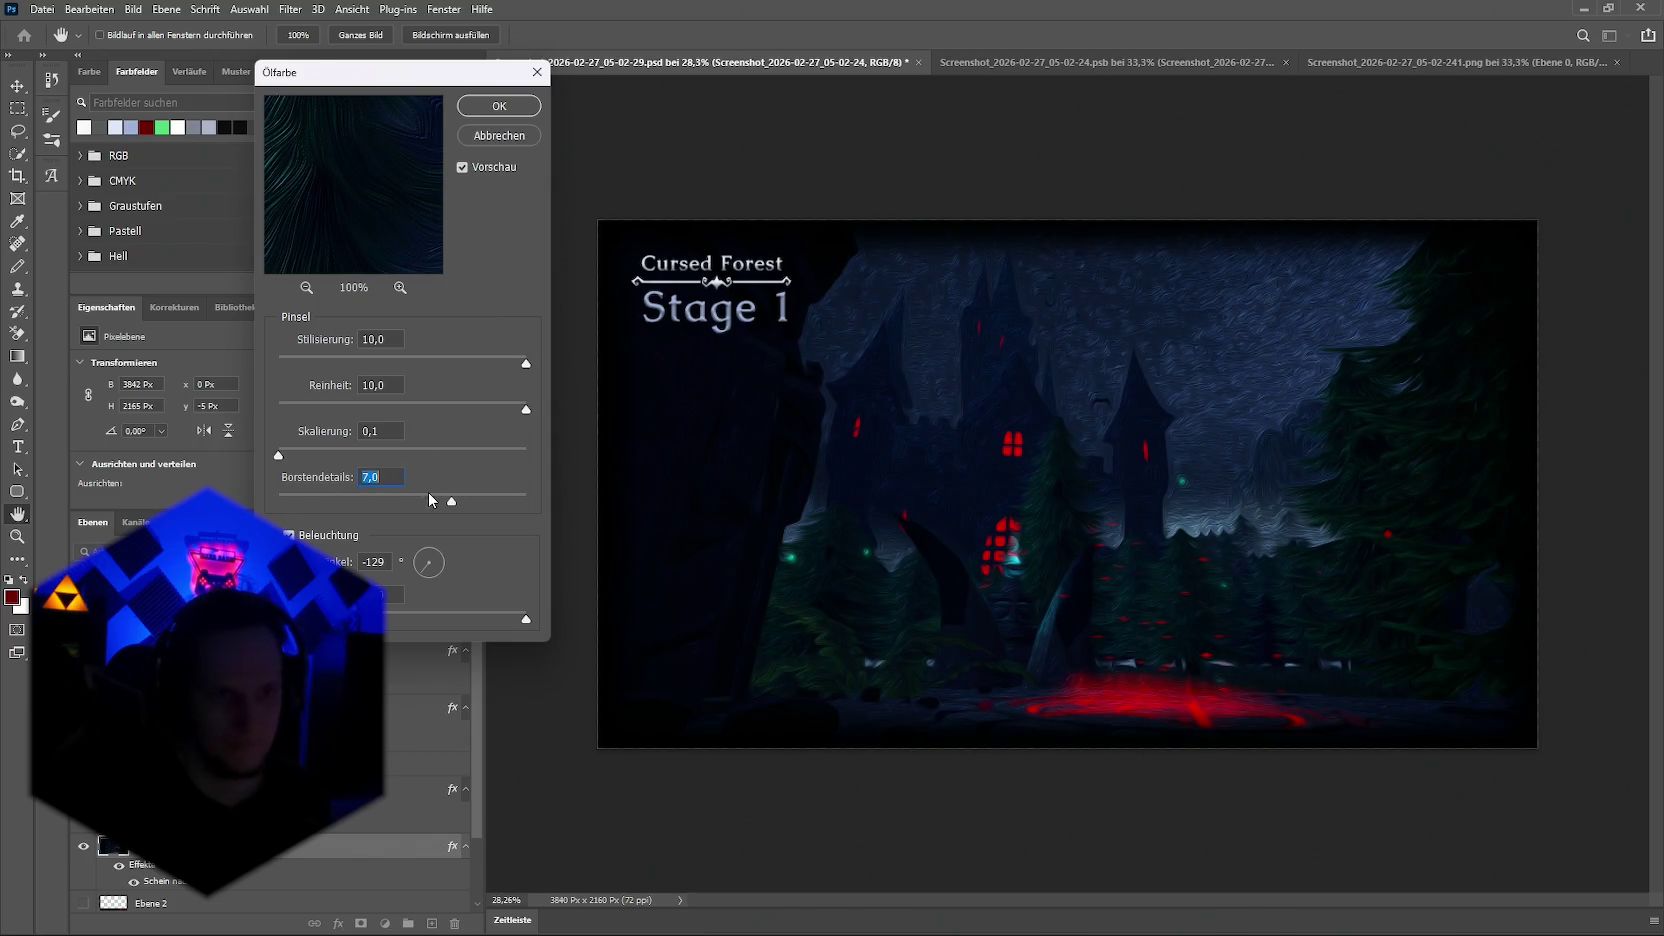
drag(309, 455, 514, 463)
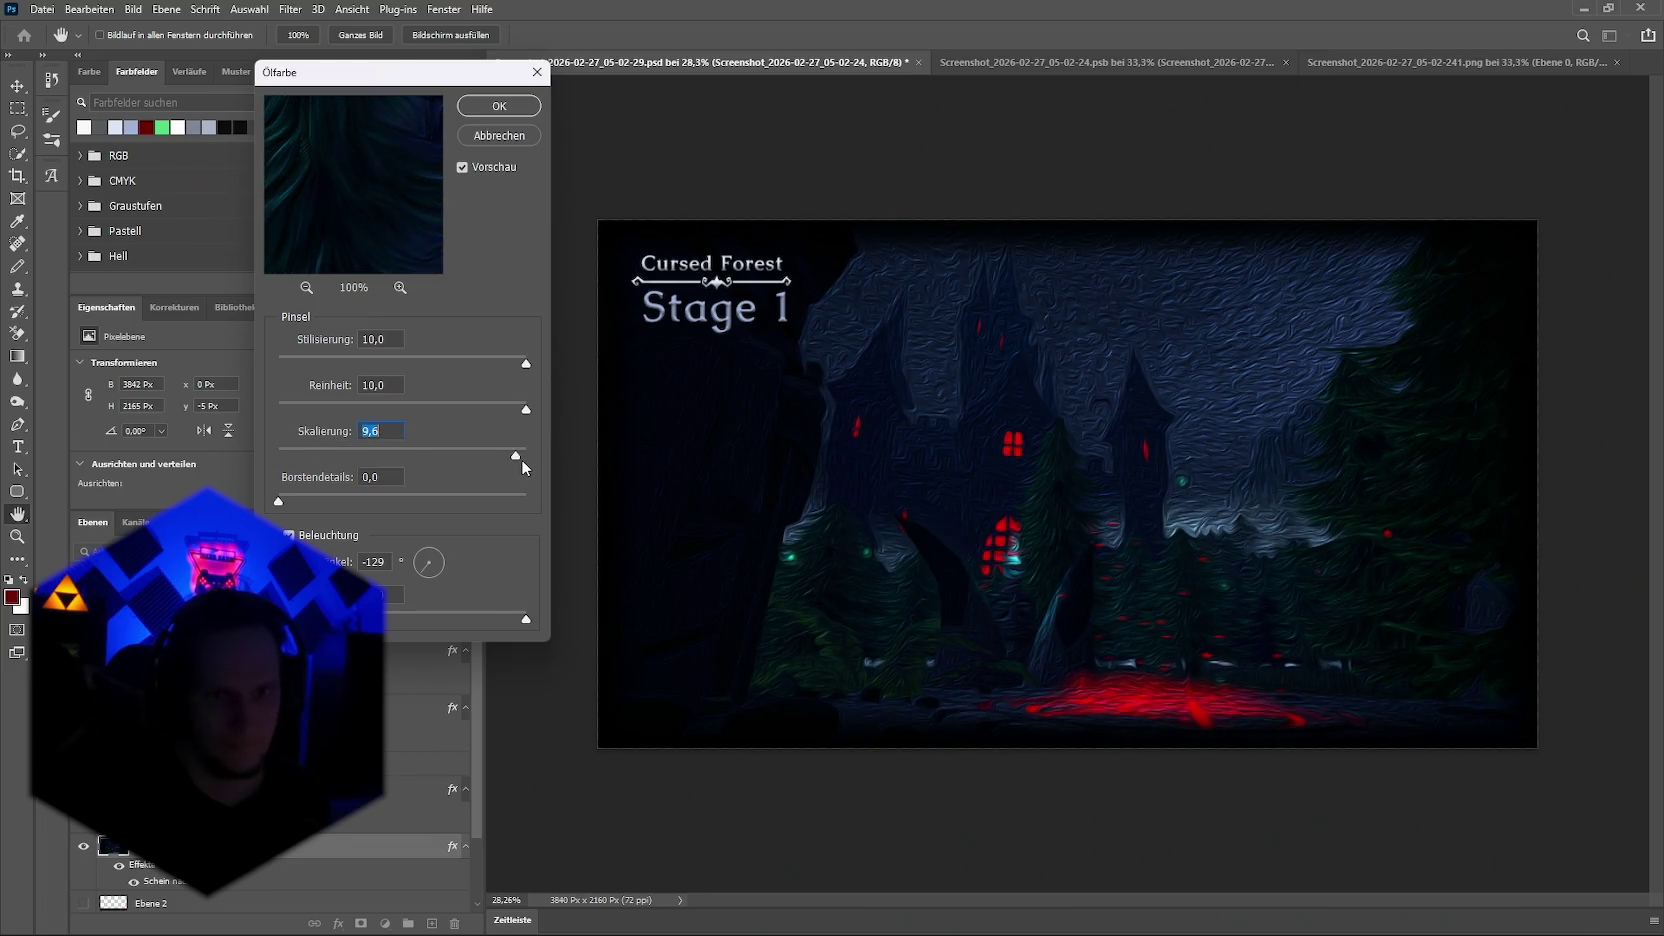
drag(378, 470, 251, 472)
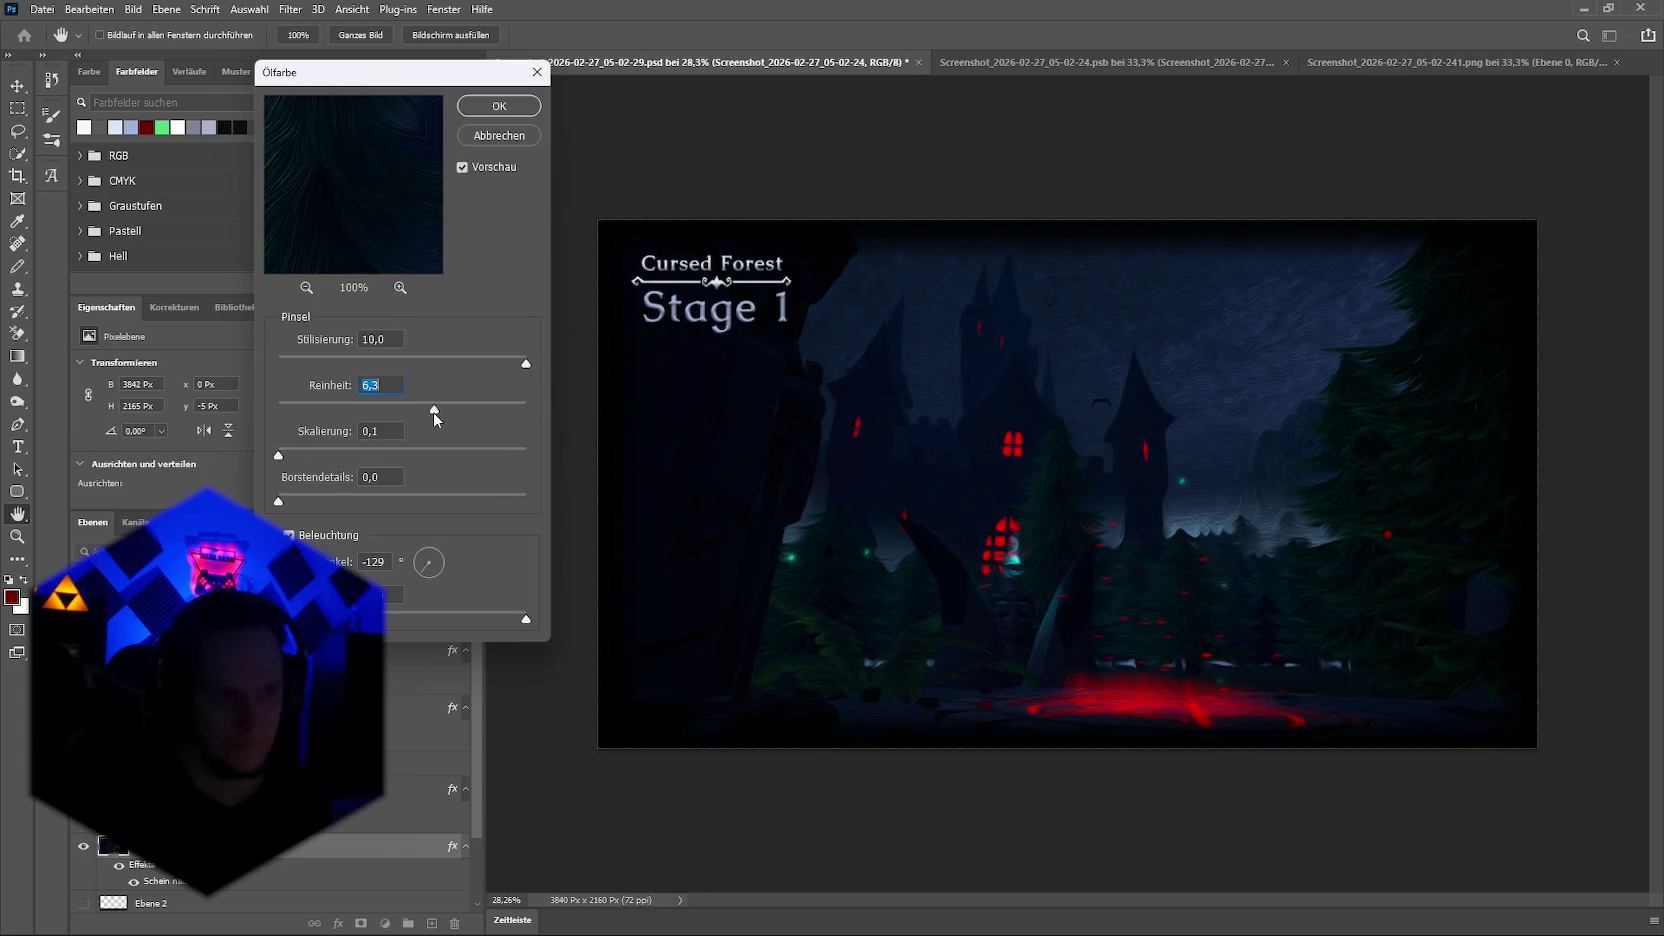
mouse_move(433, 412)
mouse_down()
mouse_move(325, 406)
mouse_move(589, 403)
mouse_up()
drag(489, 363, 463, 369)
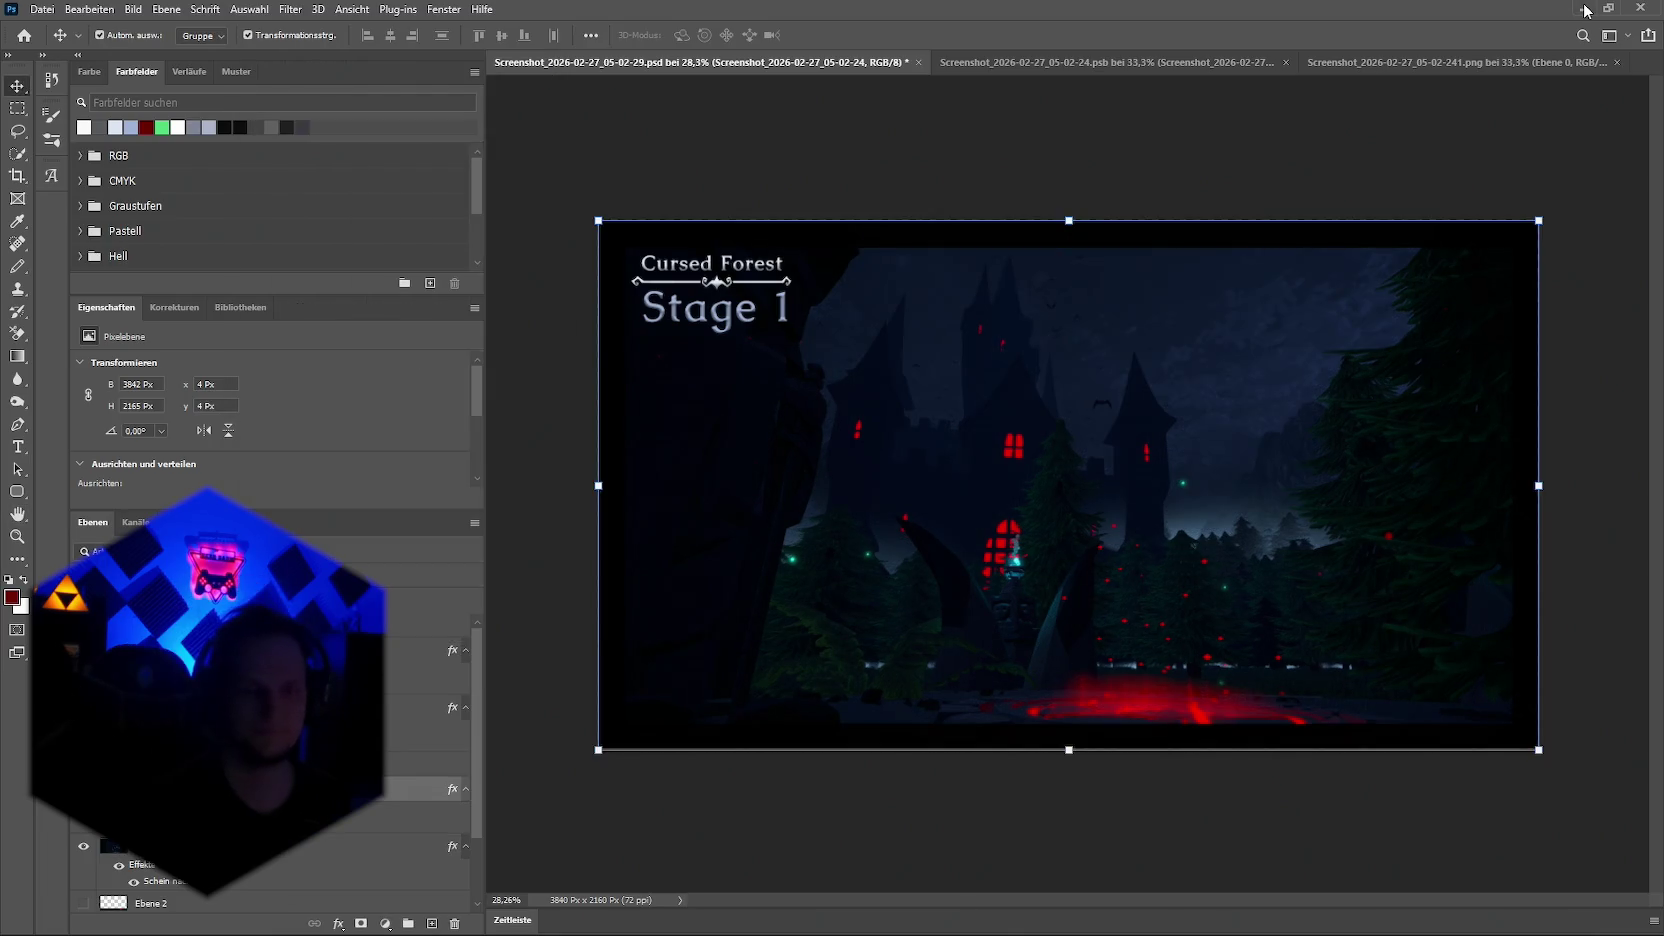
Step: Minimize Photoshop and scroll through the Unity Hierarchy's scene objects
click(1585, 8)
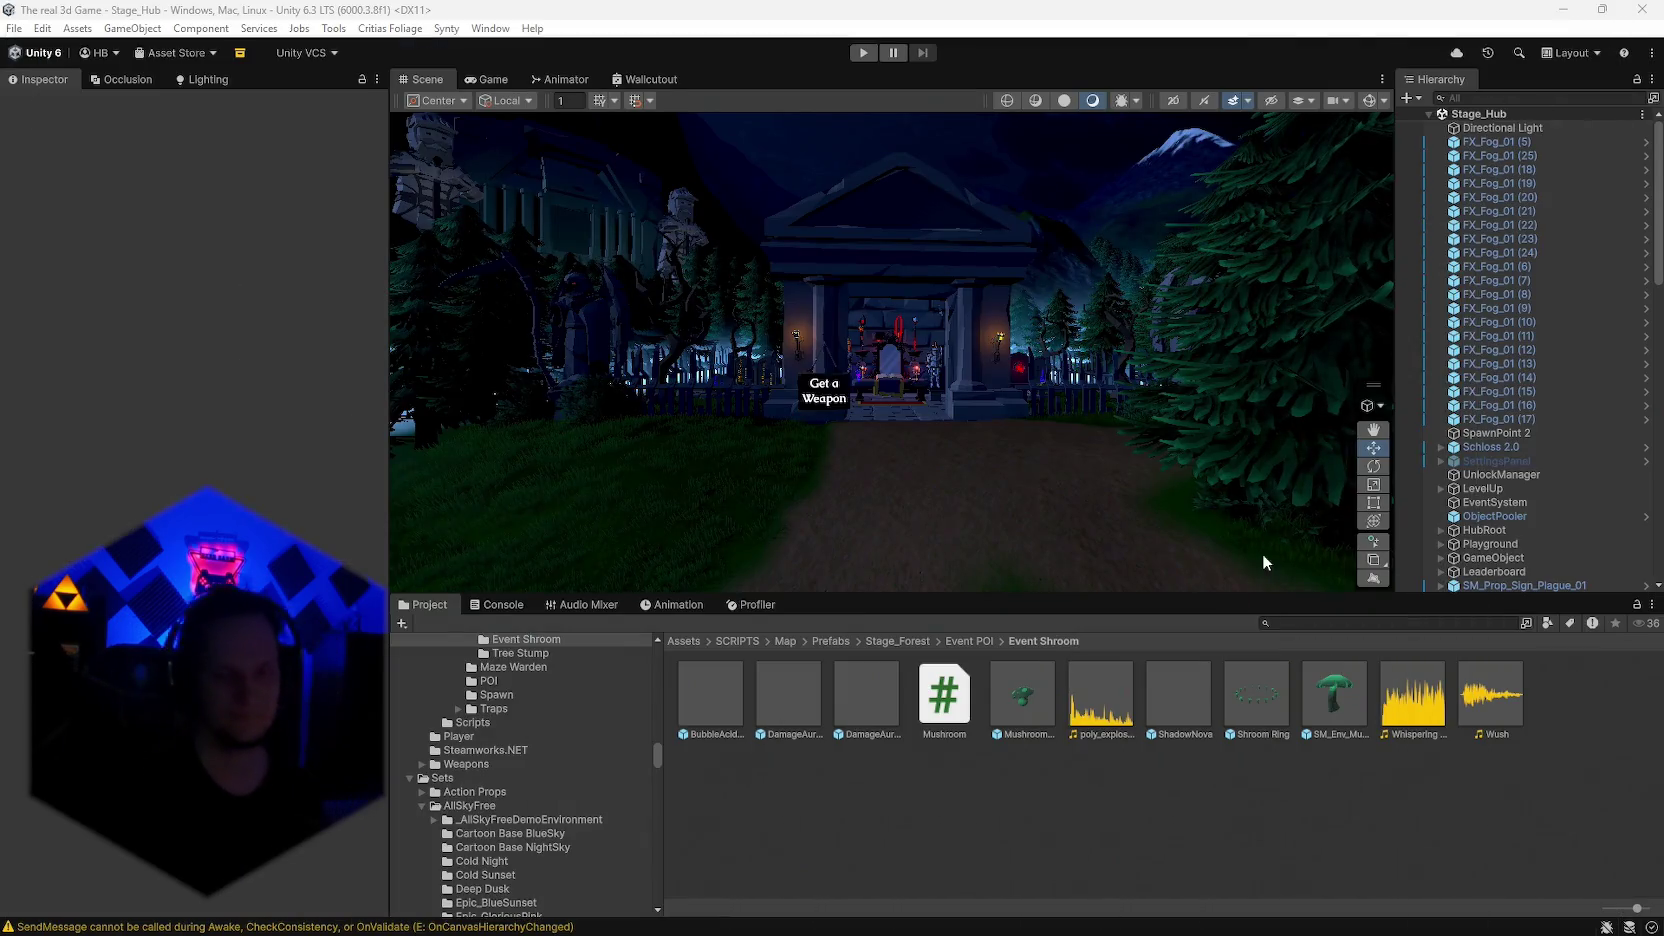
scroll(1485, 378, down, 5)
scroll(1499, 370, down, 5)
scroll(1505, 370, down, 5)
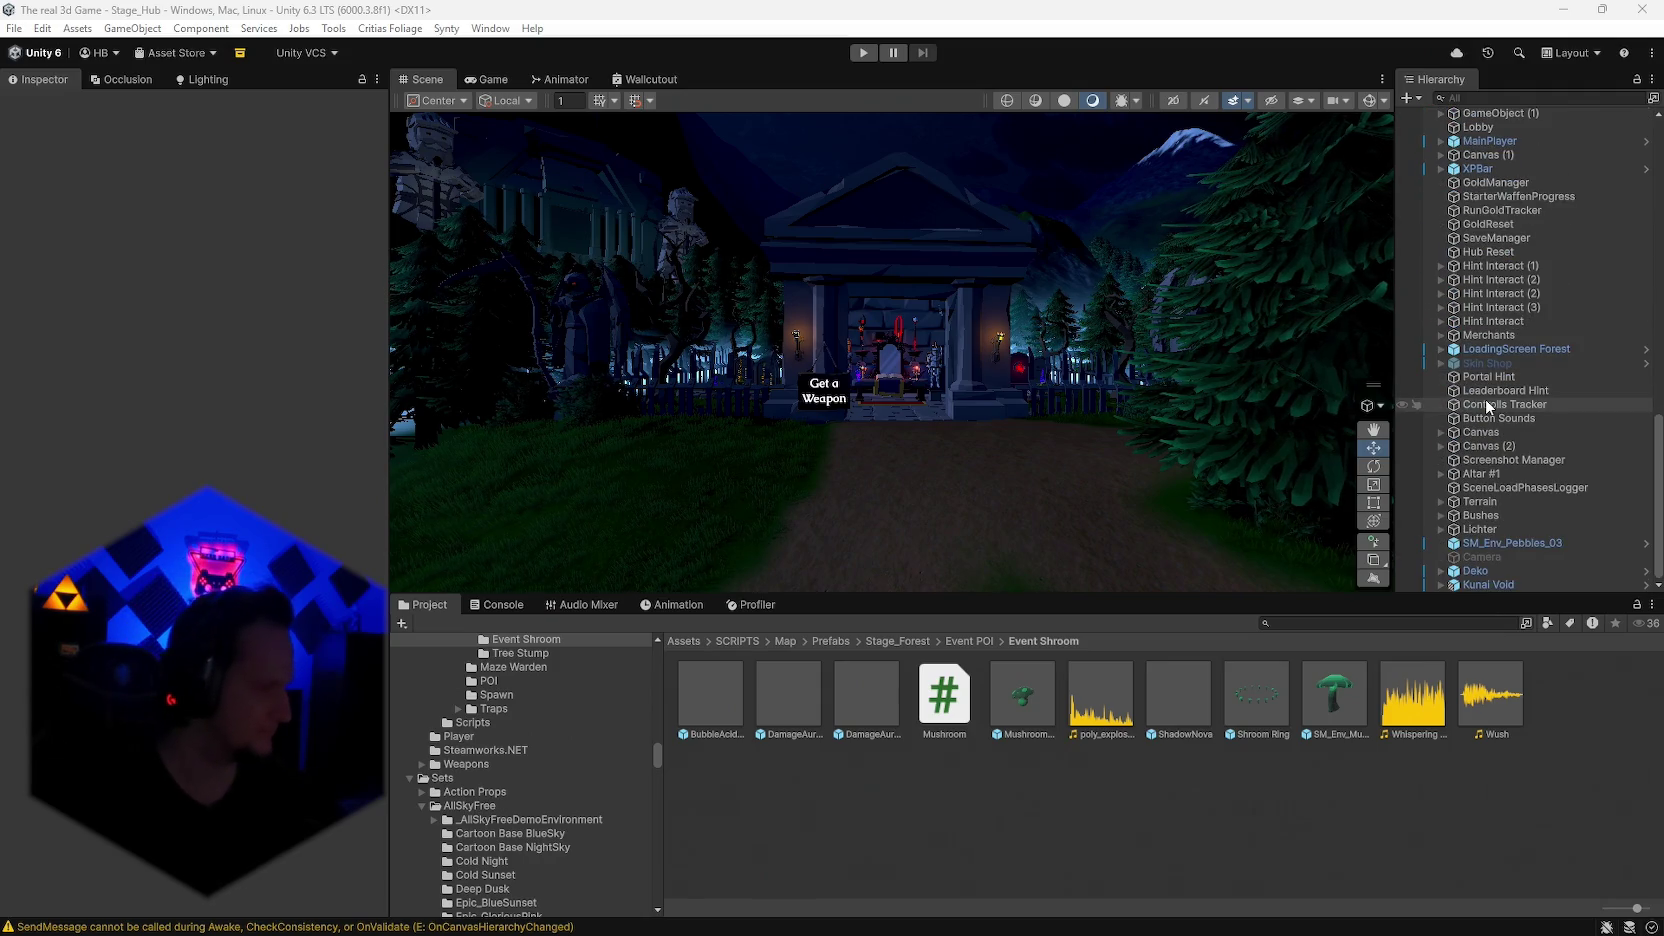
scroll(1485, 398, up, 5)
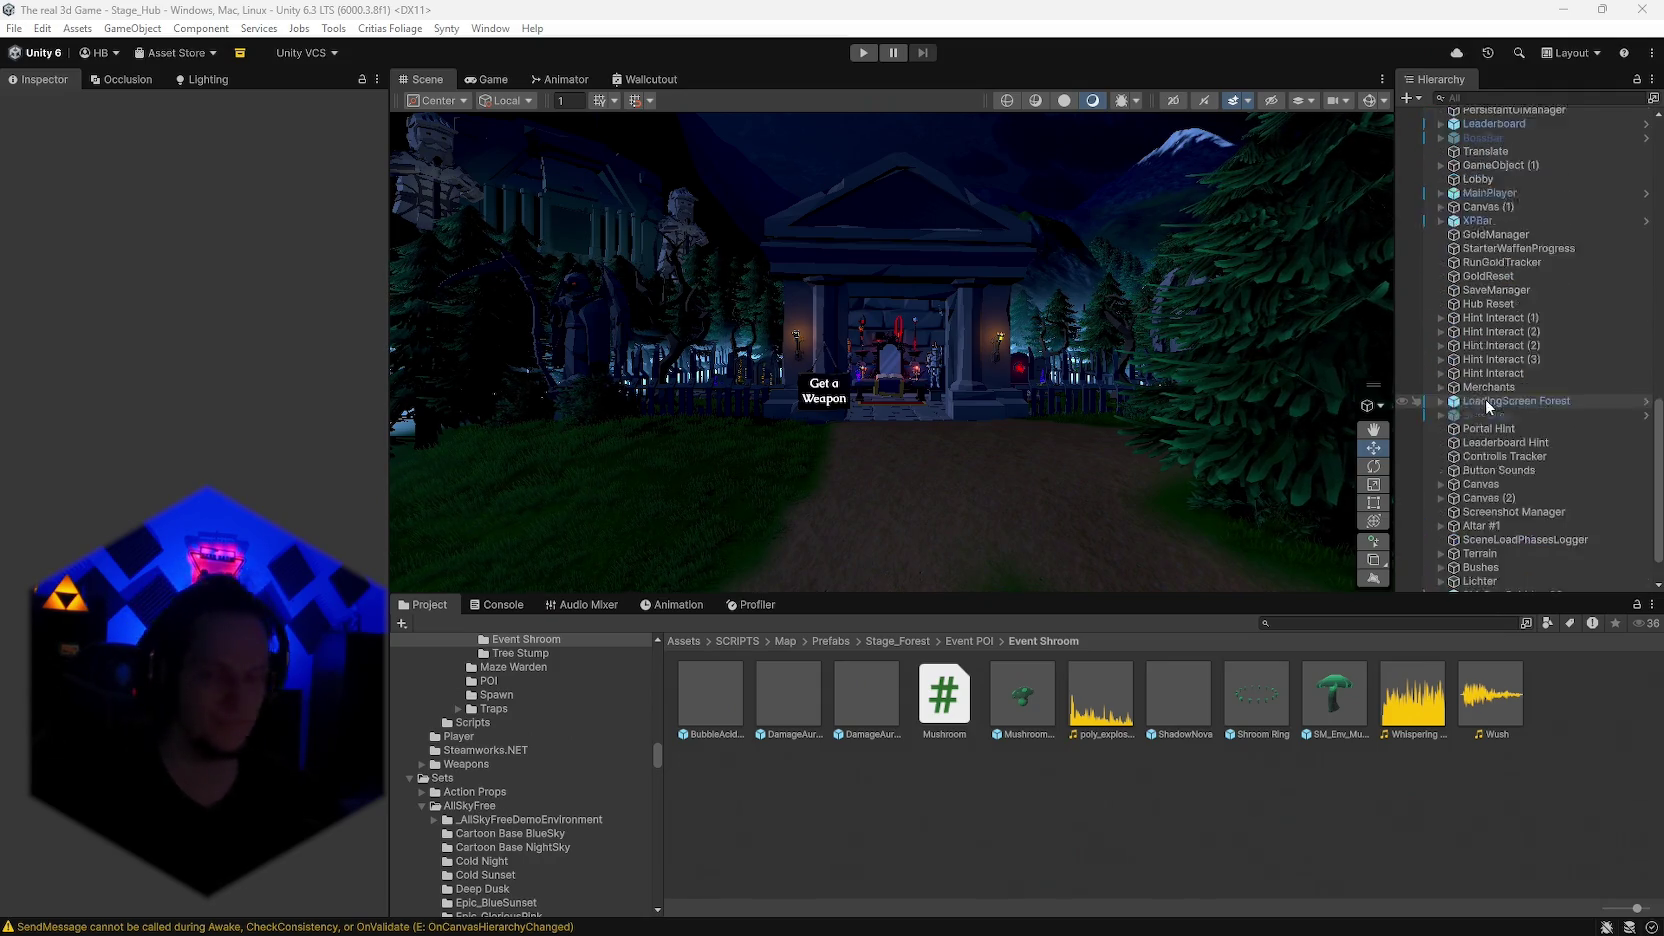
scroll(1485, 398, up, 5)
scroll(1499, 408, up, 5)
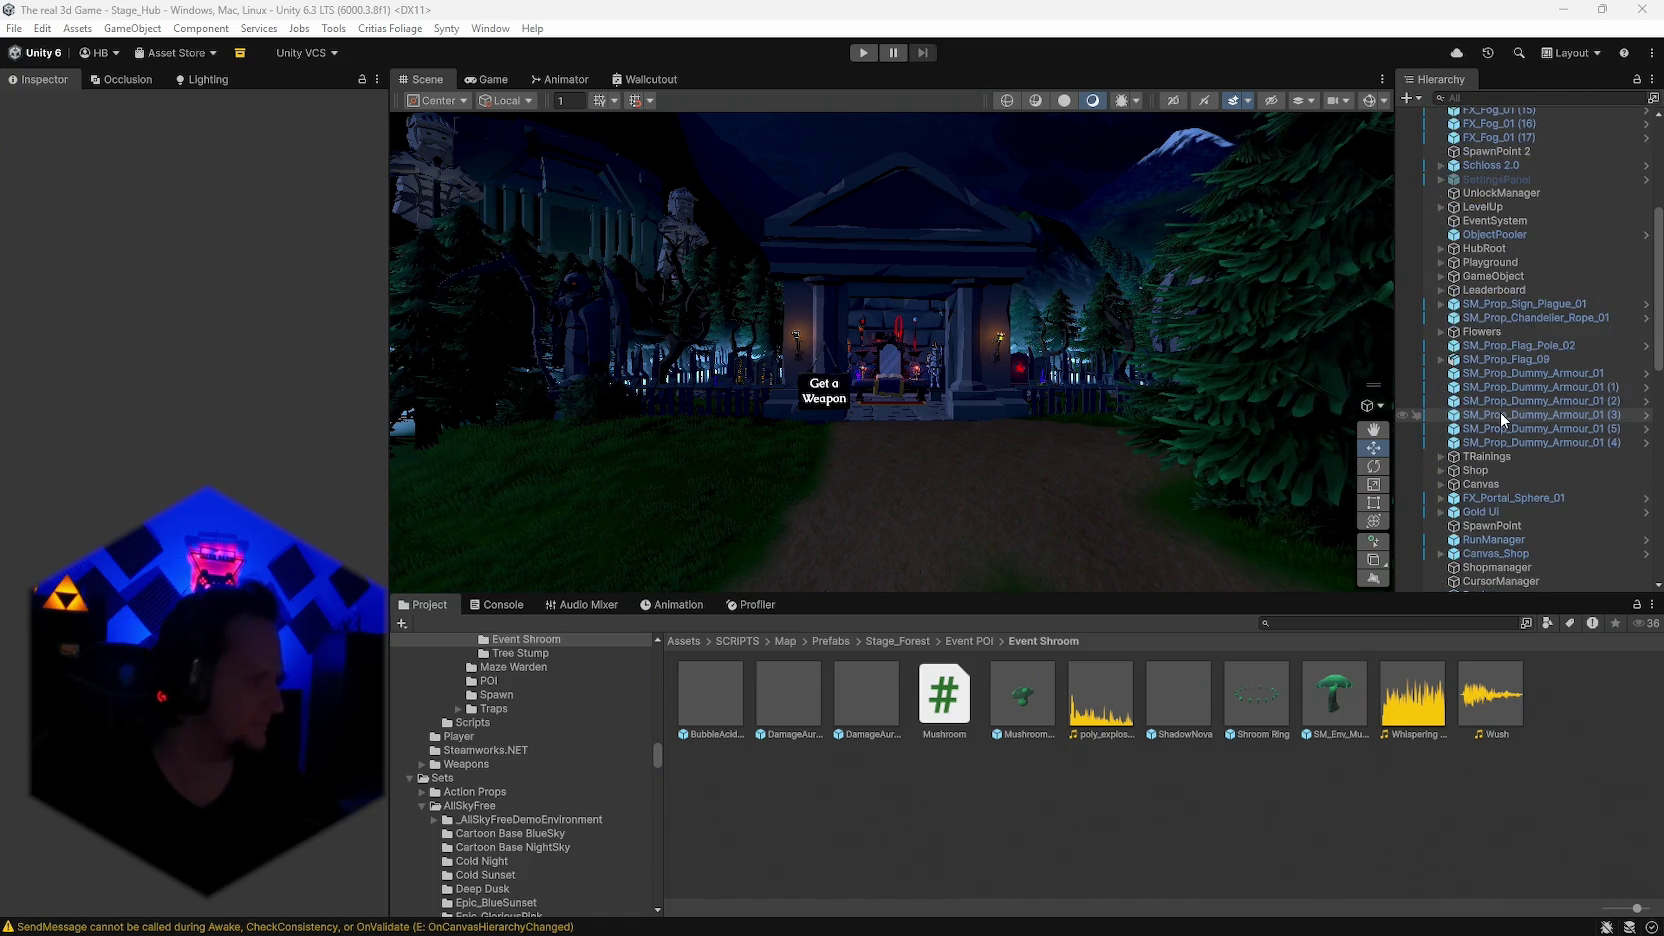
scroll(1525, 410, up, 5)
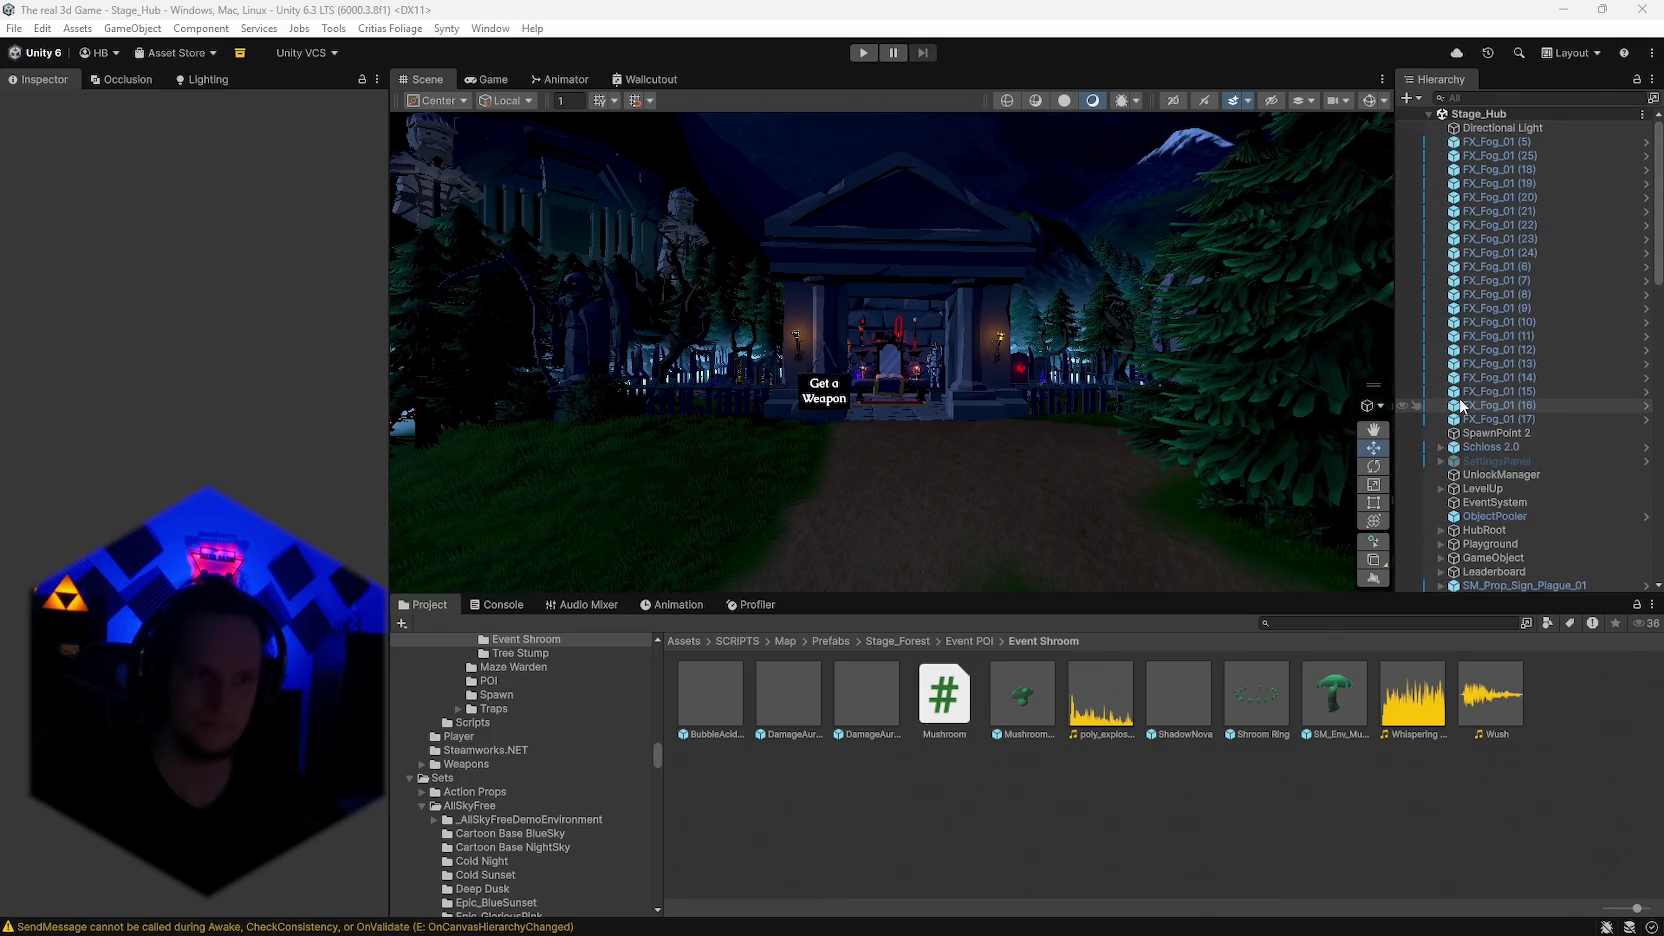
scroll(1510, 398, down, 5)
scroll(1525, 393, down, 5)
scroll(1525, 393, down, 5)
Step: Expand and select LoadingScreen Forest, then ping its Background Image asset in the LoadingScreen folder
scroll(1525, 393, down, 5)
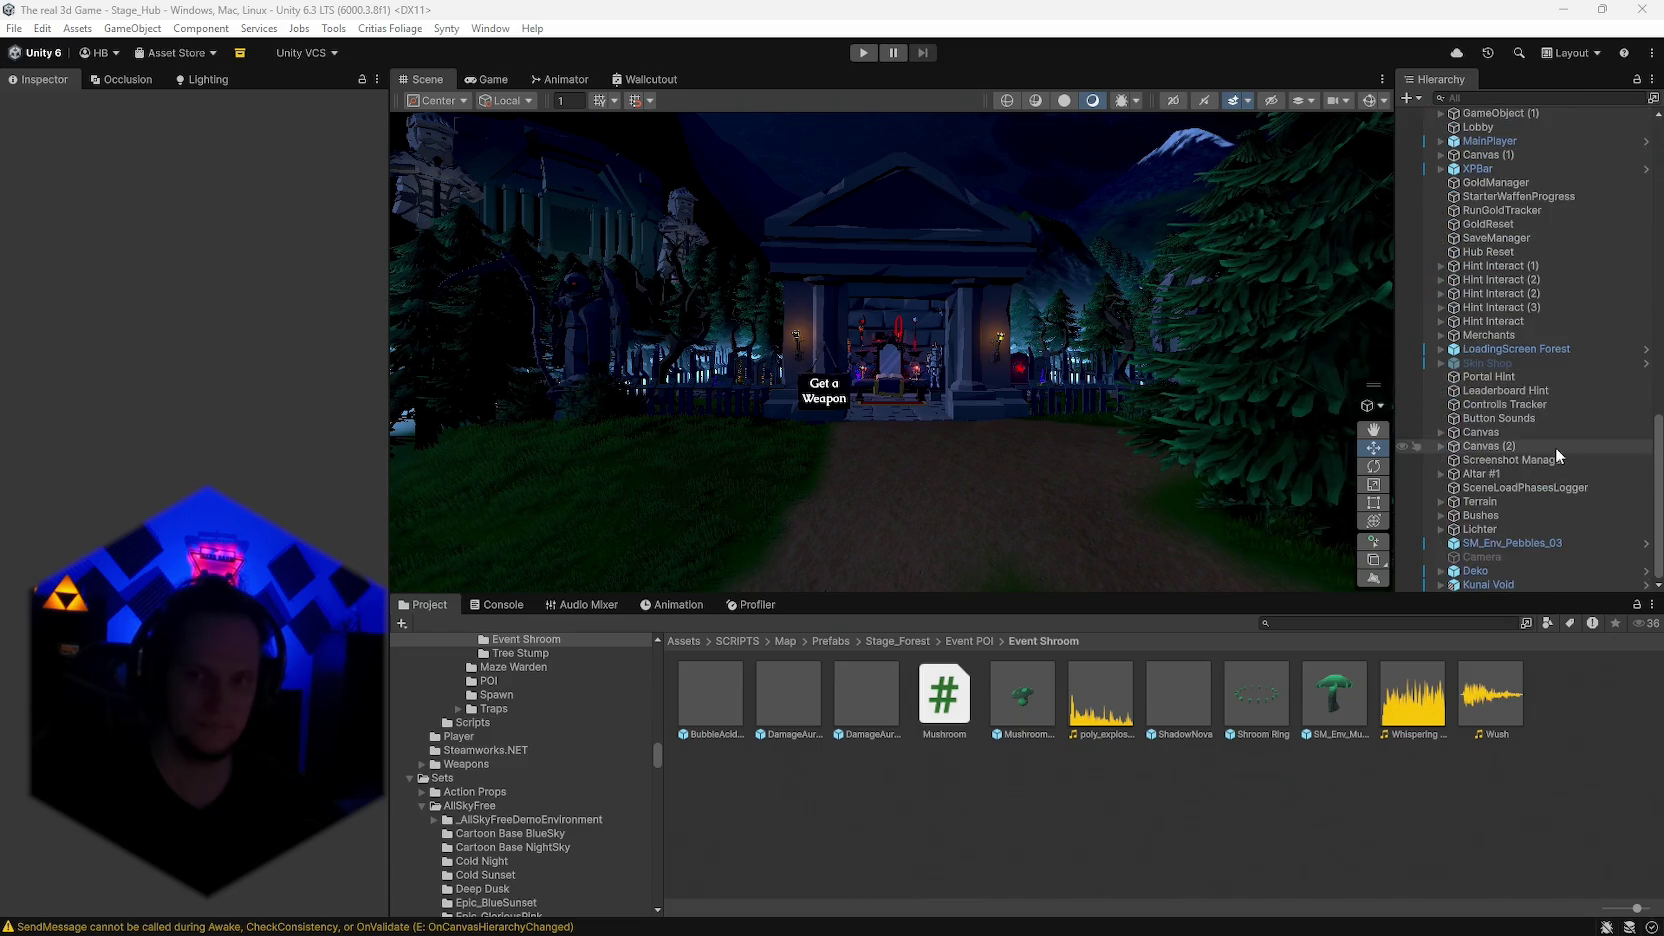
click(1441, 349)
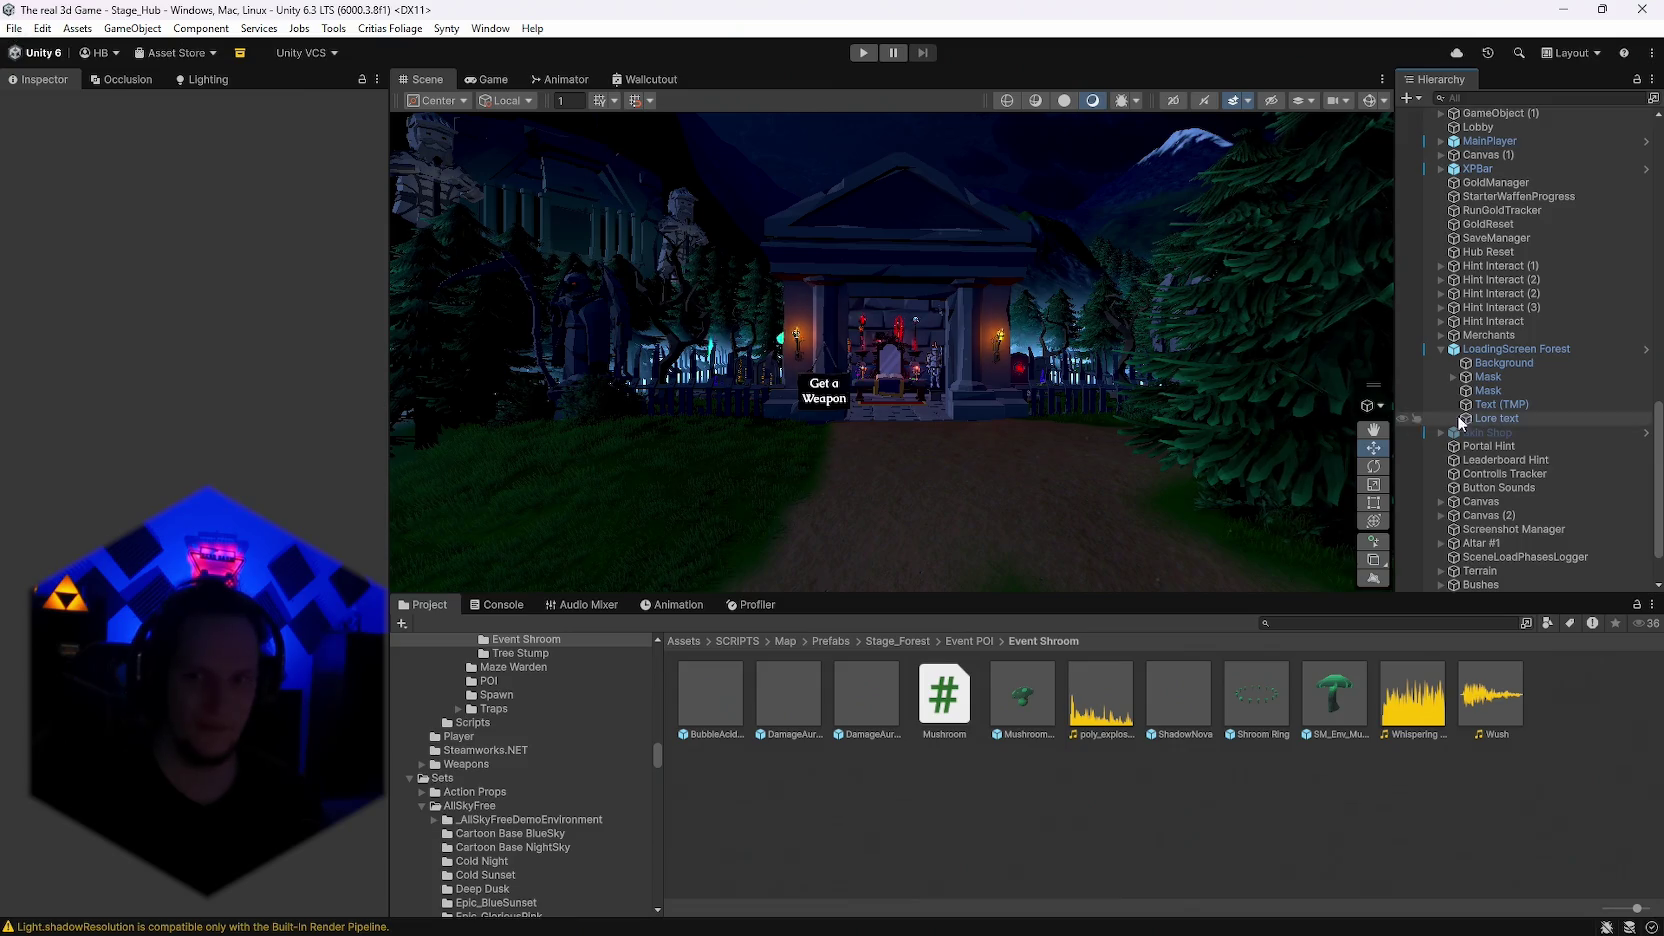
click(1510, 349)
scroll(190, 450, down, 5)
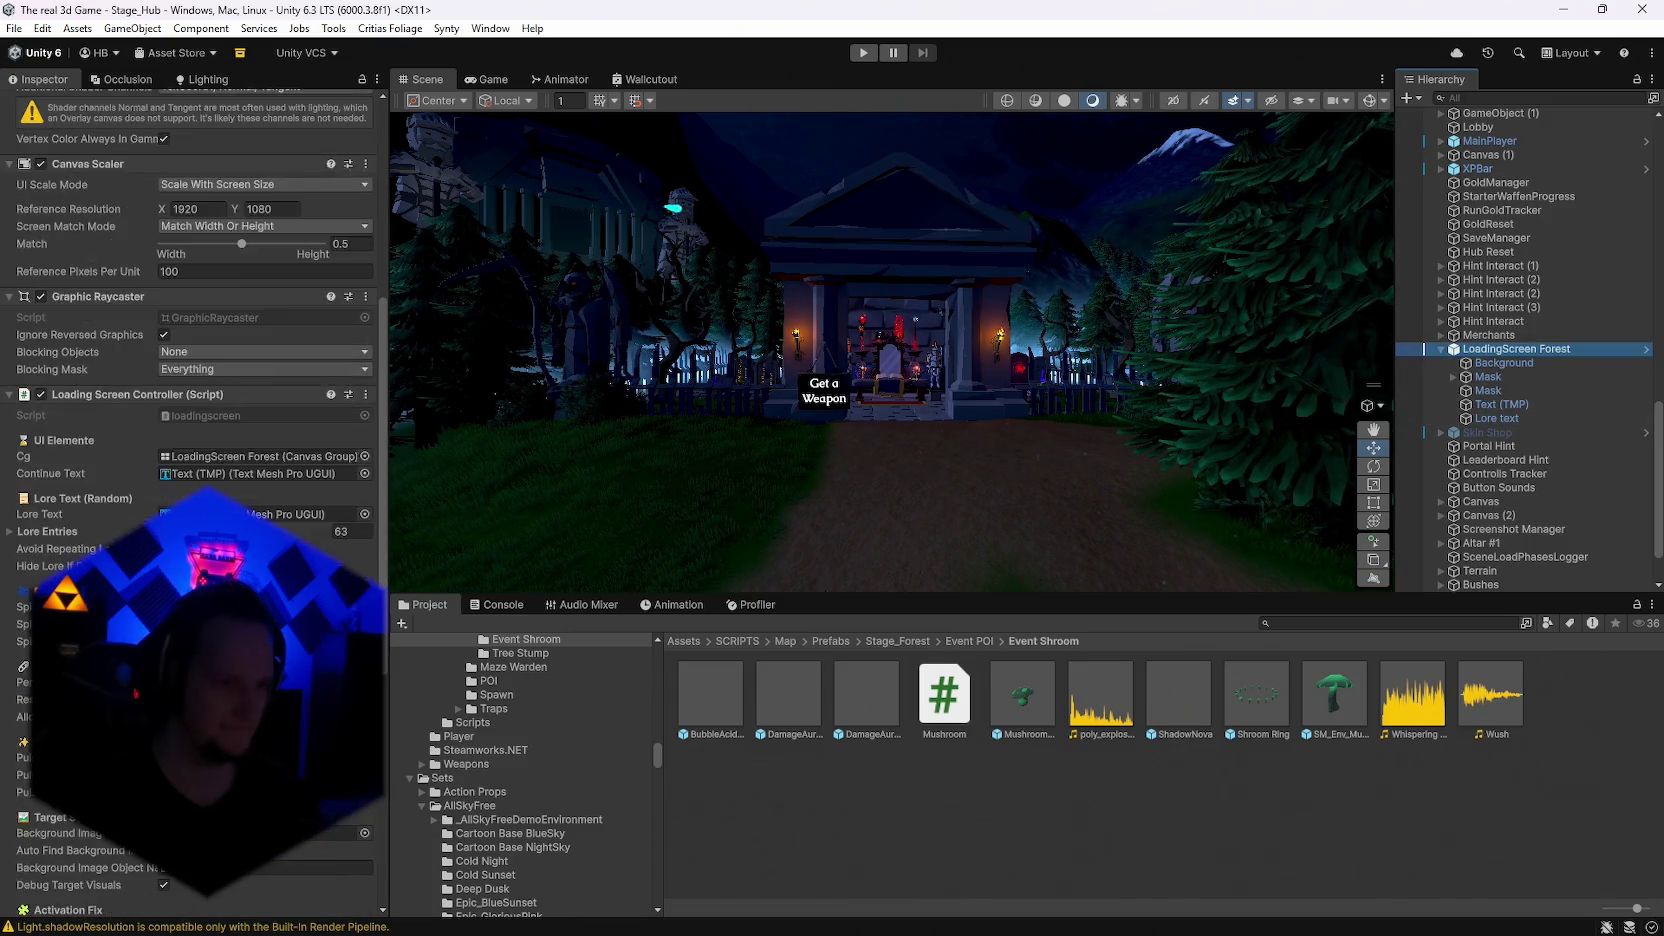
scroll(190, 450, down, 5)
click(260, 640)
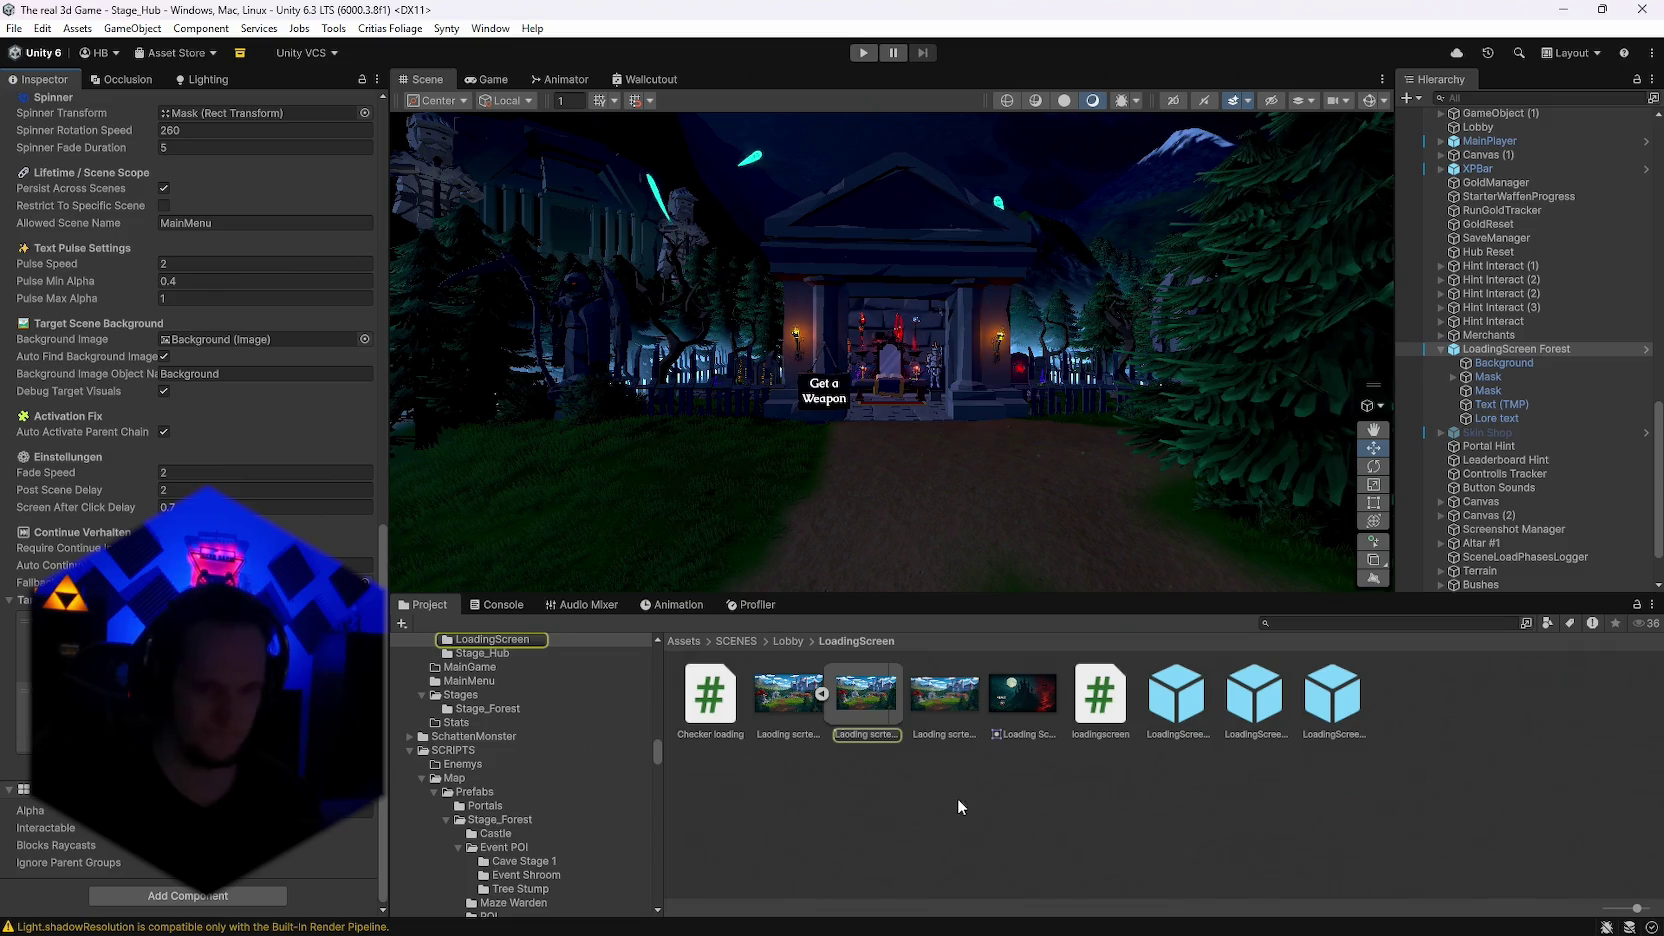
right_click(870, 829)
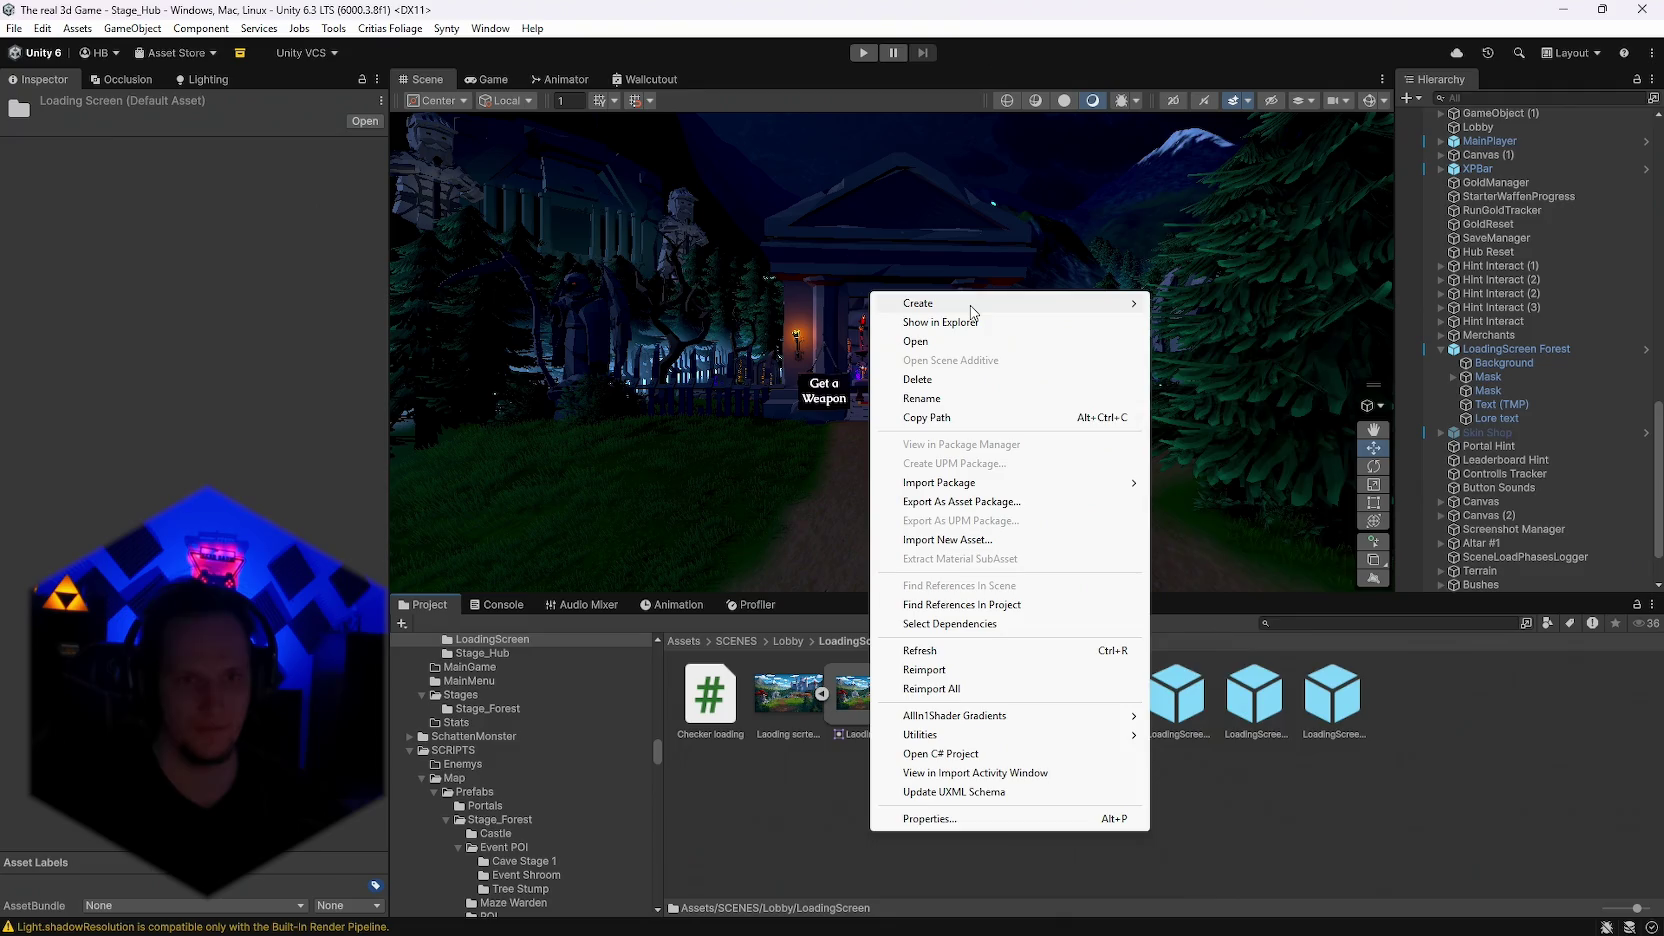
Step: Copy Schablone and Stage Forest into the LoadingScreen folder via Explorer and let Unity import them
click(1296, 836)
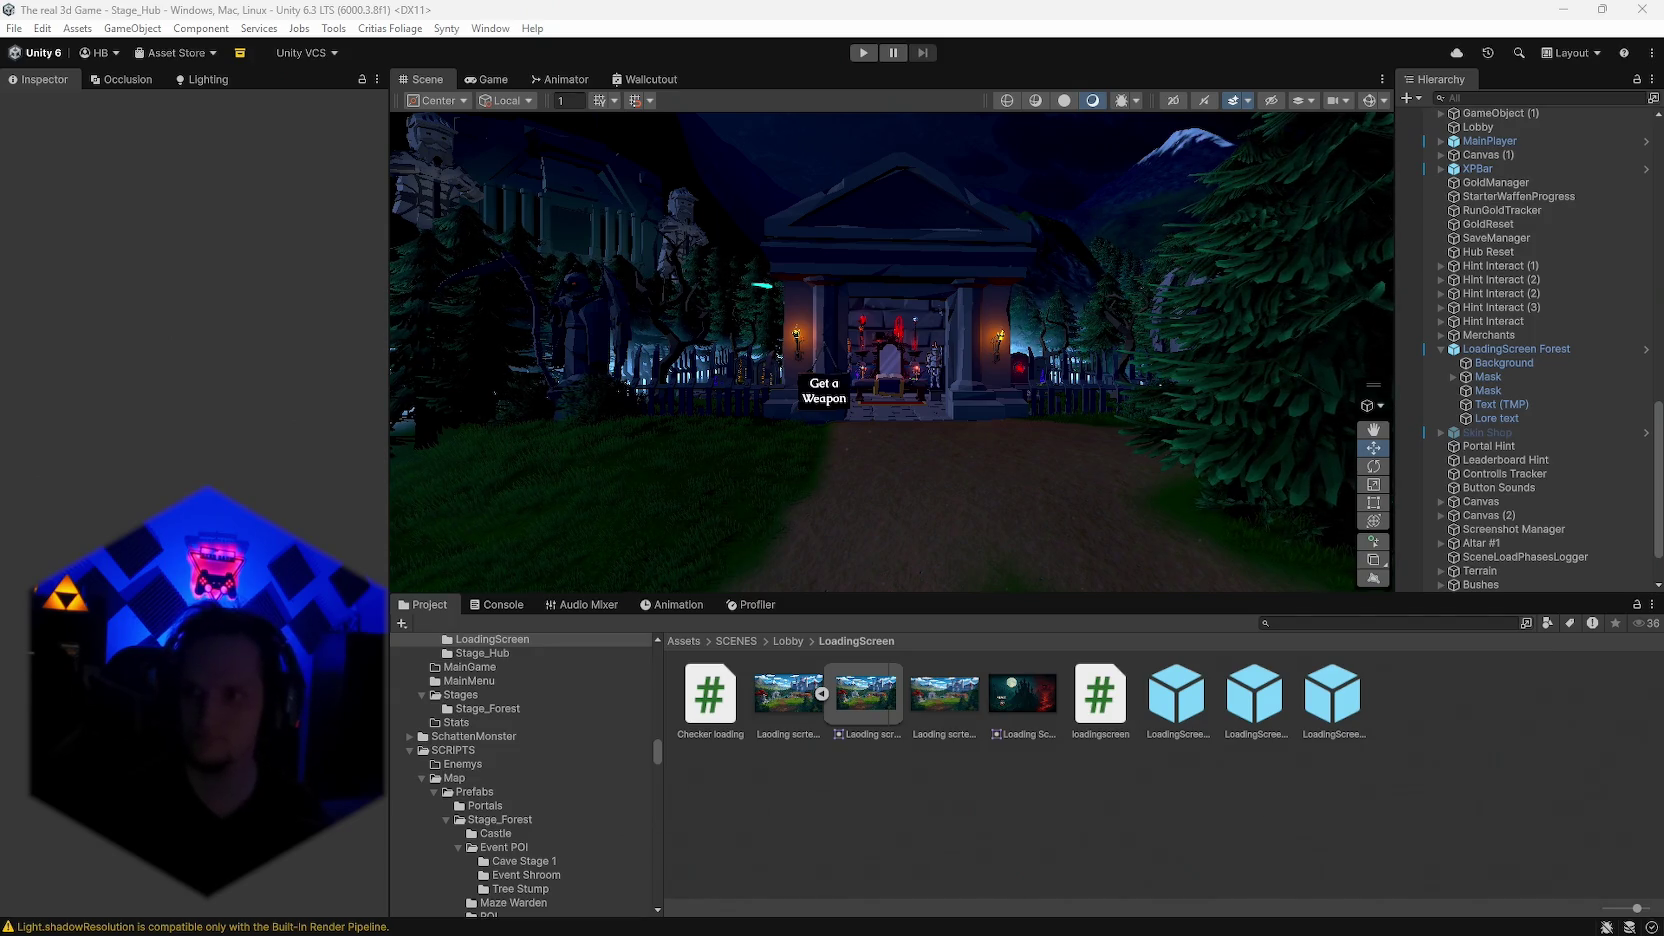
click(1058, 850)
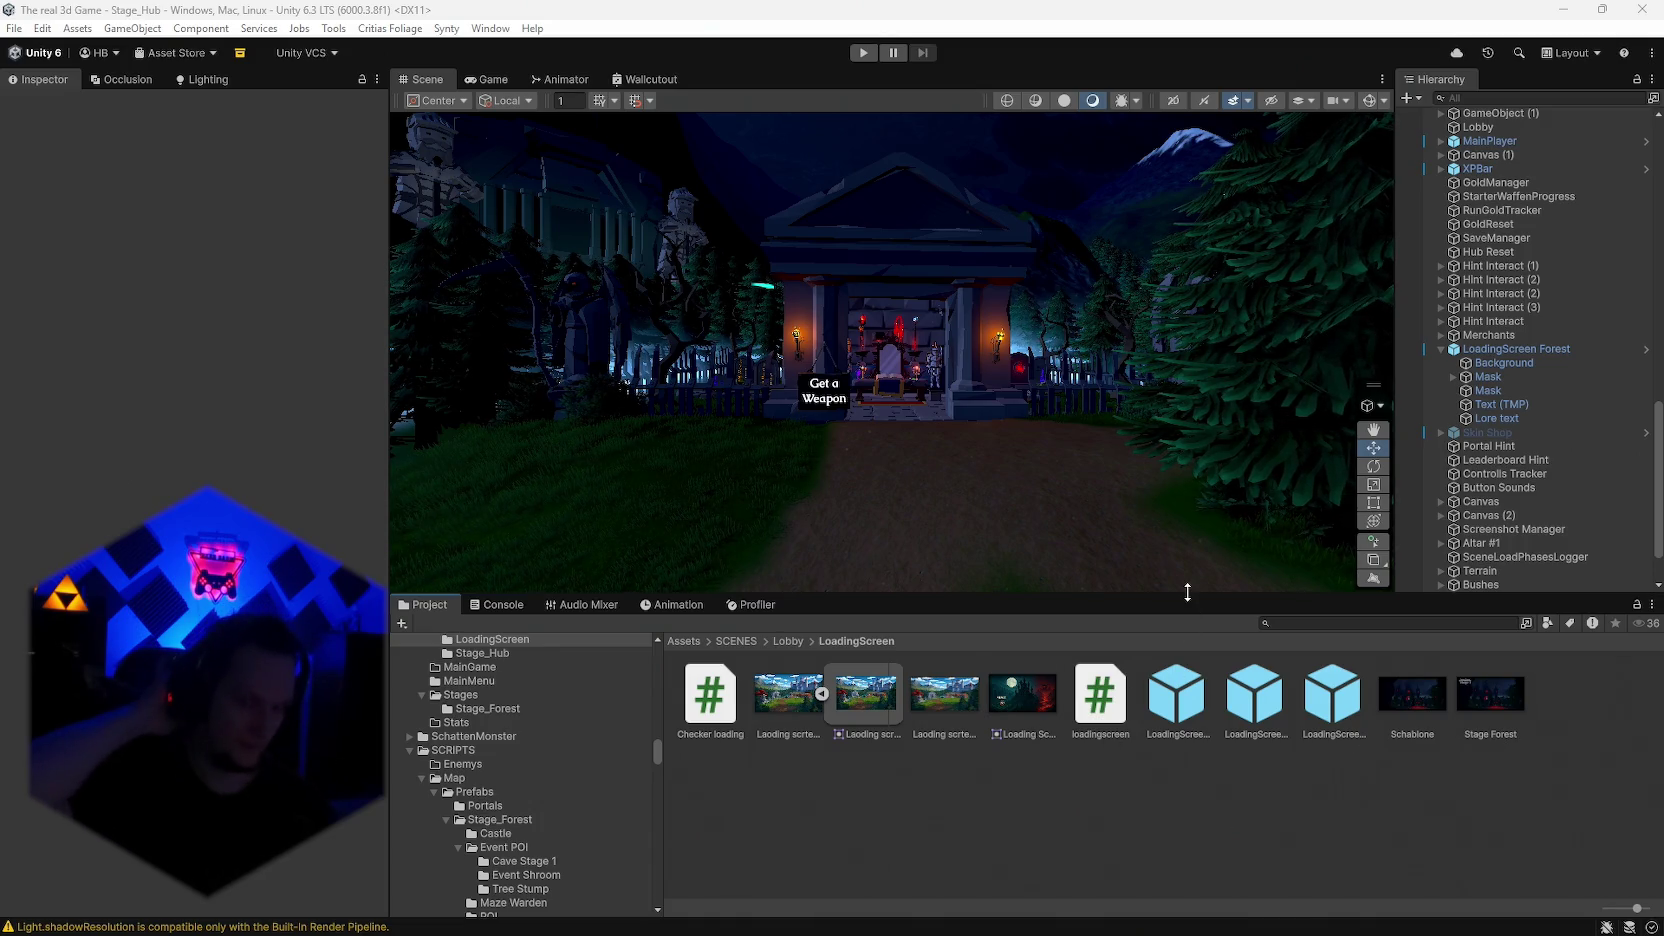
mouse_move(1487, 376)
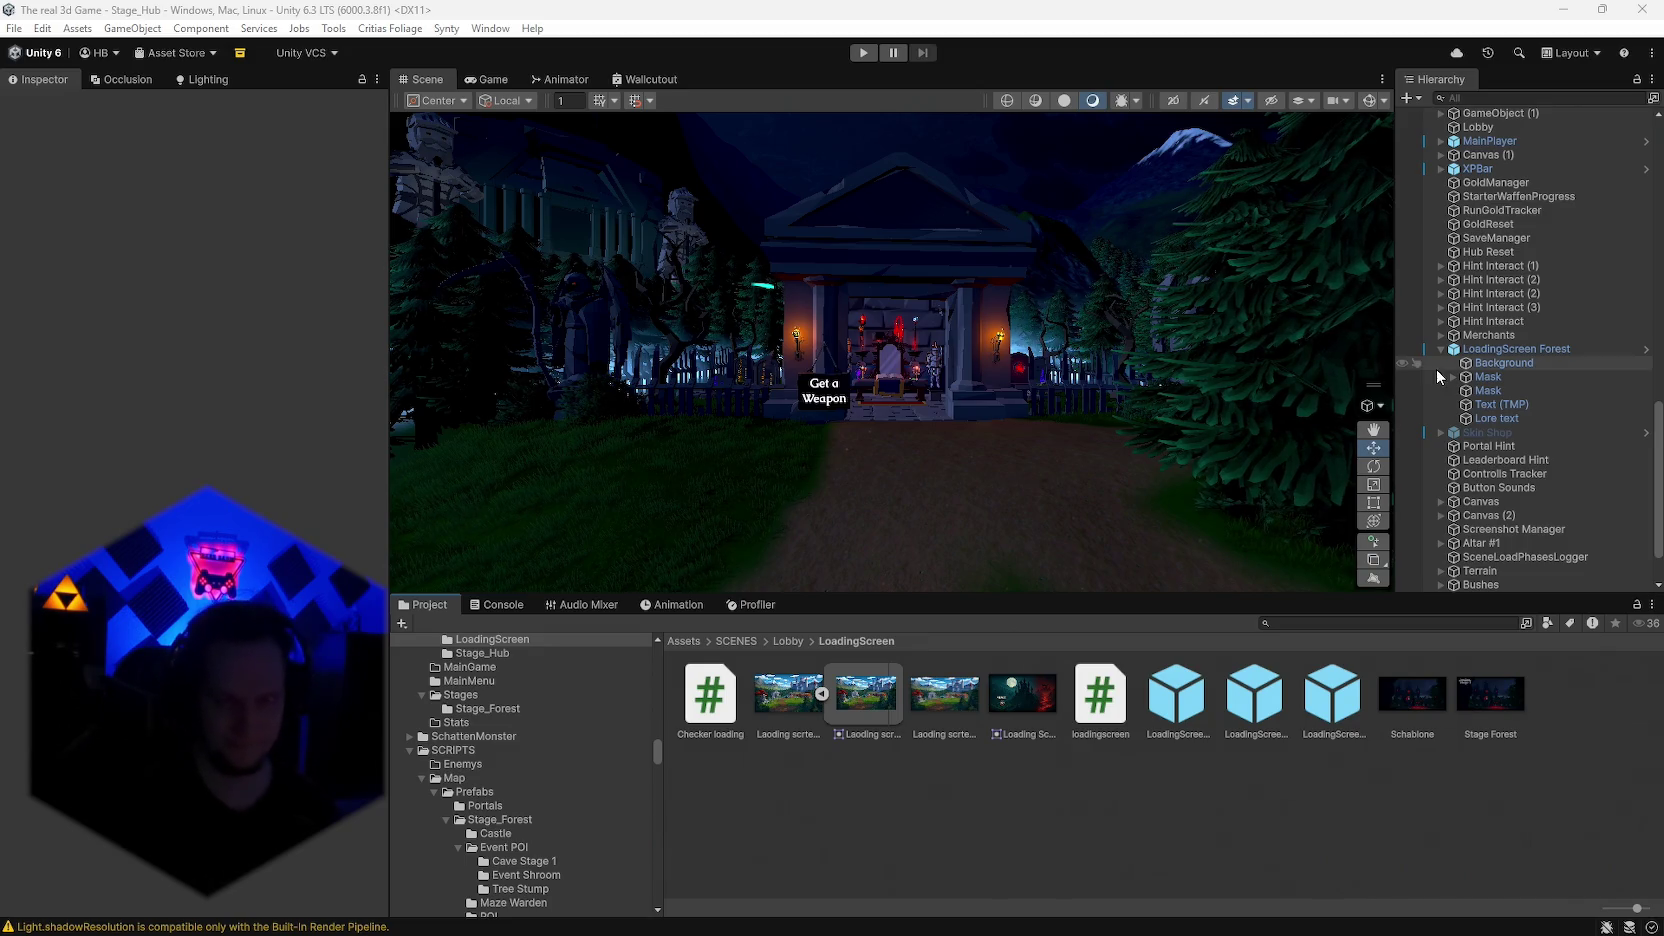
click(1516, 349)
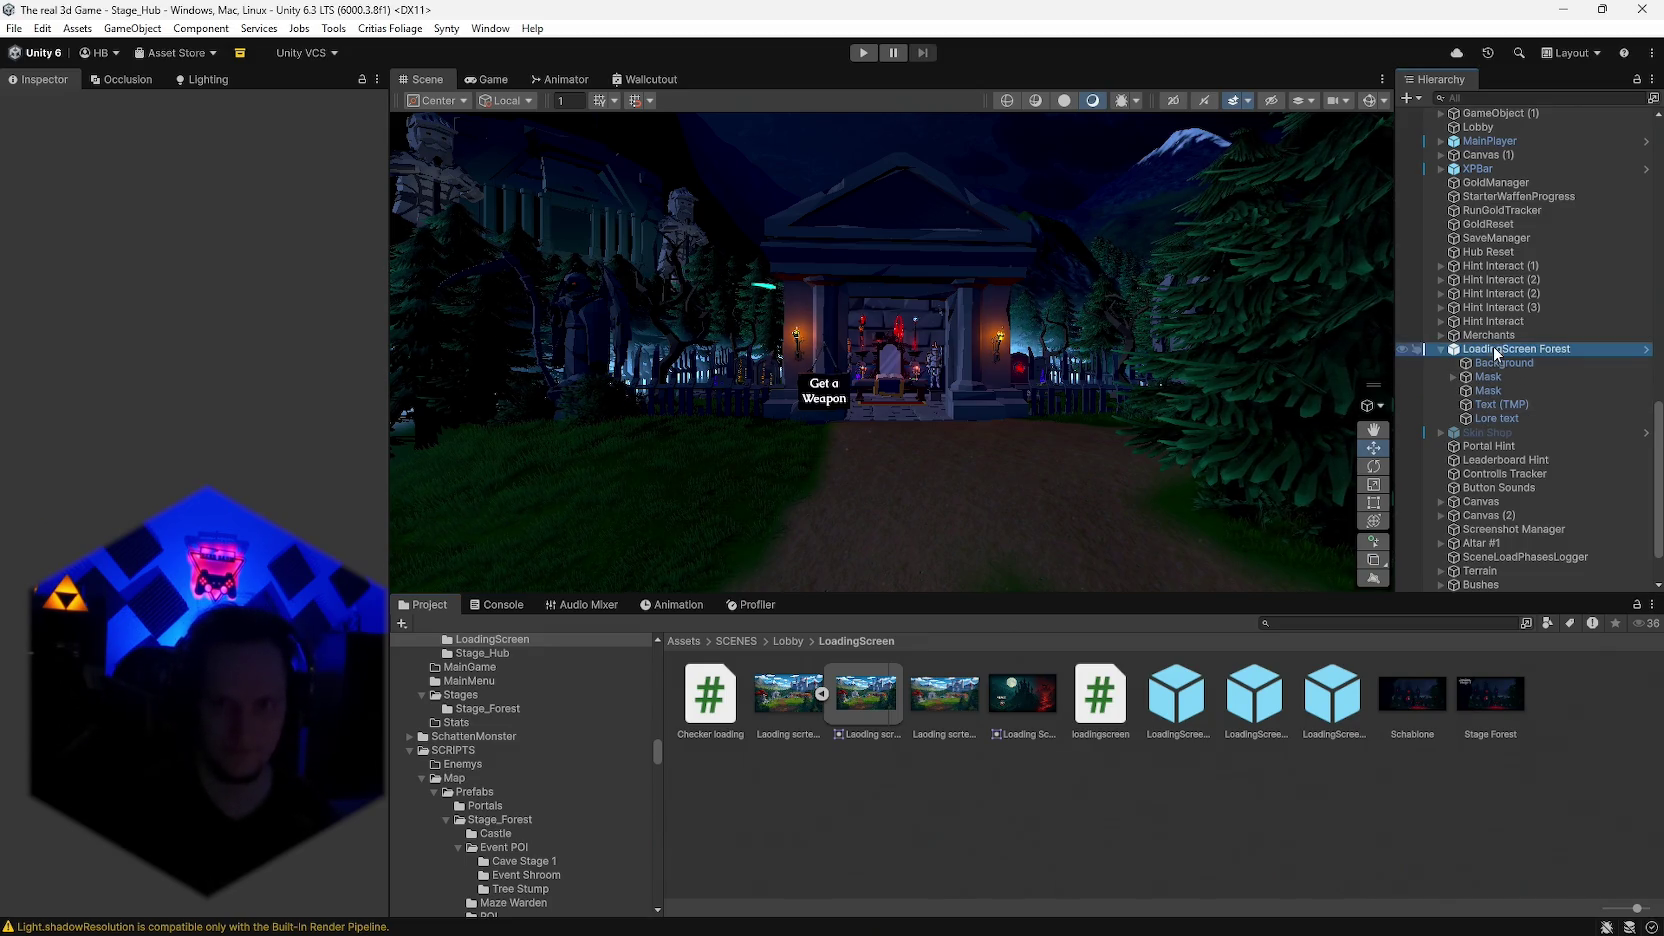
Step: Scroll LoadingScreen Forest's Inspector down to the Target Scene Background section
scroll(190, 400, down, 5)
scroll(190, 400, down, 5)
scroll(190, 400, down, 1)
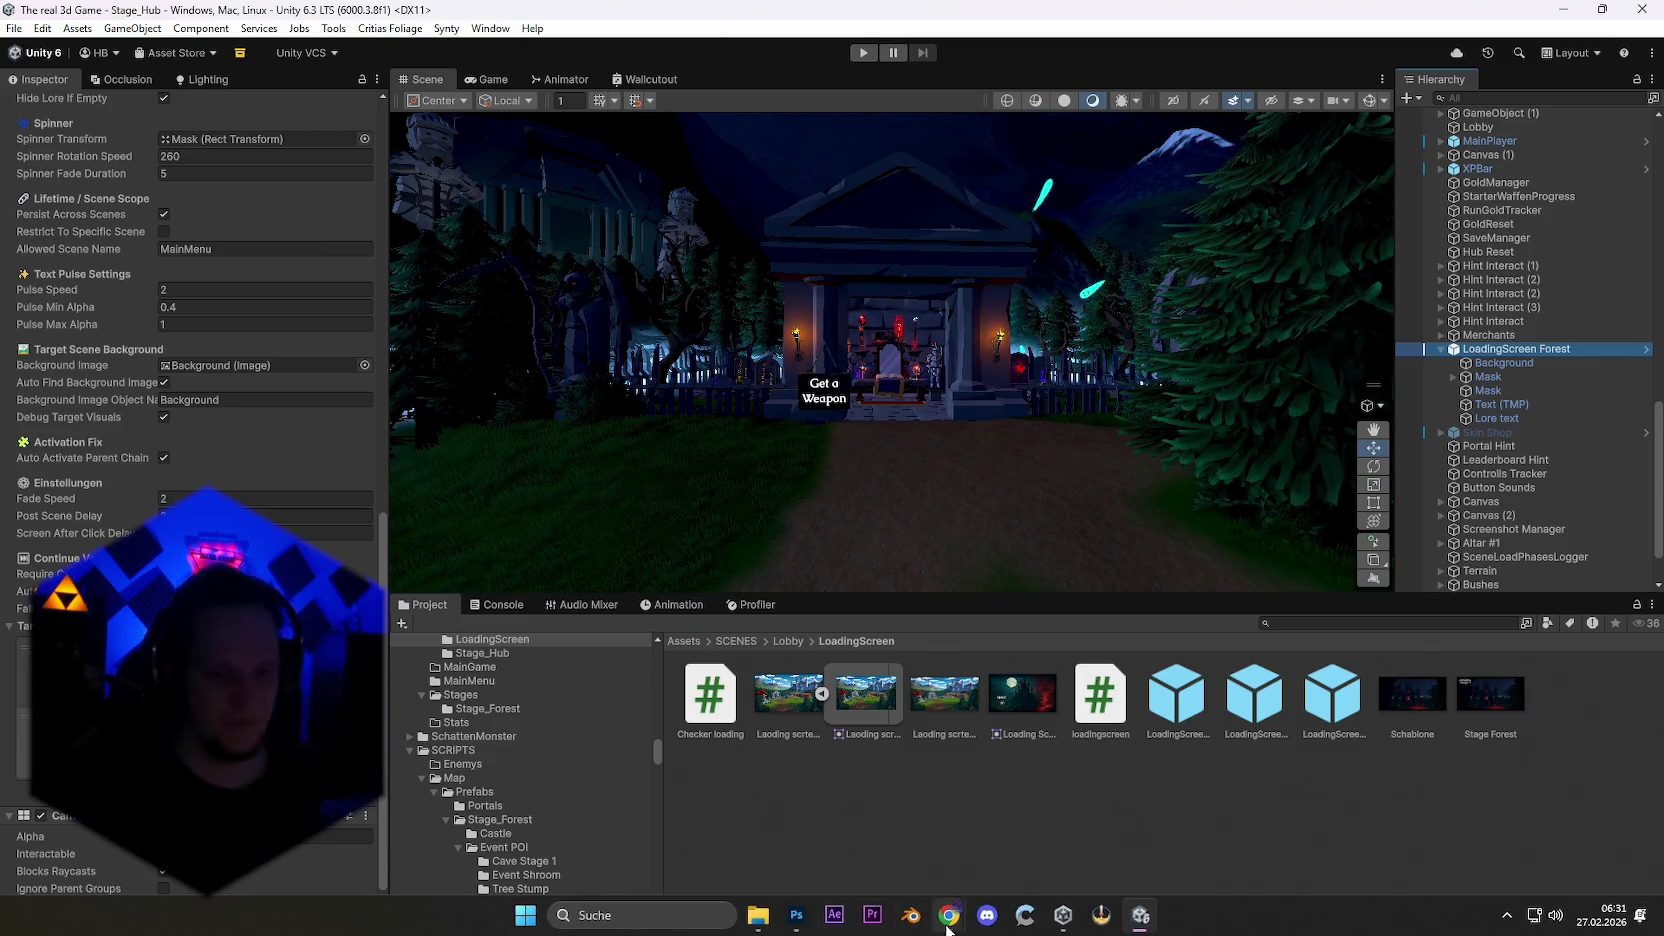
click(663, 918)
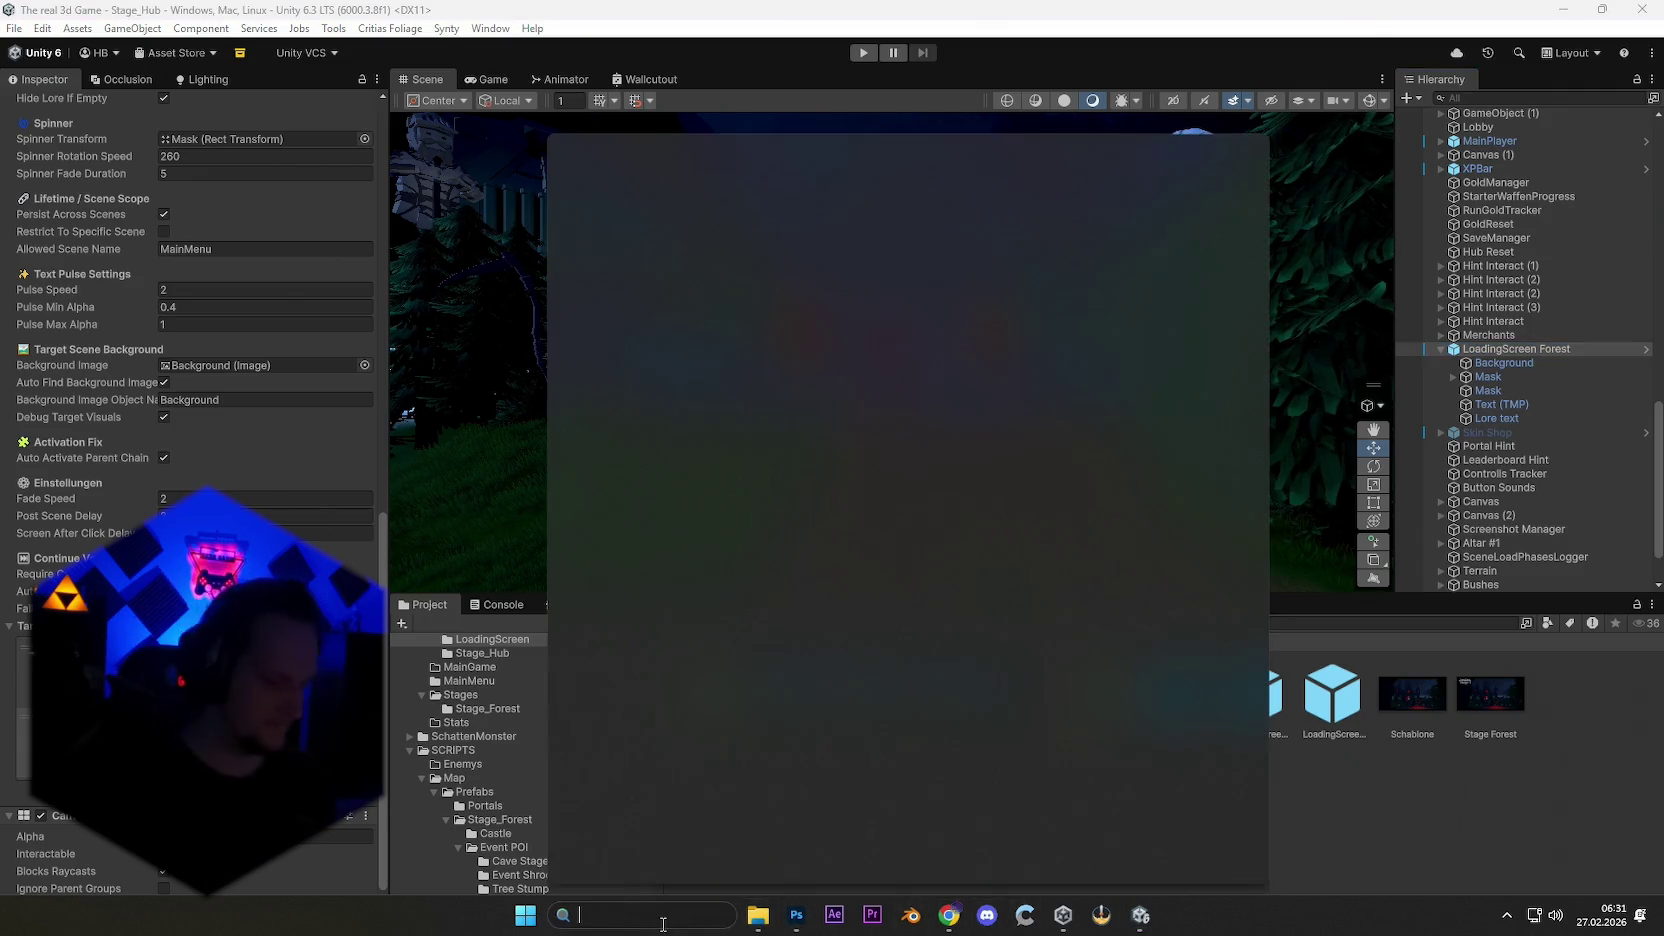
Step: Find and open Problem MONTAG.txt, scrolling to its Ideen section
text(problem MONTAG.txt)
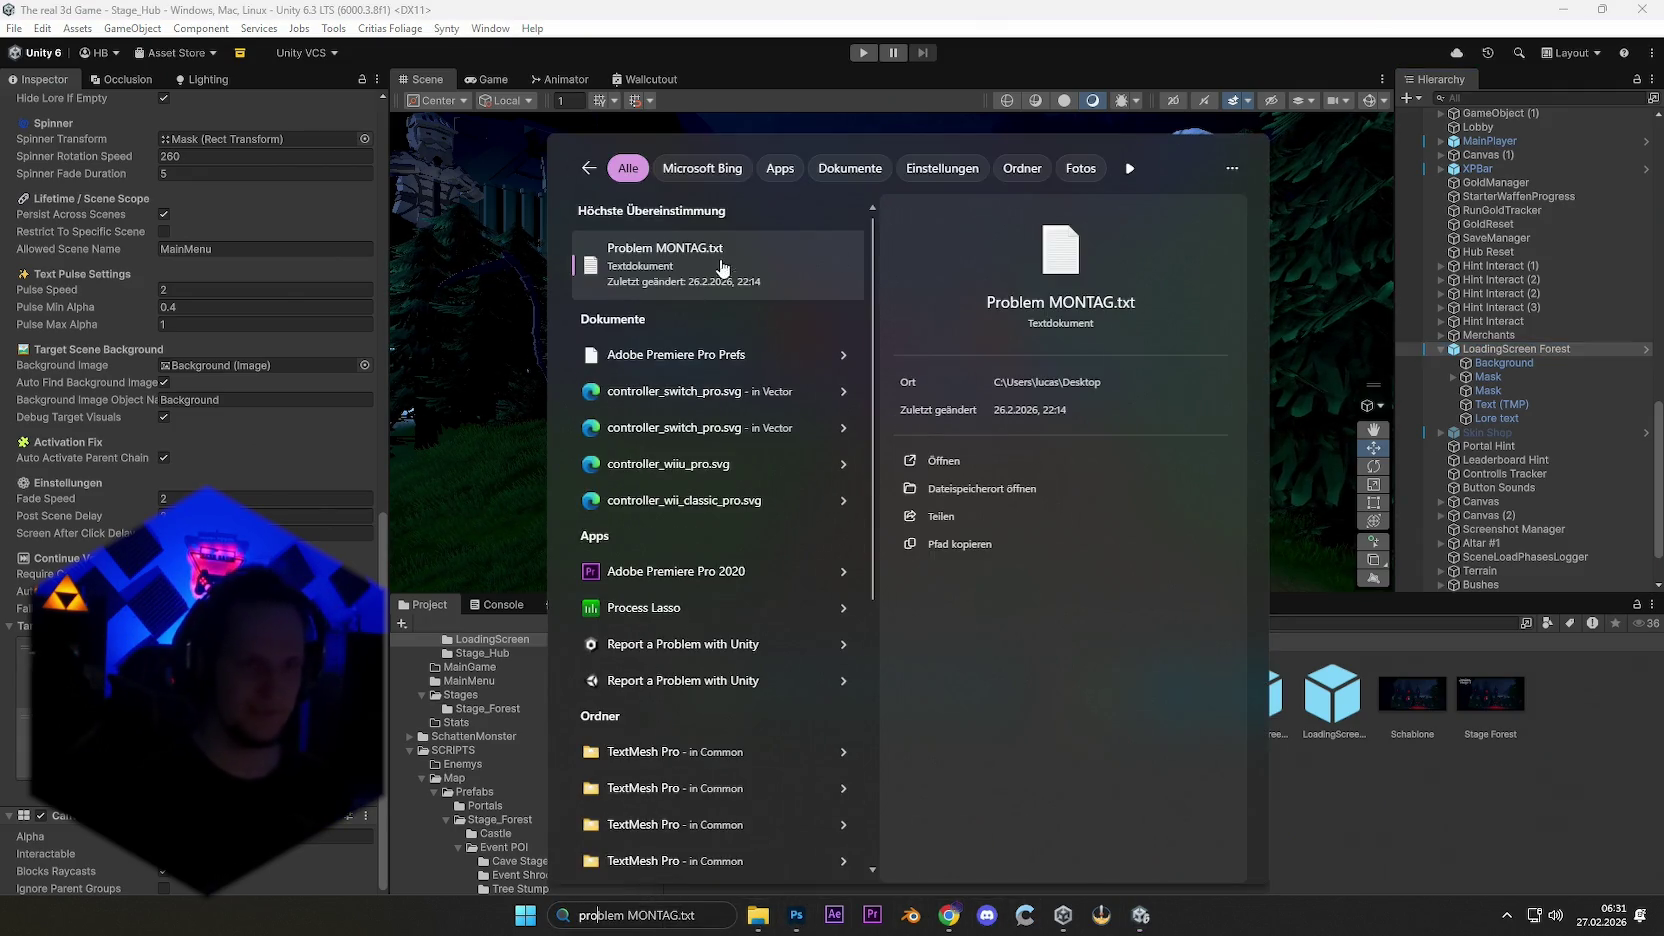
click(721, 266)
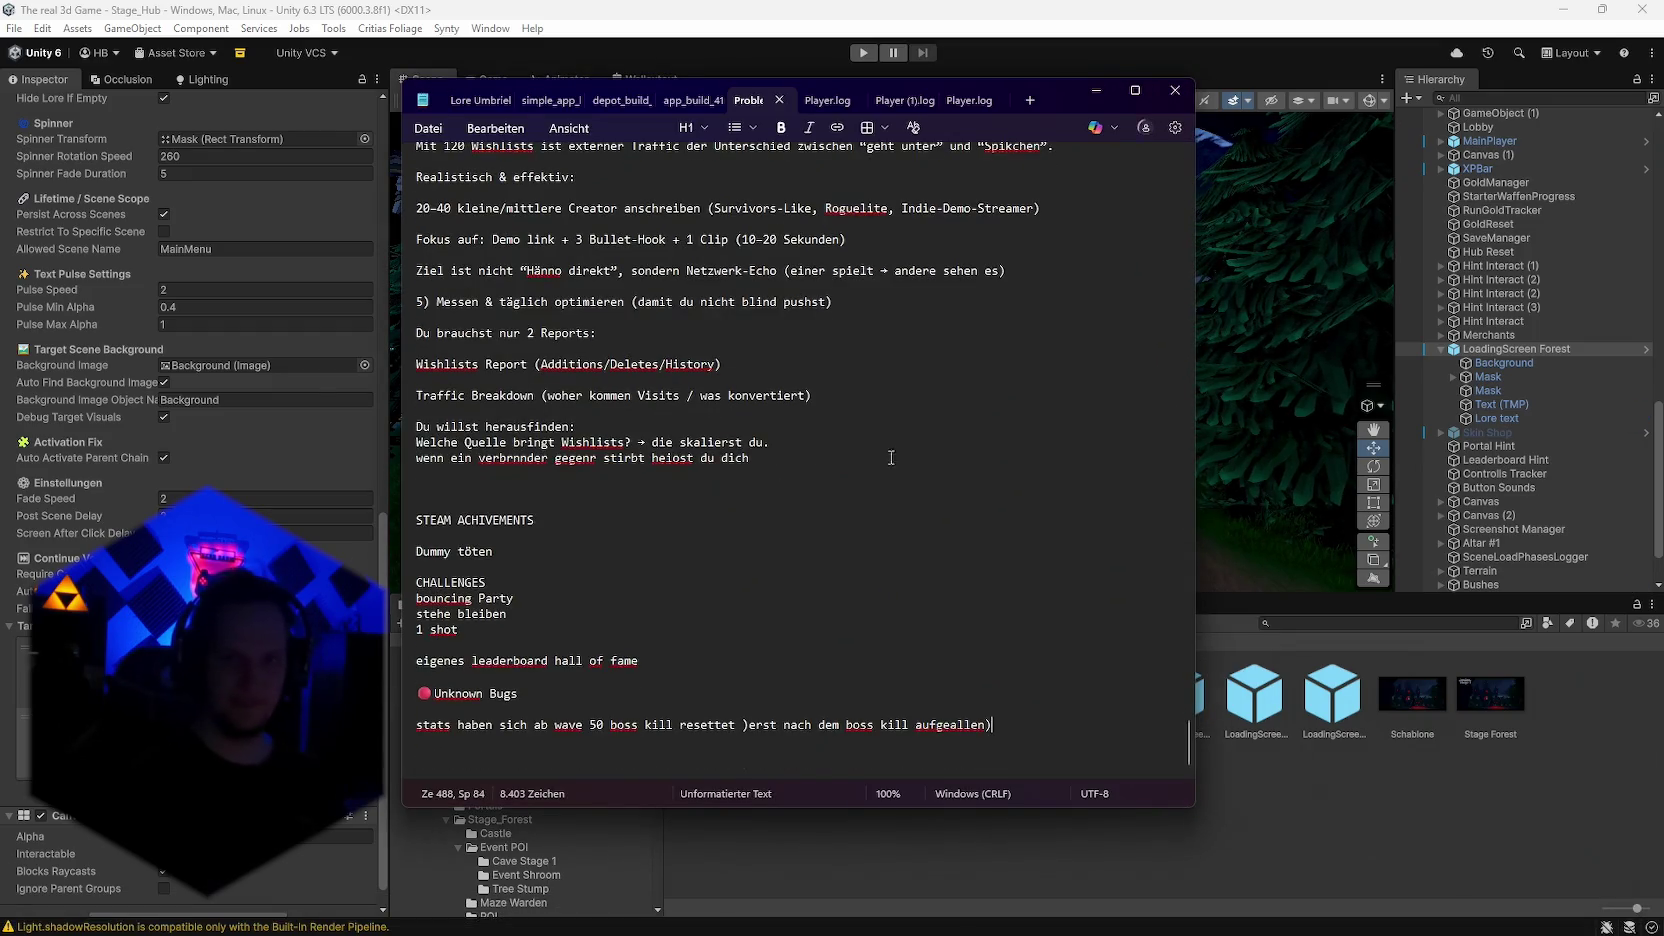
scroll(560, 660, up, 2)
scroll(620, 590, up, 10)
scroll(657, 554, up, 5)
scroll(657, 554, down, 20)
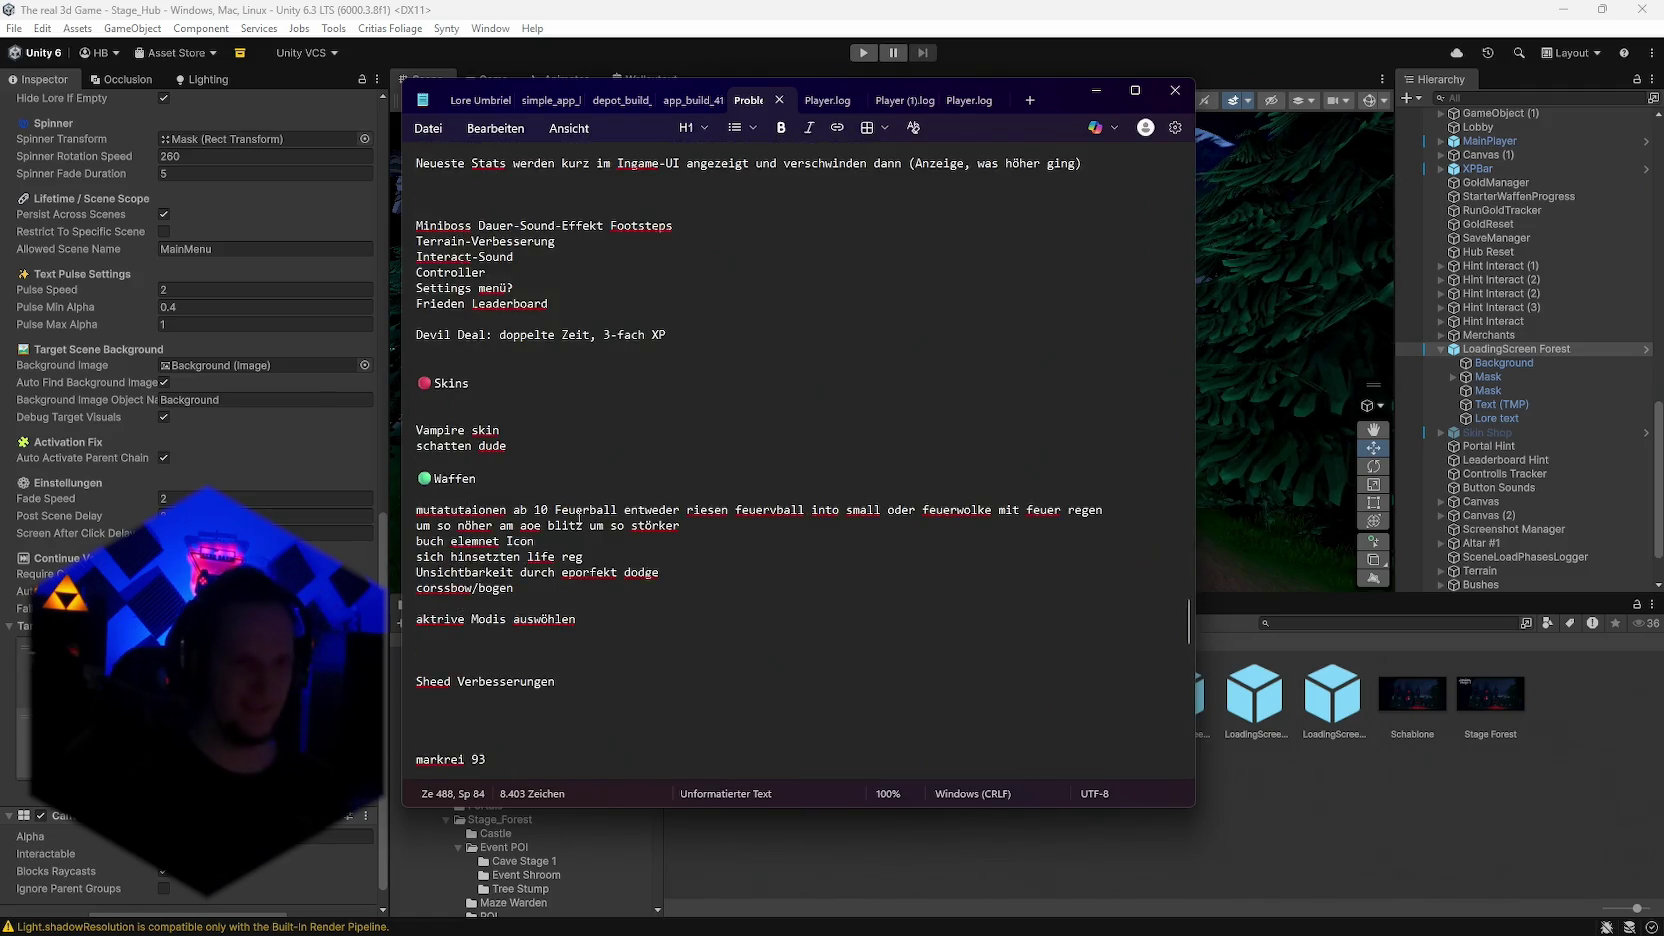
scroll(630, 570, up, 12)
scroll(602, 586, up, 12)
scroll(602, 586, up, 15)
scroll(530, 470, up, 5)
scroll(500, 420, up, 4)
scroll(462, 365, down, 6)
Step: Add 'Ölgemälde wenn laoding scren übergang' under Ideen and close Notepad
click(456, 405)
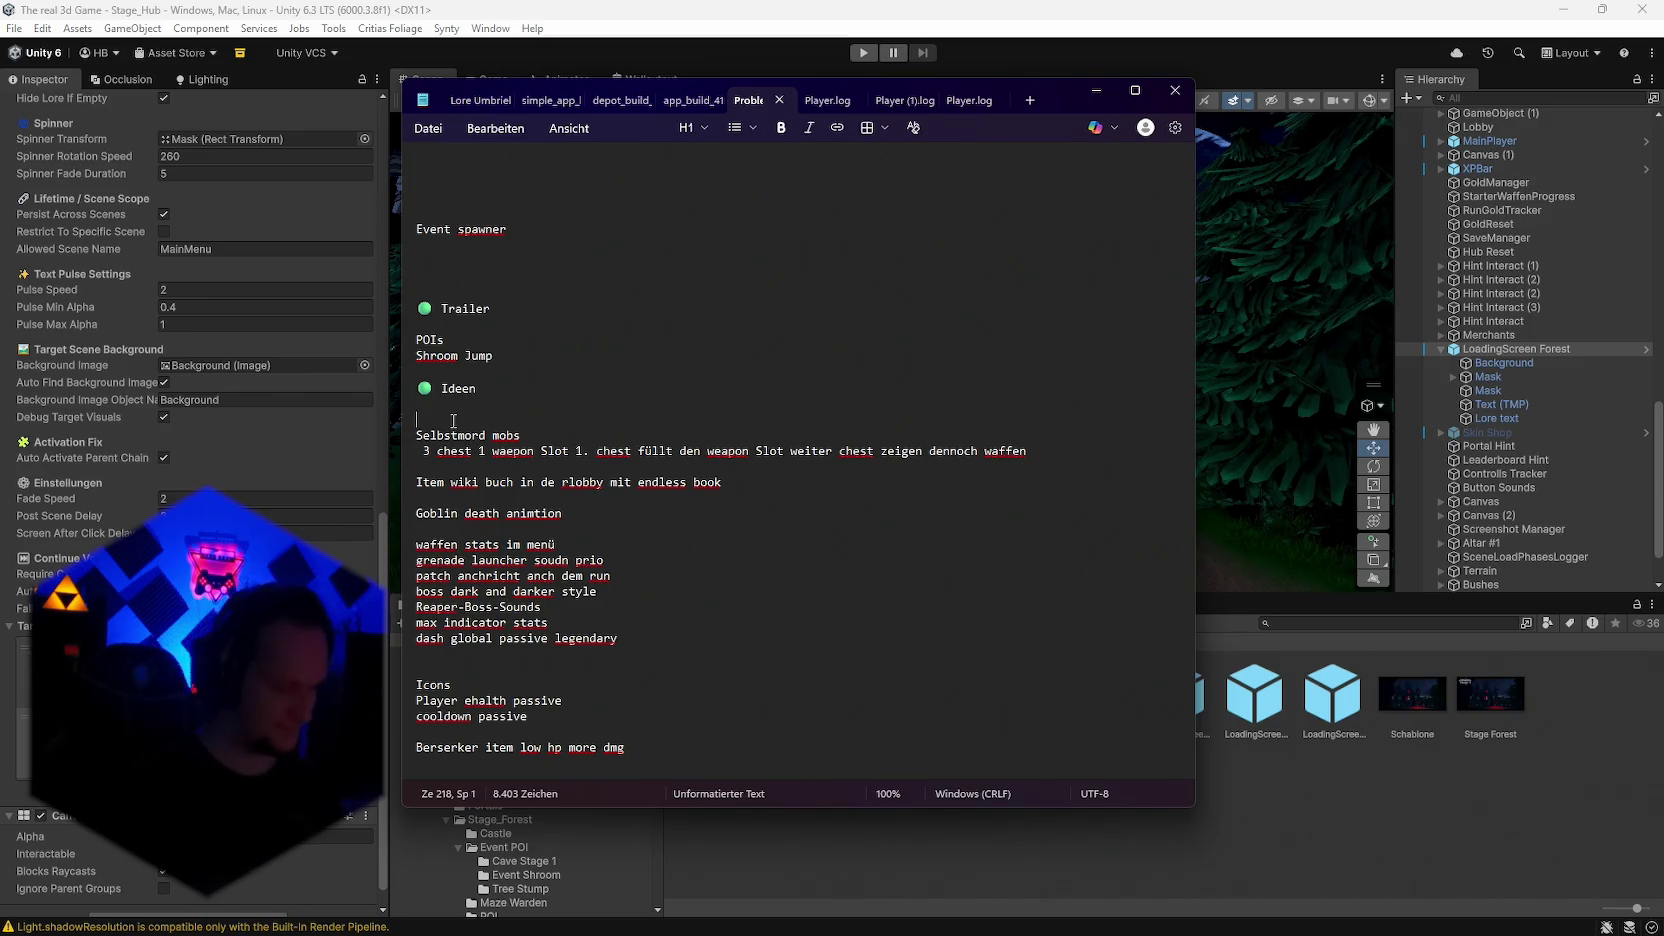
text(ölgem)
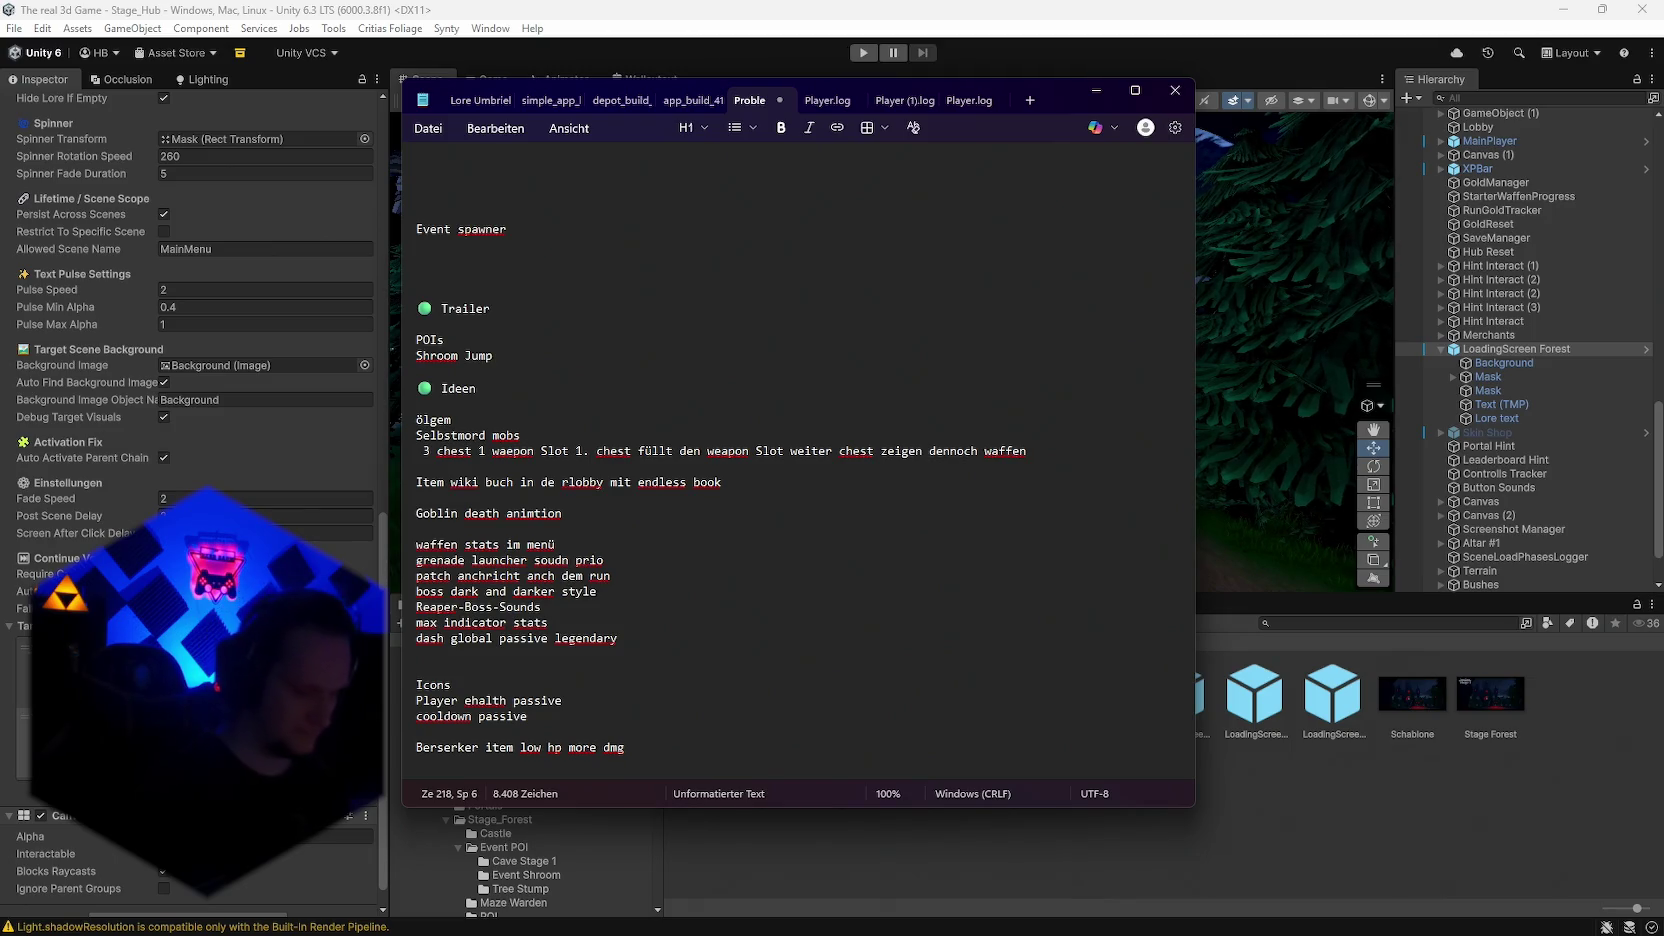
text(e we)
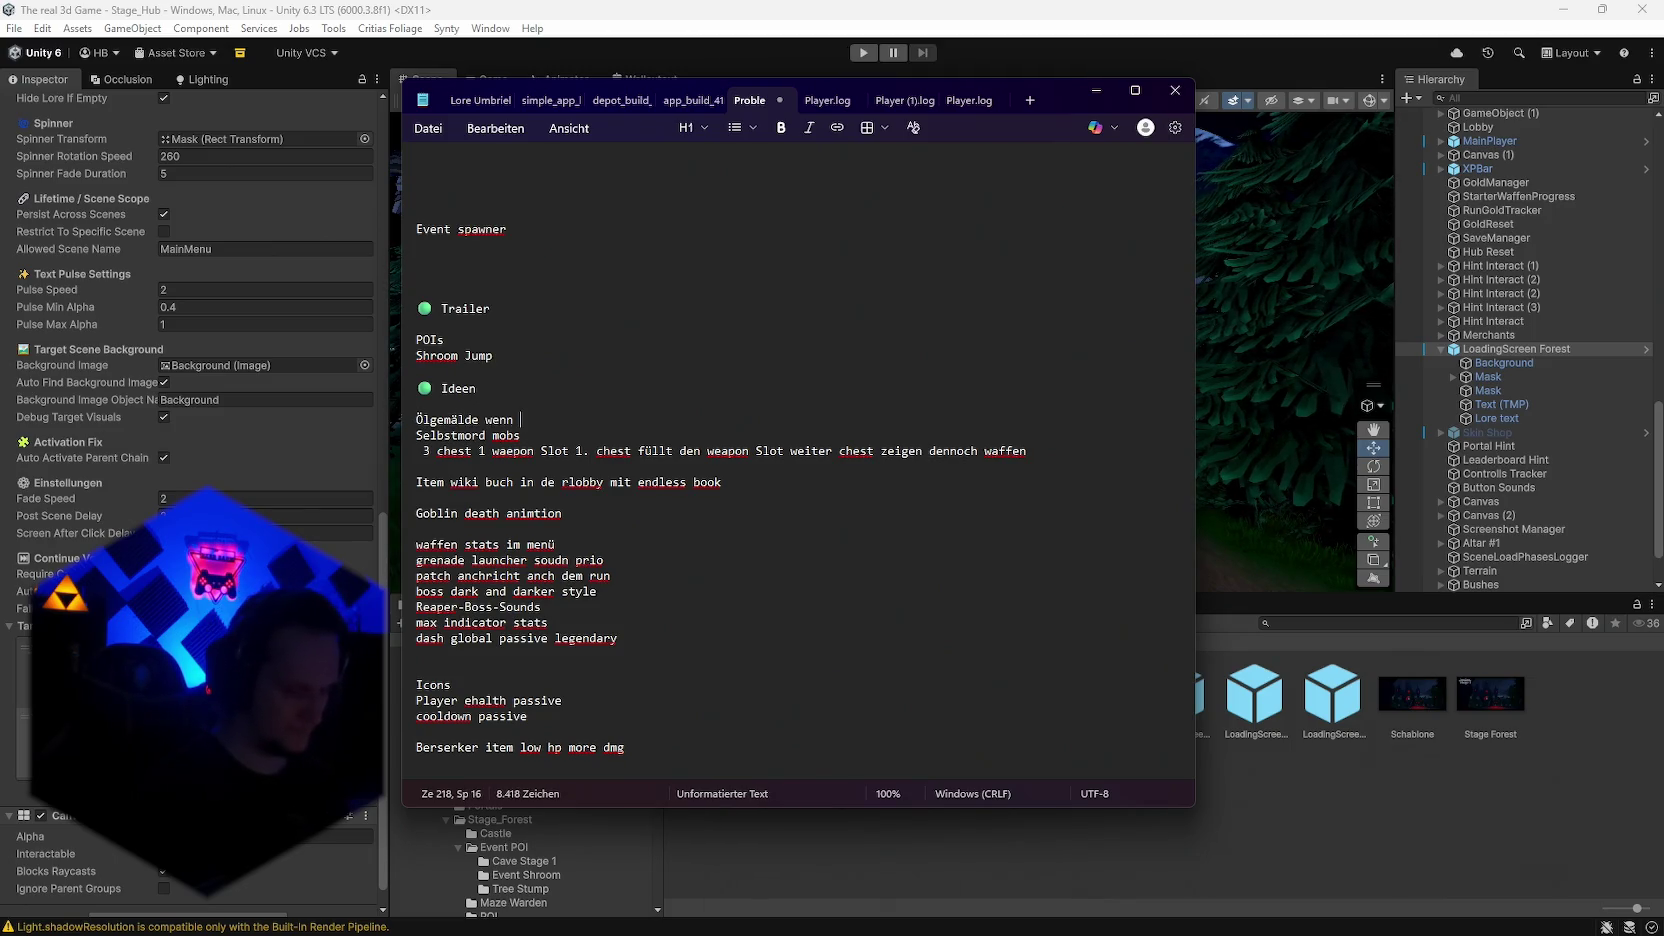
text(ng scren)
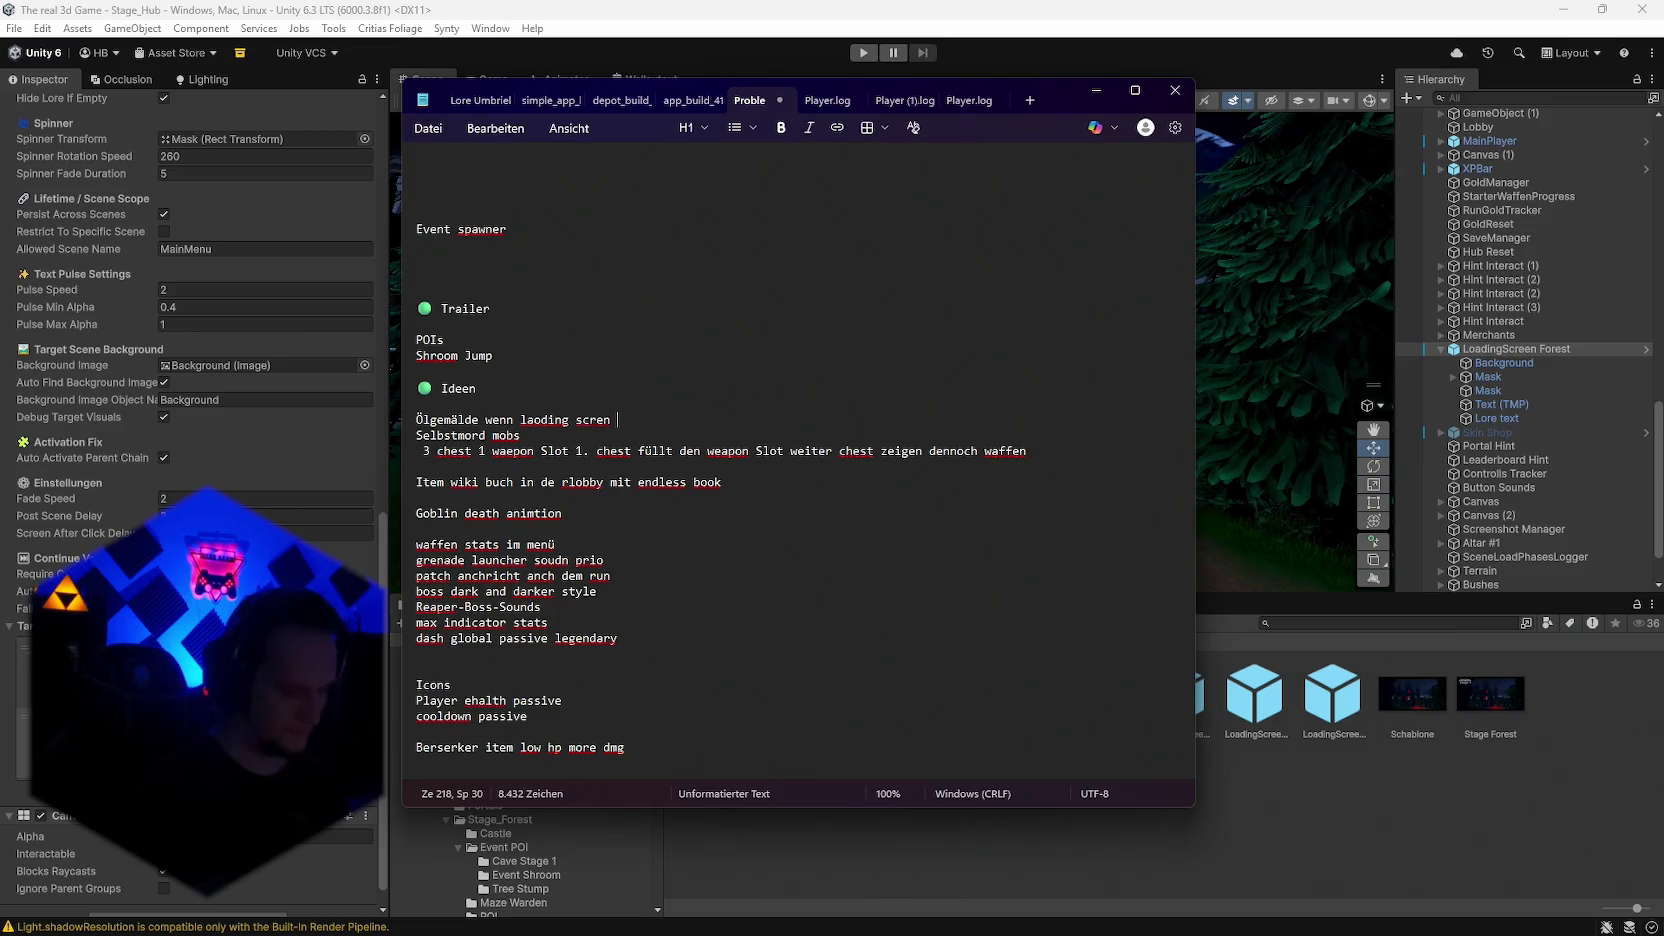
text(übergang)
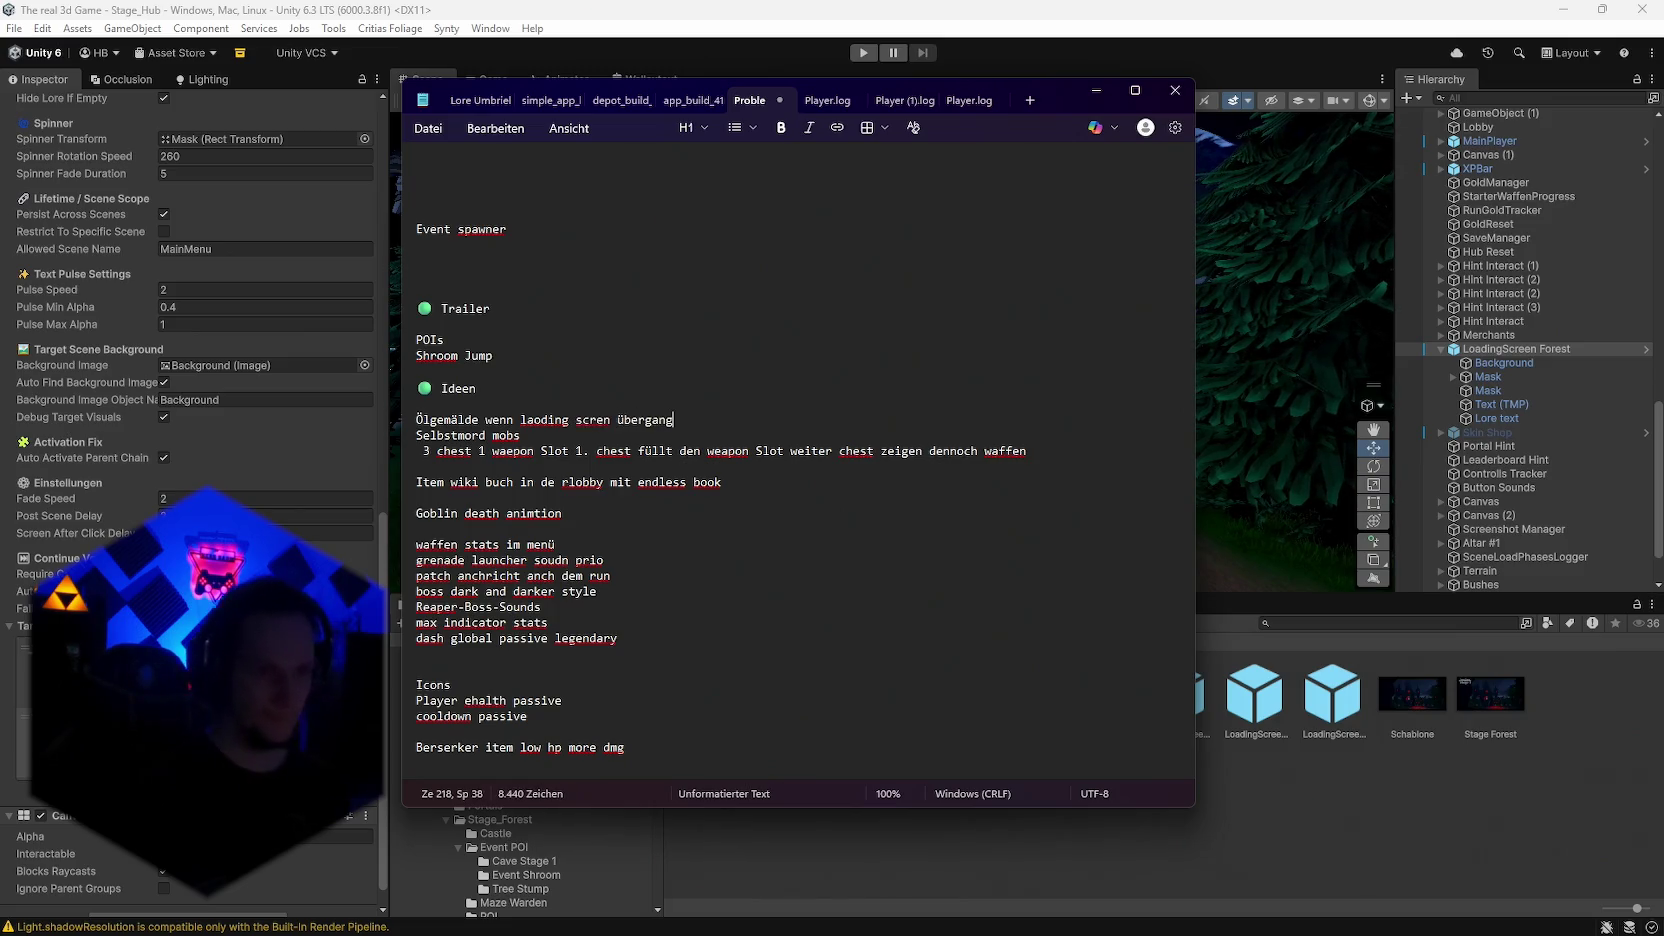
click(1096, 90)
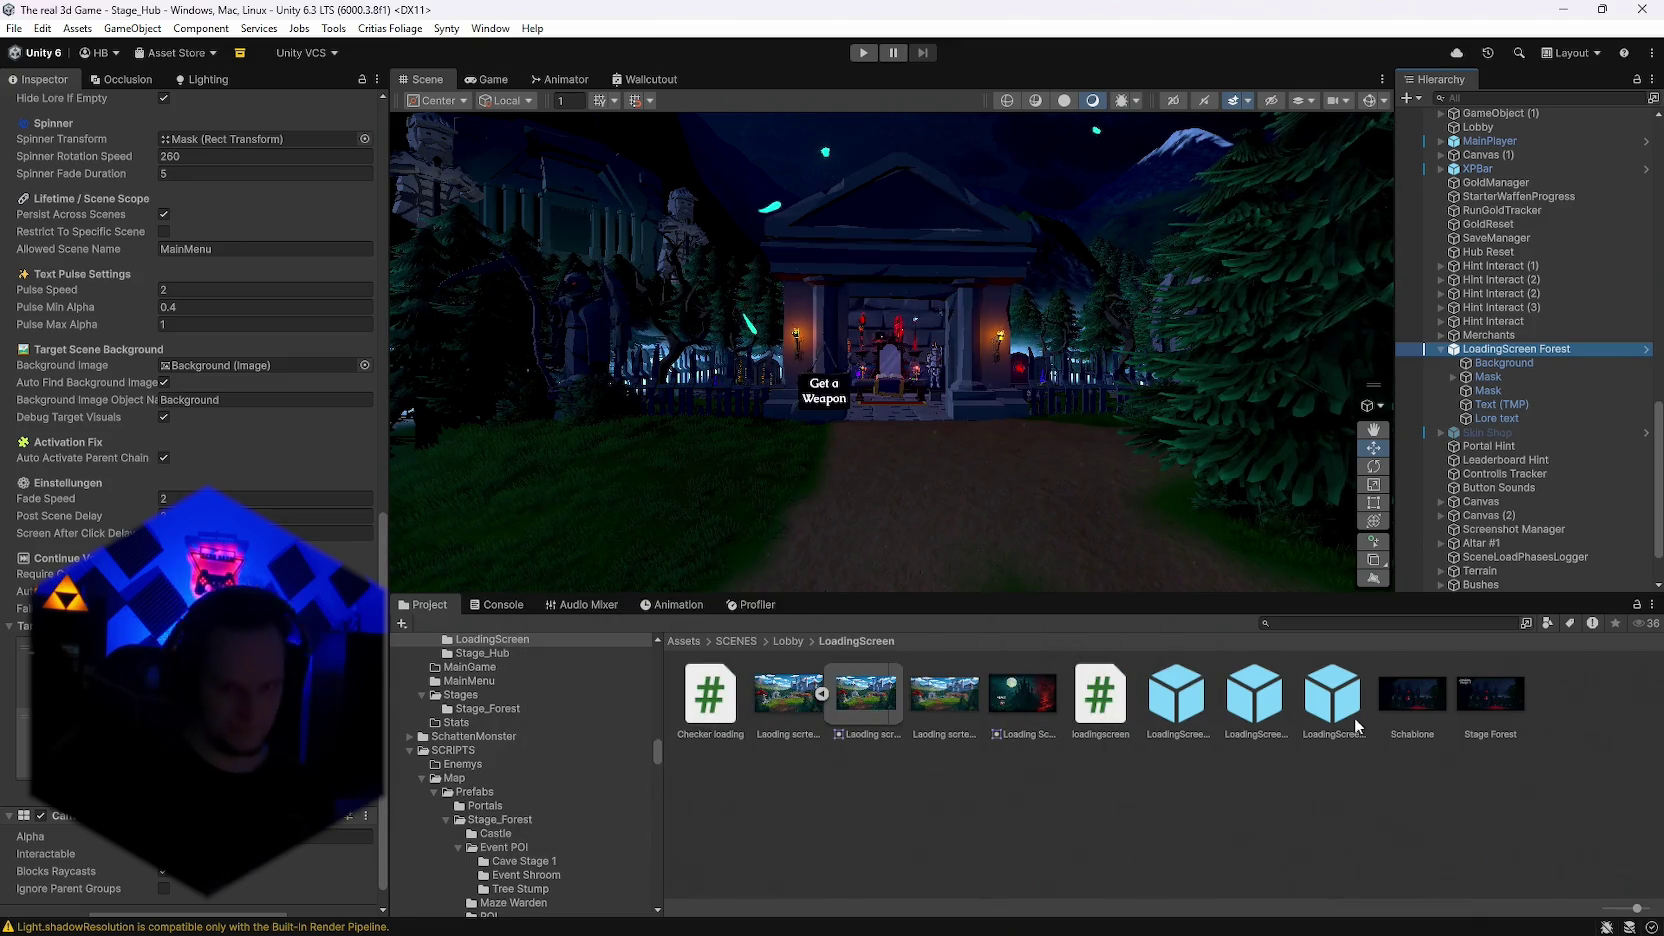
Step: Check Stage Forest's import settings: Default texture, 2048×1024, max size 2048
click(1470, 705)
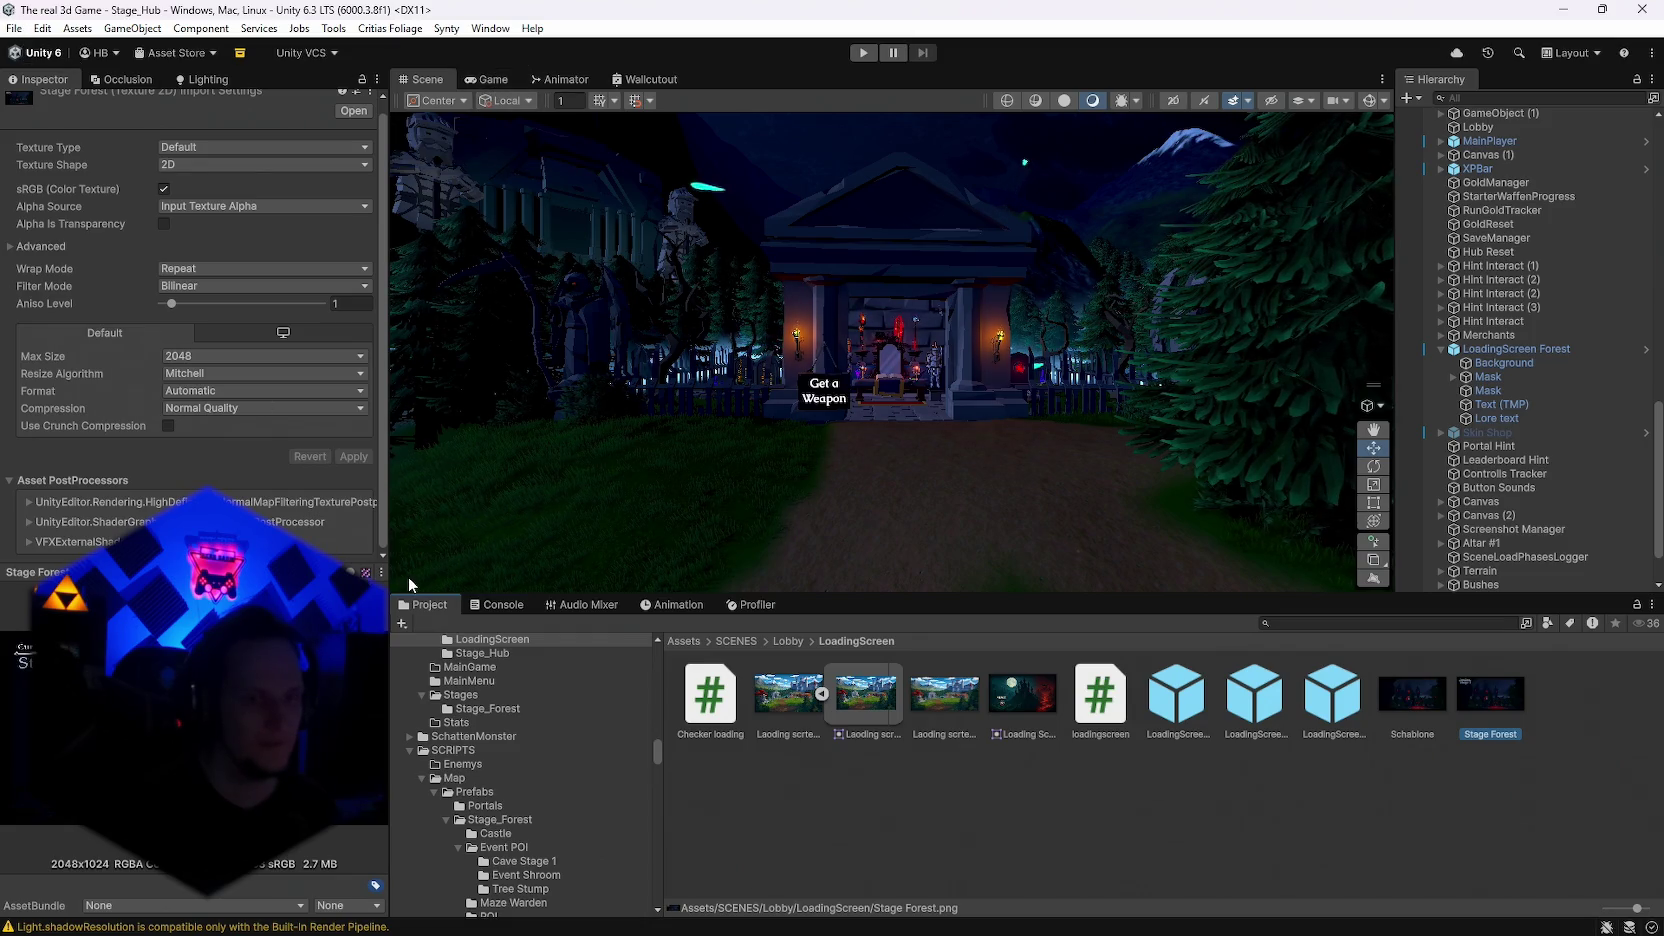
key(alt+Tab)
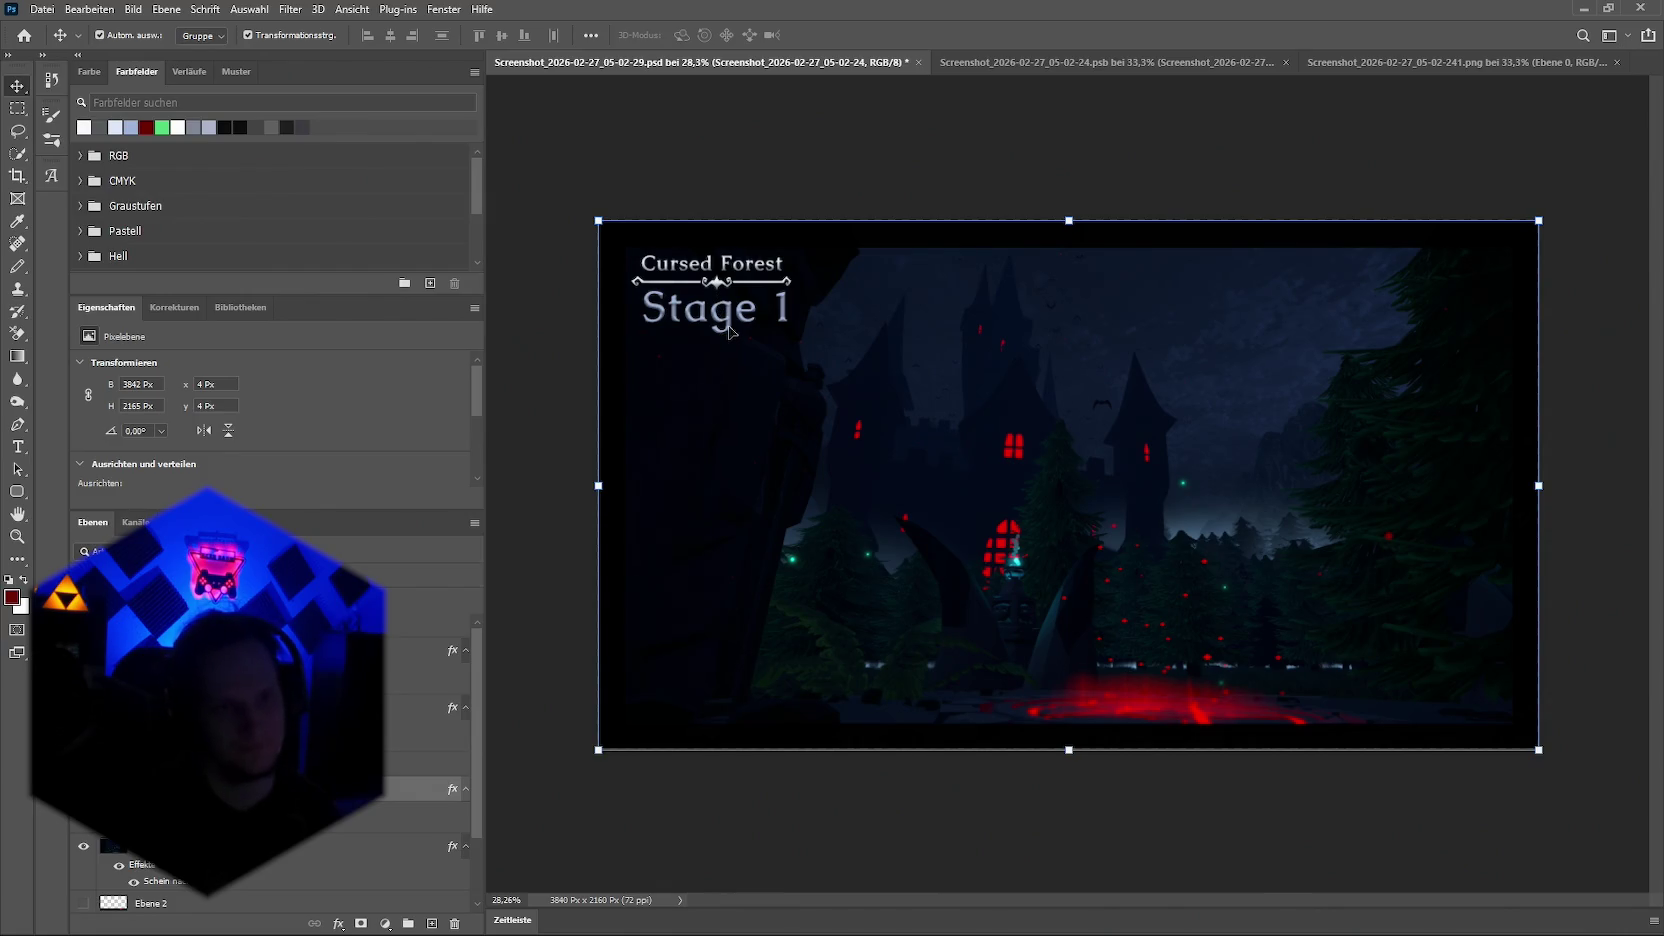
Step: Glance at the Cursed Forest Stage 1 image in Photoshop, then return to Unity
key(alt+Tab)
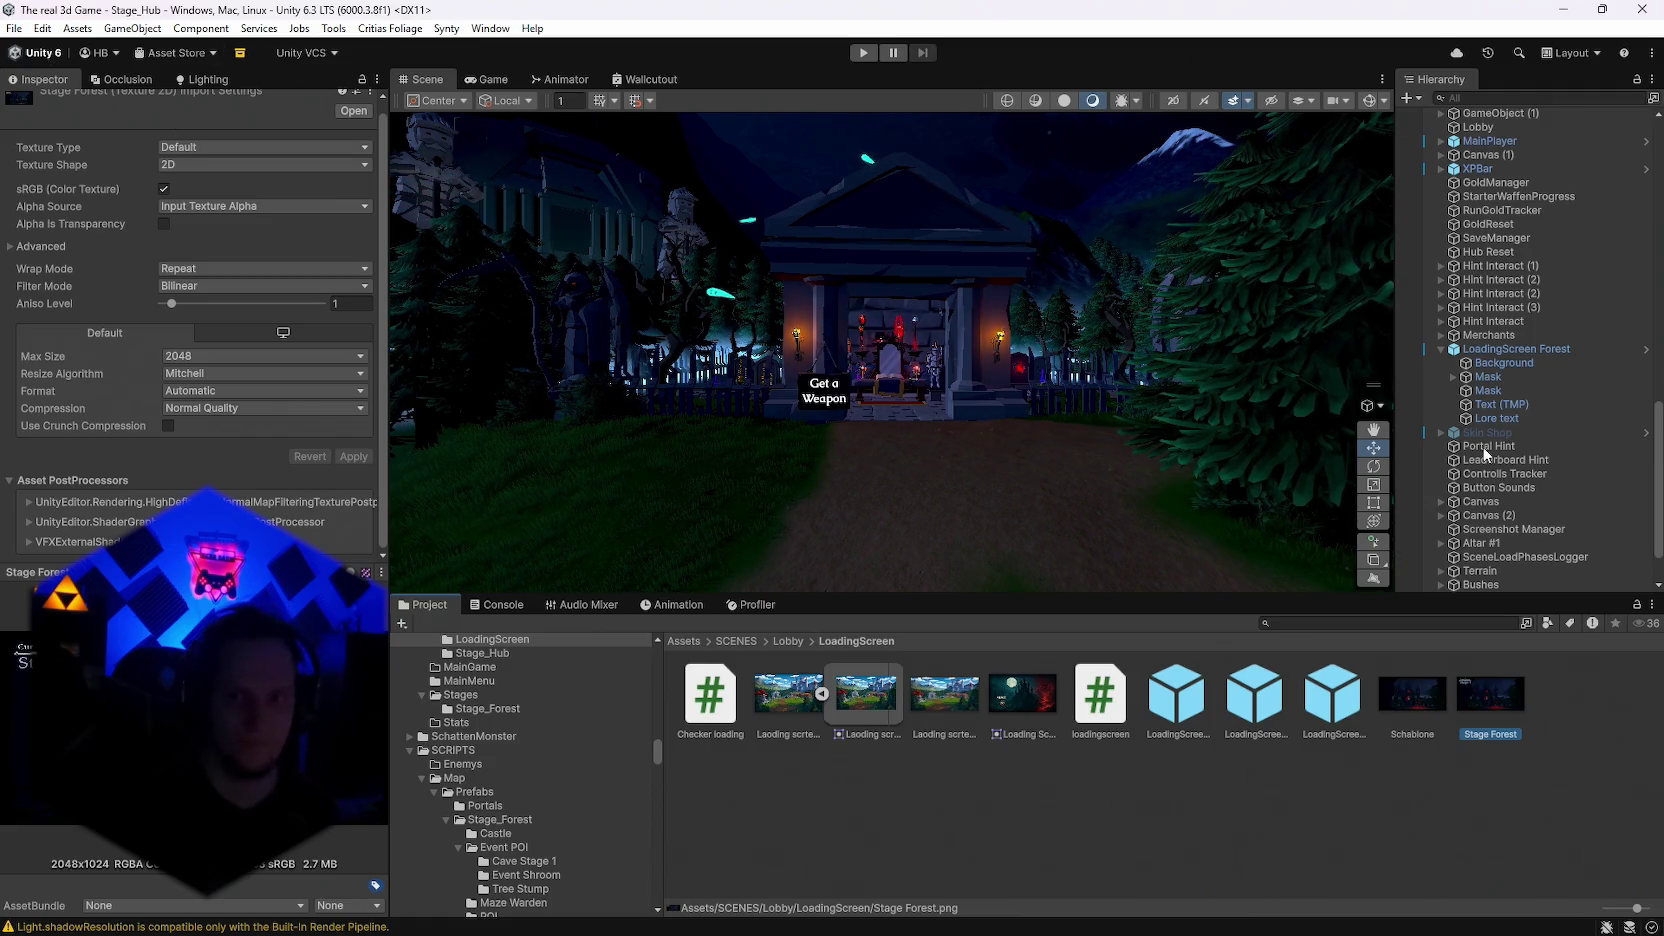
click(1503, 362)
Step: Select Schablone and Stage Forest together, keeping Input Texture Alpha and 2D shape
click(1490, 693)
ctrl+click(1420, 705)
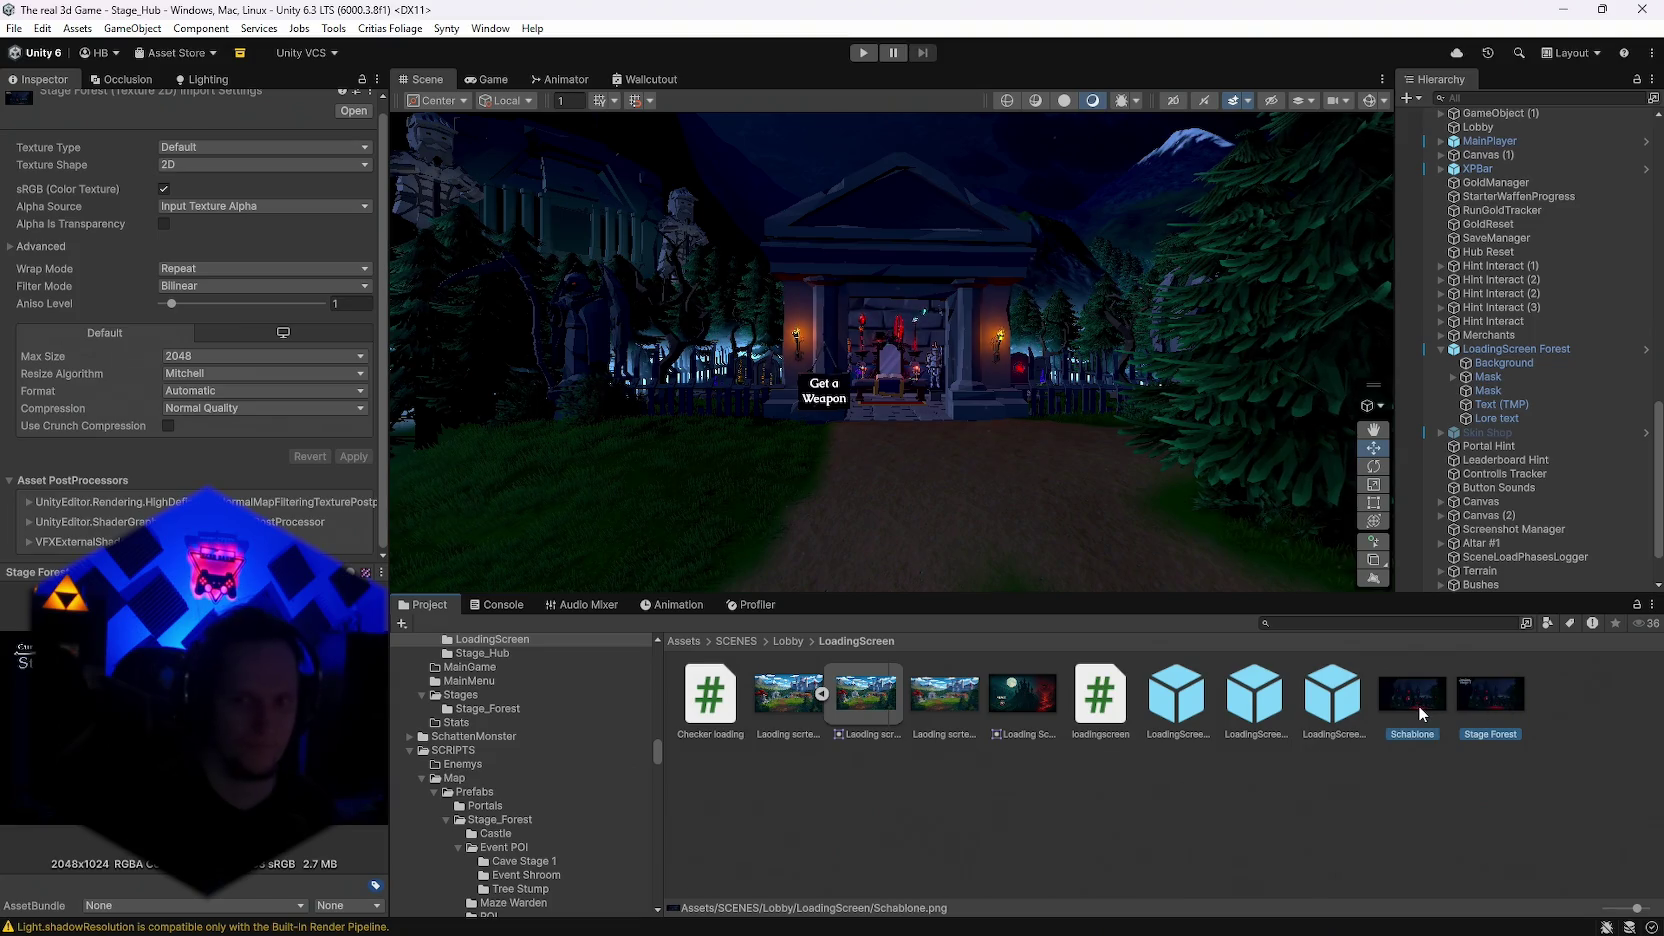
click(230, 164)
click(139, 207)
click(205, 206)
click(205, 237)
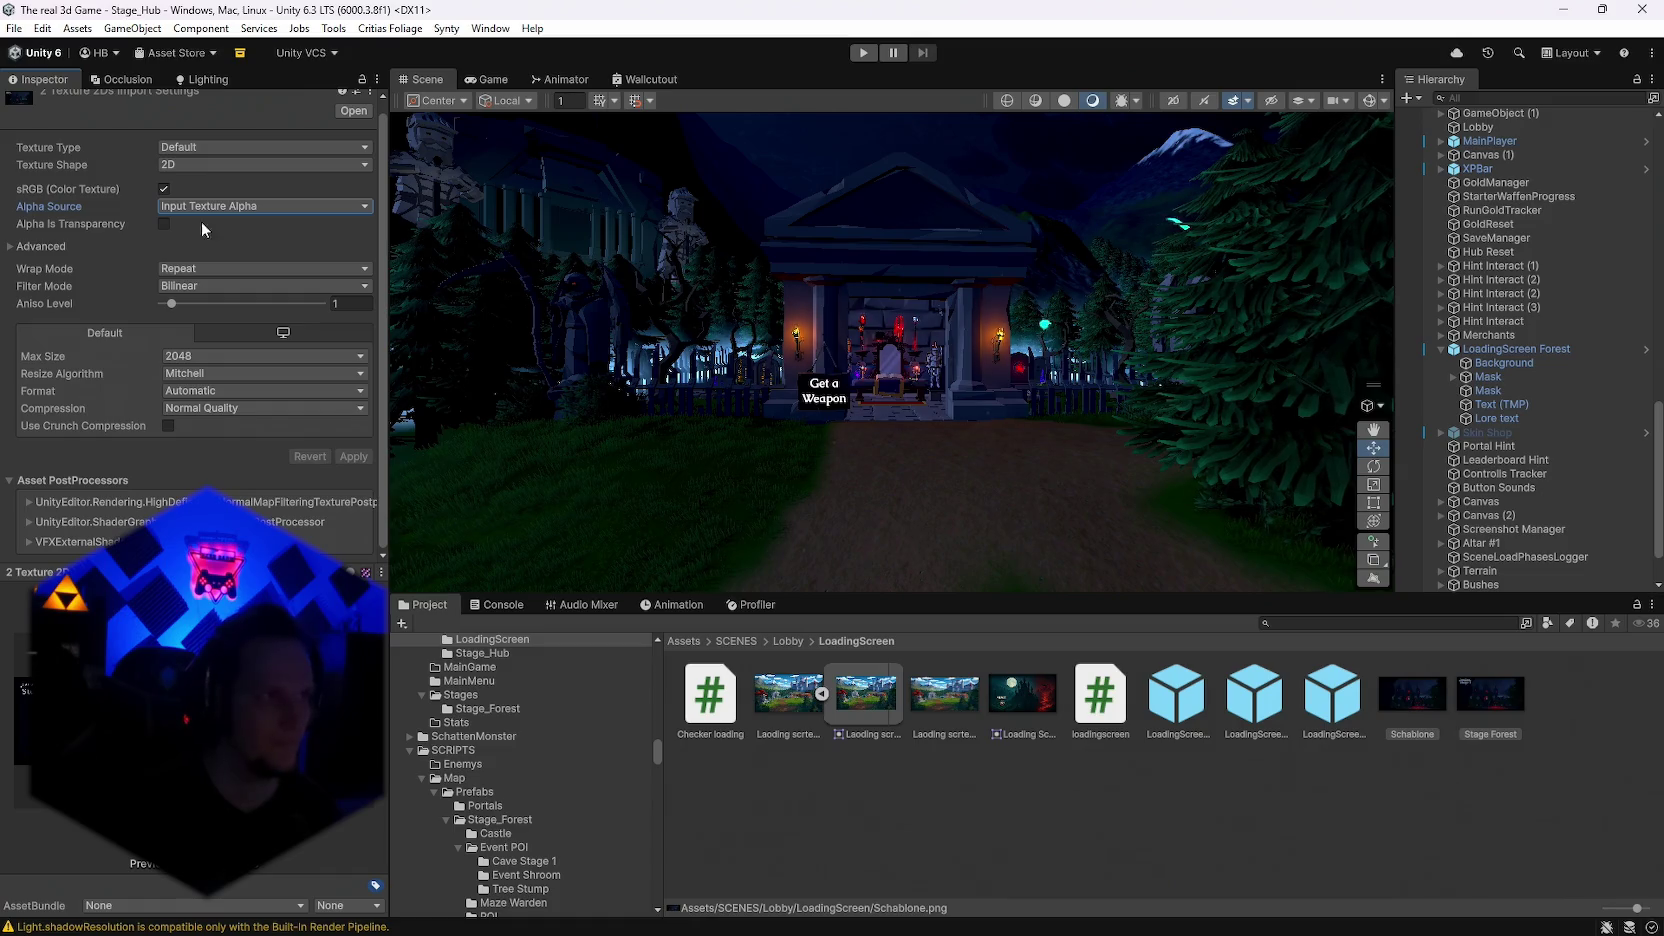
click(199, 166)
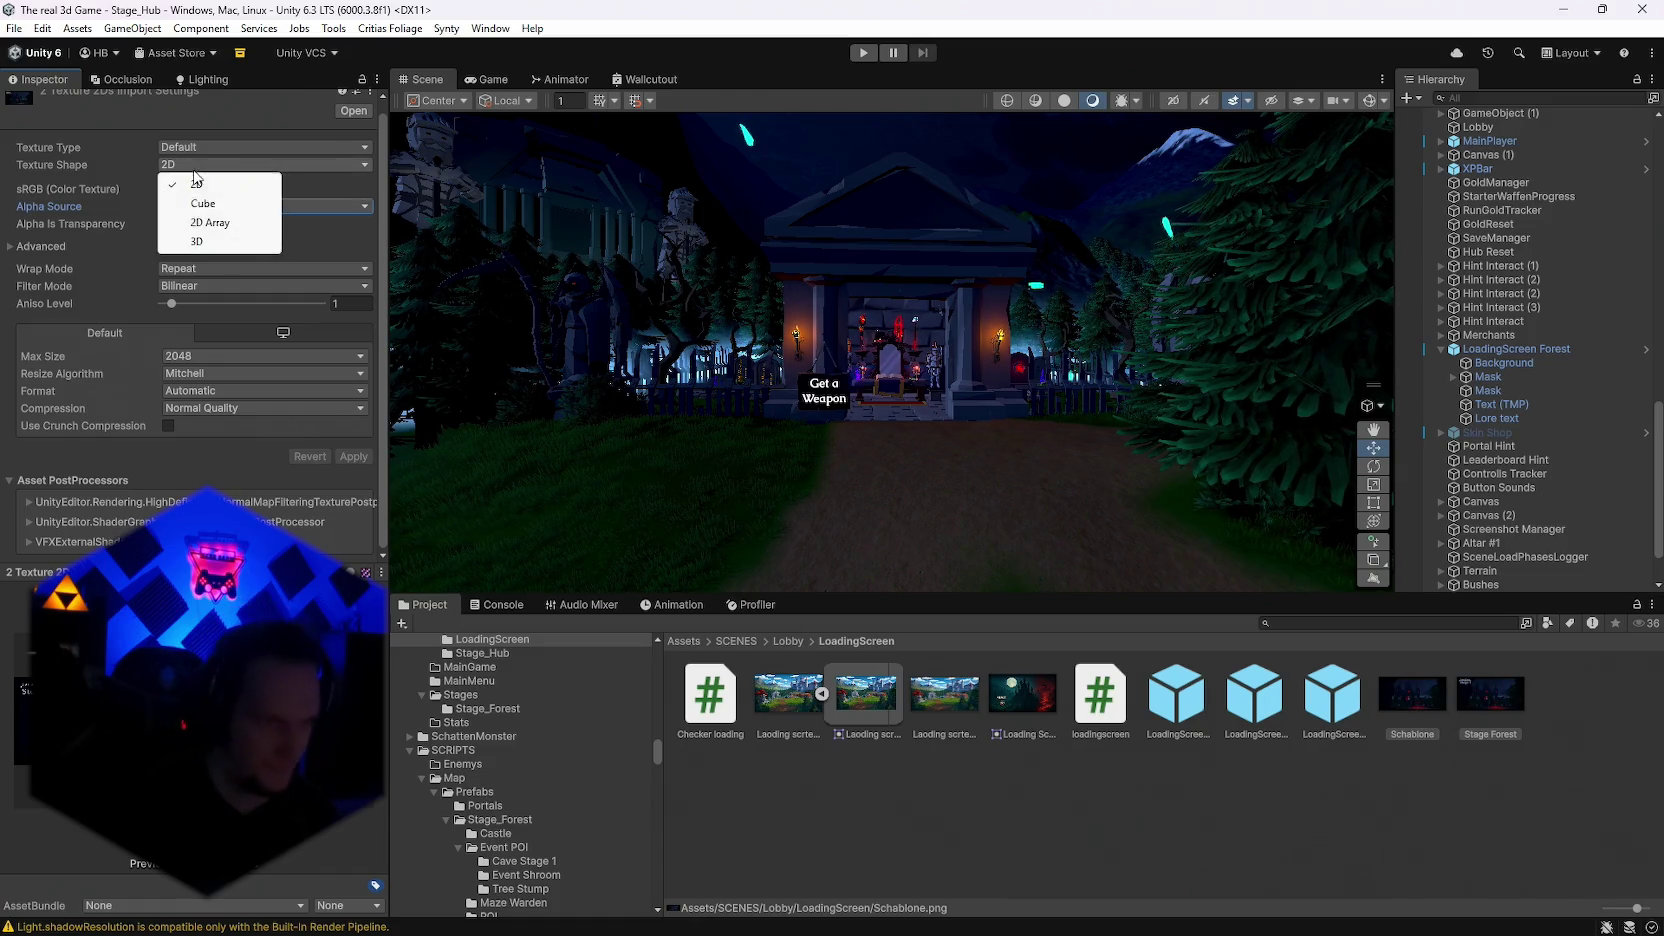
click(94, 169)
Step: Apply Sprite (2D and UI) type with Single sprite mode to both, then reselect Stage Forest
click(199, 150)
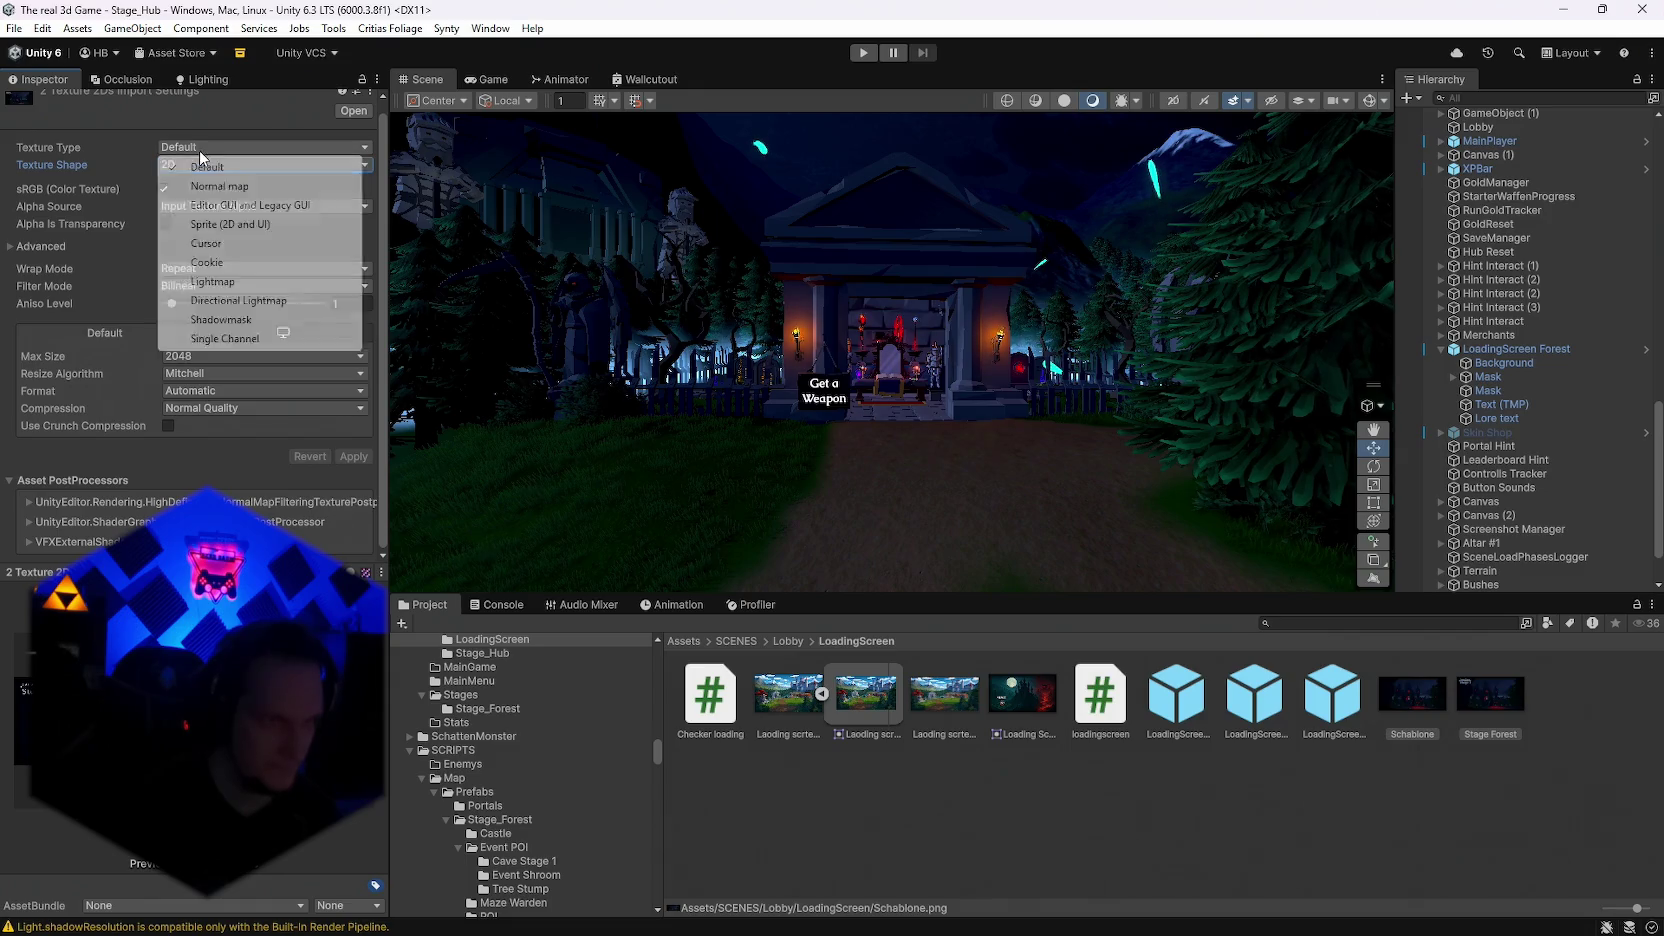
click(205, 225)
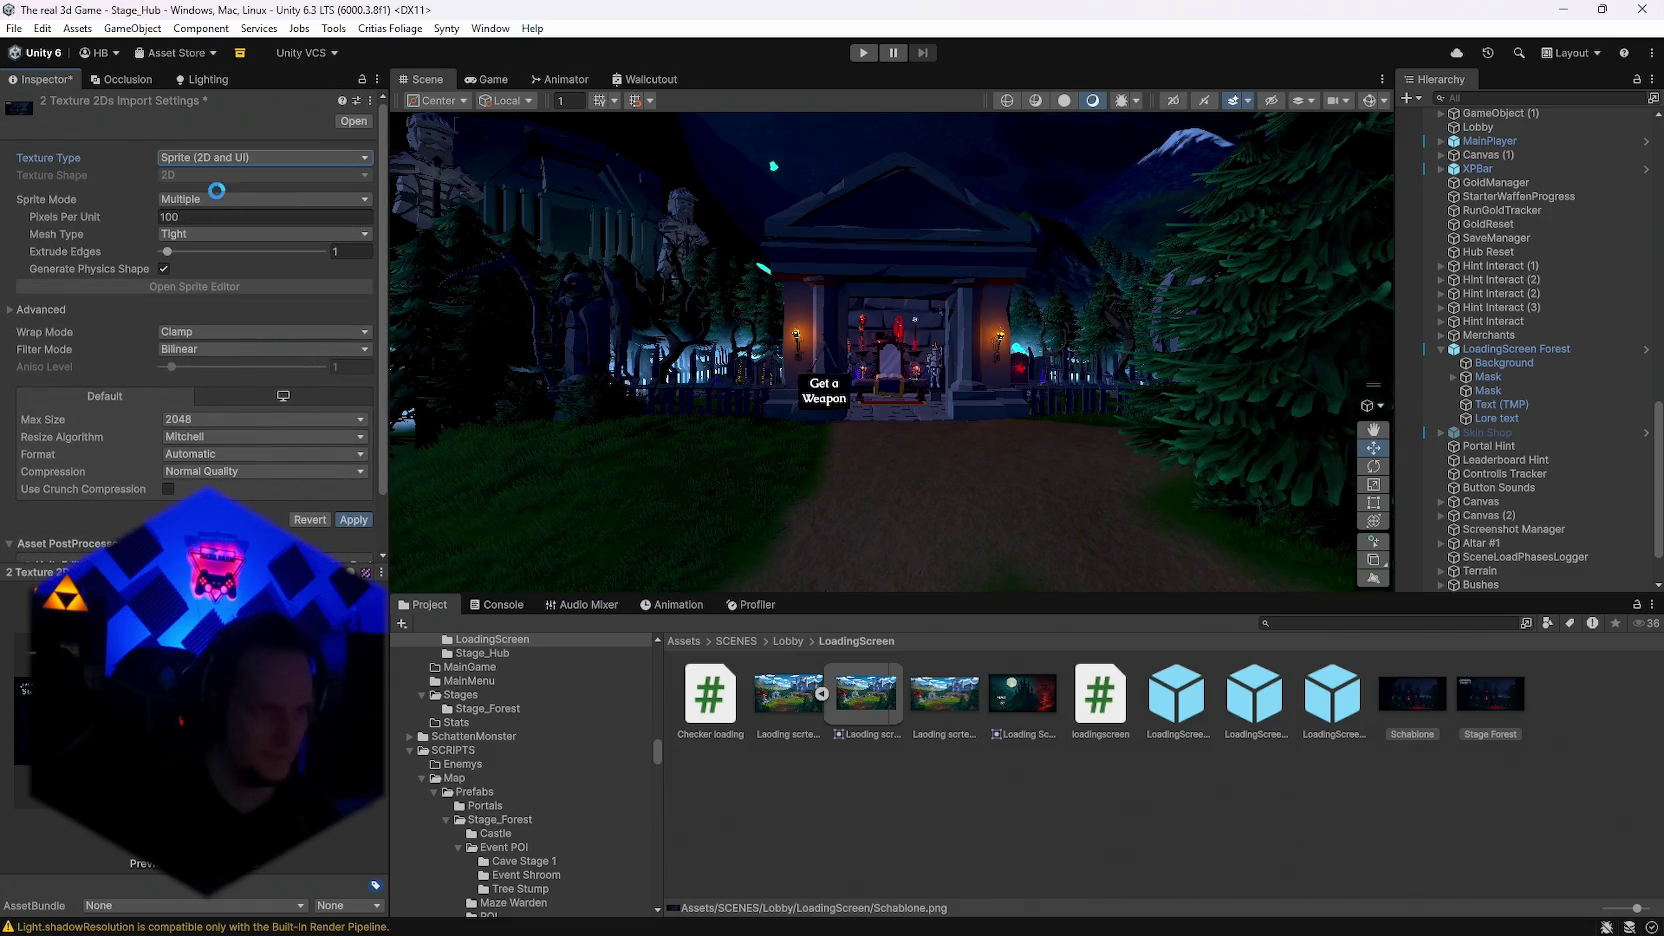
click(188, 198)
click(200, 215)
click(353, 537)
click(1444, 806)
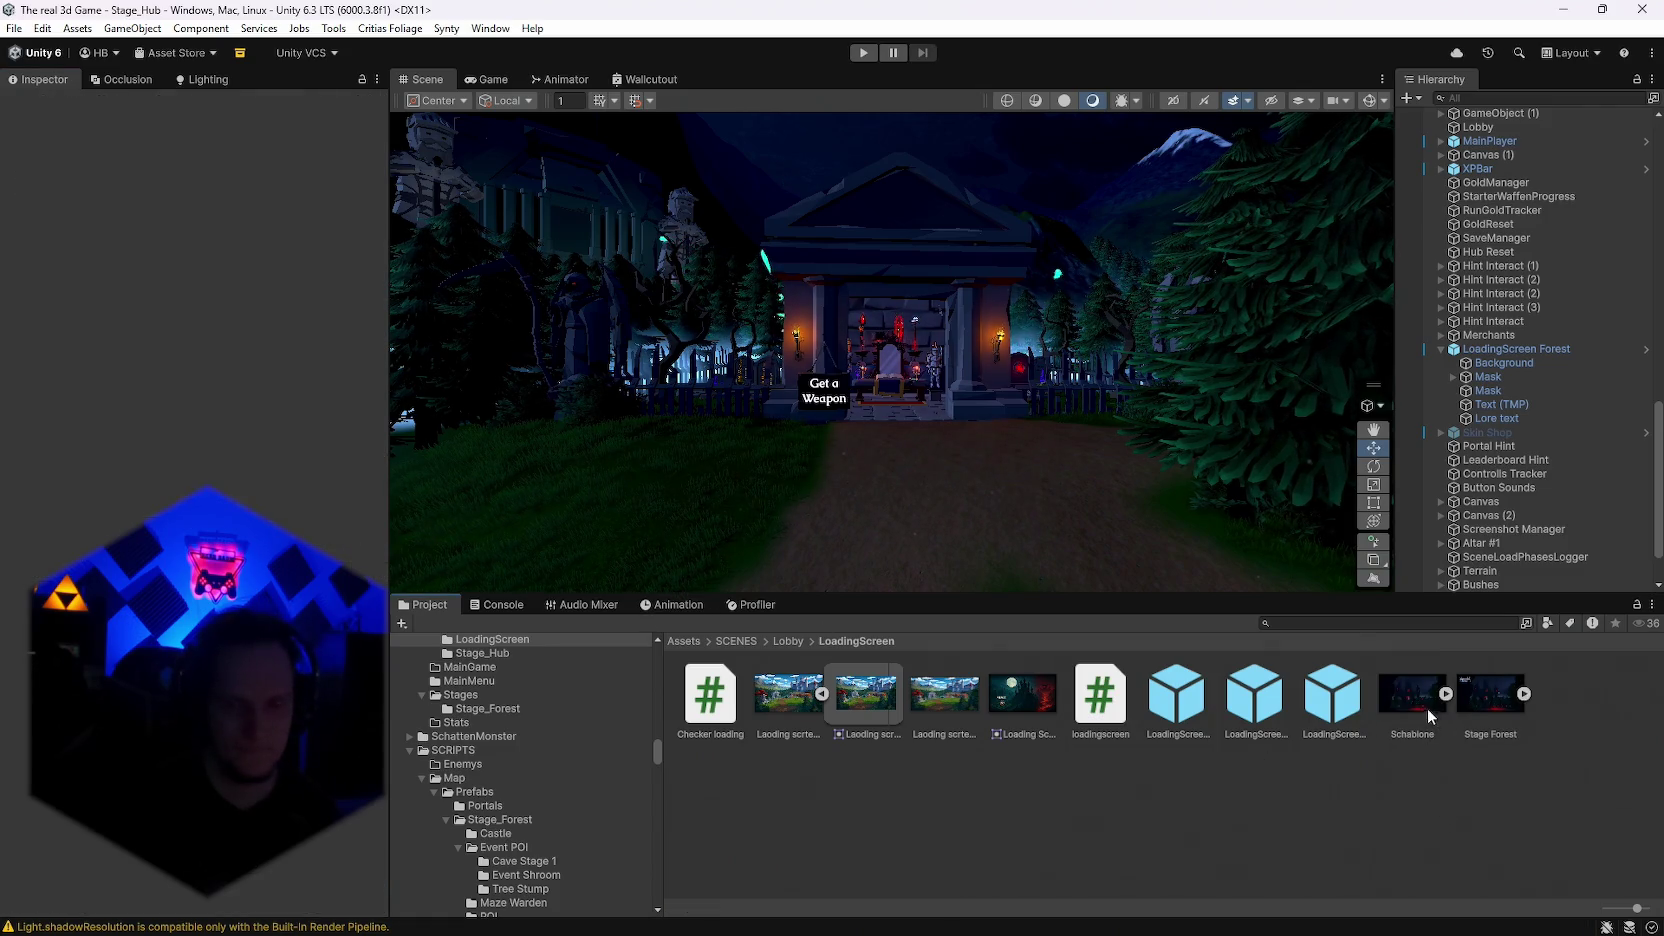
click(1490, 700)
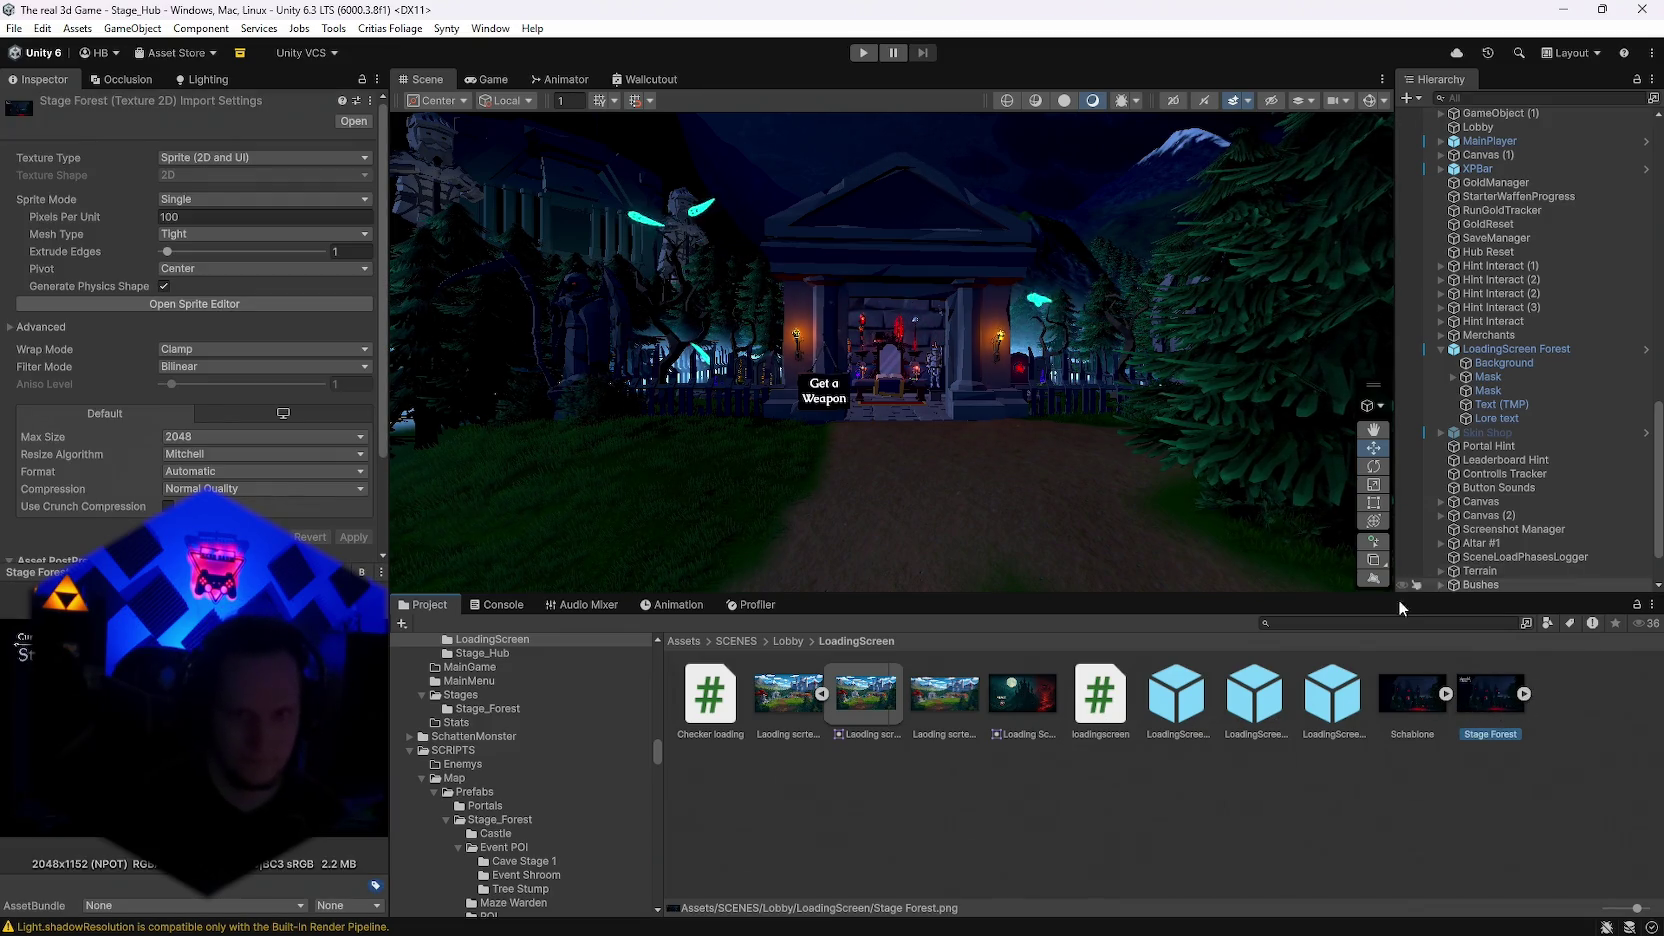
Step: Select LoadingScreen Forest, frame it in the Scene view, and orbit to face its canvas
scroll(1485, 537, down, 2)
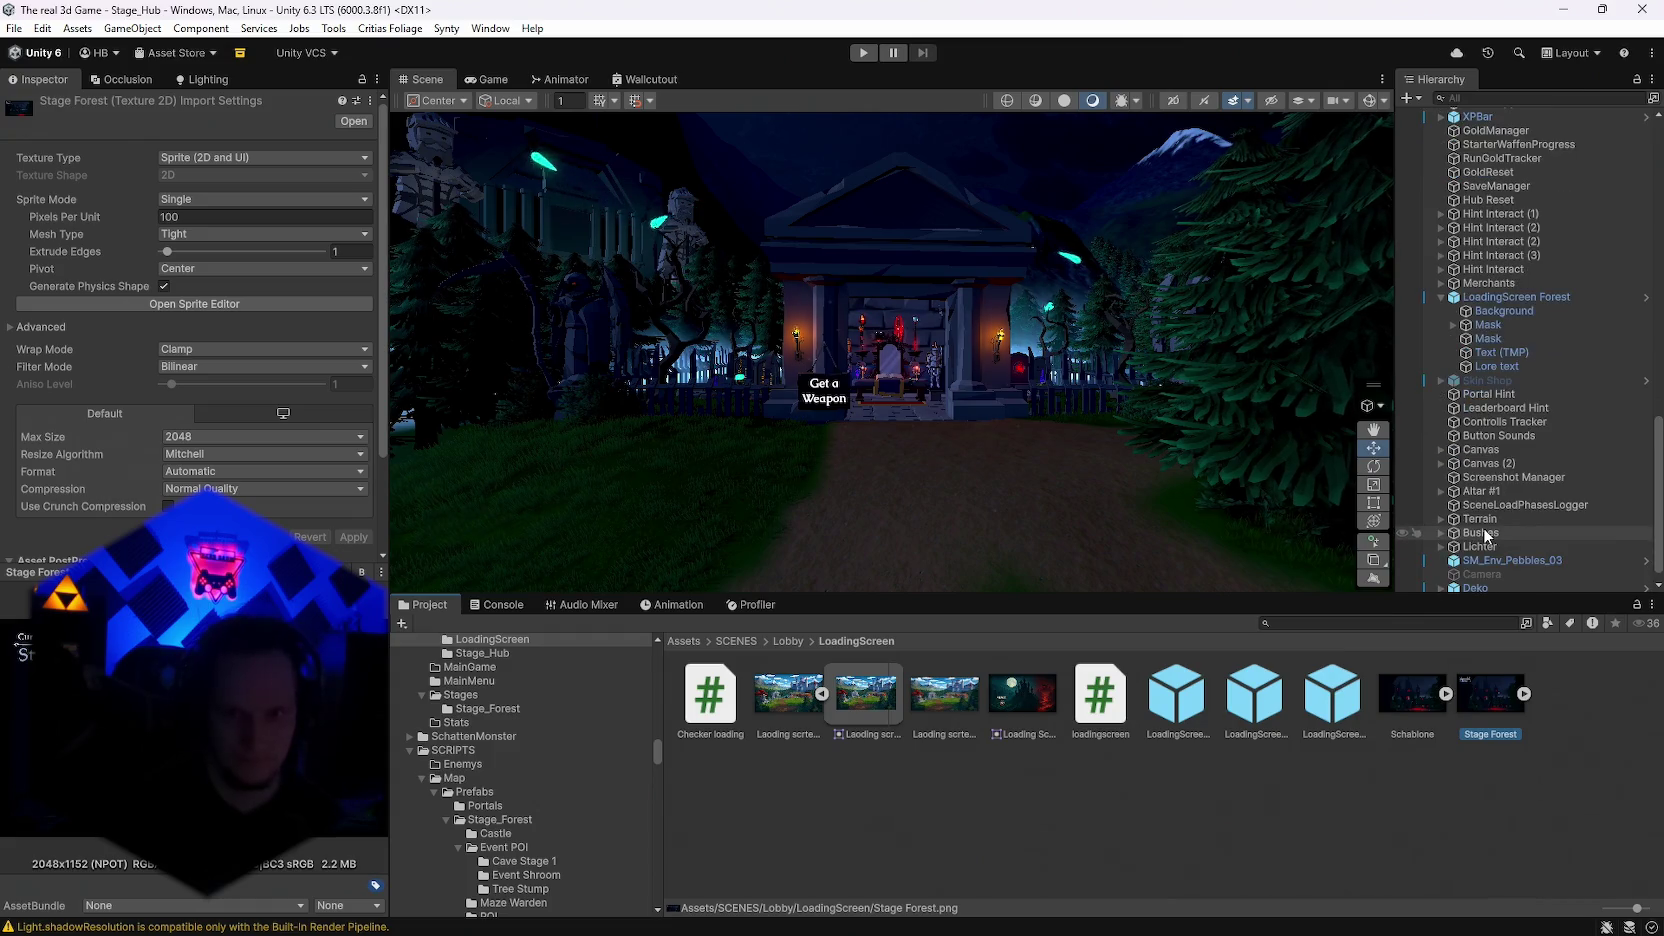
click(1503, 311)
click(1516, 297)
scroll(190, 350, down, 5)
scroll(250, 700, down, 6)
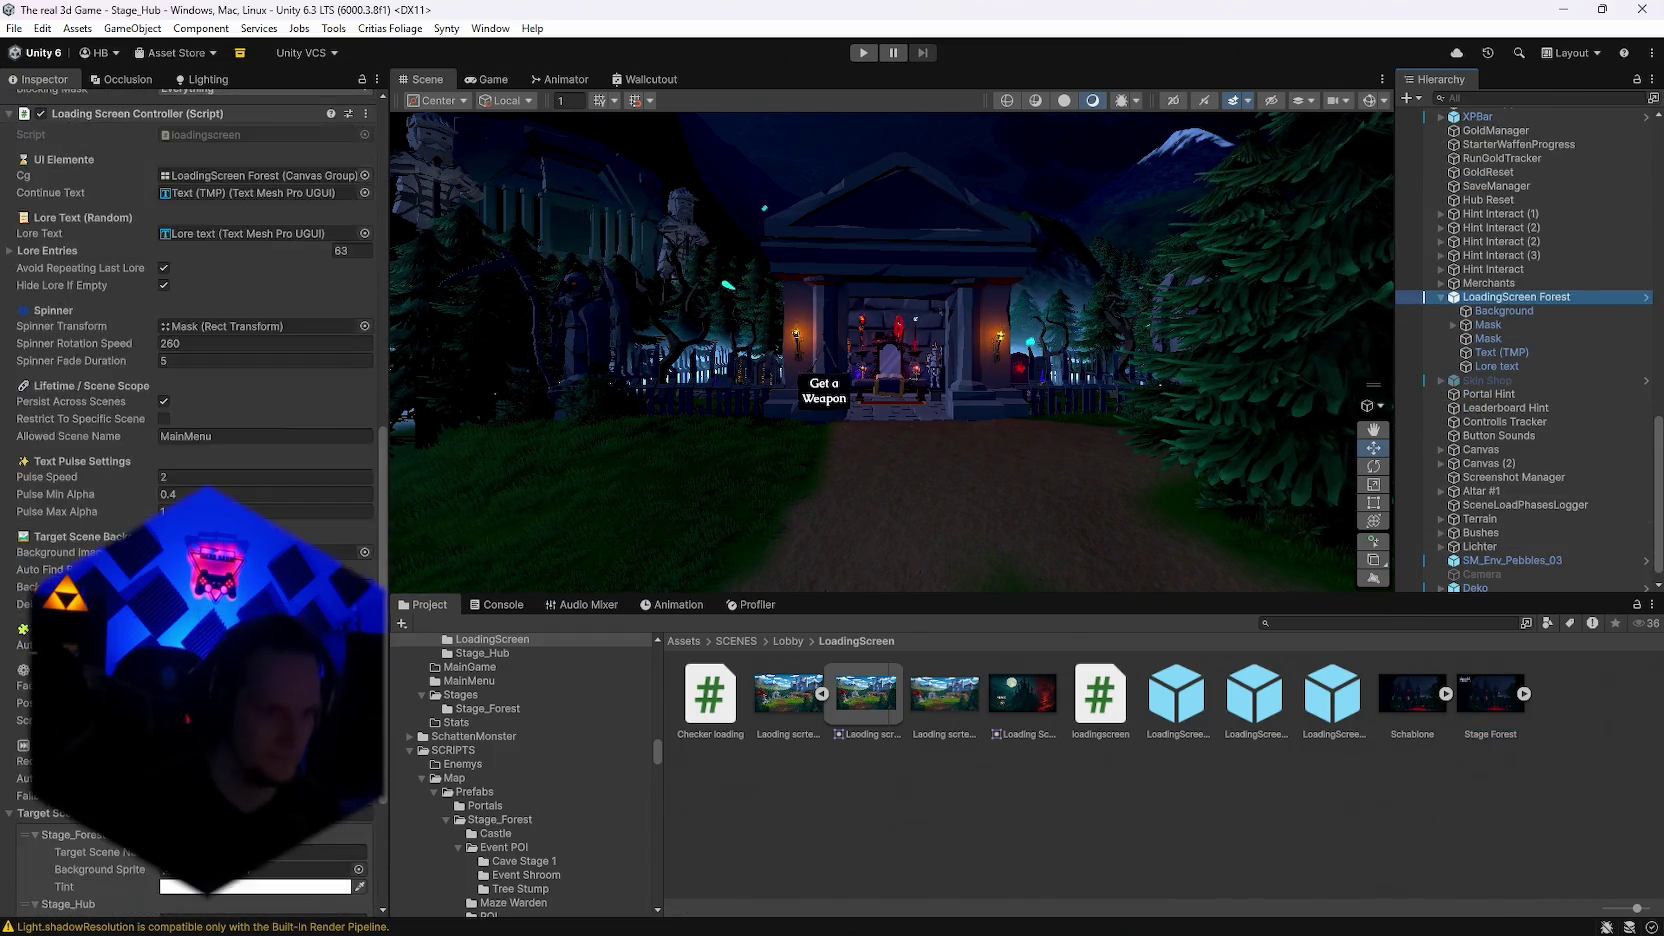
scroll(250, 700, down, 4)
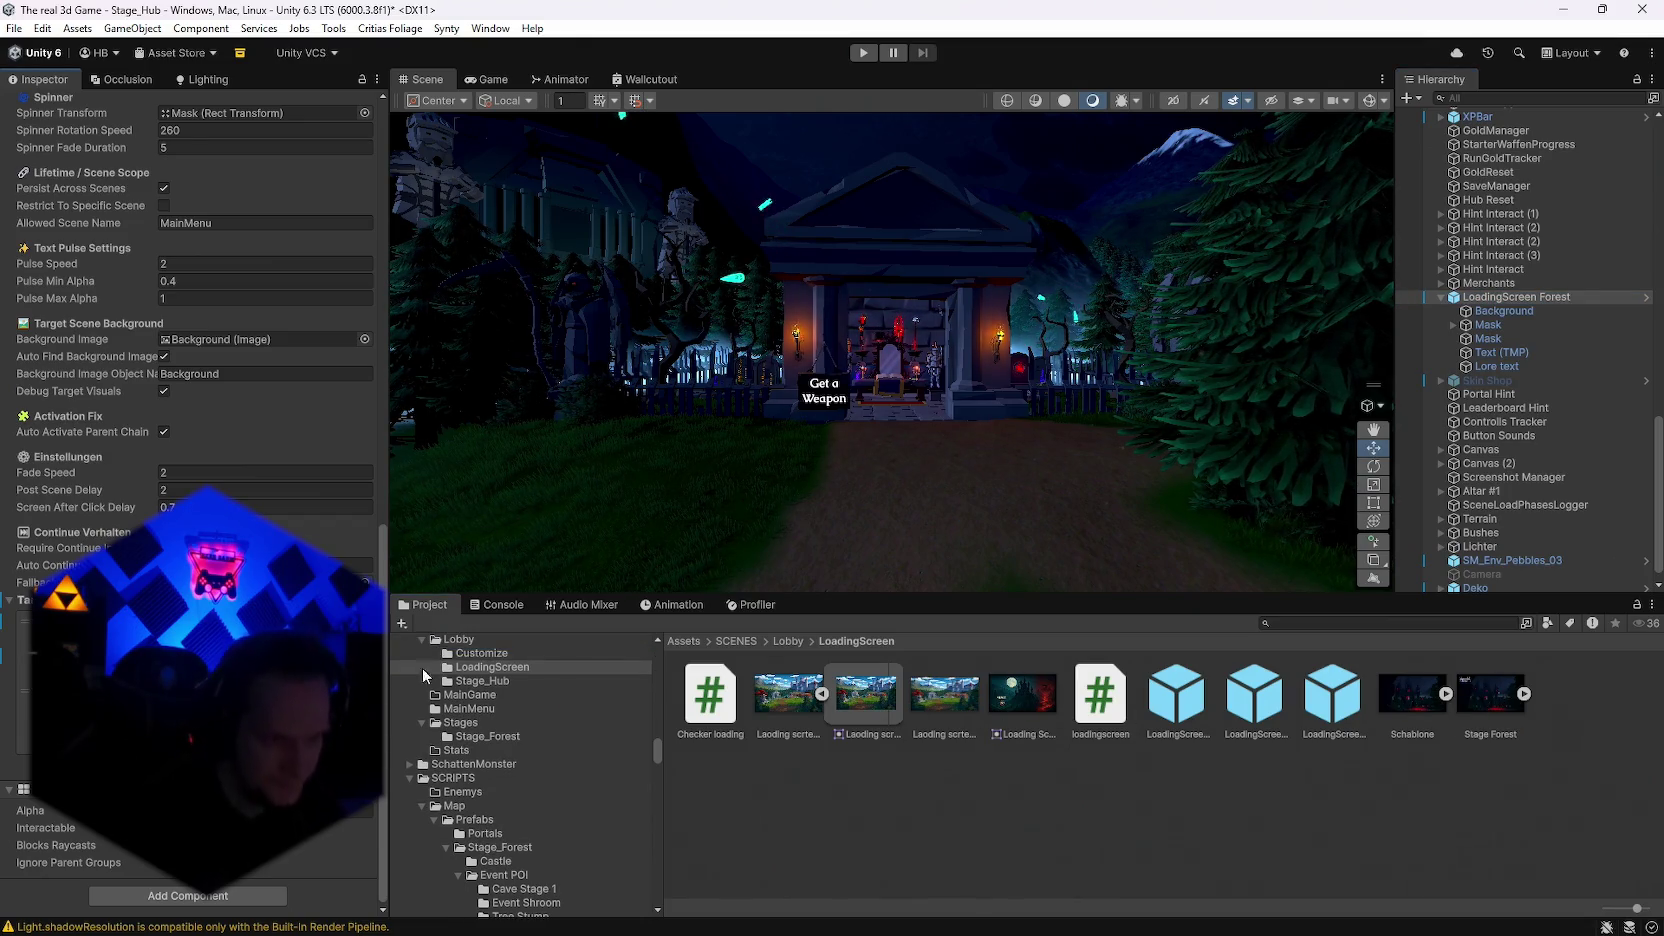
scroll(1492, 400, down, 1)
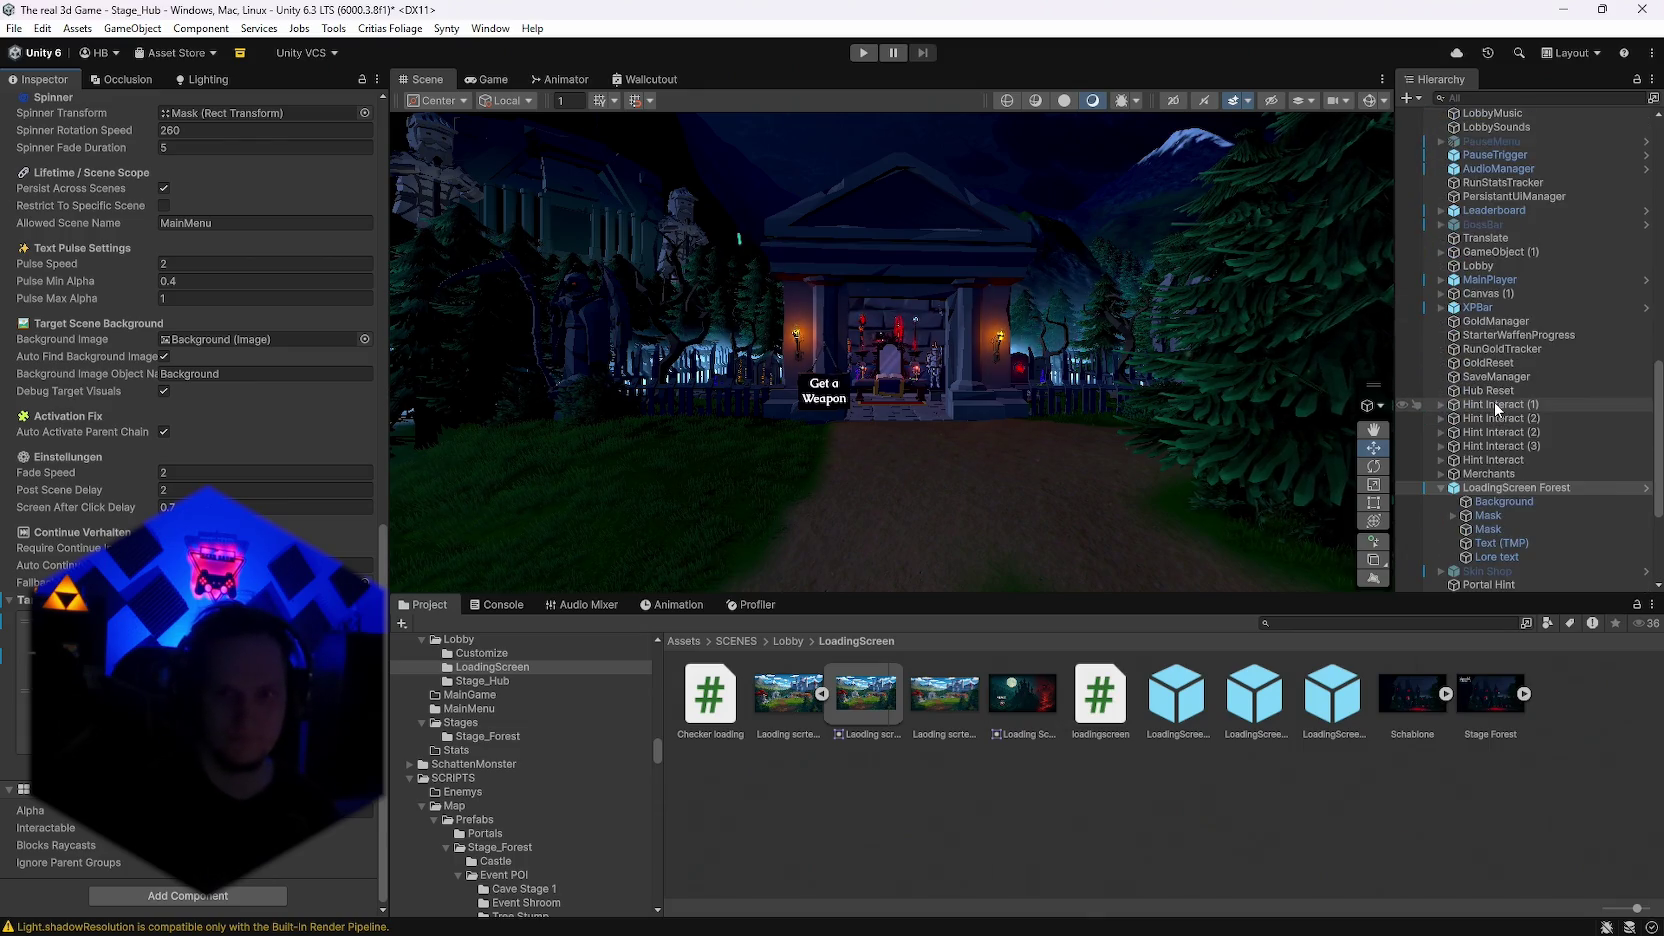
double_click(1495, 279)
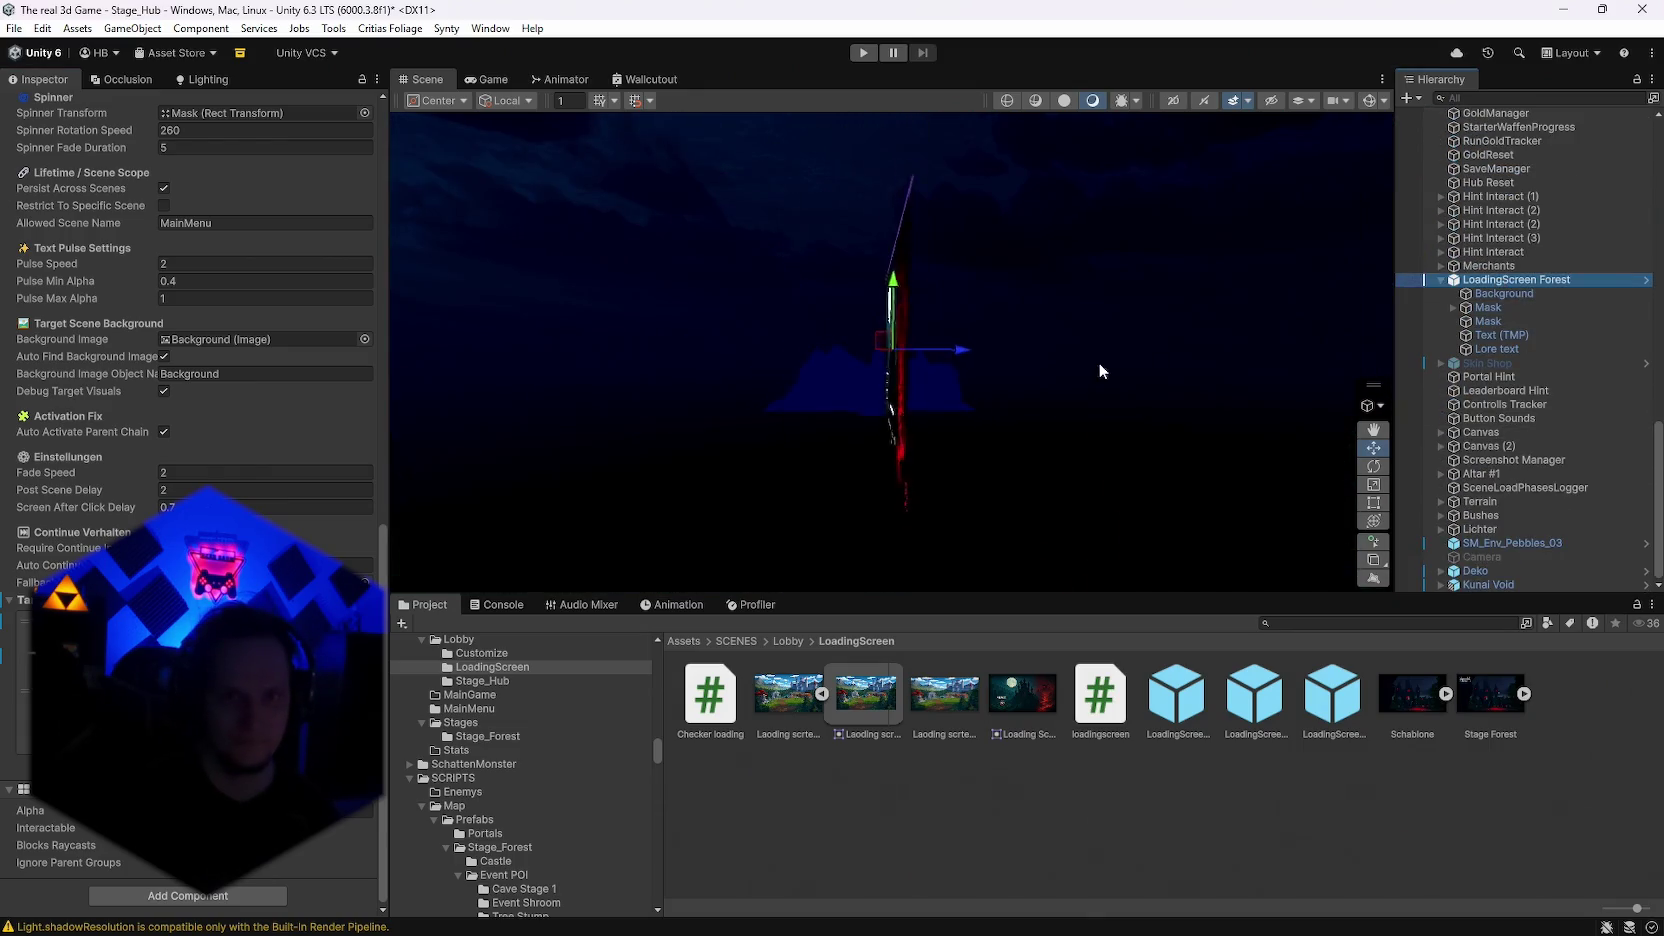
mouse_move(880, 330)
mouse_down()
mouse_move(770, 339)
mouse_move(859, 309)
mouse_move(1156, 308)
mouse_up()
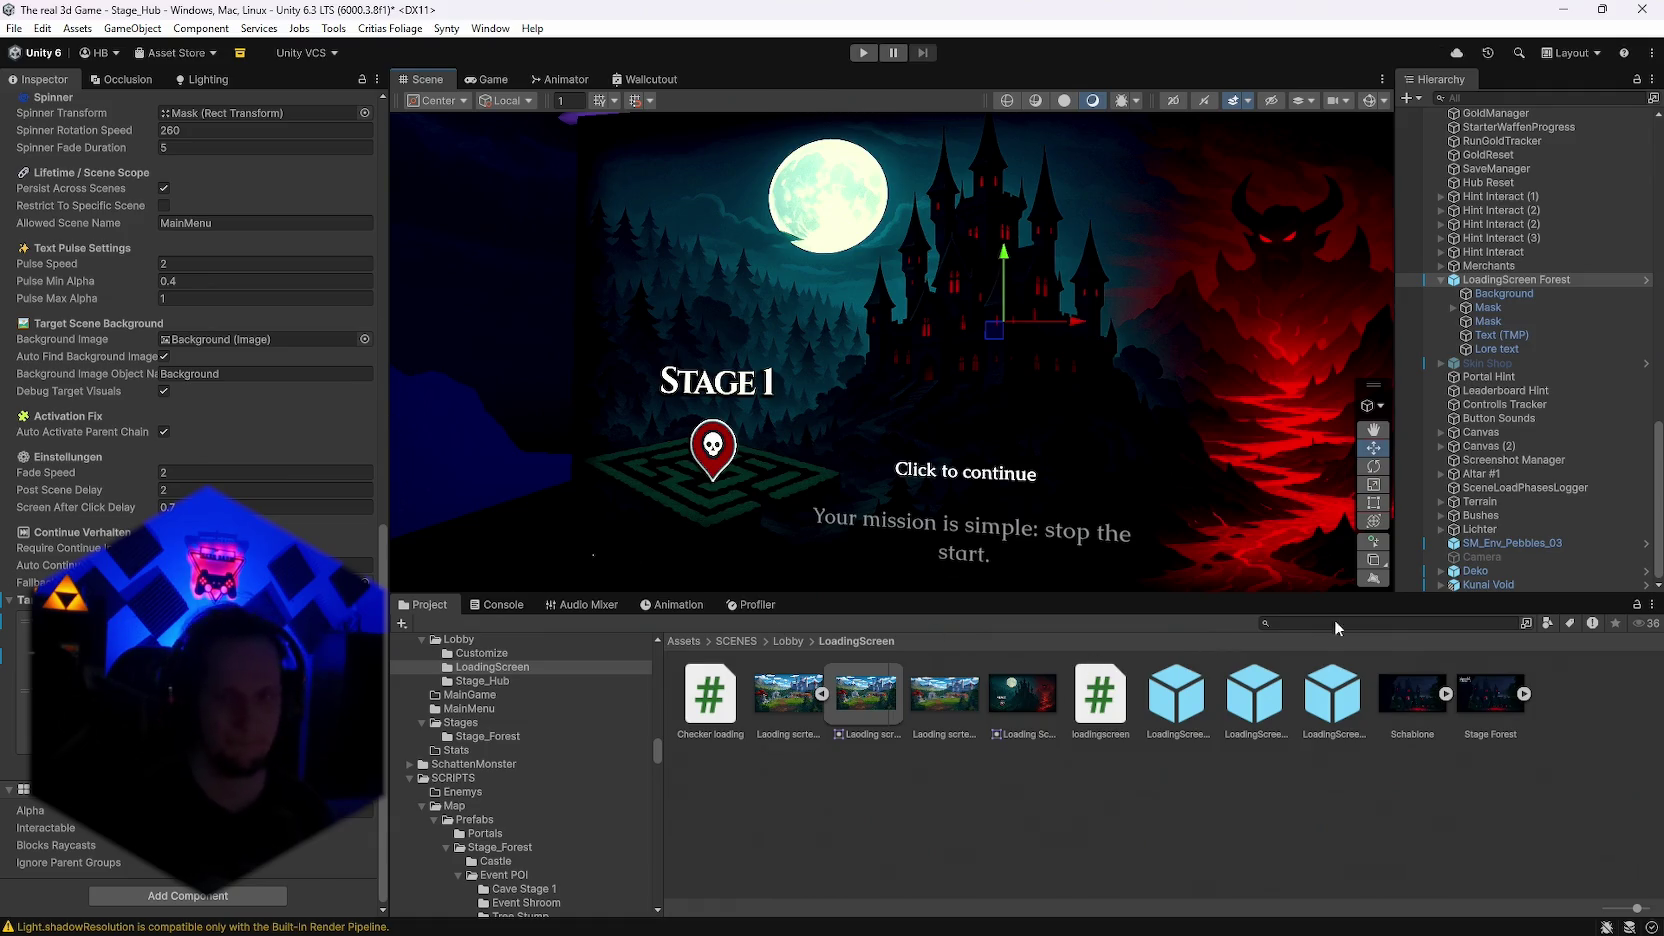
Step: Assign the Stage Forest sprite as the Background's source image
click(1497, 293)
drag(1490, 695, 221, 299)
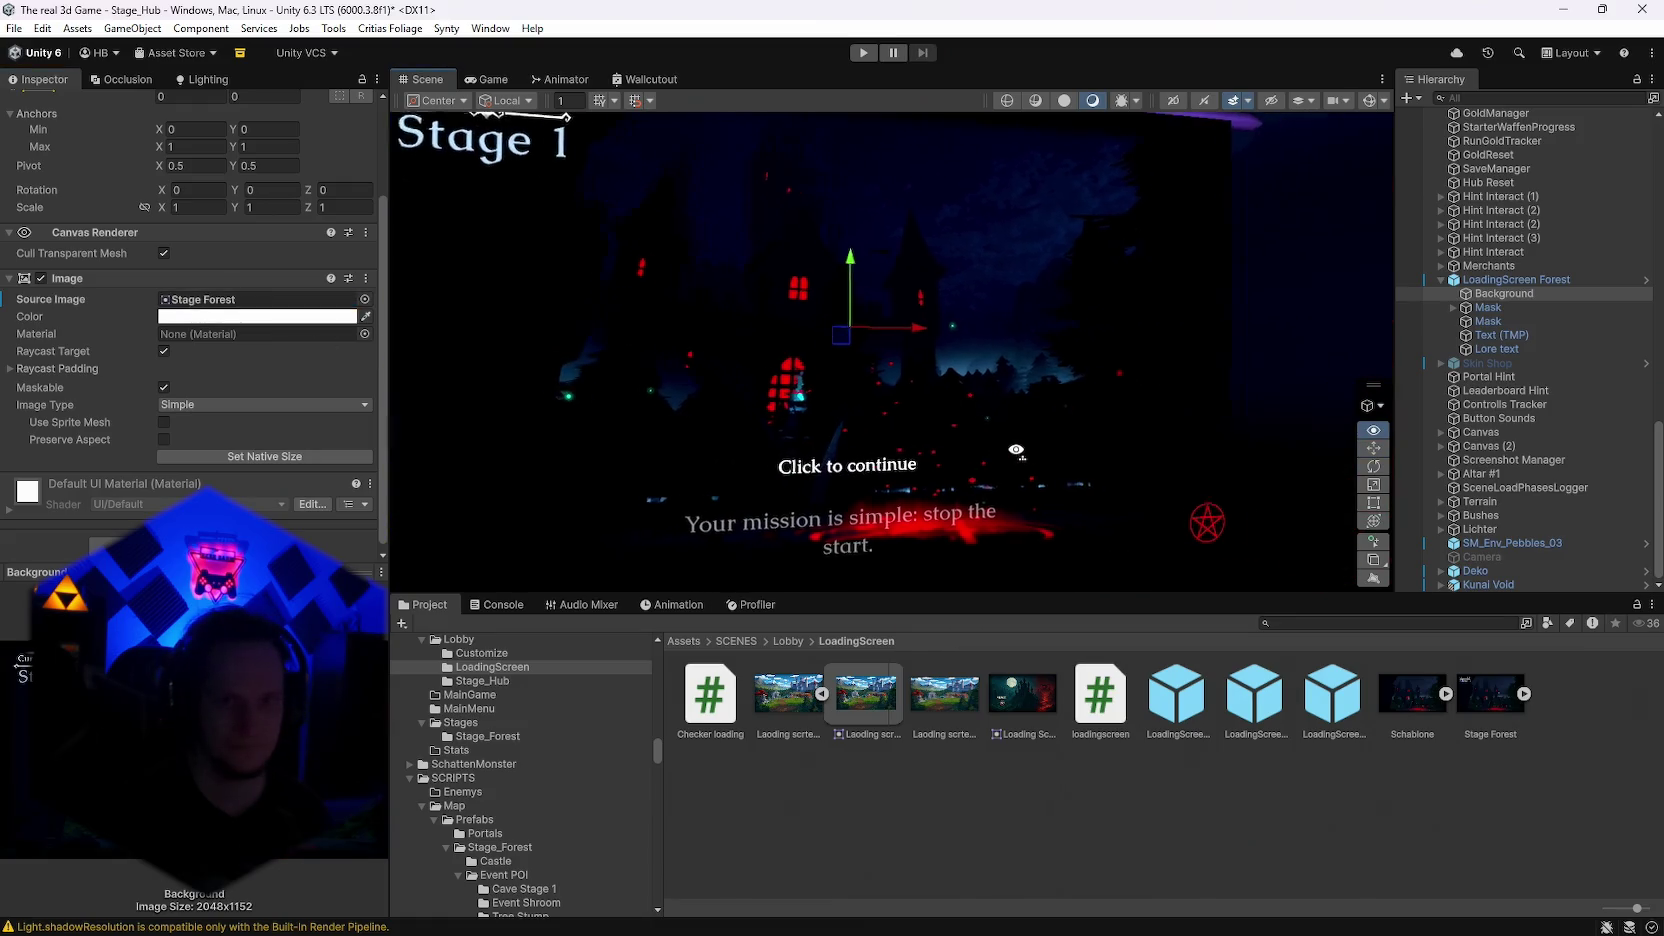
mouse_move(1005, 468)
mouse_down()
mouse_move(979, 462)
mouse_move(980, 441)
mouse_up()
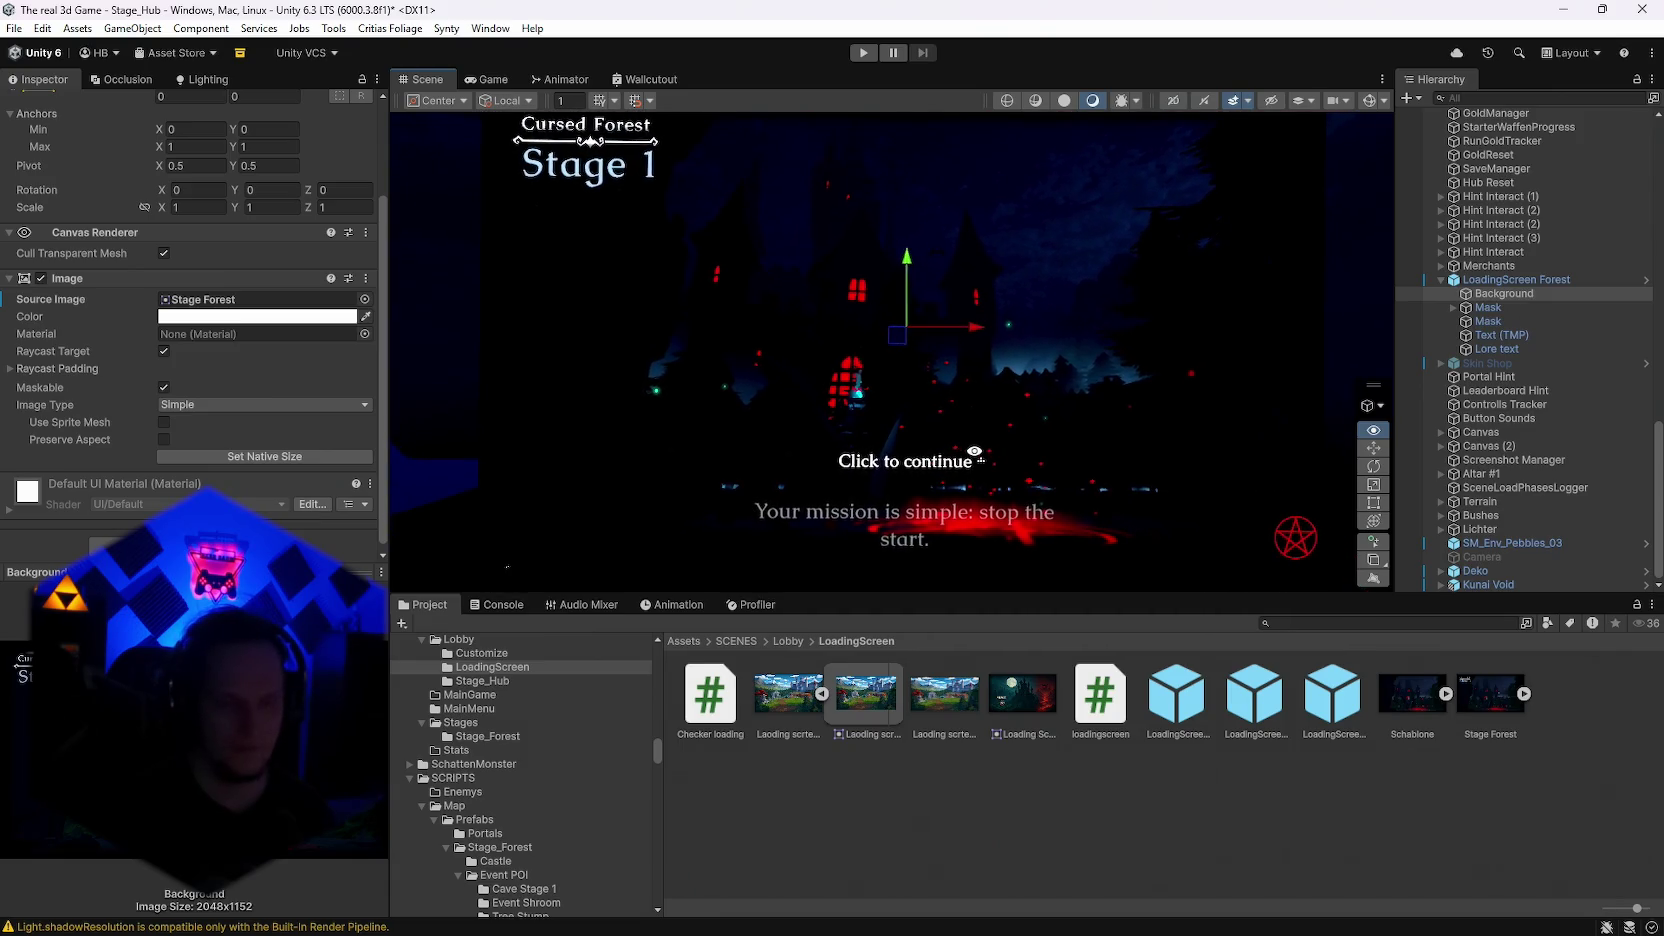
drag(980, 441, 960, 428)
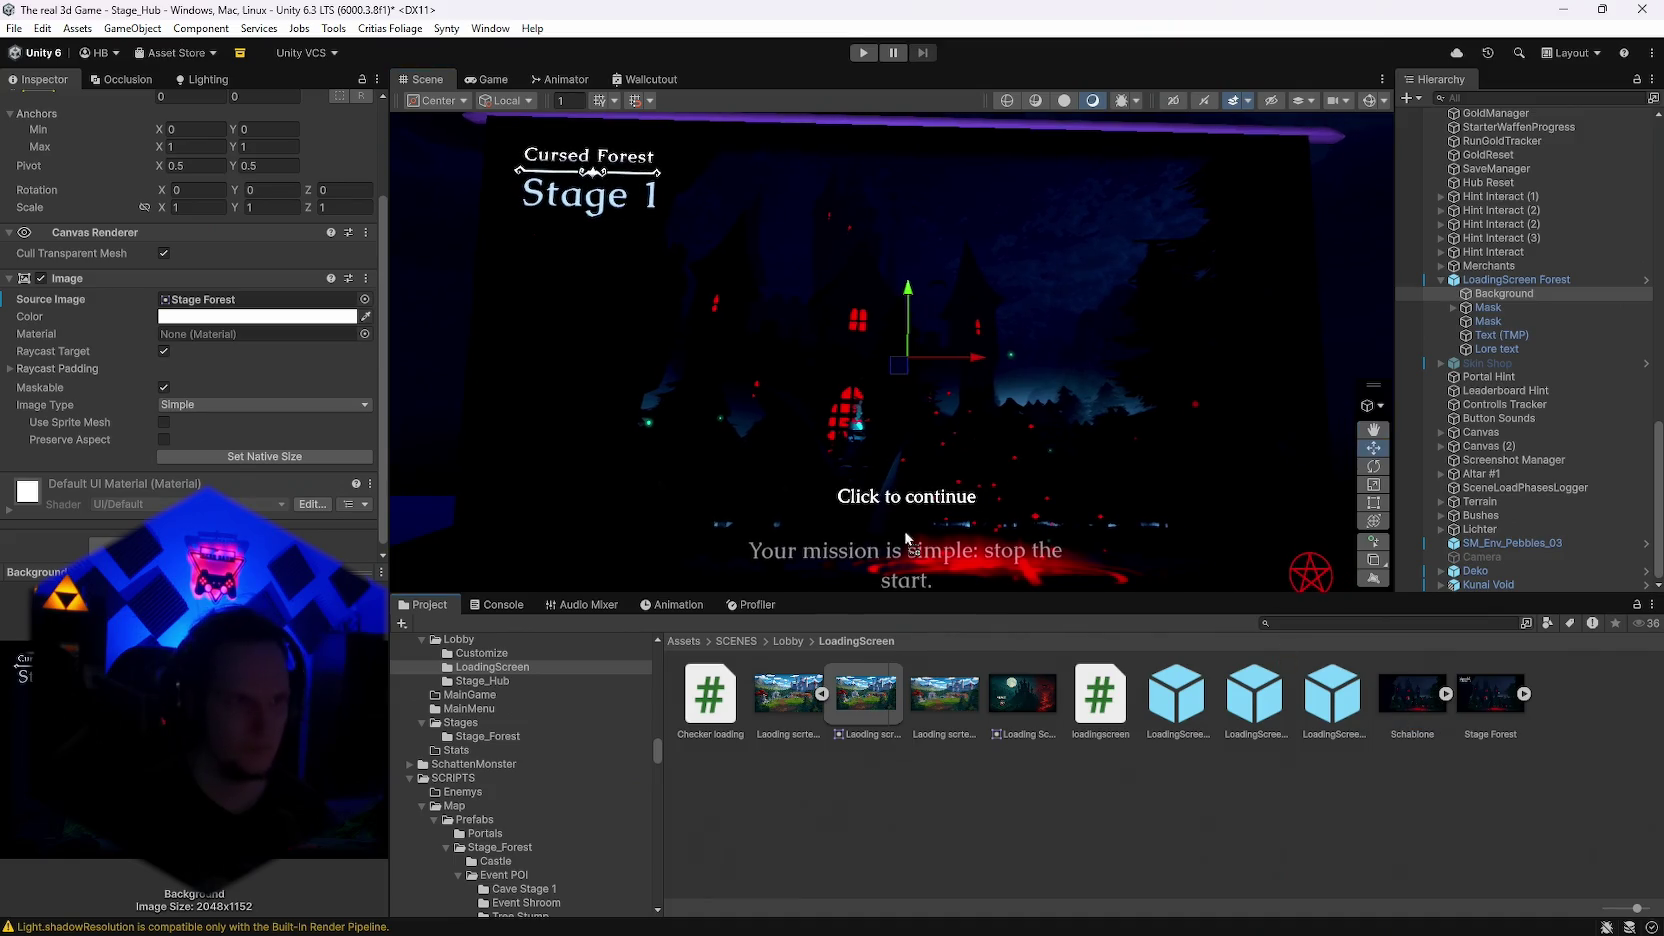
Step: Replace the Background image with the Schablone sprite and view the scene in wireframe
click(185, 300)
drag(1412, 693, 185, 305)
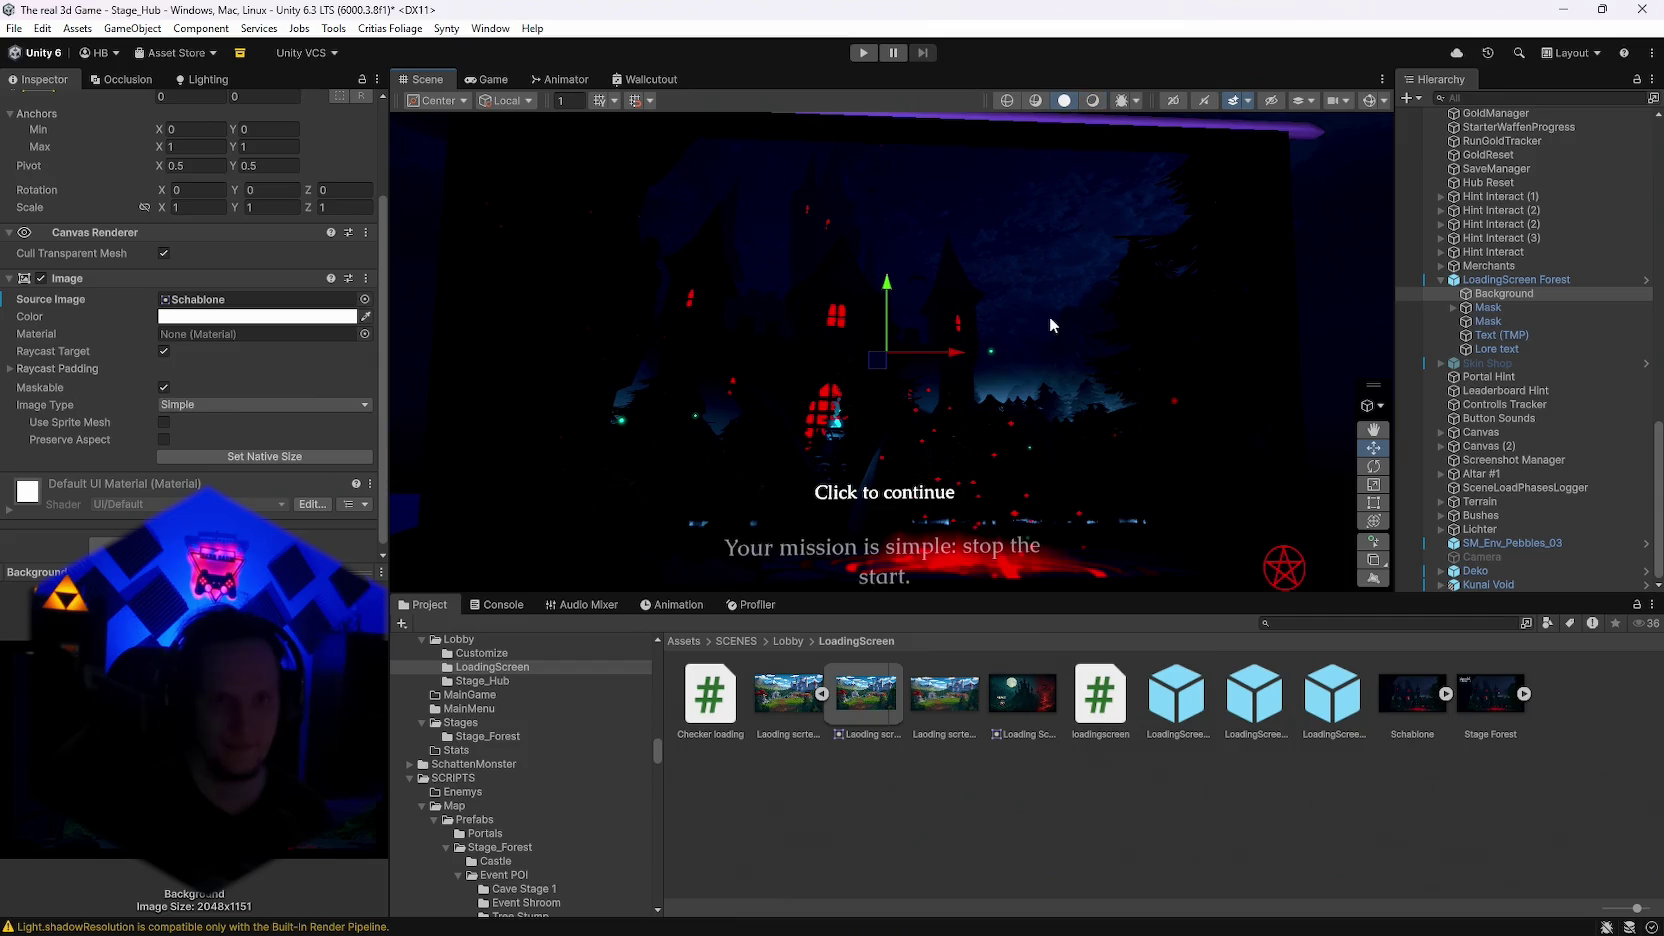
drag(1066, 315, 1004, 351)
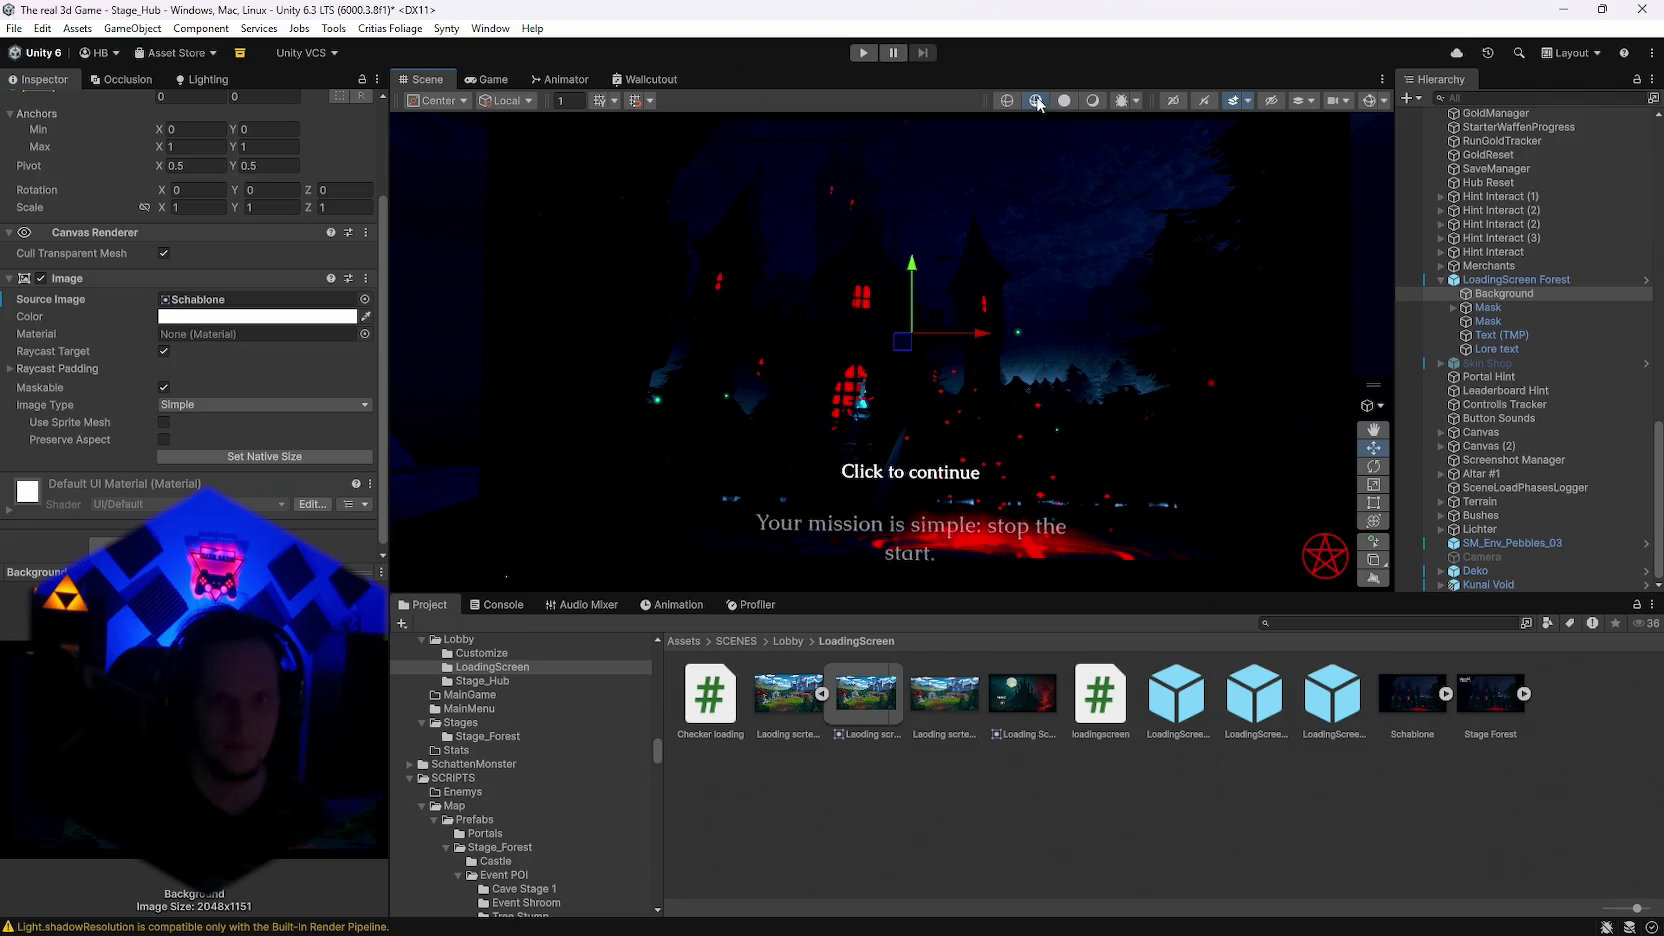
click(1007, 100)
scroll(1083, 153, down, 3)
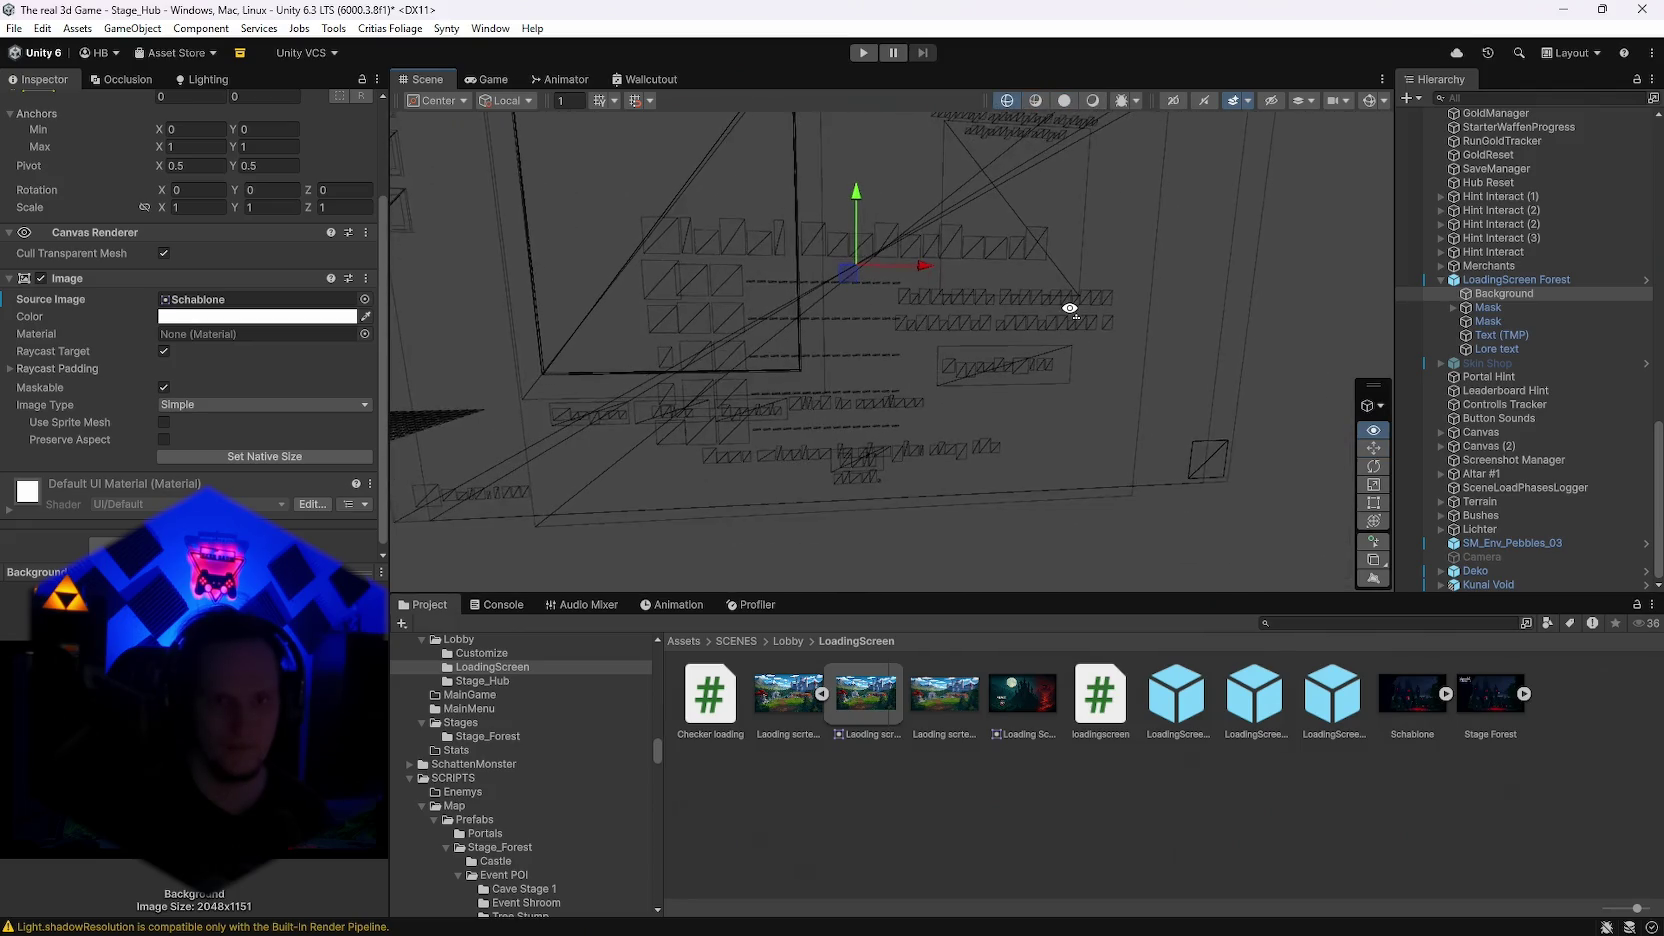
click(1066, 100)
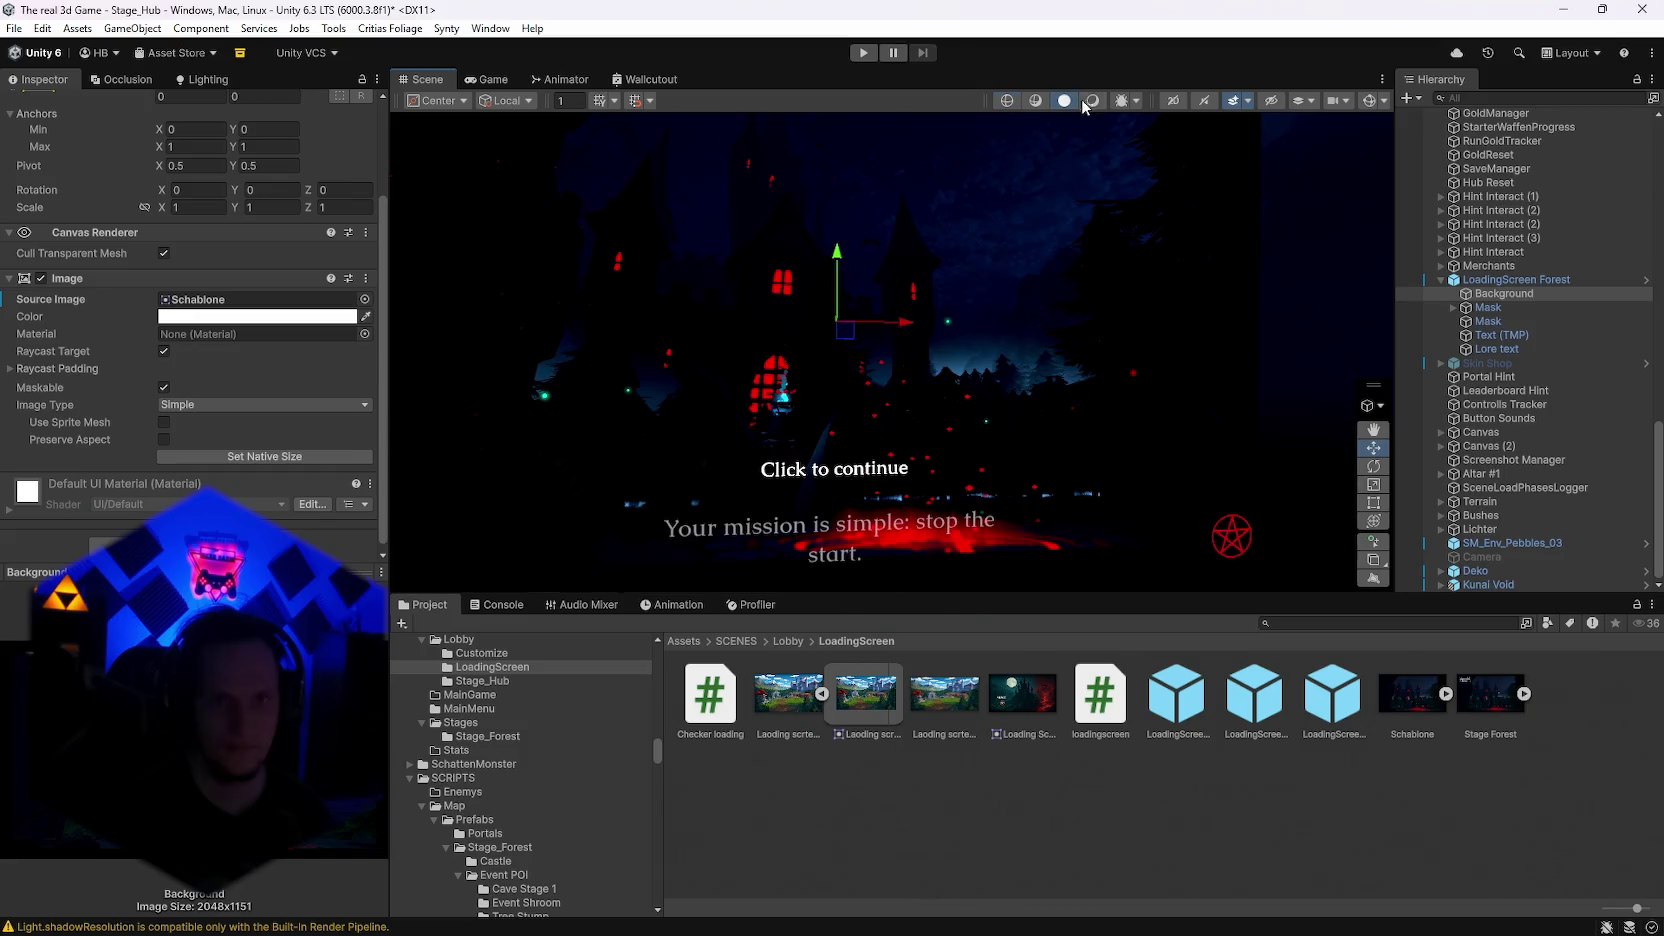
click(1310, 99)
click(1310, 98)
click(1338, 100)
click(1338, 100)
click(1338, 100)
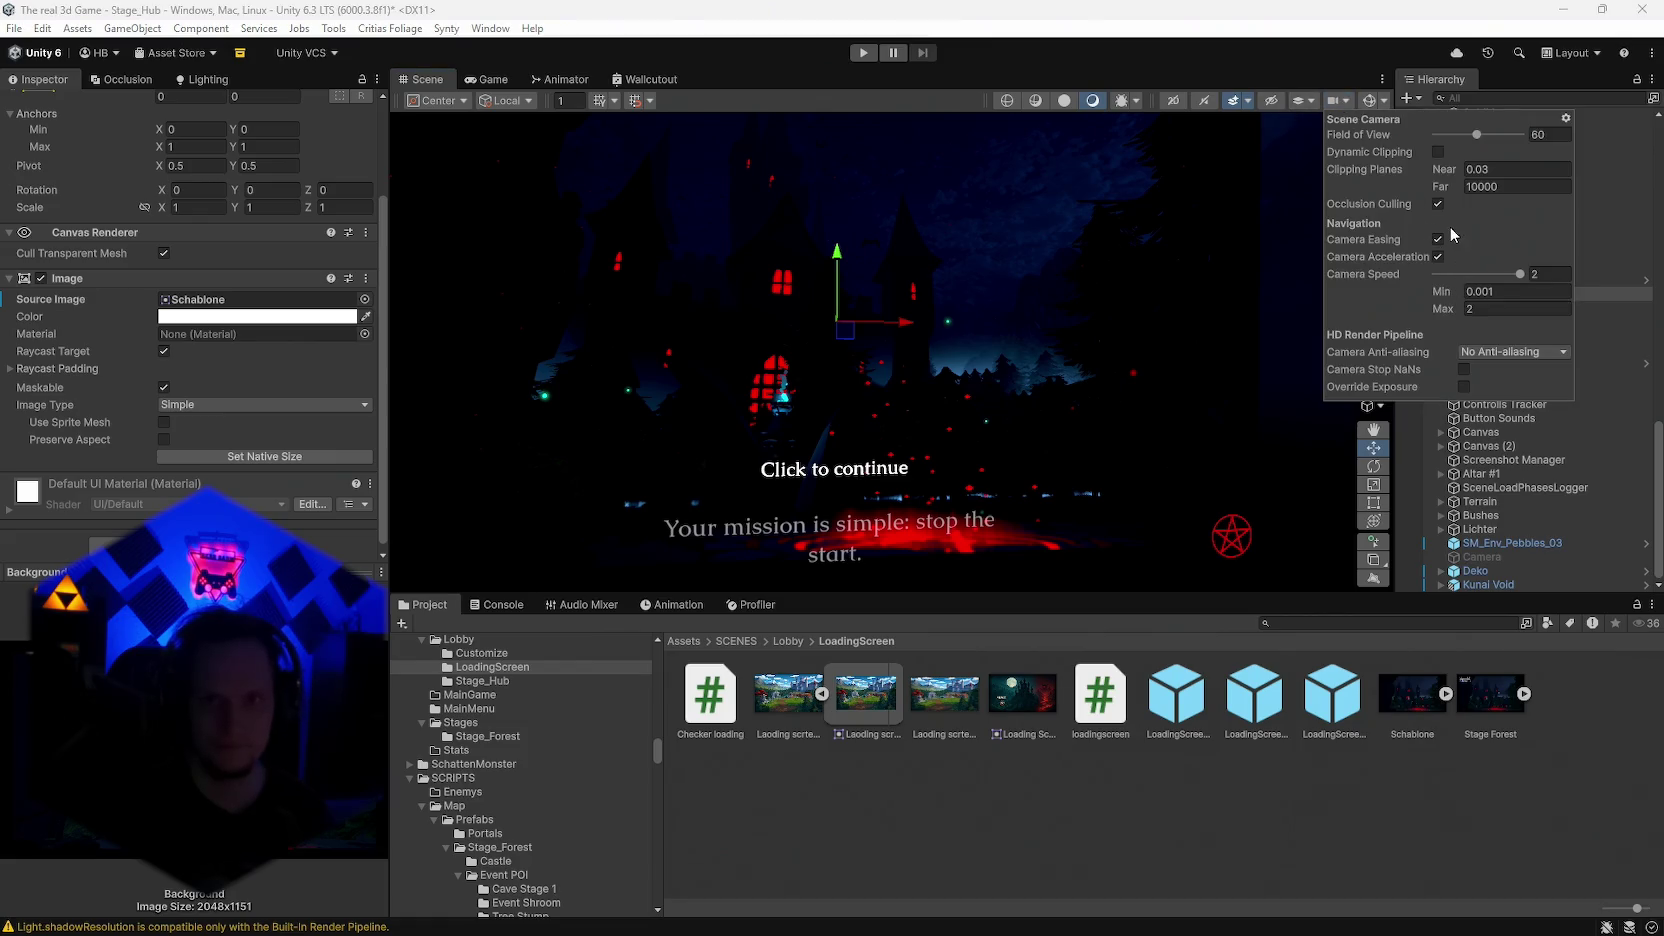
click(1344, 98)
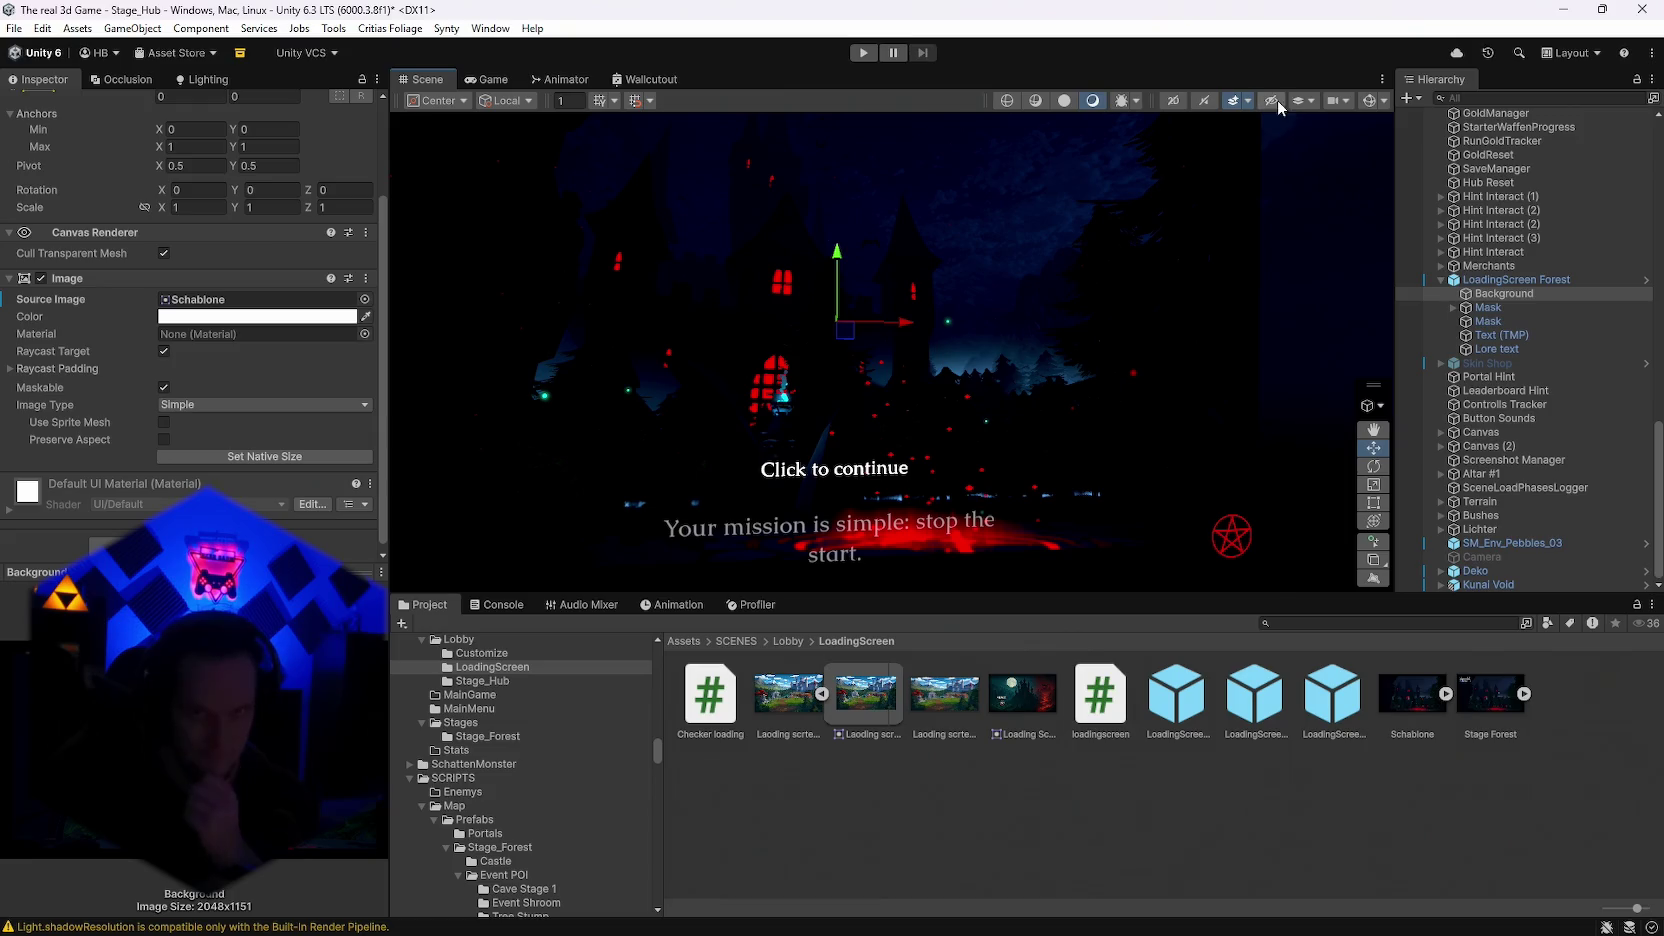
click(1303, 100)
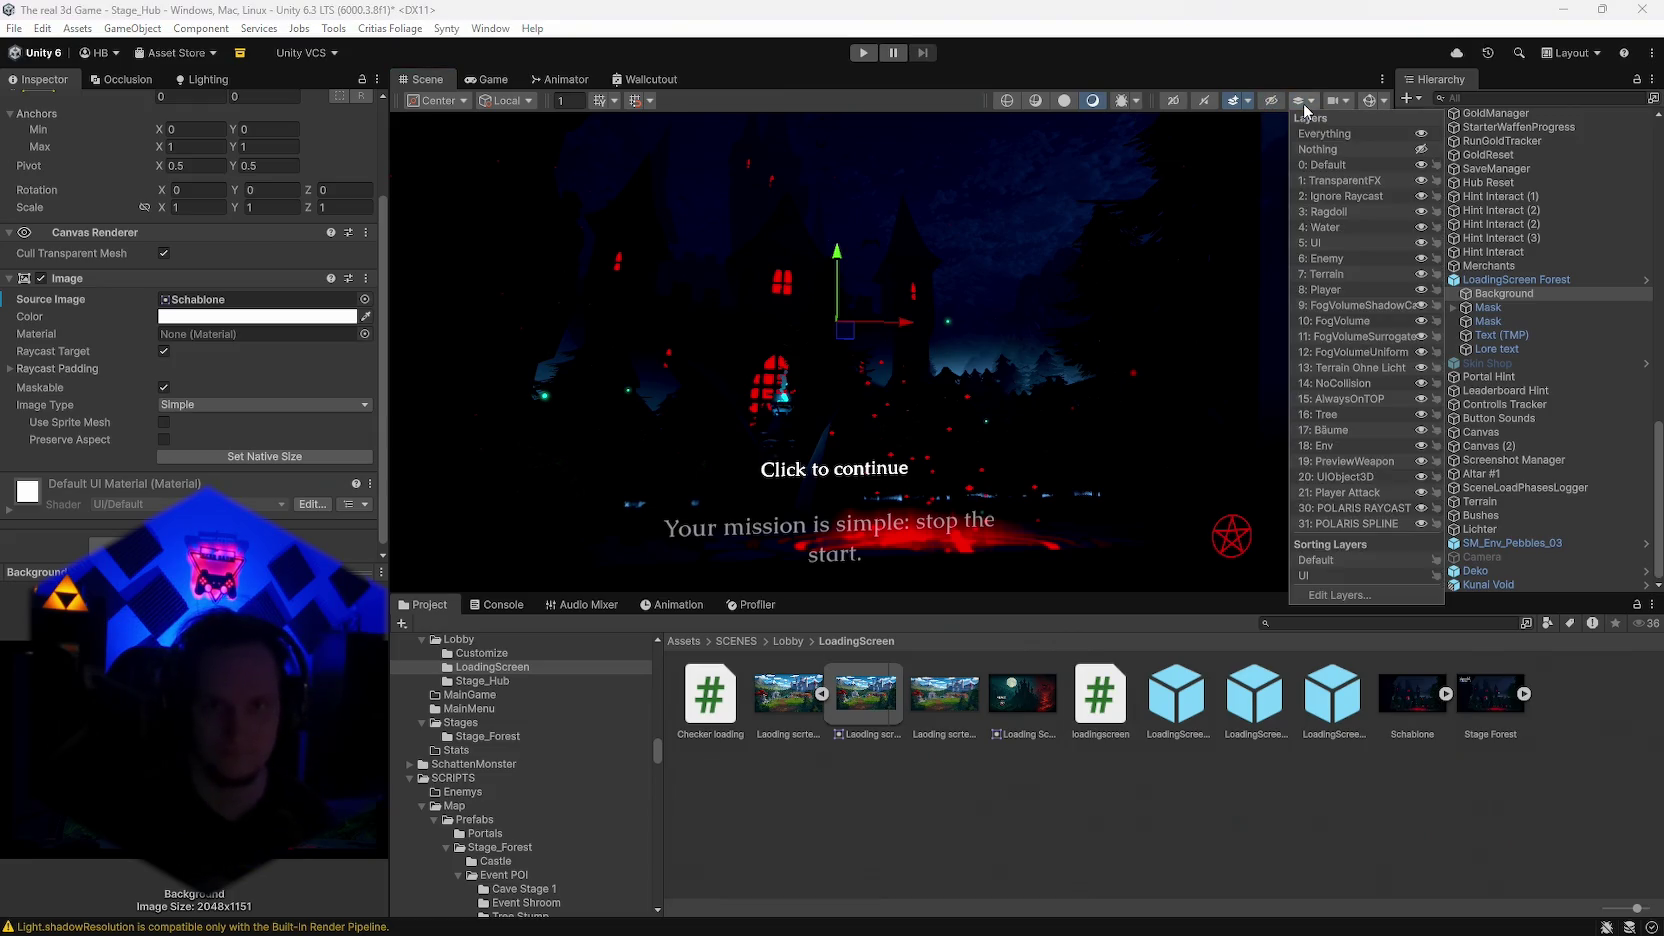
click(1305, 100)
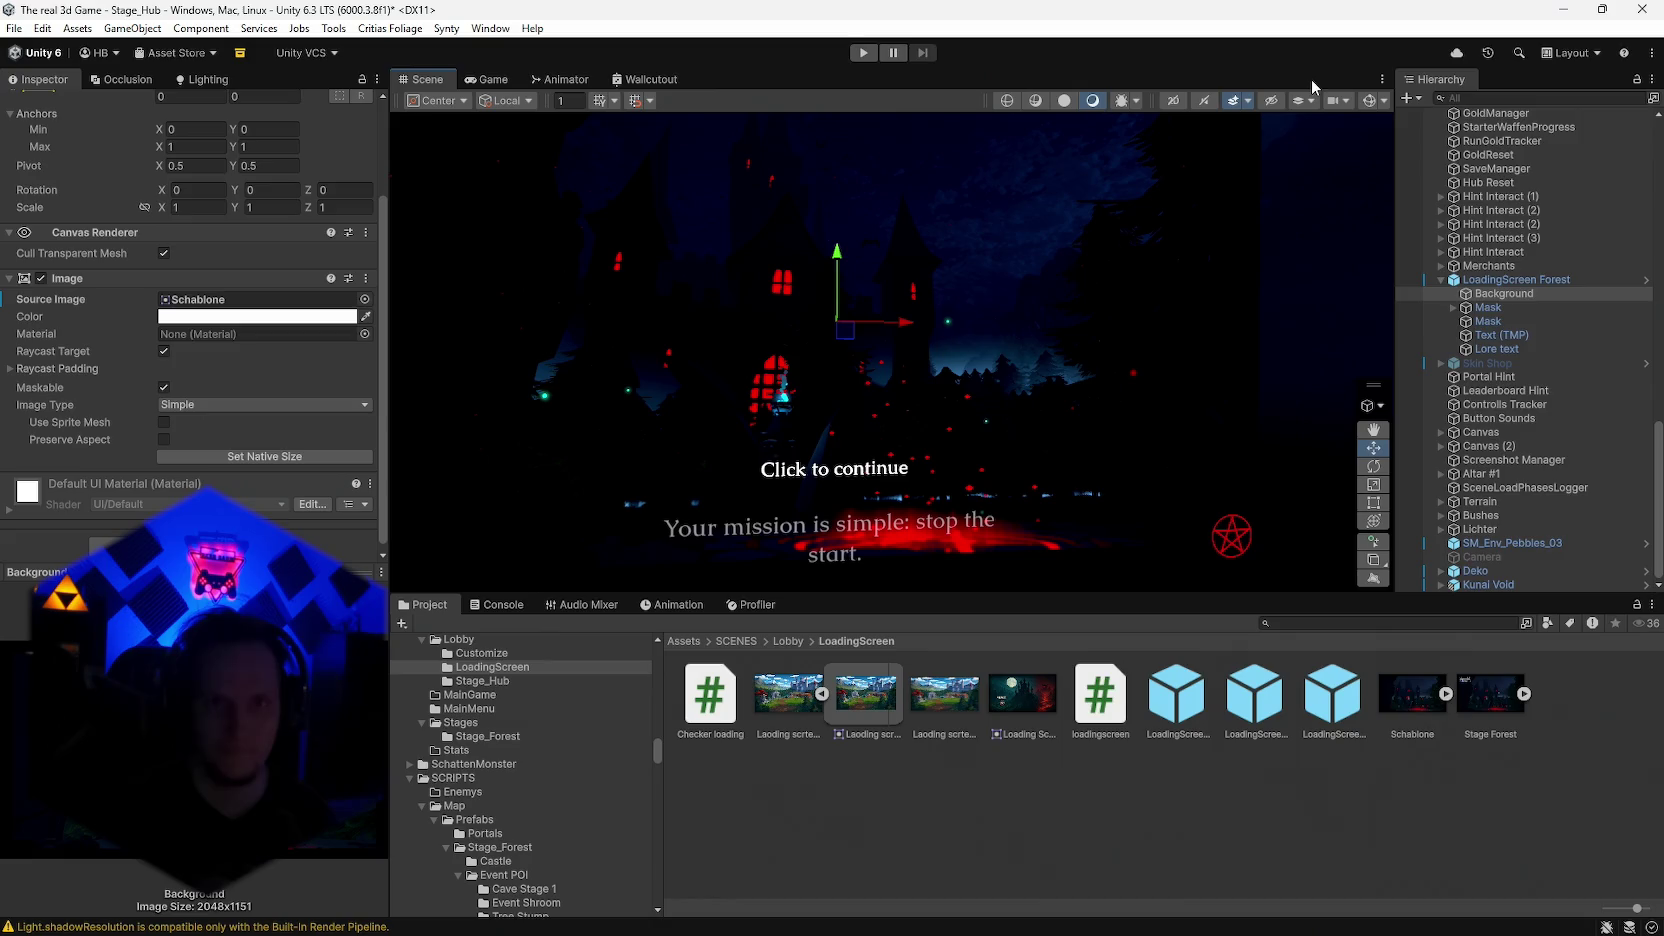